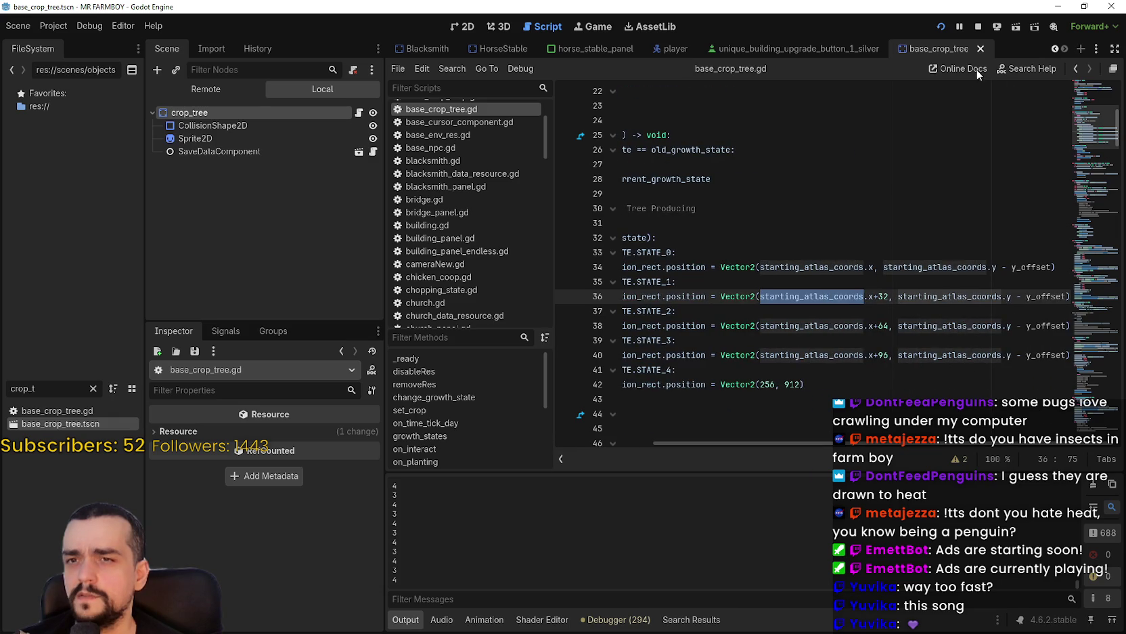
# - Search base_crop_tree.gd for starting_atlas_coords and step back through the earlier matches
pyautogui.moveTo(941, 444); pyautogui.dragTo(821, 448)
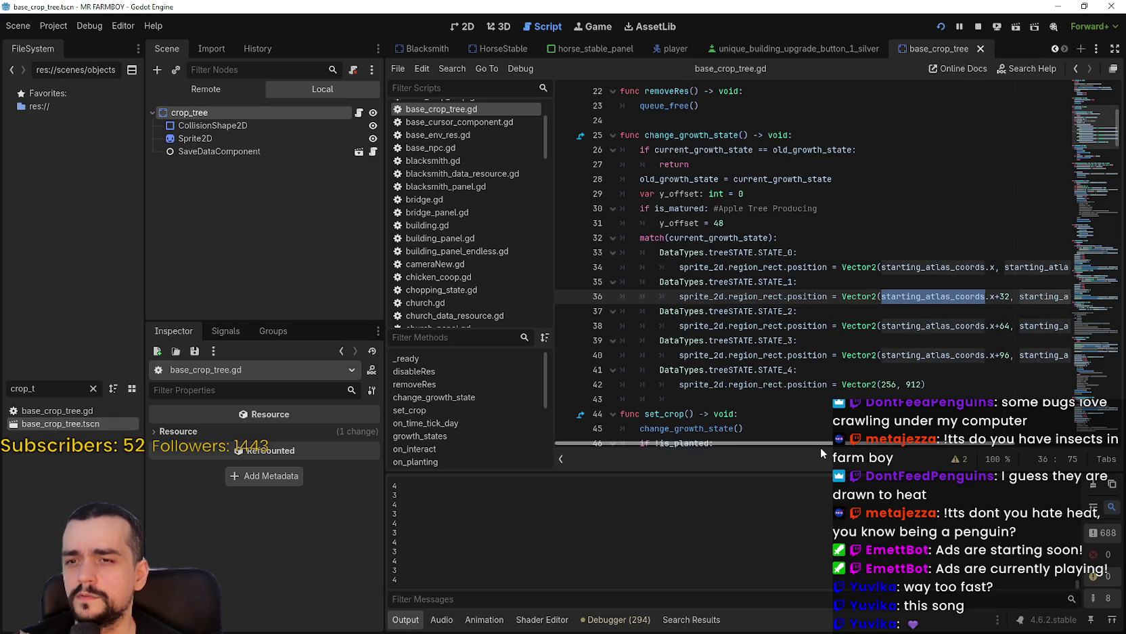
pyautogui.scroll(3, 741, 304)
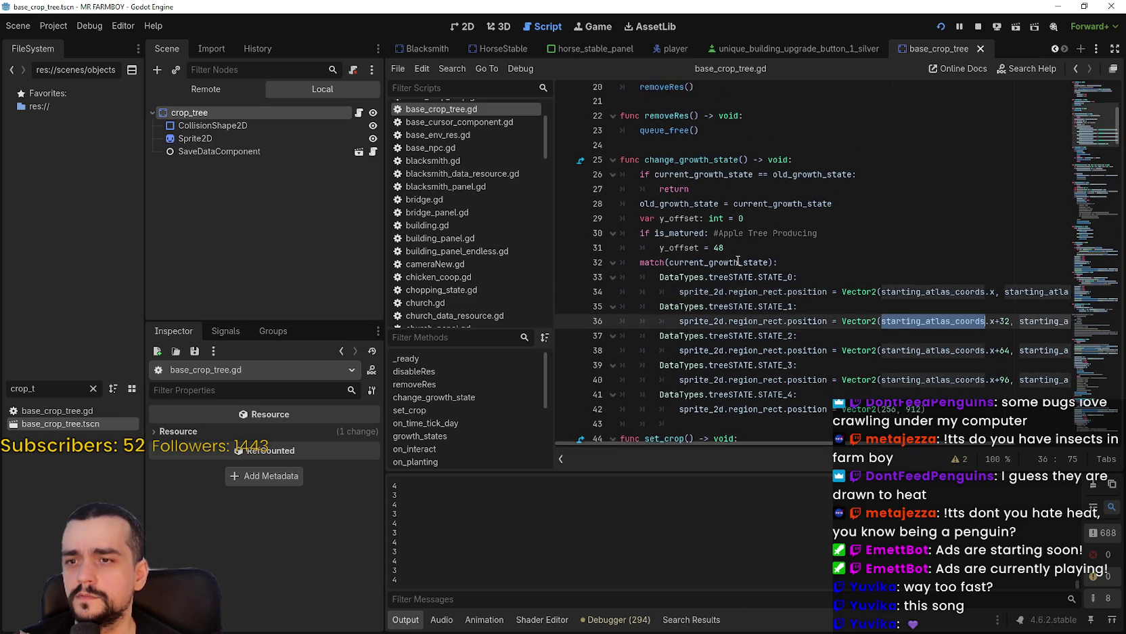
pyautogui.hotkey('ctrl', 'f')
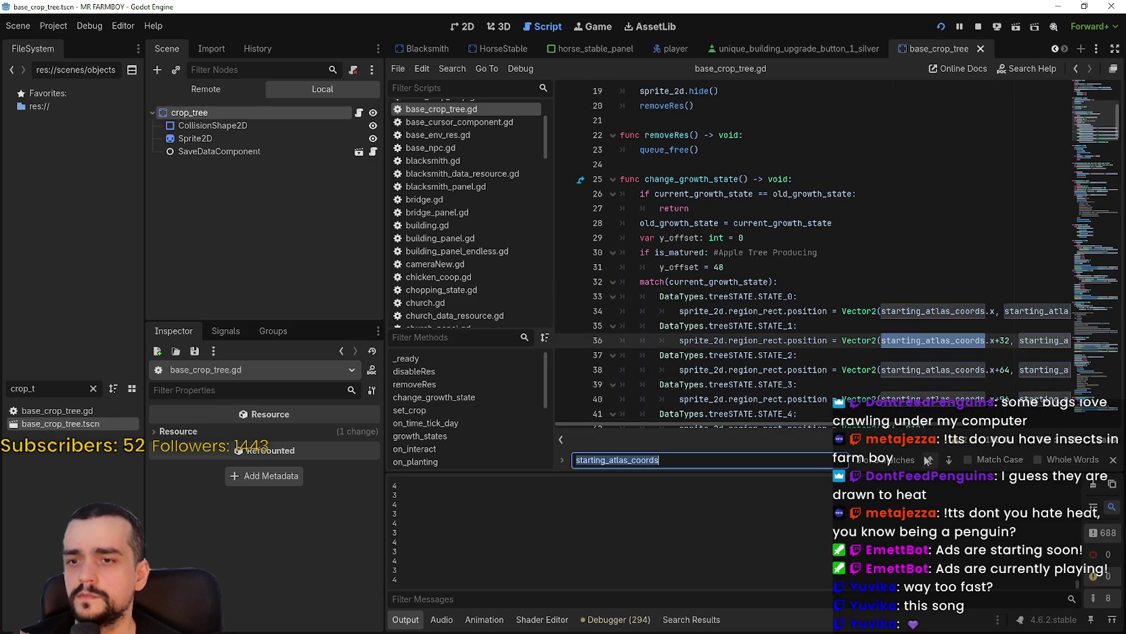
pyautogui.click(932, 460)
pyautogui.click(930, 457)
pyautogui.click(930, 458)
pyautogui.click(930, 458)
# - Step forward through the remaining starting_atlas_coords matches and place the caret on empty line 43
pyautogui.click(930, 460)
pyautogui.click(931, 460)
pyautogui.click(931, 460)
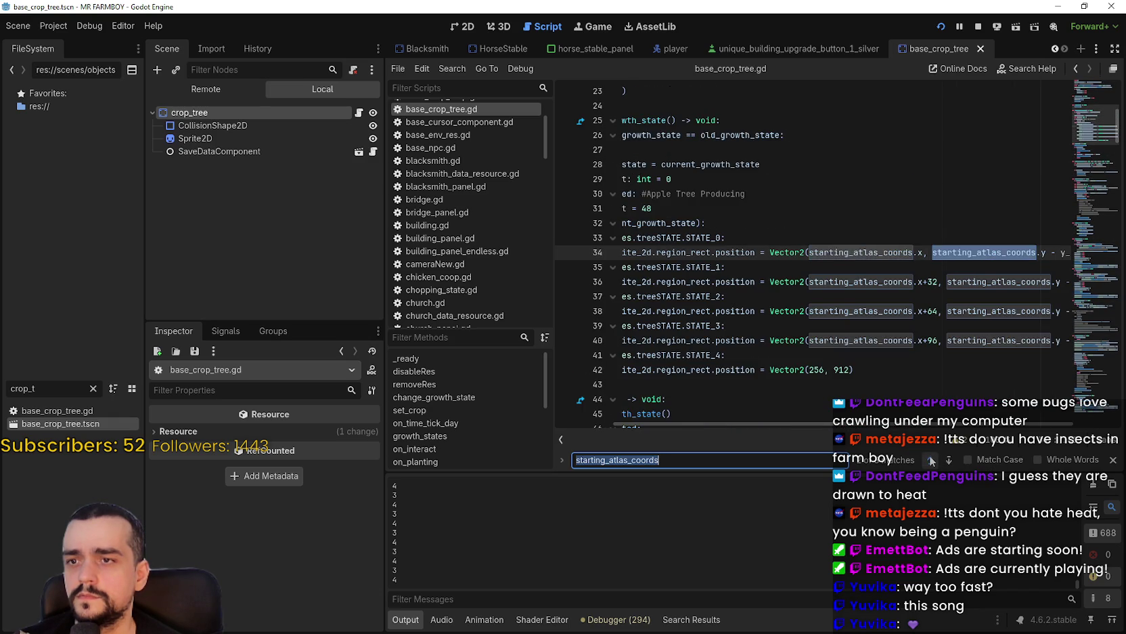
pyautogui.click(930, 460)
pyautogui.moveTo(792, 424); pyautogui.dragTo(721, 424)
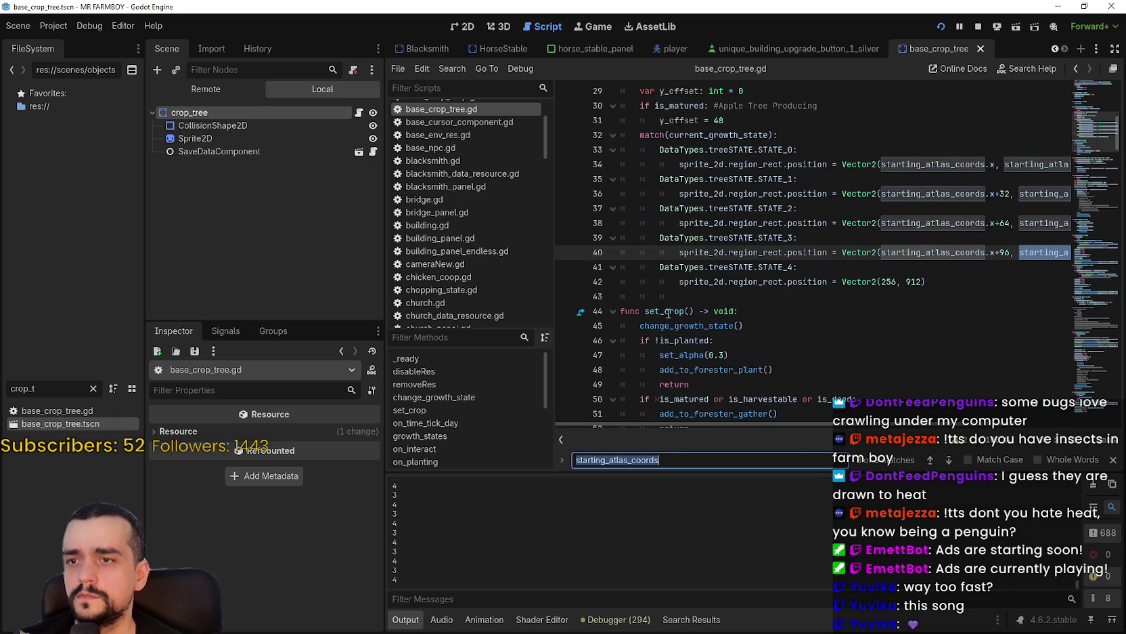
pyautogui.click(701, 295)
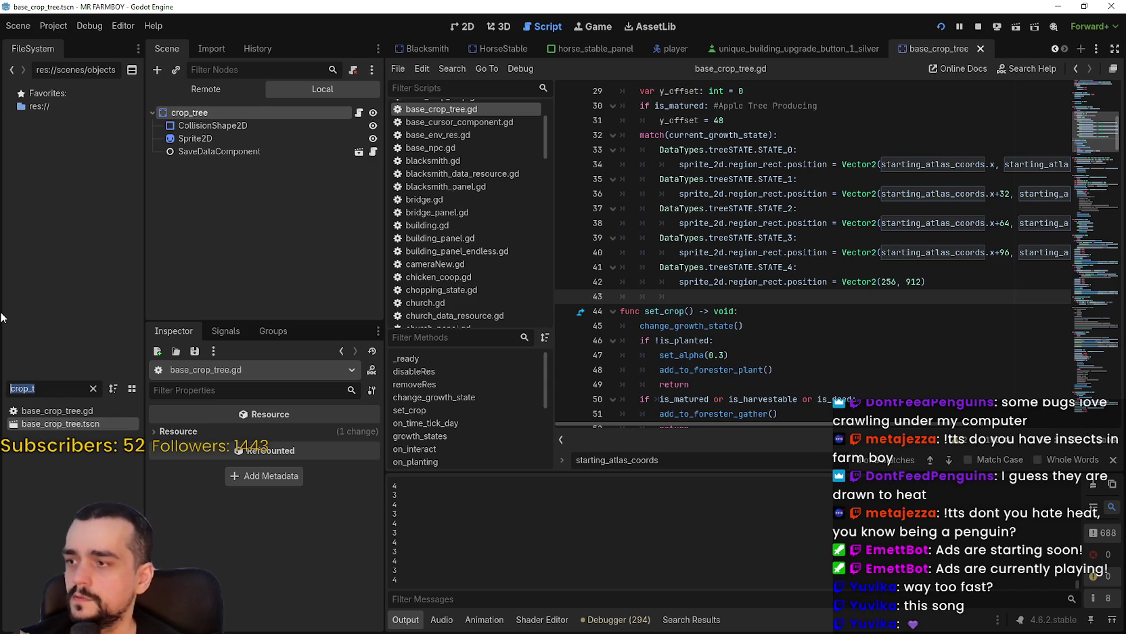
# - Filter the FileSystem for 'test' and open test_scene_everything.tscn
pyautogui.write('env')
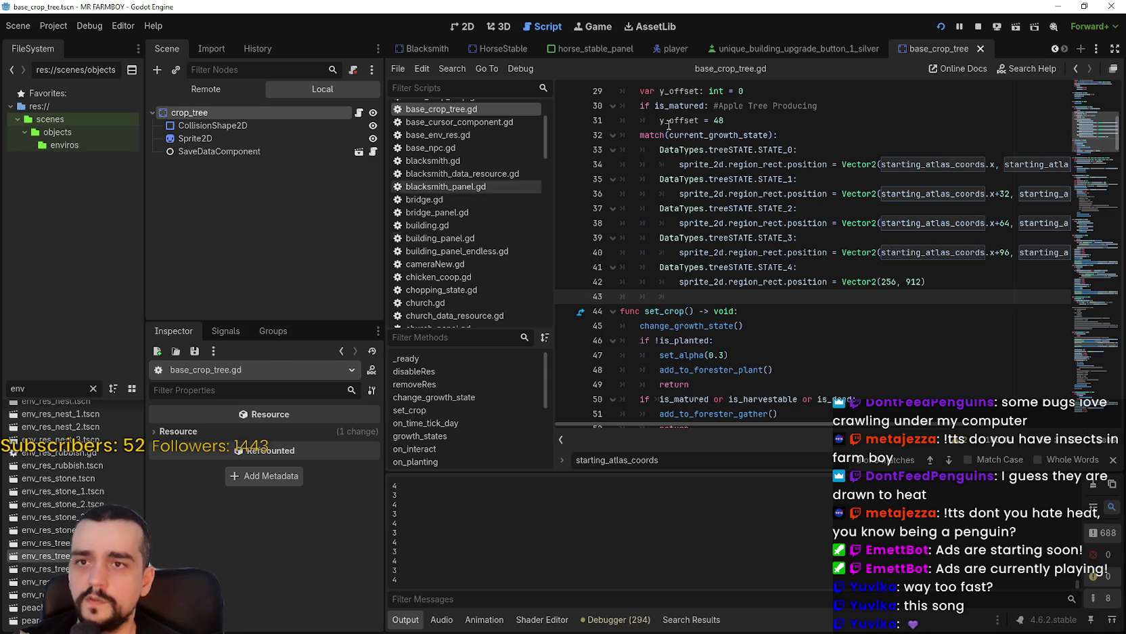
pyautogui.press('BackSpace')
pyautogui.press('BackSpace')
pyautogui.press('BackSpace')
pyautogui.write('test')
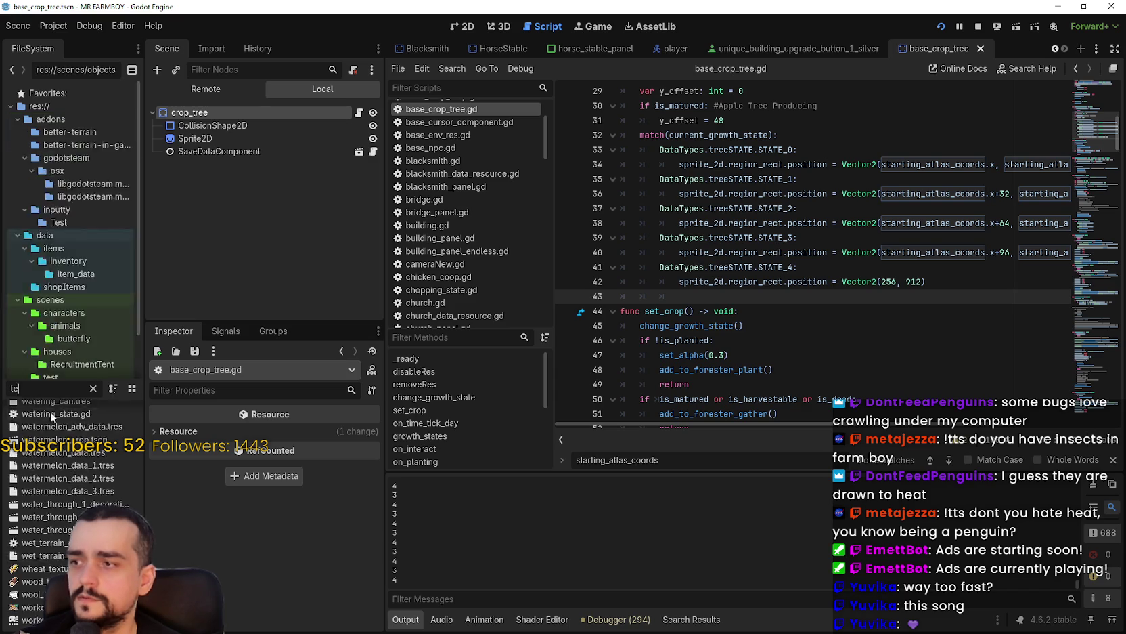
pyautogui.doubleClick(74, 452)
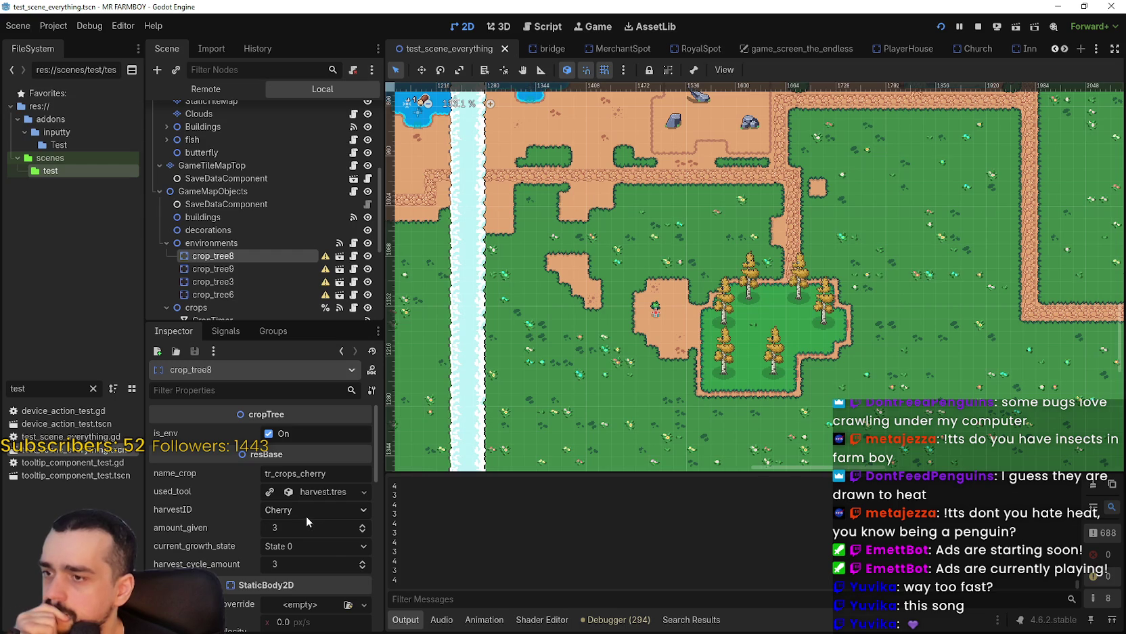
# - Open crop_tree8's cherry_env_tree scene in its own tab and select the crop_tree root
pyautogui.scroll(-2, 324, 557)
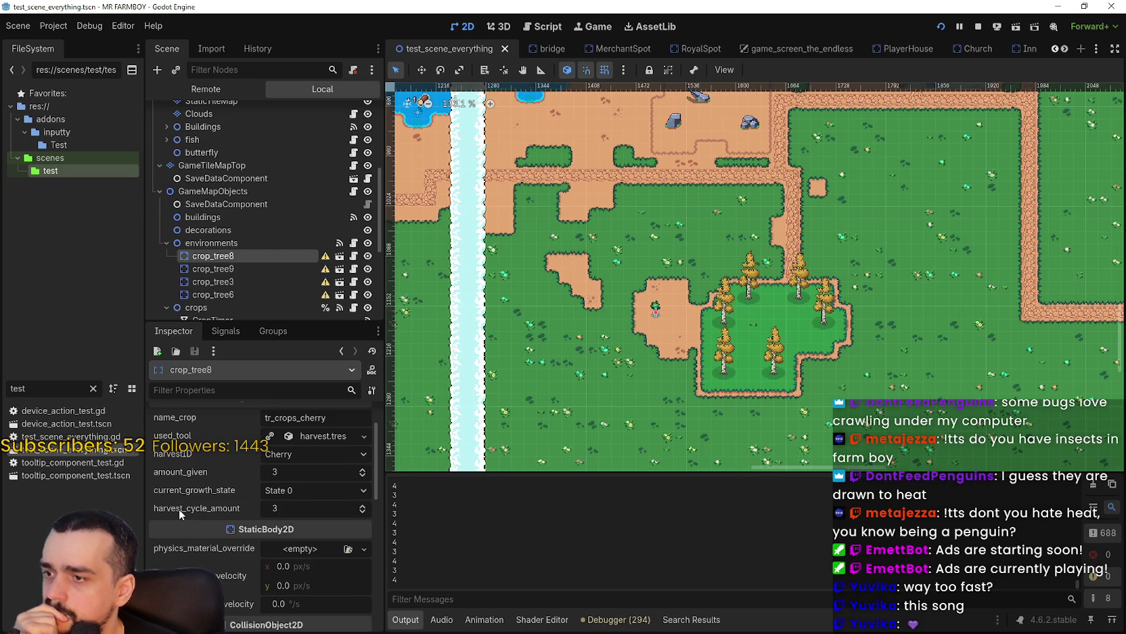
pyautogui.scroll(2, 238, 510)
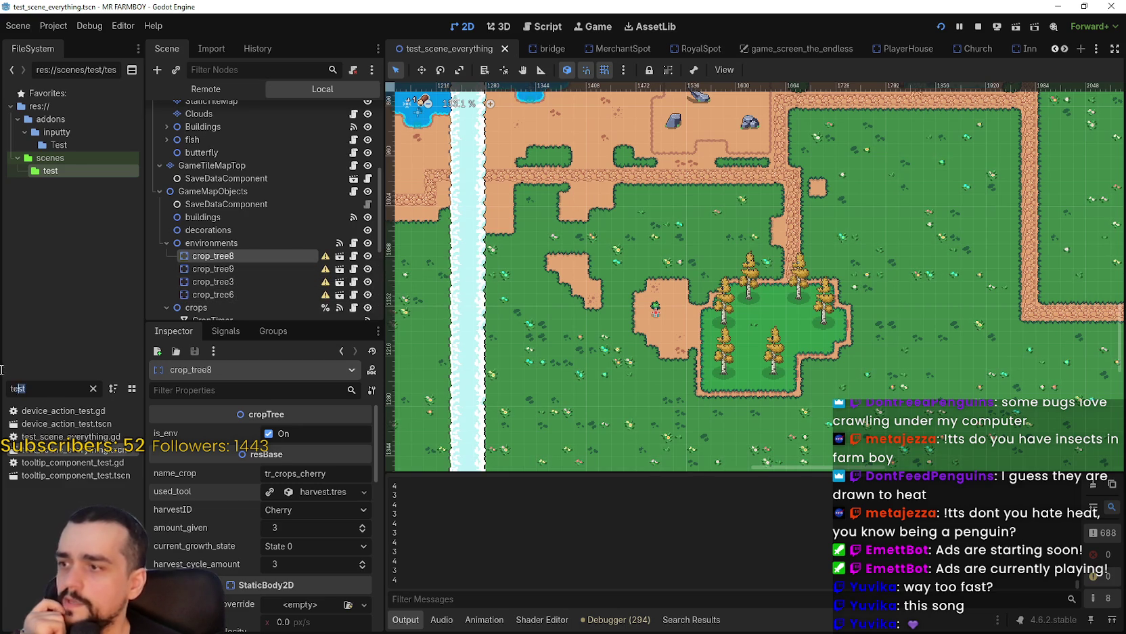
pyautogui.doubleClick(18, 387)
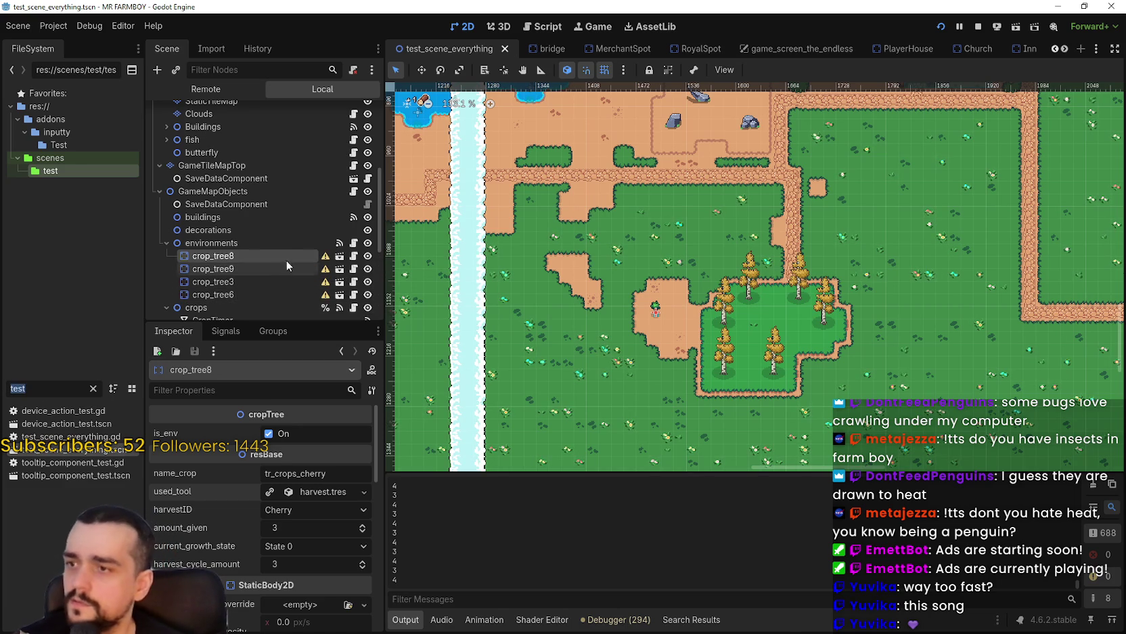
pyautogui.click(339, 256)
pyautogui.click(184, 112)
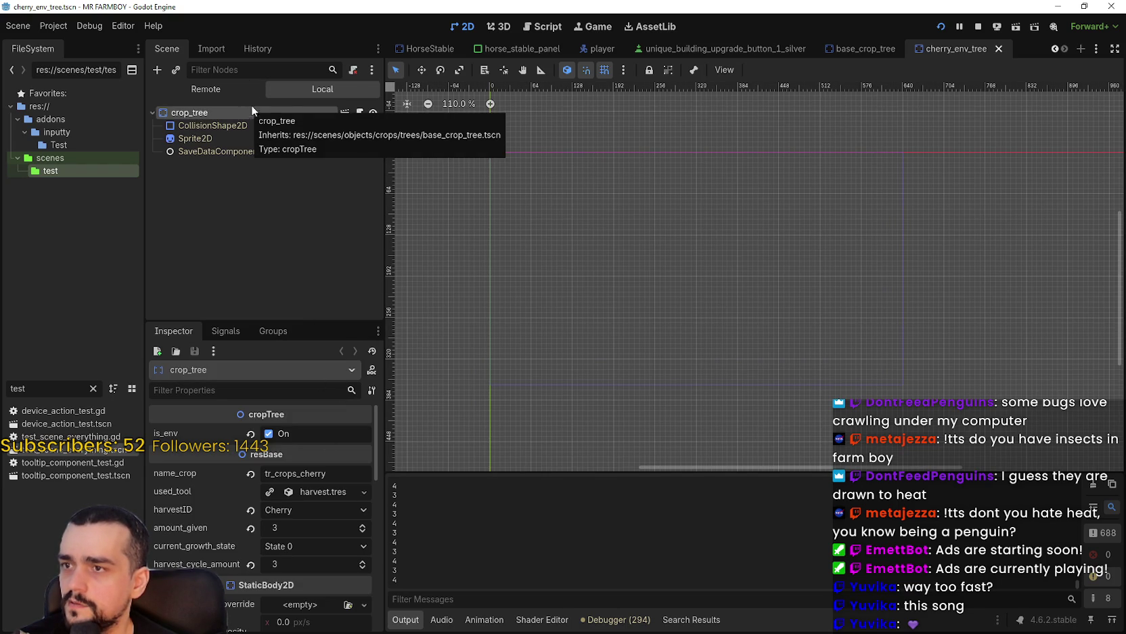
# - Select the cherry tree's Sprite2D and open Edit Region for its 32×48 atlas area
pyautogui.scroll(3, 454, 123)
pyautogui.click(281, 140)
pyautogui.scroll(6, 470, 147)
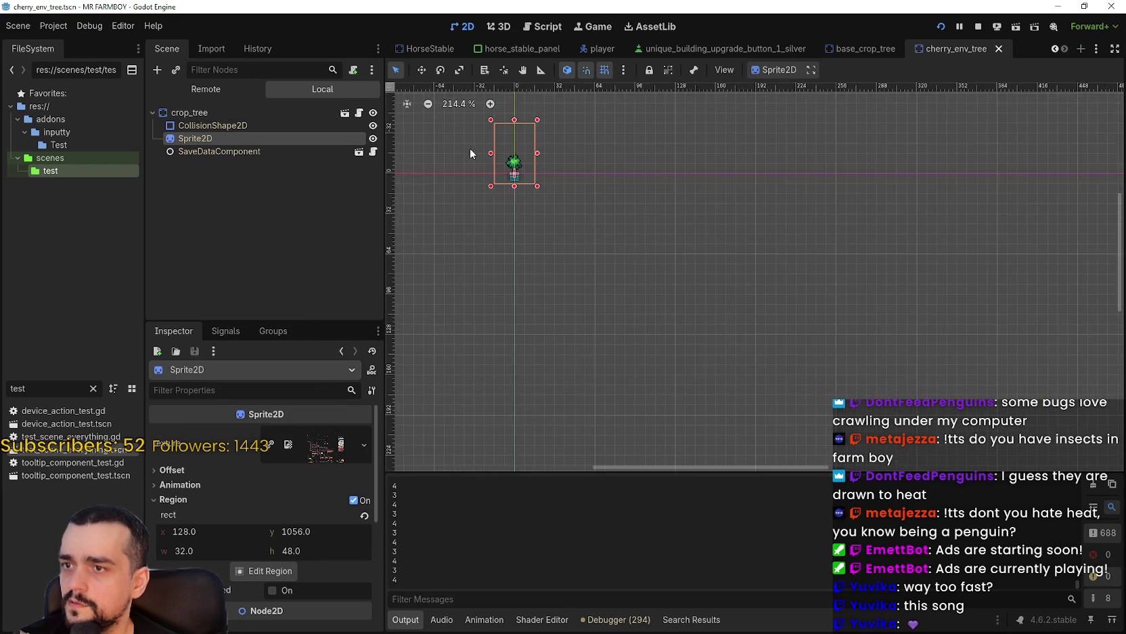
pyautogui.moveTo(305, 454)
pyautogui.scroll(-5, 313, 569)
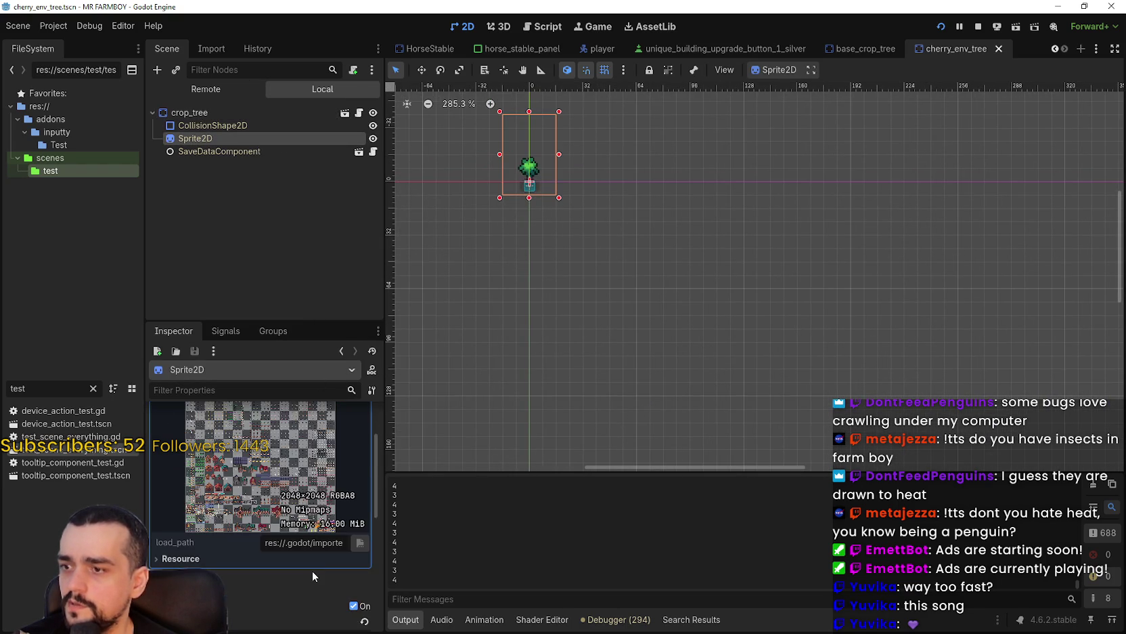
pyautogui.scroll(5, 302, 551)
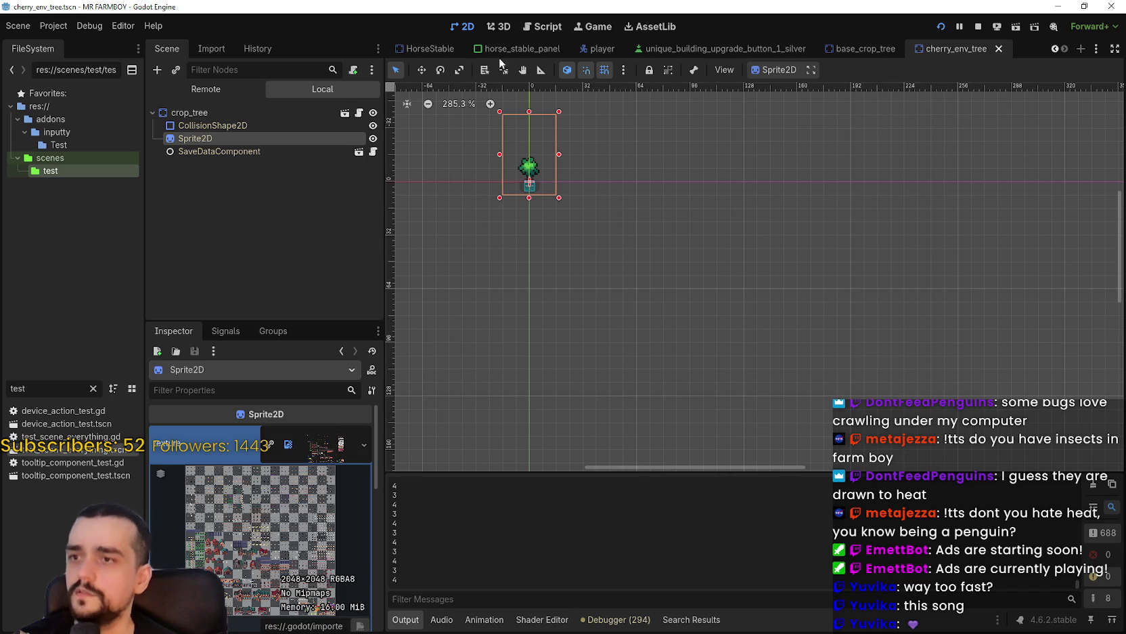
pyautogui.scroll(5, 507, 129)
pyautogui.scroll(-2, 289, 574)
pyautogui.scroll(-3, 289, 574)
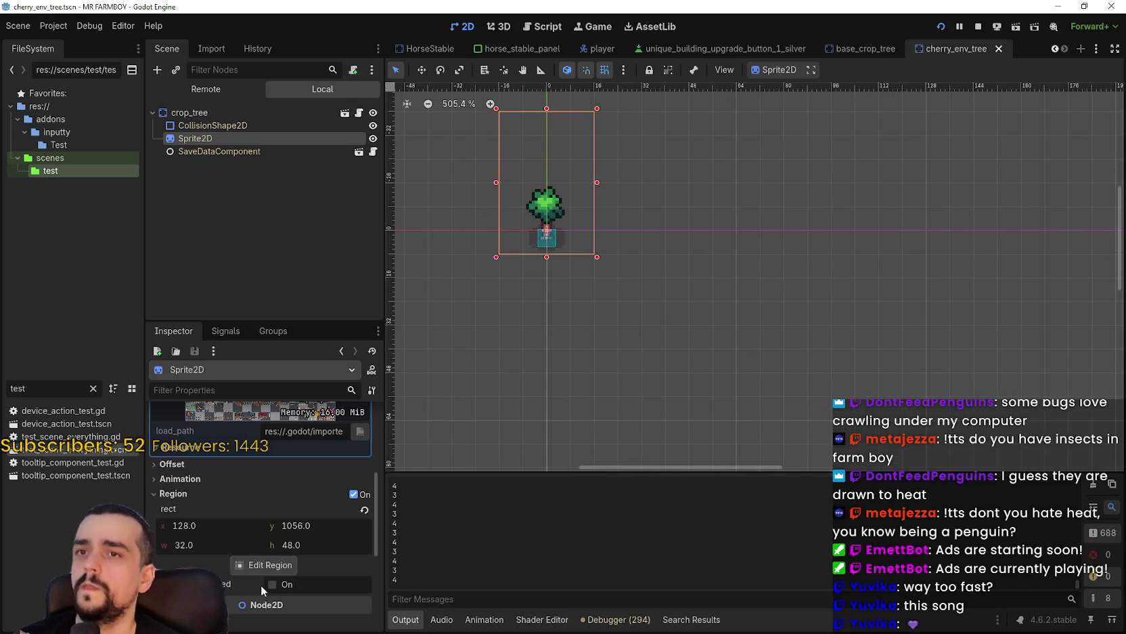
pyautogui.click(266, 562)
# - Zoom in and out over the spritesheet in the Region Editor
pyautogui.scroll(-6, 448, 343)
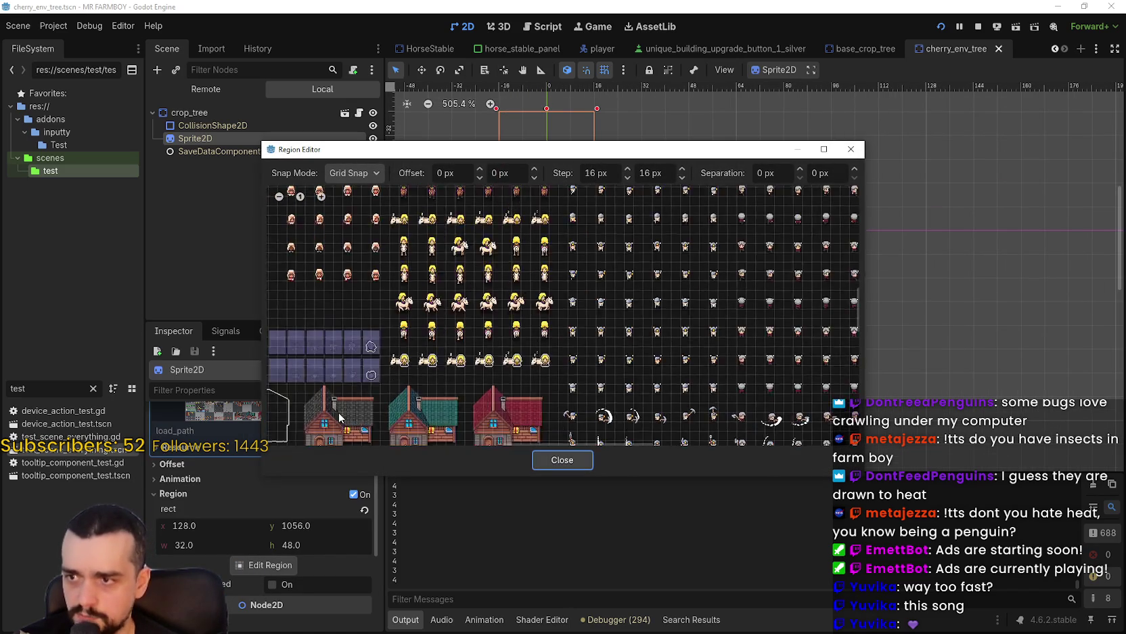
pyautogui.scroll(3, 618, 235)
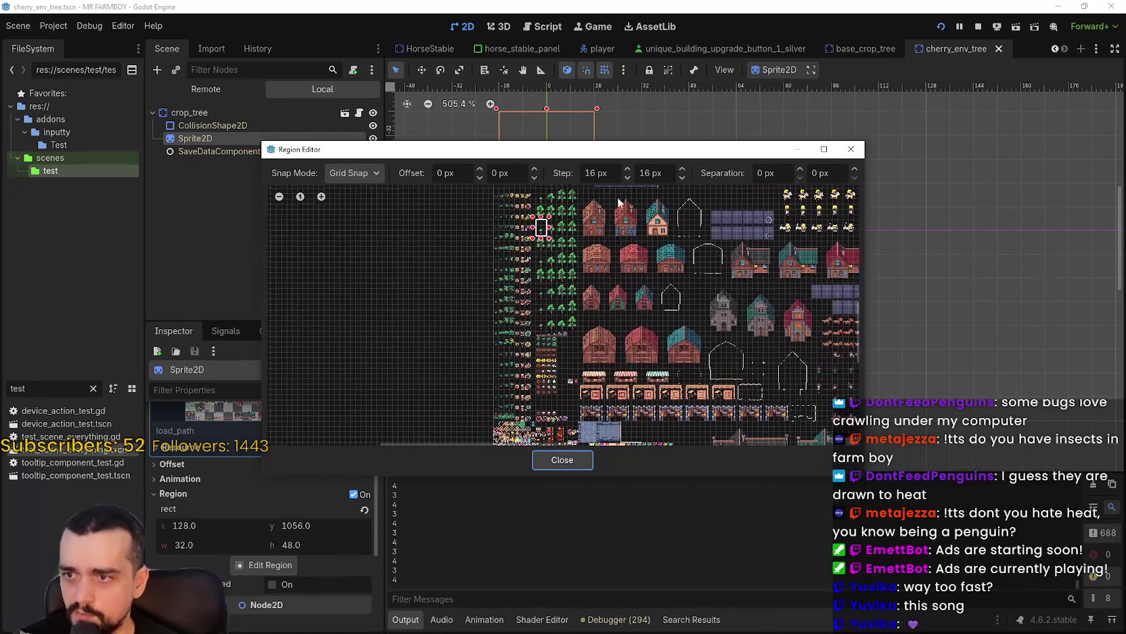
pyautogui.scroll(8, 568, 242)
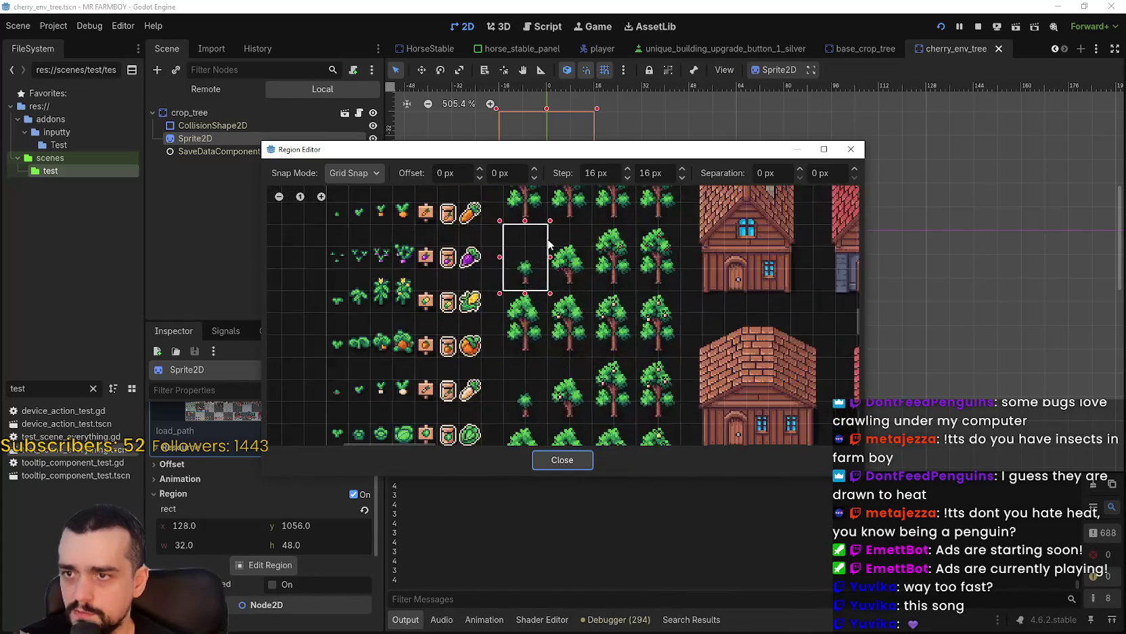
pyautogui.scroll(-6, 569, 242)
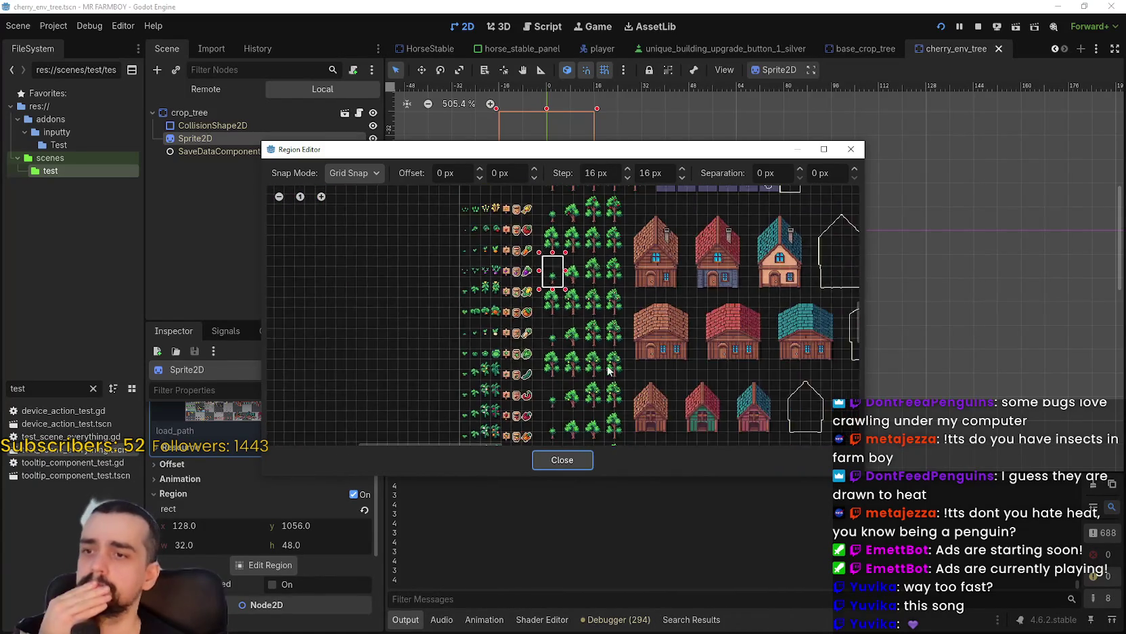
pyautogui.scroll(3, 600, 409)
pyautogui.scroll(2, 600, 408)
pyautogui.scroll(-2, 615, 255)
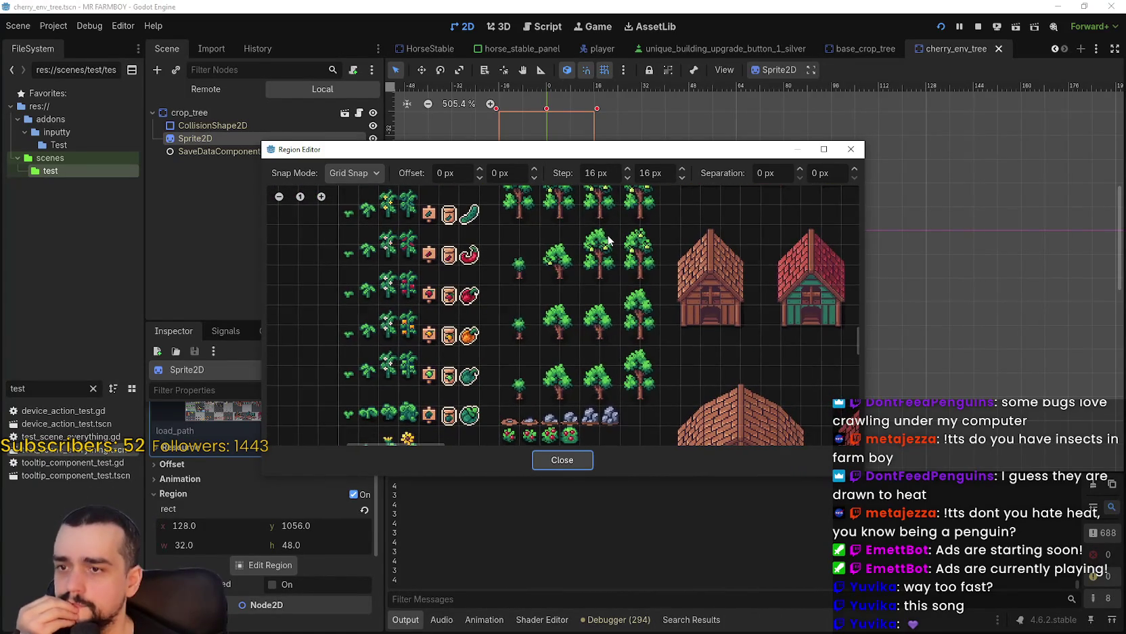
pyautogui.scroll(5, 614, 255)
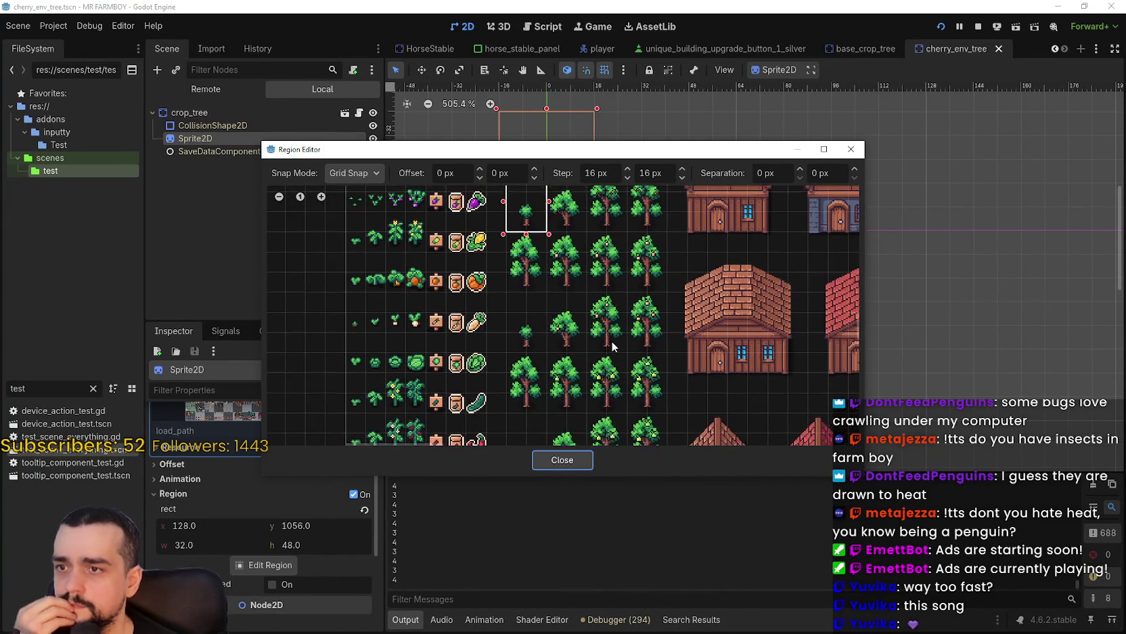
pyautogui.scroll(5, 633, 338)
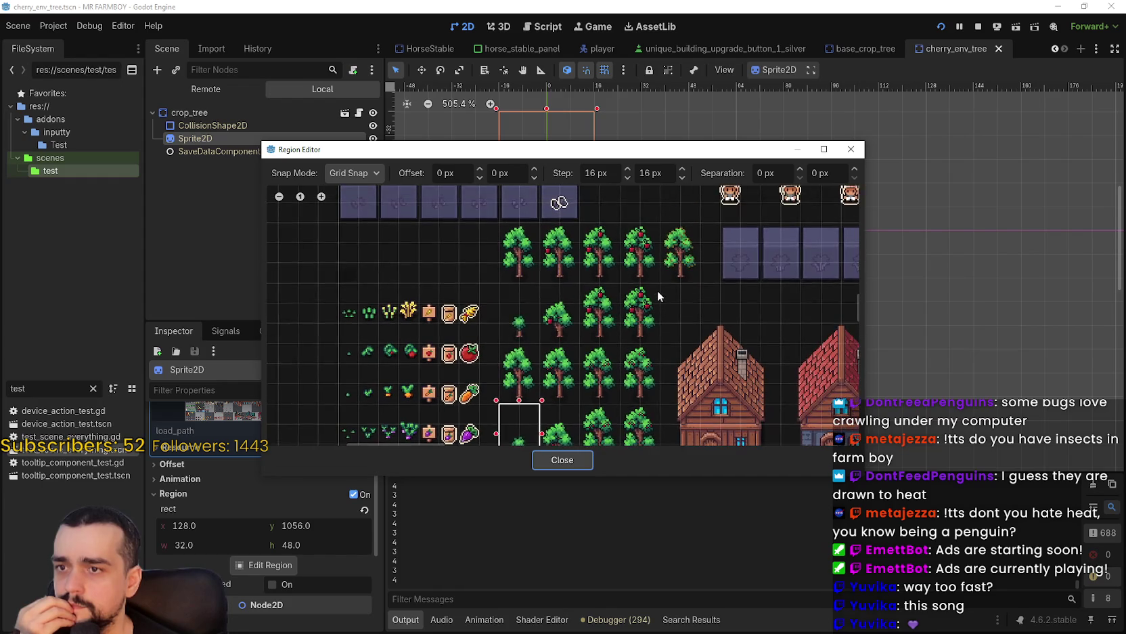
pyautogui.scroll(-2, 655, 293)
pyautogui.scroll(-2, 649, 268)
pyautogui.scroll(1, 682, 372)
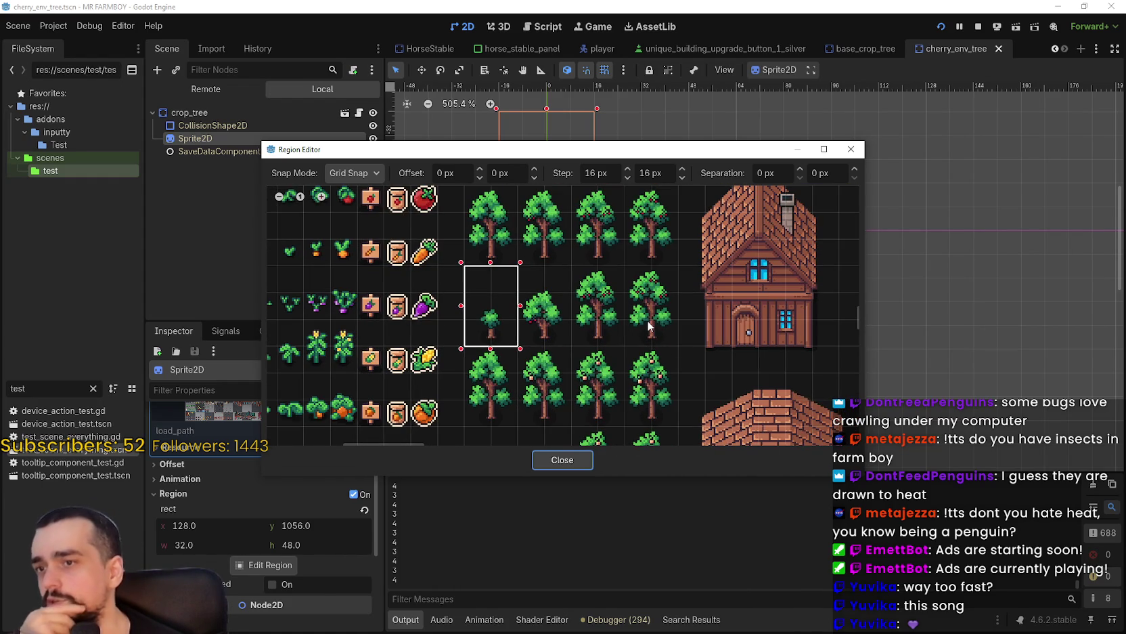
pyautogui.scroll(-2, 648, 326)
pyautogui.scroll(3, 647, 326)
pyautogui.scroll(-2, 648, 326)
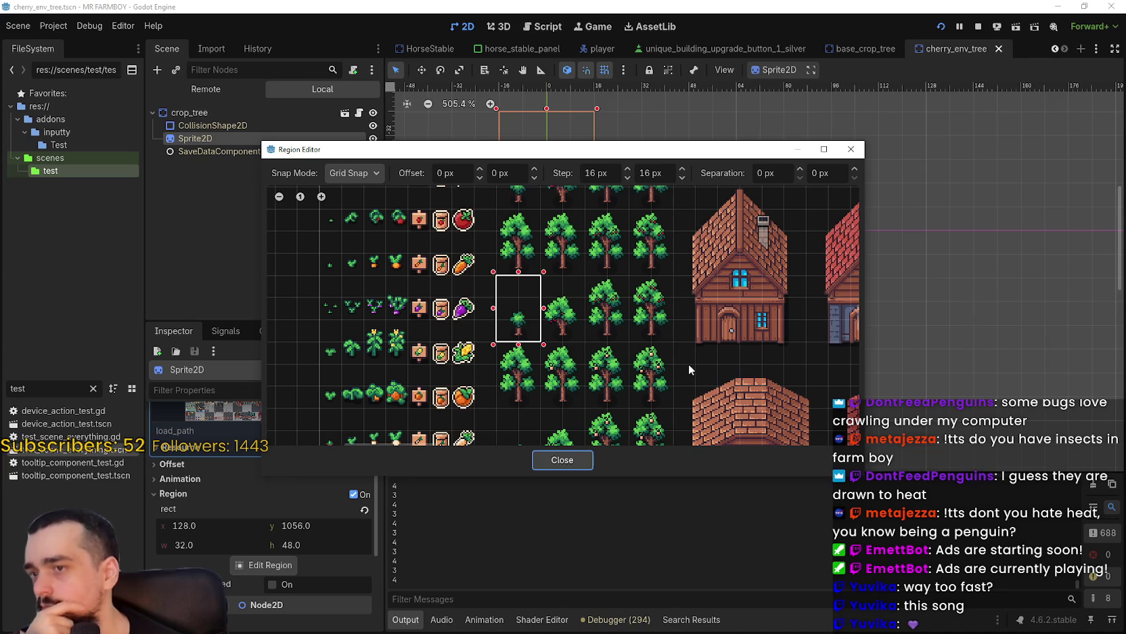
pyautogui.scroll(1, 680, 361)
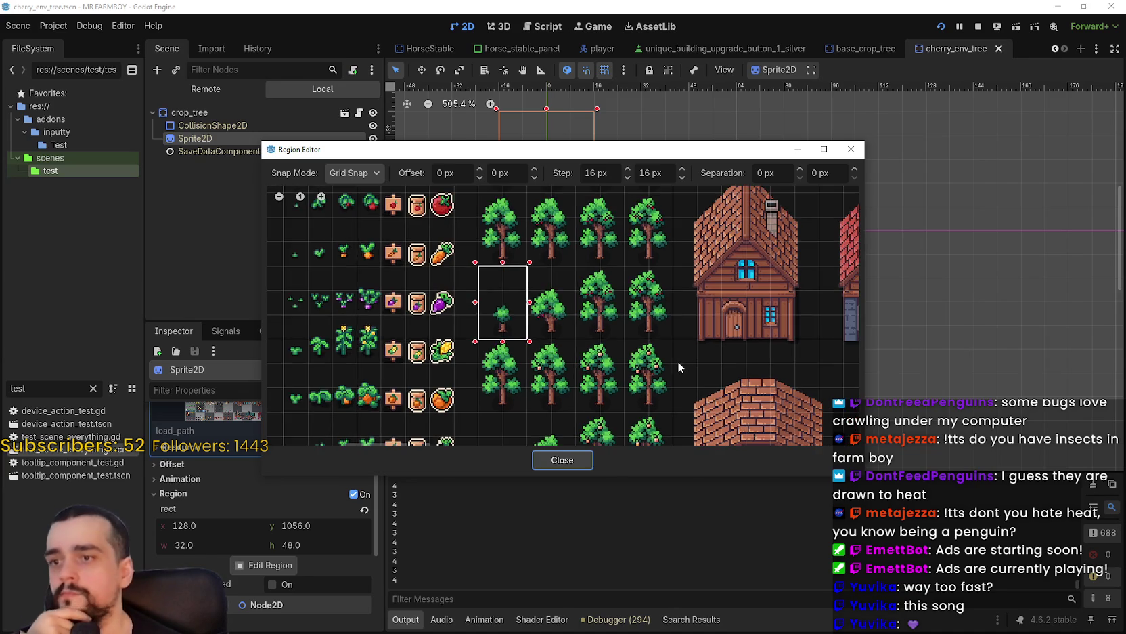
# - Pan across the atlas rows to browse the crops, trees and buildings
pyautogui.moveTo(678, 361); pyautogui.dragTo(689, 213)
pyautogui.moveTo(650, 300); pyautogui.dragTo(646, 412)
pyautogui.moveTo(632, 278)
pyautogui.mouseDown()
pyautogui.moveTo(631, 414)
pyautogui.moveTo(619, 338)
pyautogui.moveTo(620, 360)
pyautogui.mouseUp()
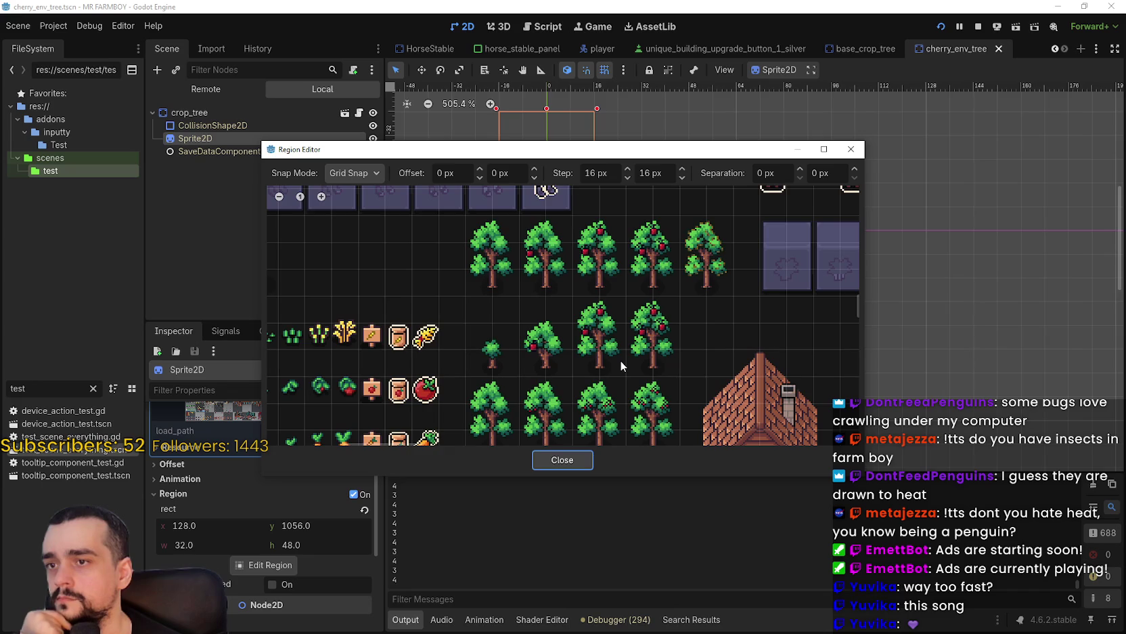
pyautogui.scroll(-5, 620, 360)
pyautogui.moveTo(627, 369); pyautogui.dragTo(631, 311)
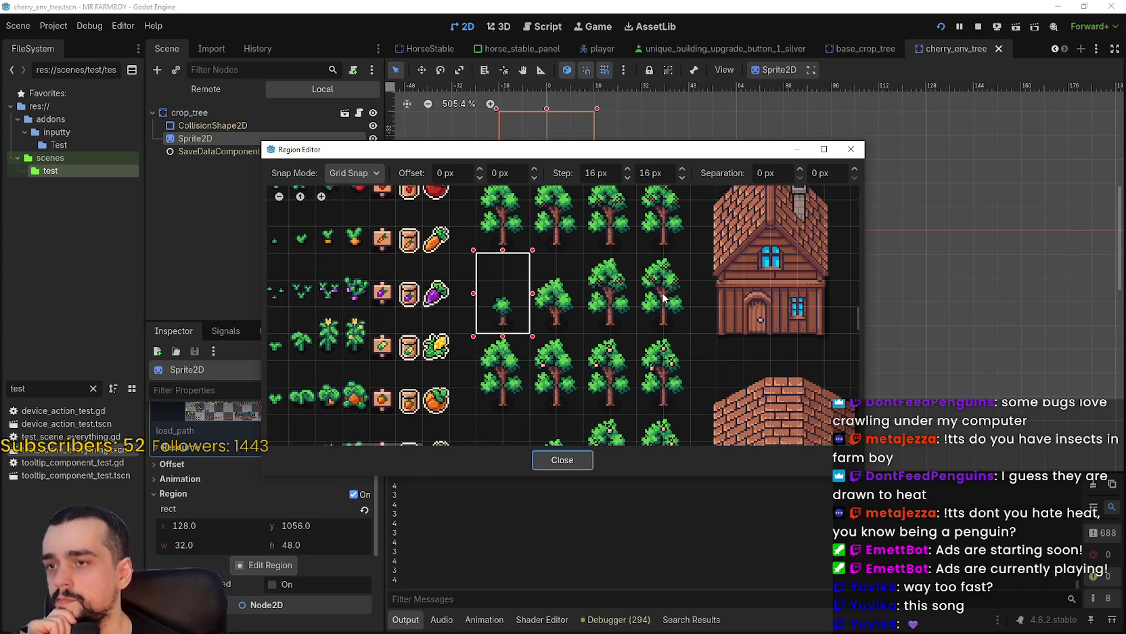
pyautogui.scroll(-3, 631, 286)
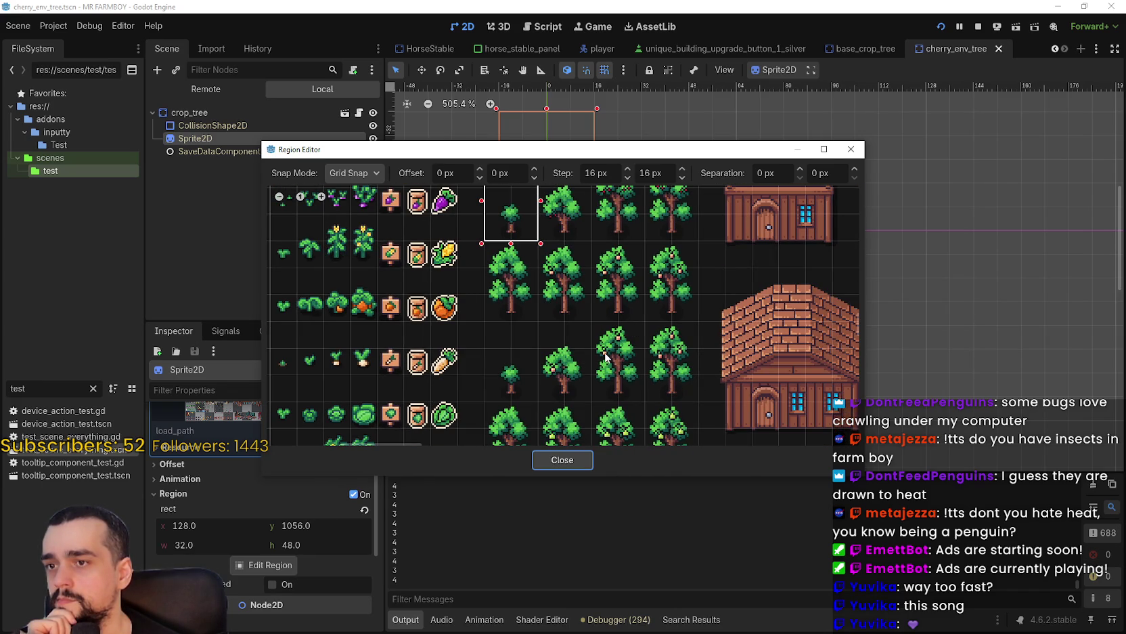
pyautogui.scroll(-8, 606, 352)
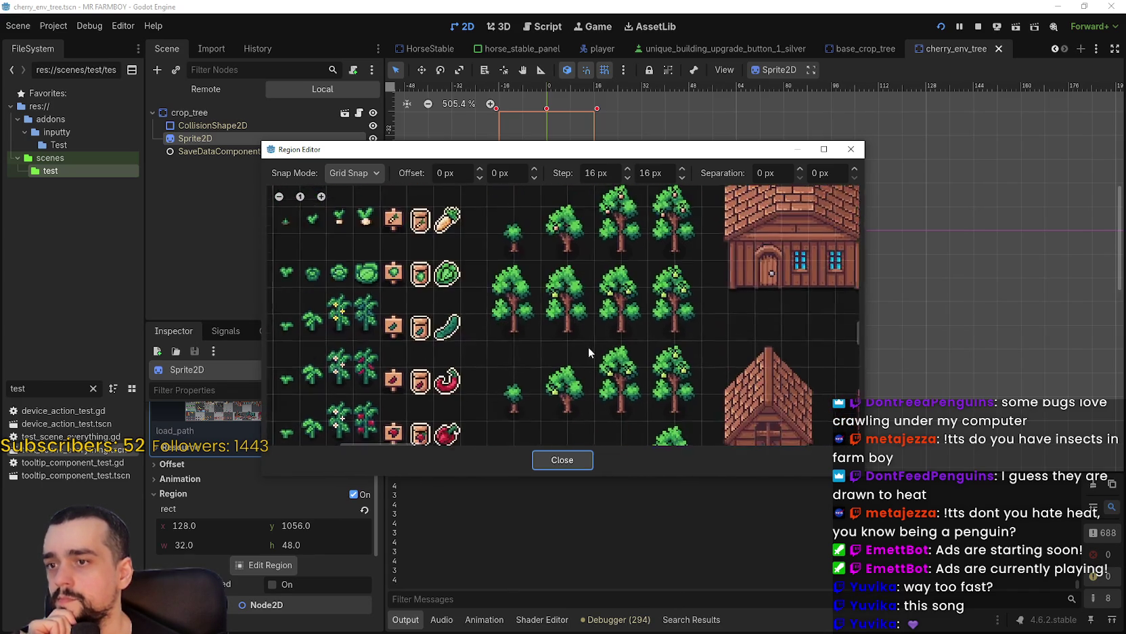
pyautogui.scroll(-3, 590, 357)
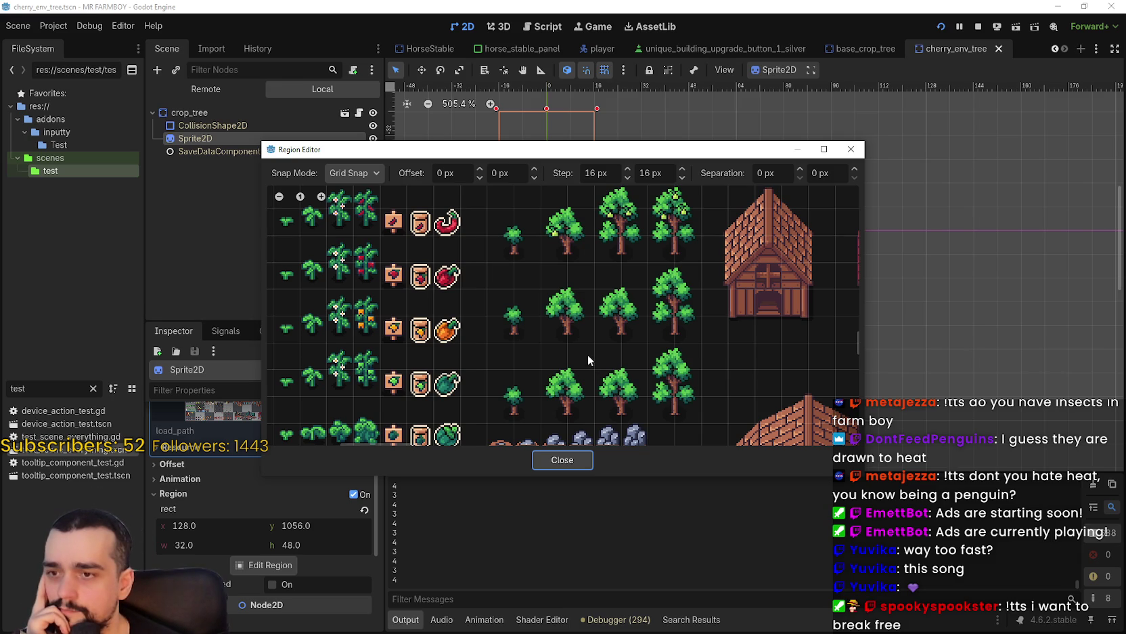
pyautogui.scroll(-3, 596, 338)
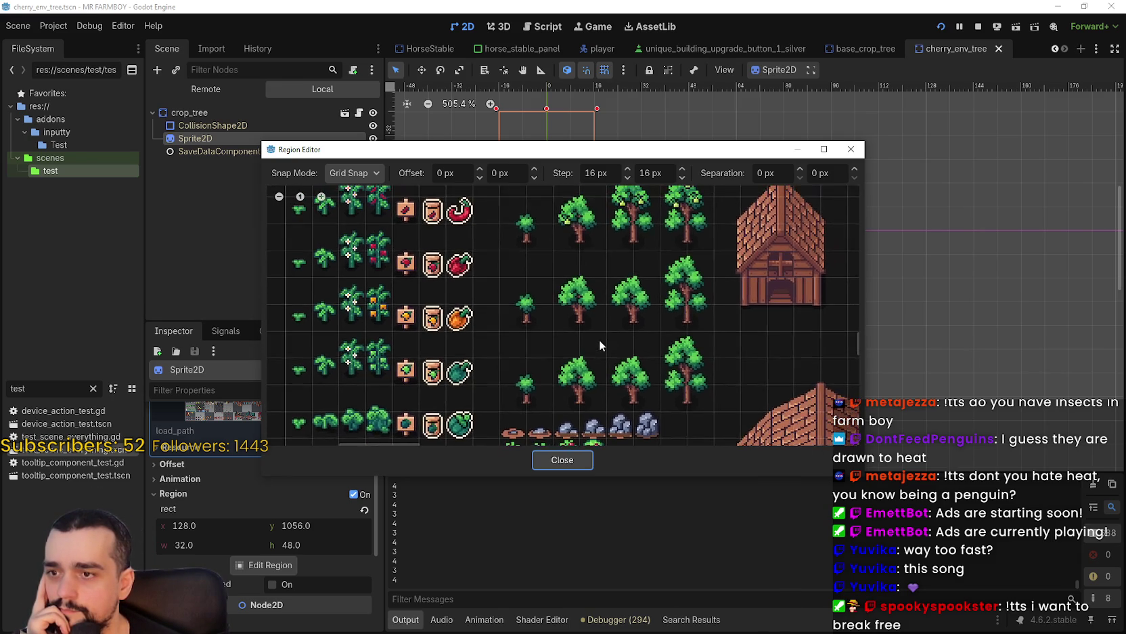
pyautogui.scroll(-5, 624, 275)
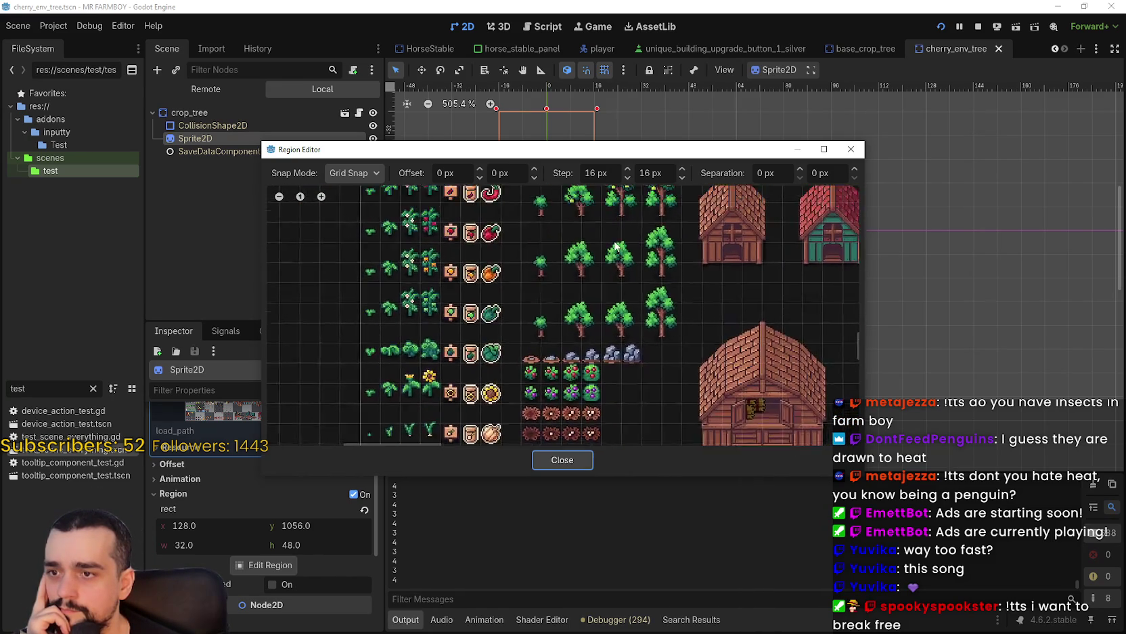
pyautogui.scroll(-4, 594, 294)
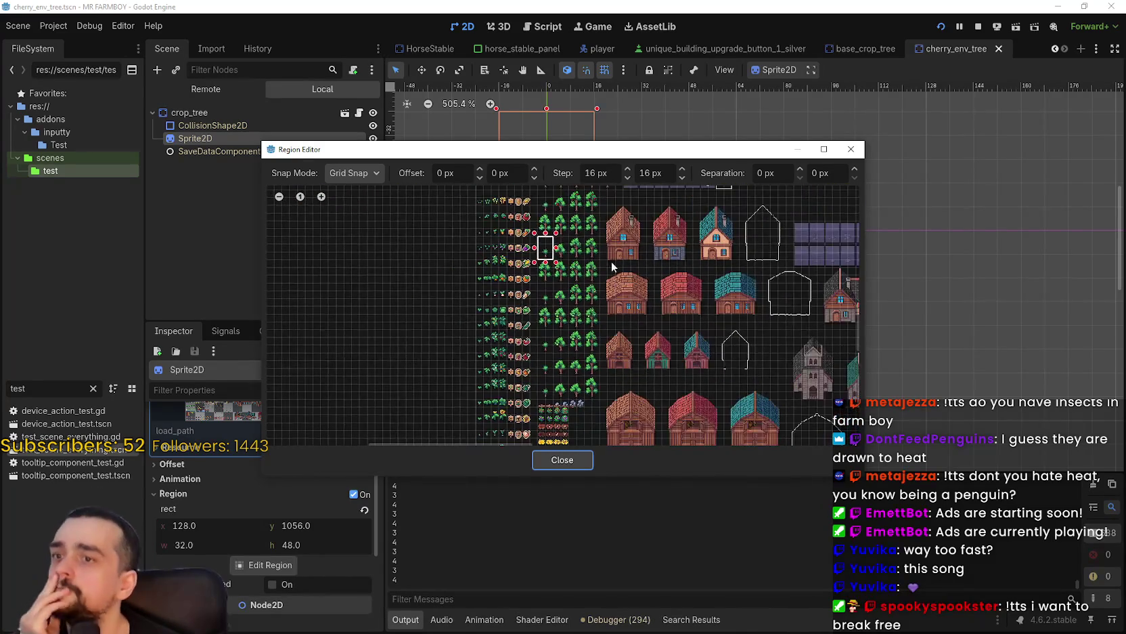
# - Center and zoom around the block of crop sprites on the sprite sheet
pyautogui.scroll(4, 624, 338)
pyautogui.moveTo(625, 310); pyautogui.dragTo(570, 363)
pyautogui.scroll(-3, 570, 363)
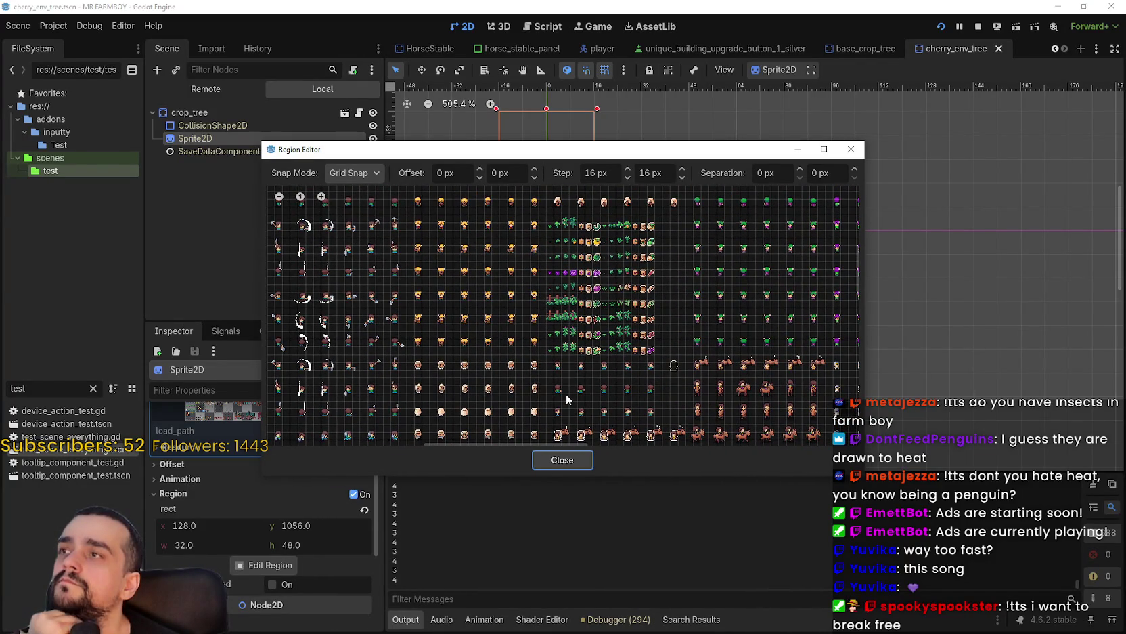
pyautogui.scroll(-2, 564, 390)
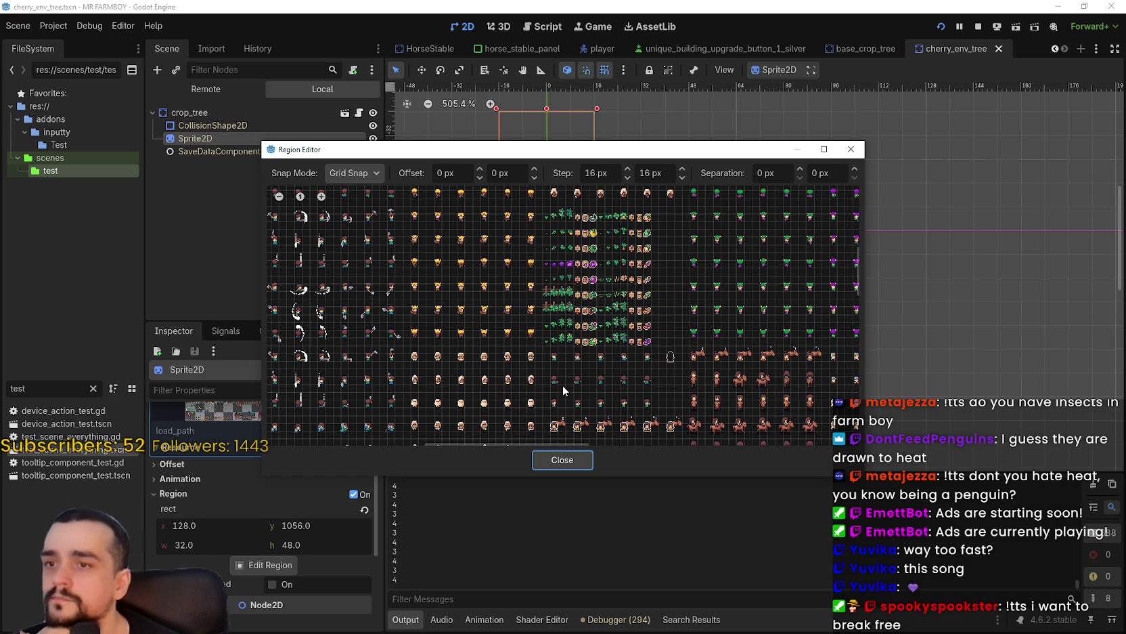
pyautogui.scroll(2, 670, 258)
pyautogui.scroll(3, 654, 346)
pyautogui.scroll(-2, 624, 354)
pyautogui.scroll(-6, 638, 338)
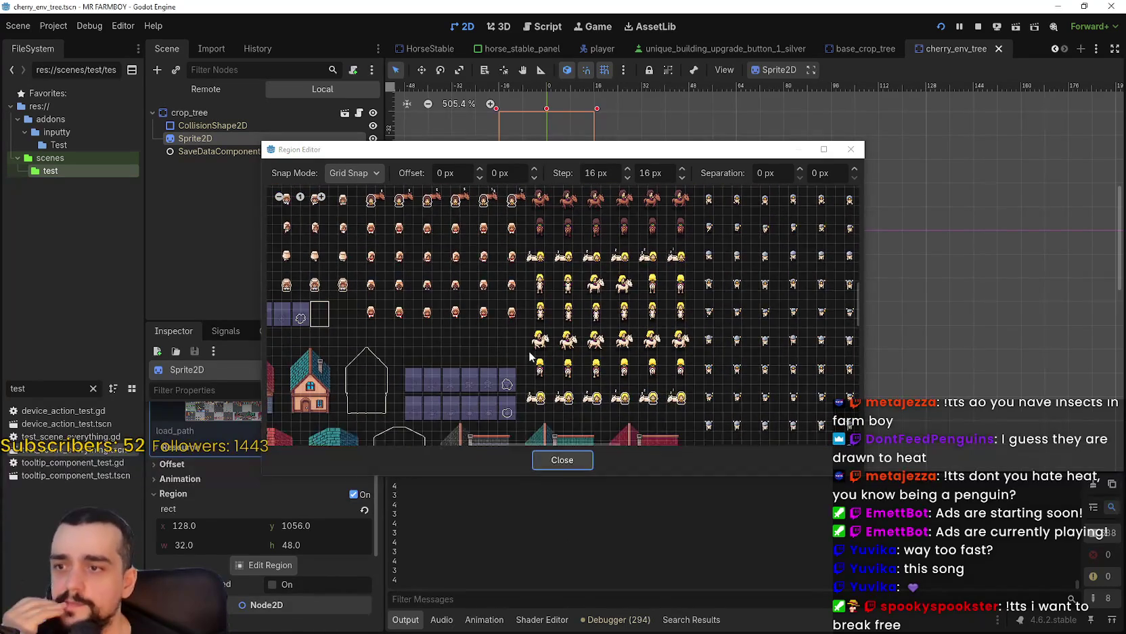
pyautogui.hscroll(-6, 541, 376)
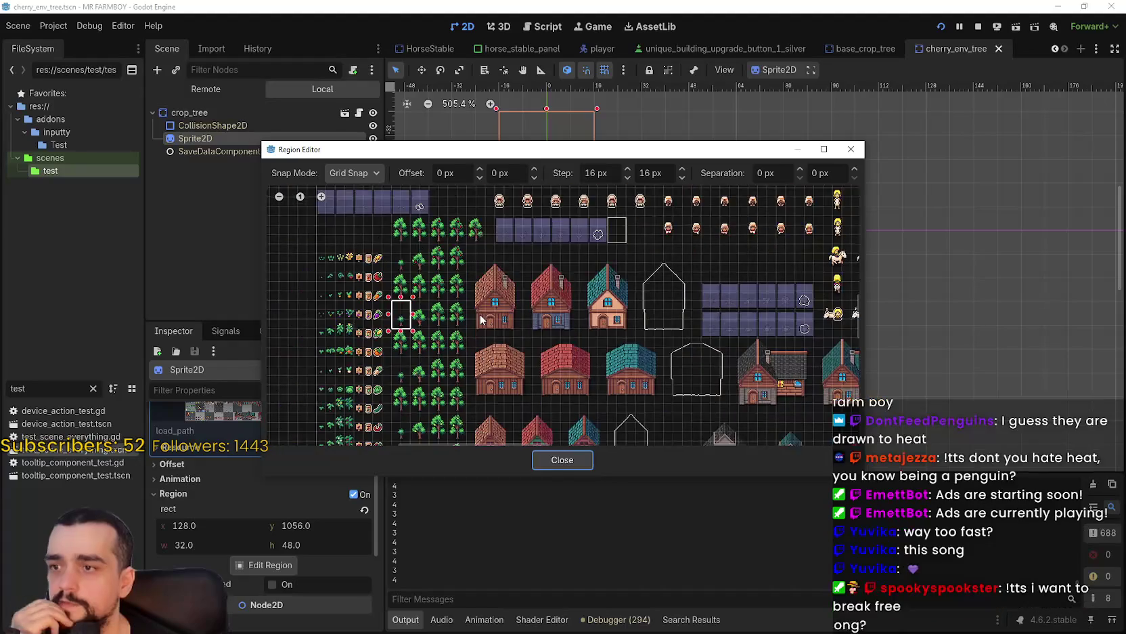
pyautogui.scroll(7, 486, 322)
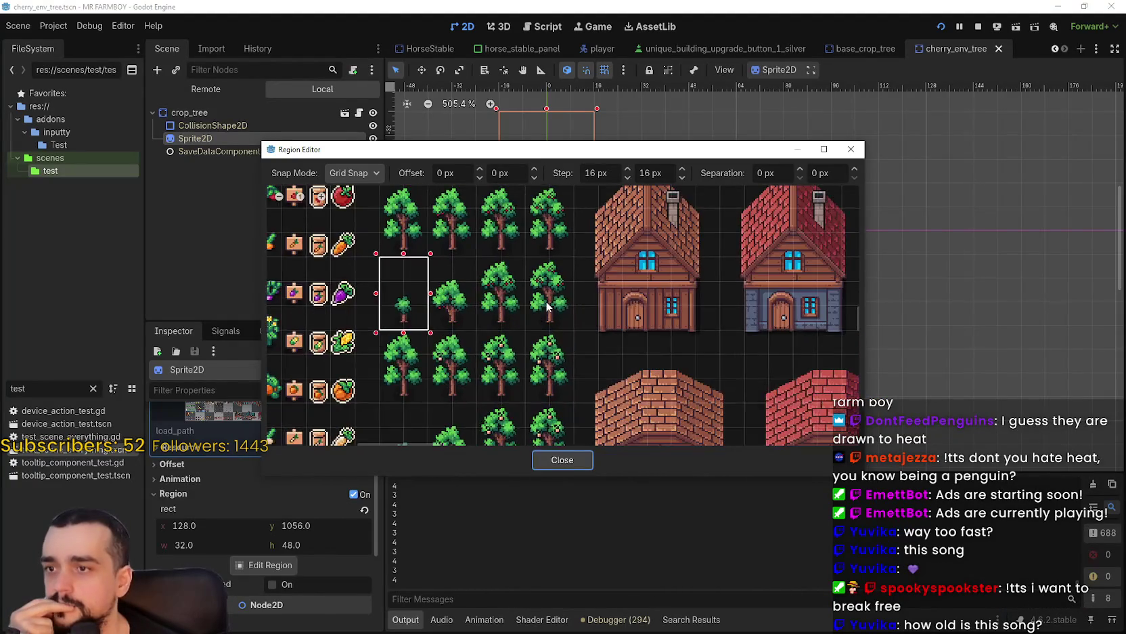
pyautogui.scroll(2, 547, 306)
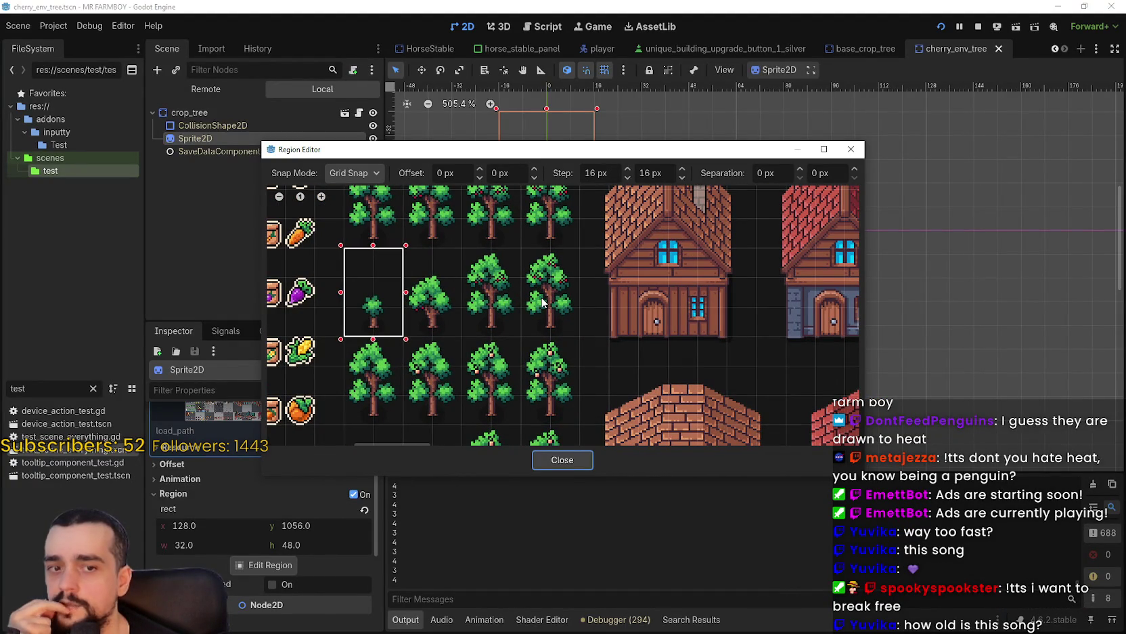
pyautogui.scroll(-3, 544, 303)
pyautogui.hscroll(-3, 629, 371)
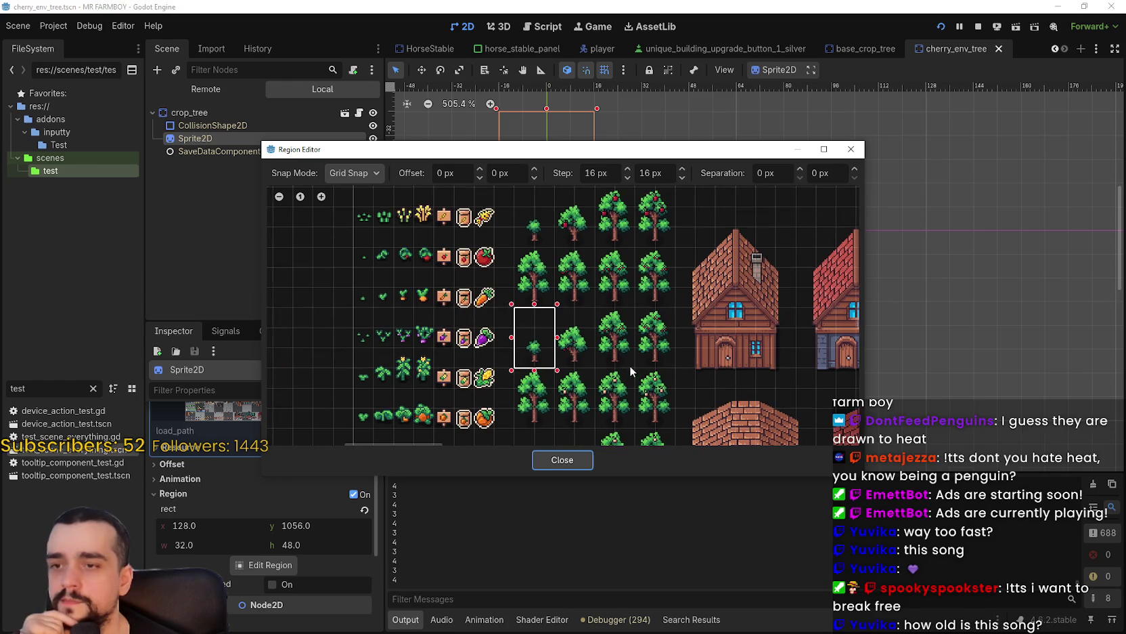
pyautogui.scroll(4, 628, 364)
pyautogui.scroll(1, 623, 358)
pyautogui.scroll(2, 620, 359)
pyautogui.scroll(-2, 620, 358)
pyautogui.scroll(-2, 620, 358)
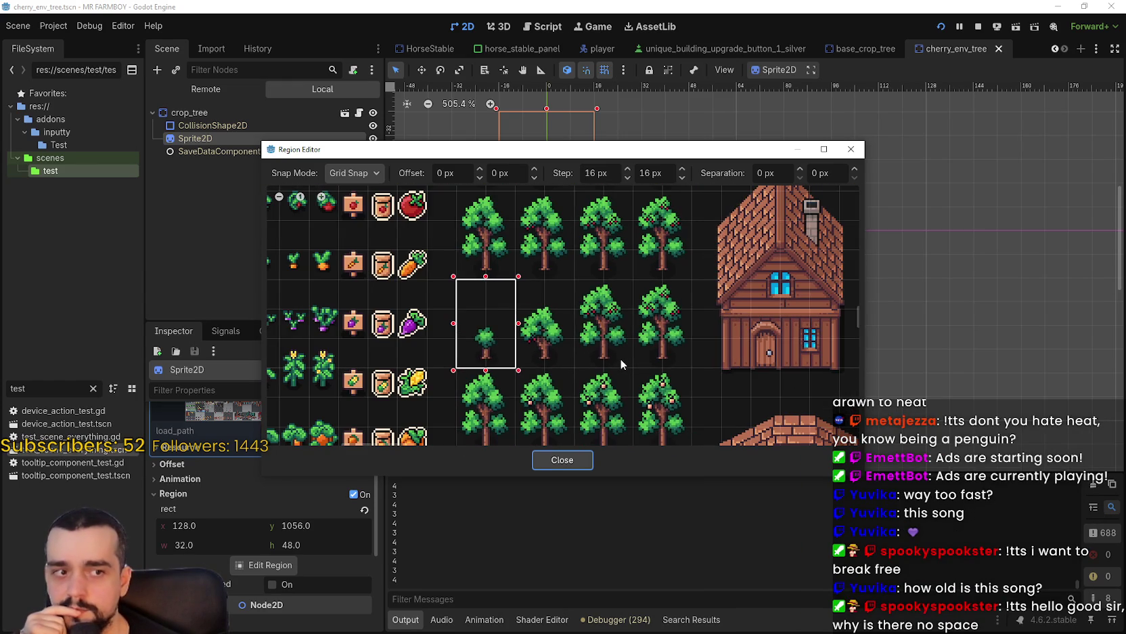
pyautogui.scroll(-1, 620, 358)
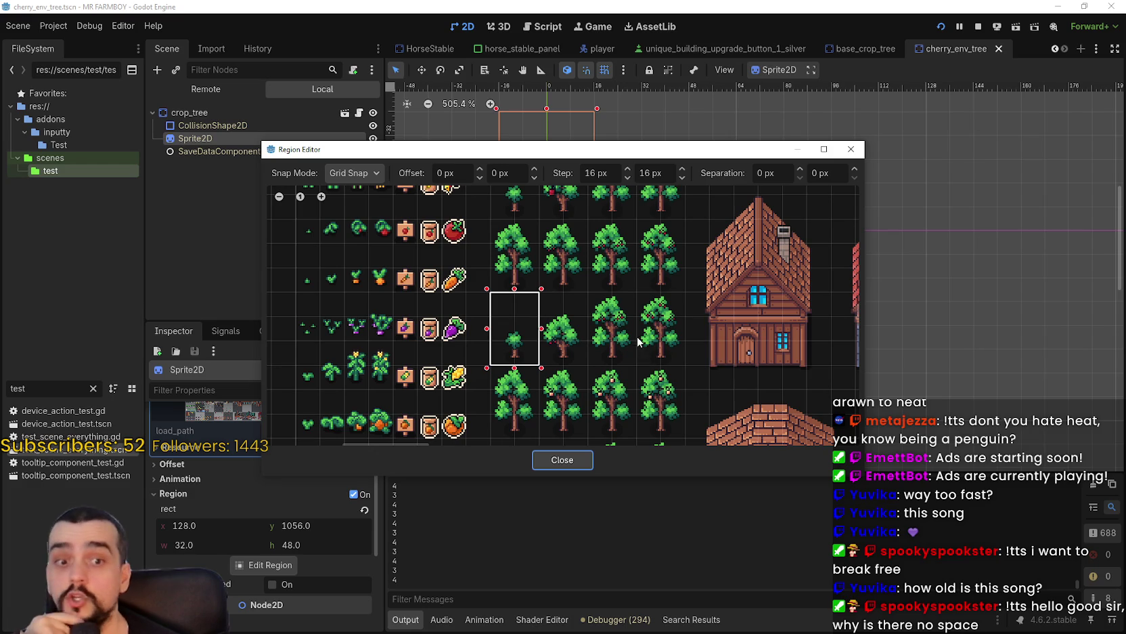
pyautogui.scroll(-3, 642, 358)
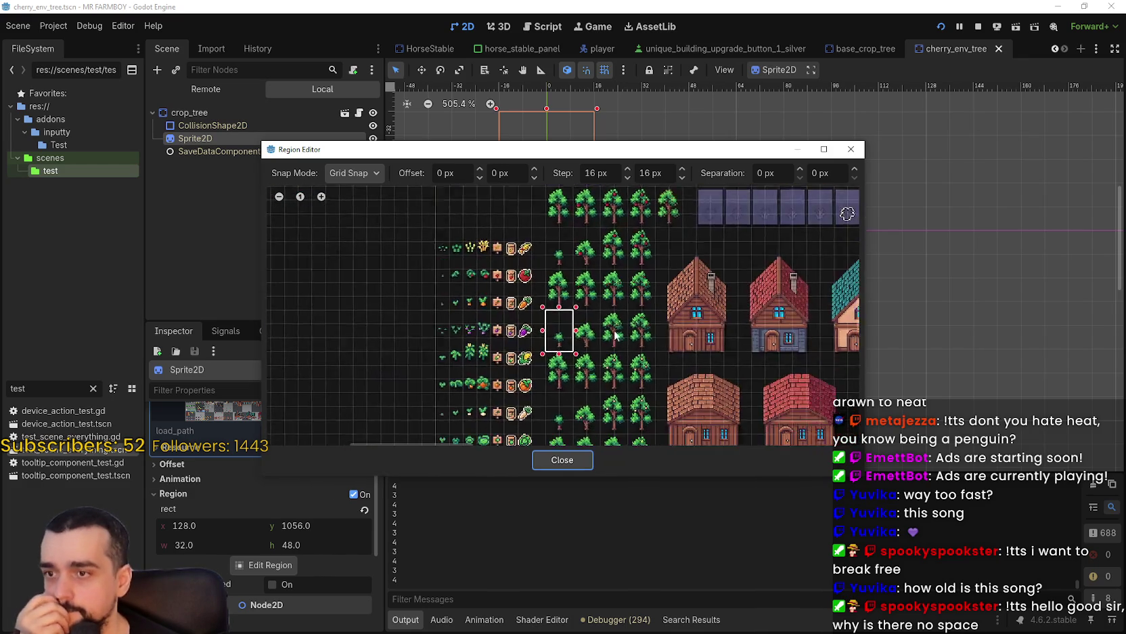
pyautogui.scroll(-3, 615, 337)
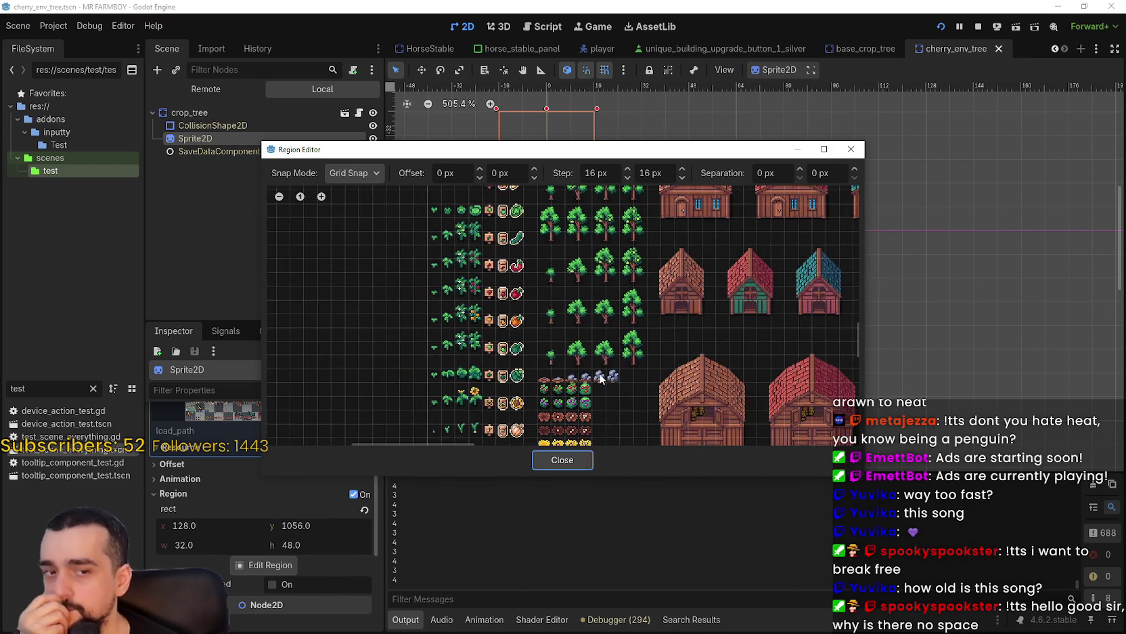
pyautogui.scroll(1, 598, 379)
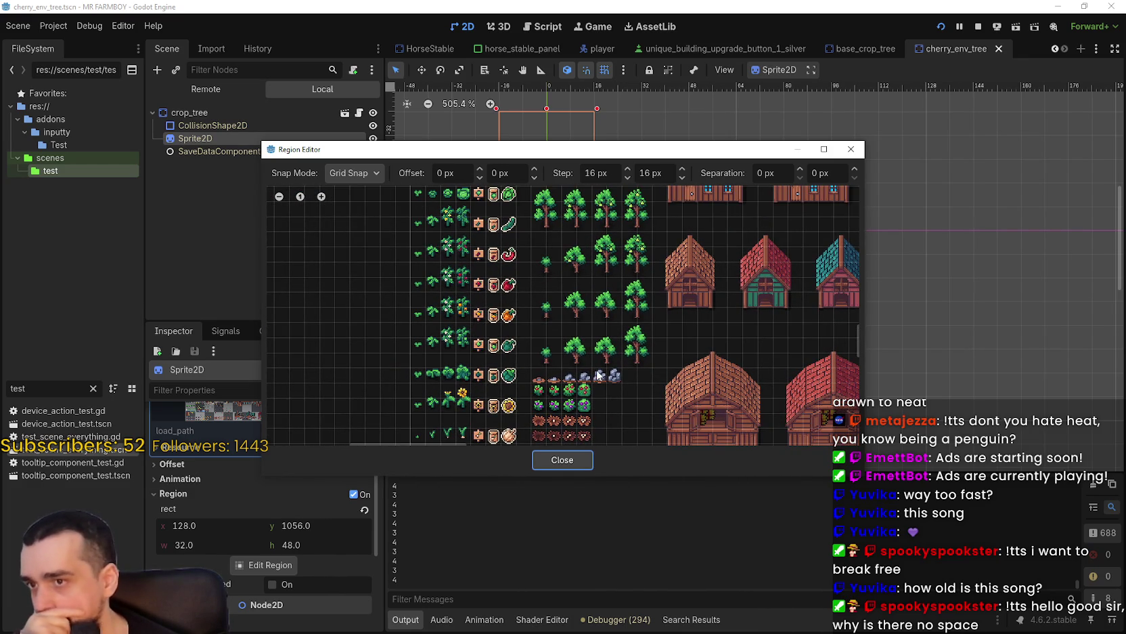
pyautogui.scroll(-2, 600, 347)
pyautogui.scroll(1, 623, 352)
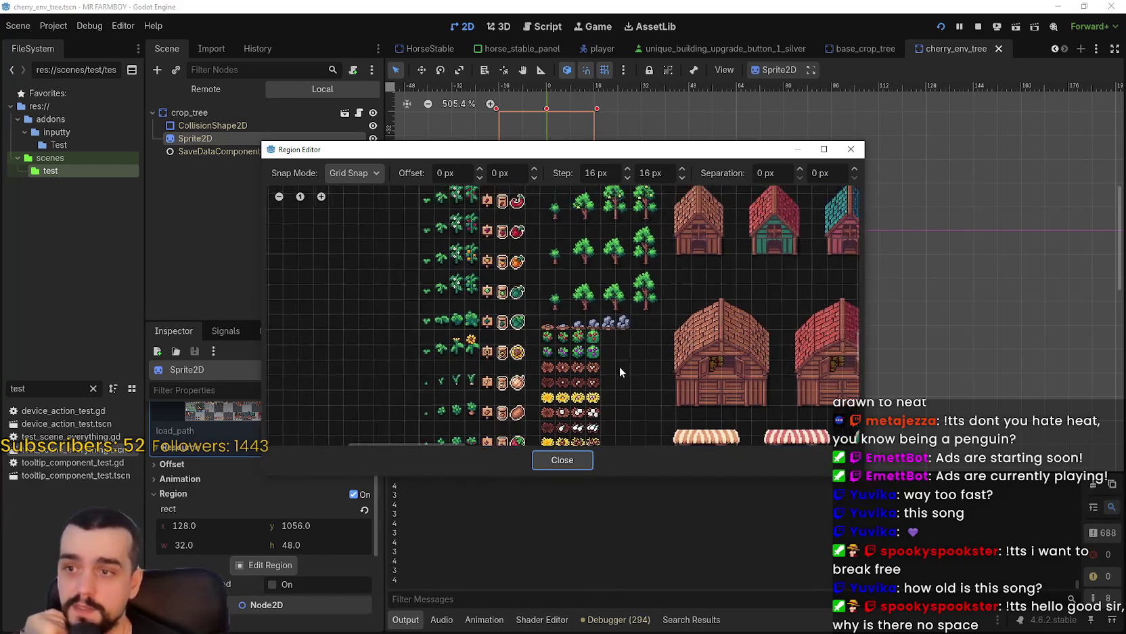
# - Browse the lower sprite rows, including the market stalls and lower crops
pyautogui.moveTo(616, 377)
pyautogui.mouseDown()
pyautogui.moveTo(647, 271)
pyautogui.moveTo(635, 232)
pyautogui.mouseUp()
pyautogui.scroll(-2, 609, 228)
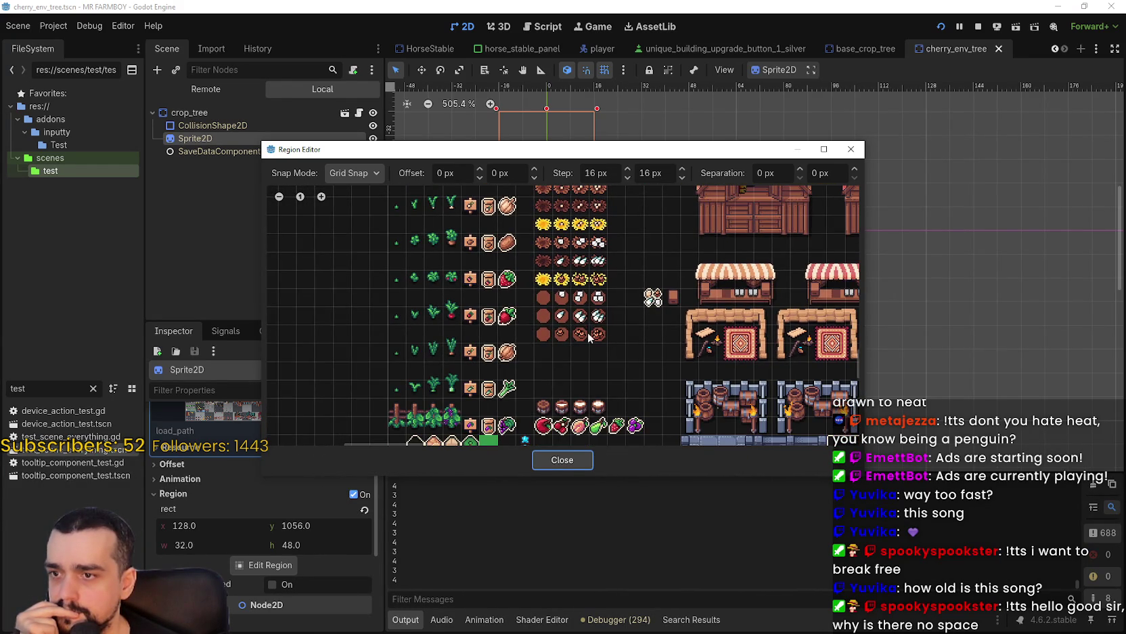
pyautogui.scroll(-1, 596, 325)
pyautogui.moveTo(601, 320)
pyautogui.mouseDown()
pyautogui.moveTo(603, 250)
pyautogui.moveTo(580, 327)
pyautogui.moveTo(572, 280)
pyautogui.mouseUp()
pyautogui.scroll(5, 572, 284)
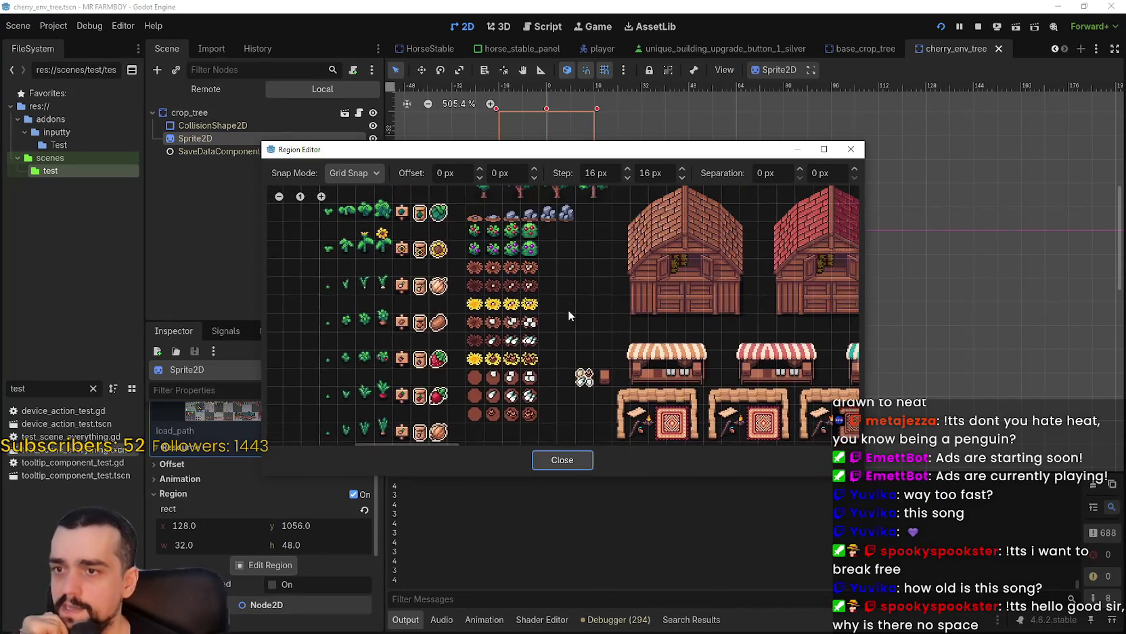
pyautogui.scroll(4, 623, 400)
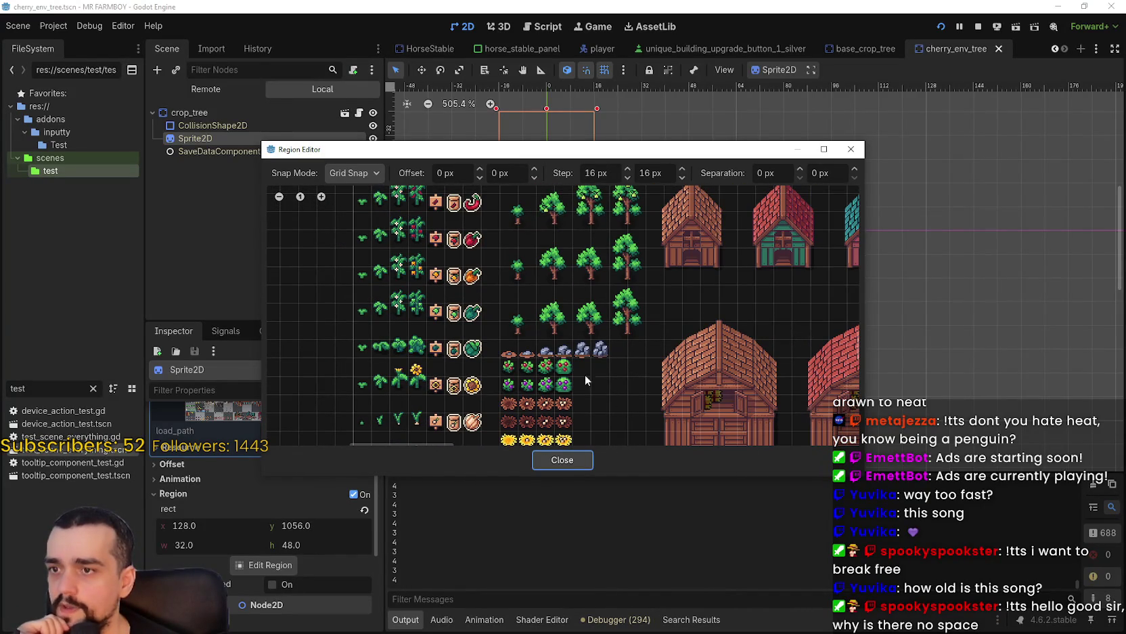
pyautogui.scroll(5, 583, 339)
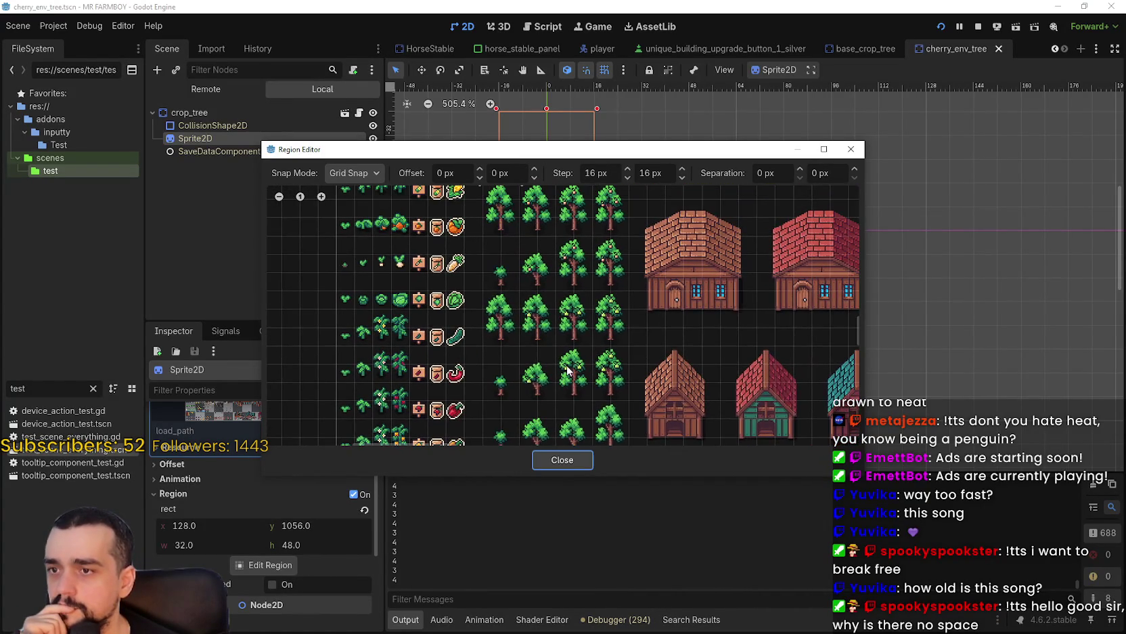
pyautogui.scroll(-3, 567, 370)
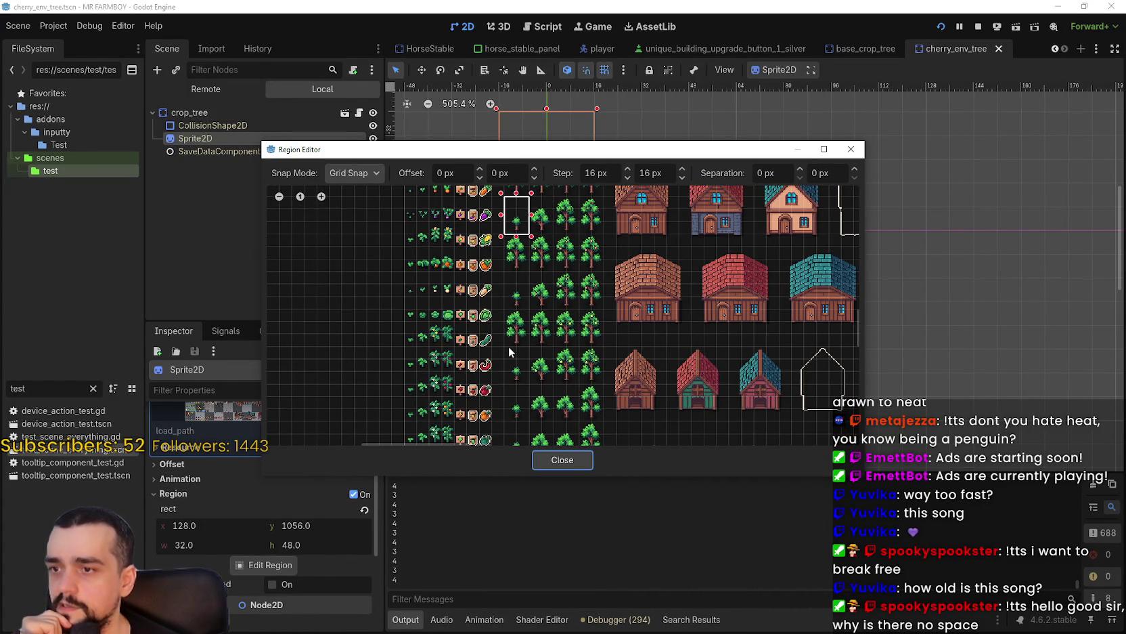
pyautogui.scroll(-3, 550, 389)
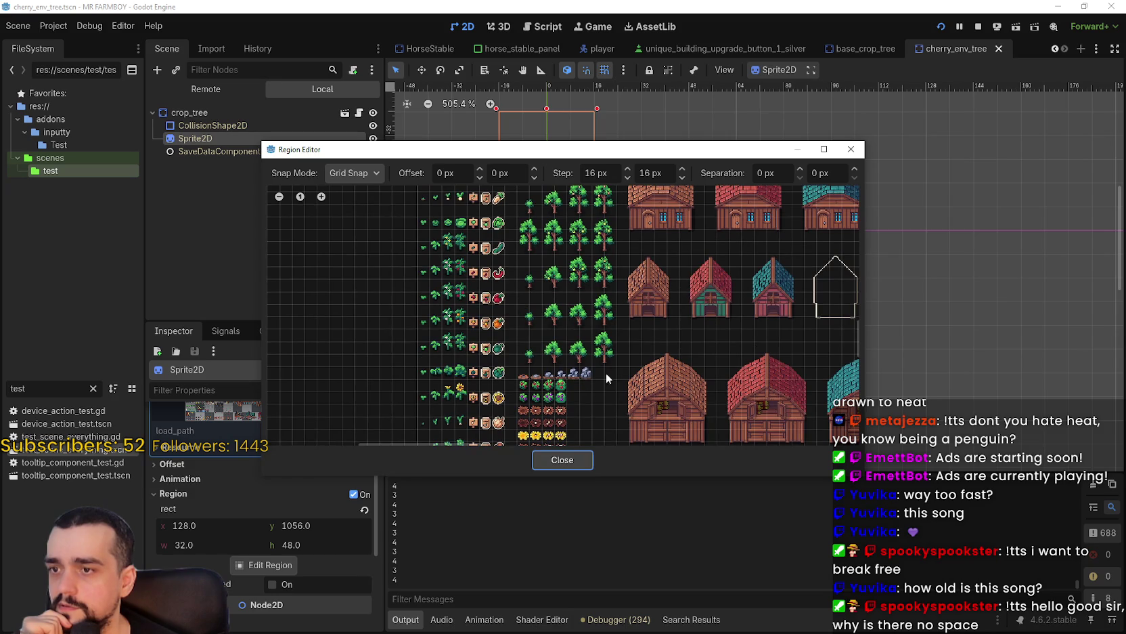
pyautogui.scroll(-2, 550, 315)
pyautogui.scroll(-3, 593, 322)
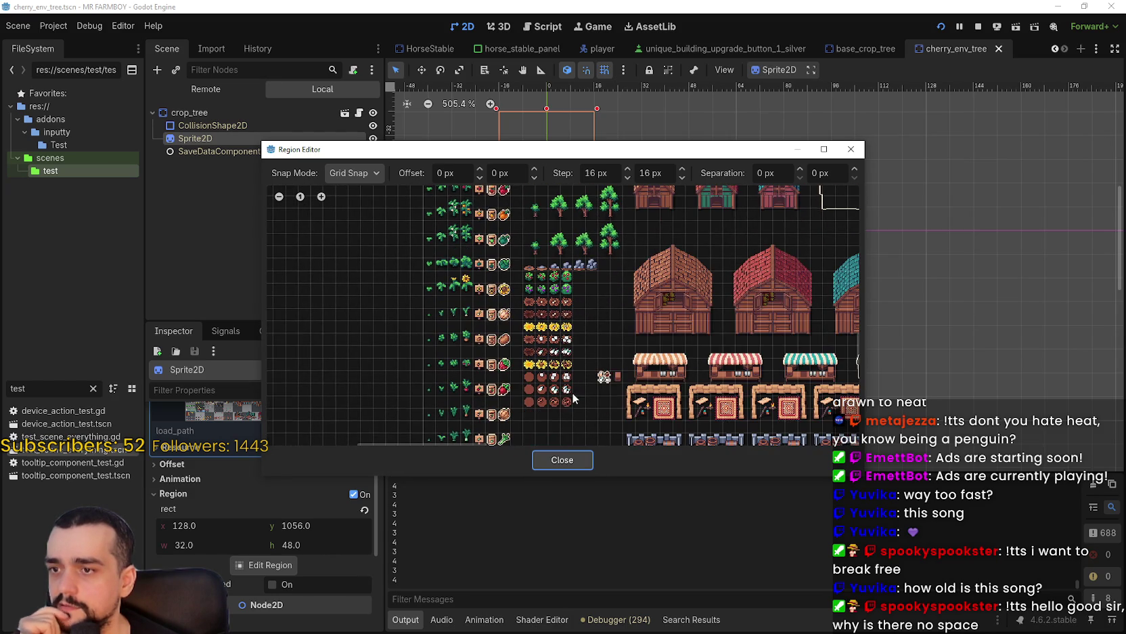
pyautogui.scroll(6, 574, 401)
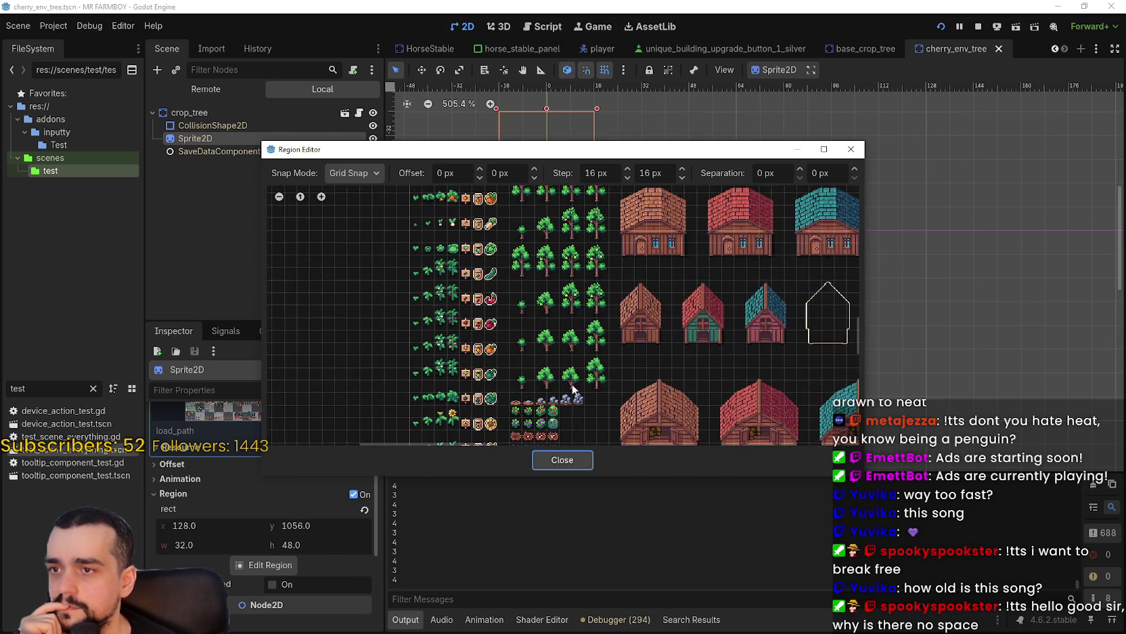
pyautogui.scroll(5, 580, 288)
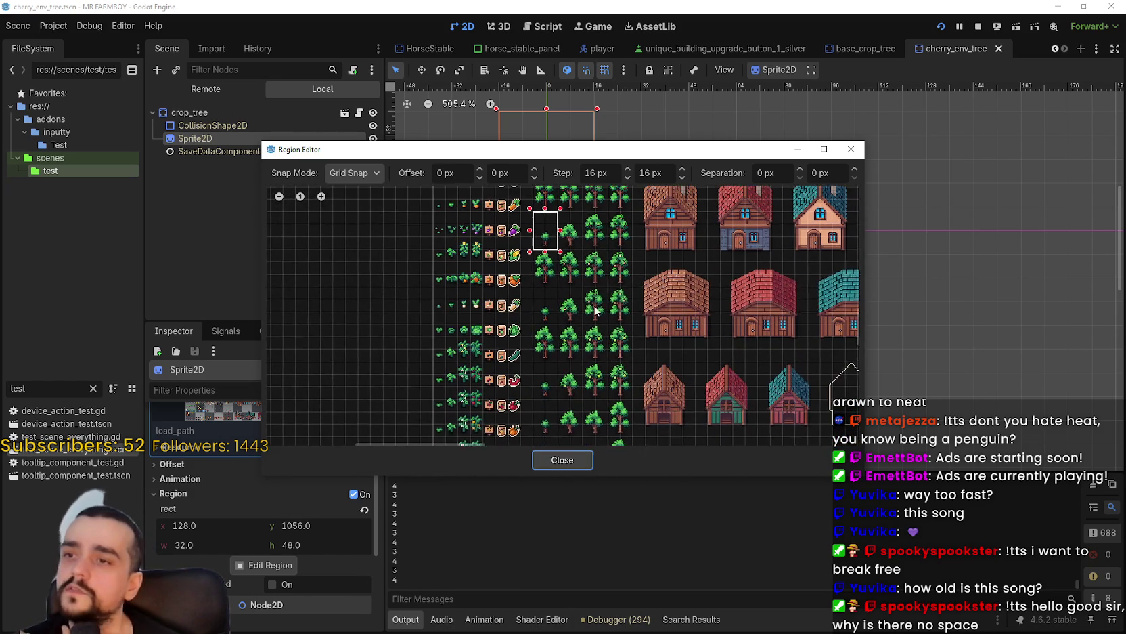
pyautogui.scroll(2, 607, 264)
pyautogui.scroll(2, 562, 271)
pyautogui.scroll(1, 517, 280)
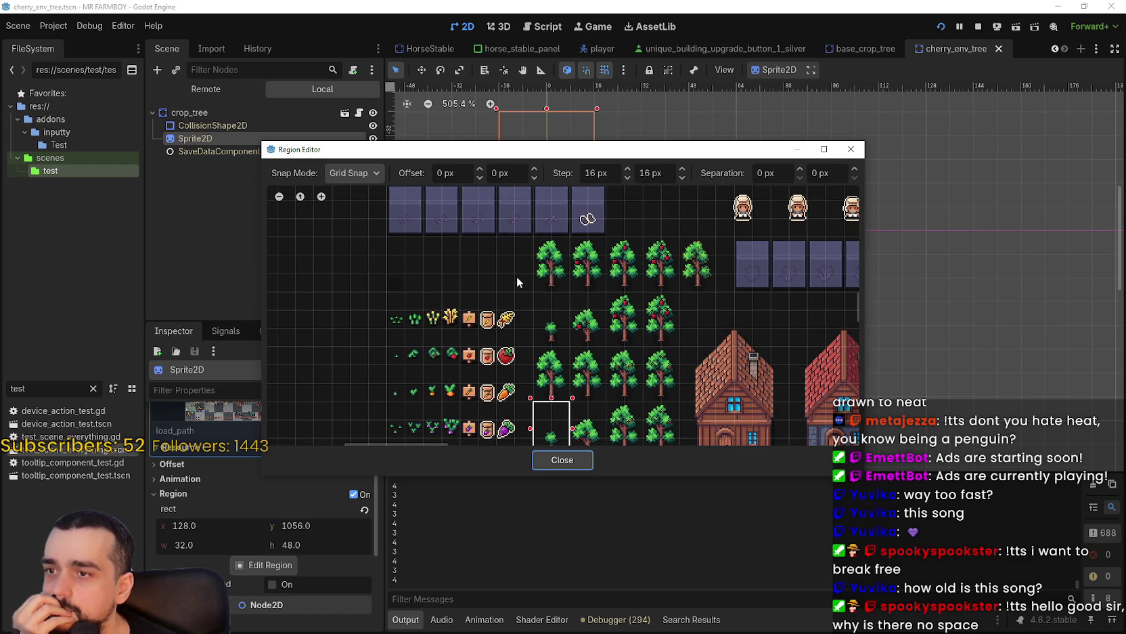
# - Look over the row of trees above, then close the Region Editor, keeping the 32×48 region
pyautogui.moveTo(642, 336)
pyautogui.mouseDown()
pyautogui.moveTo(596, 372)
pyautogui.moveTo(541, 203)
pyautogui.moveTo(545, 169)
pyautogui.moveTo(559, 163)
pyautogui.moveTo(567, 197)
pyautogui.mouseUp()
pyautogui.scroll(-5, 554, 200)
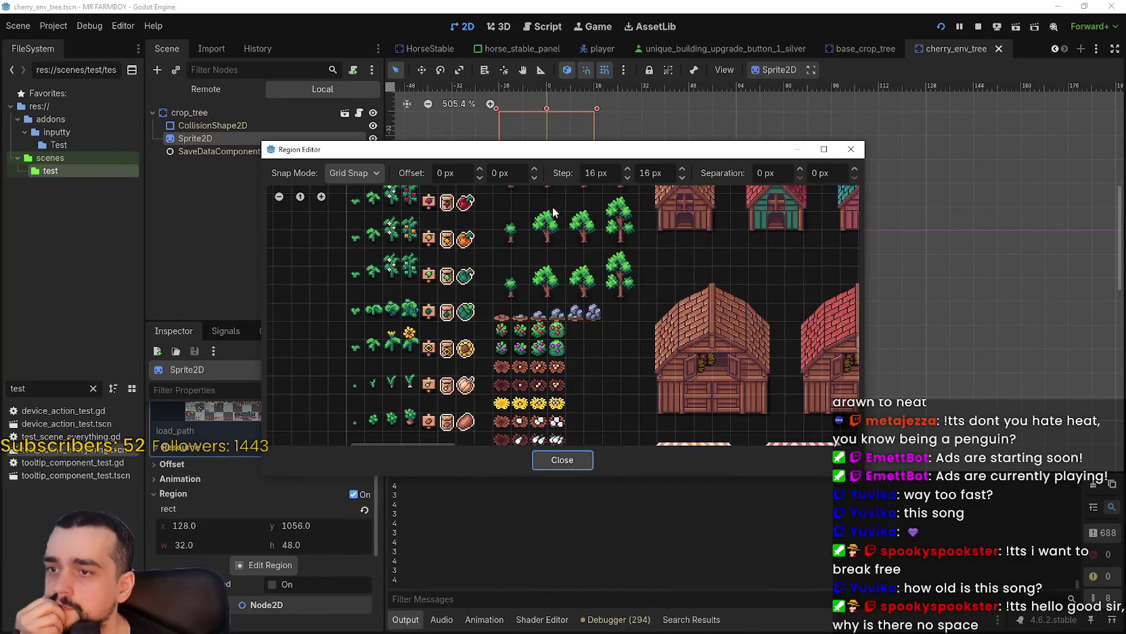
pyautogui.moveTo(589, 303)
pyautogui.mouseDown()
pyautogui.moveTo(591, 262)
pyautogui.moveTo(593, 301)
pyautogui.moveTo(577, 227)
pyautogui.moveTo(566, 315)
pyautogui.moveTo(562, 226)
pyautogui.moveTo(581, 279)
pyautogui.mouseUp()
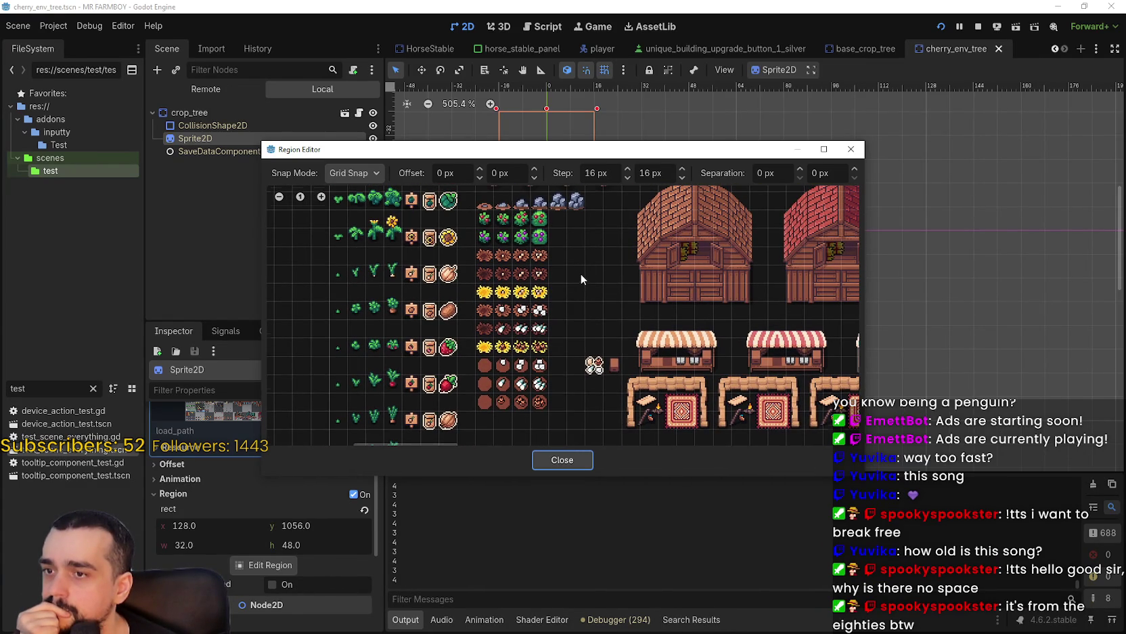
pyautogui.scroll(2, 580, 278)
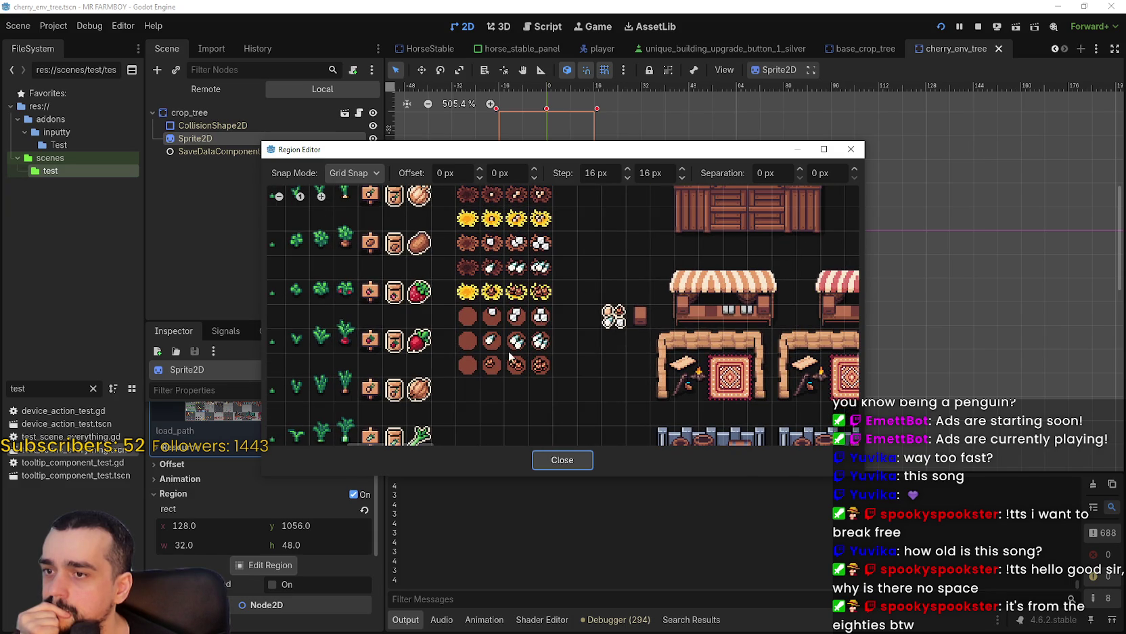
pyautogui.click(581, 460)
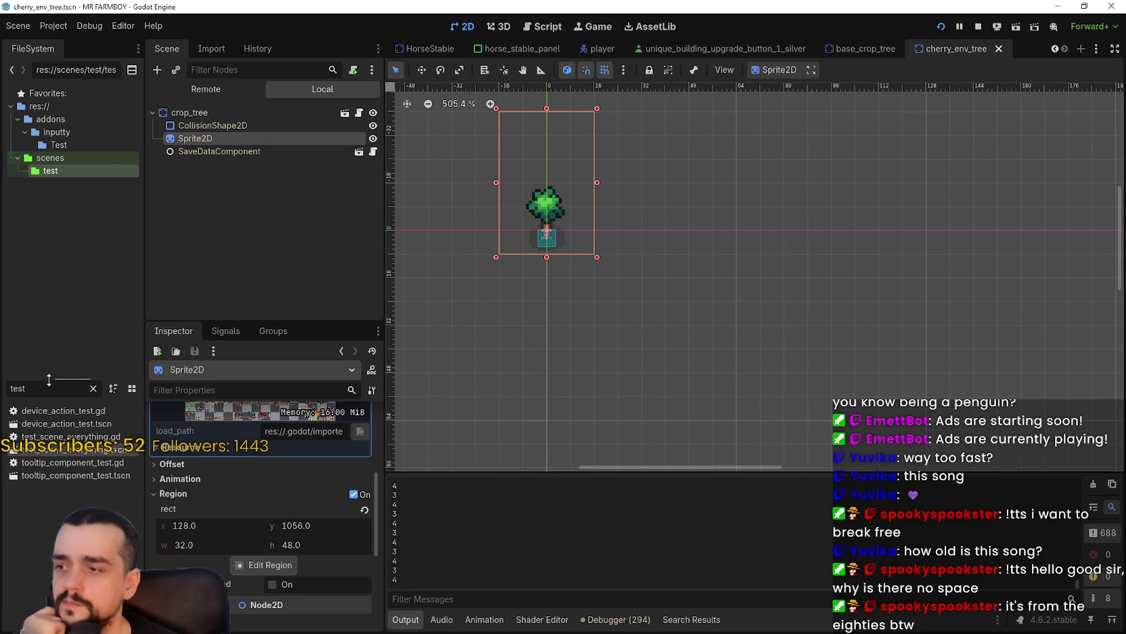
# - Filter the FileSystem for 'player' and open Player.png in Aseprite as an external program
pyautogui.doubleClick(17, 388)
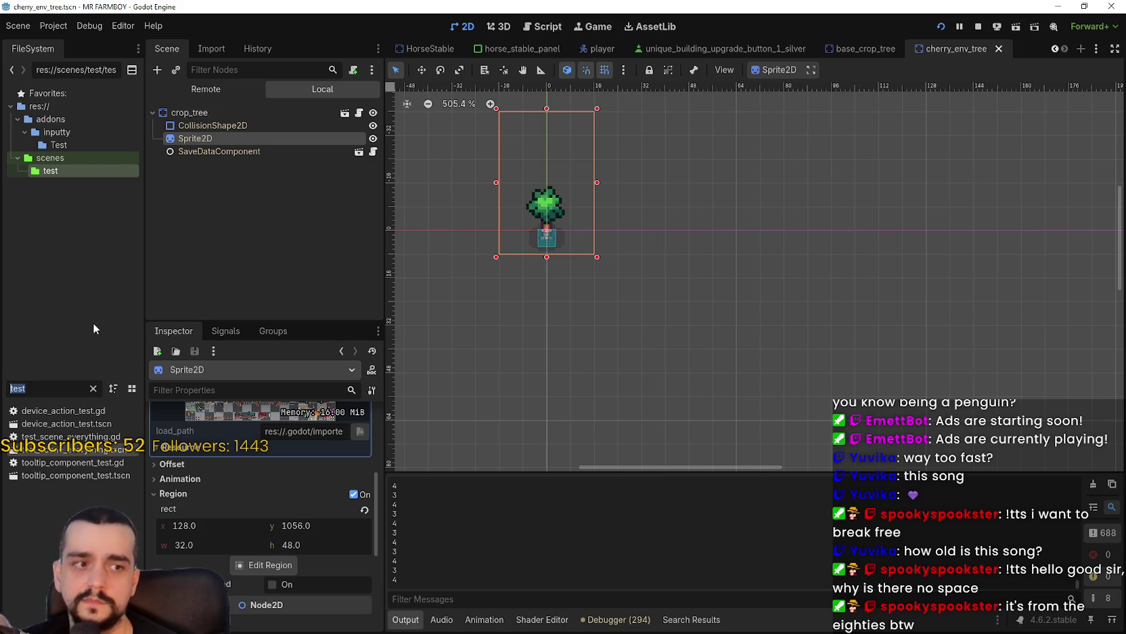
pyautogui.press('BackSpace')
pyautogui.write('player')
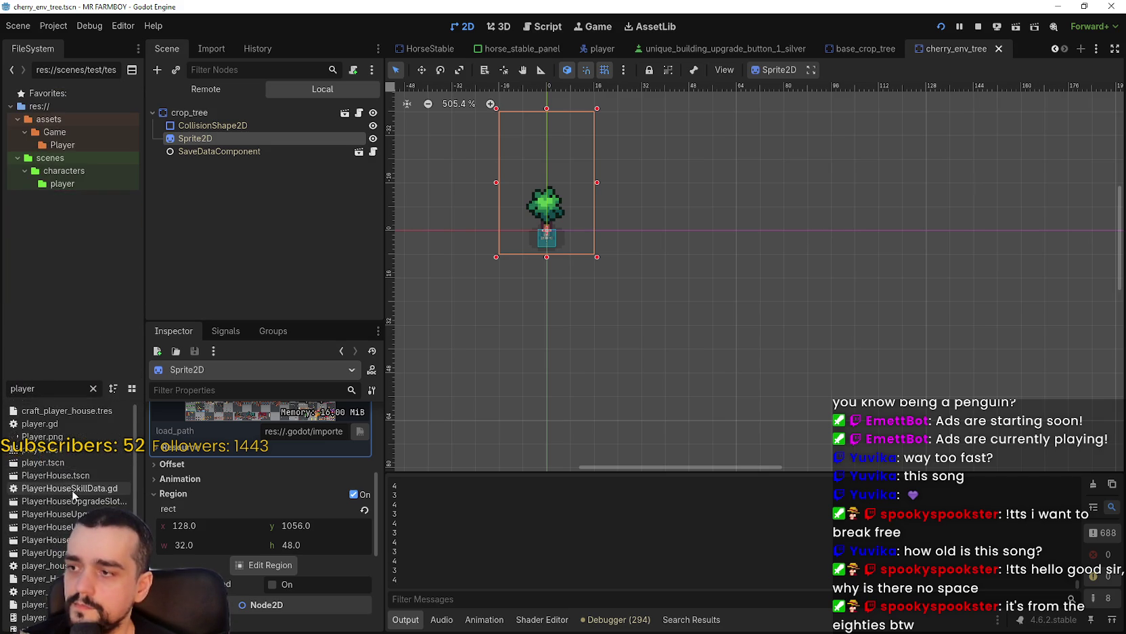
pyautogui.rightClick(62, 424)
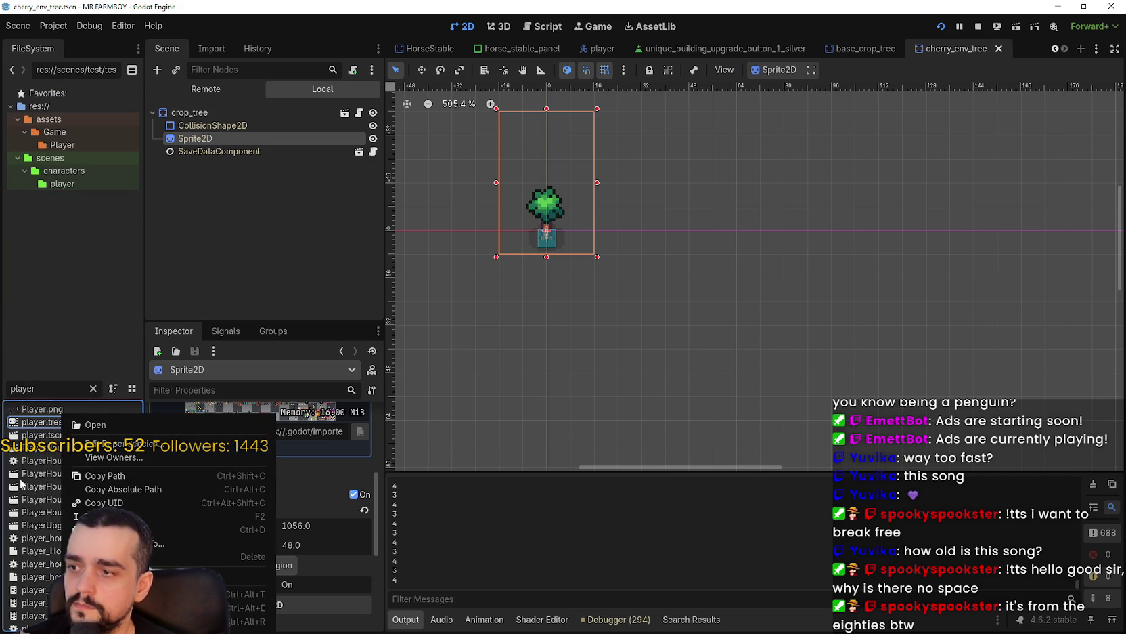
pyautogui.click(51, 439)
pyautogui.rightClick(51, 438)
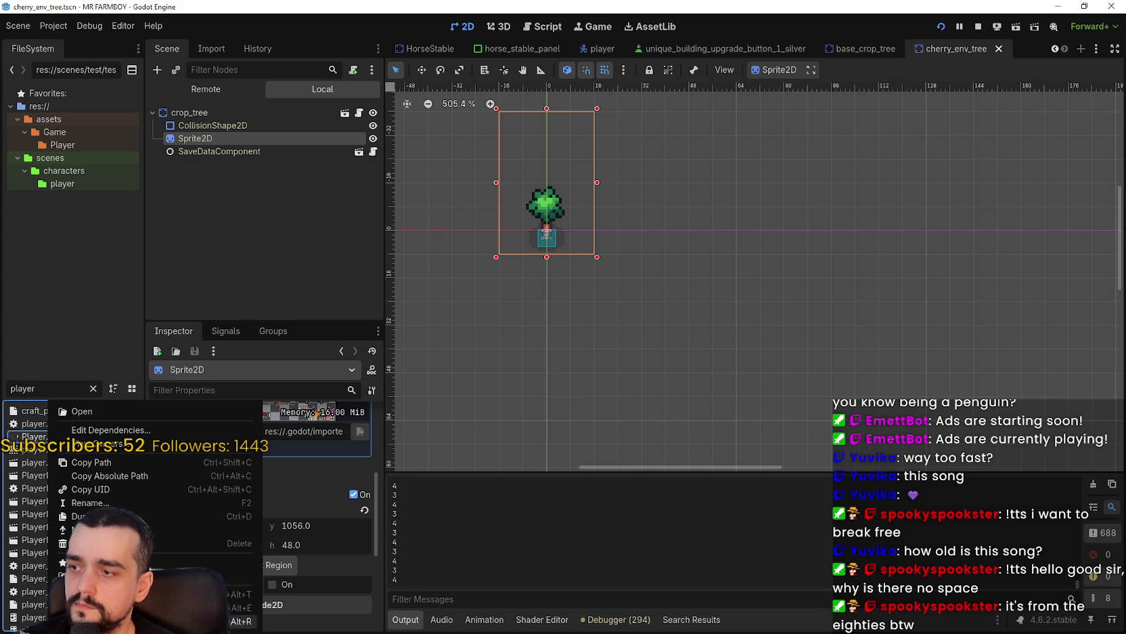
pyautogui.click(67, 575)
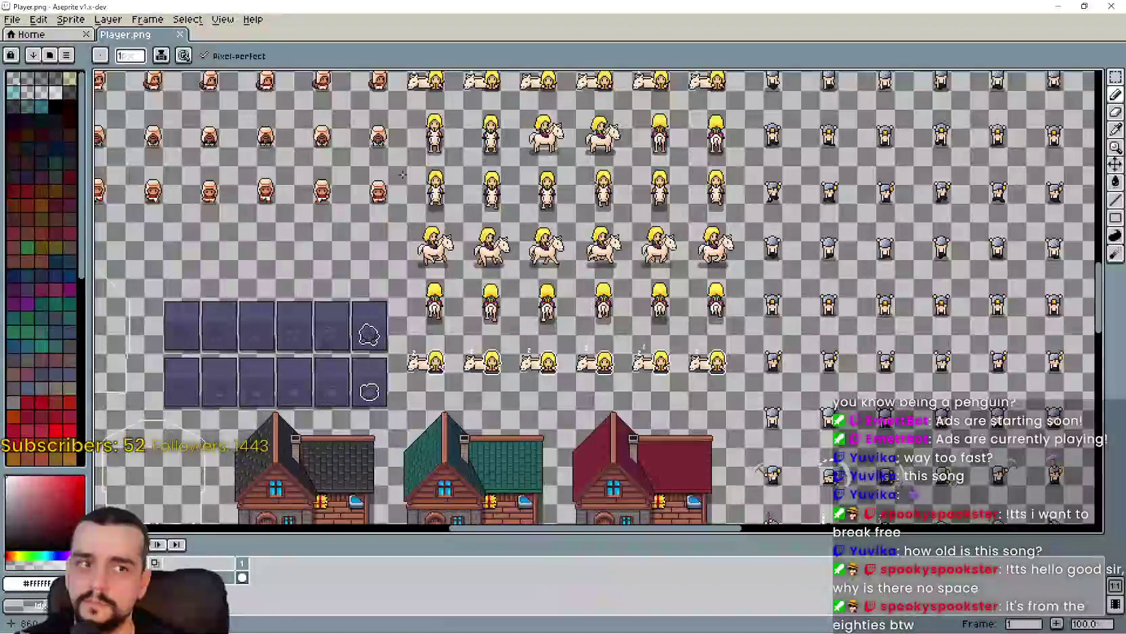
pyautogui.scroll(-3, 364, 290)
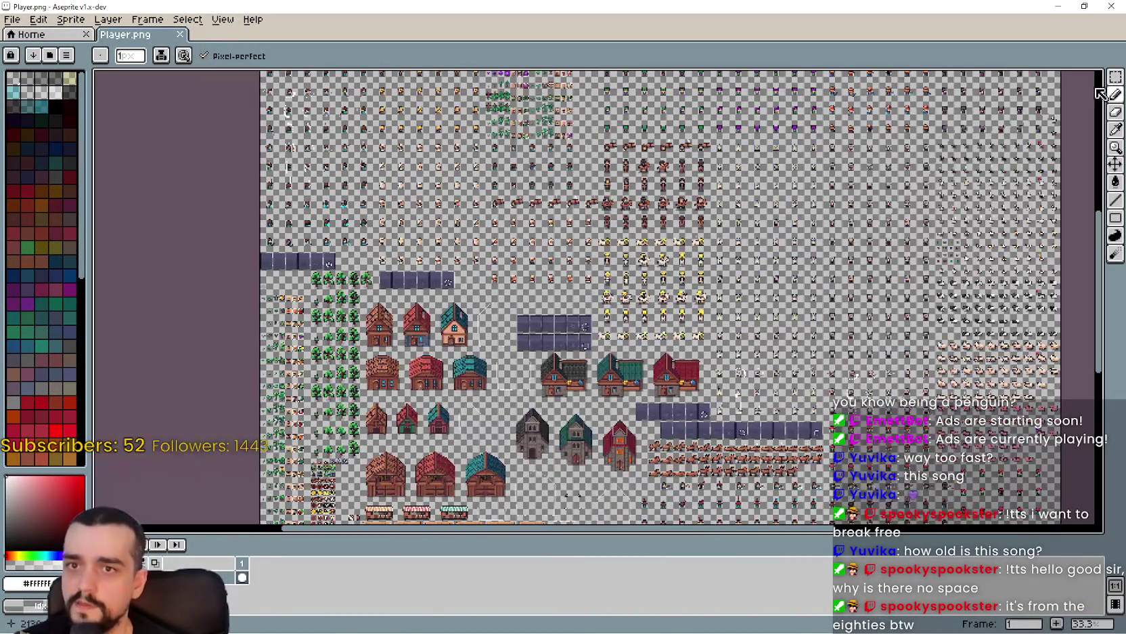
pyautogui.click(1115, 77)
pyautogui.scroll(5, 314, 422)
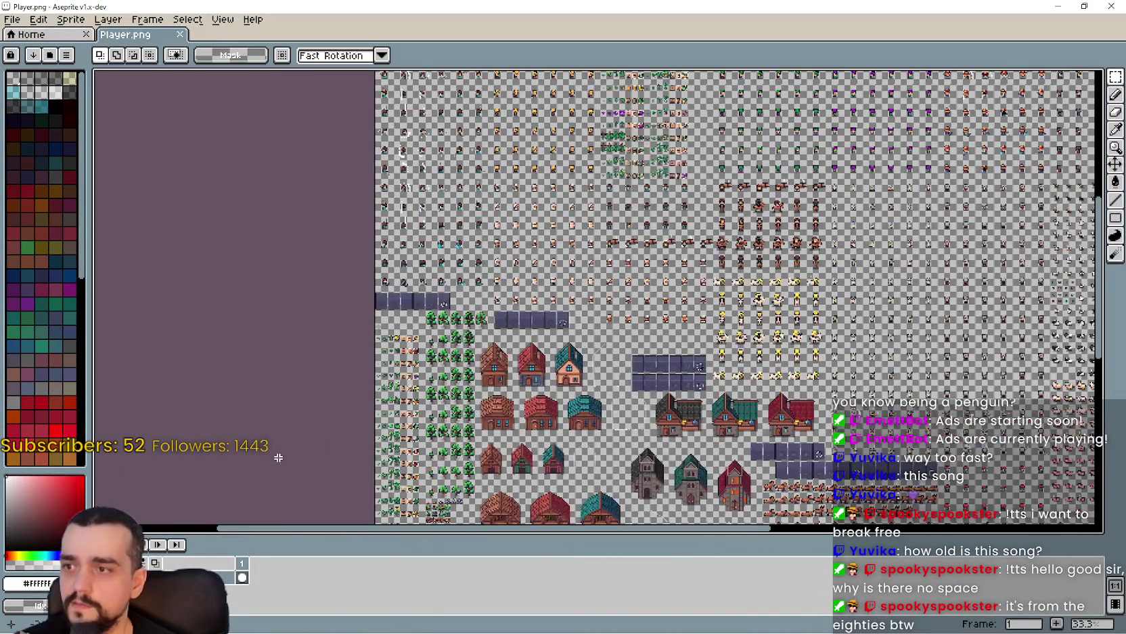
pyautogui.scroll(-3, 487, 431)
pyautogui.hscroll(-5, 488, 431)
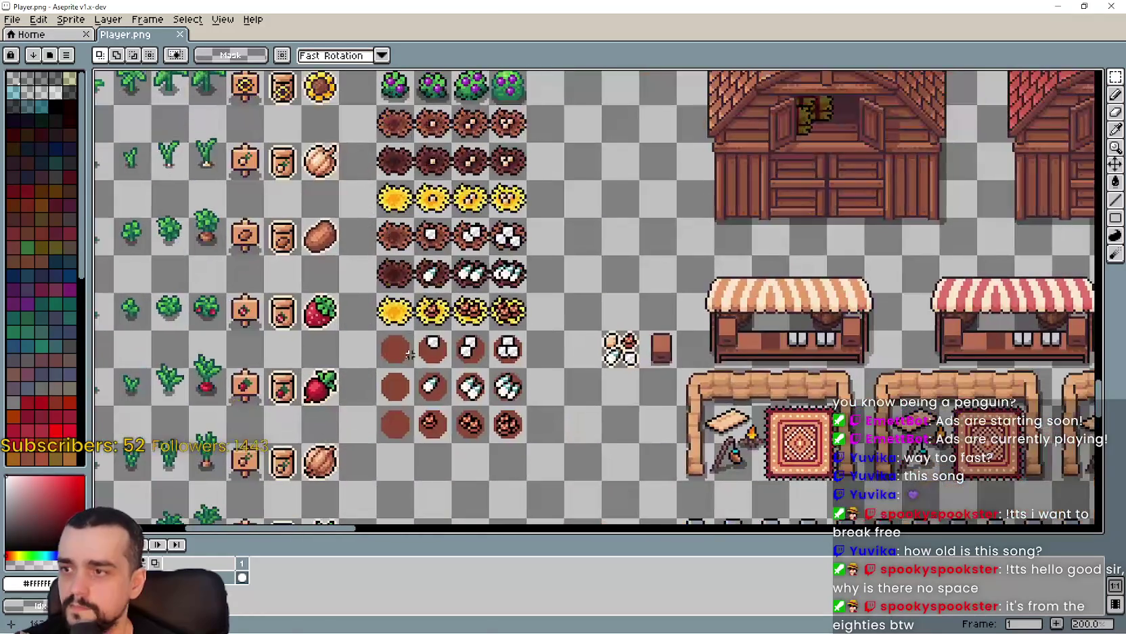
pyautogui.moveTo(387, 345); pyautogui.dragTo(519, 425)
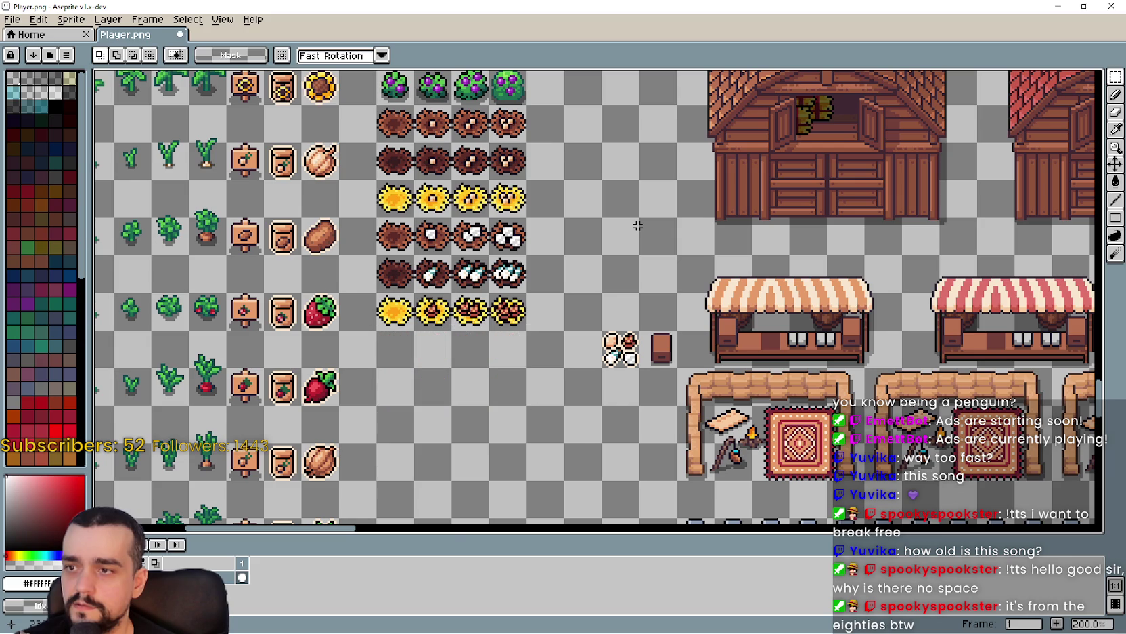
pyautogui.scroll(-2, 636, 228)
pyautogui.scroll(2, 609, 299)
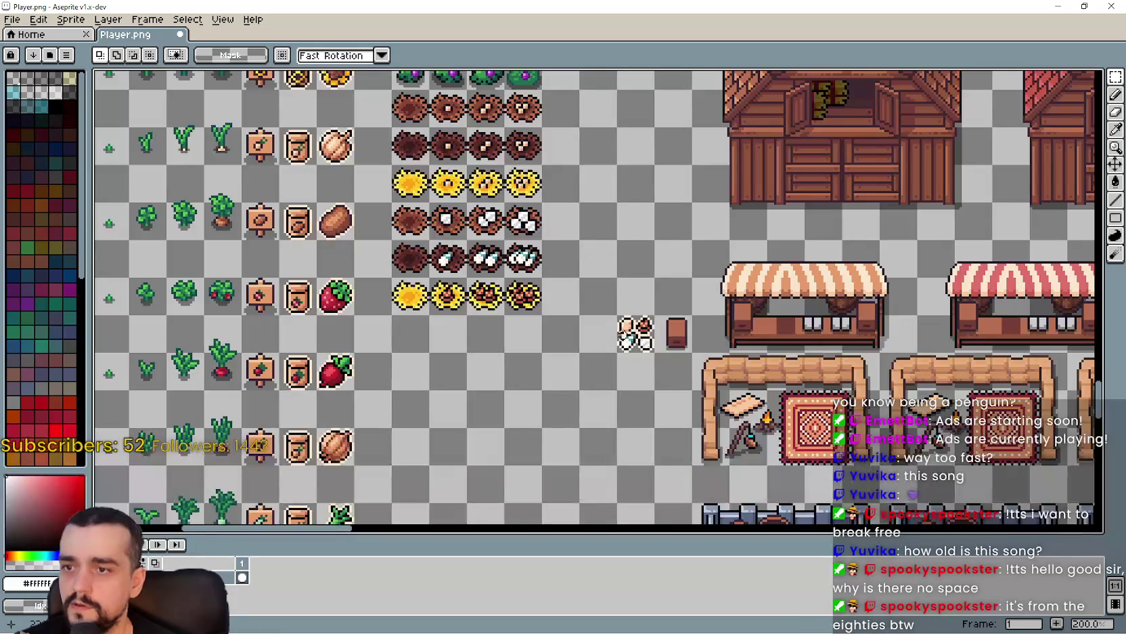
pyautogui.scroll(-1, 634, 306)
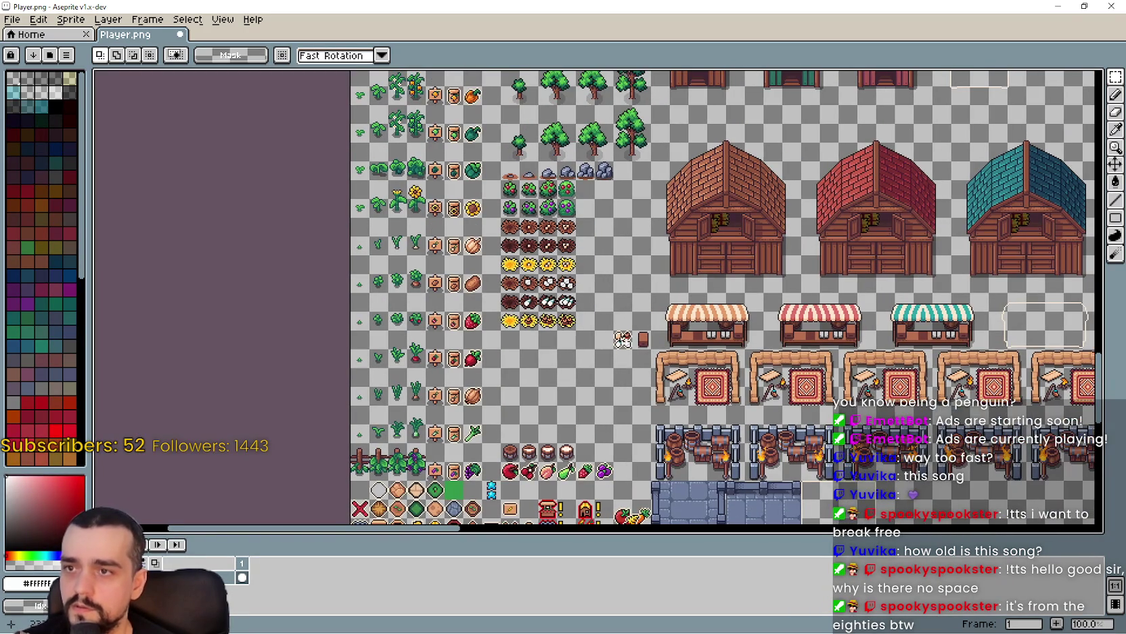
pyautogui.moveTo(611, 329)
pyautogui.mouseDown()
pyautogui.moveTo(654, 351)
pyautogui.moveTo(646, 215)
pyautogui.mouseUp()
pyautogui.scroll(1, 633, 347)
pyautogui.scroll(-1, 631, 345)
pyautogui.scroll(1, 646, 215)
pyautogui.moveTo(433, 501)
pyautogui.mouseDown()
pyautogui.moveTo(555, 216)
pyautogui.moveTo(344, 390)
pyautogui.mouseUp()
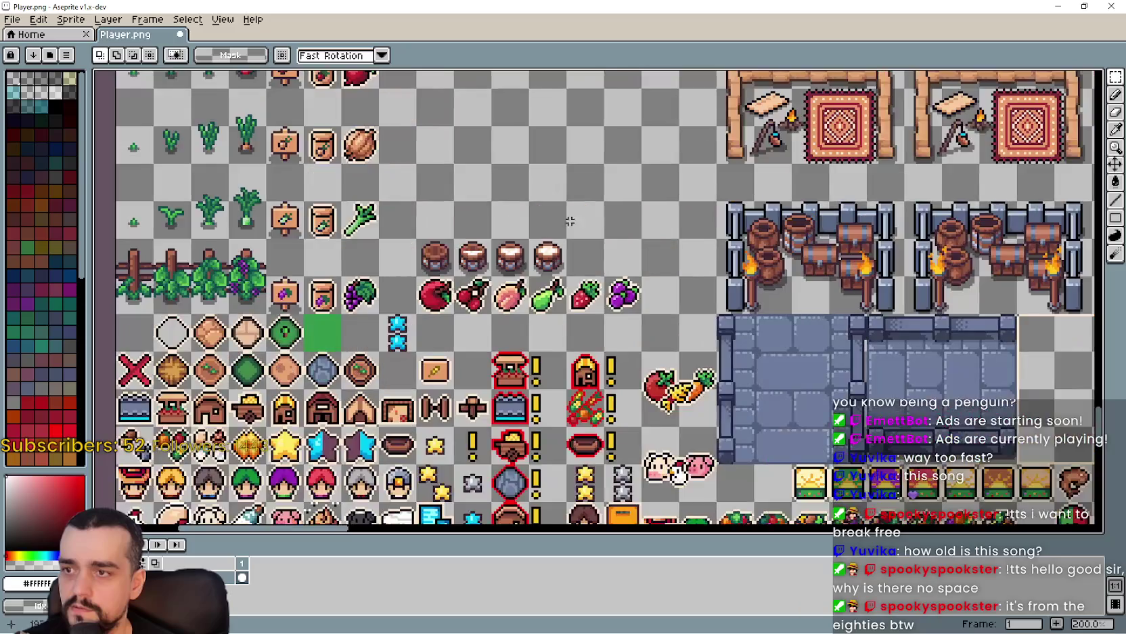
pyautogui.moveTo(670, 67); pyautogui.dragTo(524, 298)
pyautogui.scroll(1, 525, 298)
pyautogui.scroll(-2, 538, 349)
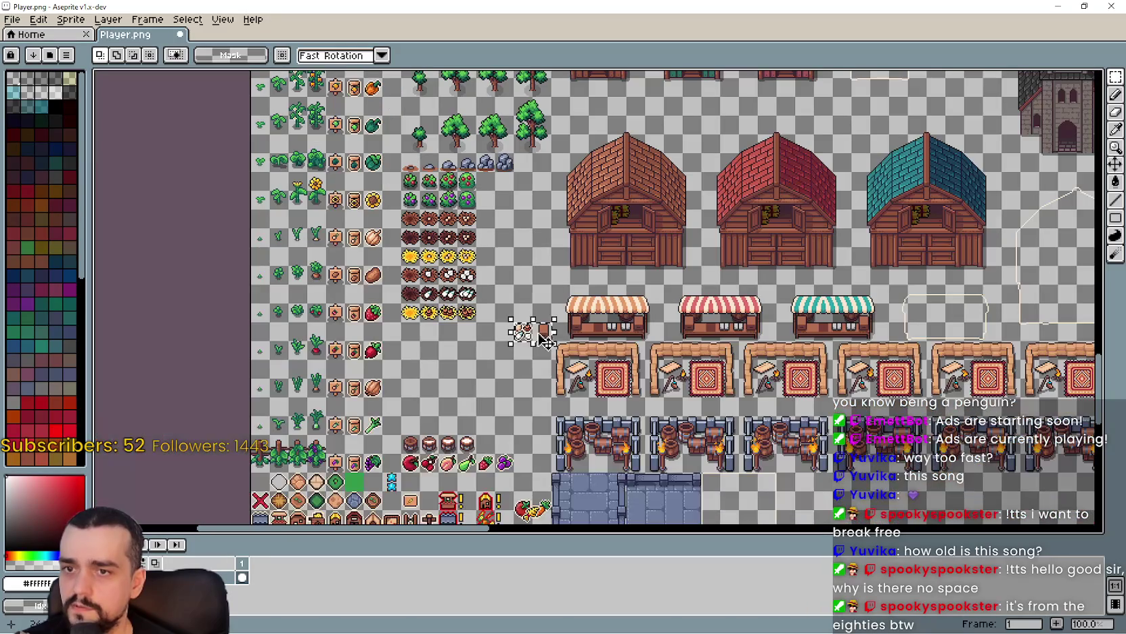
pyautogui.moveTo(544, 337); pyautogui.dragTo(619, 362)
pyautogui.moveTo(551, 85)
pyautogui.mouseDown()
pyautogui.moveTo(544, 233)
pyautogui.moveTo(549, 298)
pyautogui.moveTo(568, 333)
pyautogui.mouseUp()
pyautogui.scroll(2, 567, 208)
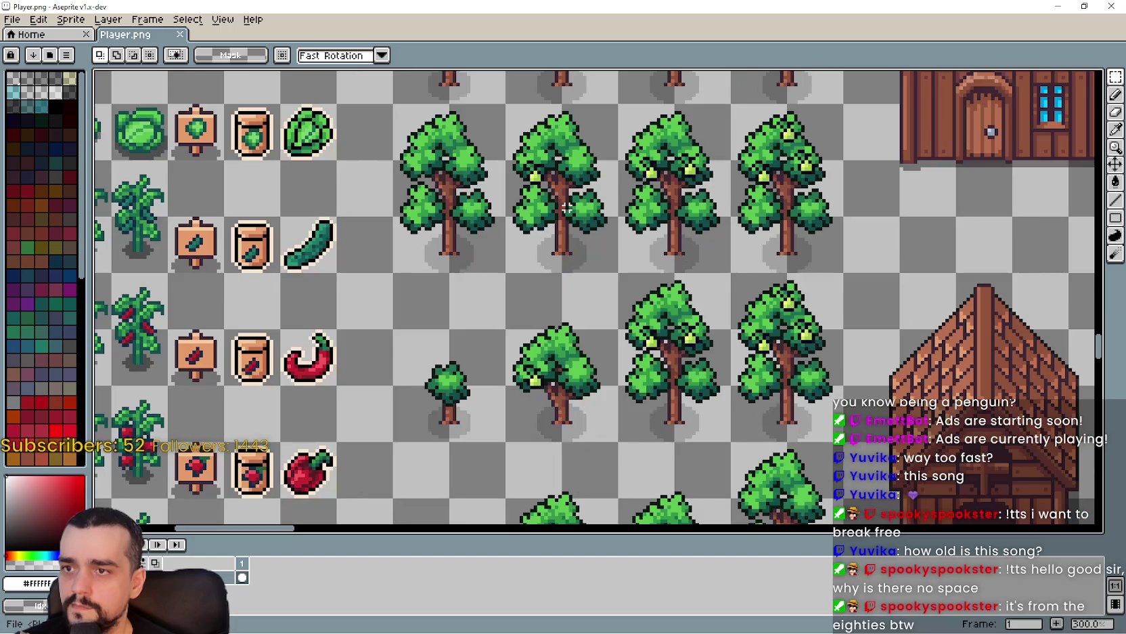
pyautogui.scroll(-2, 567, 208)
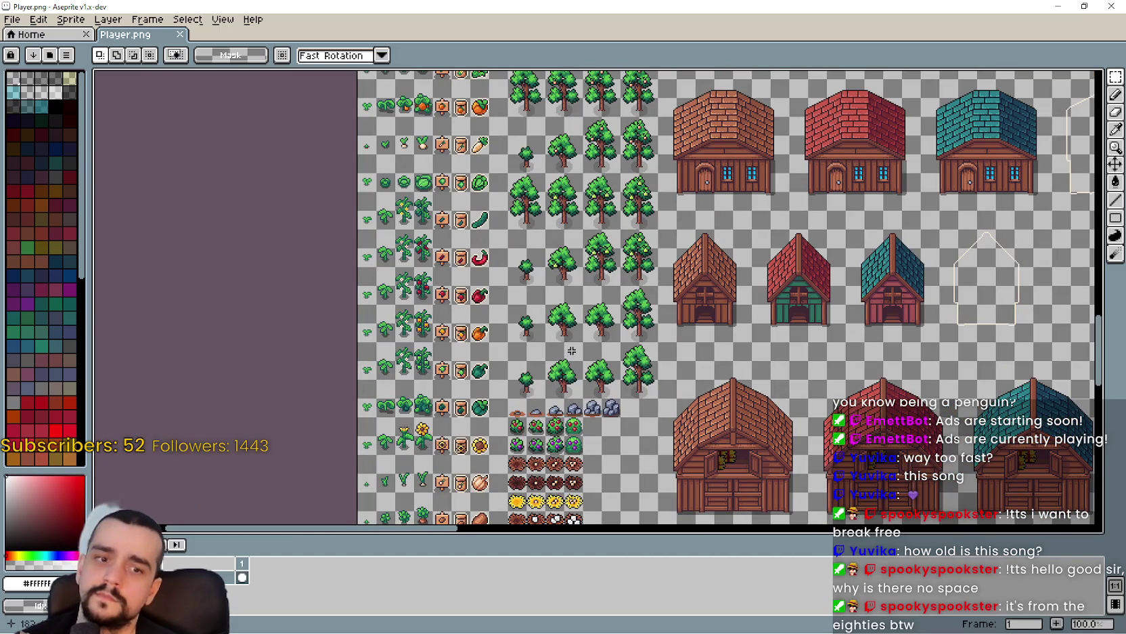
pyautogui.scroll(2, 589, 308)
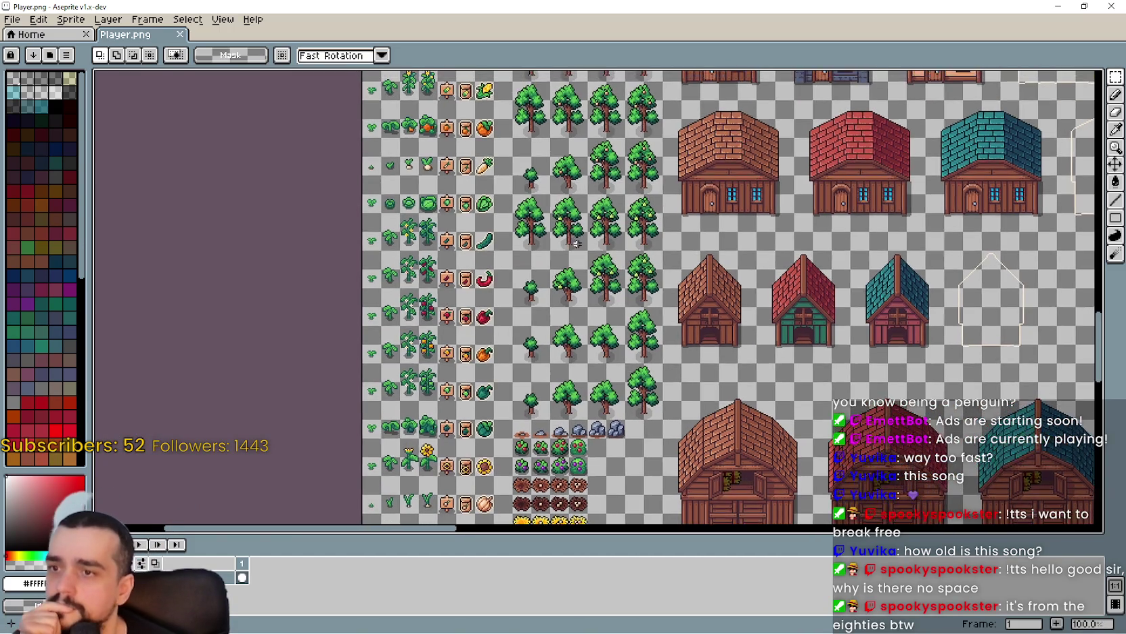
pyautogui.scroll(-1, 589, 308)
pyautogui.moveTo(535, 108)
pyautogui.mouseDown()
pyautogui.moveTo(569, 138)
pyautogui.moveTo(576, 305)
pyautogui.mouseUp()
pyautogui.scroll(-2, 558, 232)
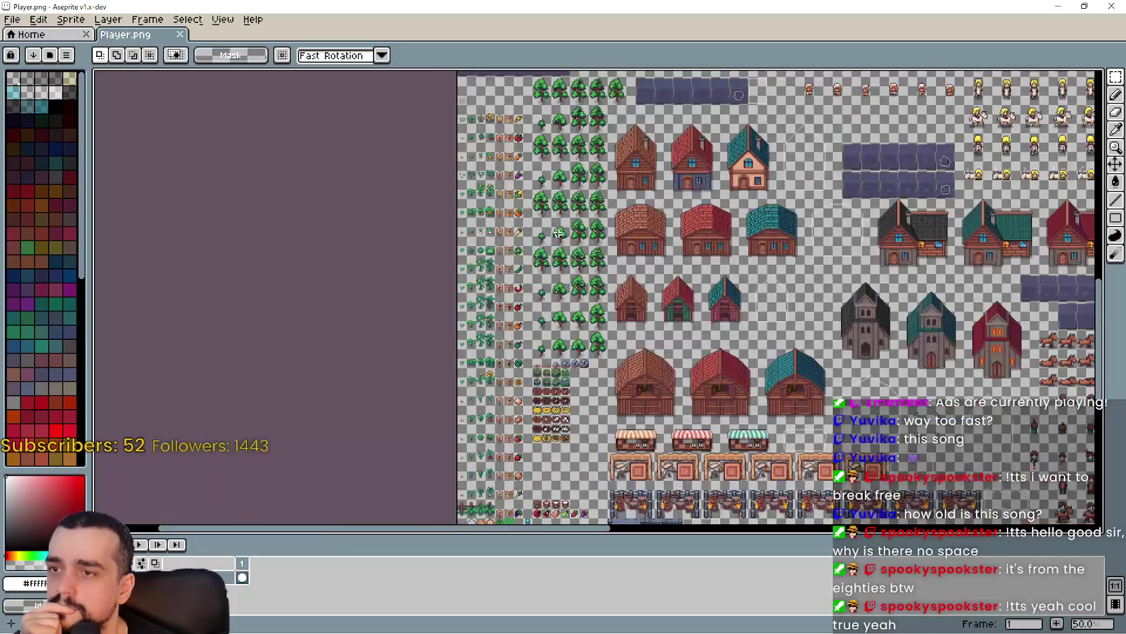
pyautogui.scroll(1, 555, 227)
pyautogui.moveTo(592, 129); pyautogui.dragTo(598, 213)
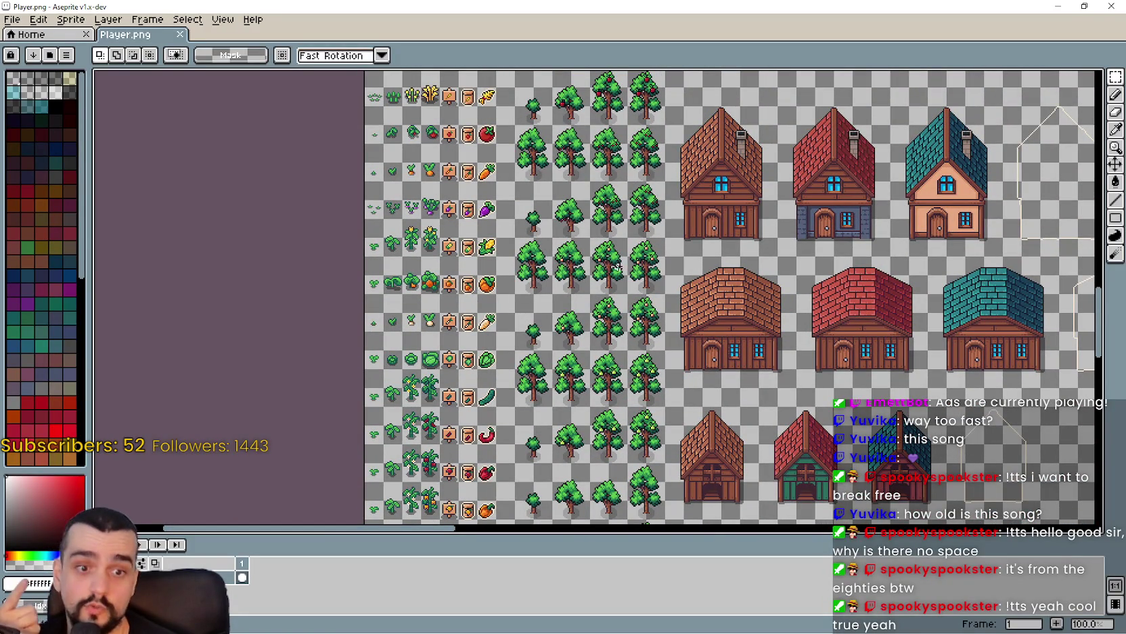
pyautogui.scroll(-4, 630, 362)
pyautogui.hscroll(-2, 643, 369)
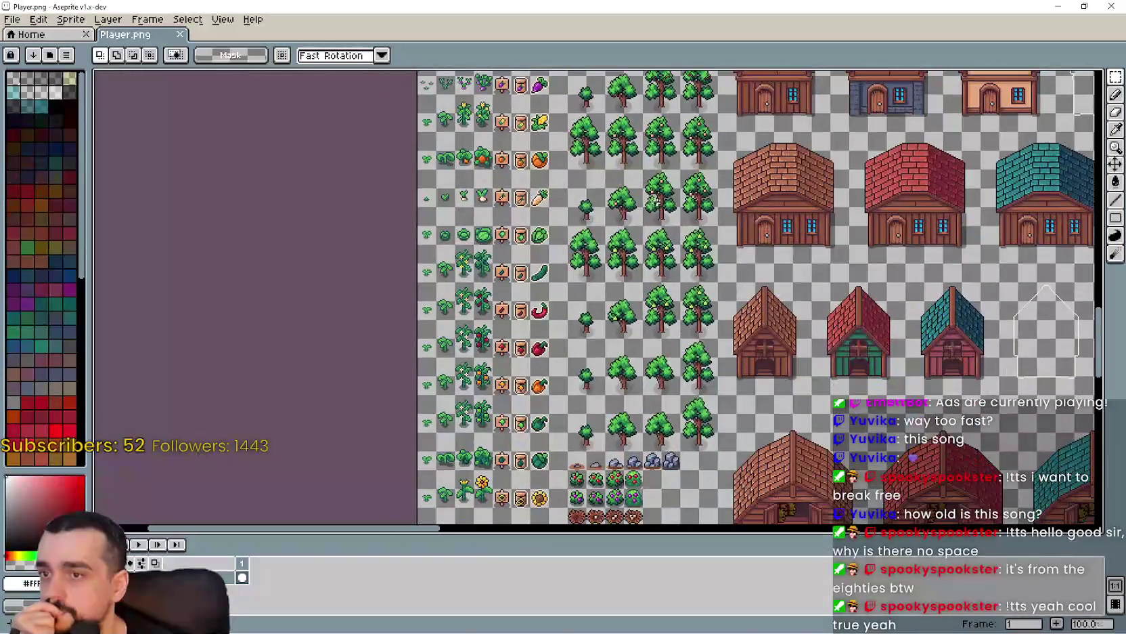
pyautogui.scroll(-3, 667, 318)
pyautogui.hscroll(-1, 663, 291)
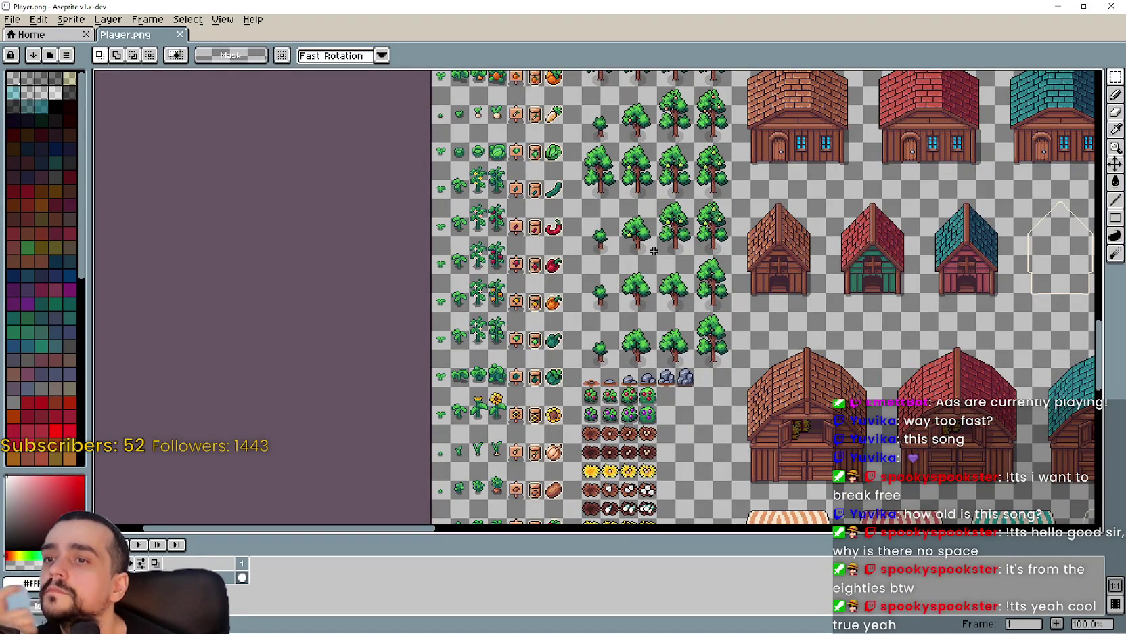
pyautogui.scroll(3, 654, 251)
pyautogui.scroll(1, 654, 251)
pyautogui.hscroll(-2, 651, 348)
pyautogui.scroll(3, 652, 348)
pyautogui.hscroll(2, 652, 348)
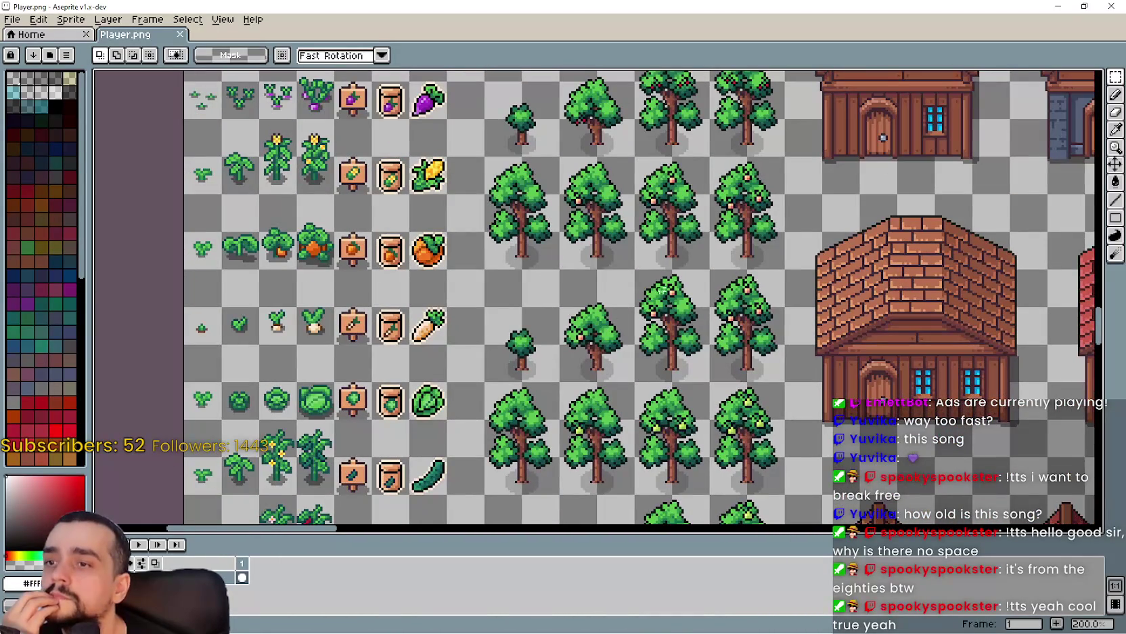
pyautogui.scroll(10, 590, 375)
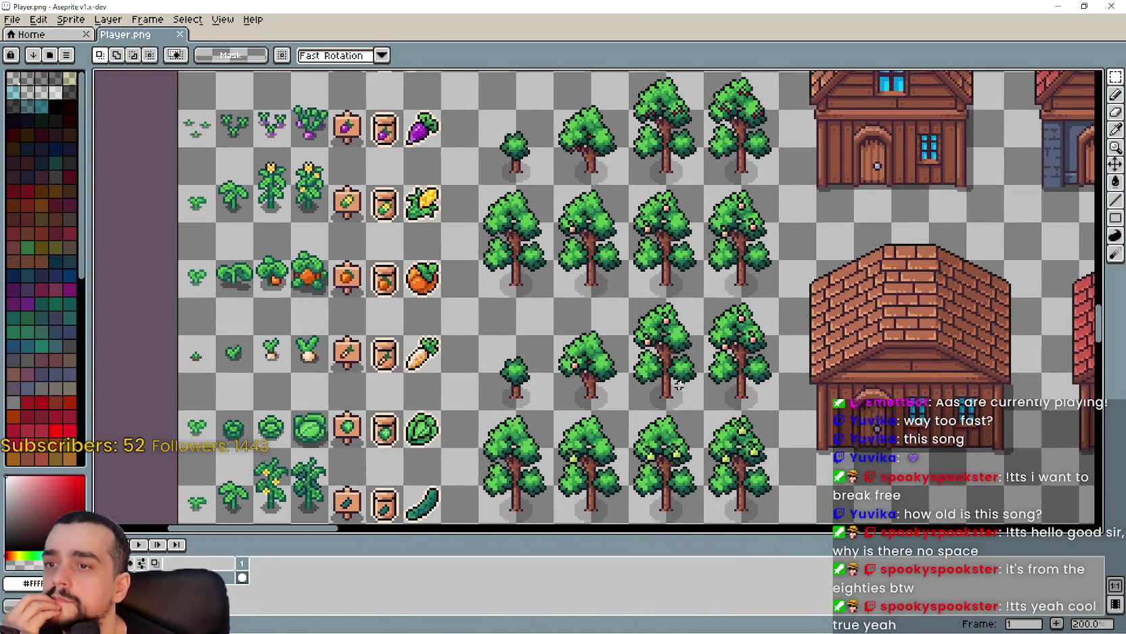
pyautogui.scroll(2, 590, 376)
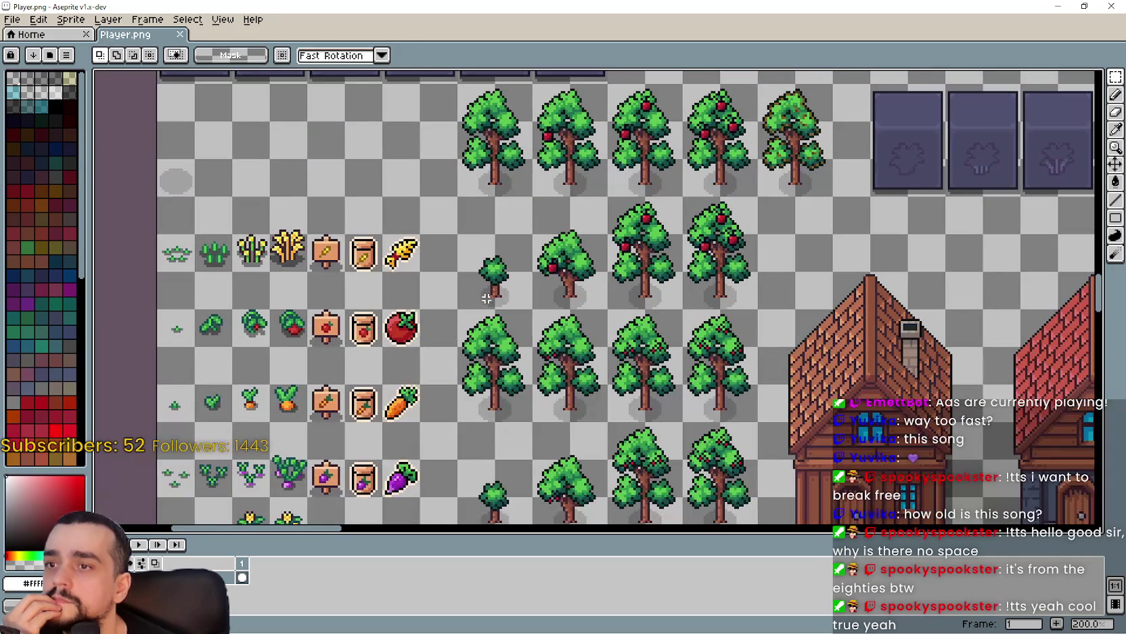
pyautogui.moveTo(469, 296)
pyautogui.mouseDown()
pyautogui.moveTo(677, 203)
pyautogui.moveTo(726, 207)
pyautogui.mouseUp()
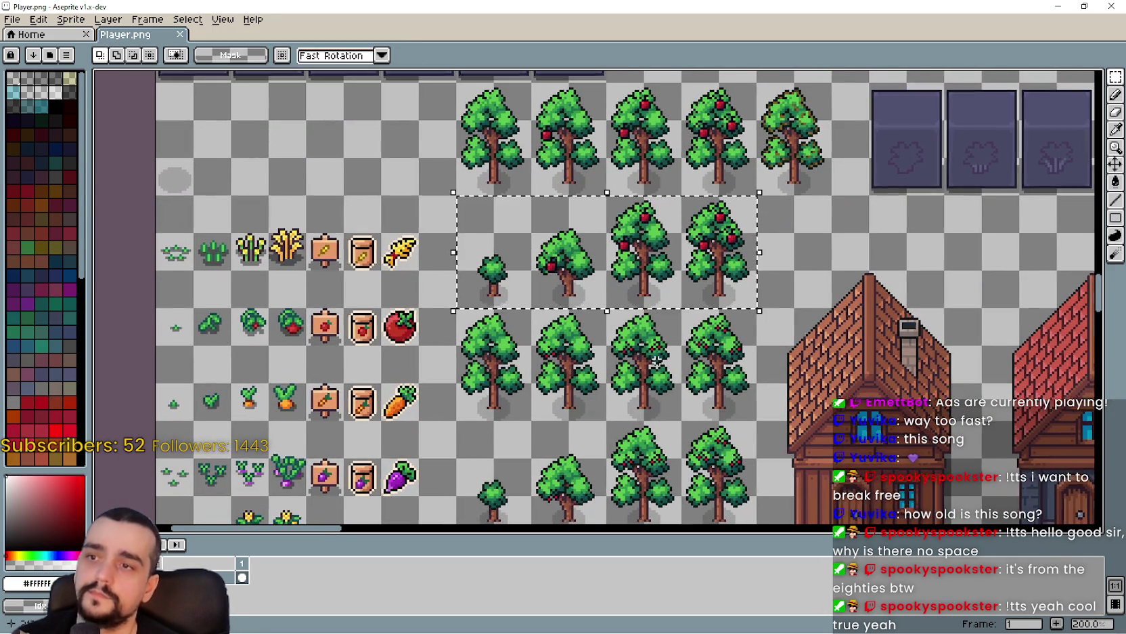
# - Draw a rectangular marquee around the column of tree growth-stage sprites
pyautogui.scroll(-1, 587, 202)
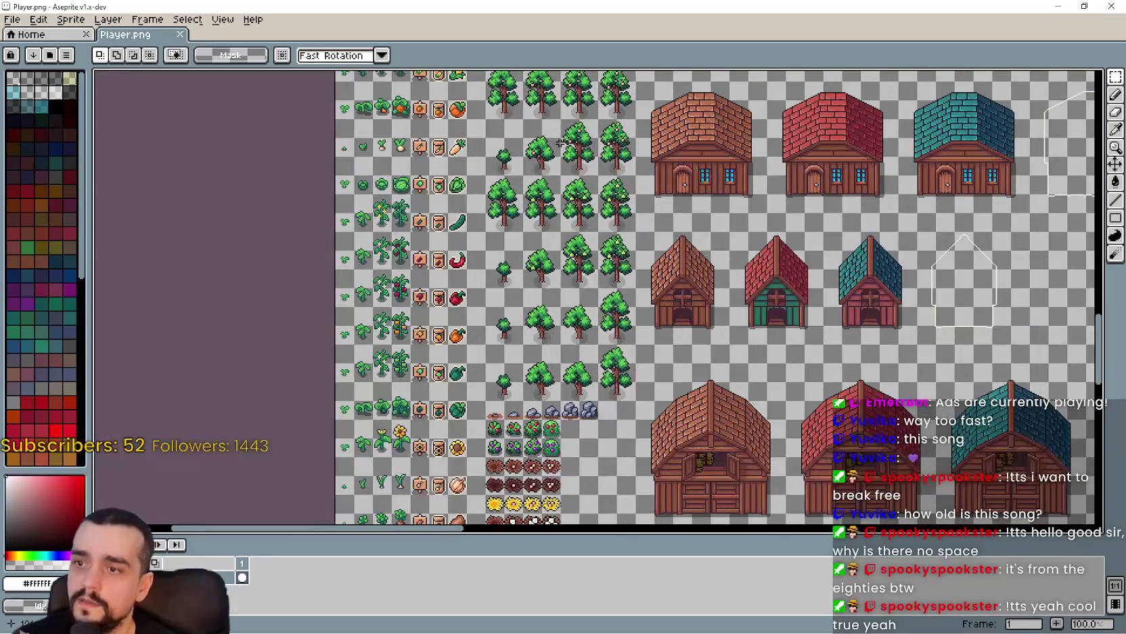
pyautogui.scroll(5, 563, 441)
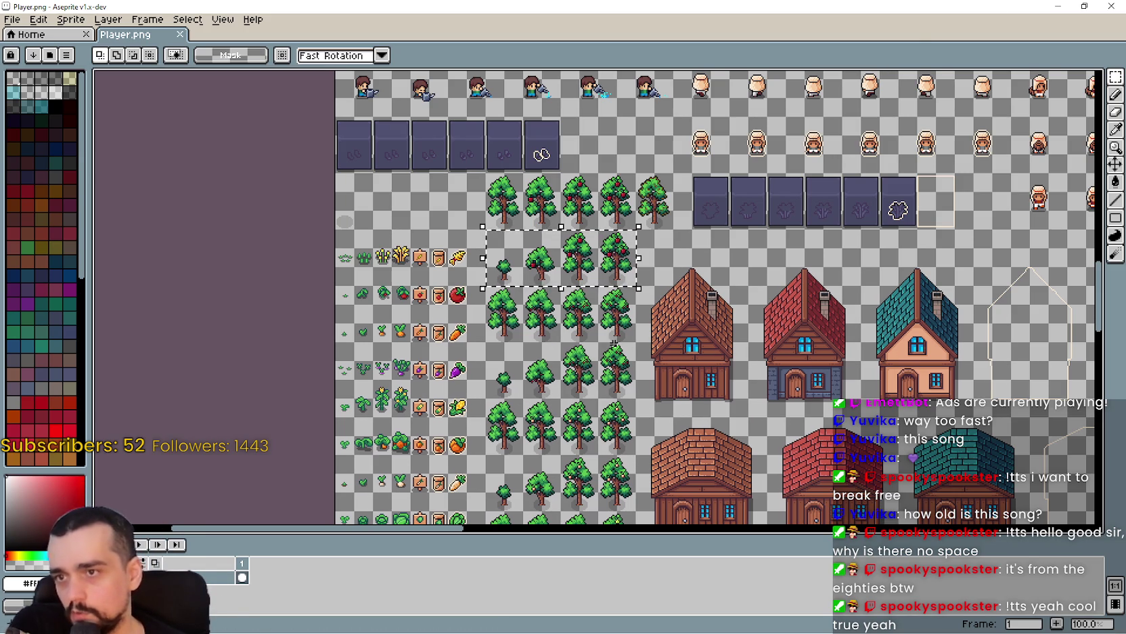
pyautogui.scroll(-2, 613, 344)
pyautogui.scroll(2, 622, 408)
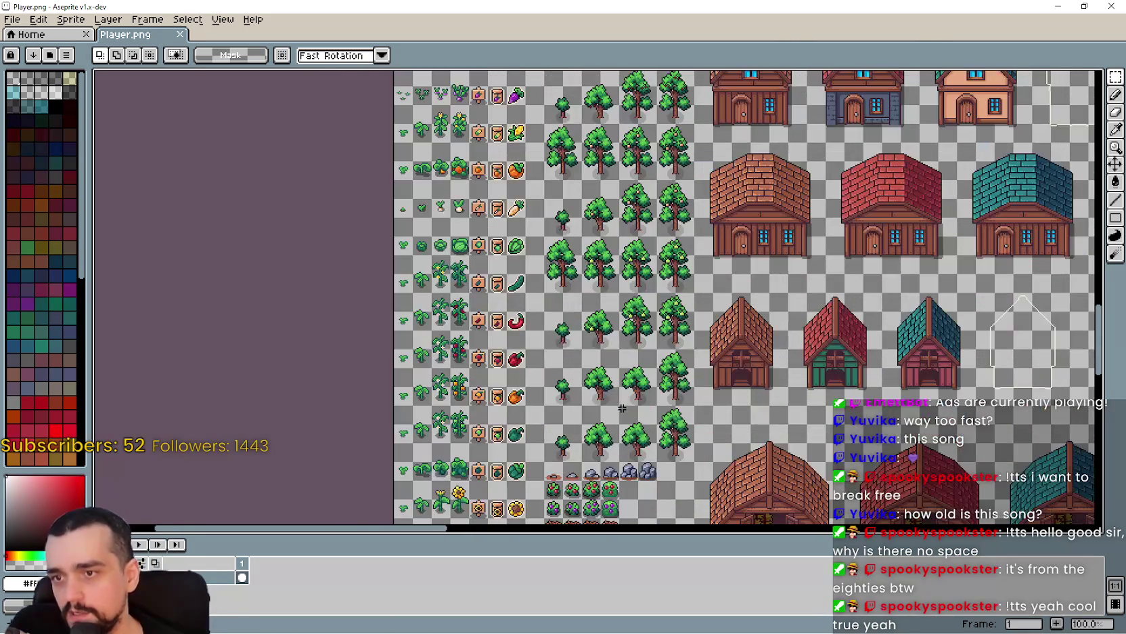
pyautogui.moveTo(558, 344); pyautogui.dragTo(658, 270)
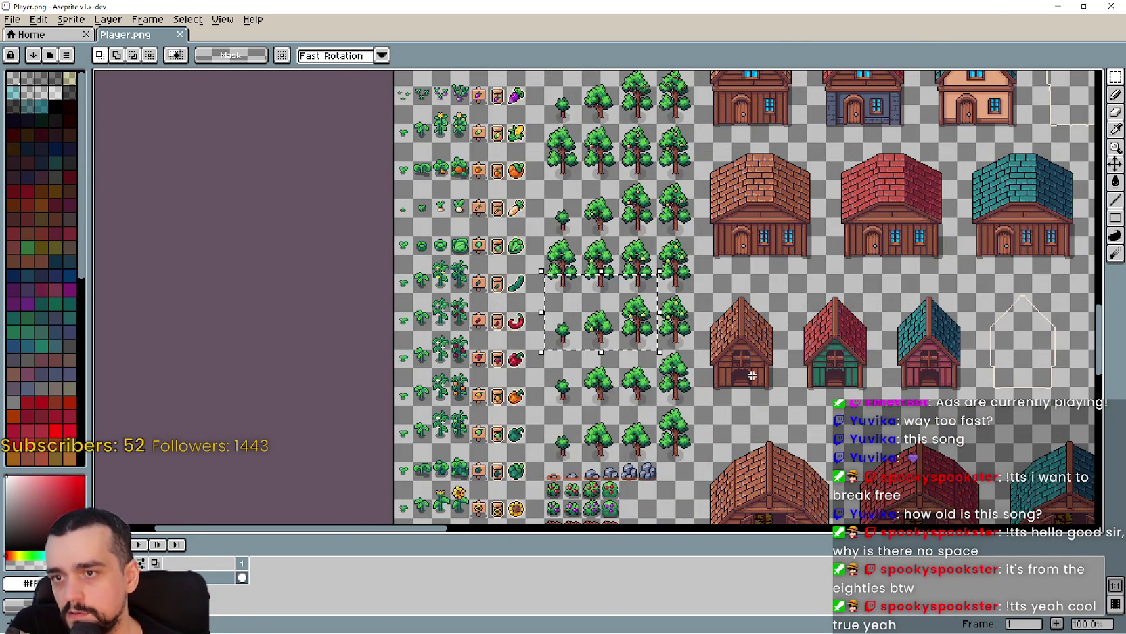
pyautogui.moveTo(716, 319)
pyautogui.mouseDown()
pyautogui.moveTo(713, 401)
pyautogui.moveTo(731, 458)
pyautogui.mouseUp()
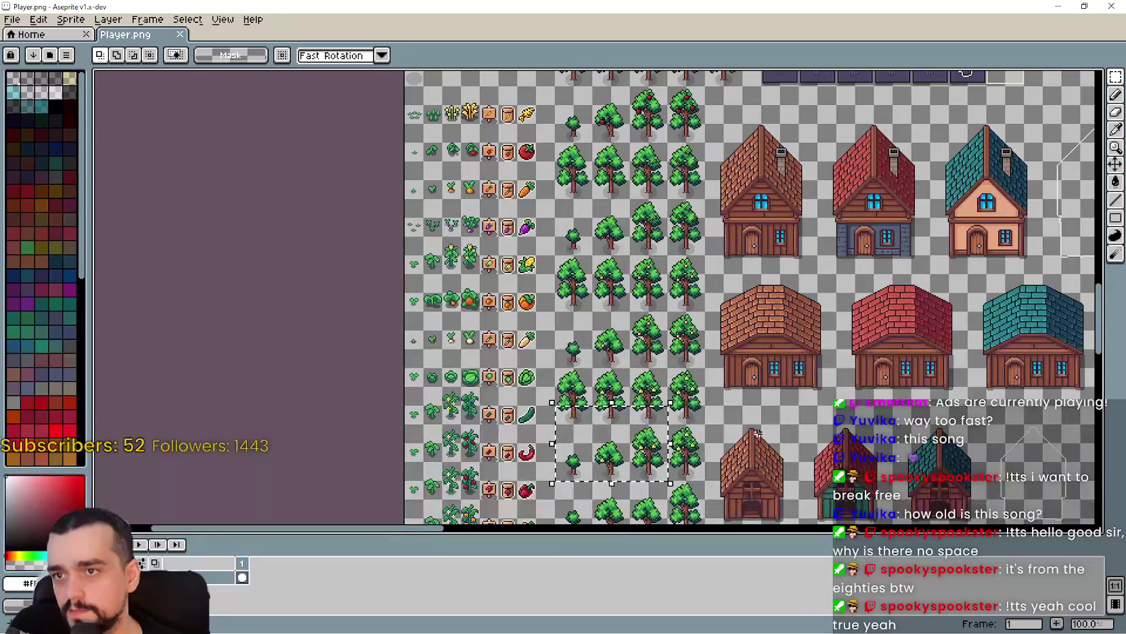
pyautogui.moveTo(558, 462)
pyautogui.mouseDown()
pyautogui.moveTo(607, 426)
pyautogui.moveTo(562, 482)
pyautogui.moveTo(689, 159)
pyautogui.moveTo(694, 71)
pyautogui.moveTo(697, 121)
pyautogui.moveTo(707, 97)
pyautogui.mouseUp()
# - Pan and zoom the sheet to check the selection and view the churches and large houses
pyautogui.moveTo(804, 408)
pyautogui.mouseDown()
pyautogui.moveTo(830, 321)
pyautogui.moveTo(845, 440)
pyautogui.moveTo(830, 434)
pyautogui.moveTo(744, 149)
pyautogui.moveTo(739, 71)
pyautogui.moveTo(683, 27)
pyautogui.moveTo(602, 155)
pyautogui.moveTo(584, 452)
pyautogui.moveTo(351, 196)
pyautogui.mouseUp()
pyautogui.scroll(-3, 352, 196)
pyautogui.hscroll(3, 497, 115)
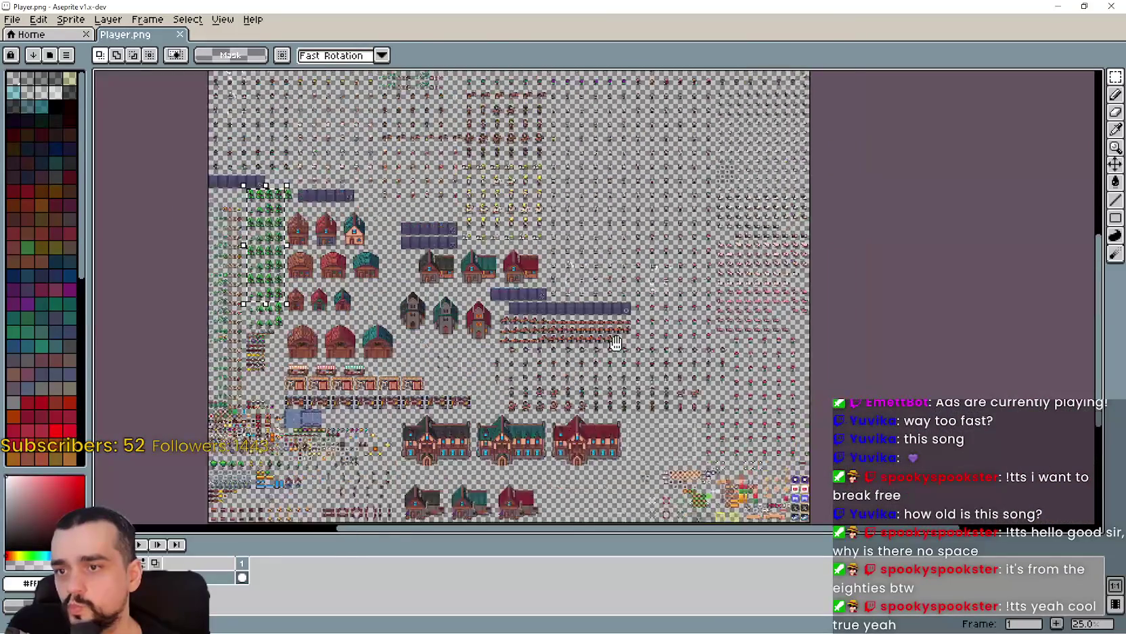
pyautogui.scroll(3, 598, 336)
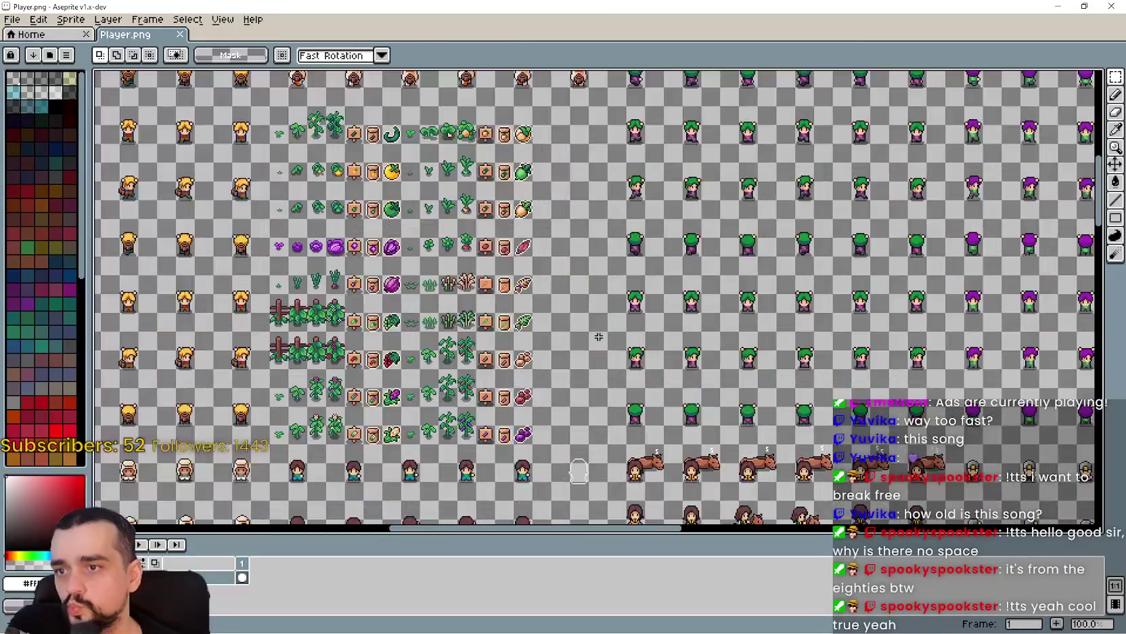
pyautogui.scroll(-3, 597, 332)
pyautogui.scroll(1, 595, 331)
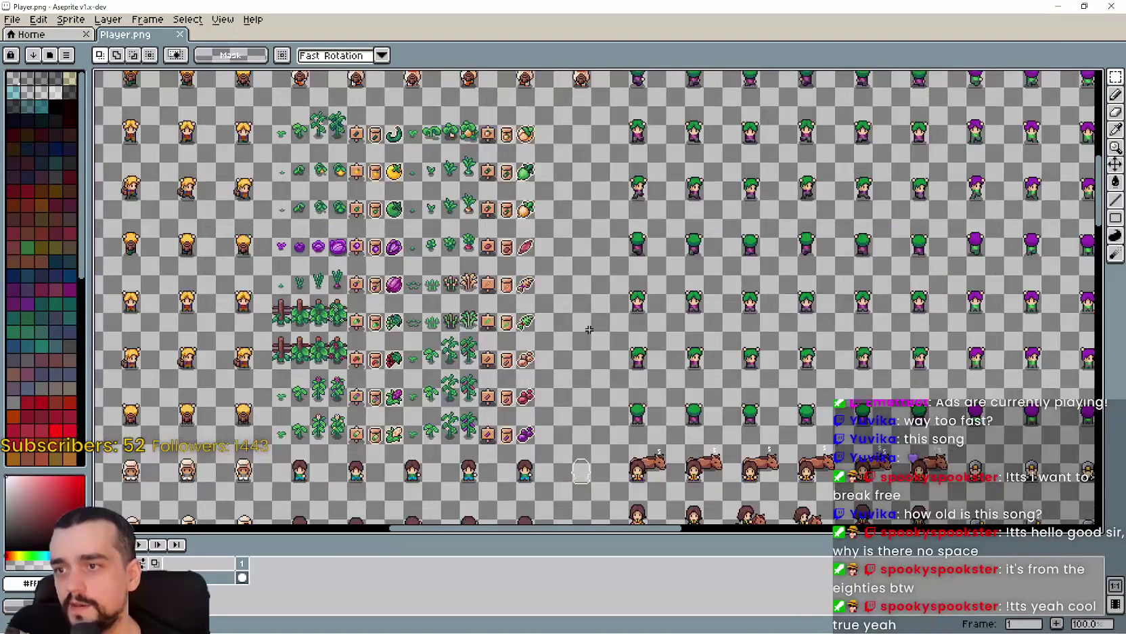
pyautogui.scroll(-2, 588, 329)
pyautogui.scroll(2, 585, 289)
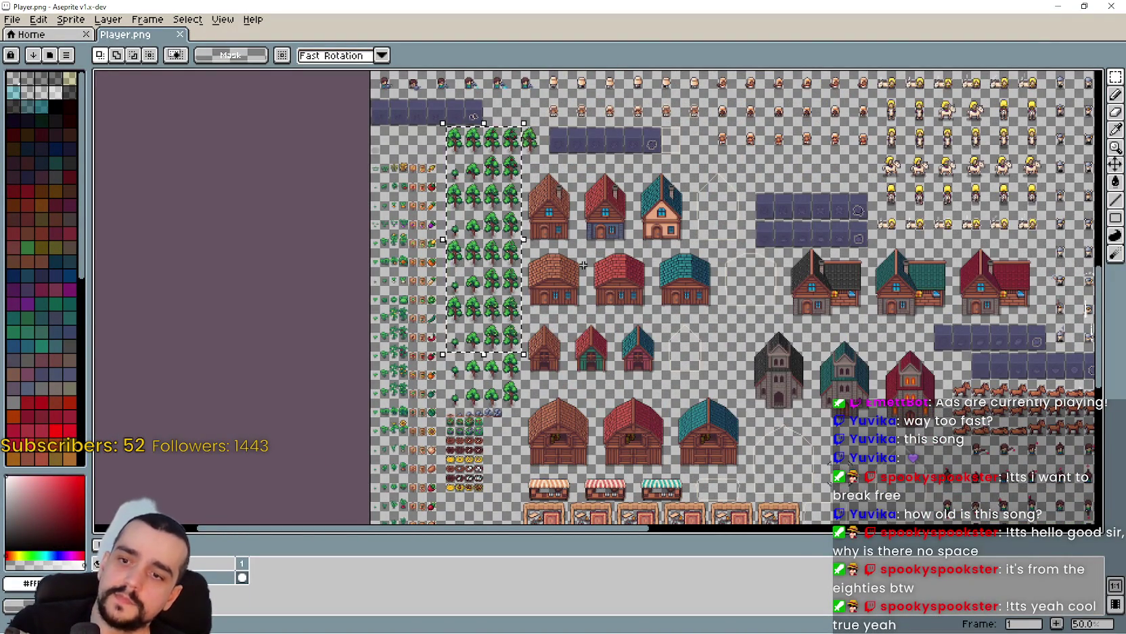
pyautogui.moveTo(624, 301); pyautogui.dragTo(570, 240)
pyautogui.moveTo(624, 431)
pyautogui.mouseDown()
pyautogui.moveTo(492, 305)
pyautogui.moveTo(494, 136)
pyautogui.mouseUp()
pyautogui.scroll(2, 598, 233)
pyautogui.moveTo(851, 219)
pyautogui.mouseDown()
pyautogui.moveTo(432, 151)
pyautogui.moveTo(254, 182)
pyautogui.mouseUp()
pyautogui.scroll(-2, 432, 151)
pyautogui.scroll(2, 451, 194)
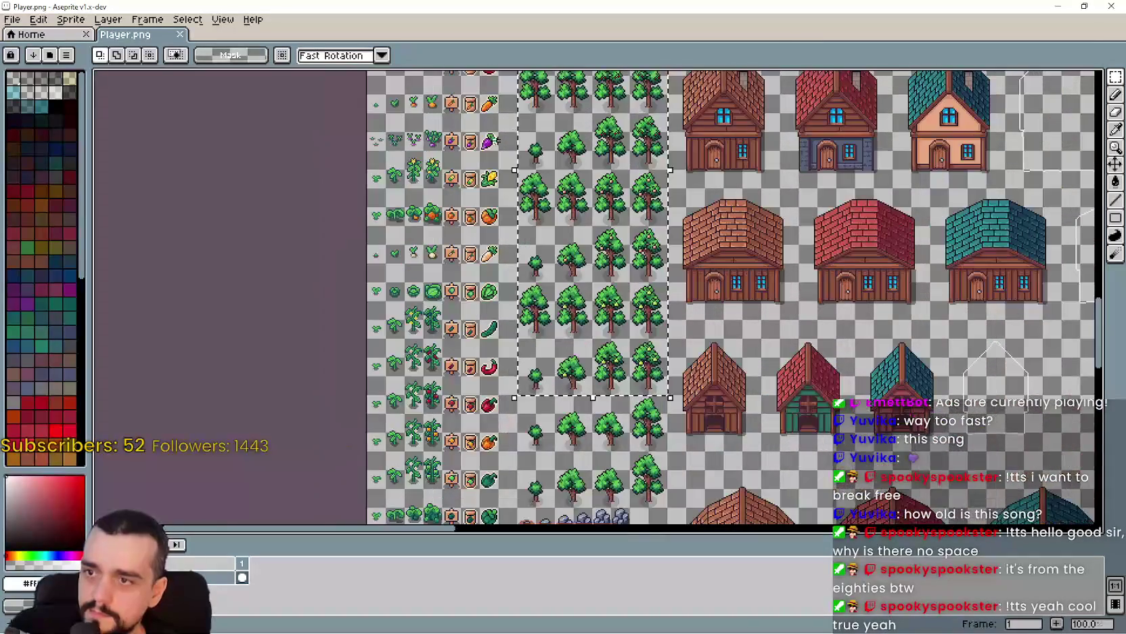
pyautogui.moveTo(599, 144); pyautogui.dragTo(604, 340)
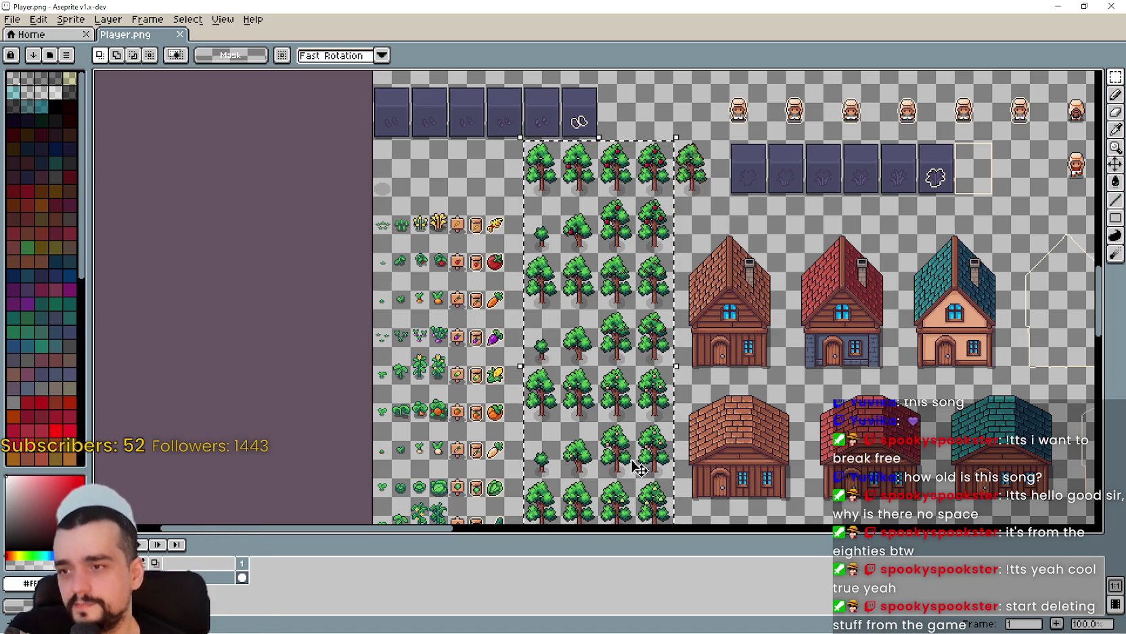
pyautogui.scroll(-1, 633, 467)
pyautogui.scroll(2, 711, 271)
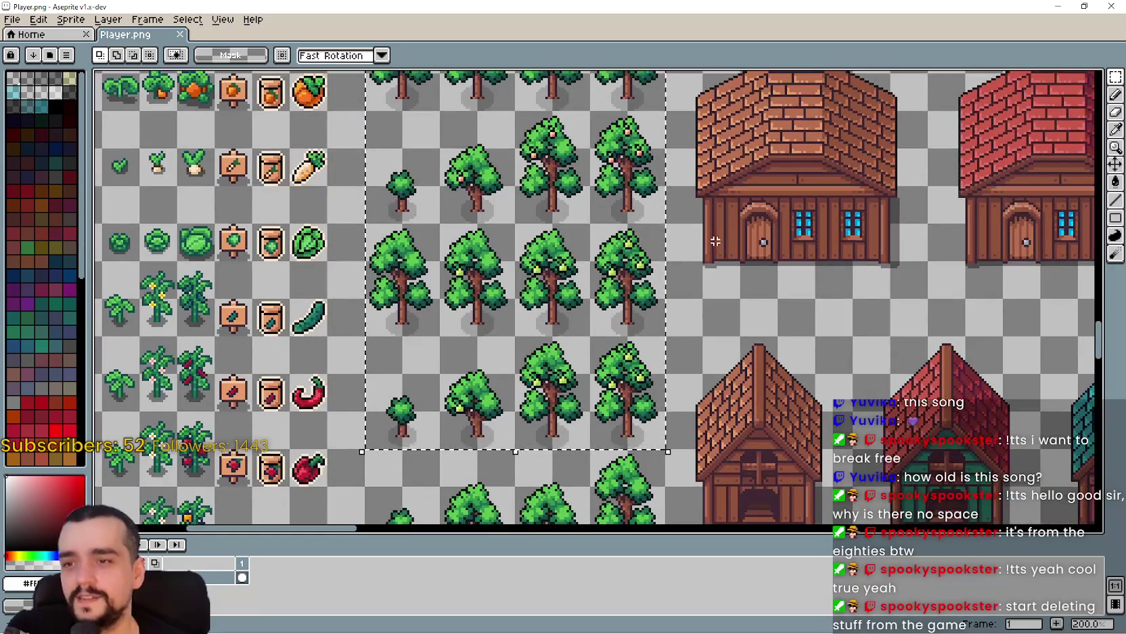
pyautogui.scroll(-1, 715, 240)
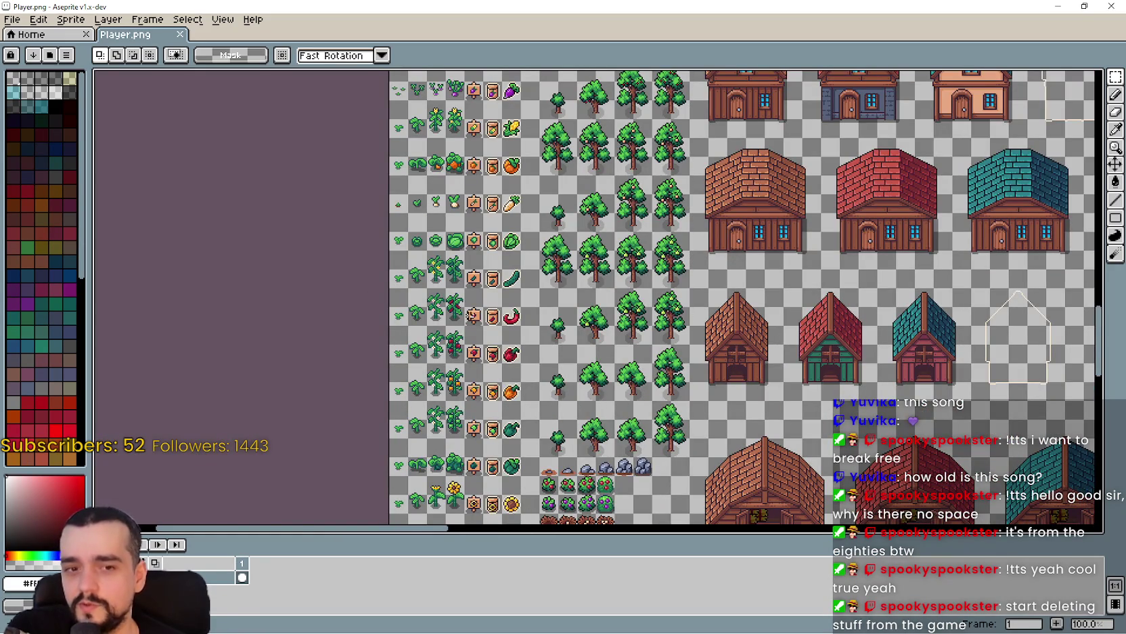
pyautogui.scroll(1, 598, 297)
pyautogui.scroll(-1, 618, 286)
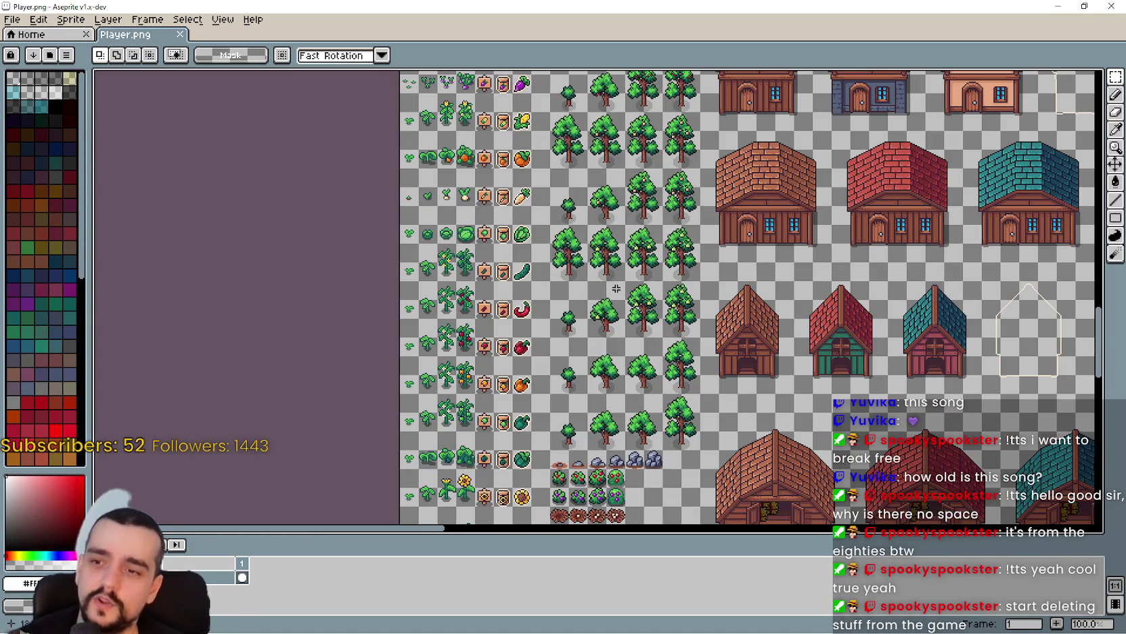
pyautogui.scroll(1, 695, 430)
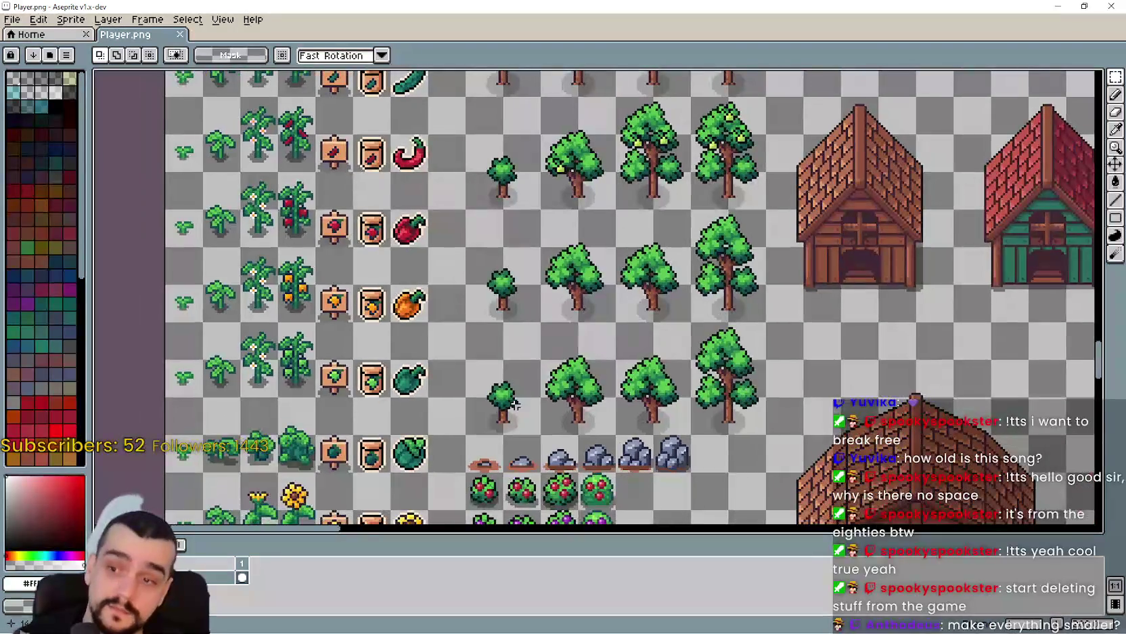
pyautogui.moveTo(497, 415)
pyautogui.mouseDown()
pyautogui.moveTo(730, 244)
pyautogui.moveTo(730, 208)
pyautogui.moveTo(767, 203)
pyautogui.mouseUp()
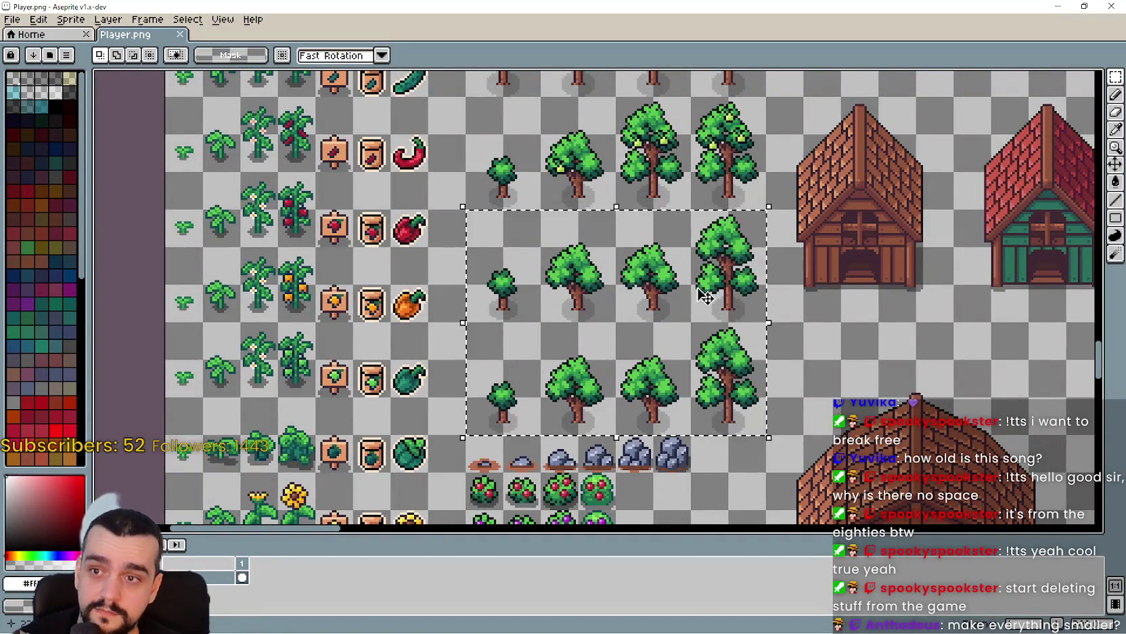
# - Marquee-select from the lower tree rows down through the rocks and berry bushes, then zoom to check
pyautogui.scroll(-2, 693, 296)
pyautogui.scroll(3, 665, 388)
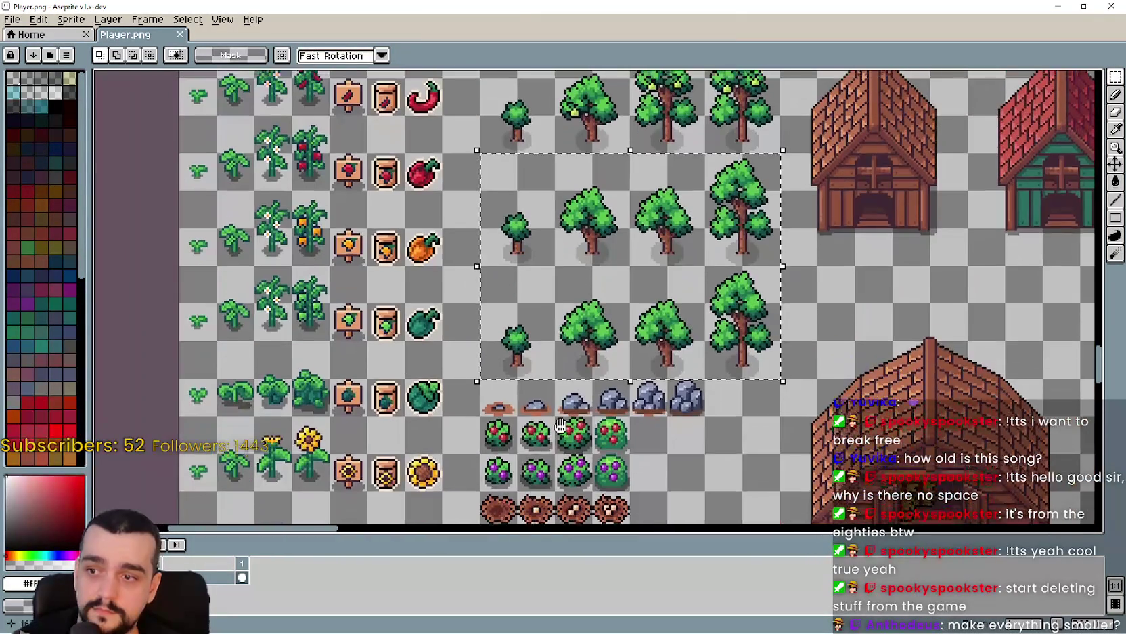
pyautogui.moveTo(560, 425)
pyautogui.mouseDown()
pyautogui.moveTo(722, 370)
pyautogui.moveTo(772, 157)
pyautogui.mouseUp()
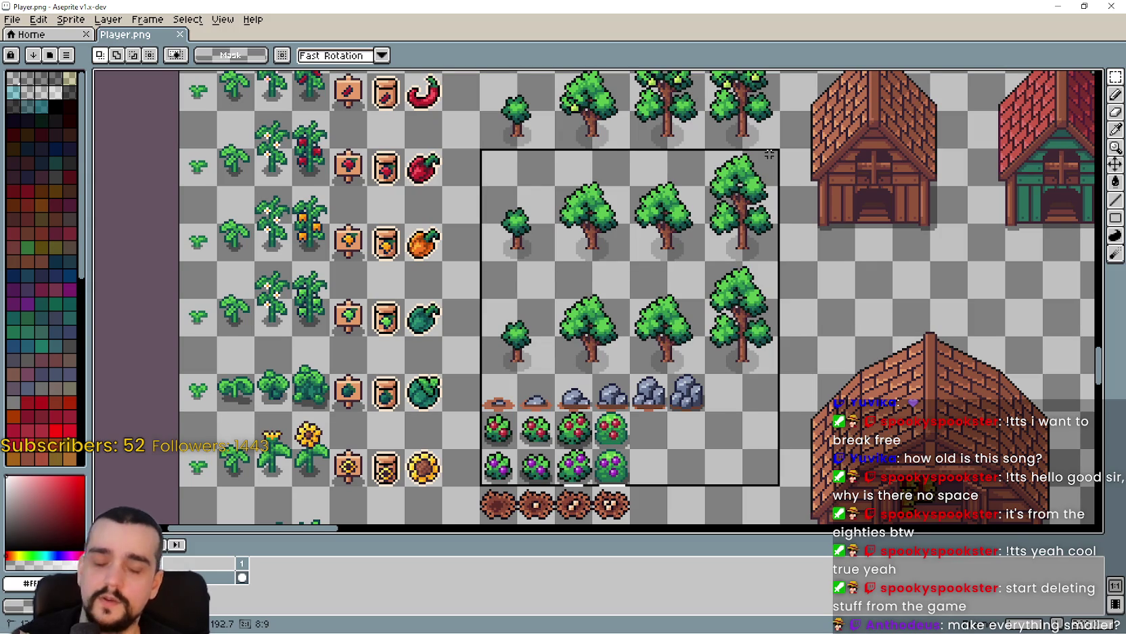
pyautogui.moveTo(769, 154); pyautogui.dragTo(770, 155)
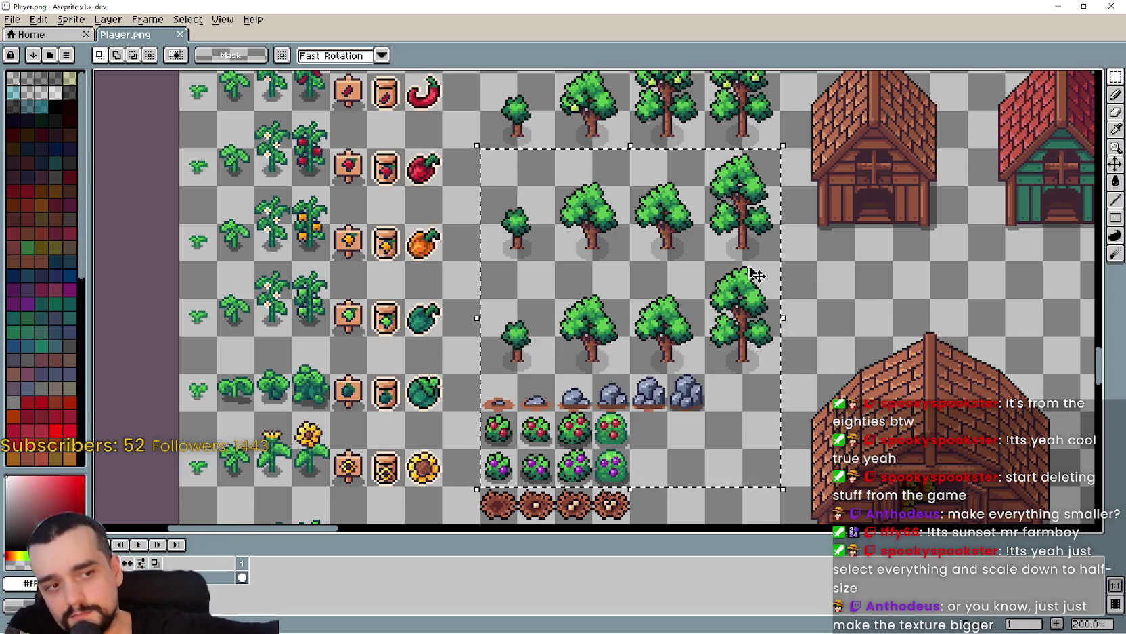
pyautogui.scroll(-1, 751, 234)
pyautogui.scroll(1, 735, 245)
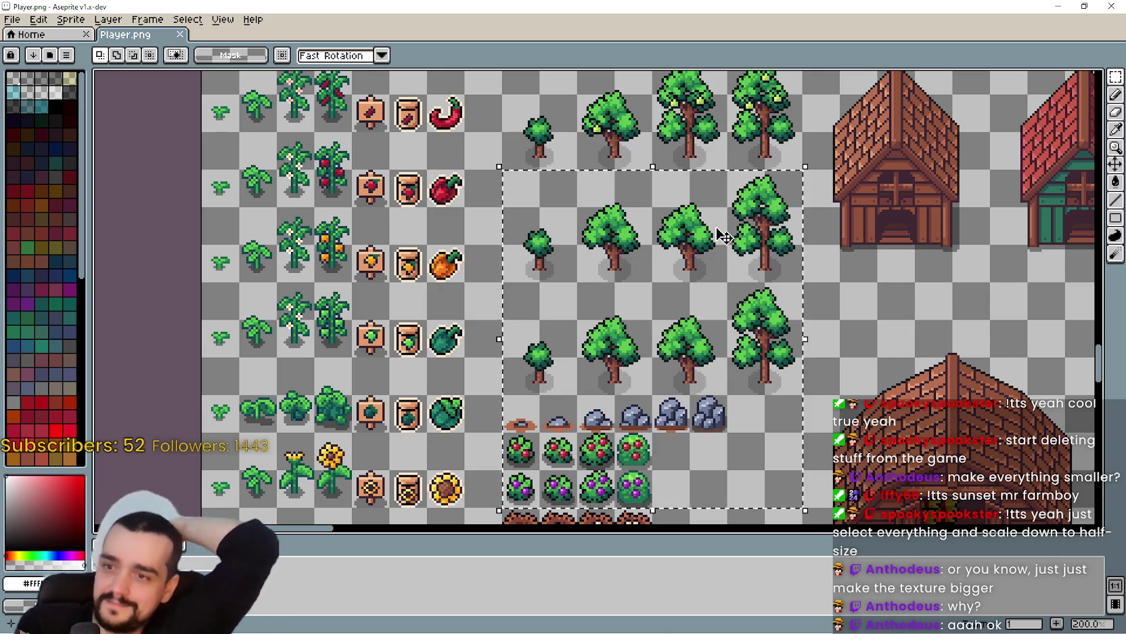
pyautogui.scroll(-2, 718, 234)
pyautogui.scroll(1, 677, 261)
pyautogui.moveTo(677, 270); pyautogui.dragTo(642, 459)
pyautogui.scroll(-1, 642, 447)
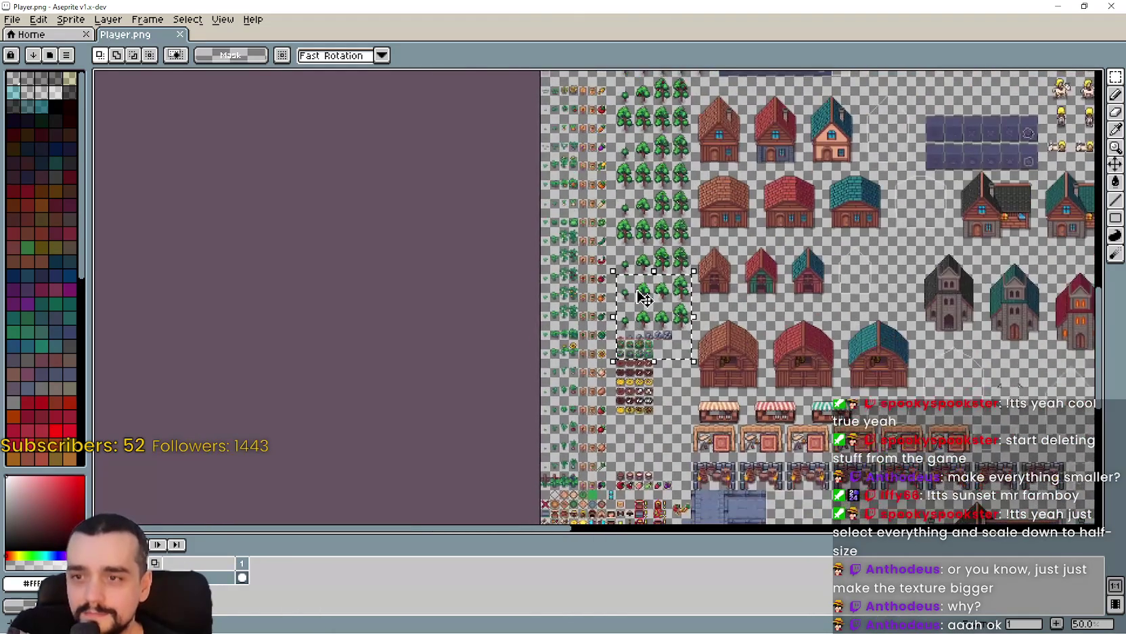
pyautogui.scroll(2, 694, 398)
pyautogui.scroll(-1, 693, 398)
pyautogui.moveTo(694, 398)
pyautogui.mouseDown()
pyautogui.moveTo(680, 181)
pyautogui.moveTo(682, 268)
pyautogui.moveTo(706, 326)
pyautogui.mouseUp()
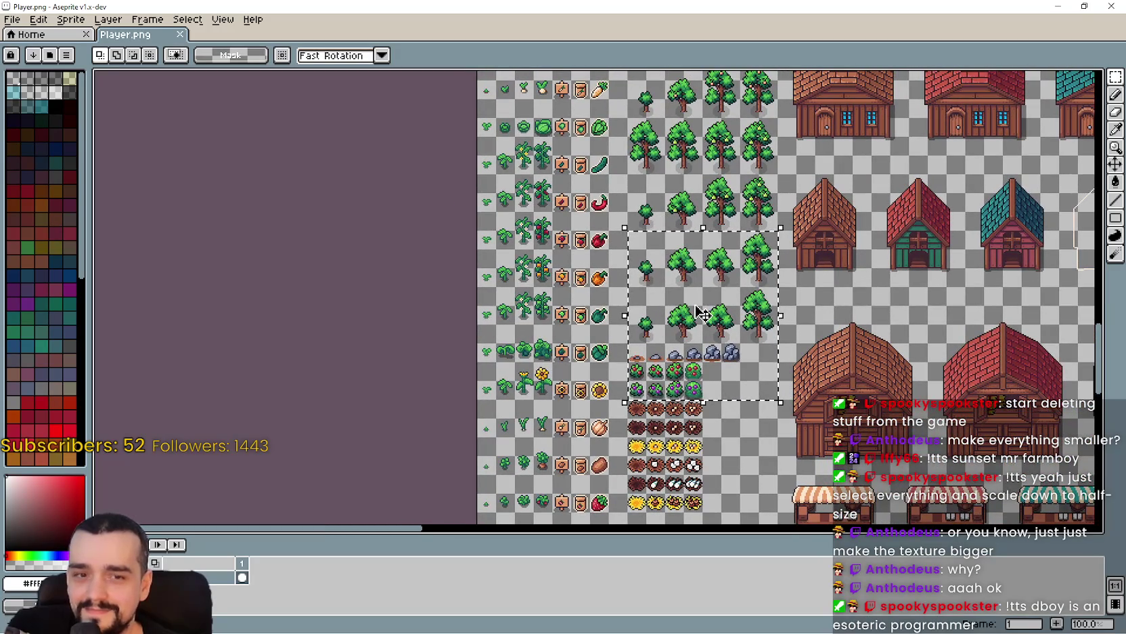
pyautogui.scroll(2, 662, 237)
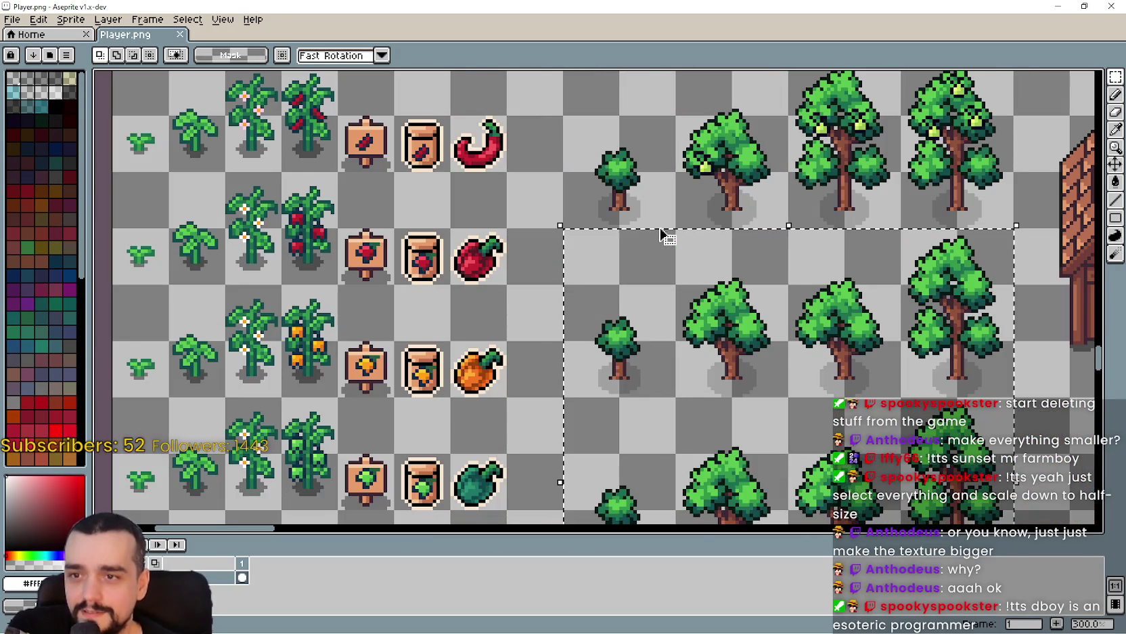
pyautogui.scroll(-4, 767, 251)
pyautogui.scroll(2, 807, 327)
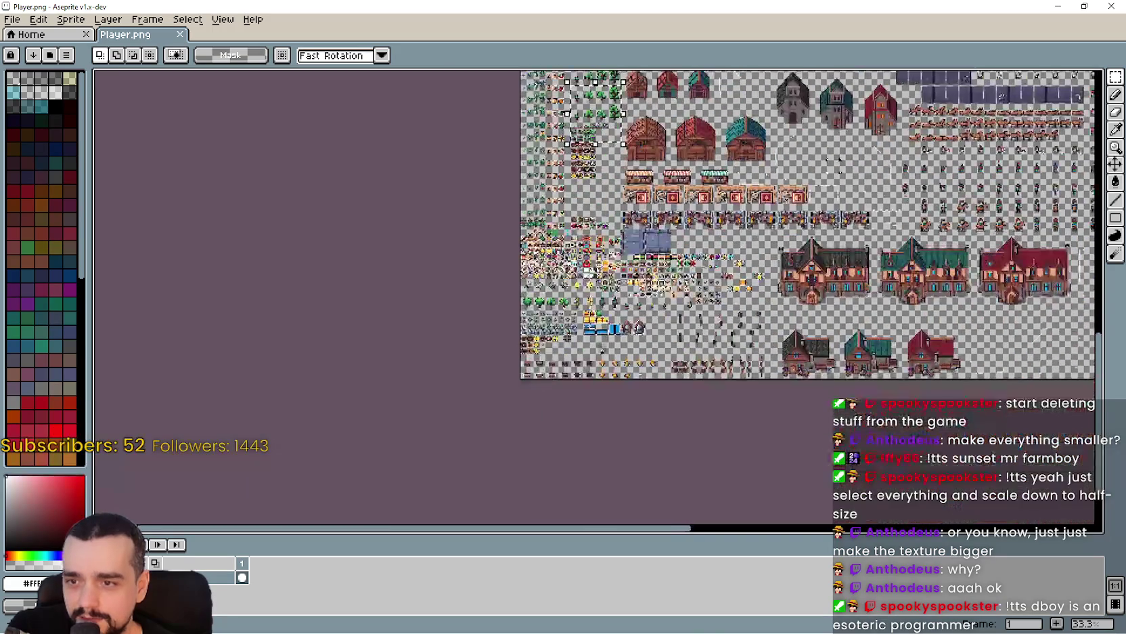
pyautogui.scroll(1, 556, 331)
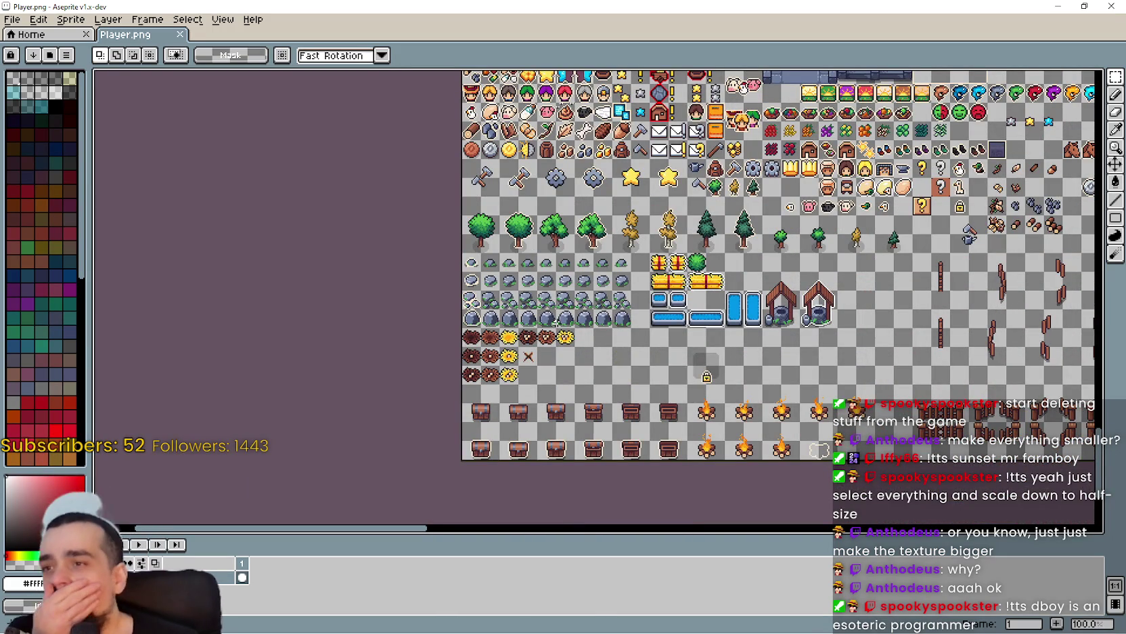
pyautogui.scroll(-1, 556, 328)
pyautogui.moveTo(799, 222); pyautogui.dragTo(393, 310)
pyautogui.scroll(-1, 392, 310)
pyautogui.scroll(1, 492, 245)
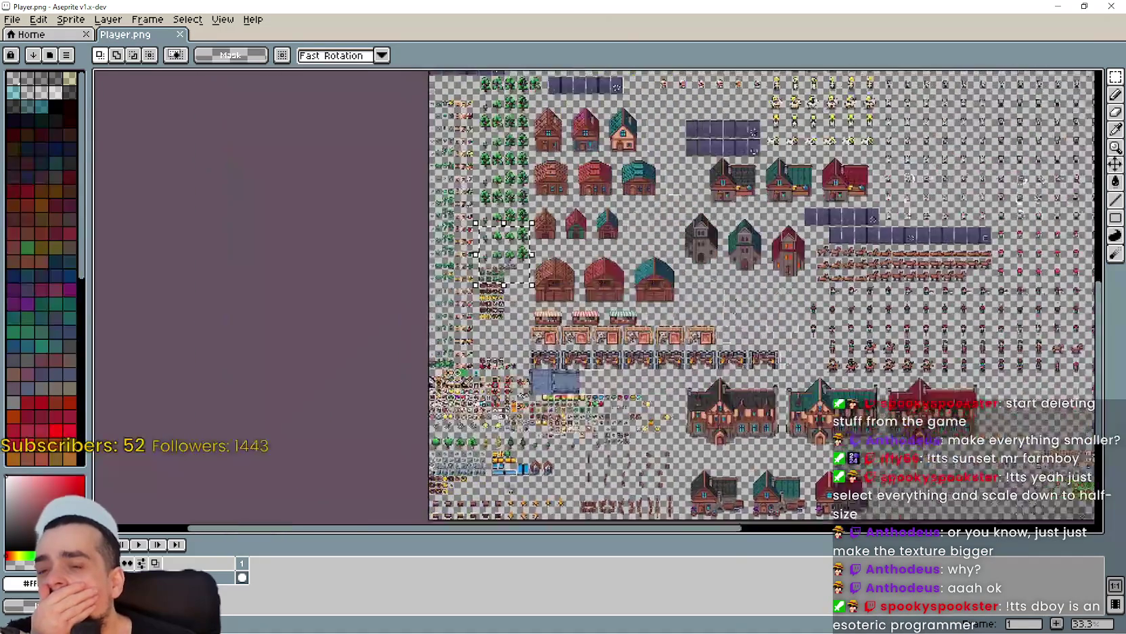
pyautogui.scroll(-1, 567, 262)
pyautogui.scroll(3, 567, 262)
pyautogui.scroll(-2, 626, 262)
pyautogui.scroll(3, 626, 262)
pyautogui.scroll(-2, 826, 360)
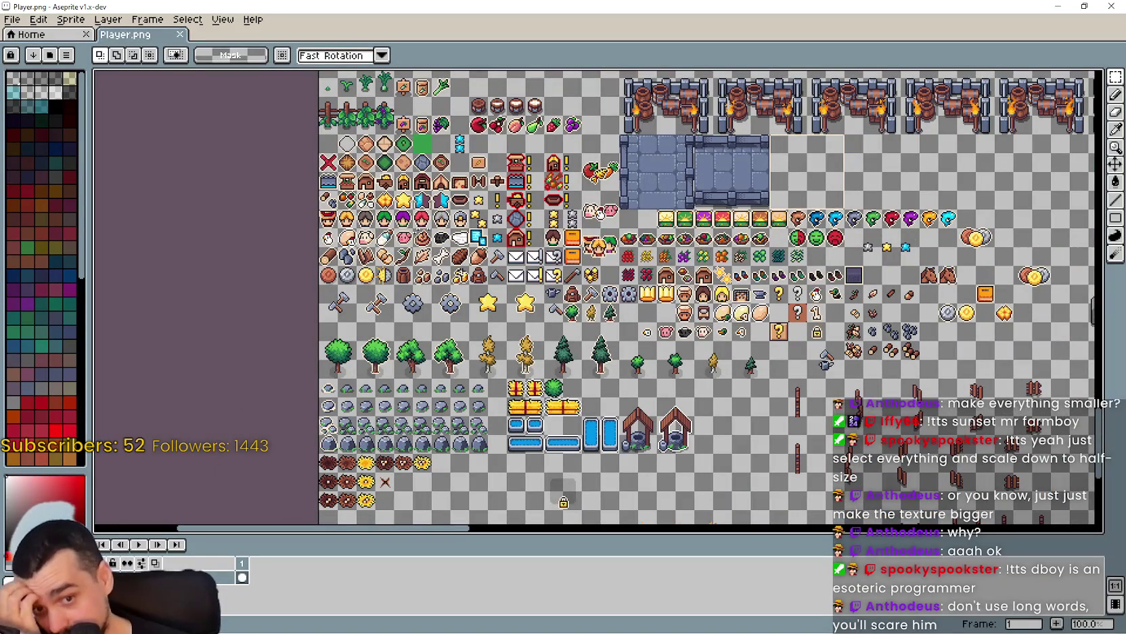
pyautogui.scroll(-5, 509, 230)
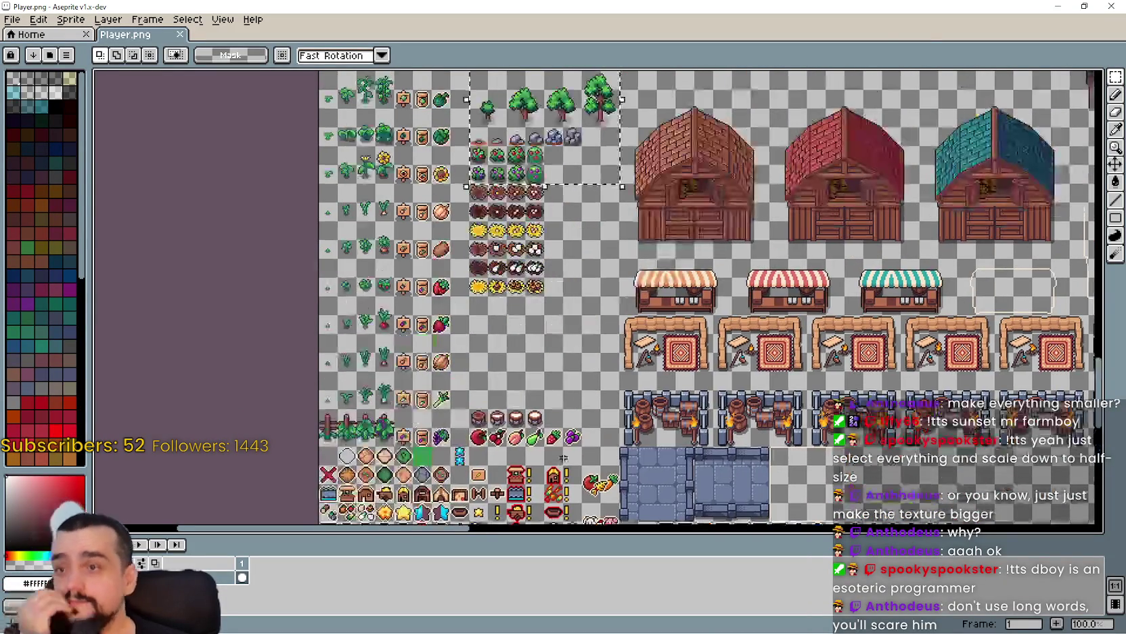
pyautogui.scroll(1, 509, 231)
pyautogui.moveTo(509, 230); pyautogui.dragTo(517, 293)
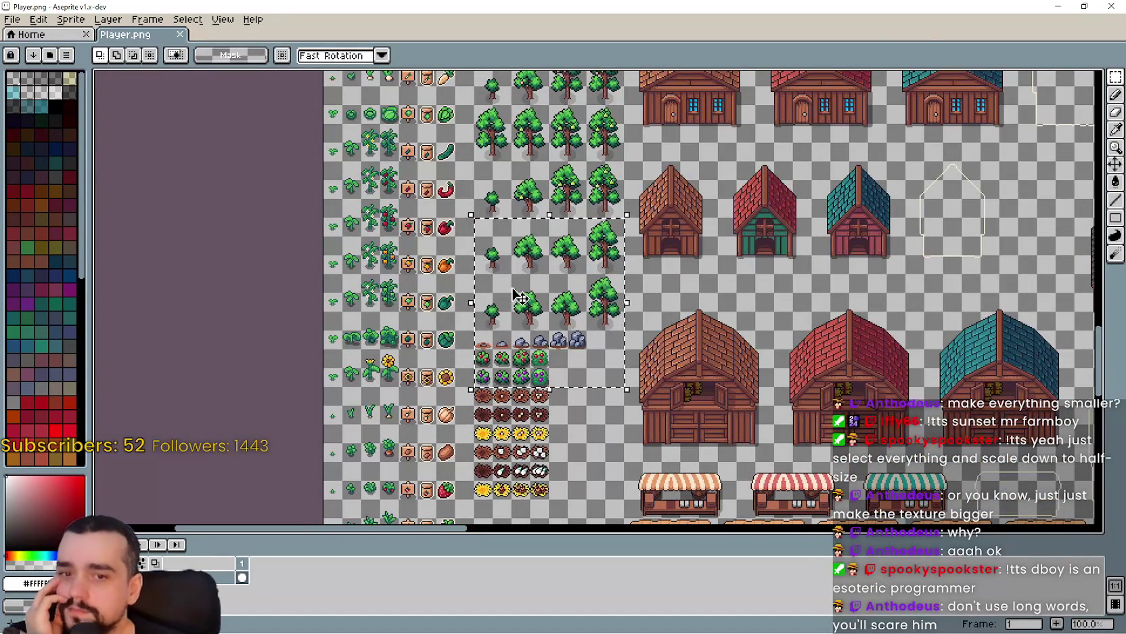
pyautogui.click(1058, 6)
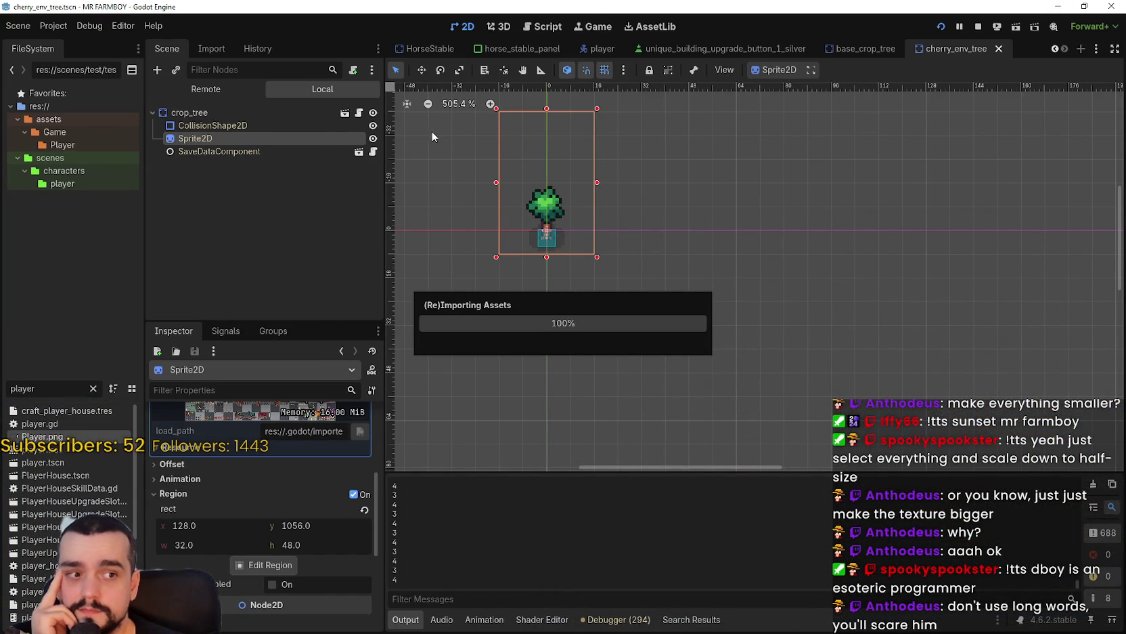
# - Leave Aseprite and filter Godot's FileSystem by 'env' to list the env_res scenes
pyautogui.click(111, 26)
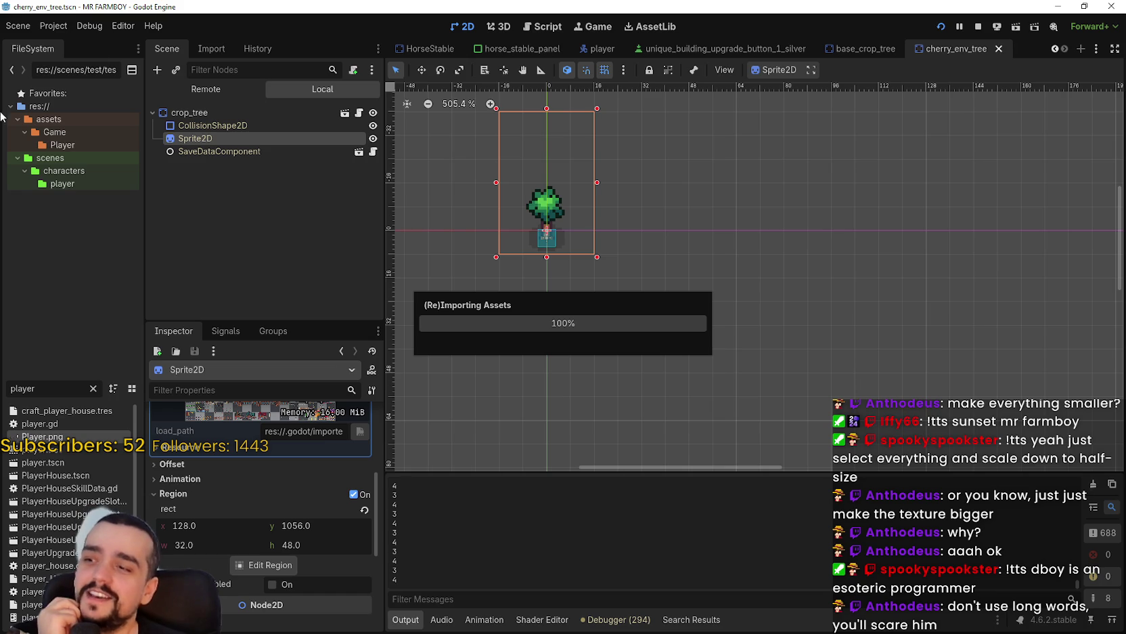
pyautogui.click(110, 25)
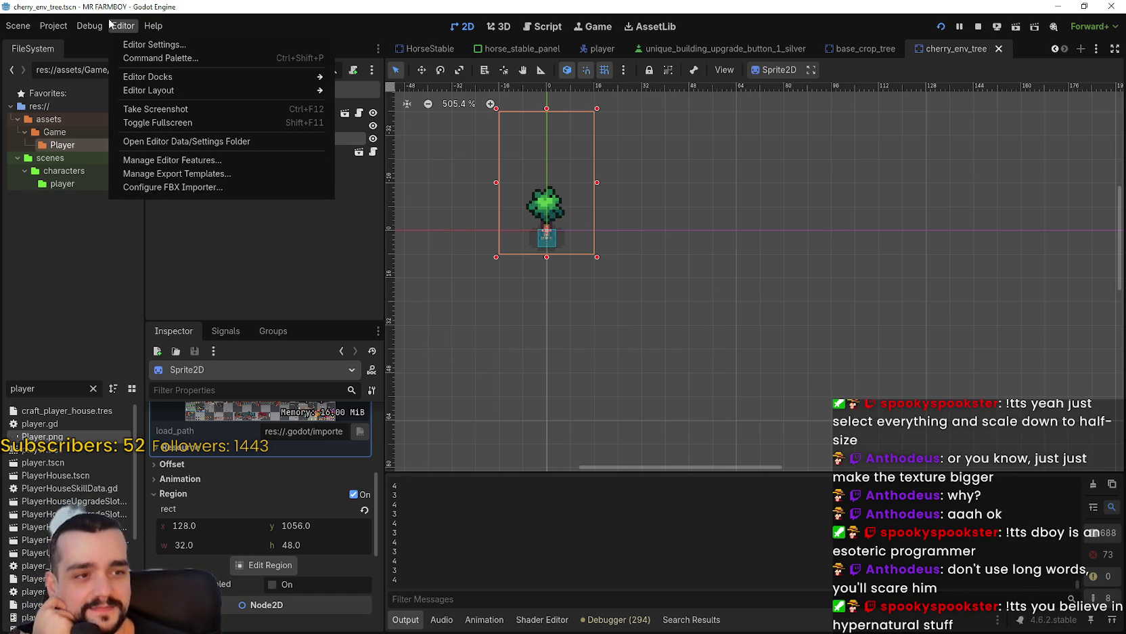
pyautogui.click(39, 388)
pyautogui.hotkey('ctrl', 'a')
pyautogui.write('env')
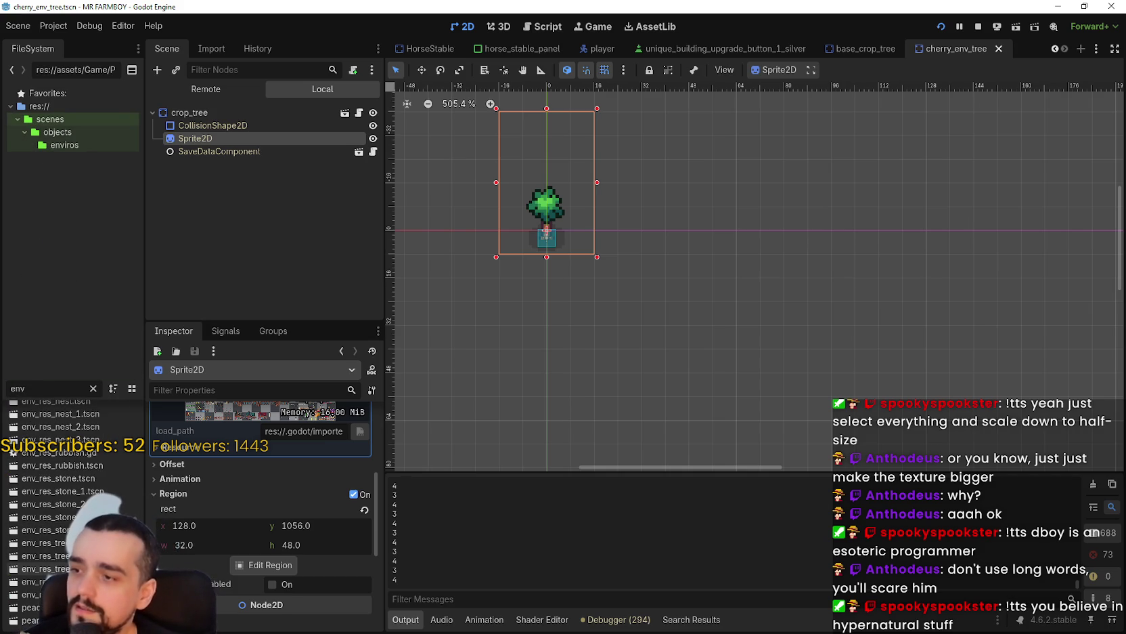
# - Open and zoom in on env_res_tree_1, _2, _3 and _4 in turn
pyautogui.doubleClick(20, 555)
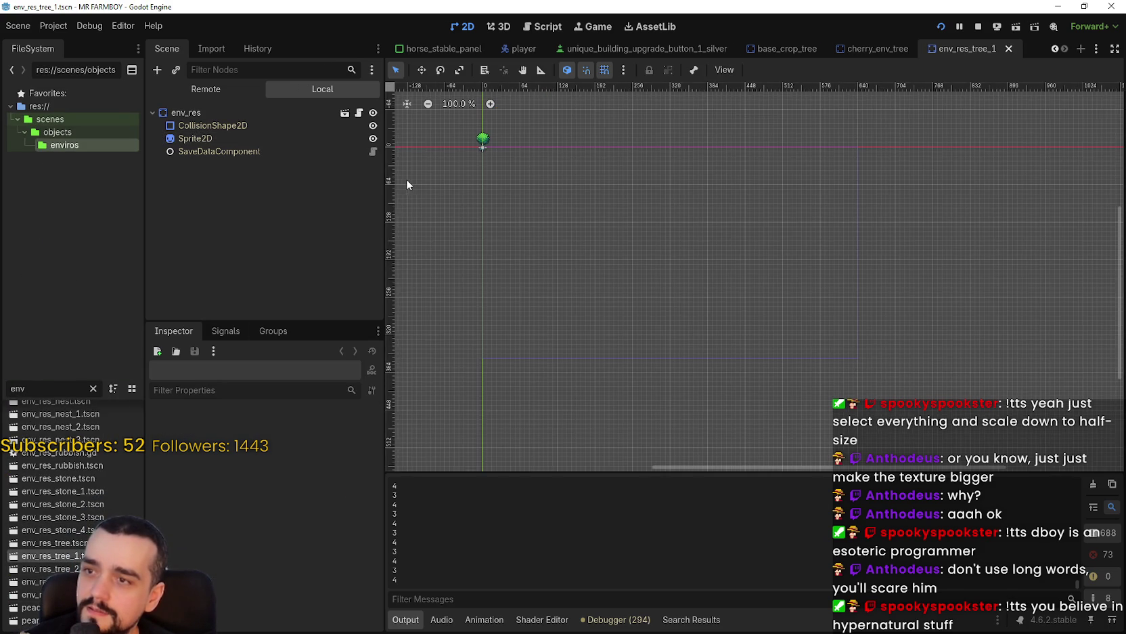
pyautogui.scroll(5, 484, 196)
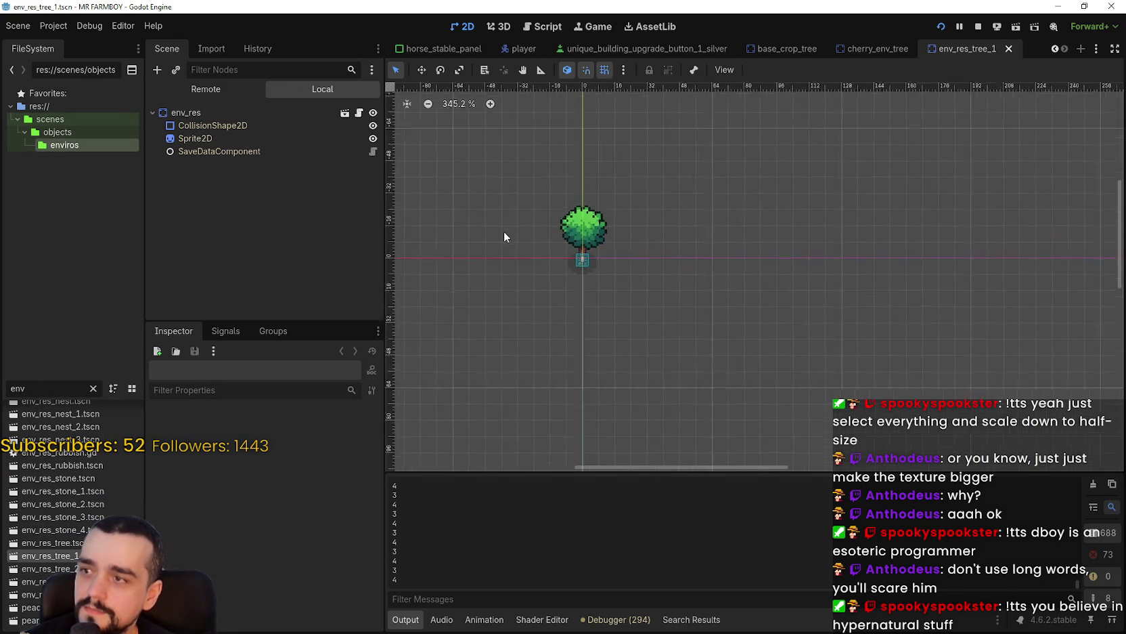
pyautogui.doubleClick(41, 568)
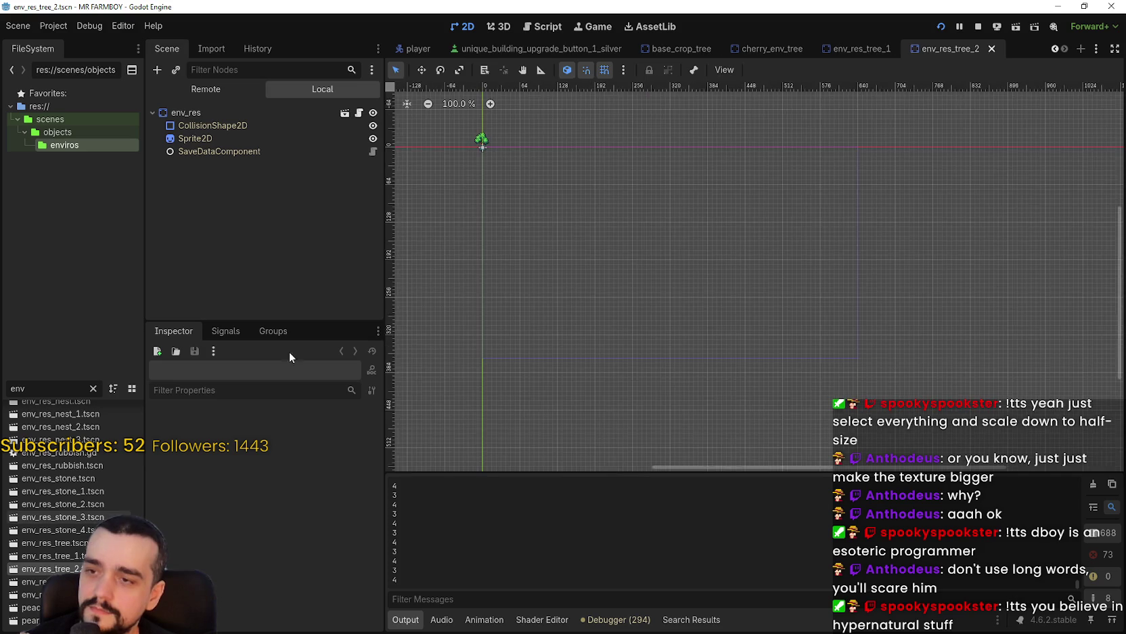
pyautogui.scroll(6, 515, 245)
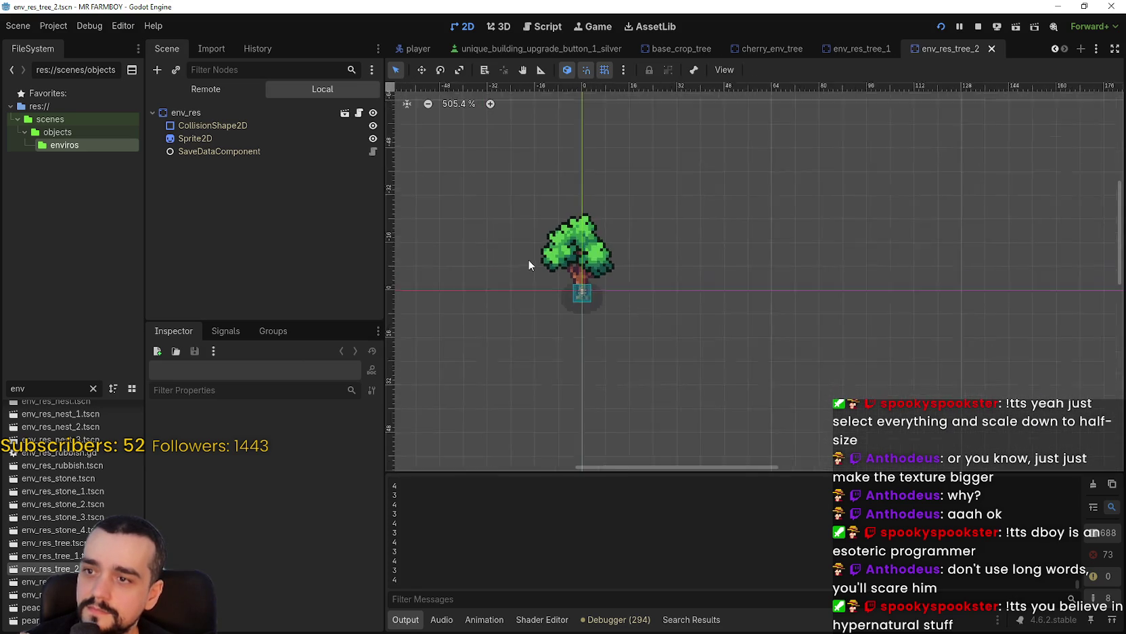
pyautogui.doubleClick(34, 581)
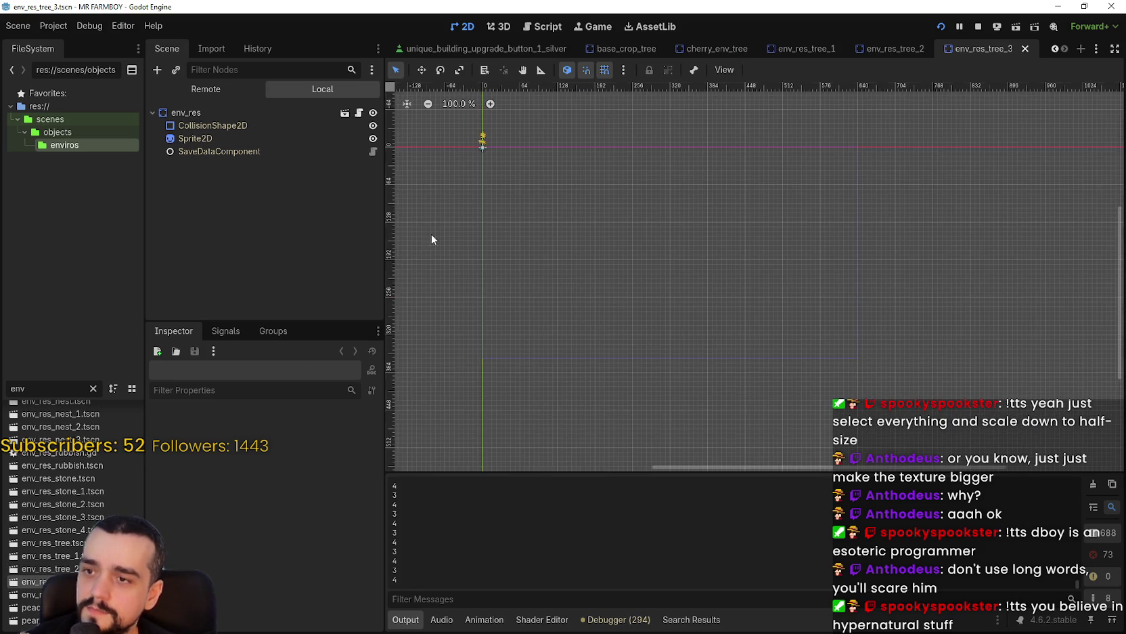
pyautogui.scroll(2, 519, 196)
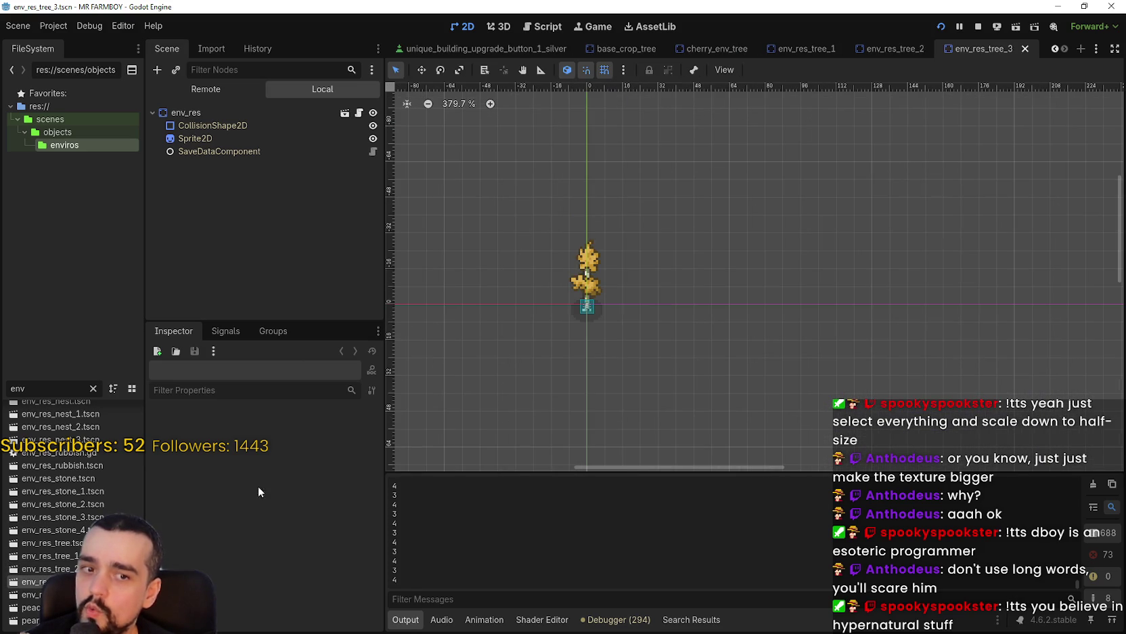
pyautogui.doubleClick(31, 593)
pyautogui.scroll(5, 616, 312)
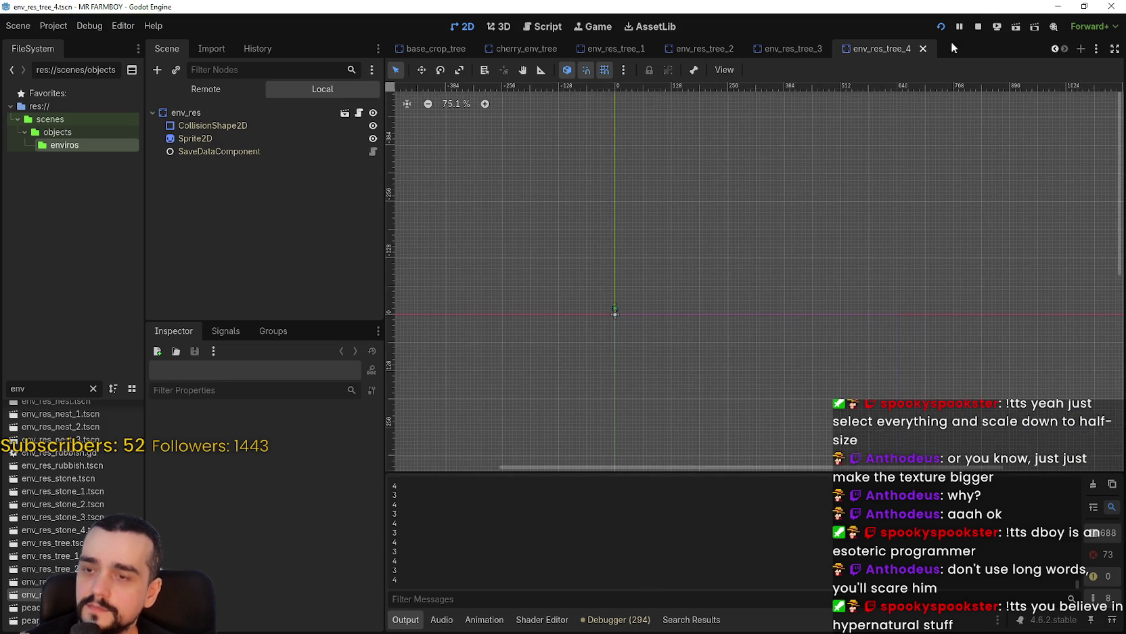
# - Stop the running game and close all four env_res_tree tabs, returning to cherry_env_tree
pyautogui.click(922, 49)
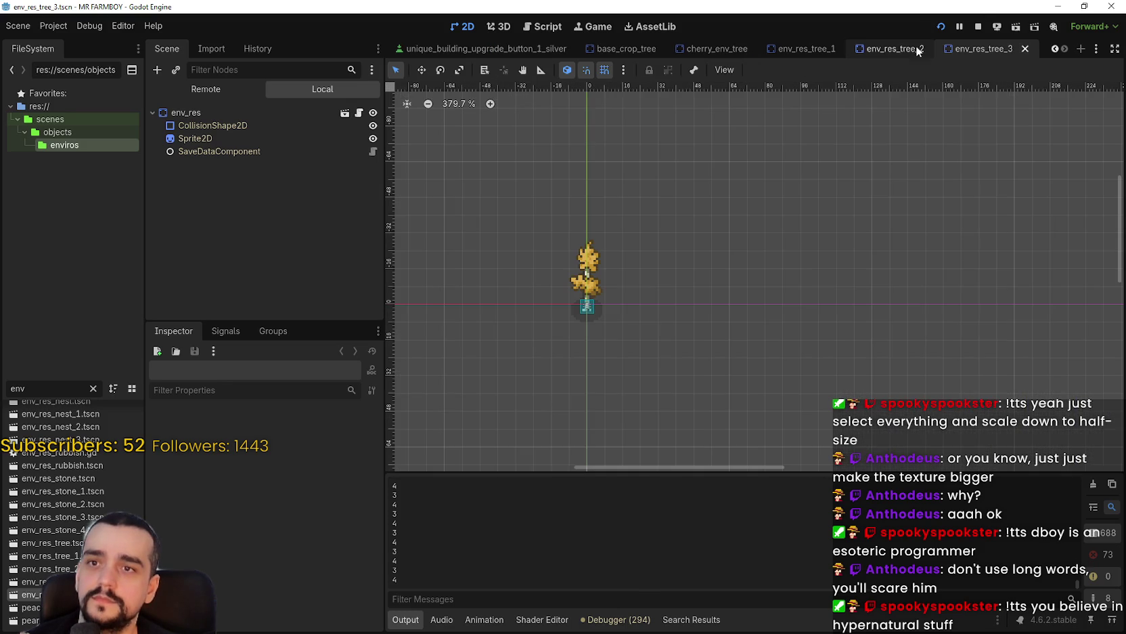
pyautogui.click(979, 30)
pyautogui.click(1026, 49)
pyautogui.click(996, 49)
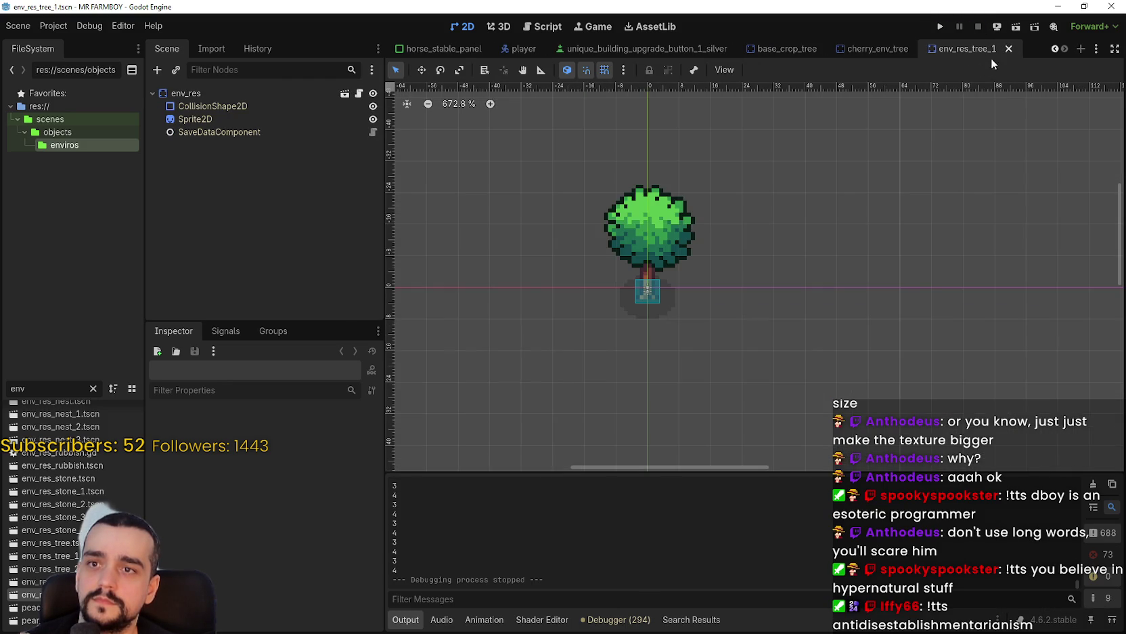
pyautogui.click(1008, 49)
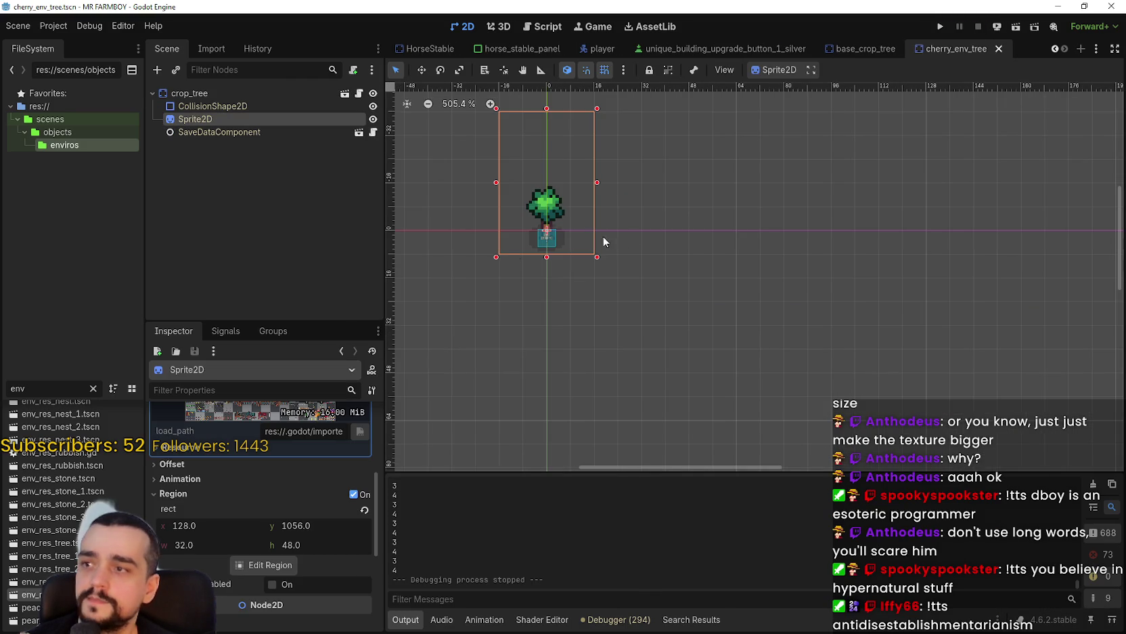
# - Open the crop_tree node's base_crop_tree.gd script and jump to line 1
pyautogui.scroll(4, 323, 479)
pyautogui.scroll(-1, 636, 314)
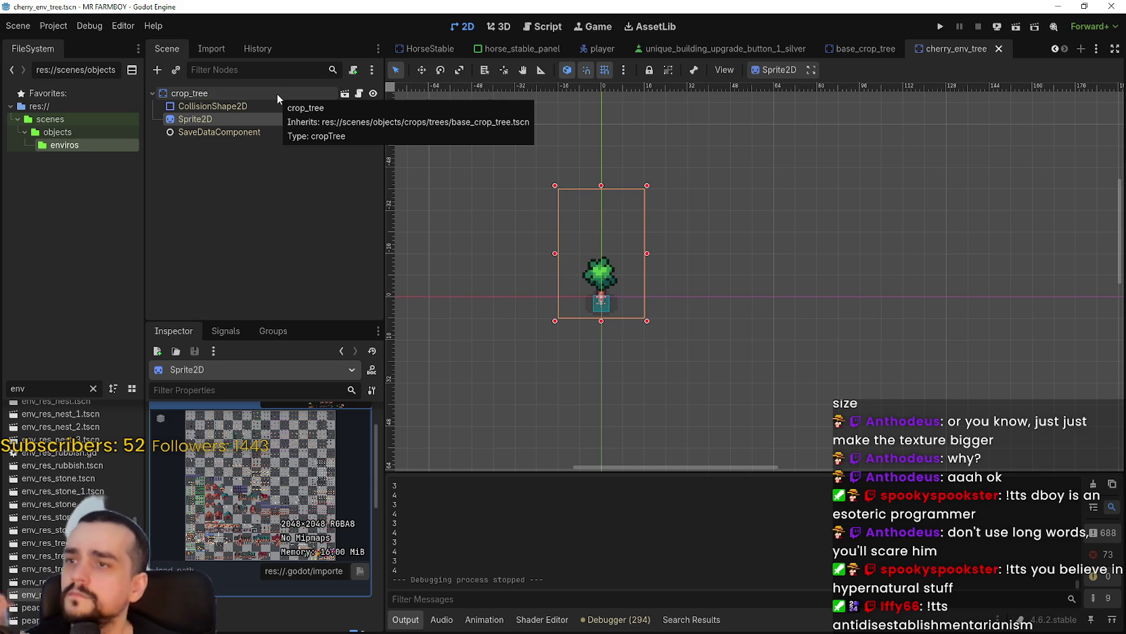
pyautogui.click(359, 92)
pyautogui.click(1097, 90)
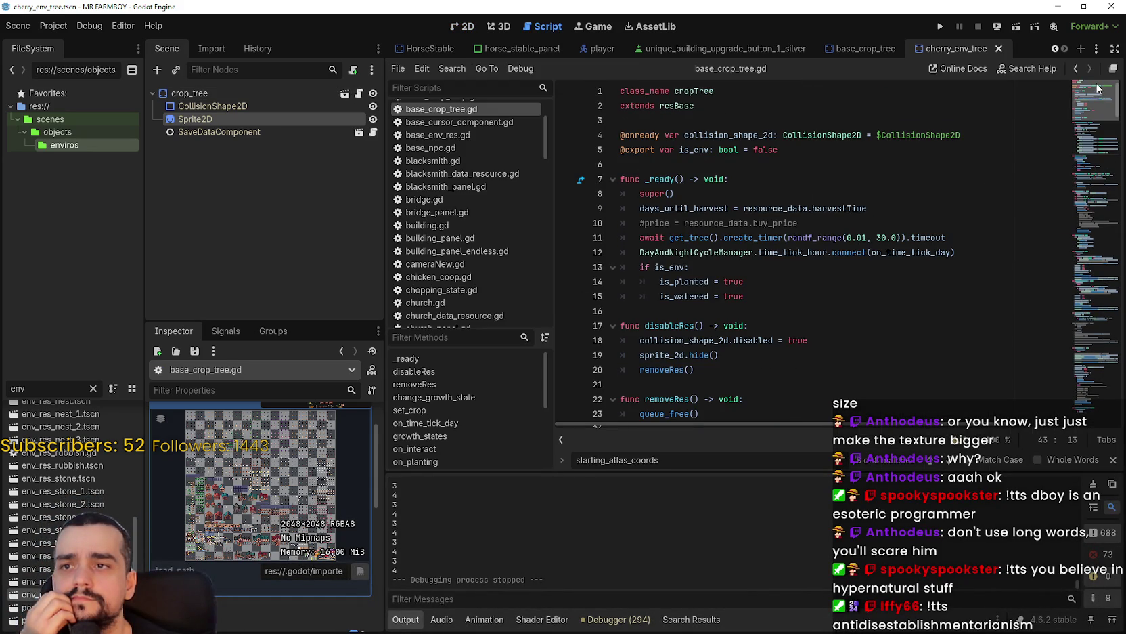
# - Clear the old 'env' text from the FileSystem filter box
pyautogui.click(778, 310)
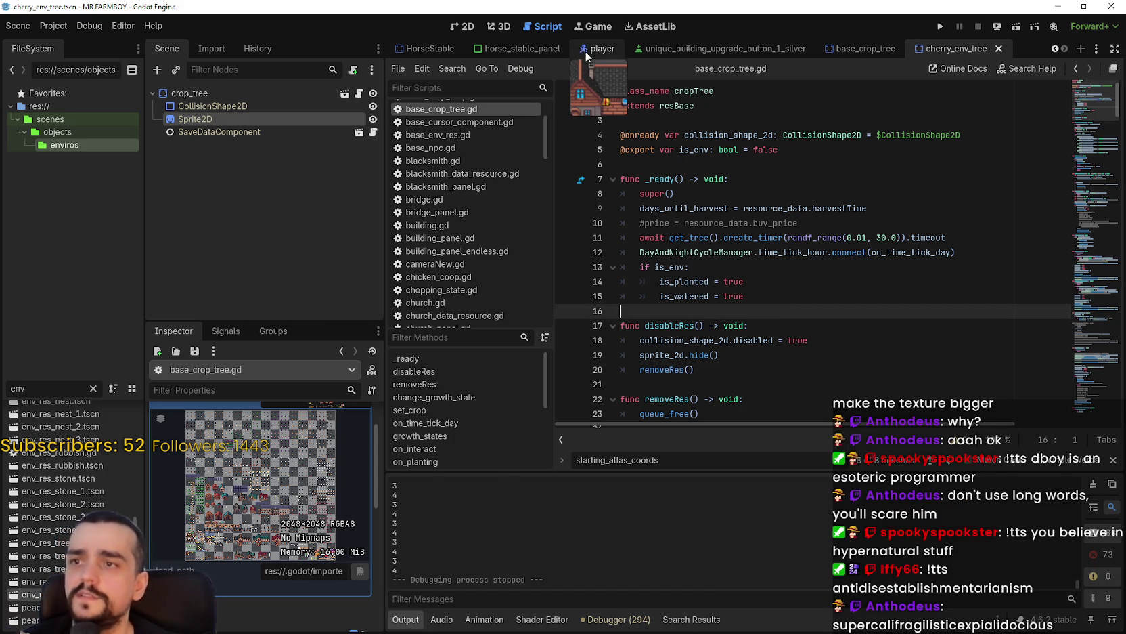
pyautogui.click(24, 390)
pyautogui.press('BackSpace')
pyautogui.press('BackSpace')
pyautogui.press('BackSpace')
# - Filter by 'test', open test_scene_everything.tscn, view its cherry trees in 2D, then return to the script
pyautogui.write('test')
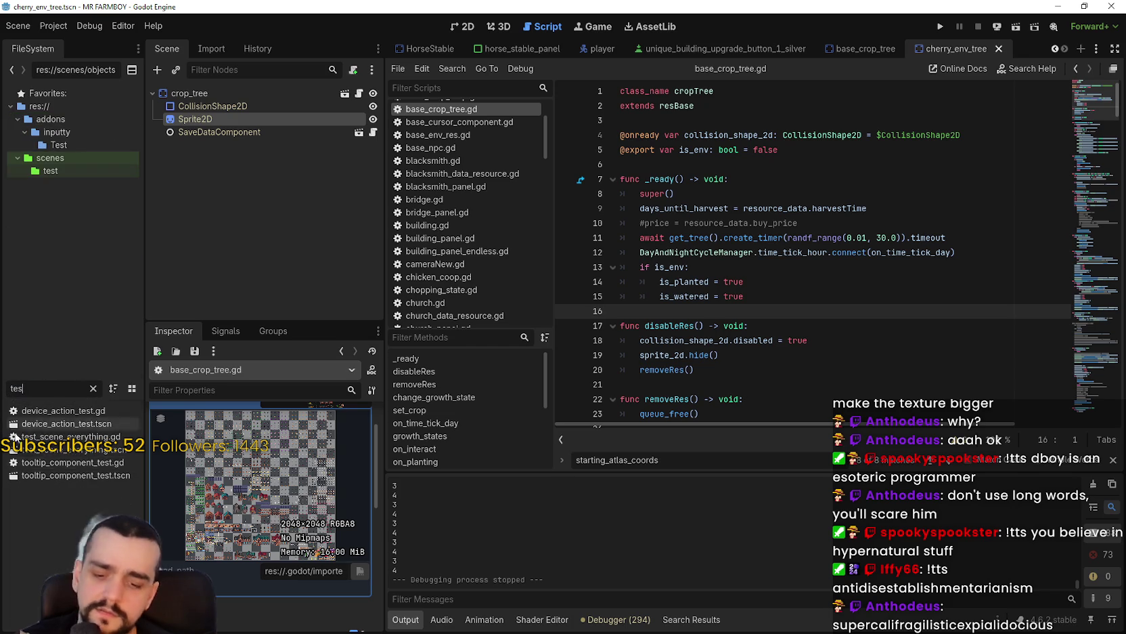
pyautogui.doubleClick(59, 450)
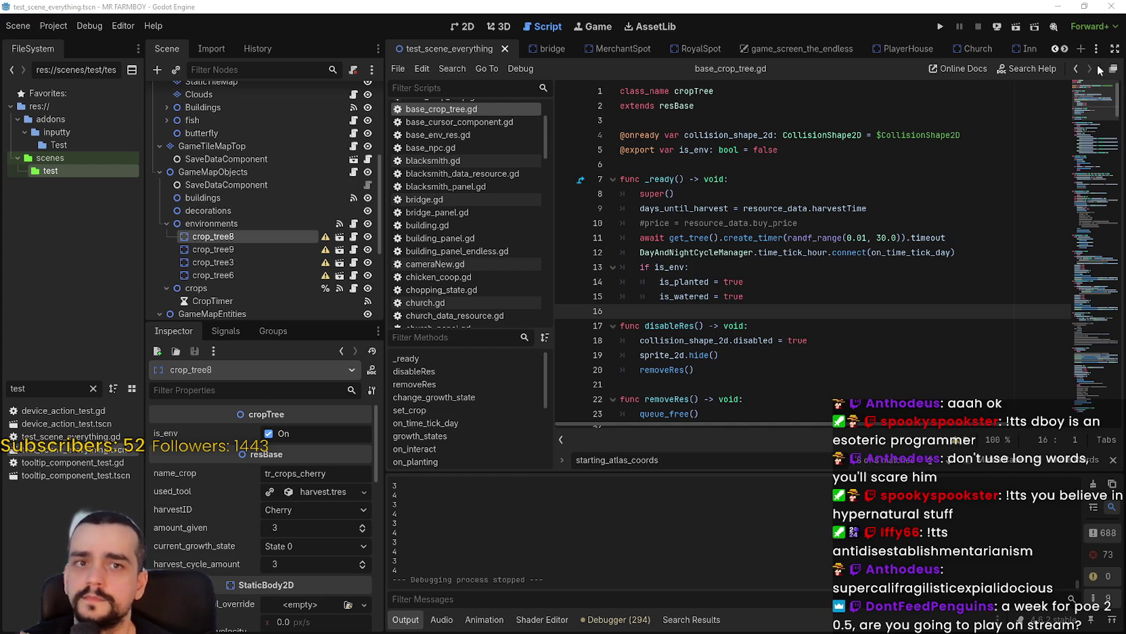
pyautogui.click(462, 27)
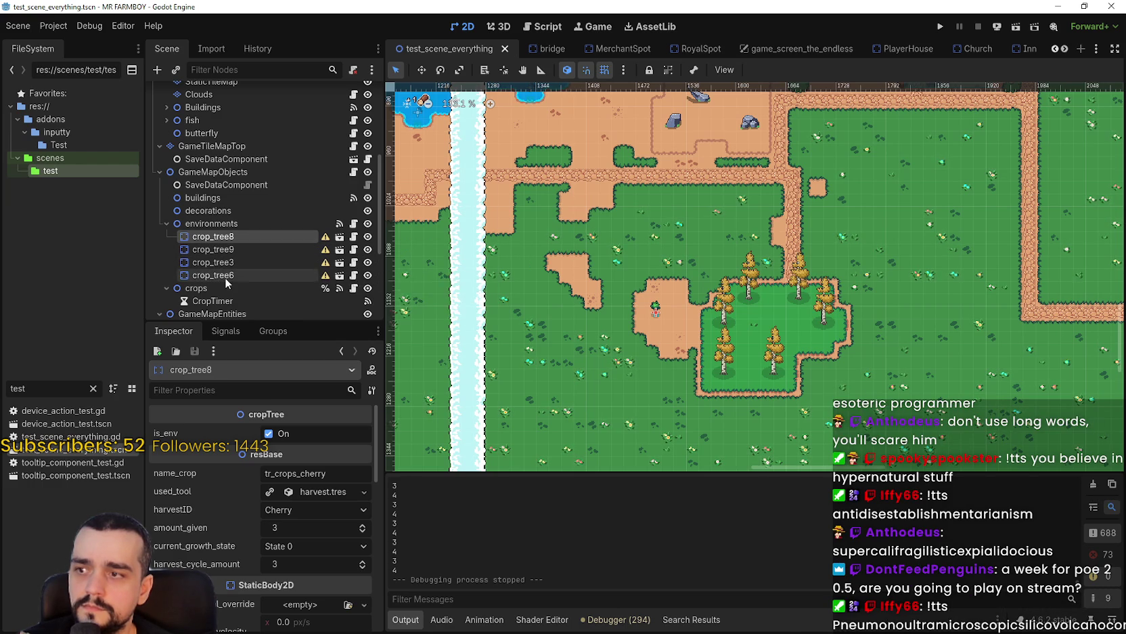
pyautogui.click(354, 236)
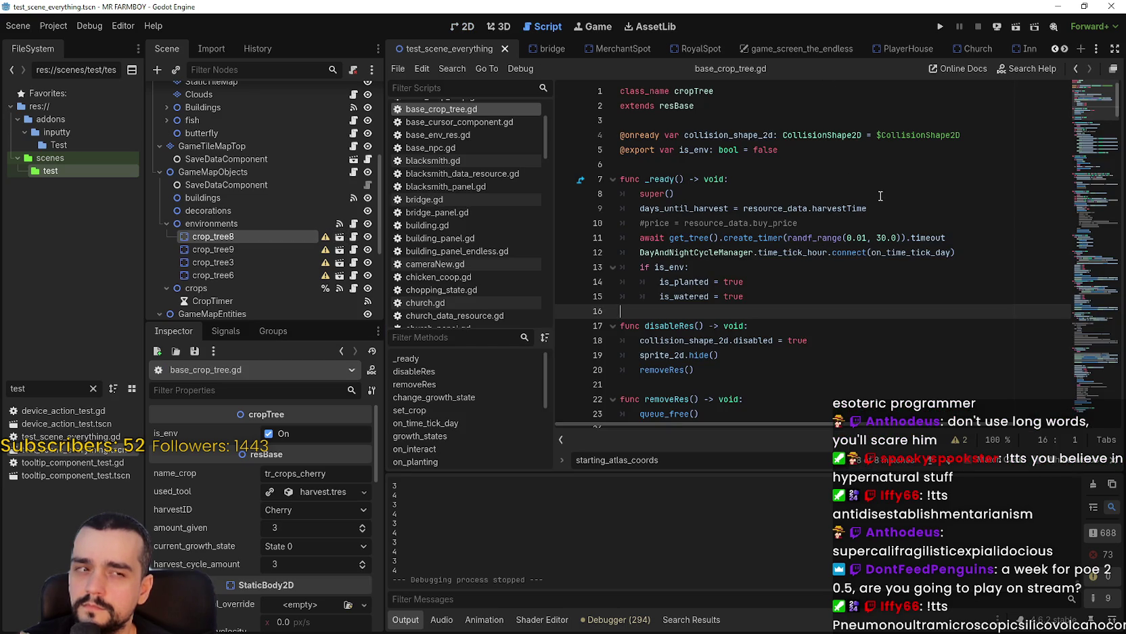
# - Open crop_tree8's cherry_env_tree scene, select crop_tree and close the starting_atlas_coords search
pyautogui.click(340, 238)
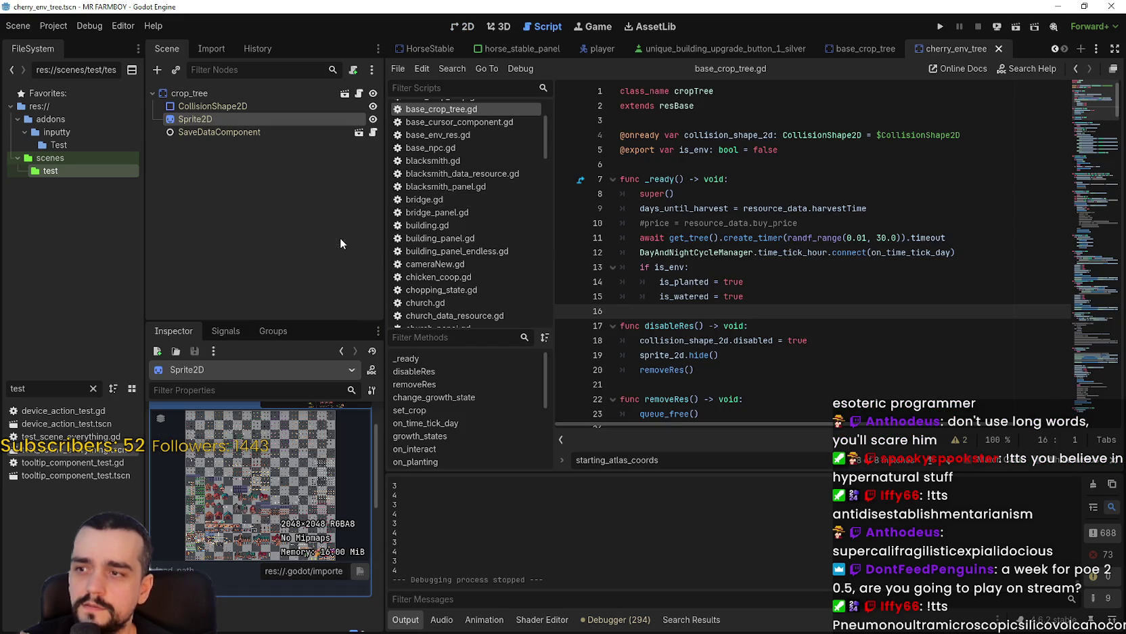
pyautogui.click(253, 91)
pyautogui.scroll(-1, 777, 253)
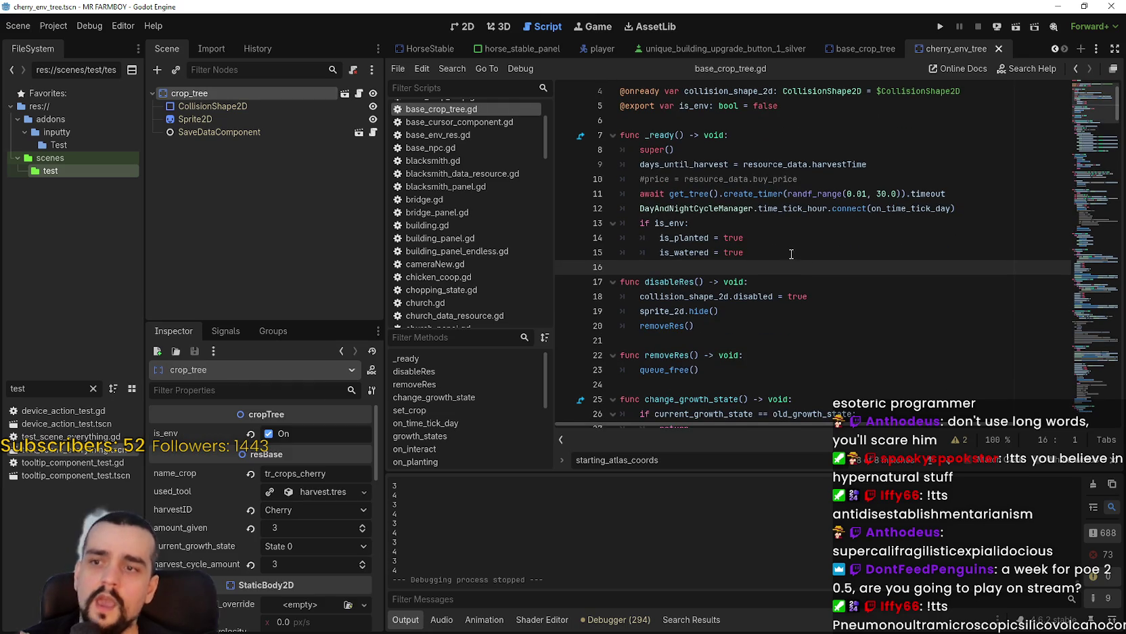
pyautogui.scroll(-7, 777, 253)
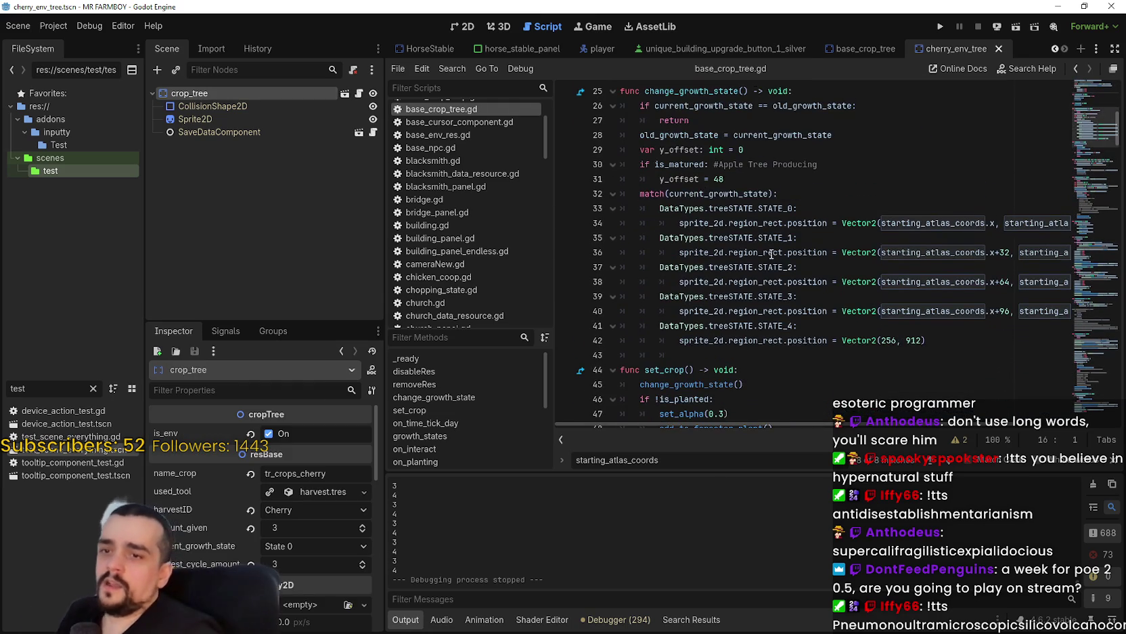
pyautogui.moveTo(779, 255)
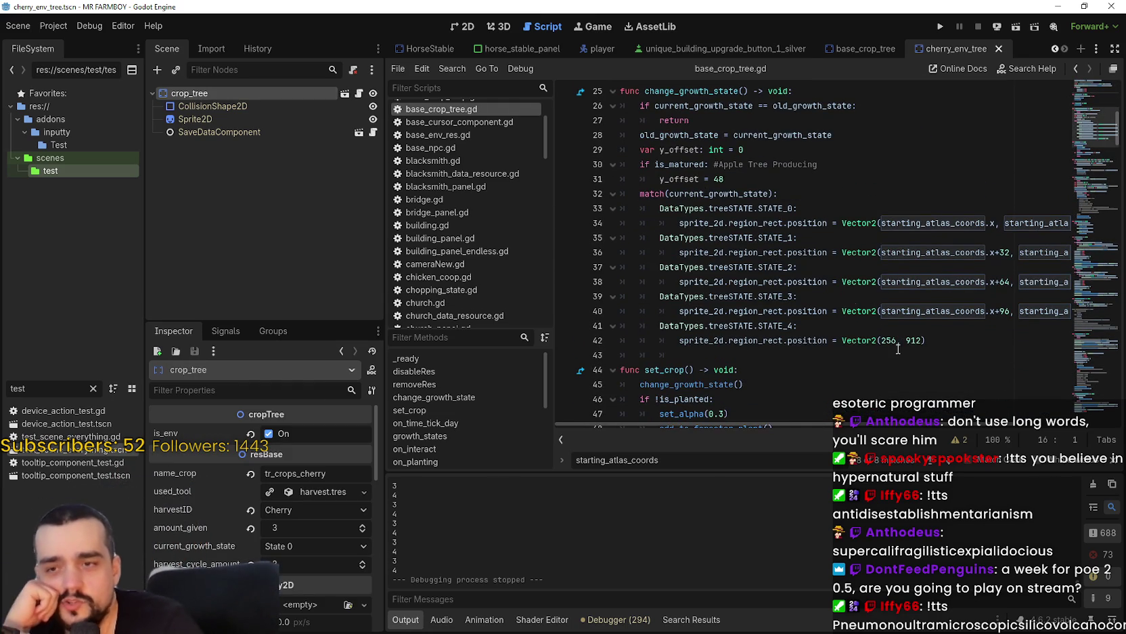
pyautogui.click(950, 347)
pyautogui.click(950, 355)
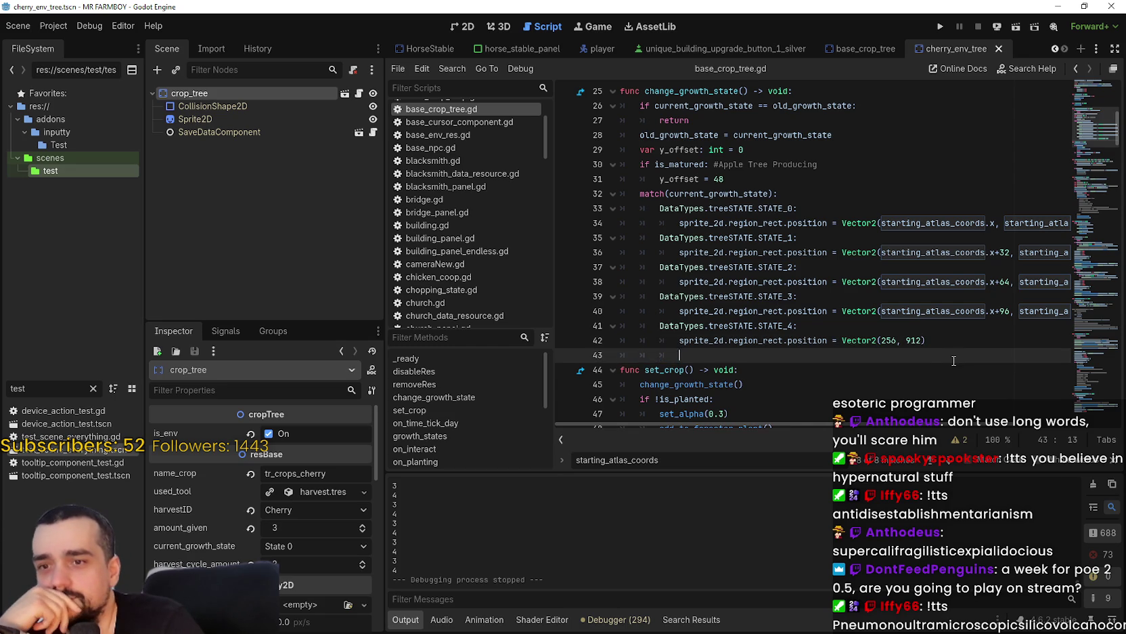
pyautogui.press('Escape')
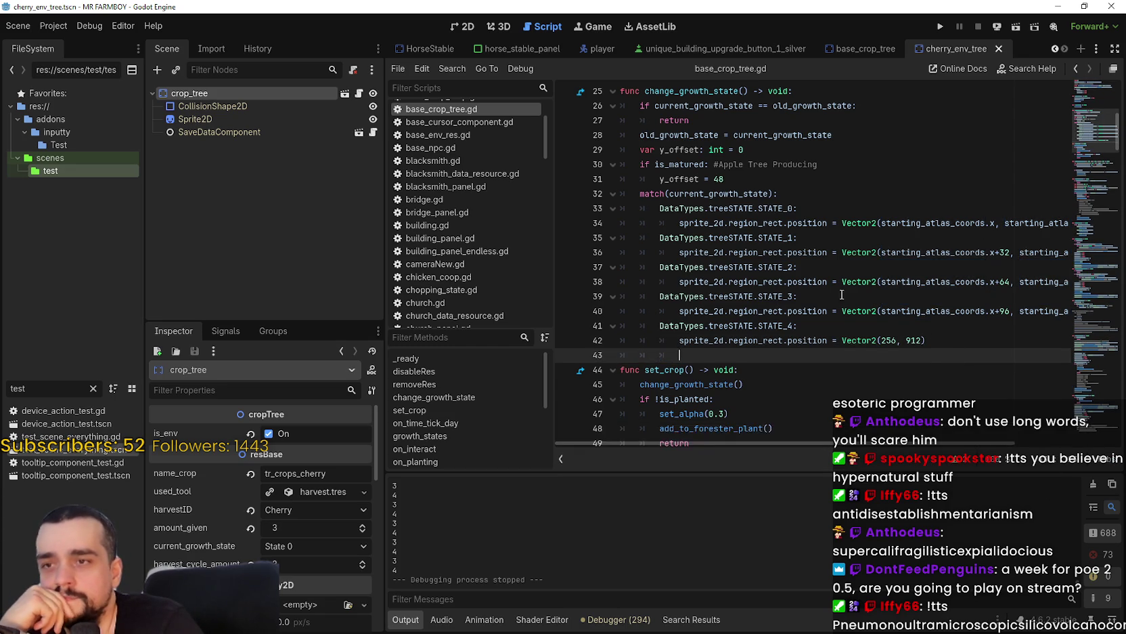
# - Read through change_growth_state around lines 23-24, then close the cherry_env_tree scene
pyautogui.scroll(3, 838, 294)
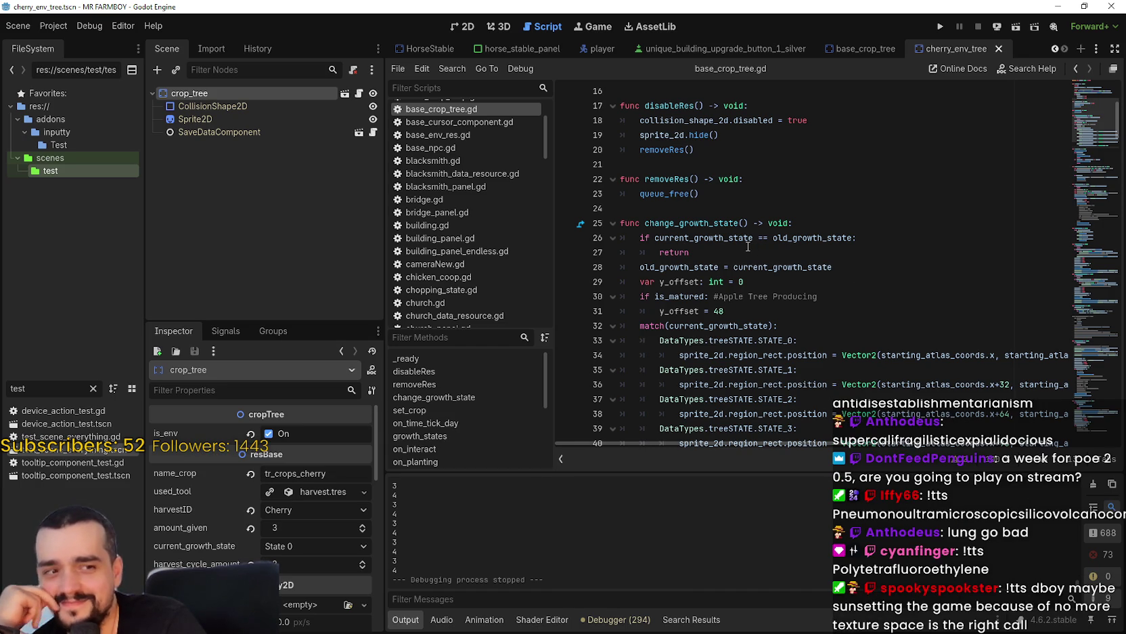
pyautogui.moveTo(746, 244)
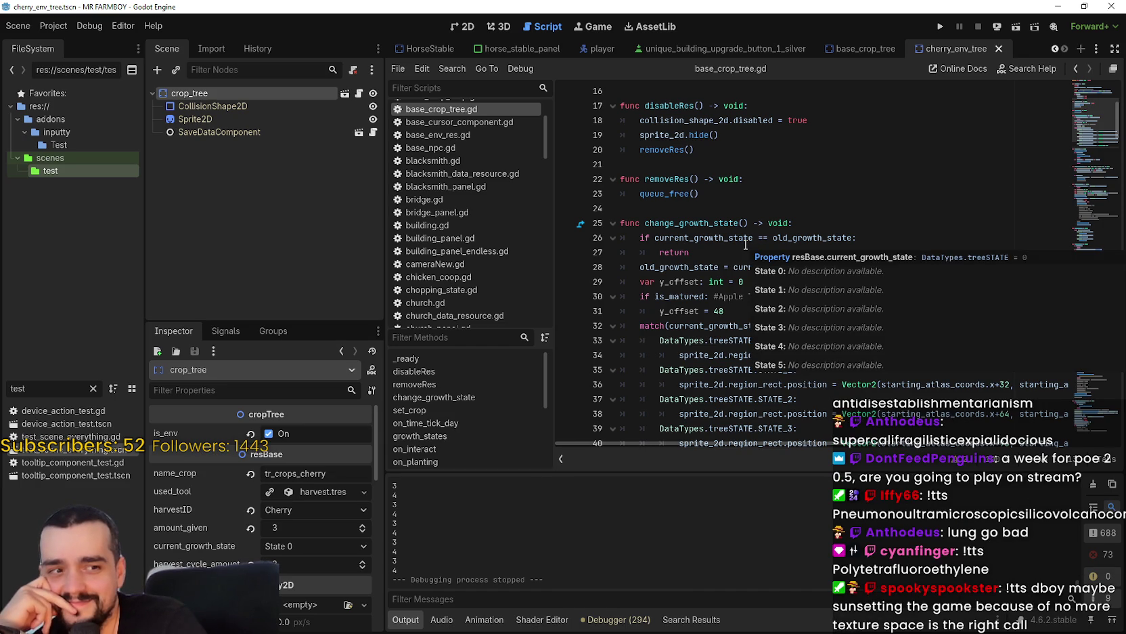
pyautogui.scroll(-1, 758, 223)
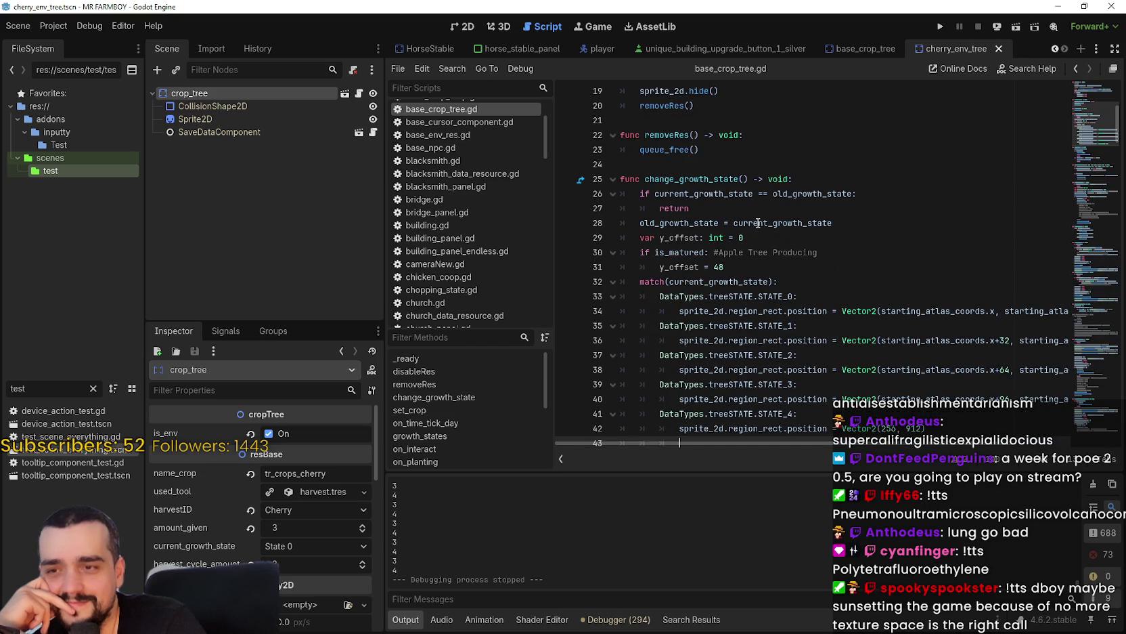
pyautogui.click(773, 159)
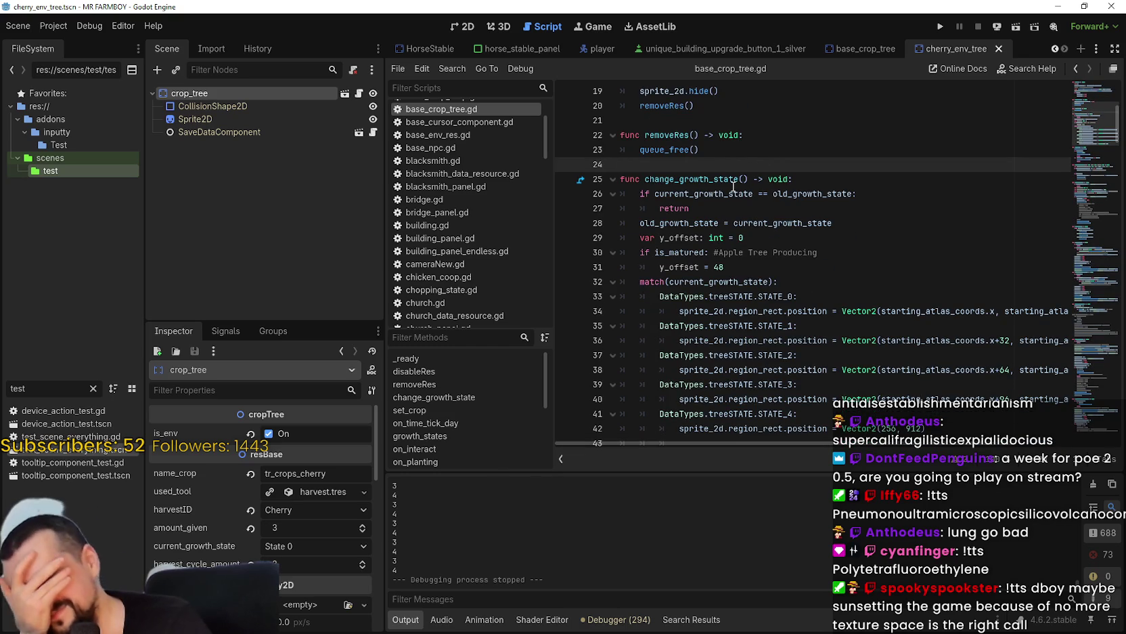
pyautogui.moveTo(734, 186)
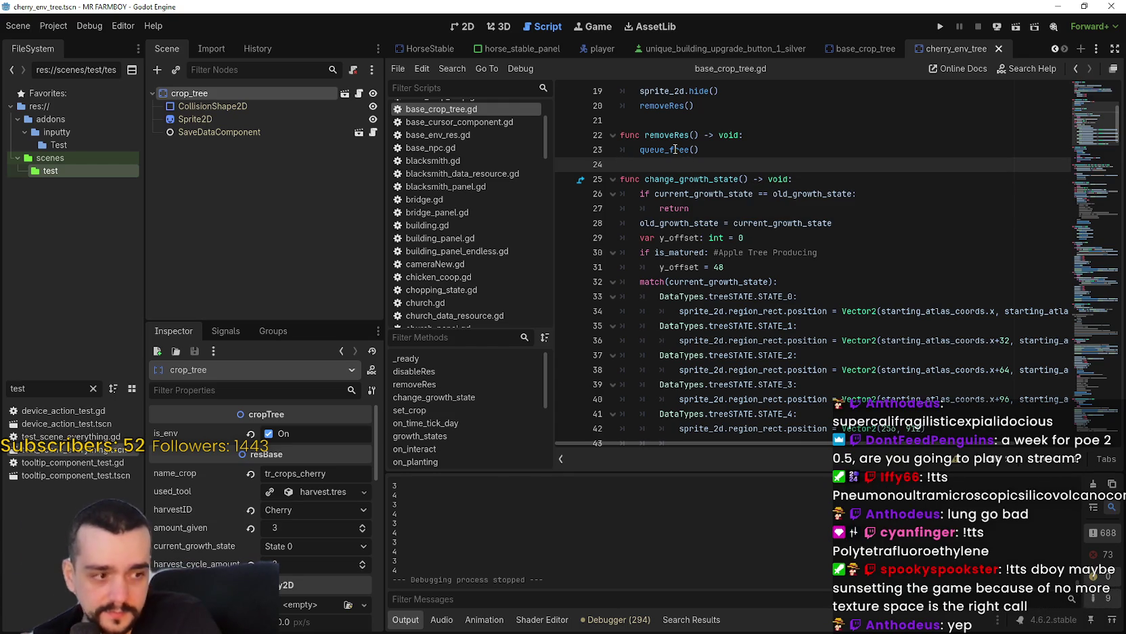
pyautogui.moveTo(675, 150)
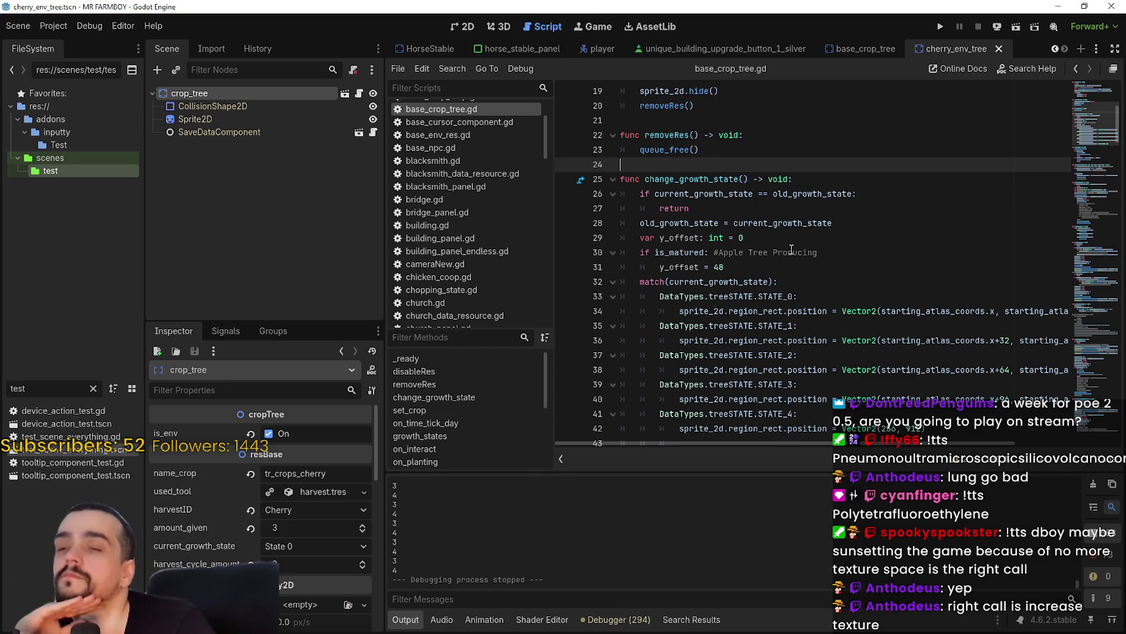
pyautogui.click(792, 149)
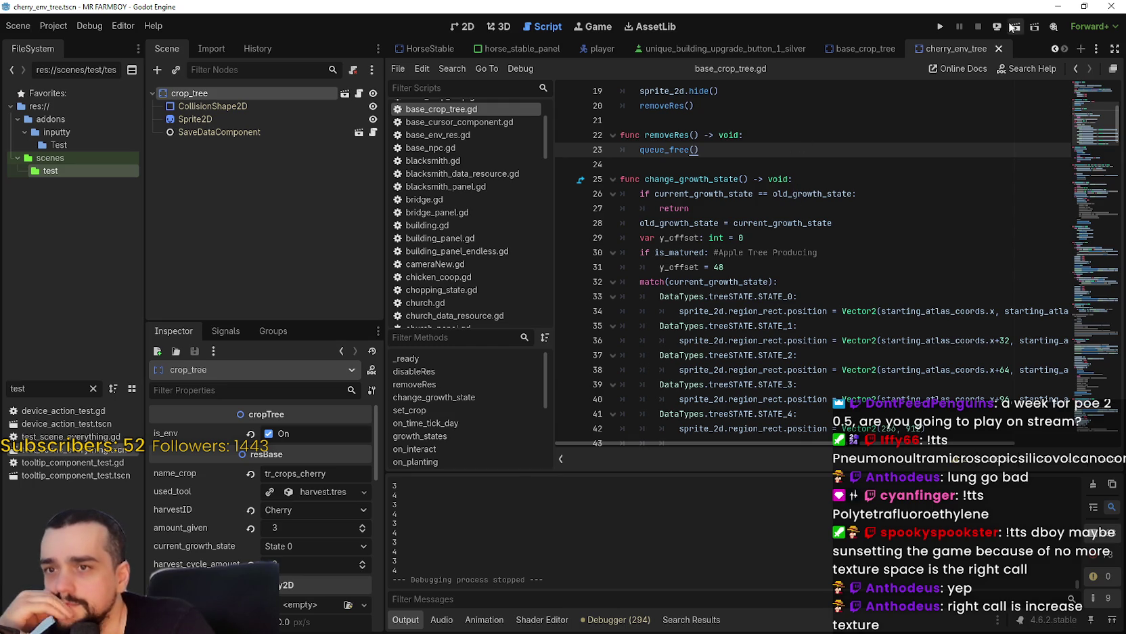
pyautogui.click(999, 49)
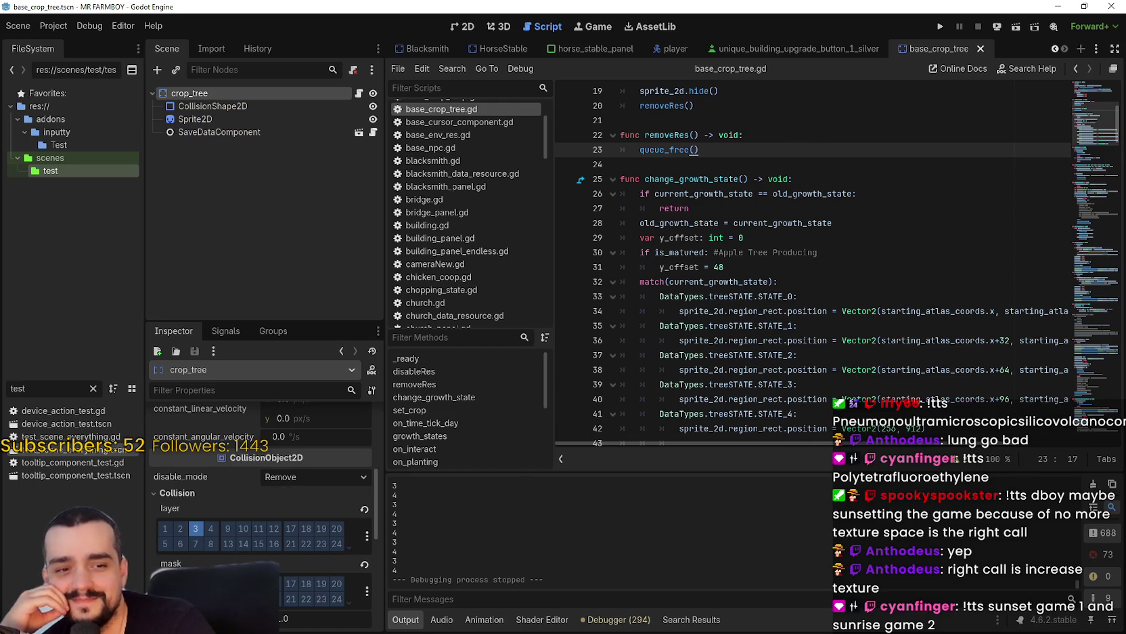
# - Bring Player.png forward in Aseprite, zoom in and select the rock and crop tiles
pyautogui.hotkey('alt', 'Tab')
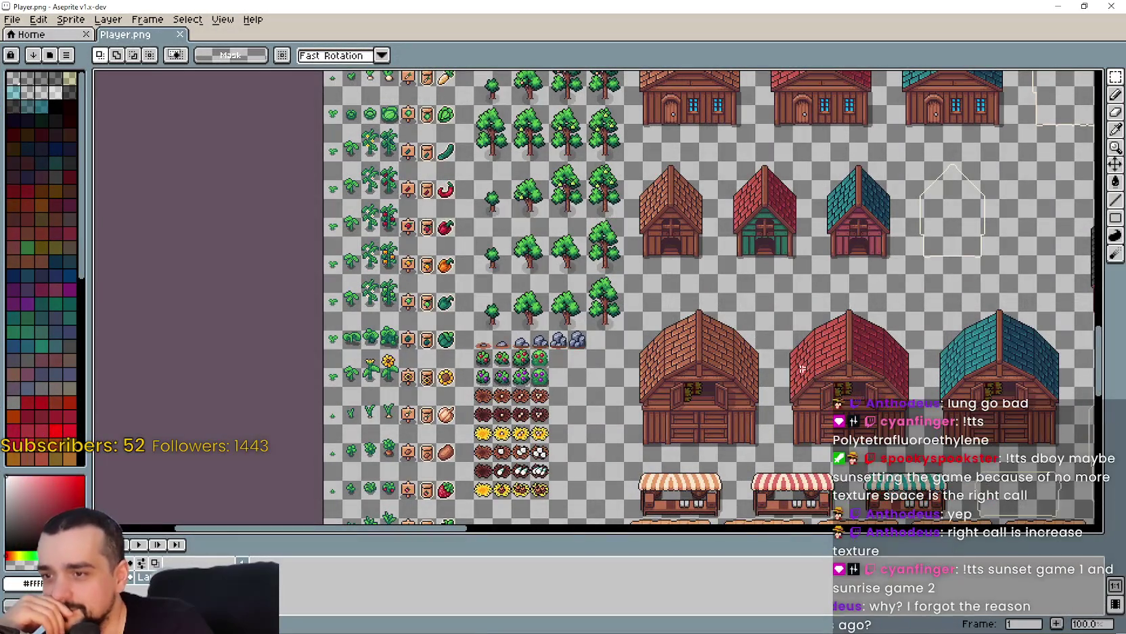
pyautogui.scroll(-1, 810, 373)
pyautogui.scroll(1, 647, 376)
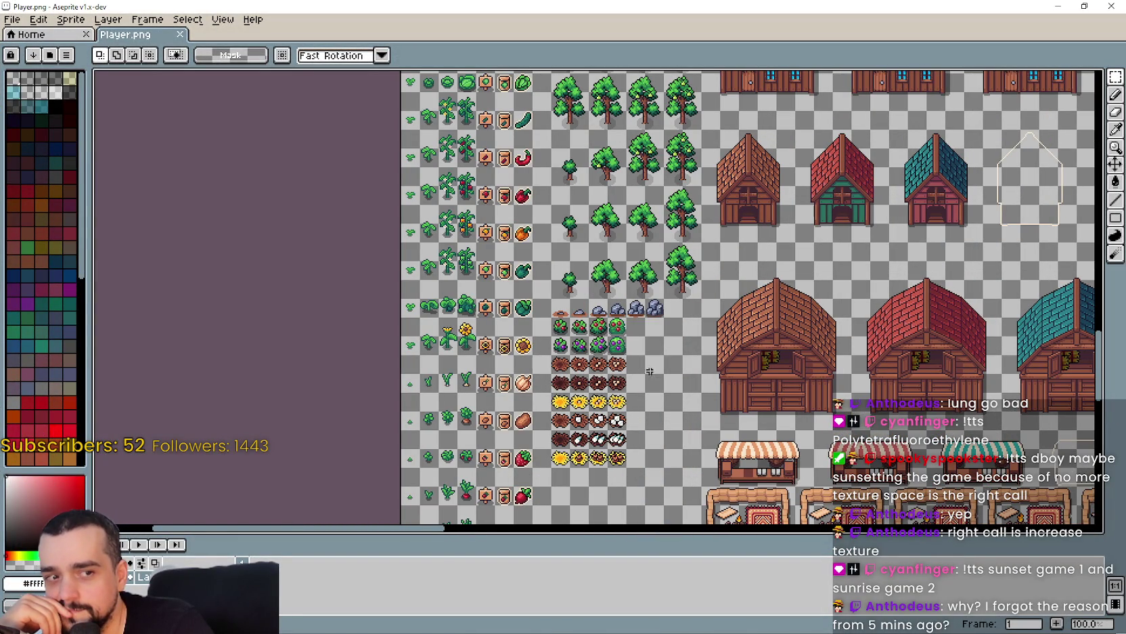
pyautogui.scroll(1, 579, 335)
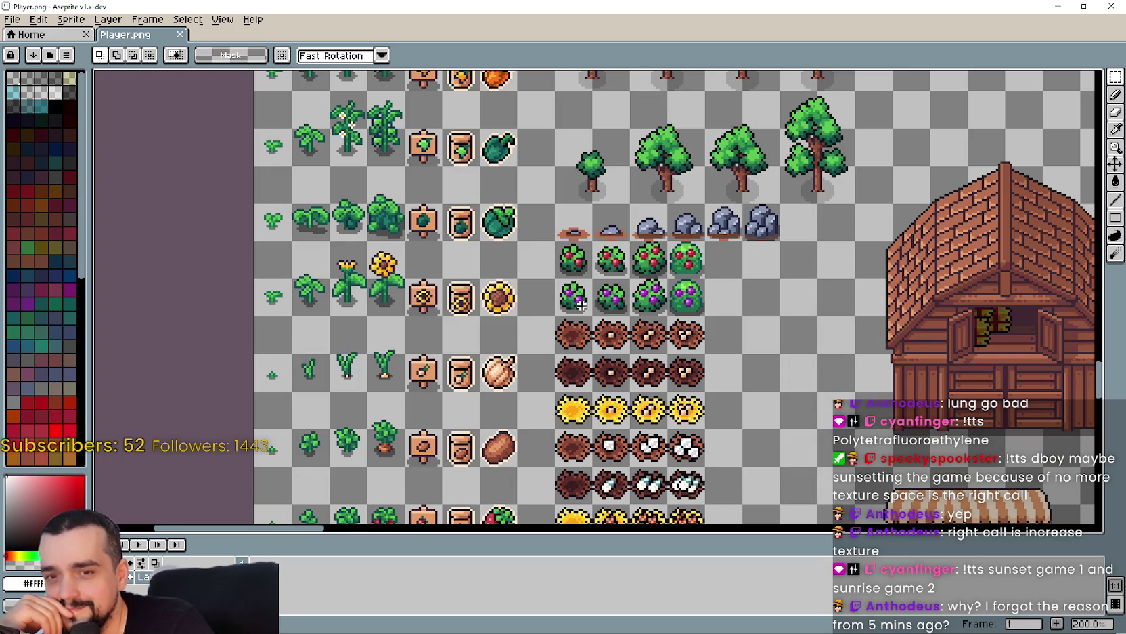
pyautogui.moveTo(741, 228); pyautogui.dragTo(765, 220)
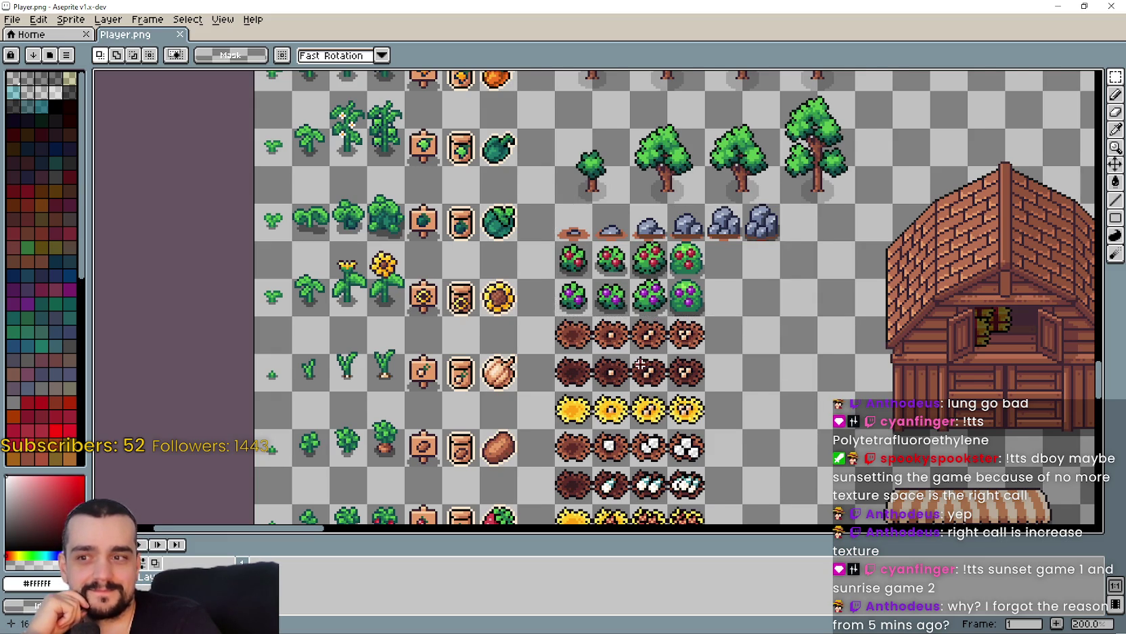
# - Pan and zoom across the sprite sheet to view the character sprites and other tiles
pyautogui.scroll(-1, 640, 366)
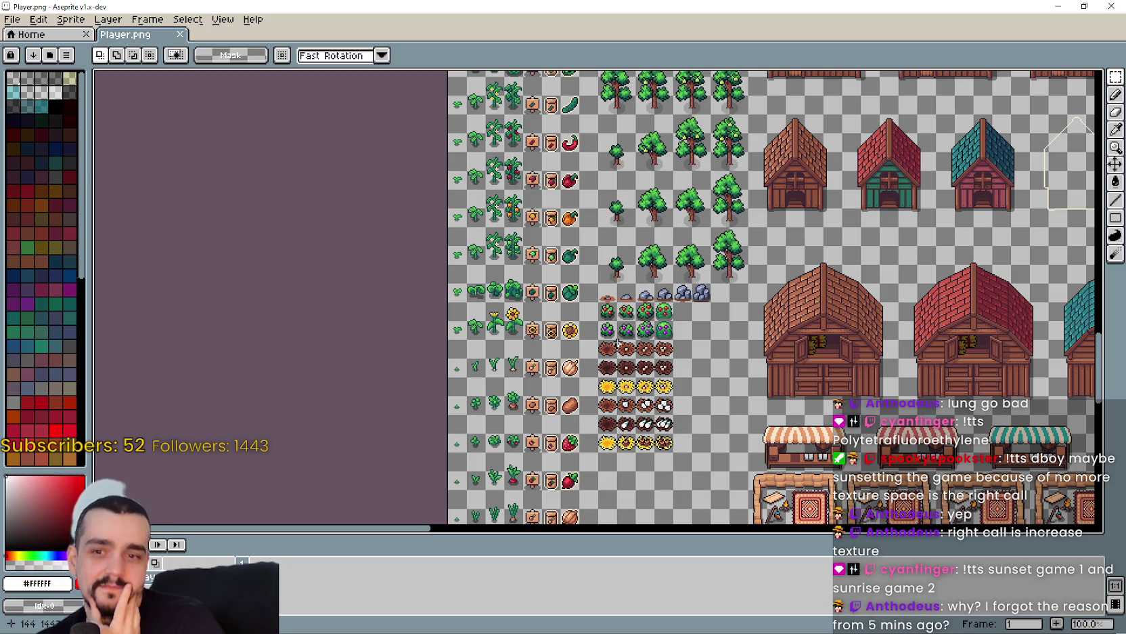
pyautogui.scroll(2, 617, 343)
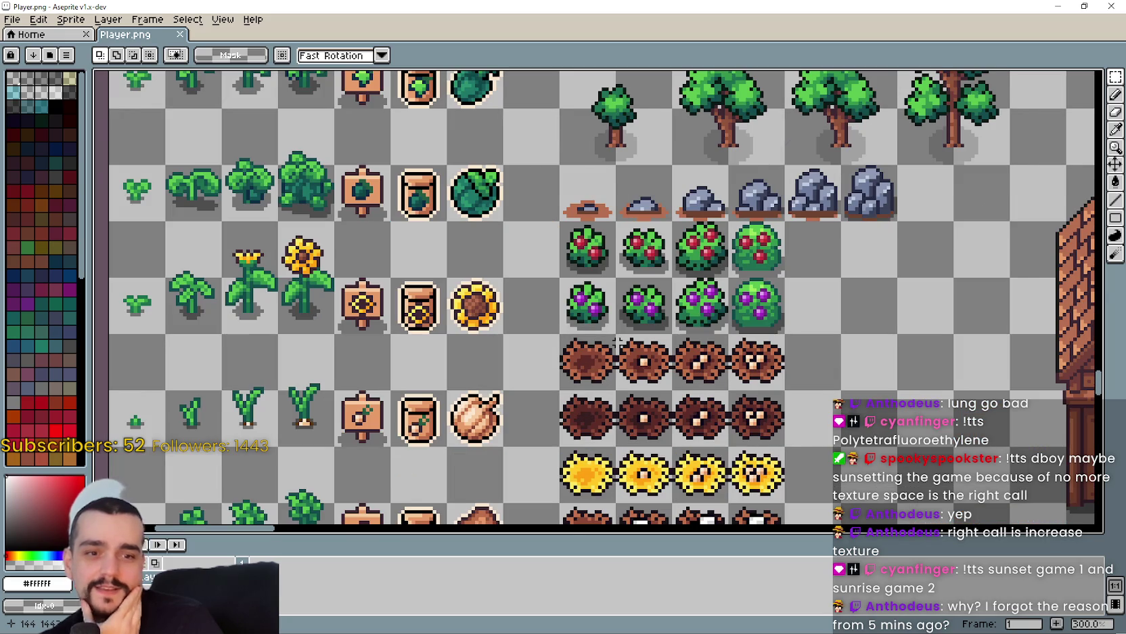
pyautogui.scroll(-3, 617, 343)
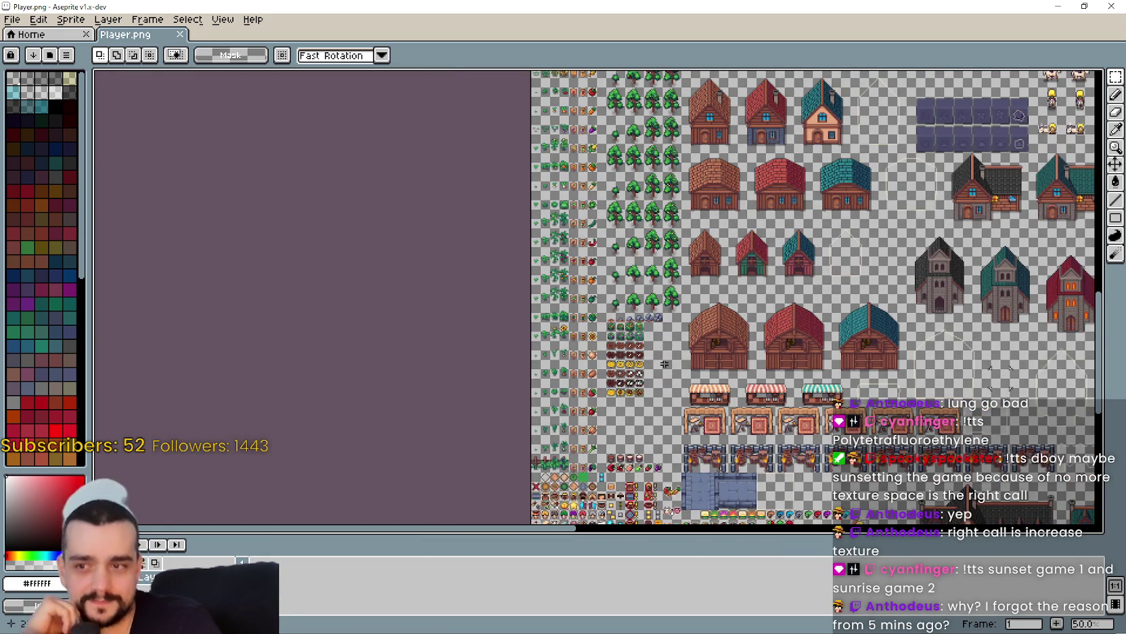
pyautogui.scroll(1, 654, 373)
pyautogui.moveTo(654, 373)
pyautogui.mouseDown()
pyautogui.moveTo(731, 338)
pyautogui.moveTo(695, 328)
pyautogui.moveTo(623, 390)
pyautogui.moveTo(646, 326)
pyautogui.moveTo(621, 390)
pyautogui.mouseUp()
pyautogui.scroll(-1, 621, 389)
pyautogui.moveTo(636, 258)
pyautogui.mouseDown()
pyautogui.moveTo(598, 359)
pyautogui.moveTo(506, 211)
pyautogui.mouseUp()
pyautogui.moveTo(602, 379)
pyautogui.mouseDown()
pyautogui.moveTo(606, 240)
pyautogui.moveTo(609, 257)
pyautogui.mouseUp()
pyautogui.scroll(1, 606, 333)
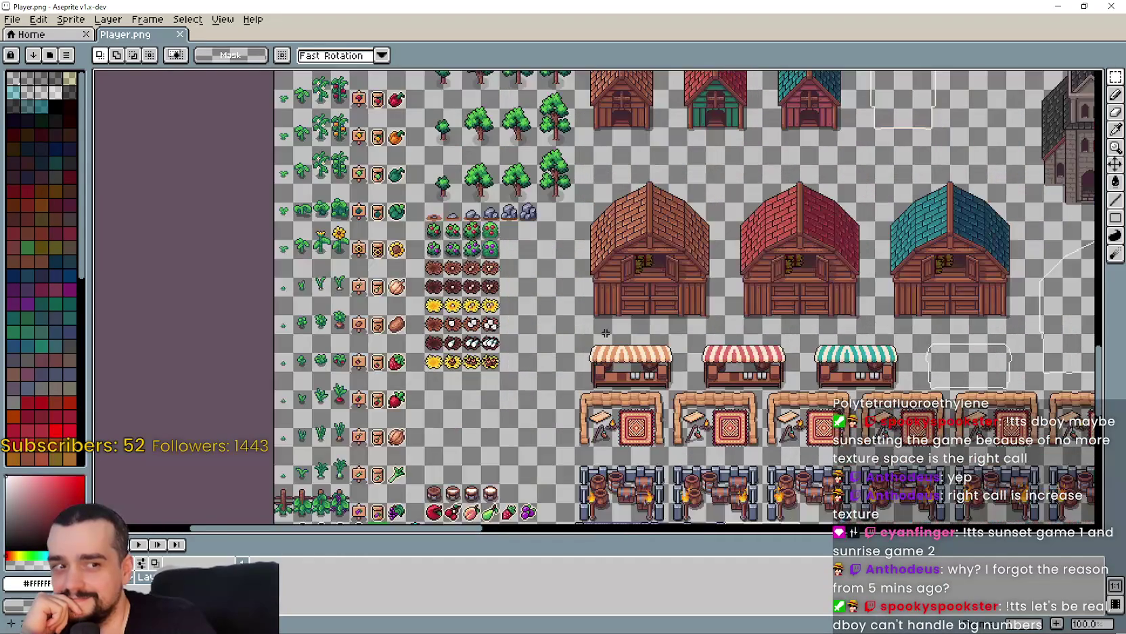
pyautogui.moveTo(546, 367); pyautogui.dragTo(599, 364)
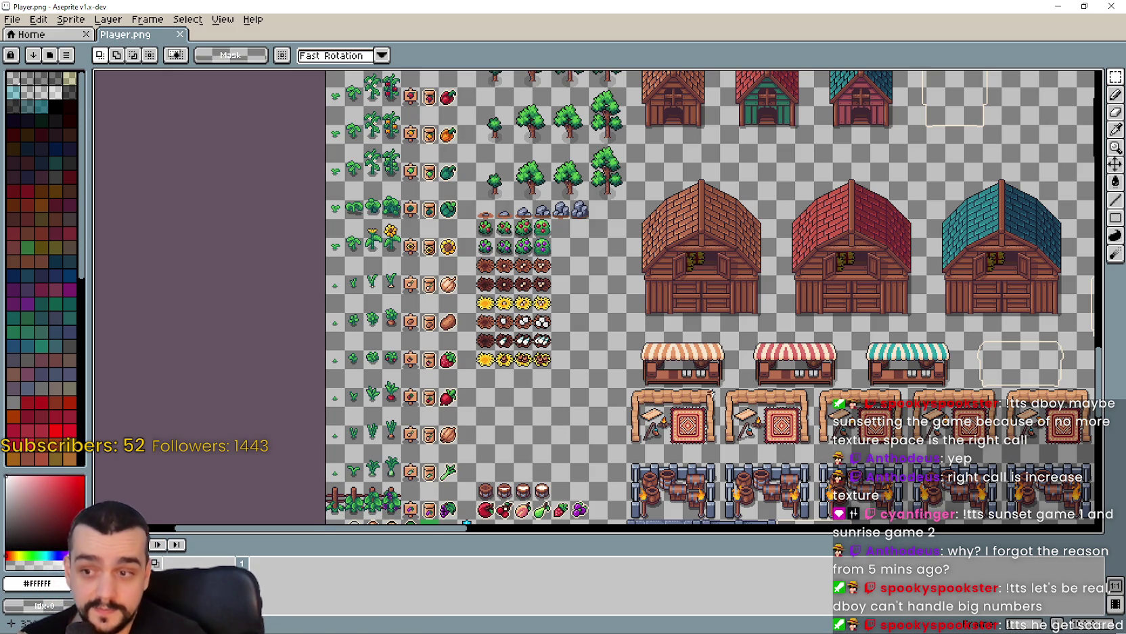
# - Pan around the sheet to reveal lower tile rows, buildings and enlarged crop tiles
pyautogui.scroll(2, 610, 296)
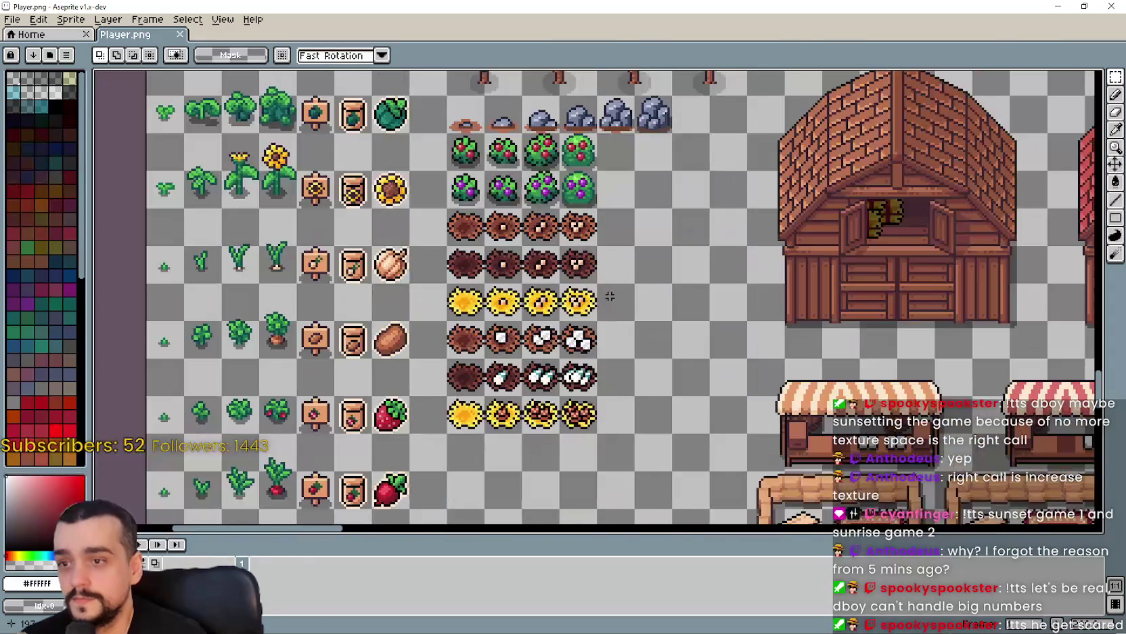
pyautogui.scroll(-2, 607, 409)
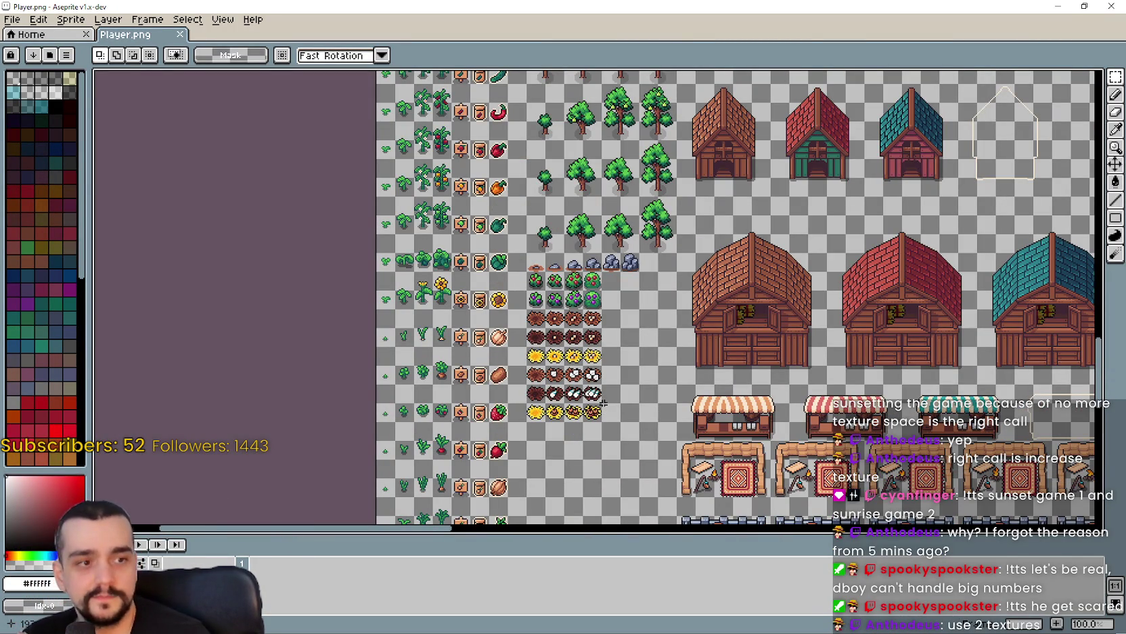
pyautogui.moveTo(601, 389); pyautogui.dragTo(610, 357)
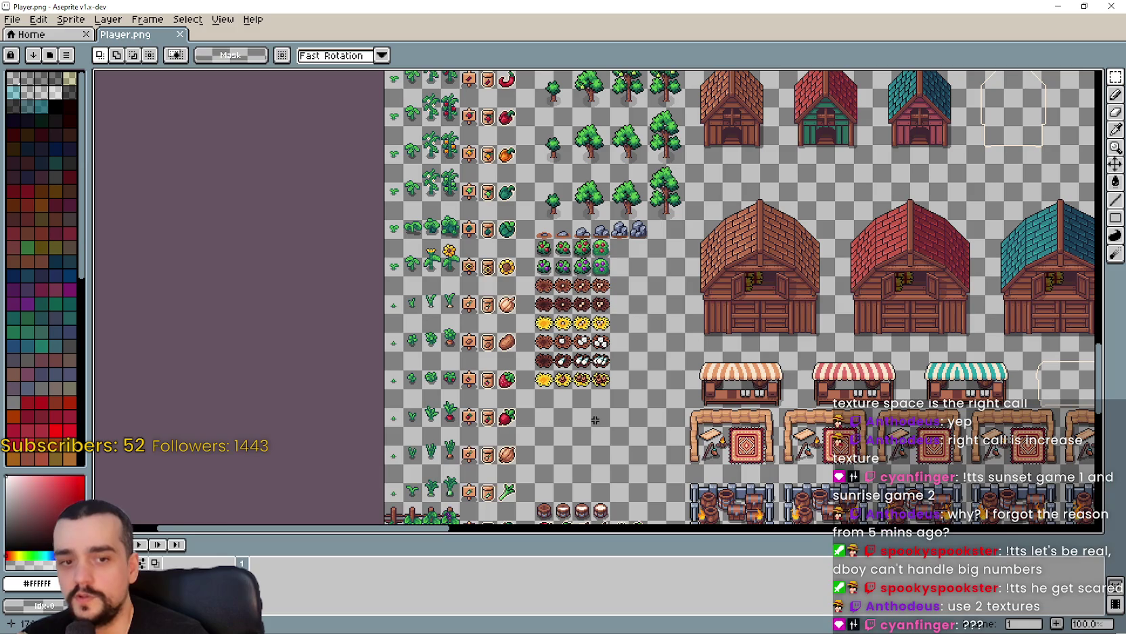
pyautogui.scroll(3, 596, 440)
pyautogui.scroll(-3, 594, 430)
pyautogui.scroll(2, 560, 338)
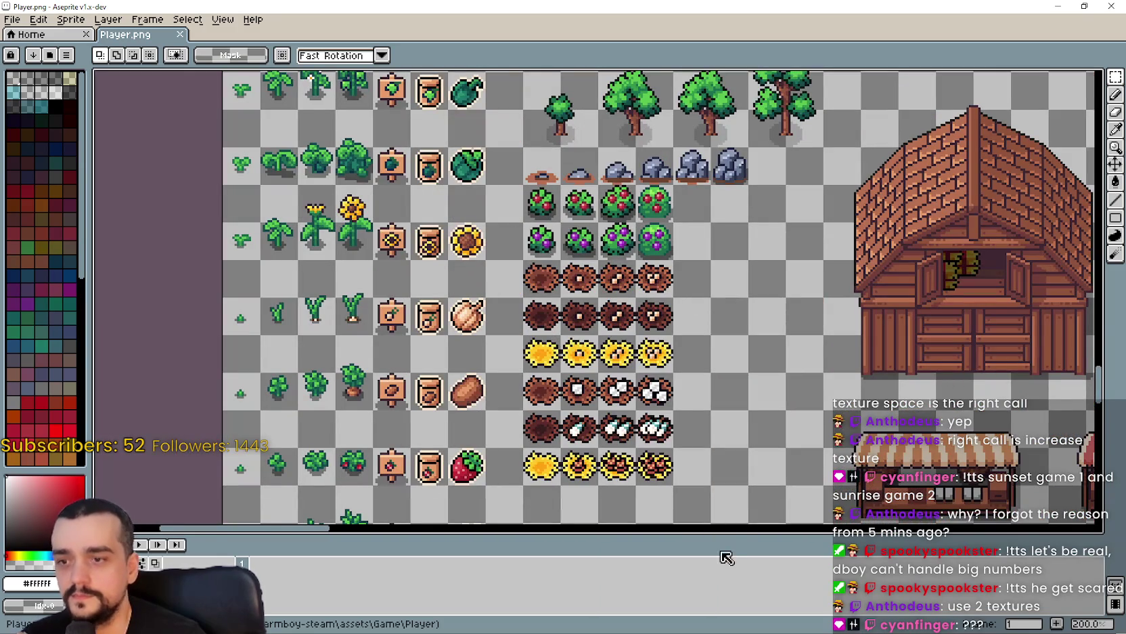
pyautogui.moveTo(617, 391); pyautogui.dragTo(587, 355)
pyautogui.moveTo(739, 481)
pyautogui.mouseDown()
pyautogui.moveTo(543, 398)
pyautogui.moveTo(583, 369)
pyautogui.mouseUp()
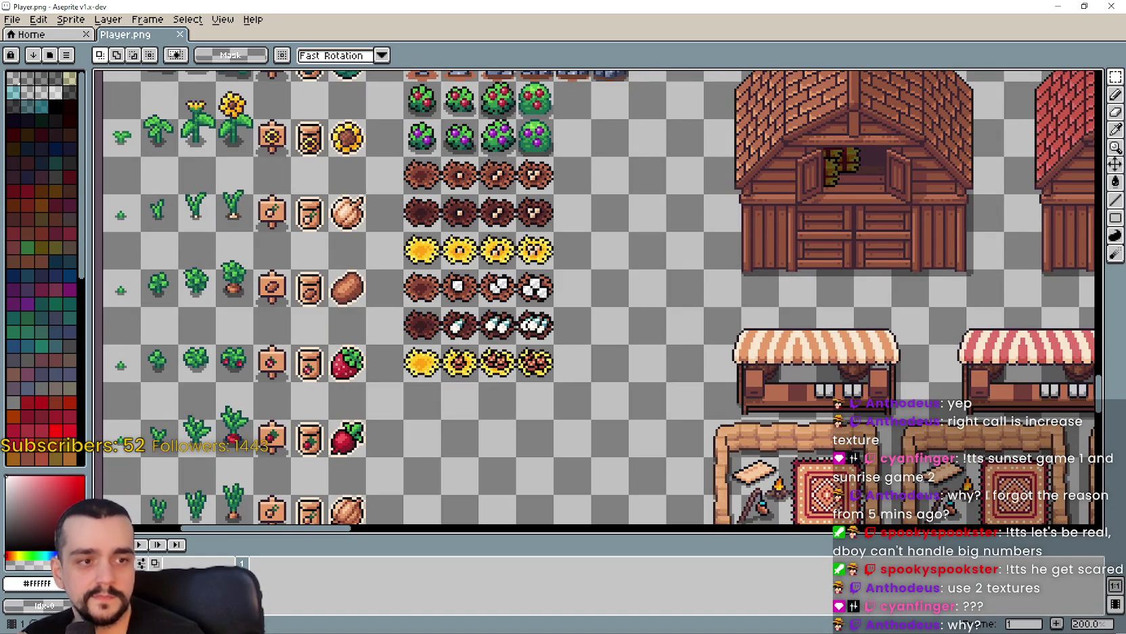
pyautogui.moveTo(631, 351); pyautogui.dragTo(652, 360)
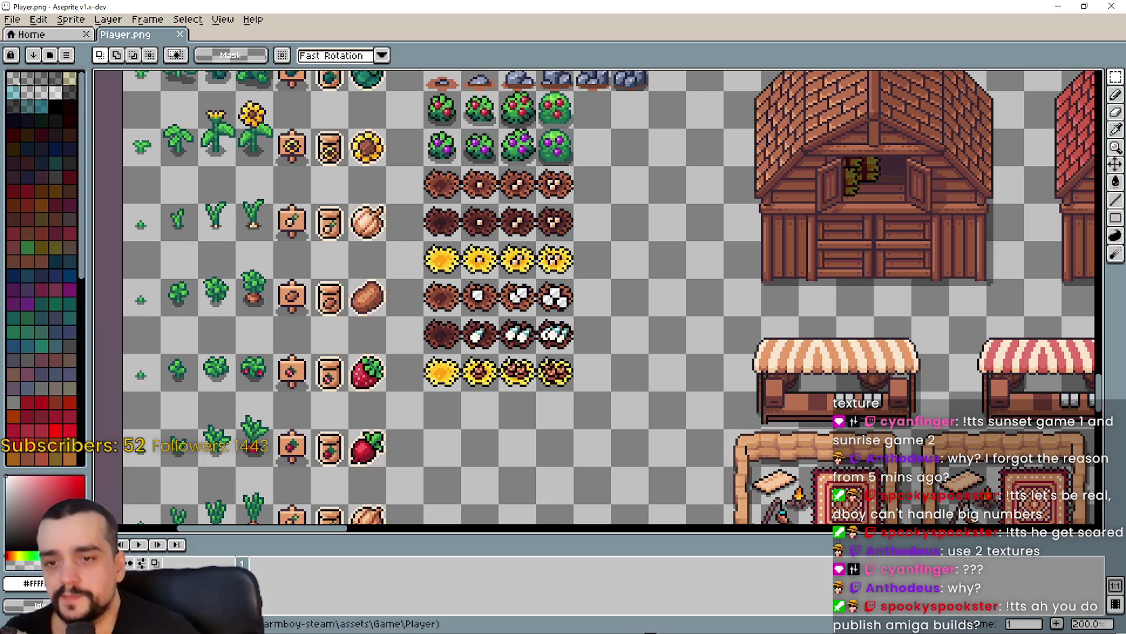
pyautogui.scroll(-2, 565, 435)
pyautogui.scroll(3, 572, 420)
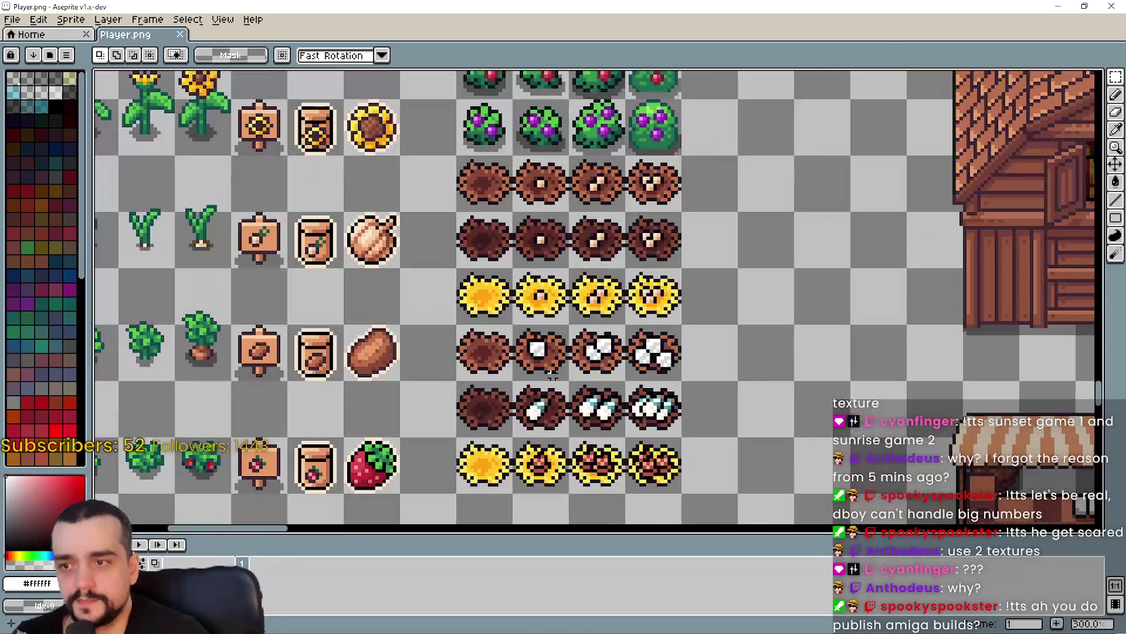
pyautogui.moveTo(531, 304); pyautogui.dragTo(541, 352)
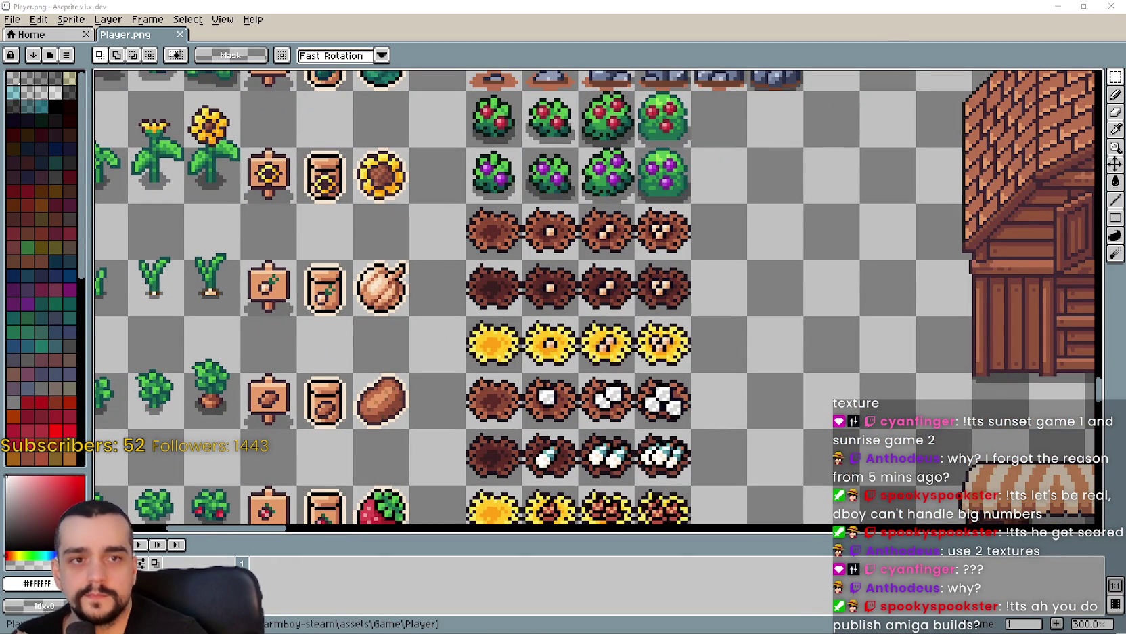
pyautogui.moveTo(657, 442)
pyautogui.mouseDown()
pyautogui.moveTo(626, 434)
pyautogui.moveTo(622, 418)
pyautogui.mouseUp()
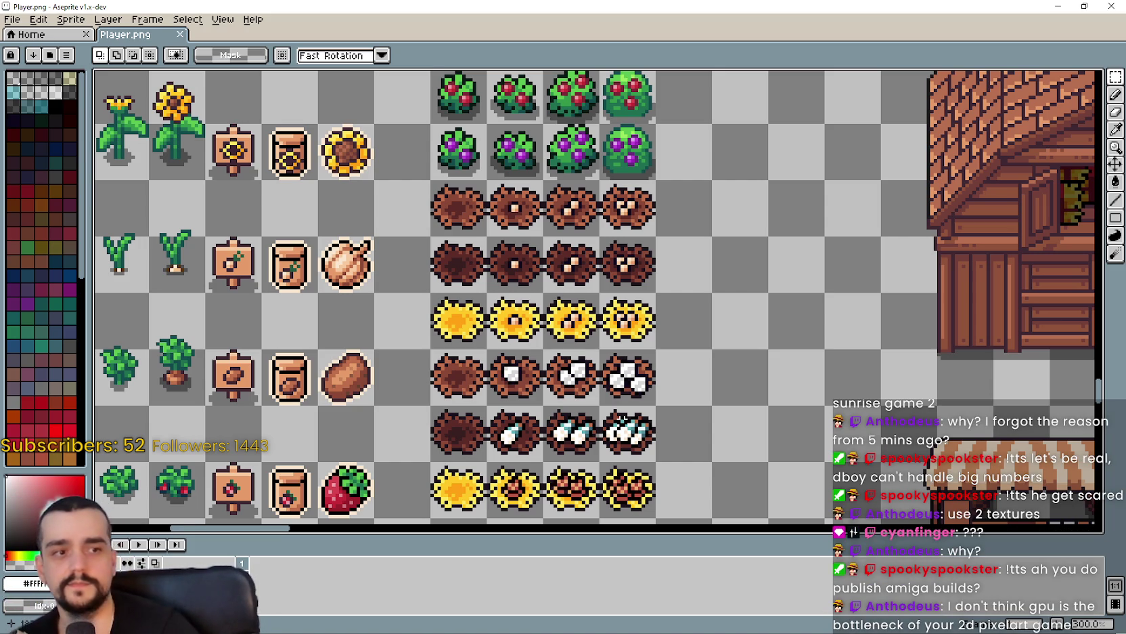
# - Box-select the first three red-berry bush tiles, then clear the selection
pyautogui.scroll(-2, 609, 379)
pyautogui.moveTo(636, 504)
pyautogui.mouseDown()
pyautogui.moveTo(606, 540)
pyautogui.moveTo(643, 586)
pyautogui.mouseUp()
pyautogui.moveTo(884, 141); pyautogui.dragTo(911, 202)
pyautogui.moveTo(528, 300)
pyautogui.mouseDown()
pyautogui.moveTo(632, 324)
pyautogui.moveTo(677, 366)
pyautogui.moveTo(738, 359)
pyautogui.moveTo(515, 296)
pyautogui.mouseUp()
pyautogui.click(630, 417)
pyautogui.moveTo(752, 510)
pyautogui.mouseDown()
pyautogui.moveTo(749, 453)
pyautogui.moveTo(664, 395)
pyautogui.mouseUp()
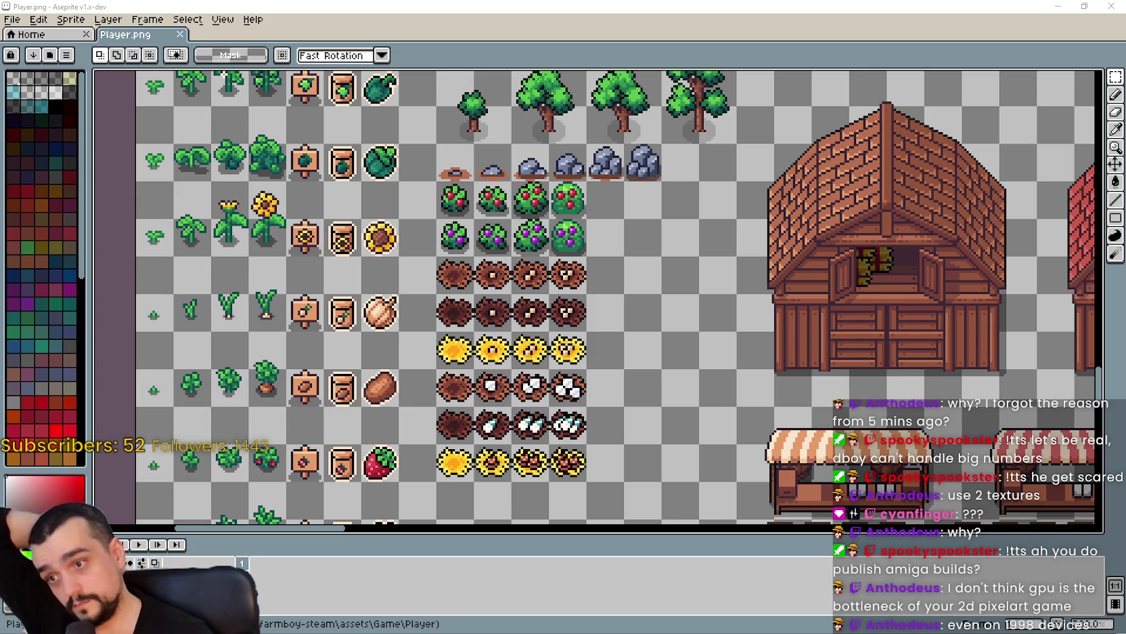
# - Zoom the sheet in and out, then return to base_crop_tree.gd in Godot
pyautogui.scroll(-2, 706, 338)
pyautogui.scroll(2, 705, 337)
pyautogui.scroll(-3, 705, 337)
pyautogui.scroll(1, 705, 337)
pyautogui.scroll(1, 524, 363)
pyautogui.scroll(-2, 489, 332)
pyautogui.scroll(2, 489, 332)
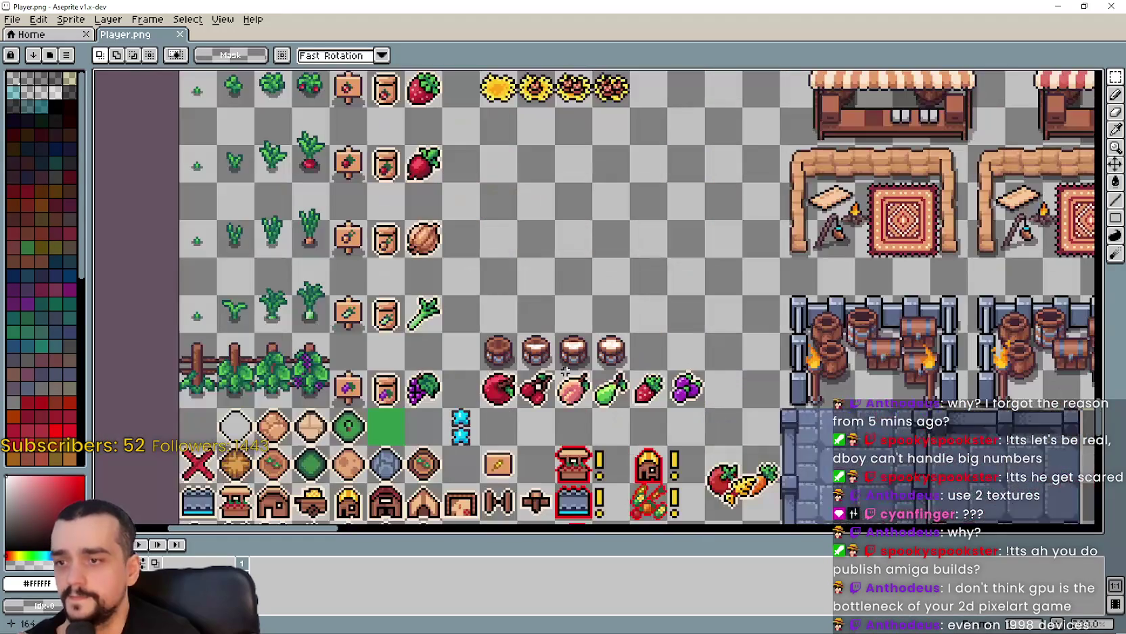
pyautogui.scroll(-1, 645, 370)
pyautogui.scroll(3, 574, 311)
pyautogui.scroll(2, 573, 311)
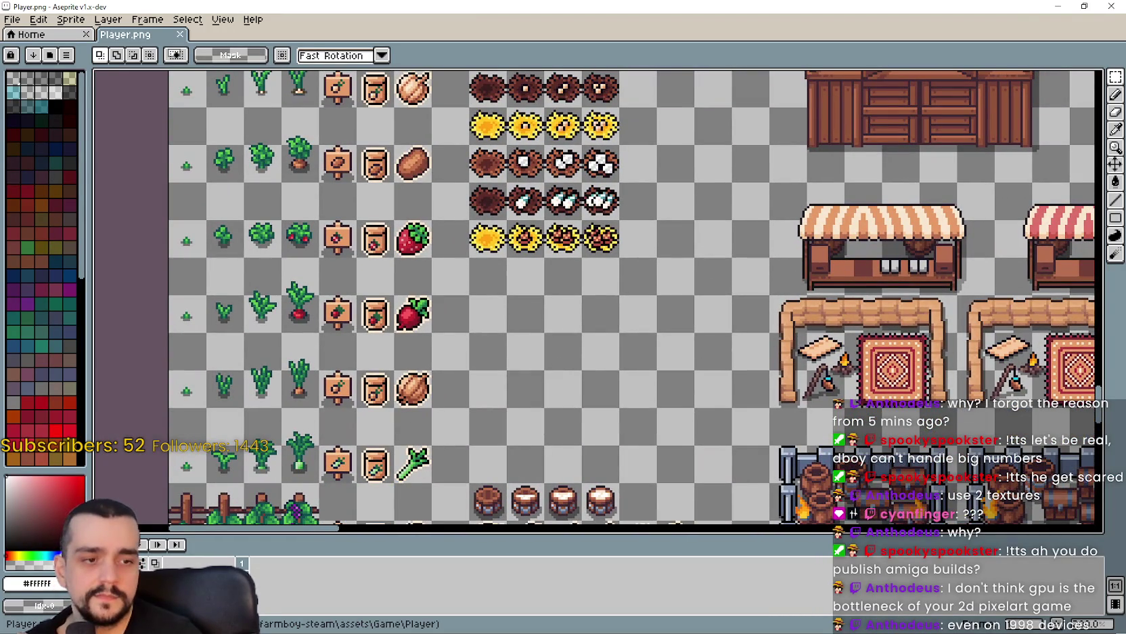
pyautogui.hotkey('alt', 'Tab')
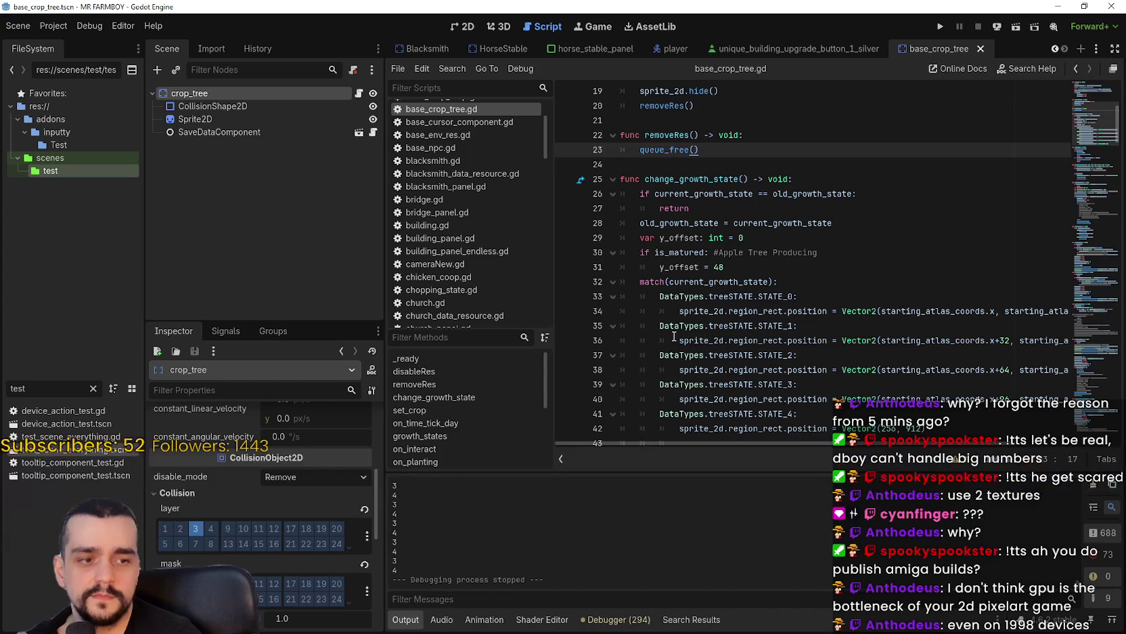
pyautogui.scroll(1, 754, 324)
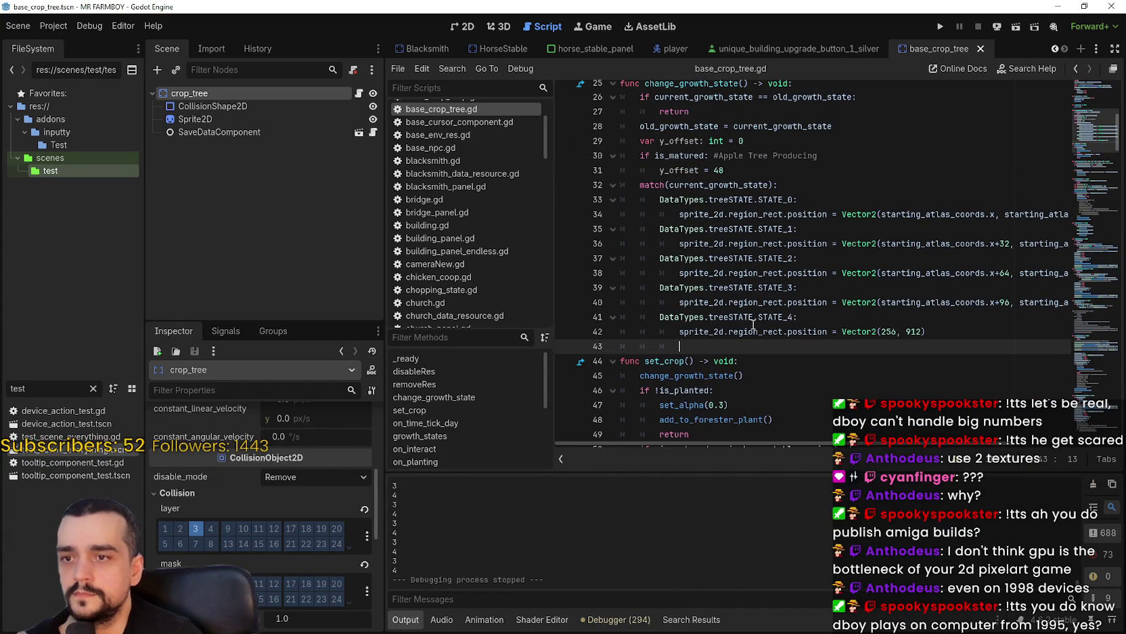
pyautogui.scroll(3, 751, 316)
pyautogui.scroll(-3, 751, 316)
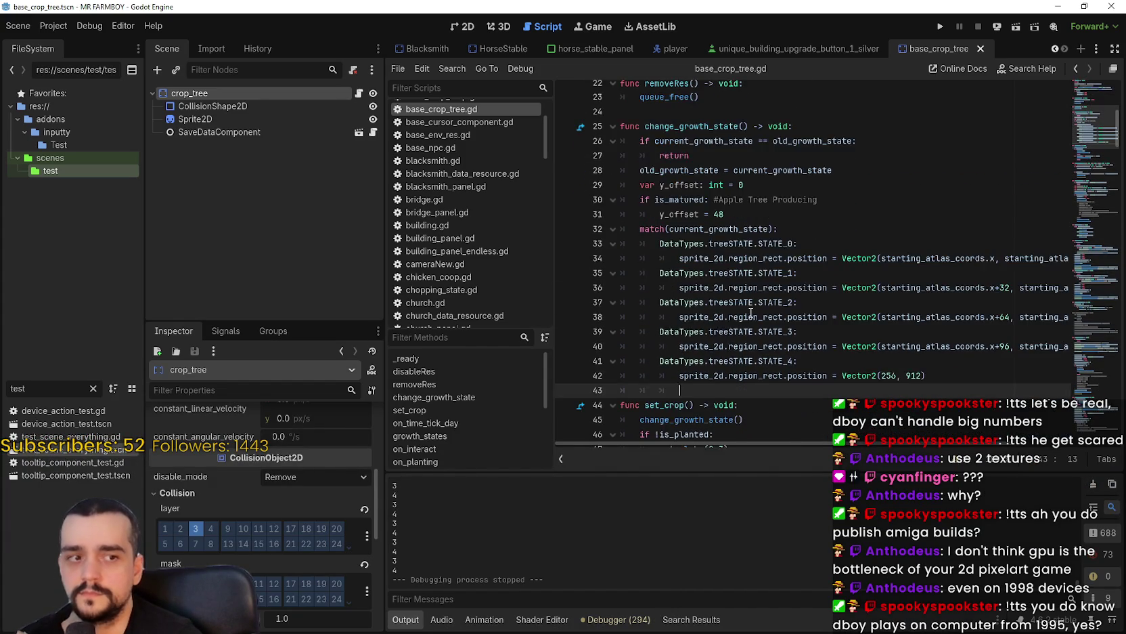
pyautogui.scroll(-1, 752, 316)
pyautogui.hotkey('ctrl', 's')
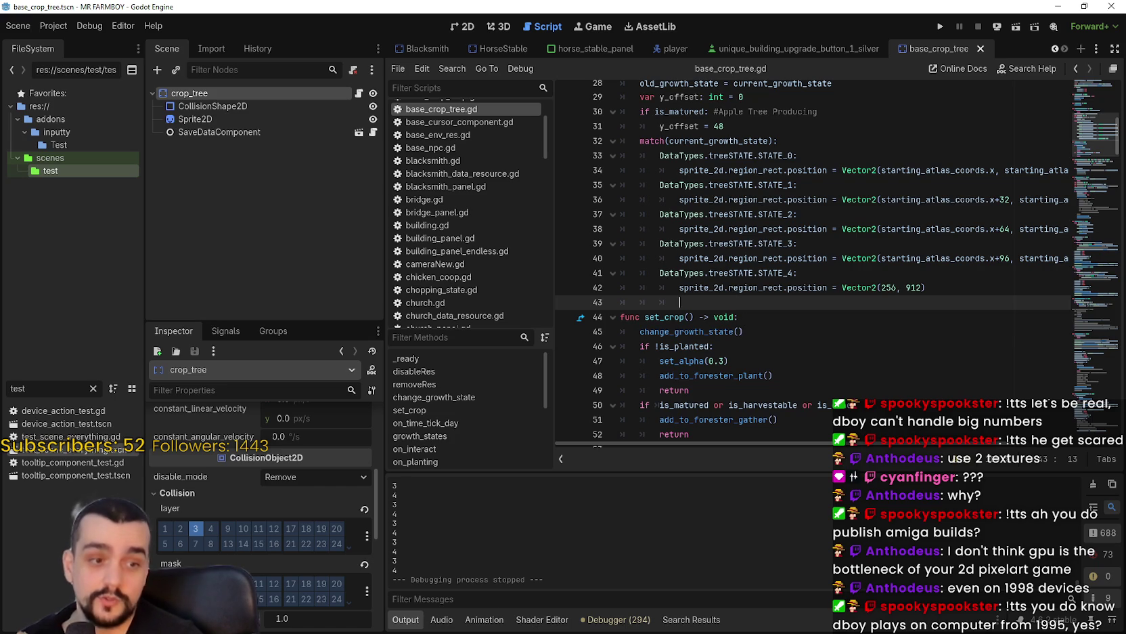
pyautogui.click(599, 303)
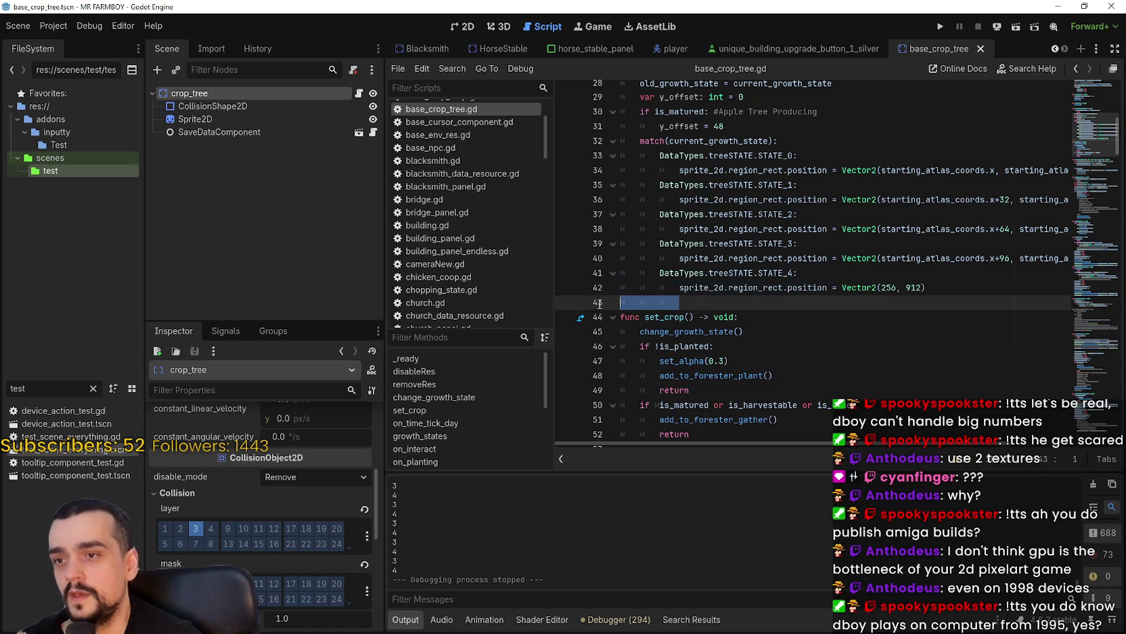
pyautogui.click(719, 316)
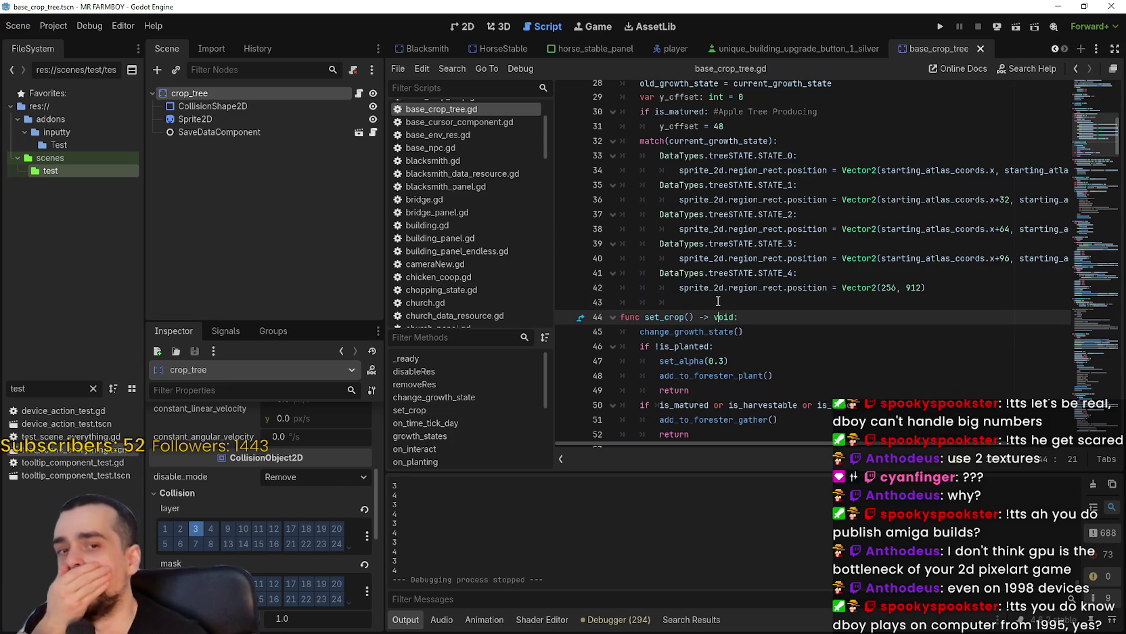
pyautogui.click(718, 296)
pyautogui.scroll(3, 718, 296)
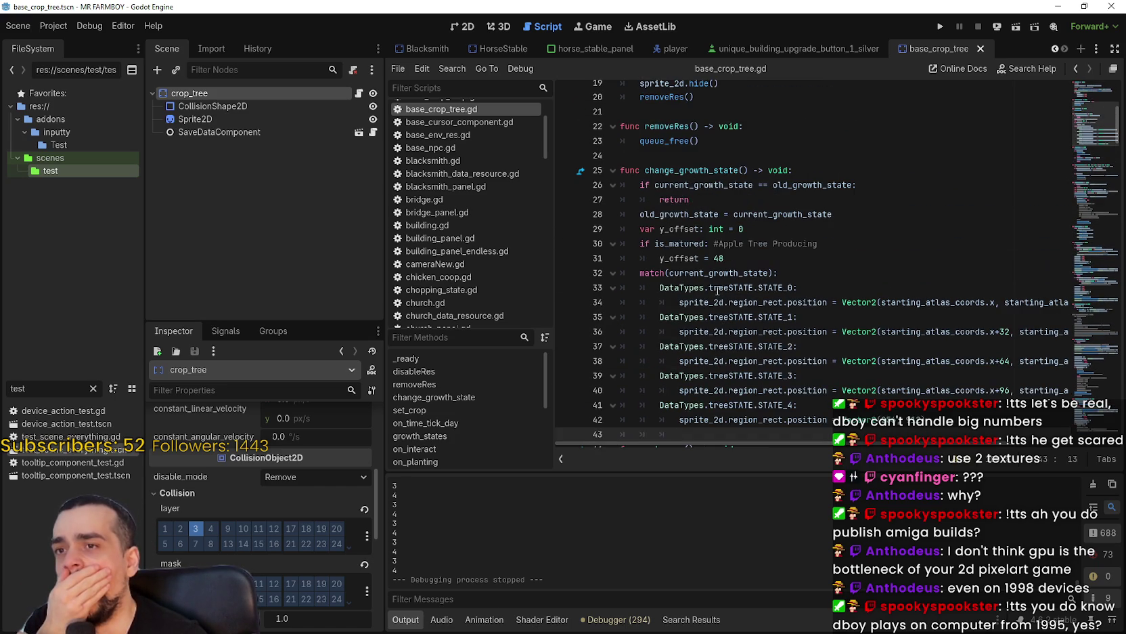
pyautogui.click(703, 157)
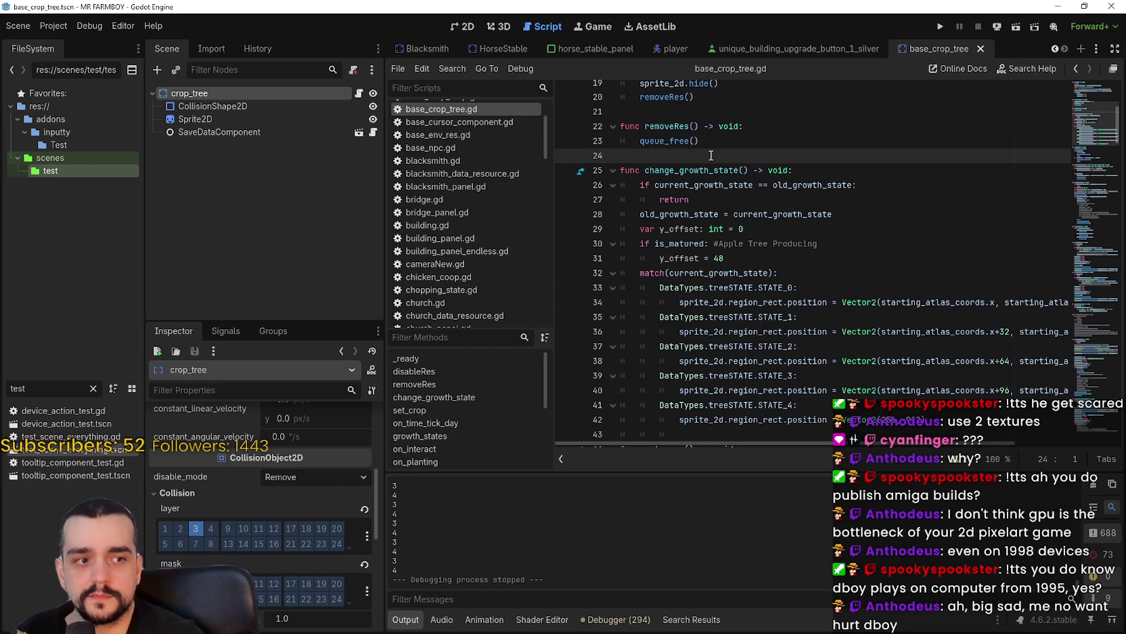
pyautogui.scroll(3, 711, 155)
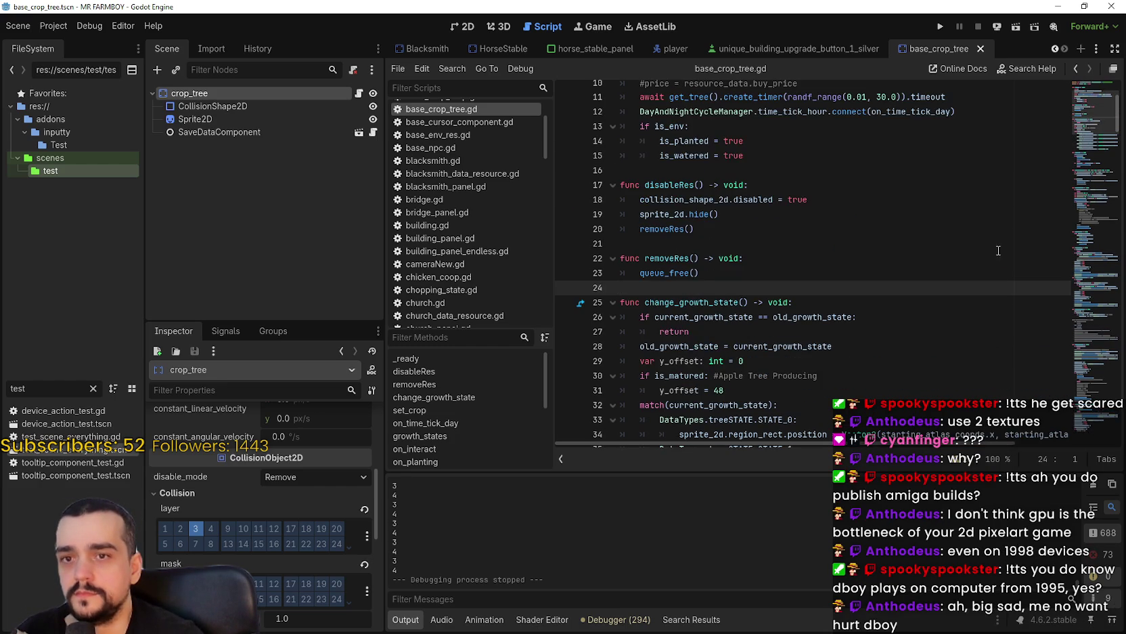
pyautogui.scroll(-4, 1102, 149)
pyautogui.moveTo(1095, 125); pyautogui.dragTo(1098, 89)
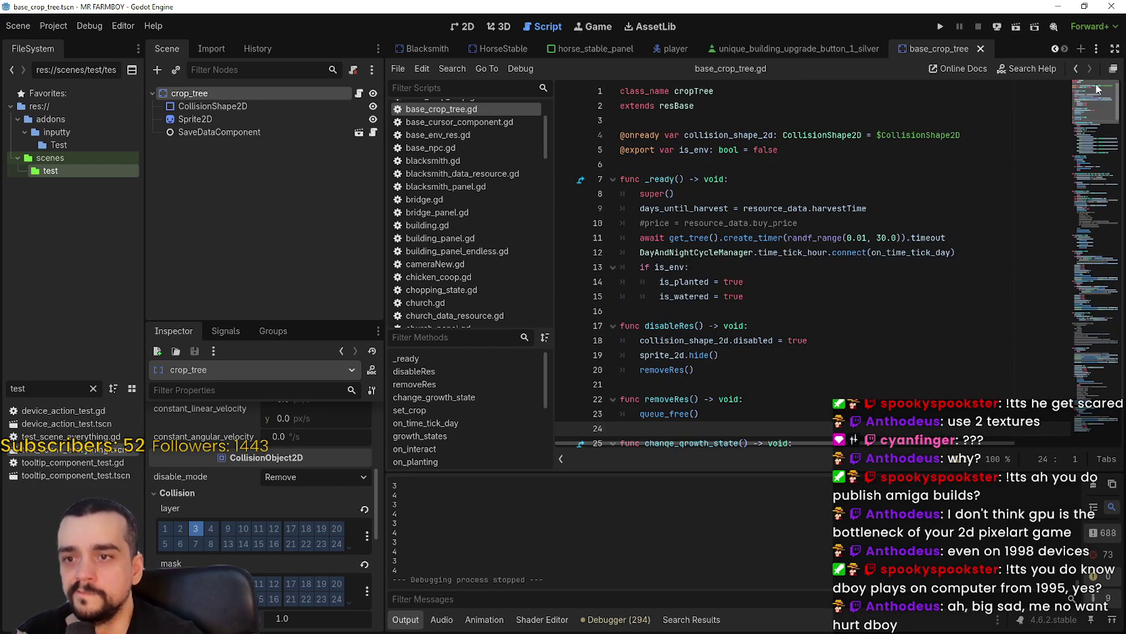
pyautogui.click(815, 316)
pyautogui.scroll(-2, 814, 300)
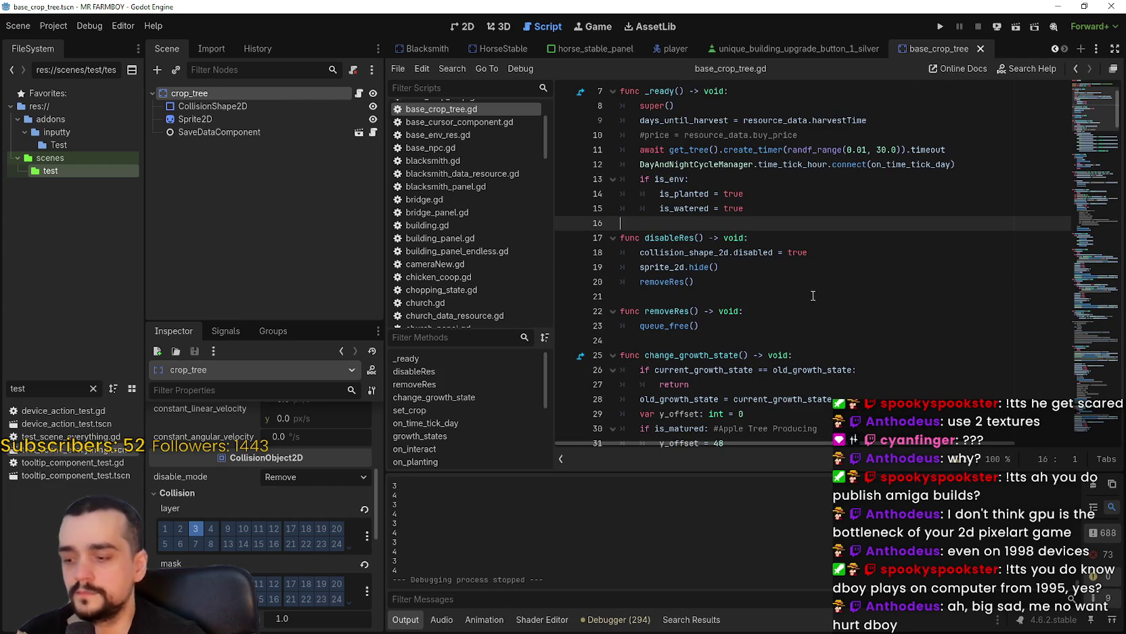
pyautogui.click(798, 211)
pyautogui.click(771, 179)
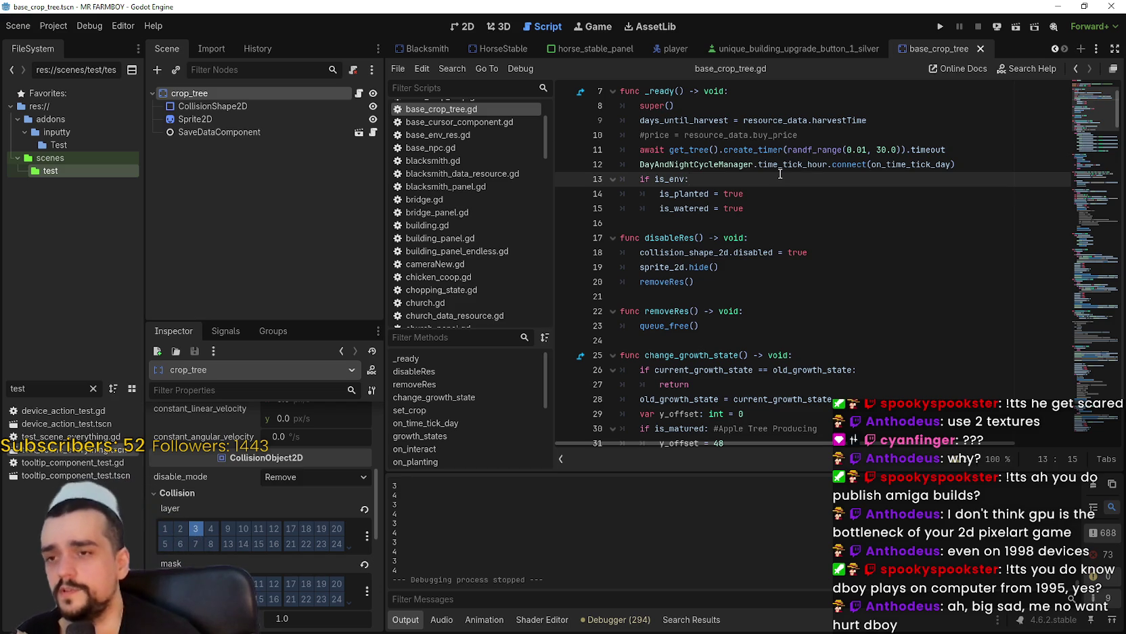
pyautogui.click(795, 234)
pyautogui.click(800, 211)
pyautogui.click(804, 223)
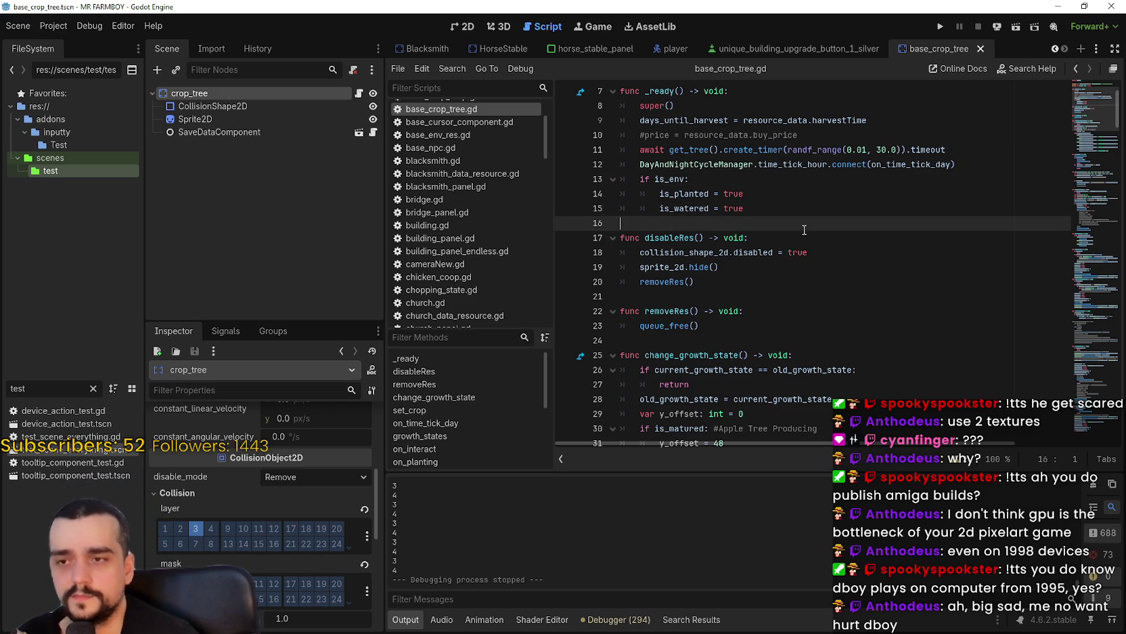
pyautogui.click(657, 338)
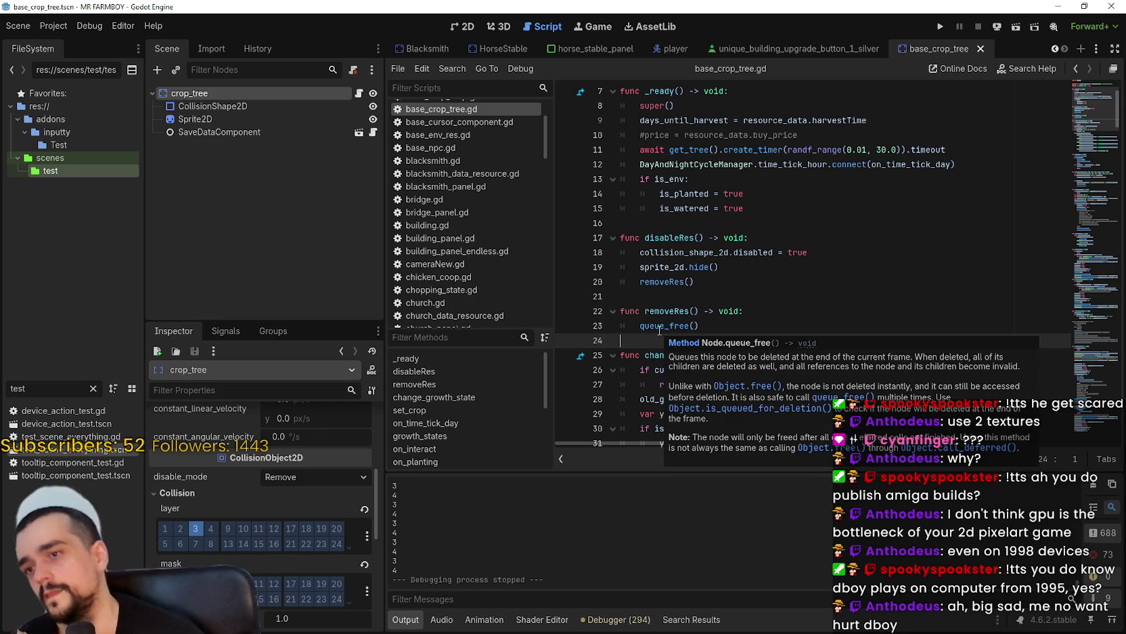
pyautogui.moveTo(659, 330)
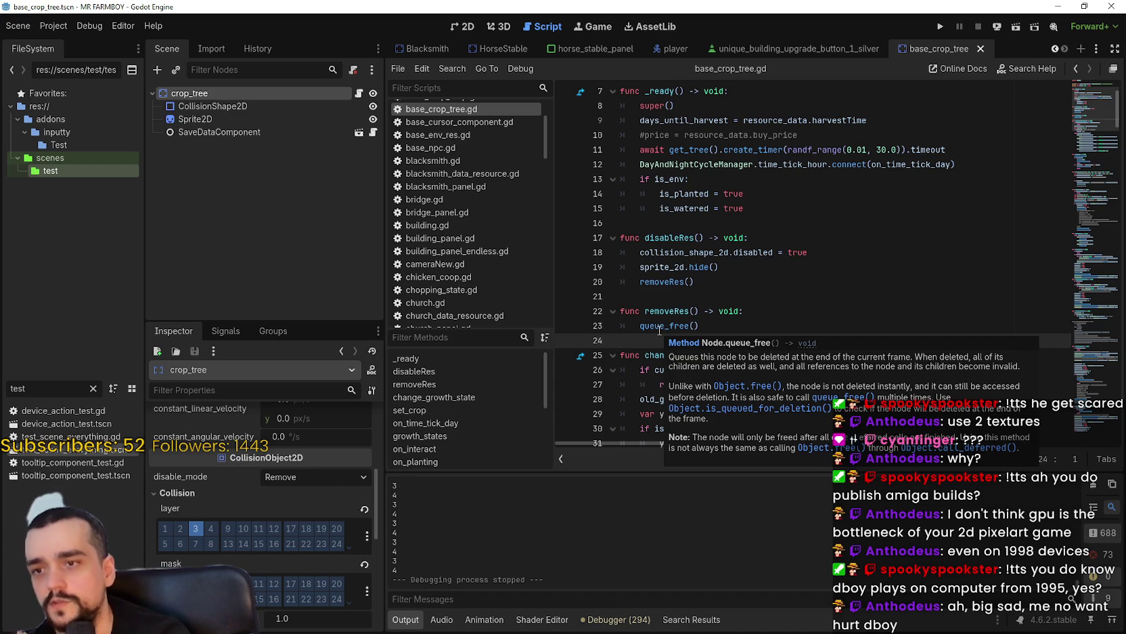
pyautogui.click(756, 293)
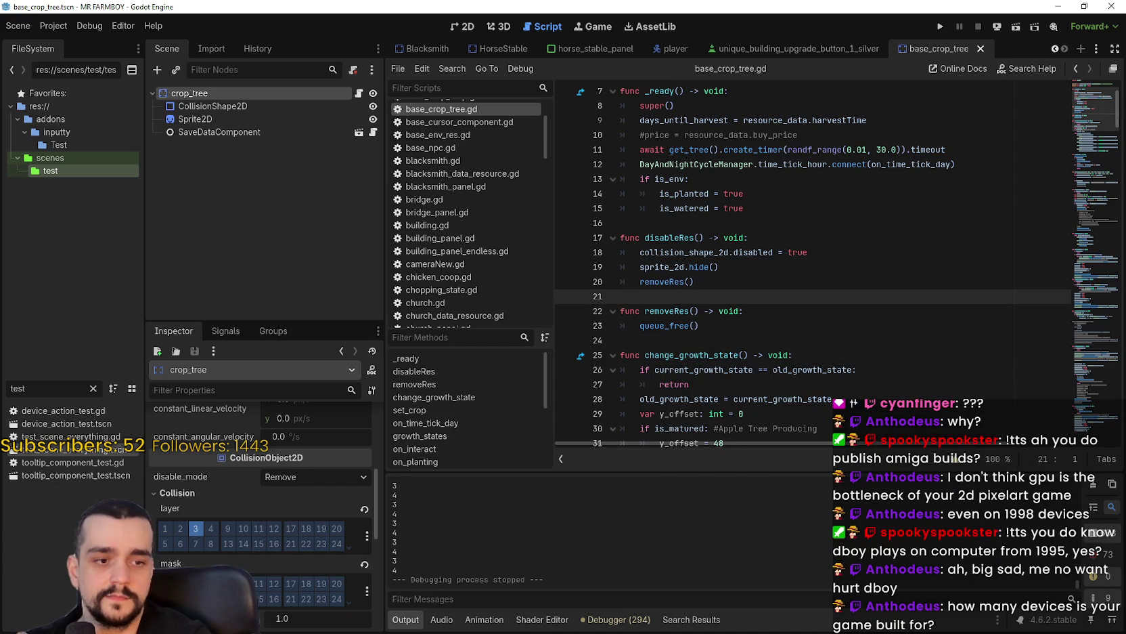
pyautogui.hotkey('alt', 'Tab')
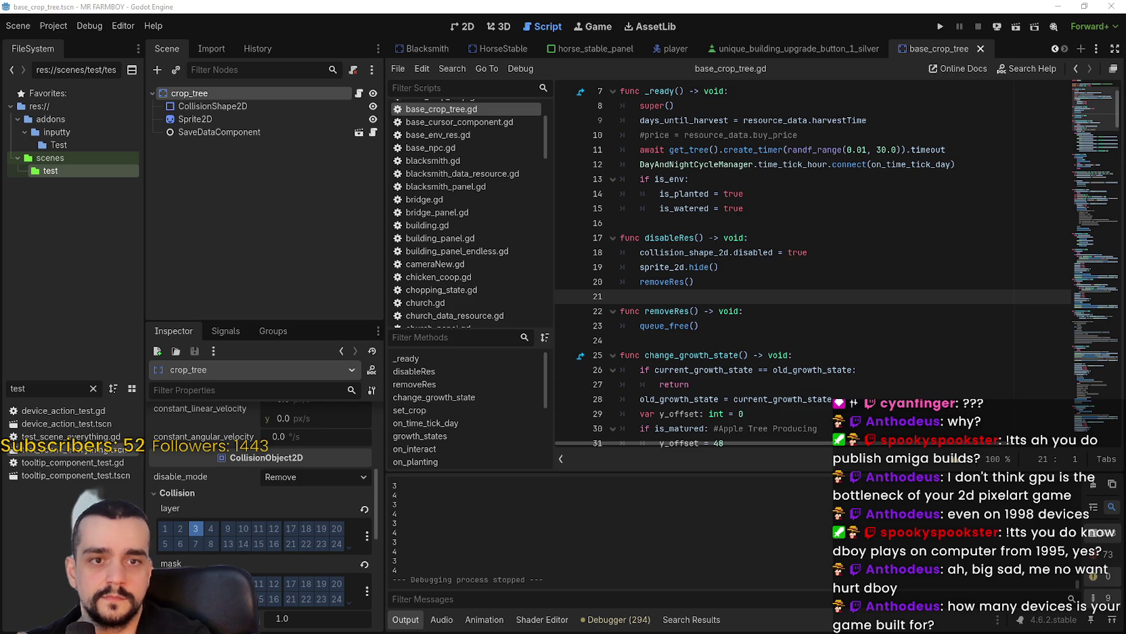
pyautogui.click(701, 222)
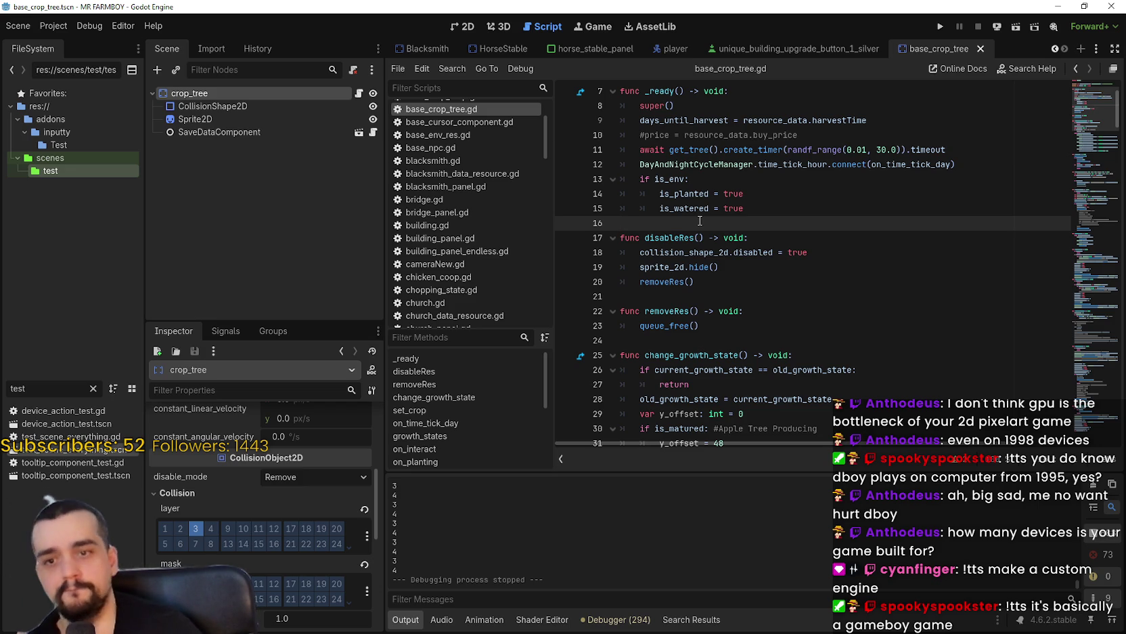
pyautogui.scroll(4, 707, 255)
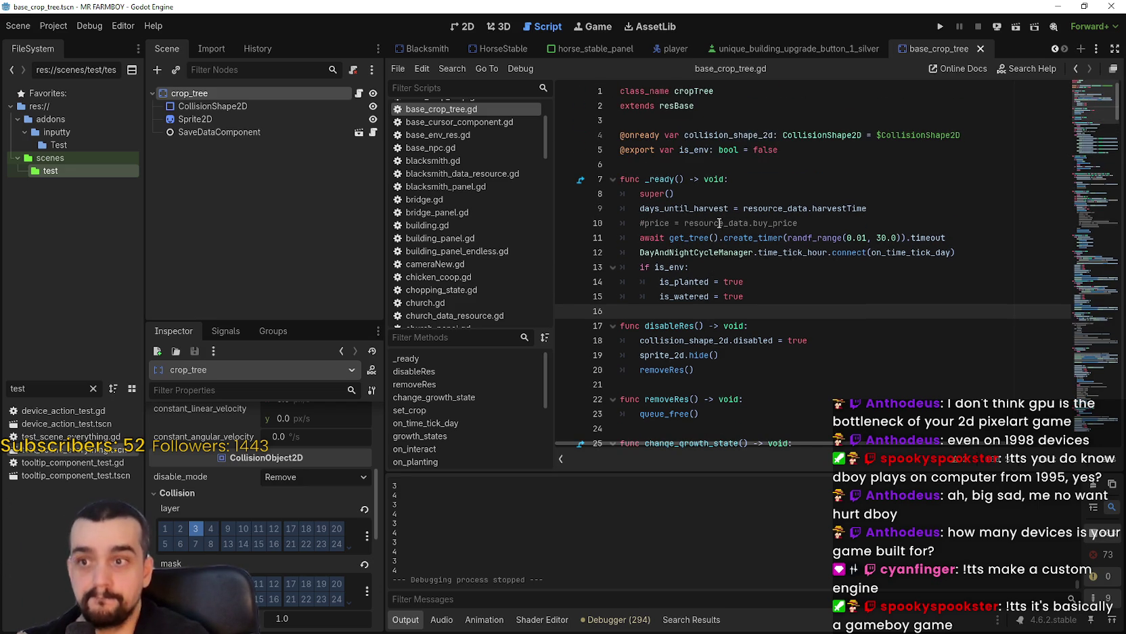
pyautogui.click(720, 163)
pyautogui.click(719, 135)
pyautogui.click(730, 108)
pyautogui.click(718, 122)
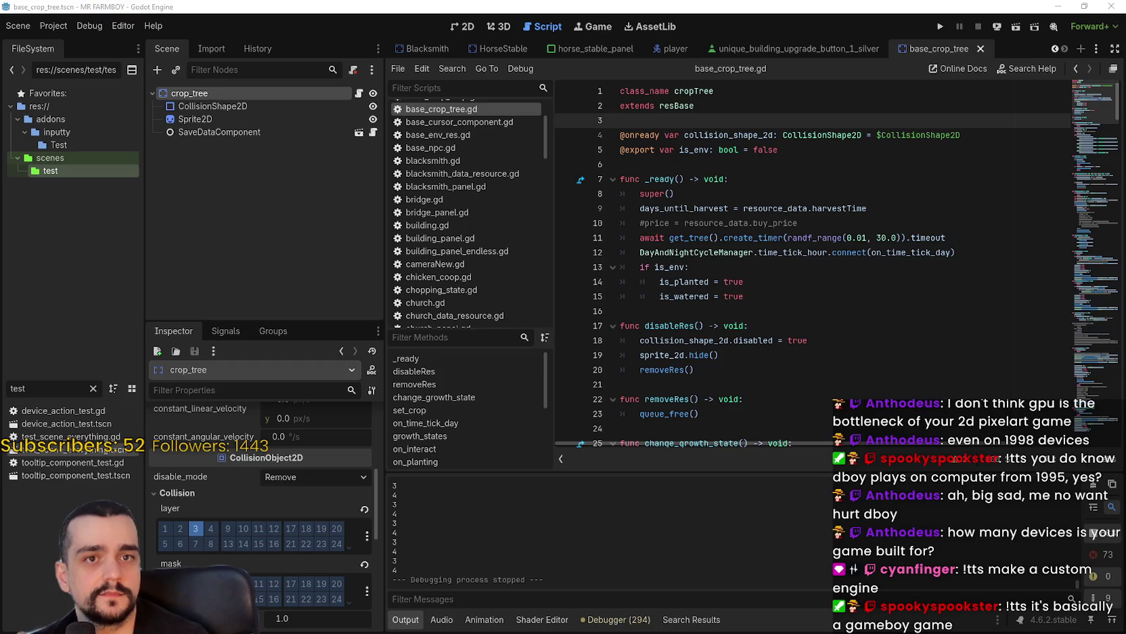
pyautogui.click(668, 311)
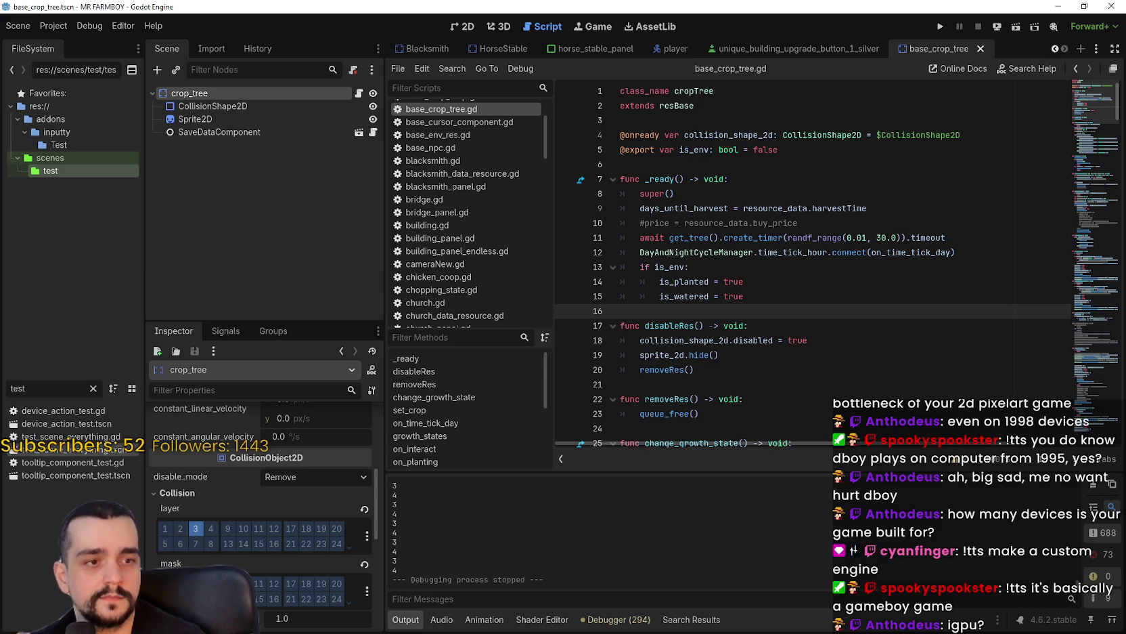
pyautogui.click(786, 266)
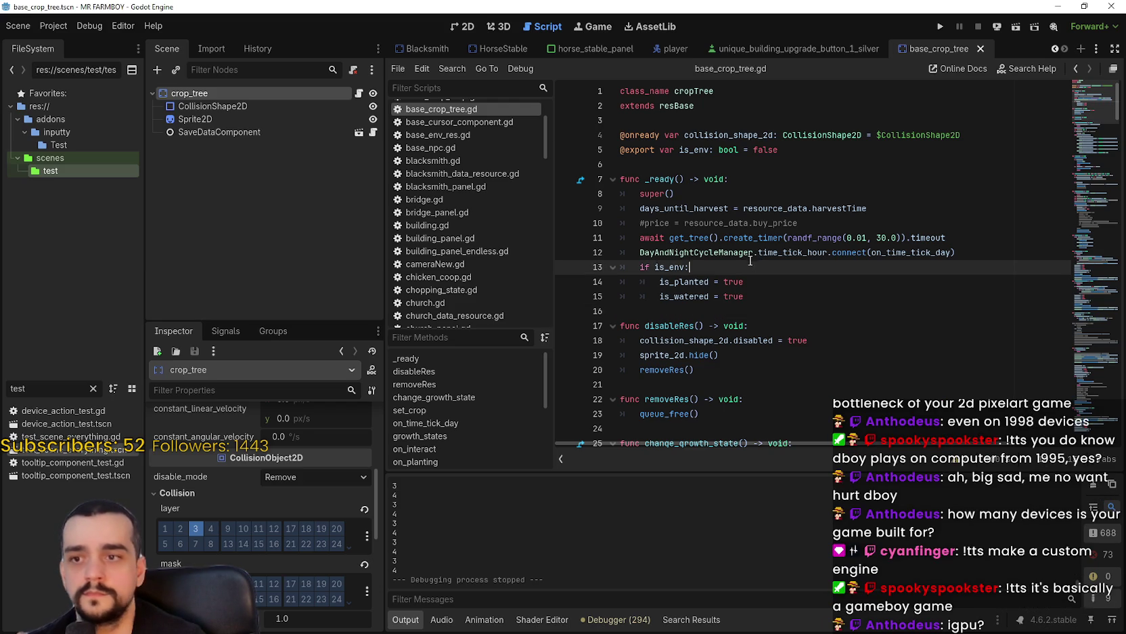
pyautogui.click(972, 252)
pyautogui.doubleClick(951, 253)
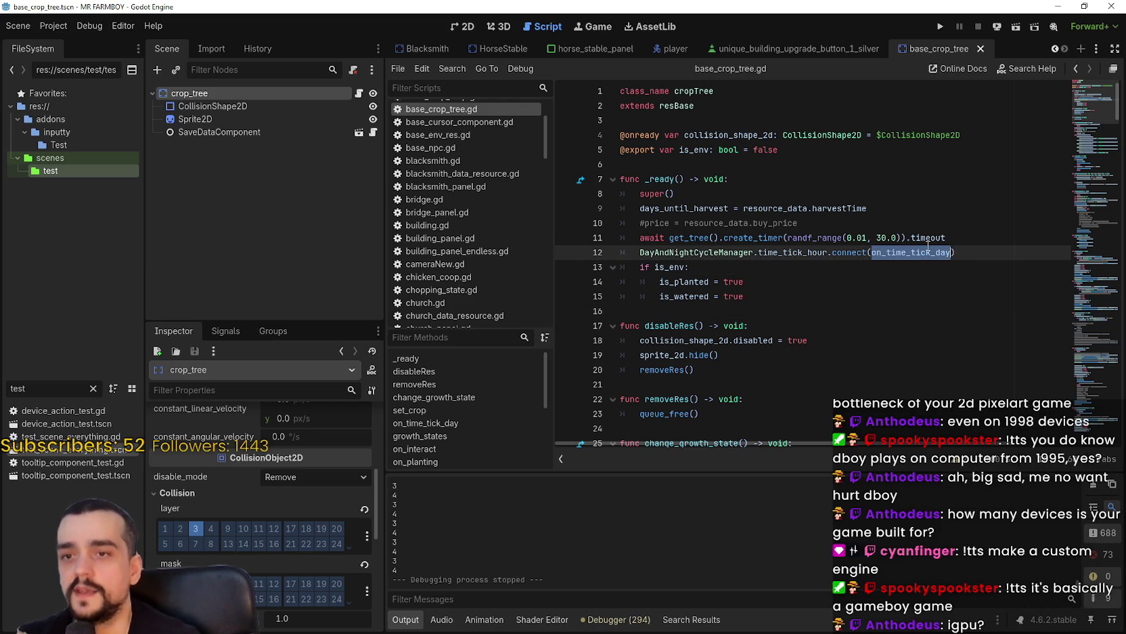
pyautogui.click(926, 237)
pyautogui.click(779, 222)
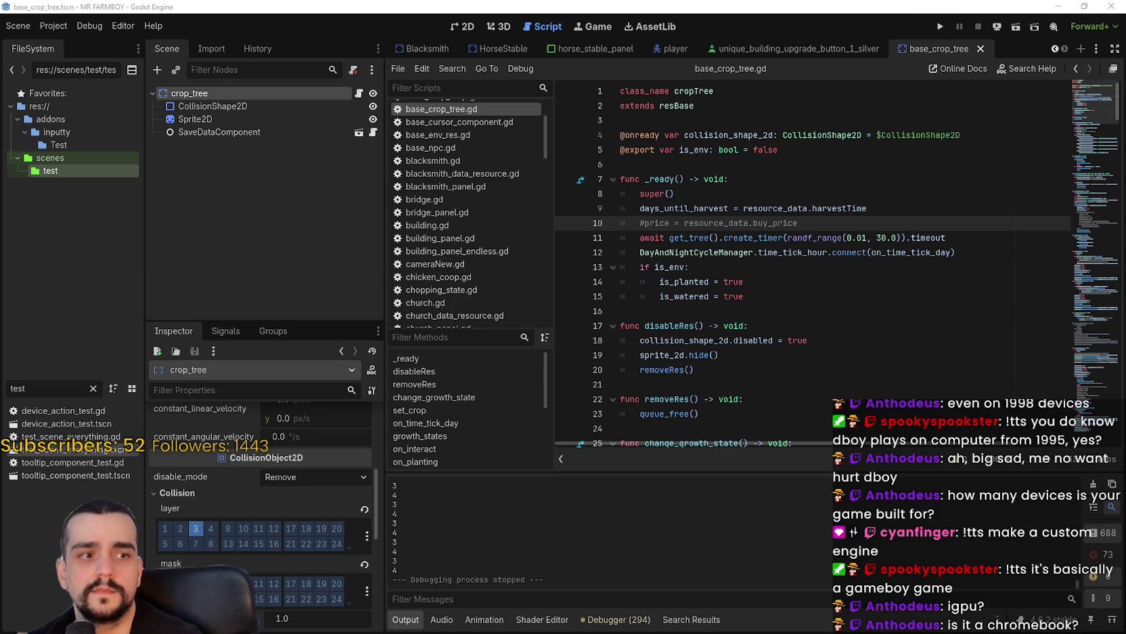
pyautogui.click(774, 309)
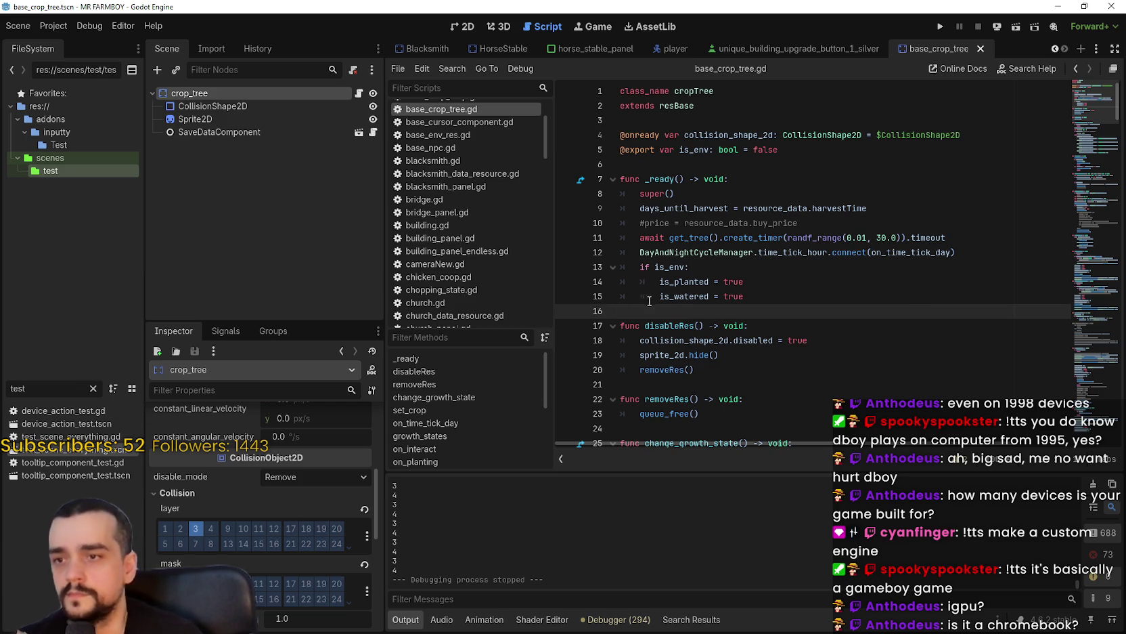
pyautogui.click(800, 381)
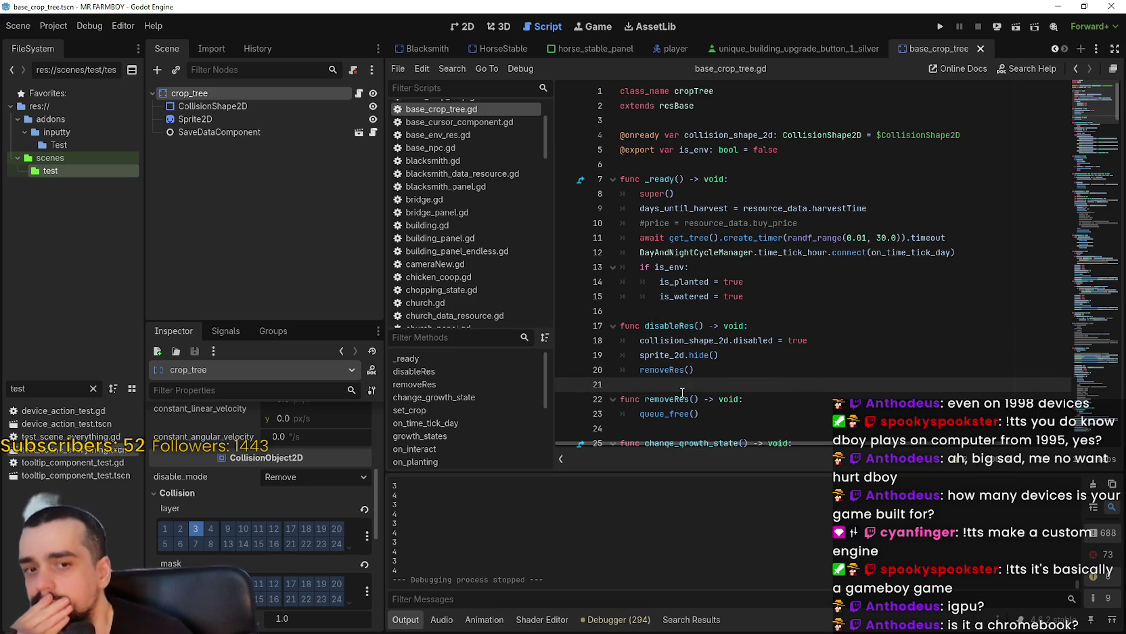
pyautogui.click(731, 228)
pyautogui.click(833, 224)
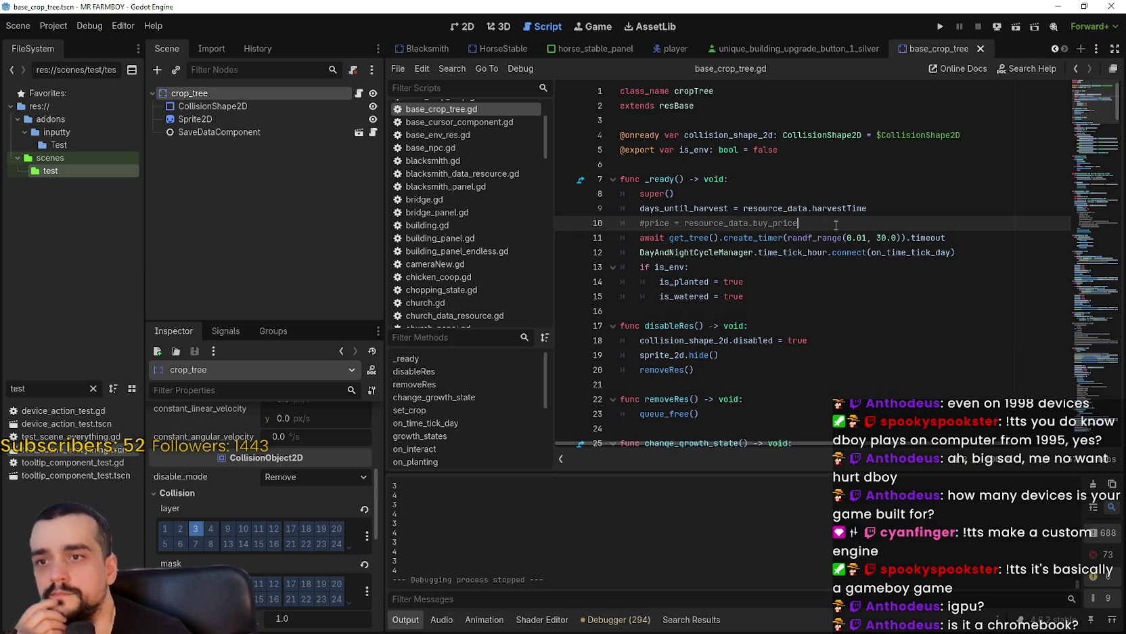
pyautogui.click(838, 308)
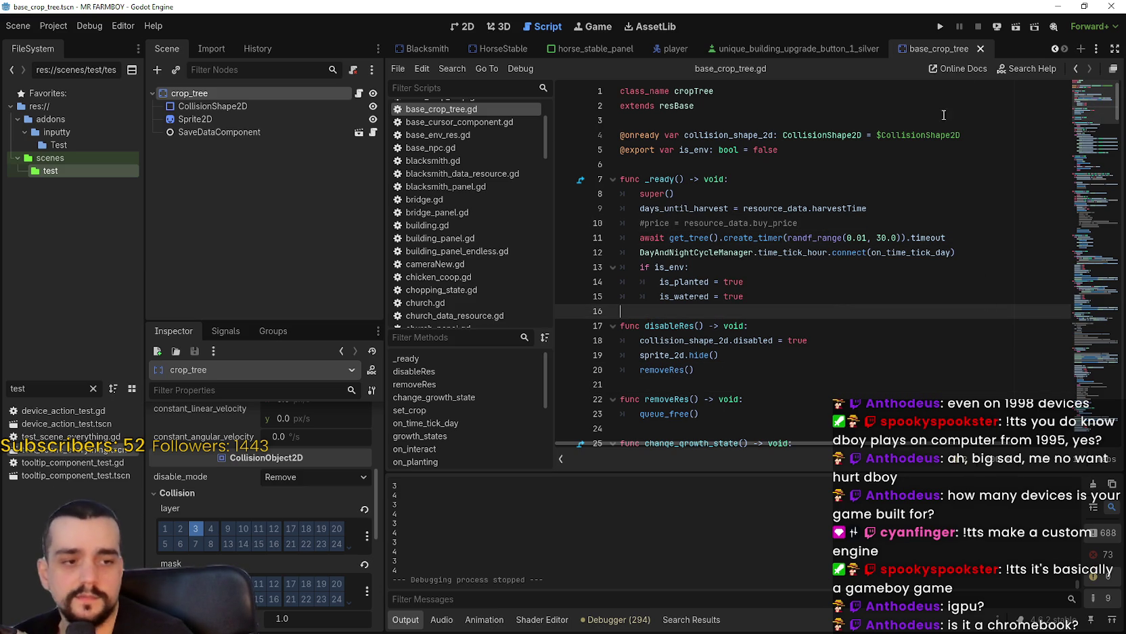
pyautogui.click(943, 28)
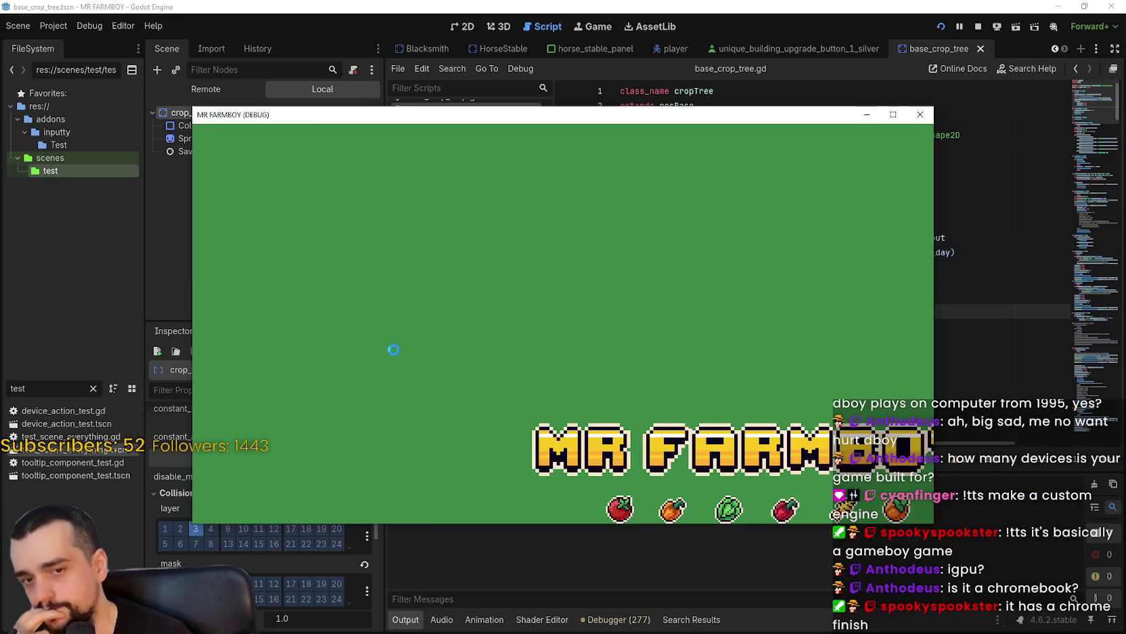
# - Make the game window full screen and load Save 1
pyautogui.click(893, 114)
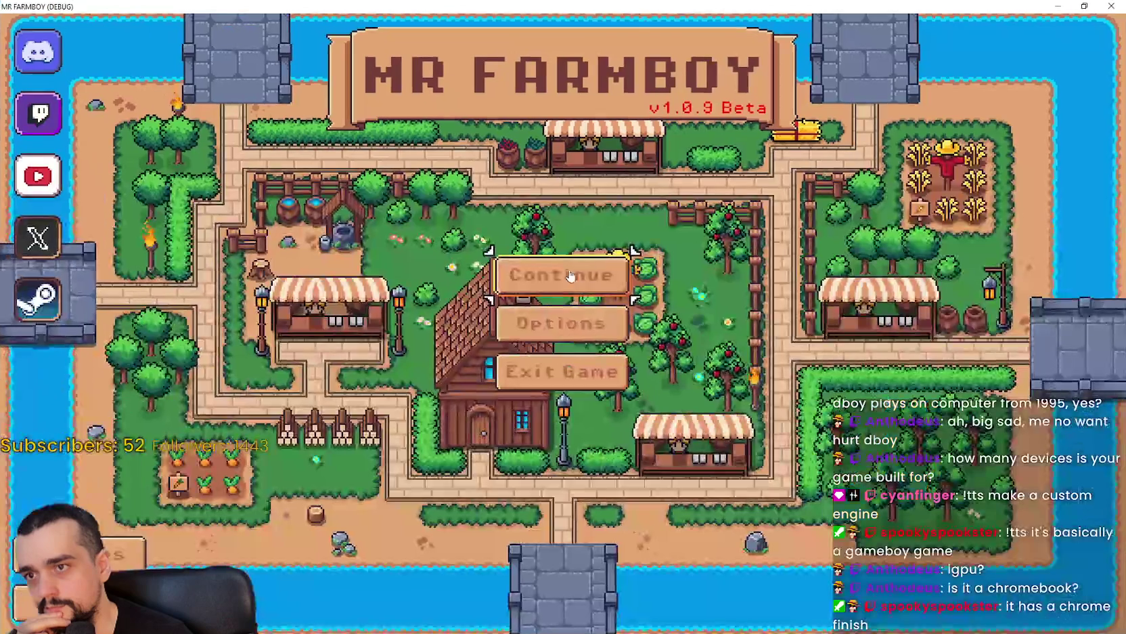
pyautogui.click(552, 277)
pyautogui.click(543, 253)
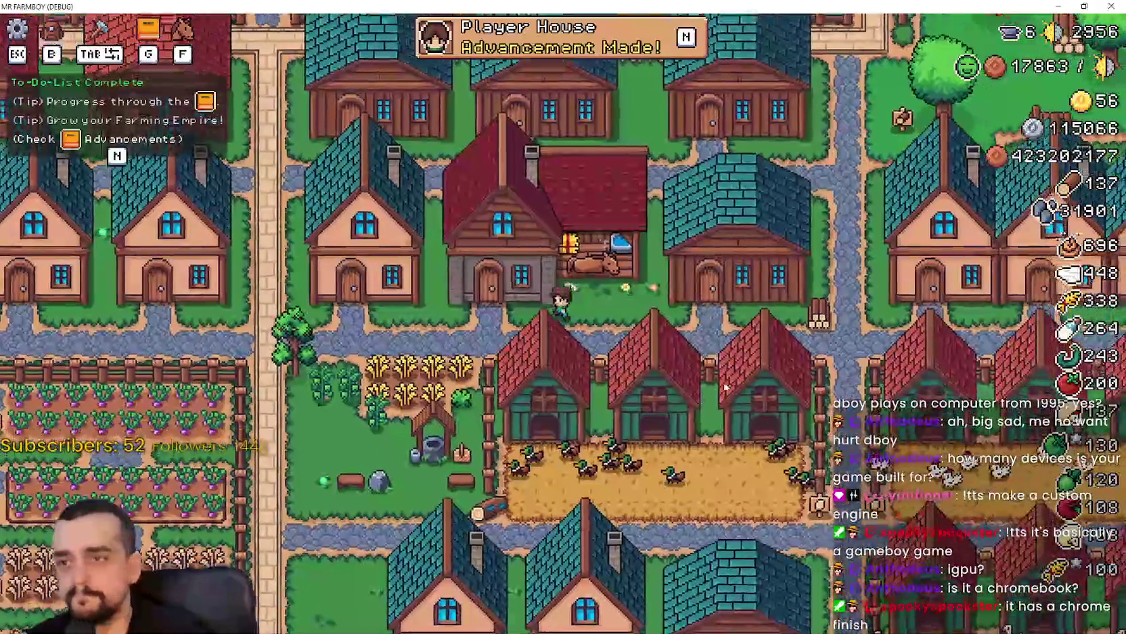
# - View and close the Player House and Advancements panels, then pause and quit the game
pyautogui.press('n')
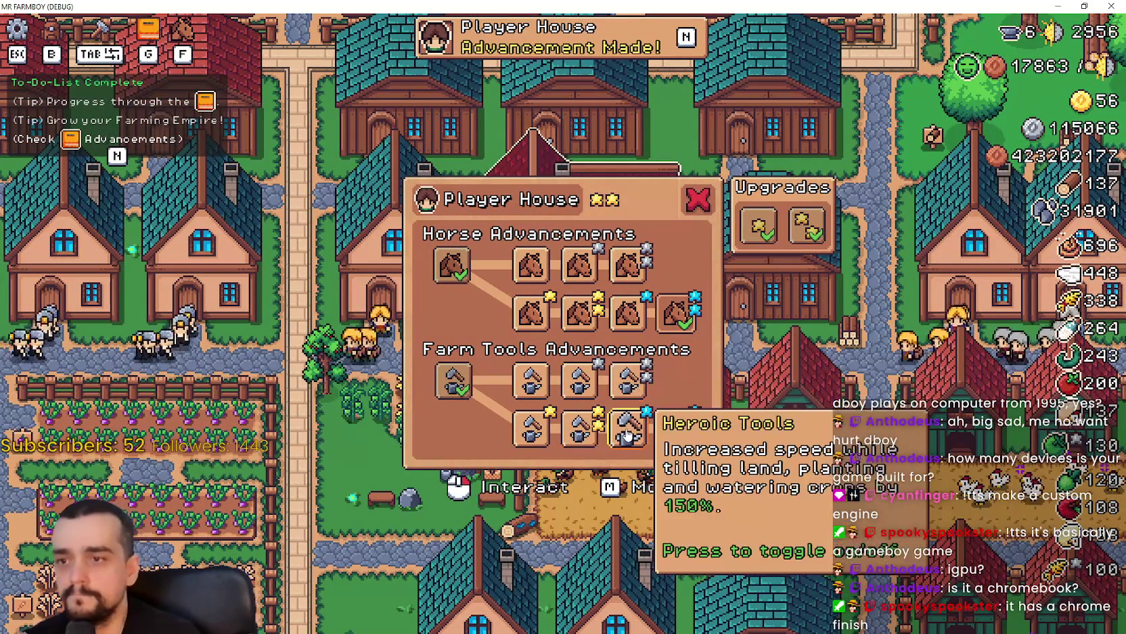
pyautogui.press('n')
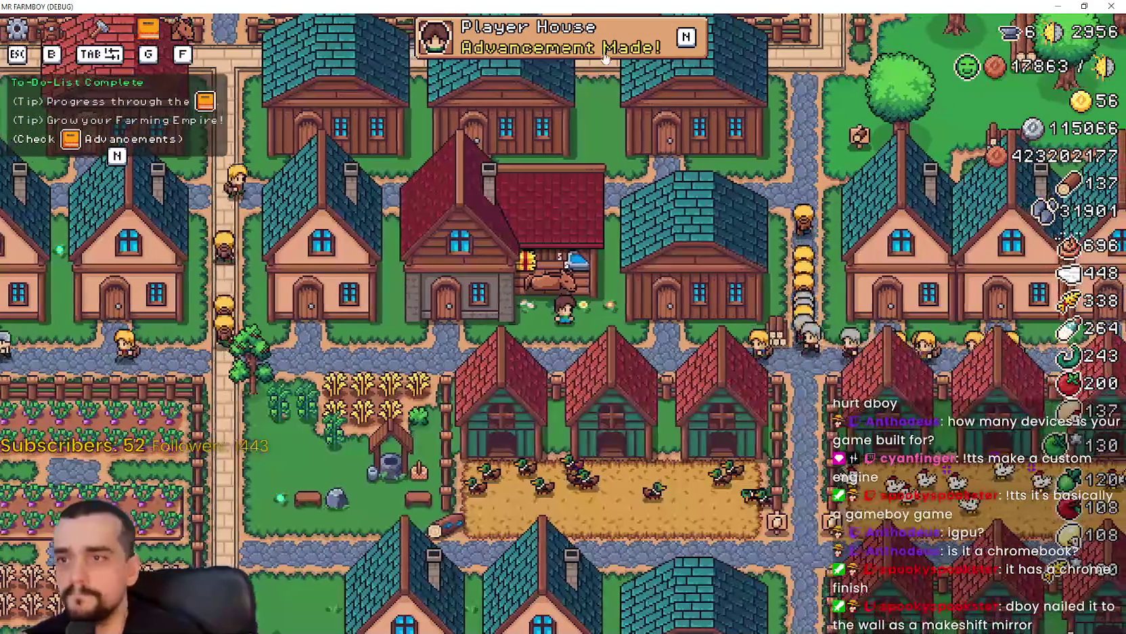
pyautogui.press('n')
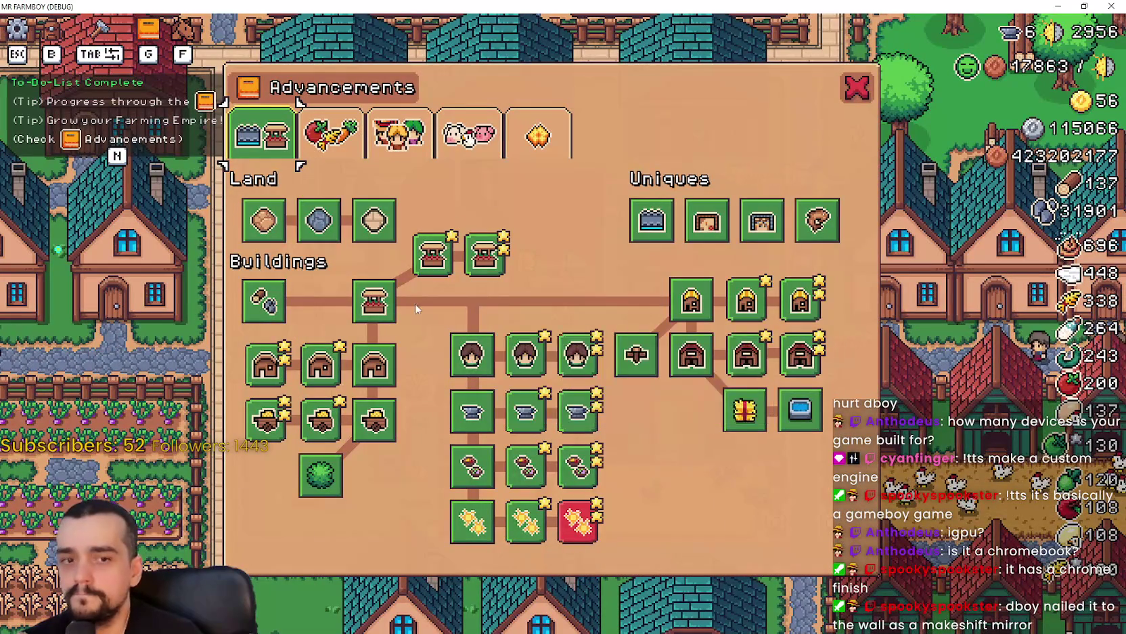
pyautogui.press('n')
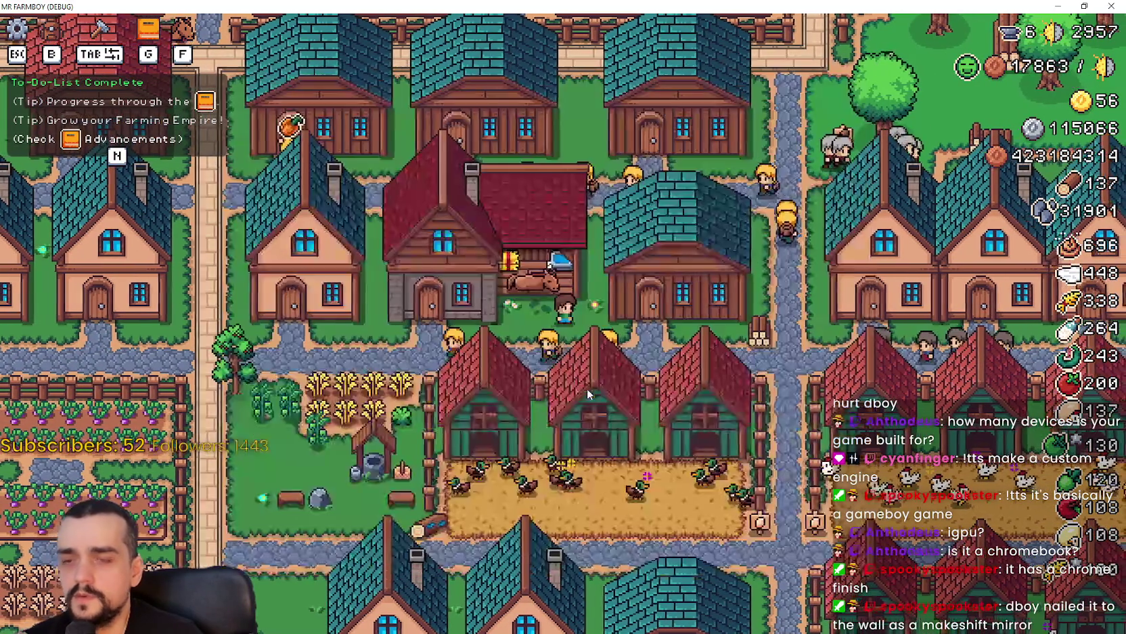
pyautogui.press('Escape')
pyautogui.click(611, 450)
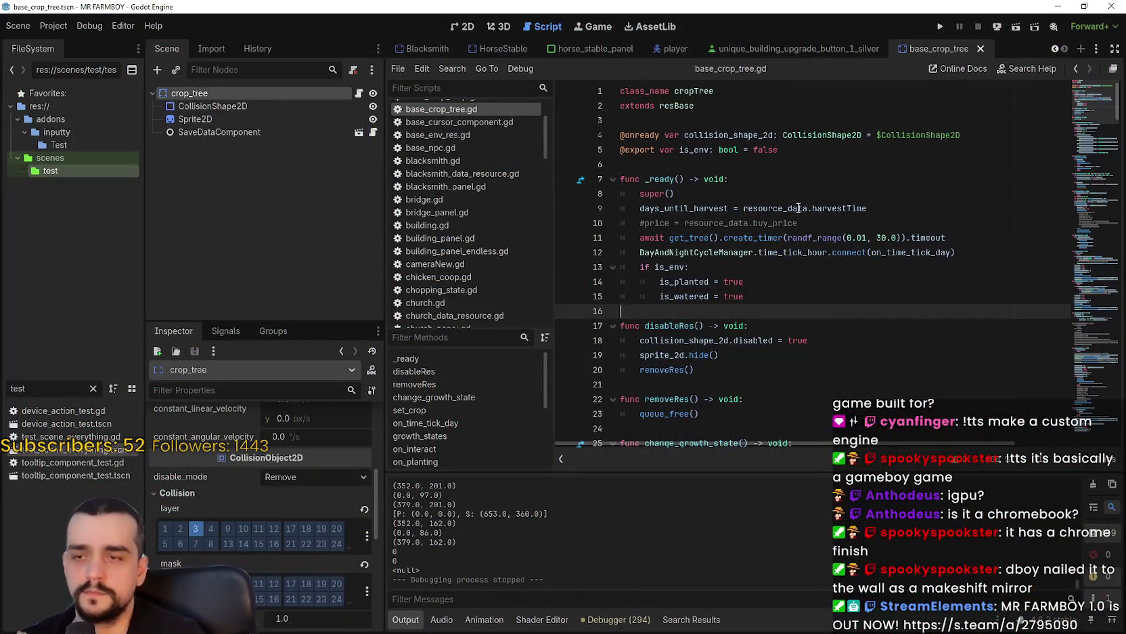
# - Relaunch the project with F5 to bring back the v1.0.9 Beta title menu
pyautogui.click(798, 207)
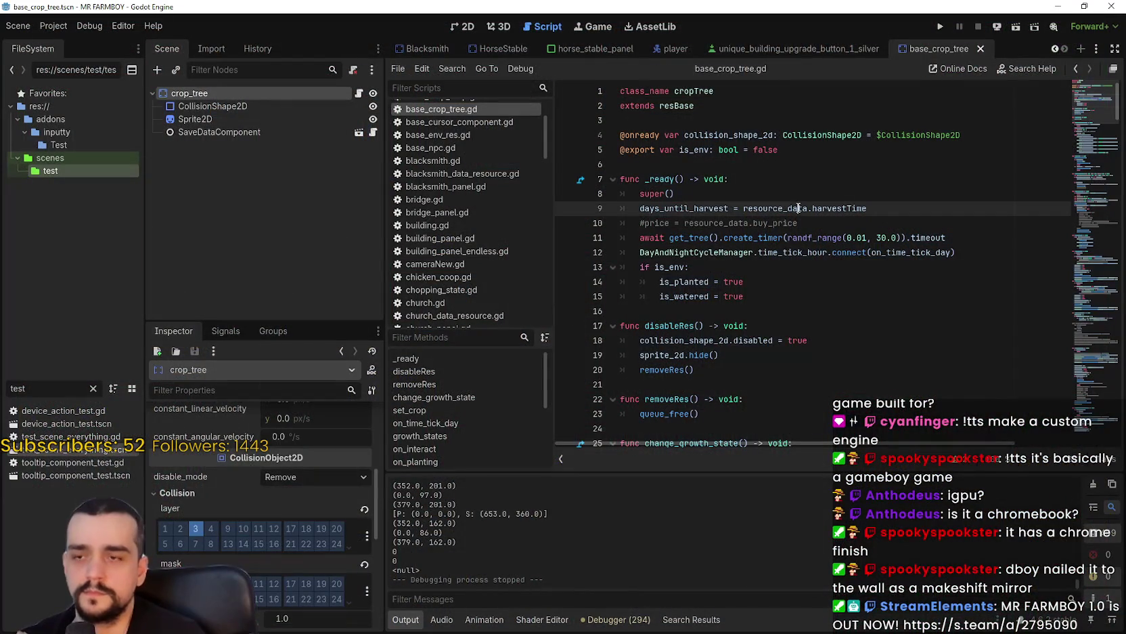
pyautogui.press('F5')
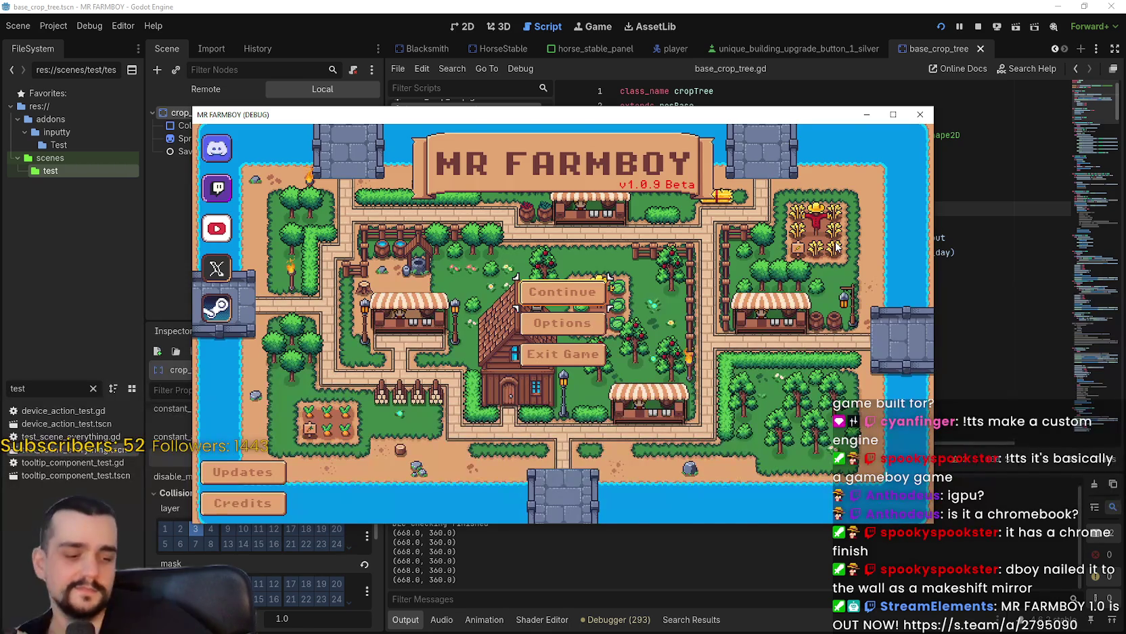
# - Load the Save 8 game from Continue and maximize the game window
pyautogui.click(569, 286)
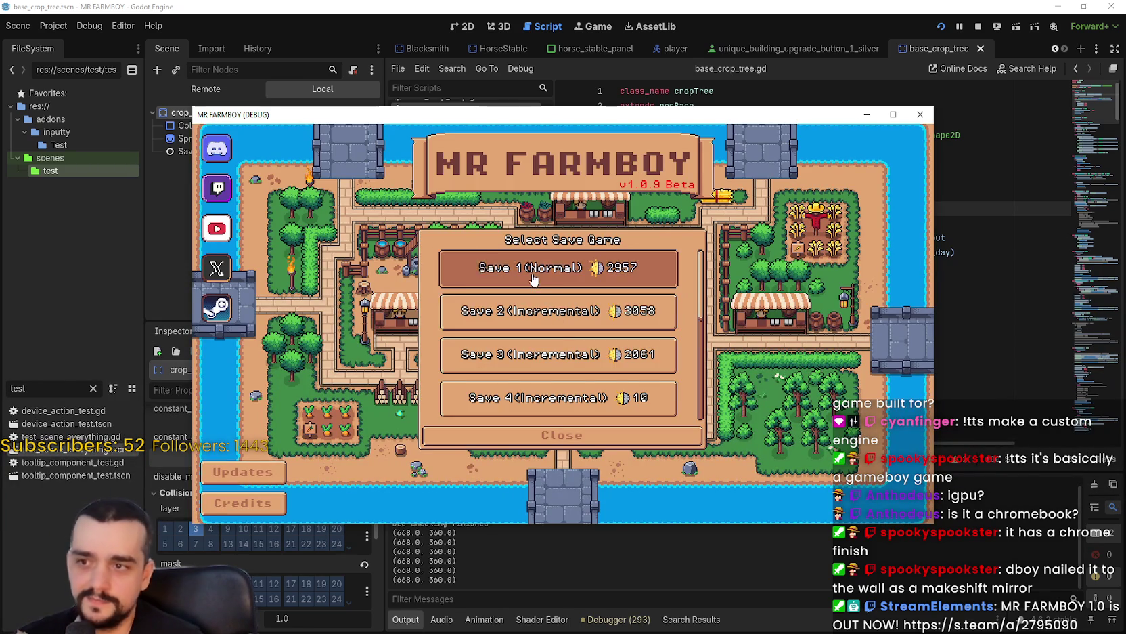
pyautogui.scroll(-4, 536, 318)
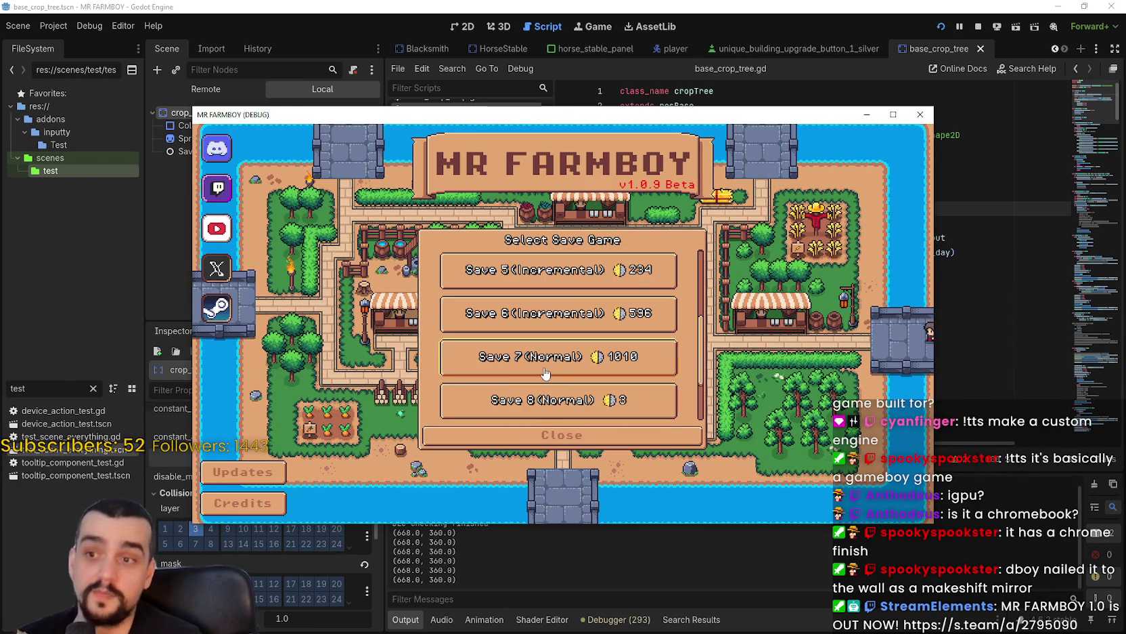
pyautogui.scroll(-1, 561, 383)
pyautogui.click(527, 393)
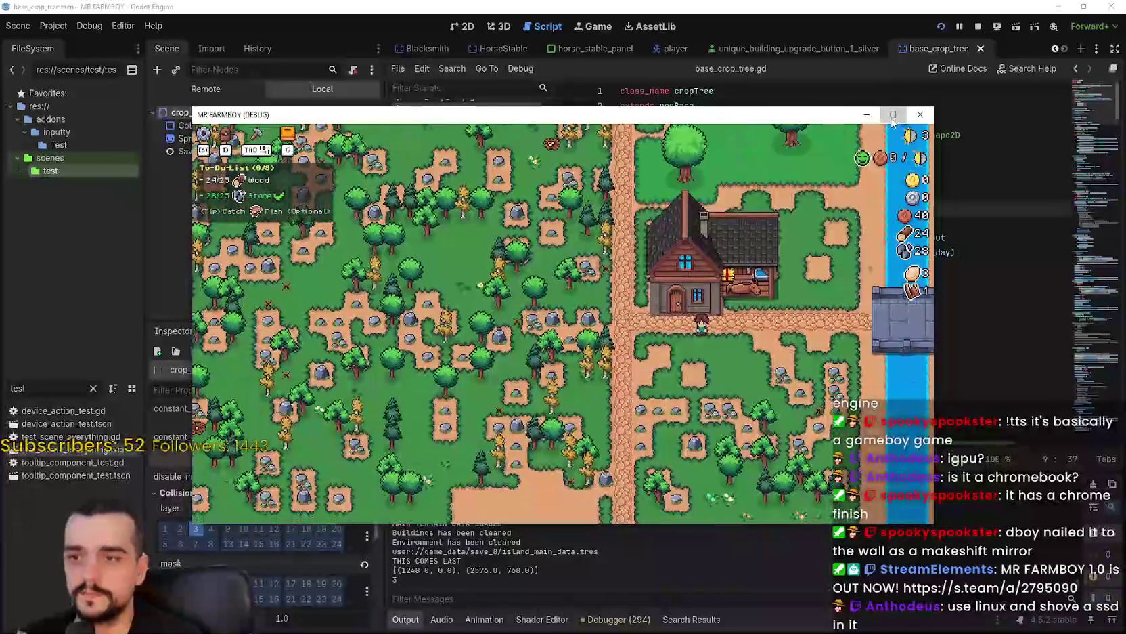
pyautogui.click(893, 115)
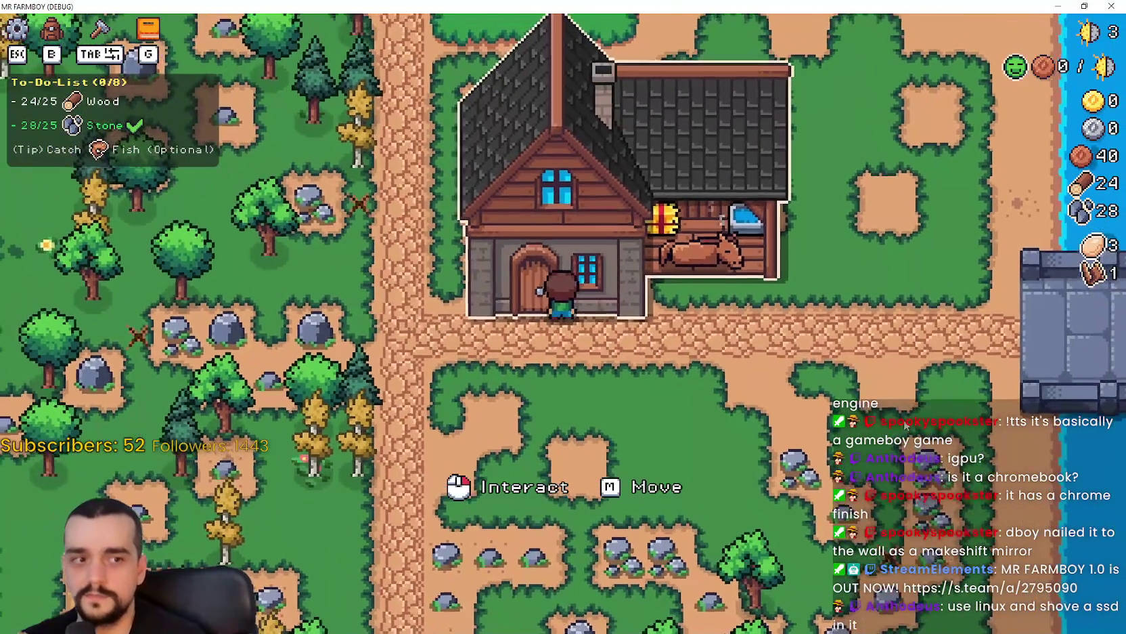
# - Look over the Player House upgrades, then return to the map
pyautogui.click(423, 235)
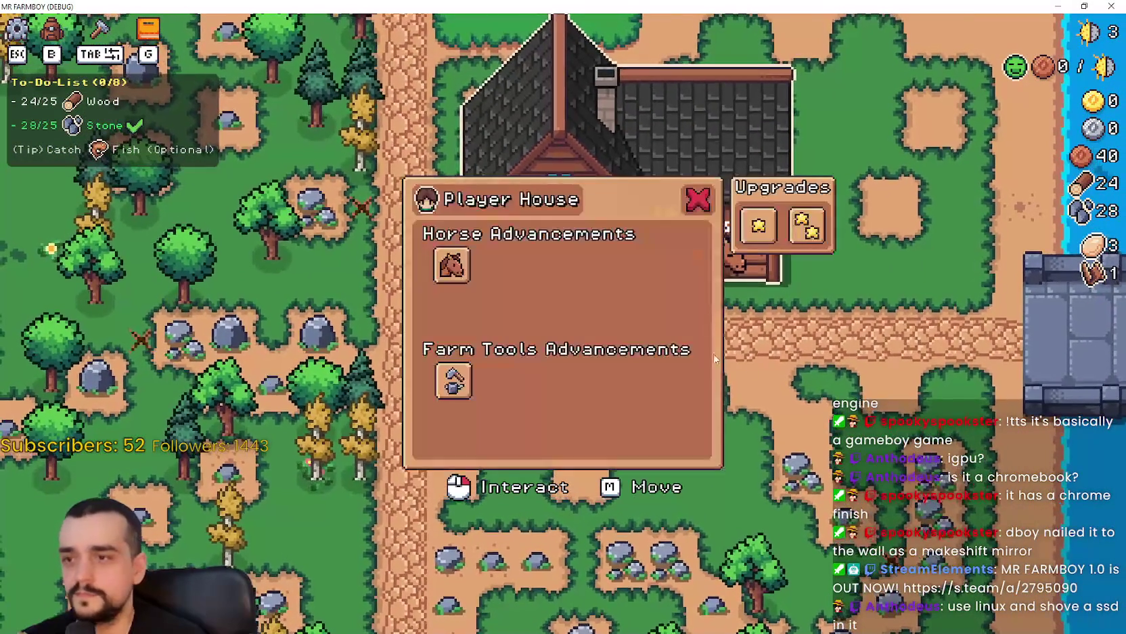
pyautogui.moveTo(467, 255)
pyautogui.press('Escape')
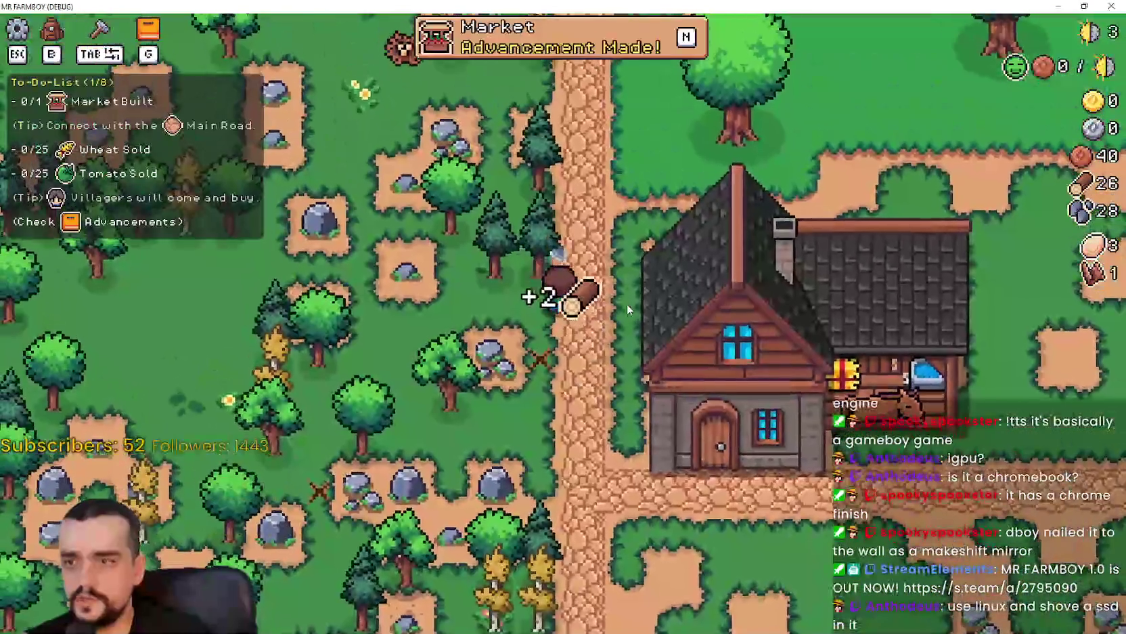
# - Gather wood and stone north to the crossroads, then bring up the Advancements tree
pyautogui.press('w')
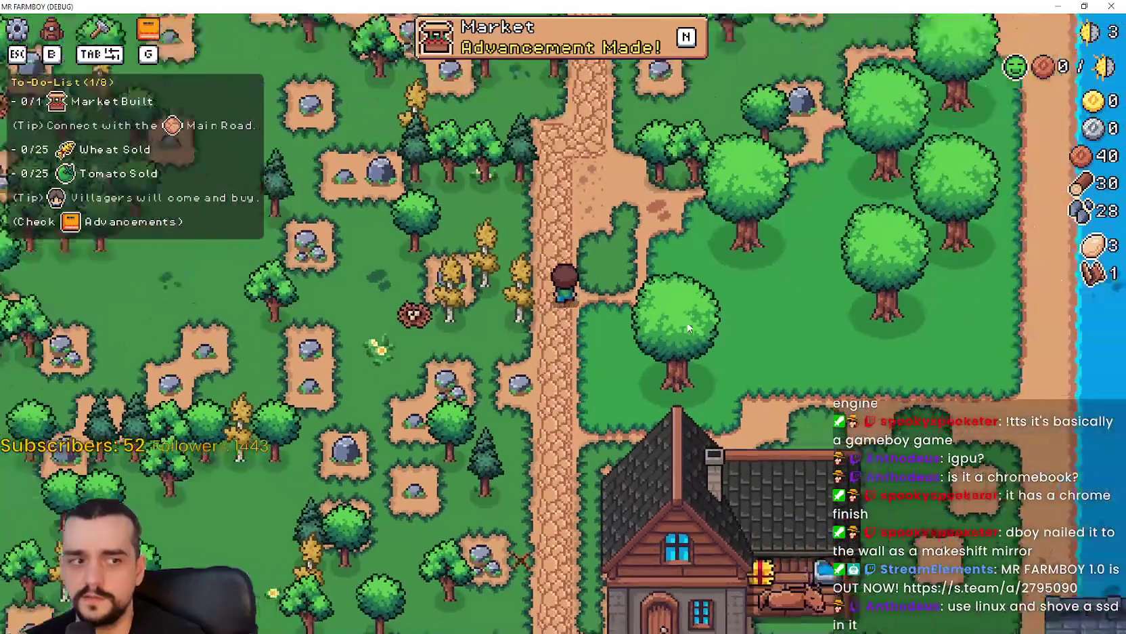
pyautogui.press('w')
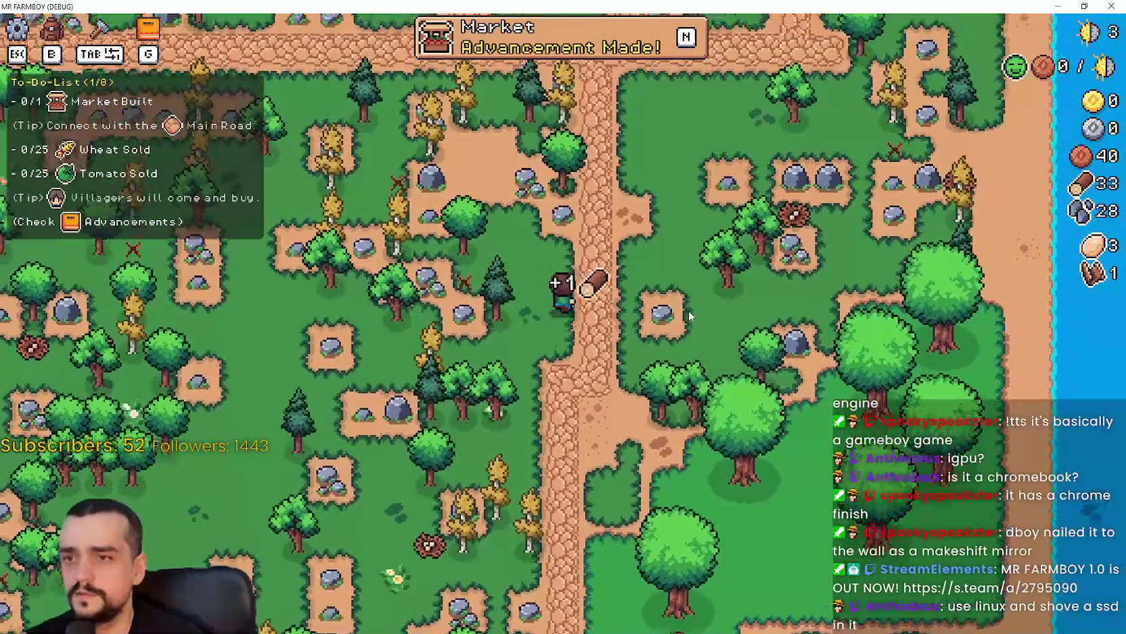
pyautogui.press('w')
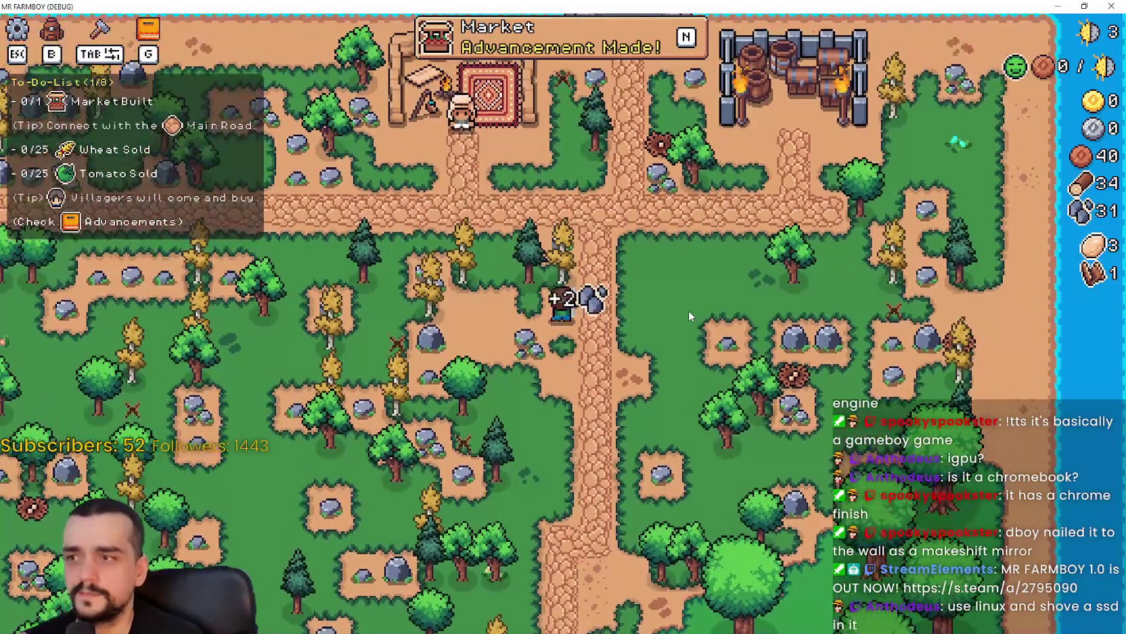
pyautogui.press('w')
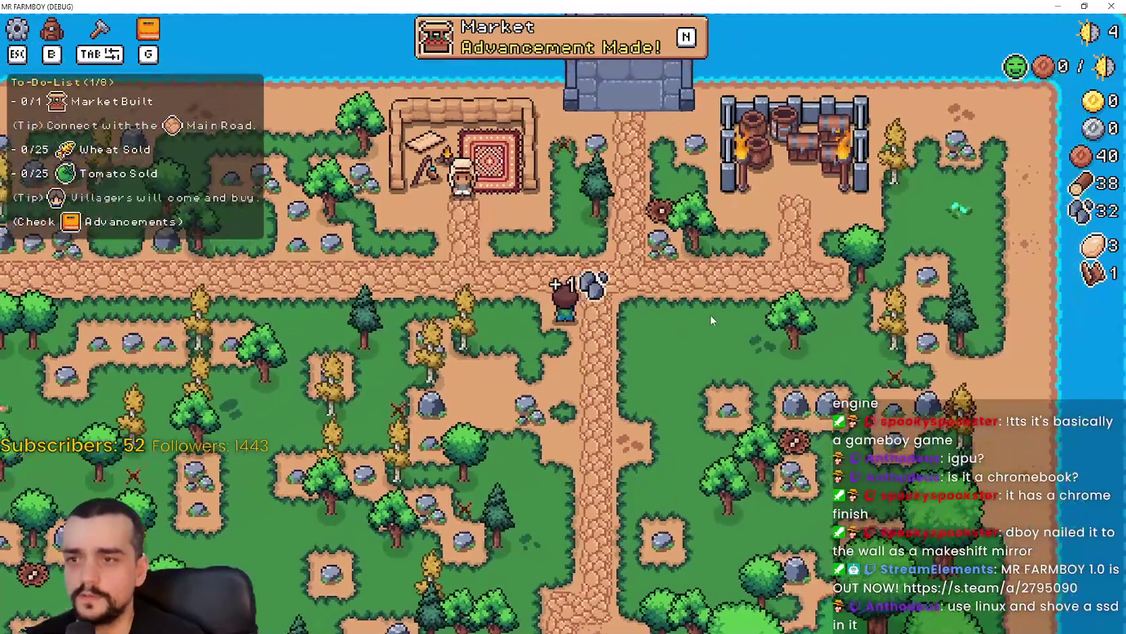
pyautogui.press('w')
pyautogui.press('d')
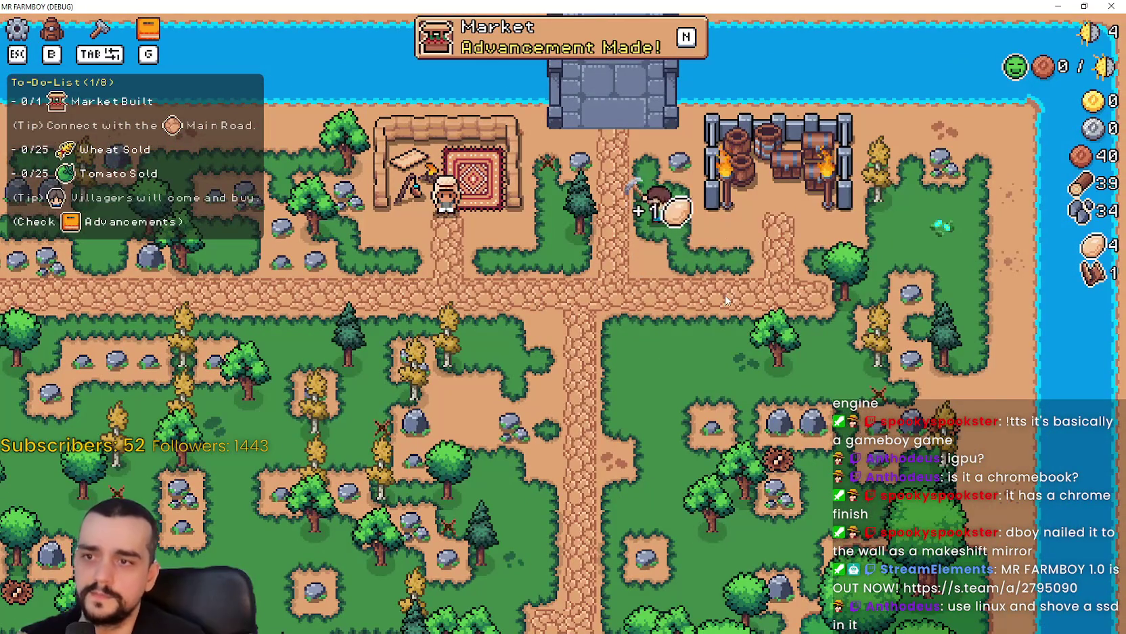
pyautogui.scroll(2, 725, 295)
pyautogui.press('w')
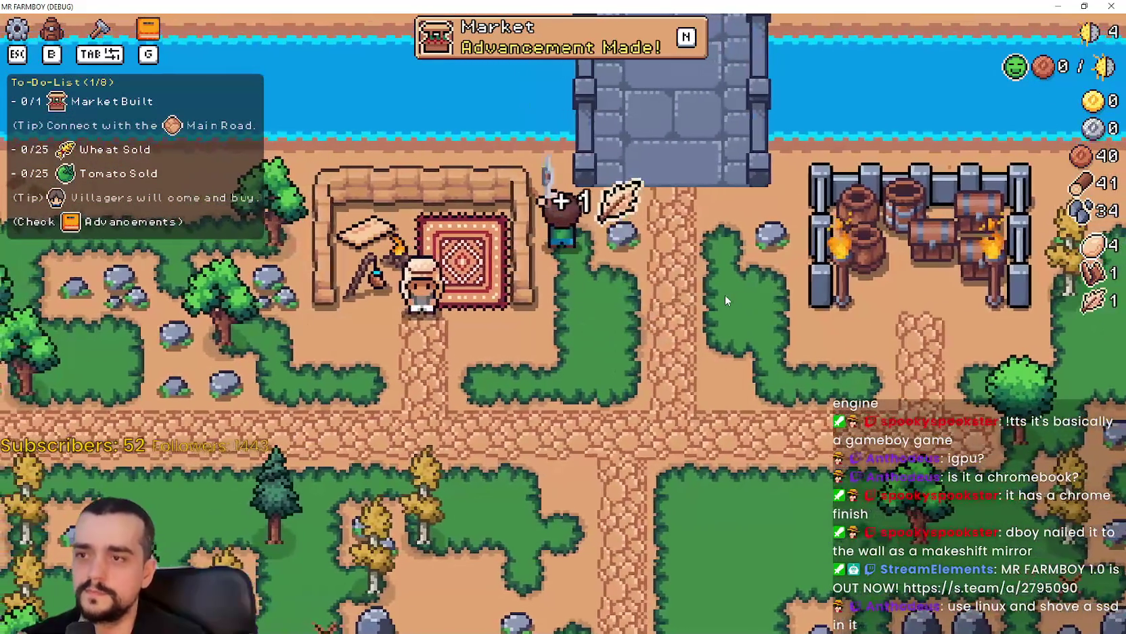
pyautogui.press('d')
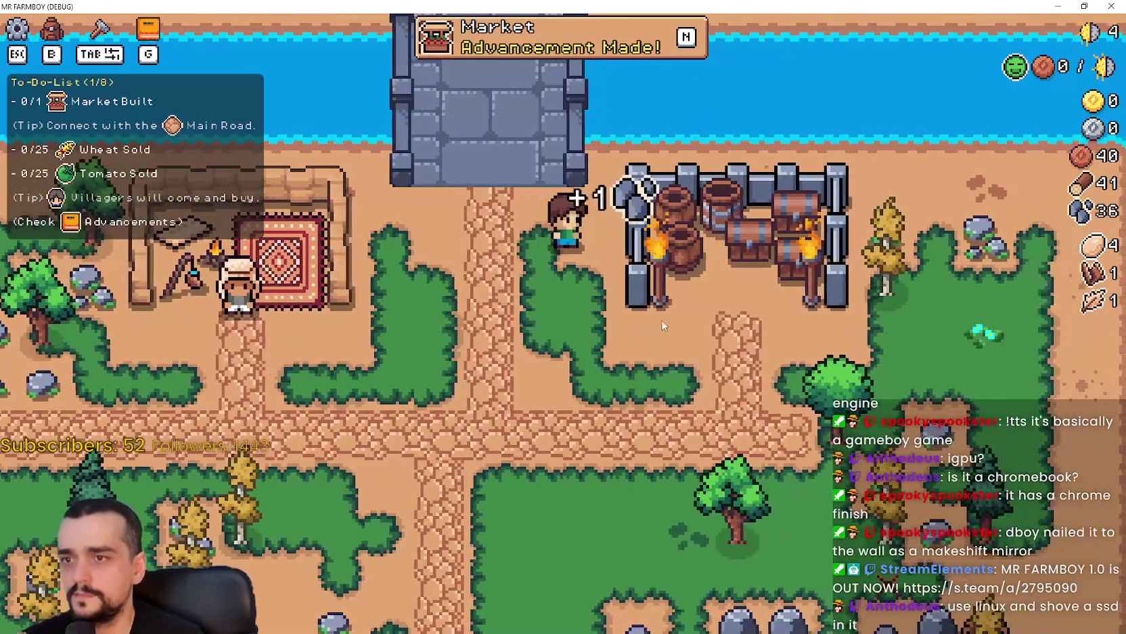
pyautogui.press('s')
pyautogui.press('s')
pyautogui.press('a')
pyautogui.press('w')
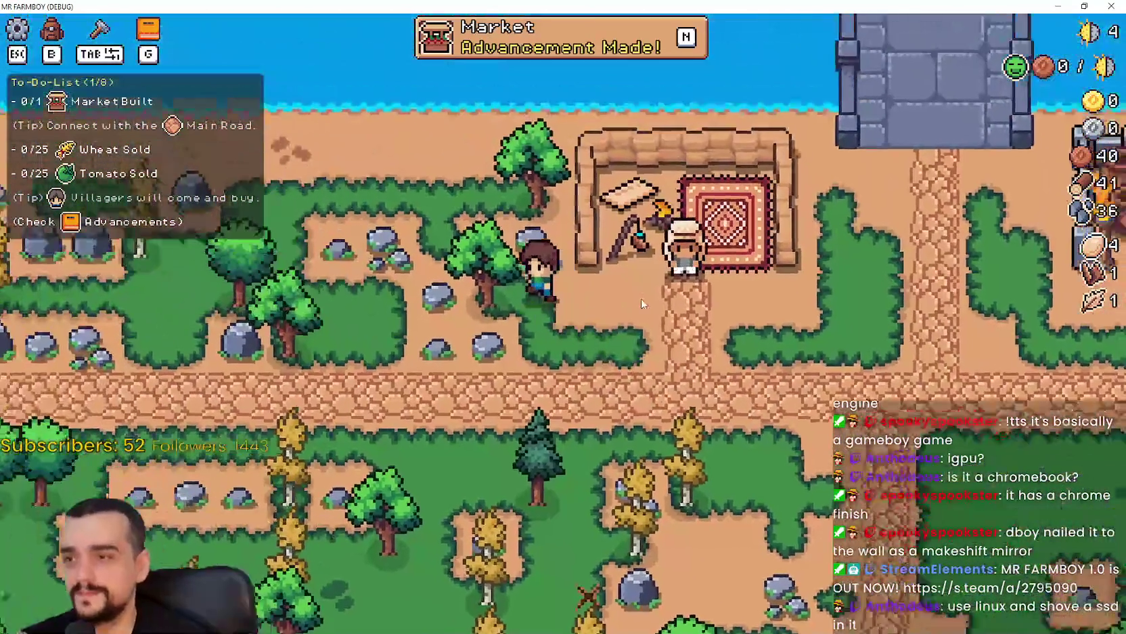
pyautogui.click(499, 31)
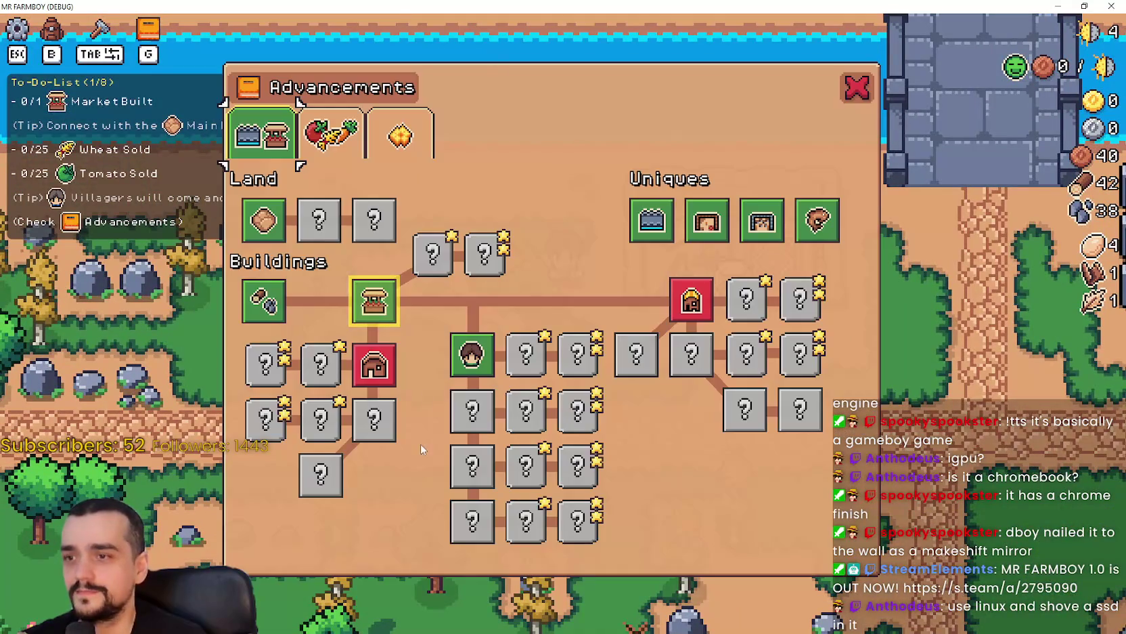
# - Close the Advancements panel and return to the Godot editor with F8
pyautogui.press('a')
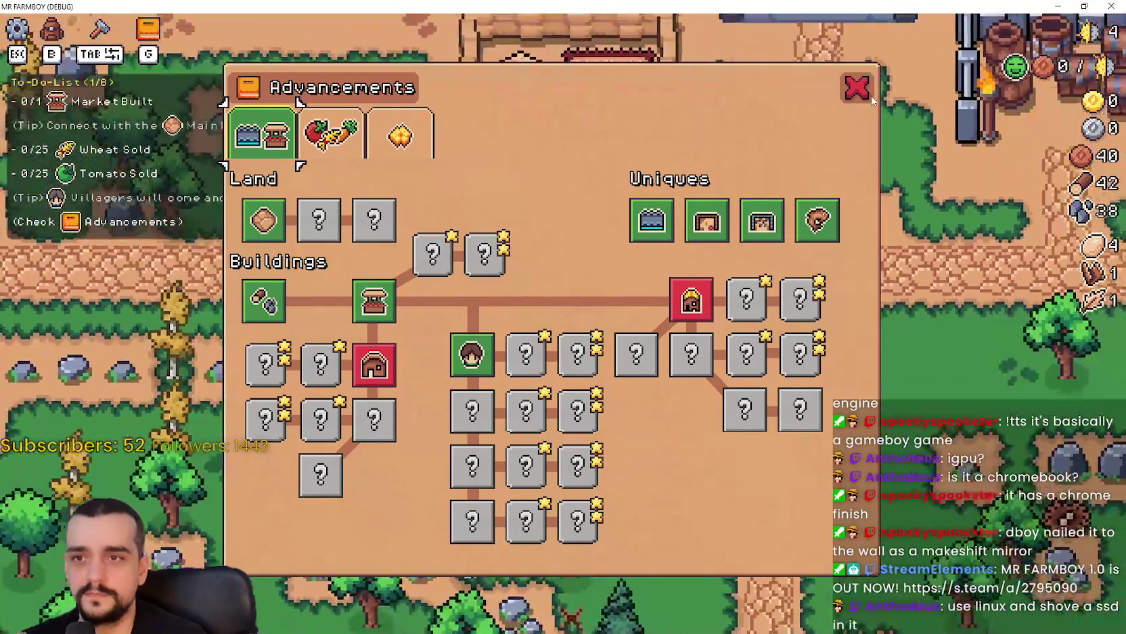
pyautogui.press('Escape')
pyautogui.press('F8')
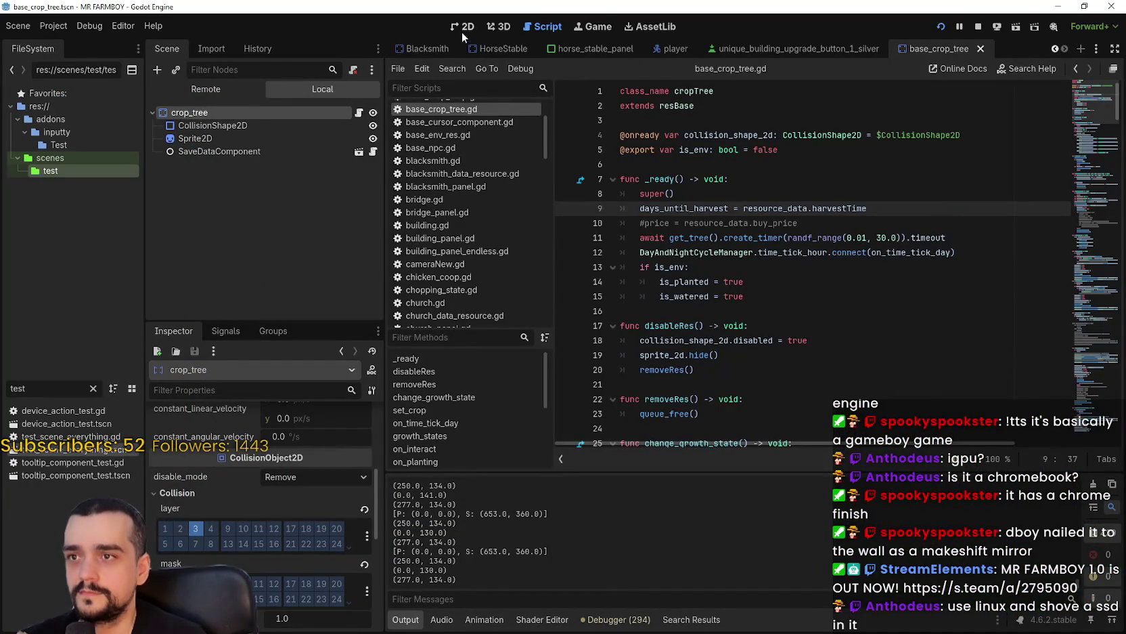
# - Switch through 2D, Script and Game, zoom to 4.0× then back to 2.0×, and maximize the game
pyautogui.click(462, 29)
pyautogui.click(559, 31)
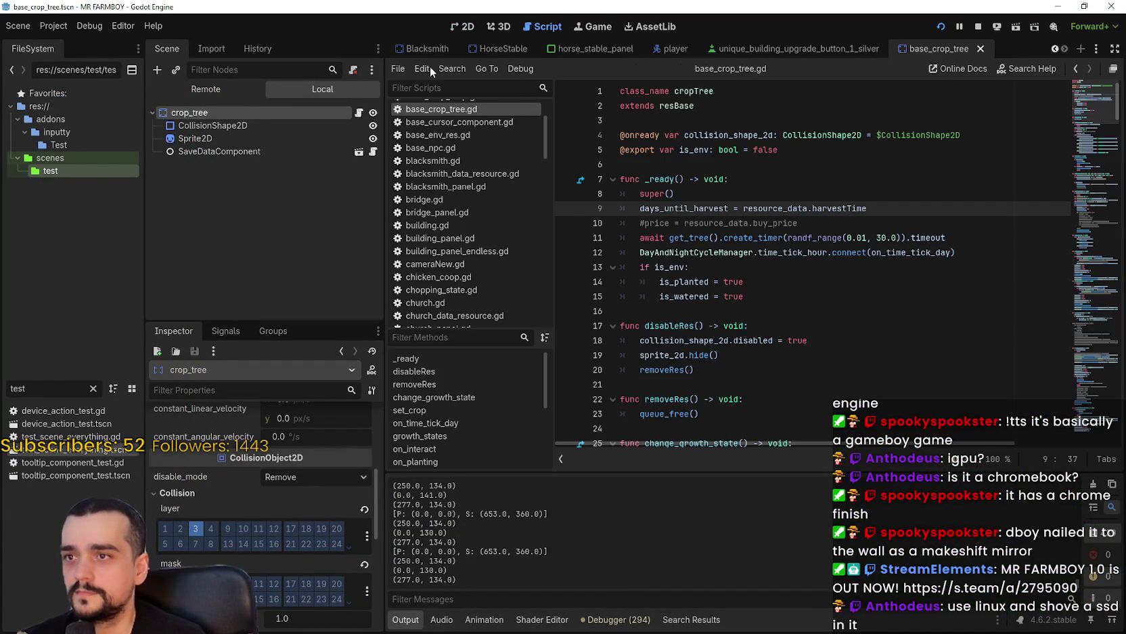
pyautogui.click(593, 26)
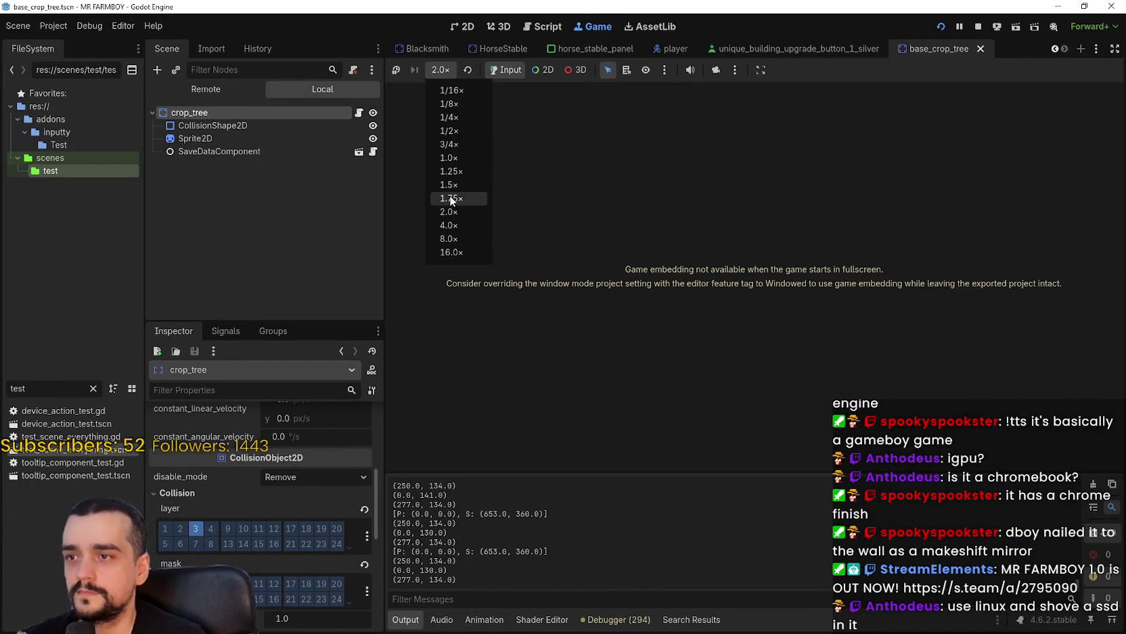
pyautogui.click(455, 226)
pyautogui.click(473, 215)
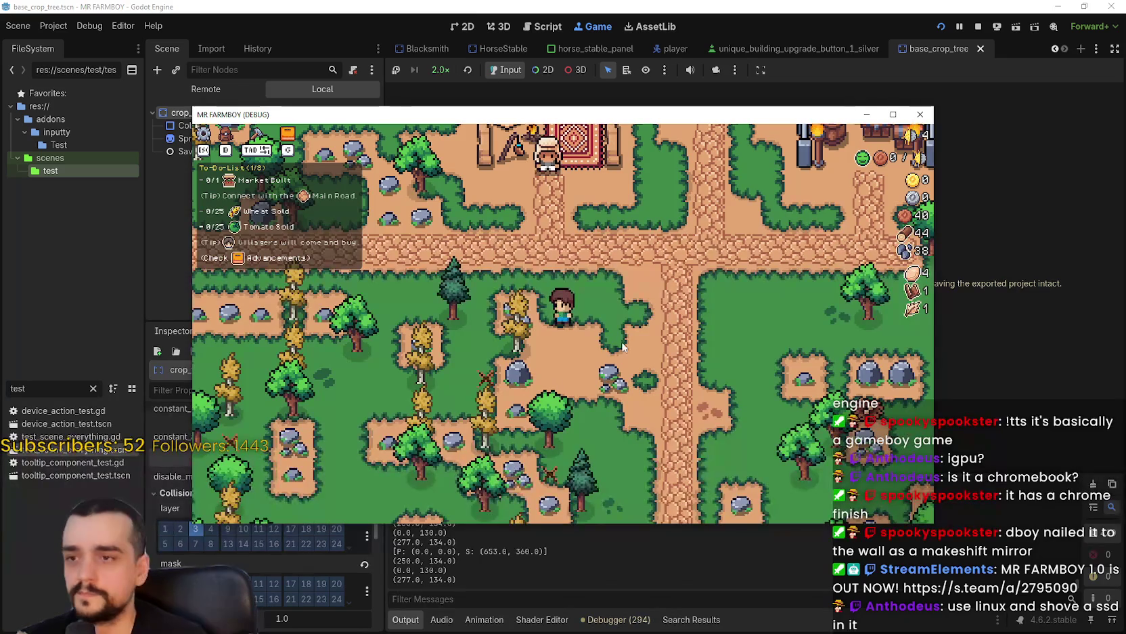
pyautogui.press('a')
pyautogui.click(891, 116)
# - Build the Market from the crafting menu beside the road
pyautogui.press('s')
pyautogui.press('b')
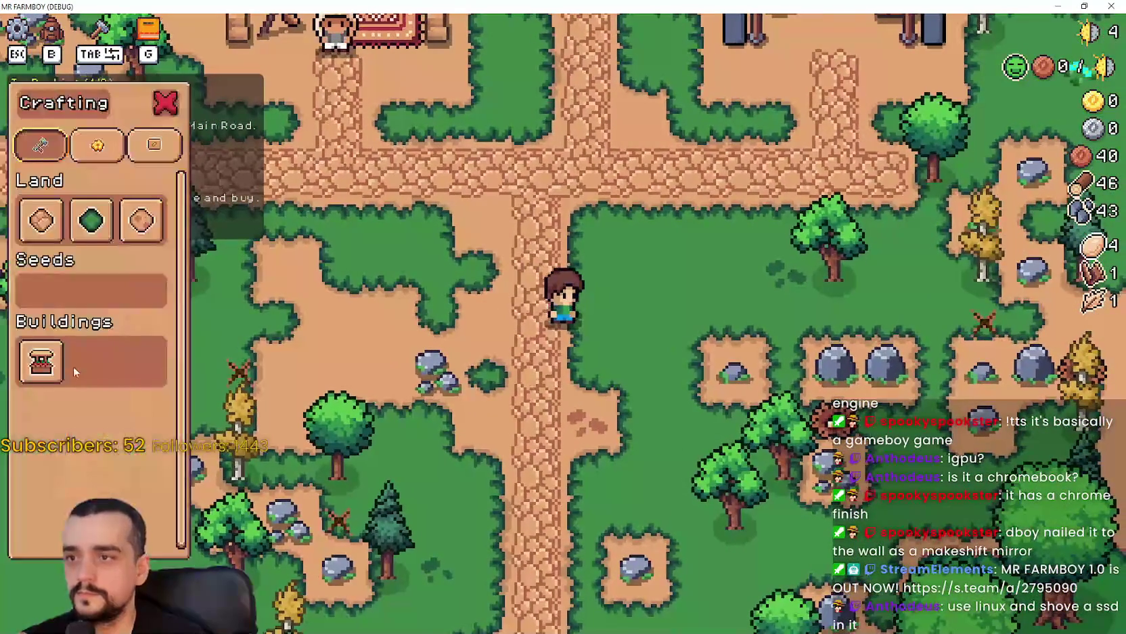
pyautogui.click(40, 361)
pyautogui.press('w')
pyautogui.click(647, 338)
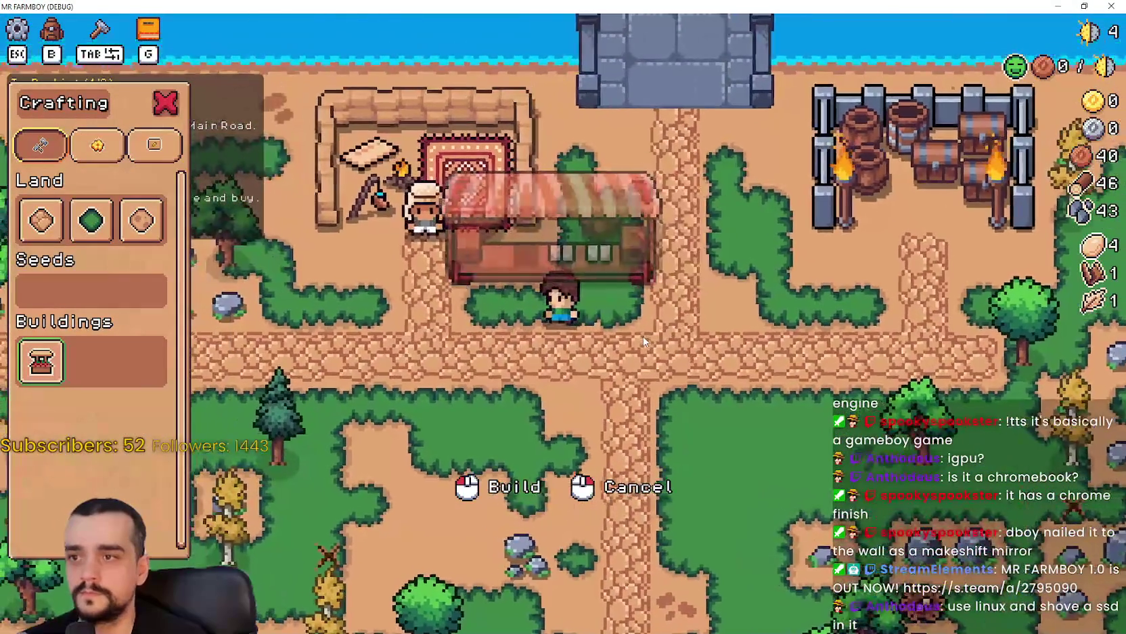
# - Till a loop of Farm Tile soil east and south of the road
pyautogui.press('s')
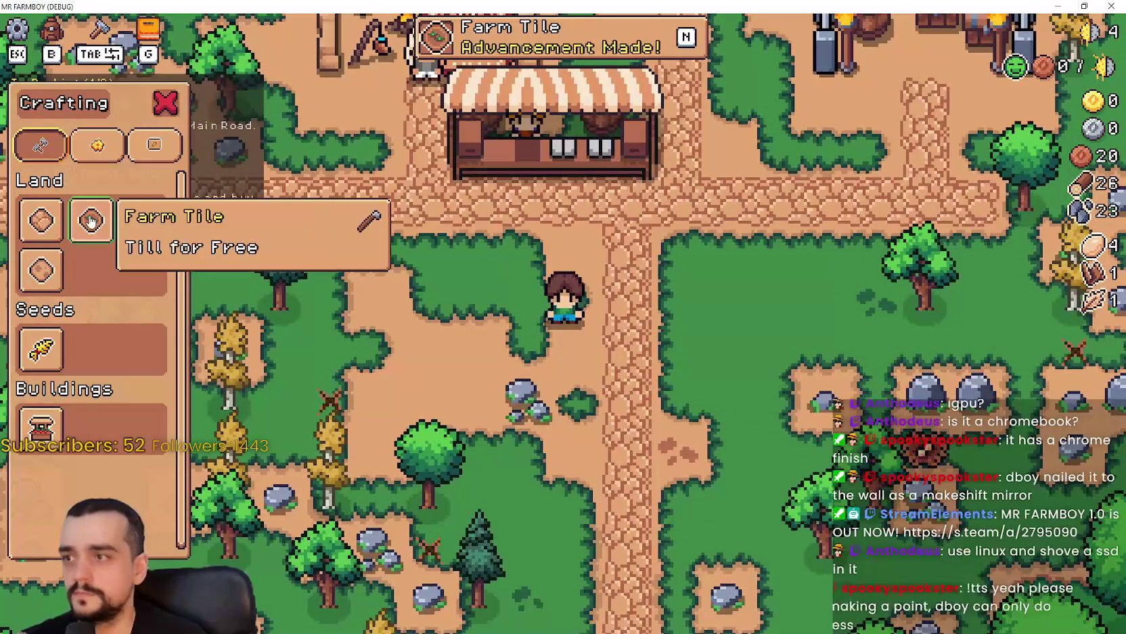
pyautogui.press('w')
pyautogui.press('d')
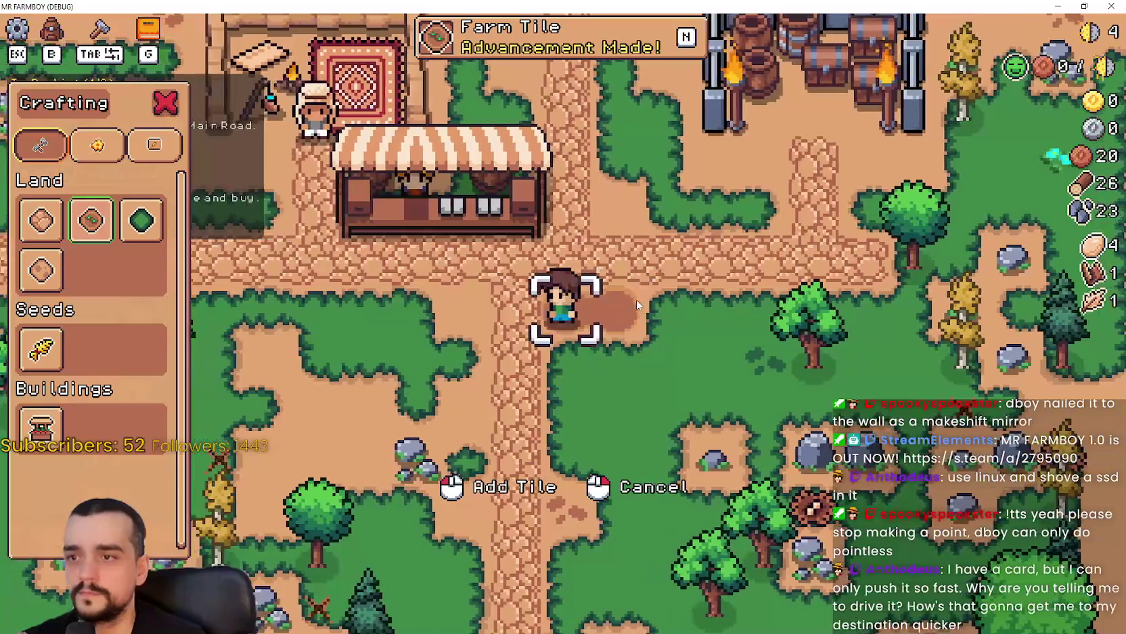
pyautogui.click(637, 306)
pyautogui.press('d')
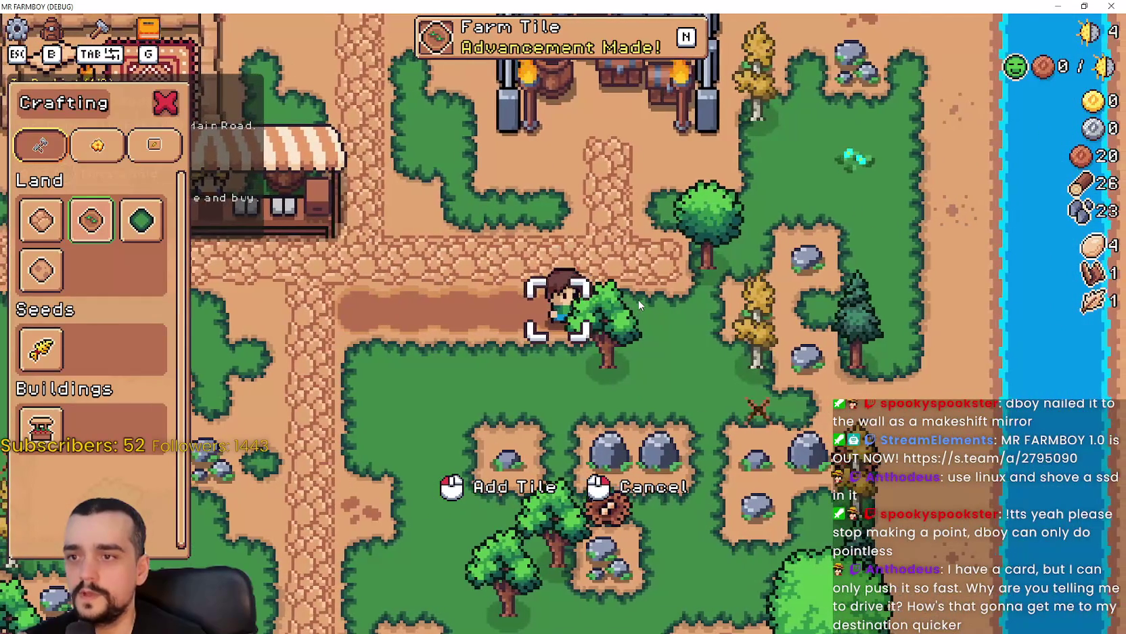
pyautogui.press('s')
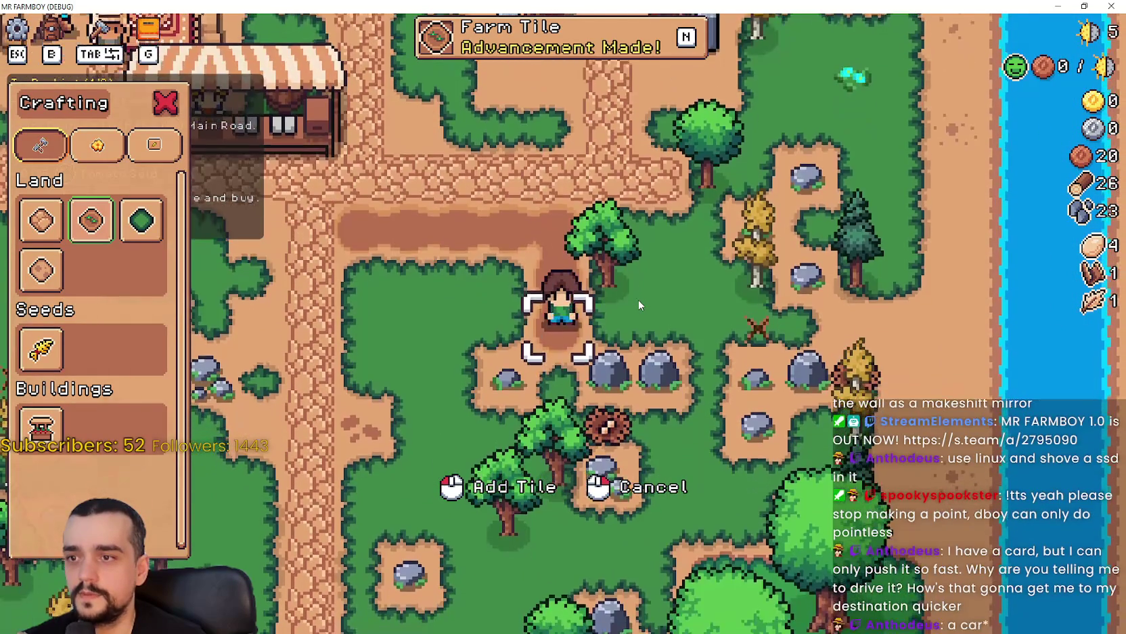
pyautogui.press('a')
pyautogui.press('w')
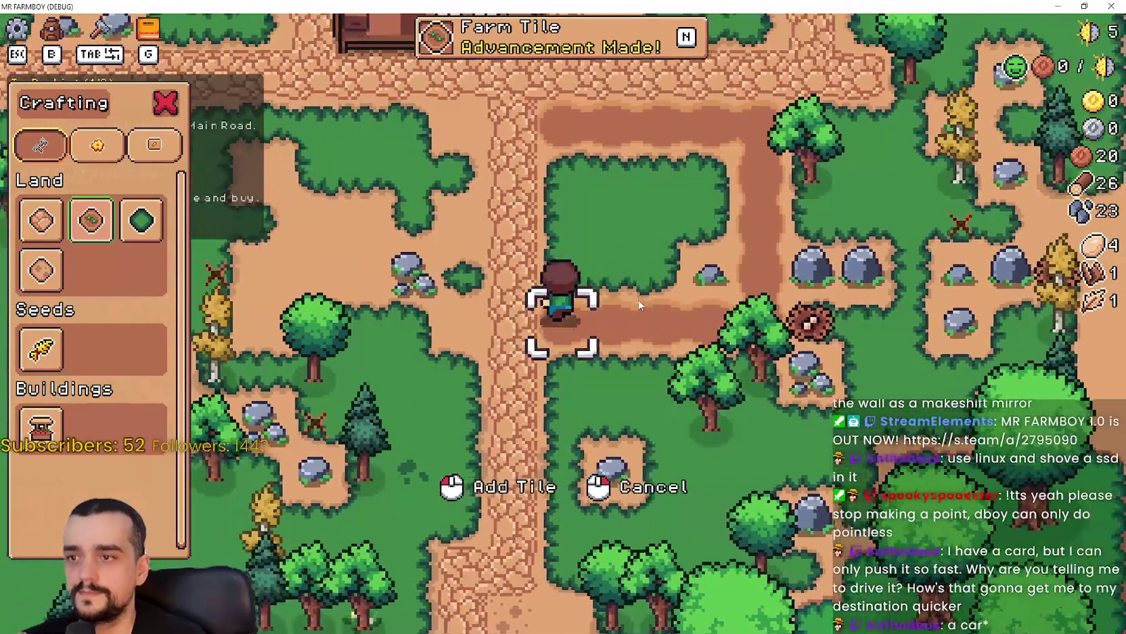
# - Till the grass inside the loop and a dirt strip west along the road
pyautogui.press('d')
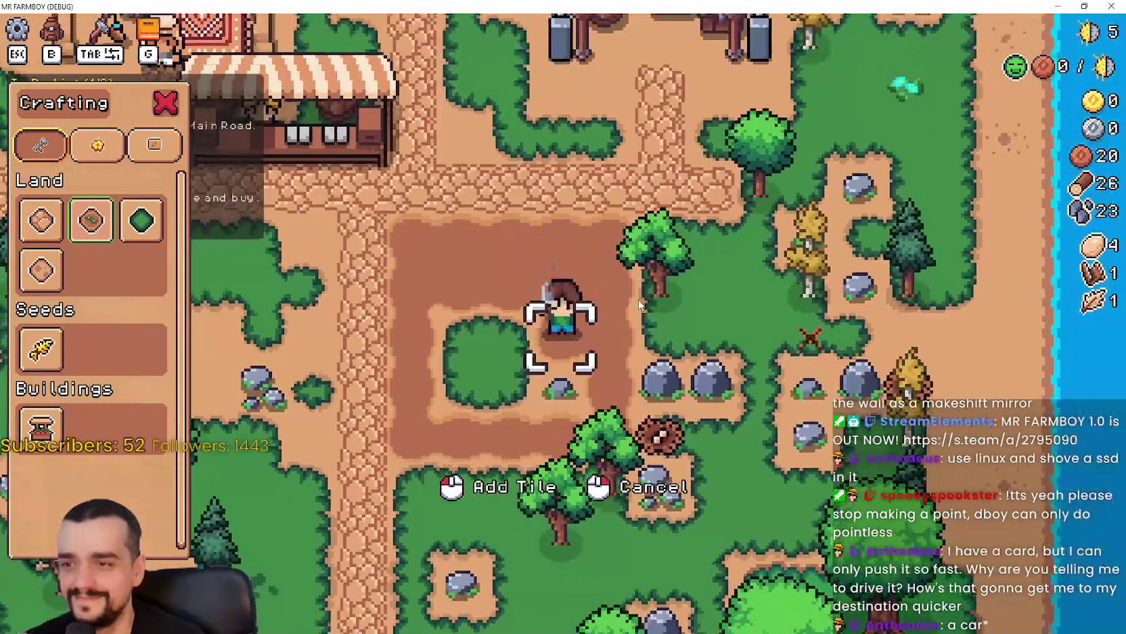
pyautogui.press('s')
pyautogui.press('a')
pyautogui.press('w')
pyautogui.press('w')
pyautogui.press('a')
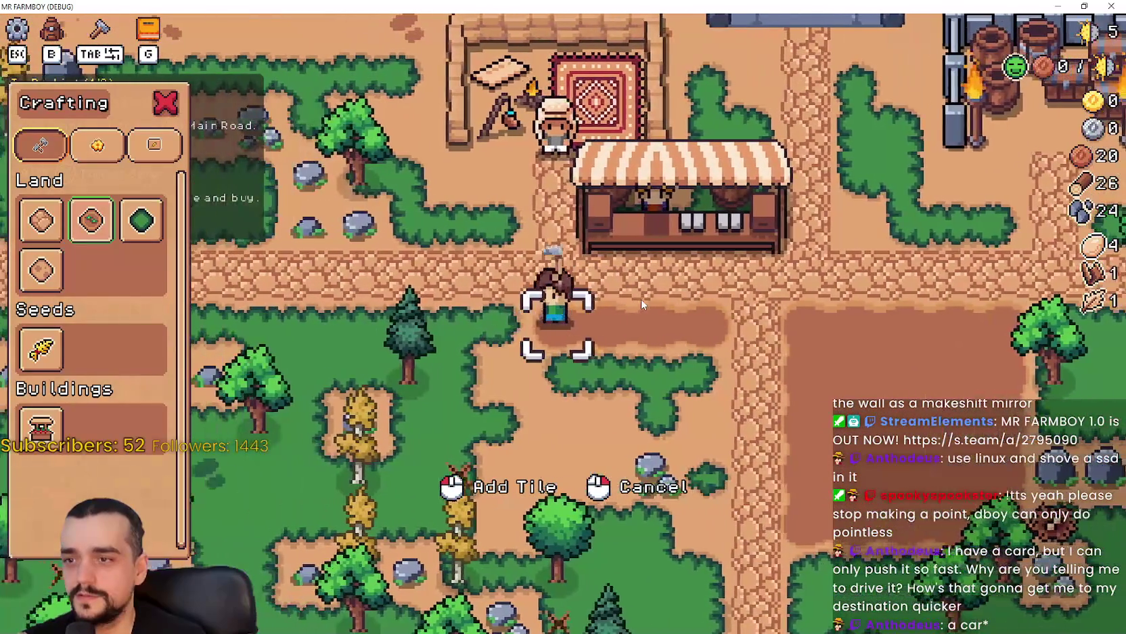
# - Walk around the tilled plots near the shop, clearing the bush and rocks
pyautogui.press('s')
pyautogui.press('d')
pyautogui.press('d')
pyautogui.press('w')
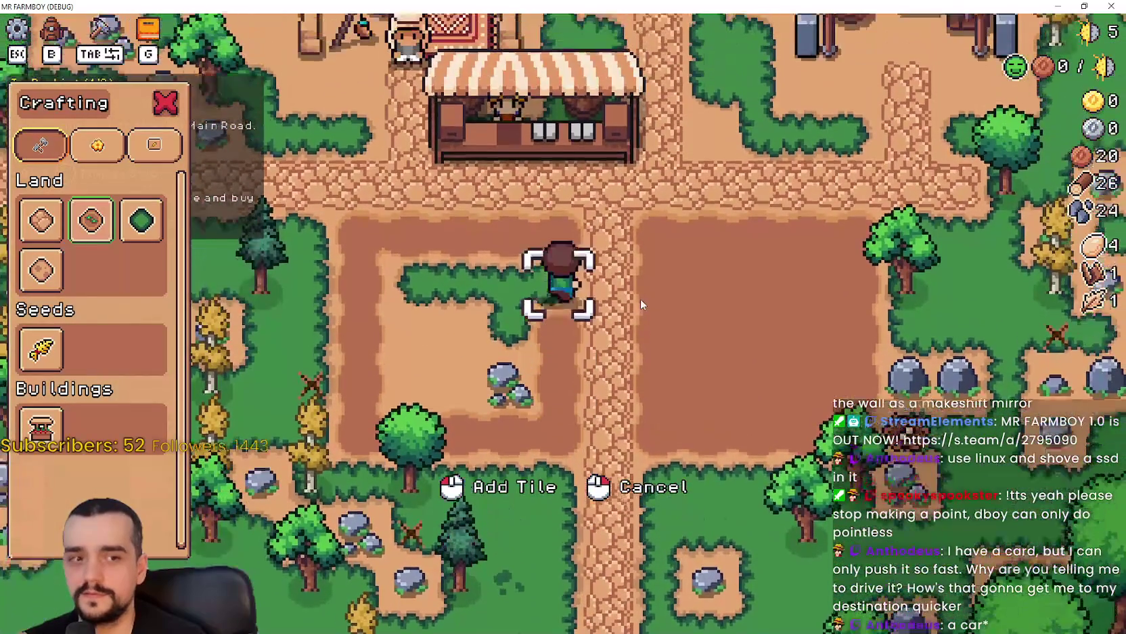
pyautogui.press('a')
pyautogui.press('s')
pyautogui.press('d')
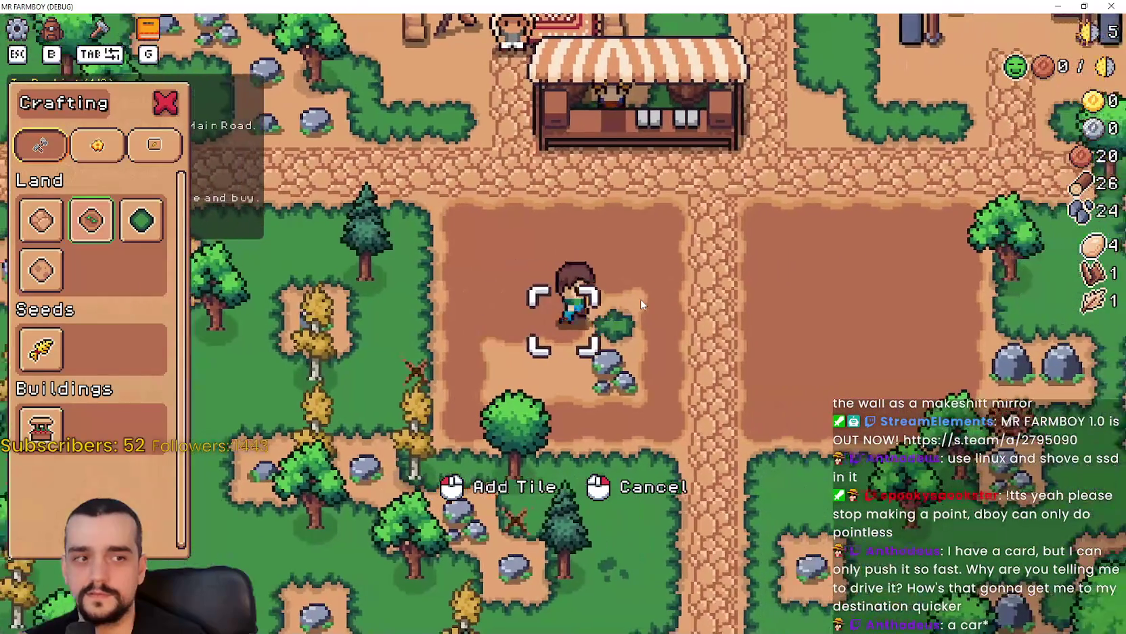
pyautogui.press('d')
pyautogui.press('s')
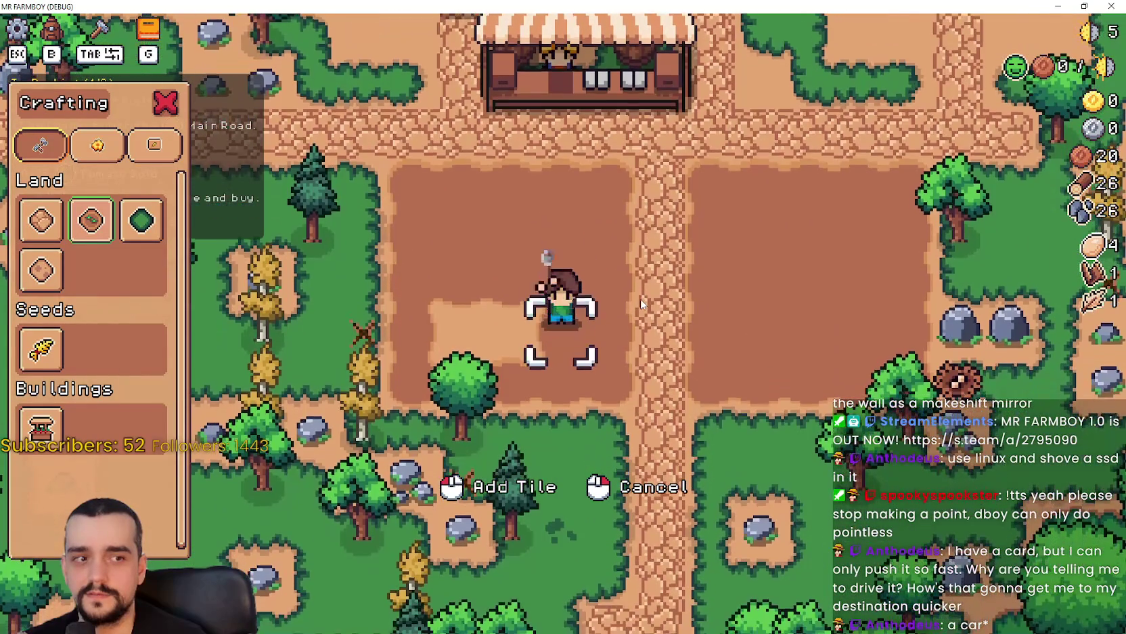
pyautogui.press('a')
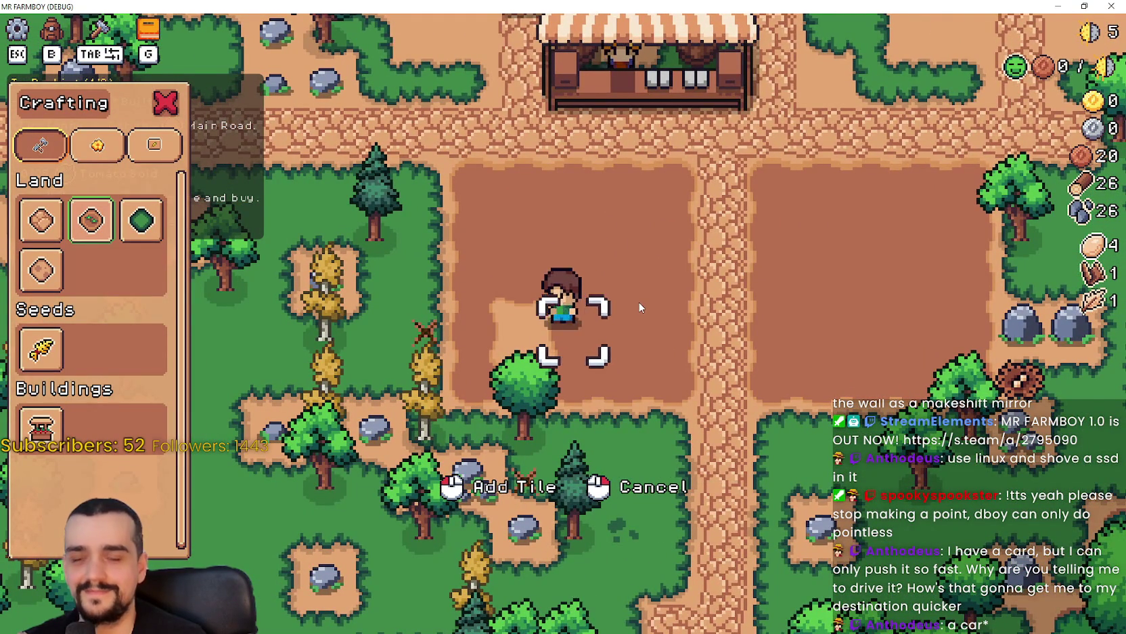
# - Sow wheat across the top rows of the right-hand plot
pyautogui.press('a')
pyautogui.press('d')
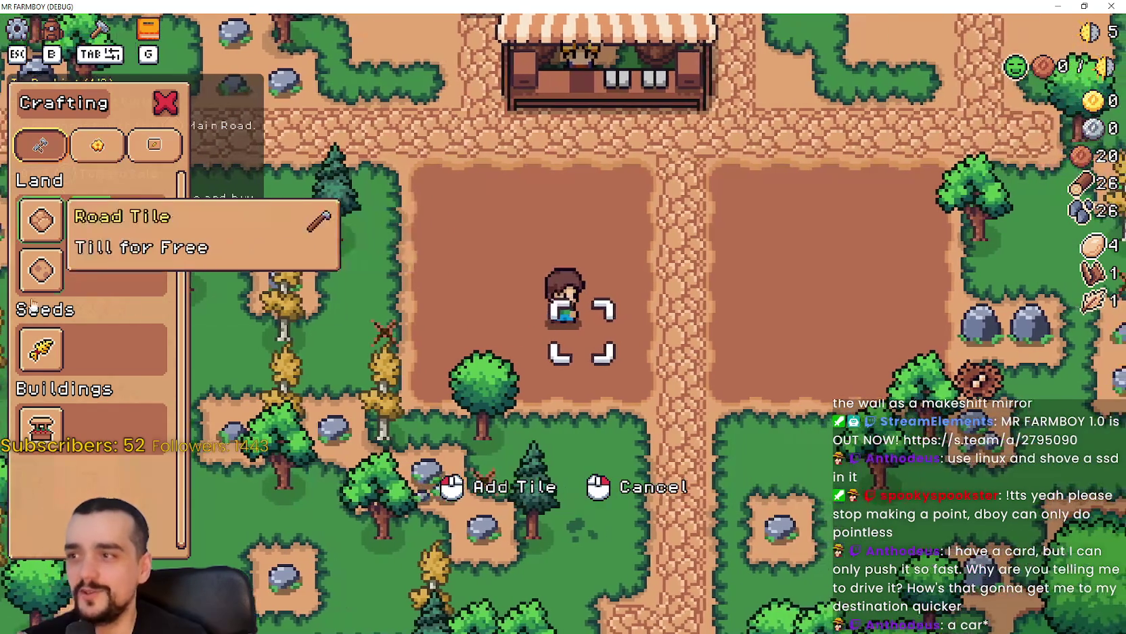
pyautogui.press('w')
pyautogui.press('d')
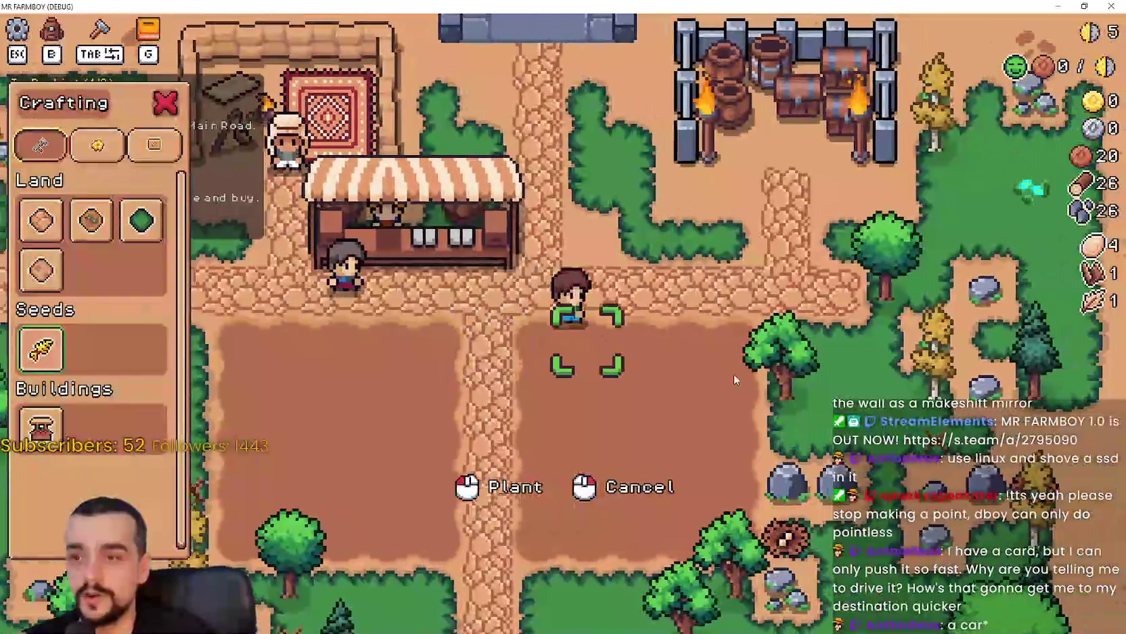
pyautogui.click(734, 373)
pyautogui.press('d')
pyautogui.click(734, 372)
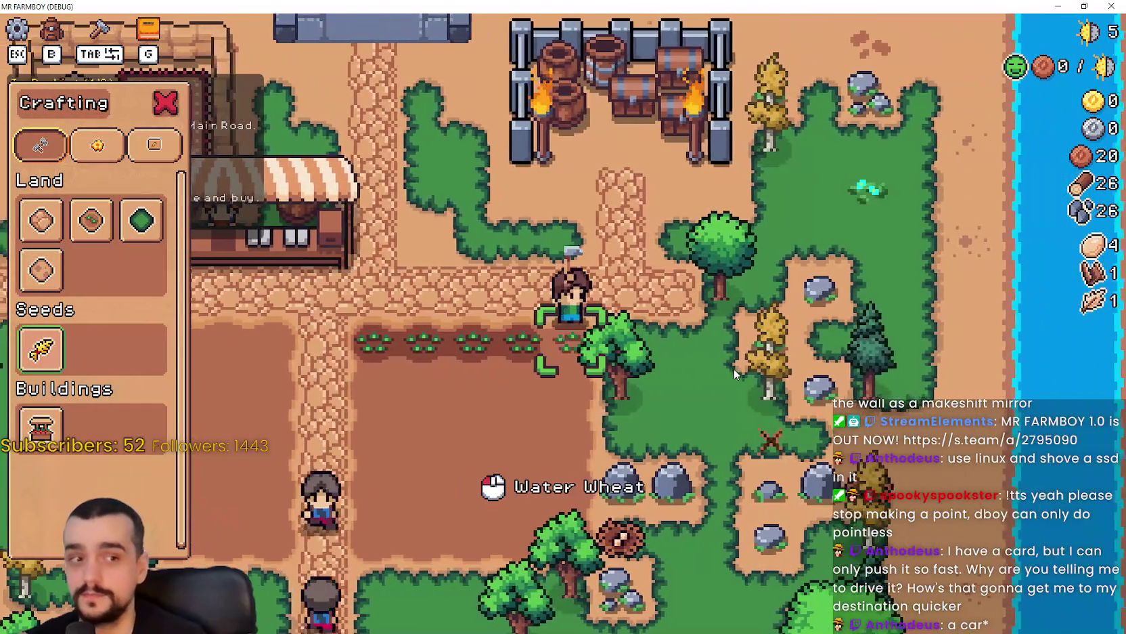
pyautogui.press('s')
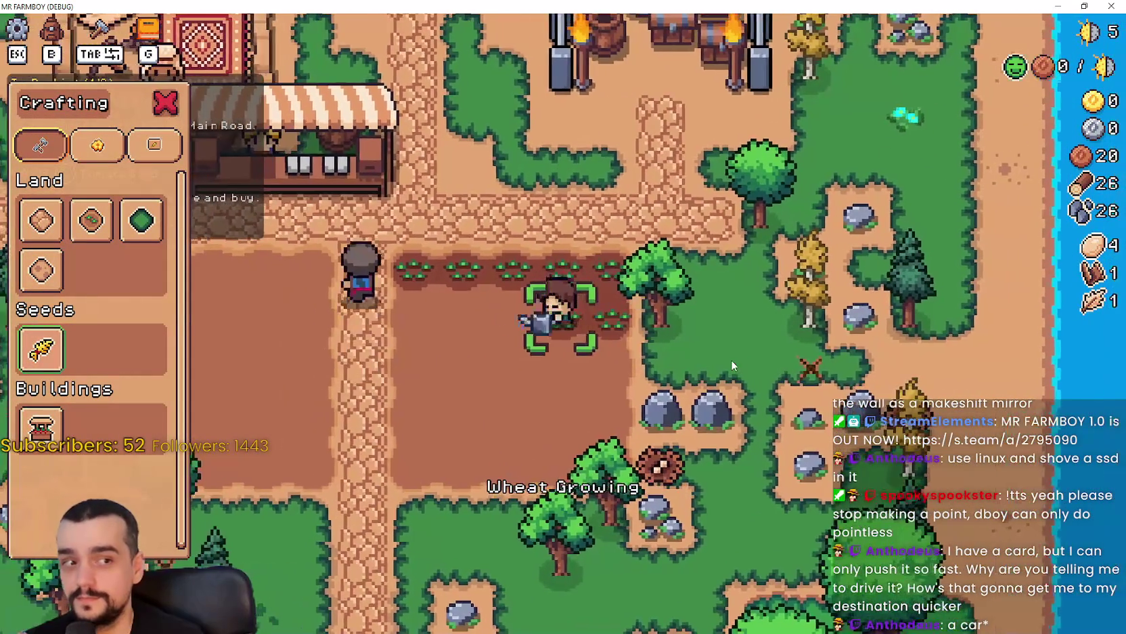
pyautogui.press('a')
pyautogui.click(731, 356)
pyautogui.press('s')
pyautogui.press('a')
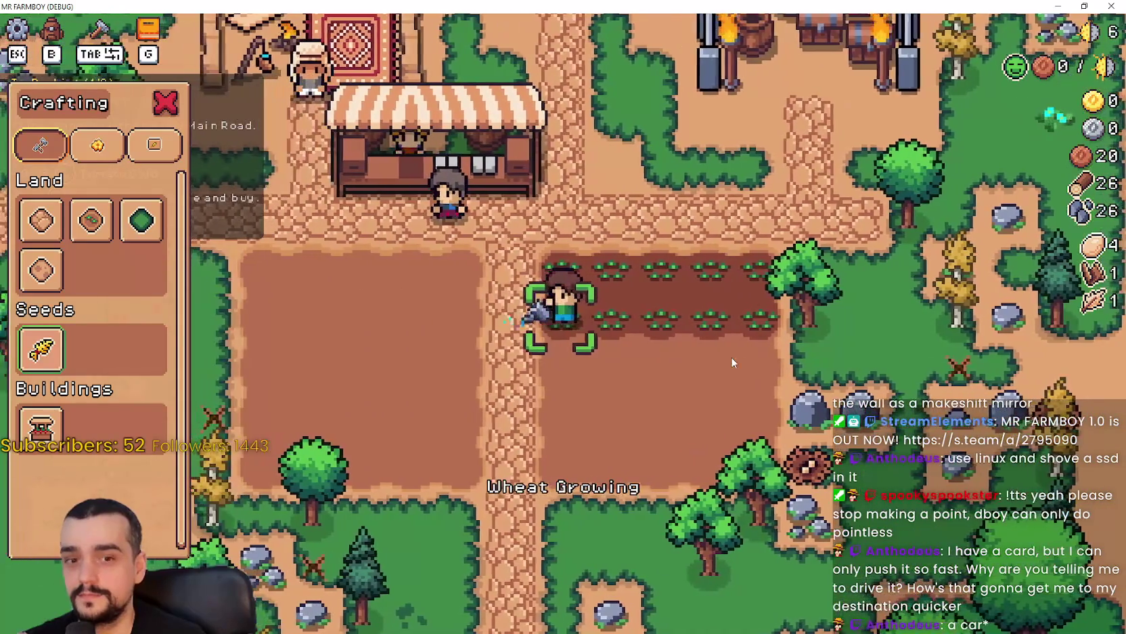
pyautogui.click(731, 356)
# - Water the wheat seedlings and sow wheat along the lower and bottom rows
pyautogui.press('d')
pyautogui.click(733, 362)
pyautogui.press('s')
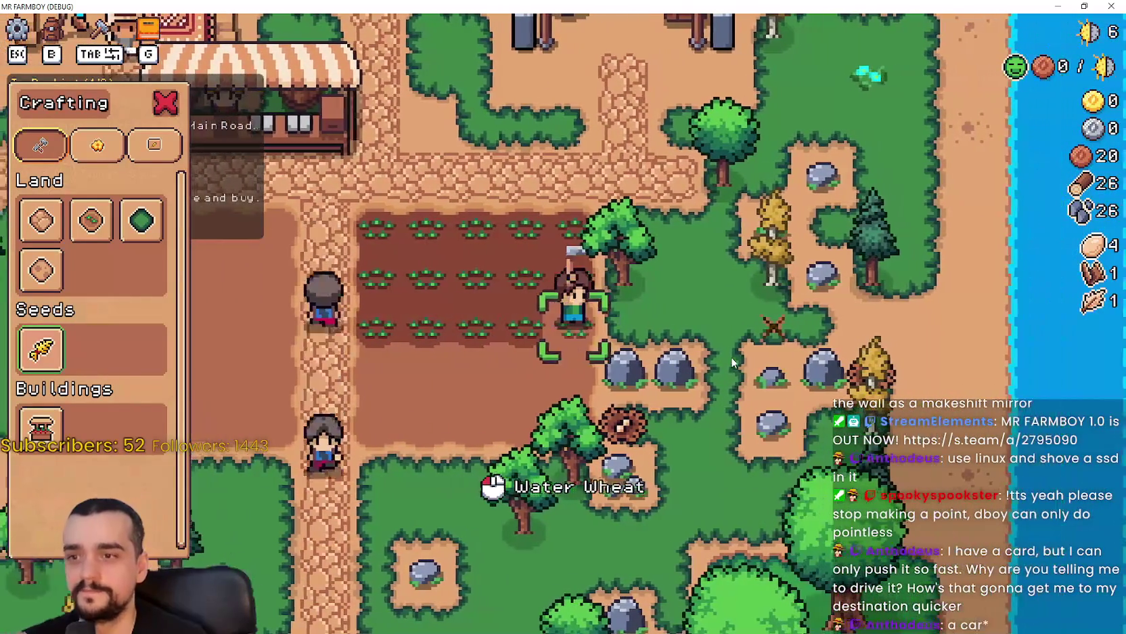
pyautogui.click(716, 330)
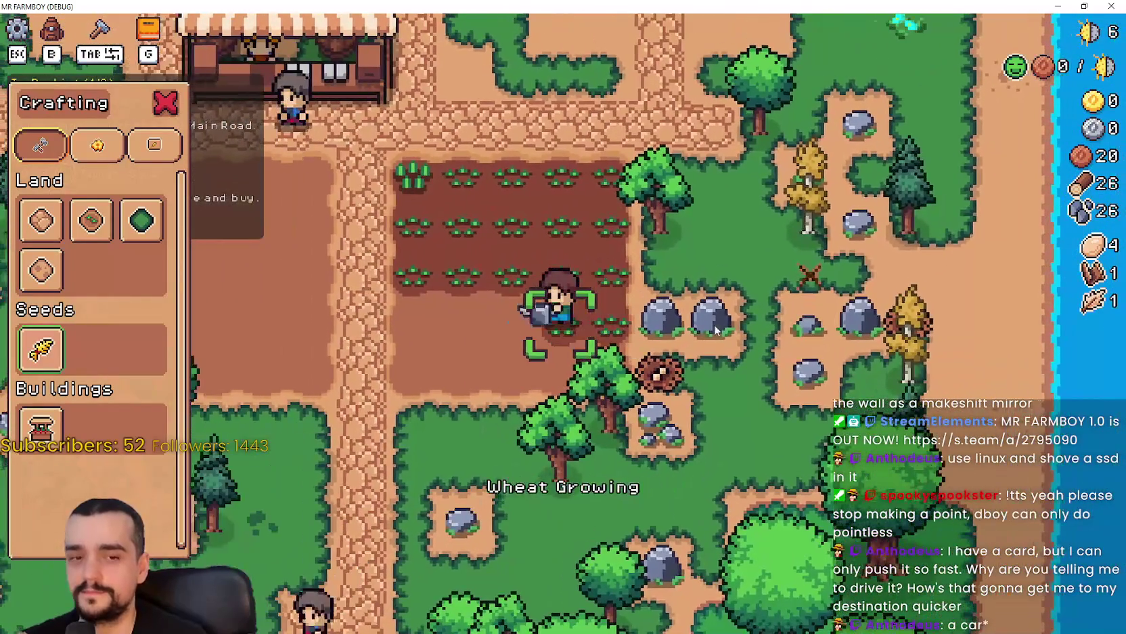
pyautogui.press('a')
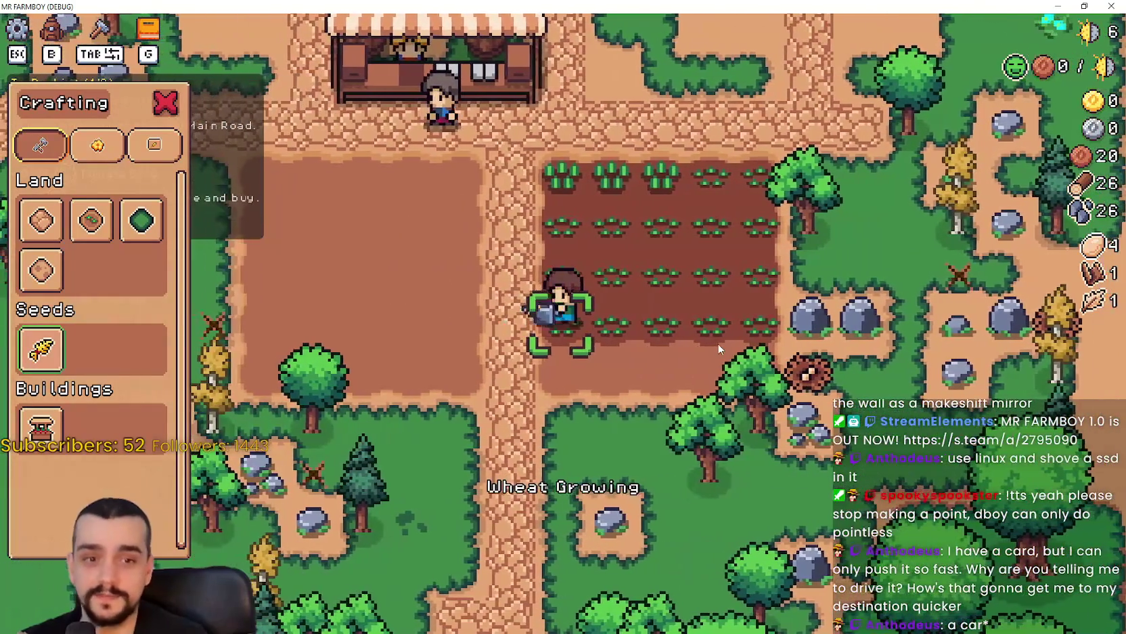
pyautogui.press('s')
pyautogui.press('d')
pyautogui.click(722, 362)
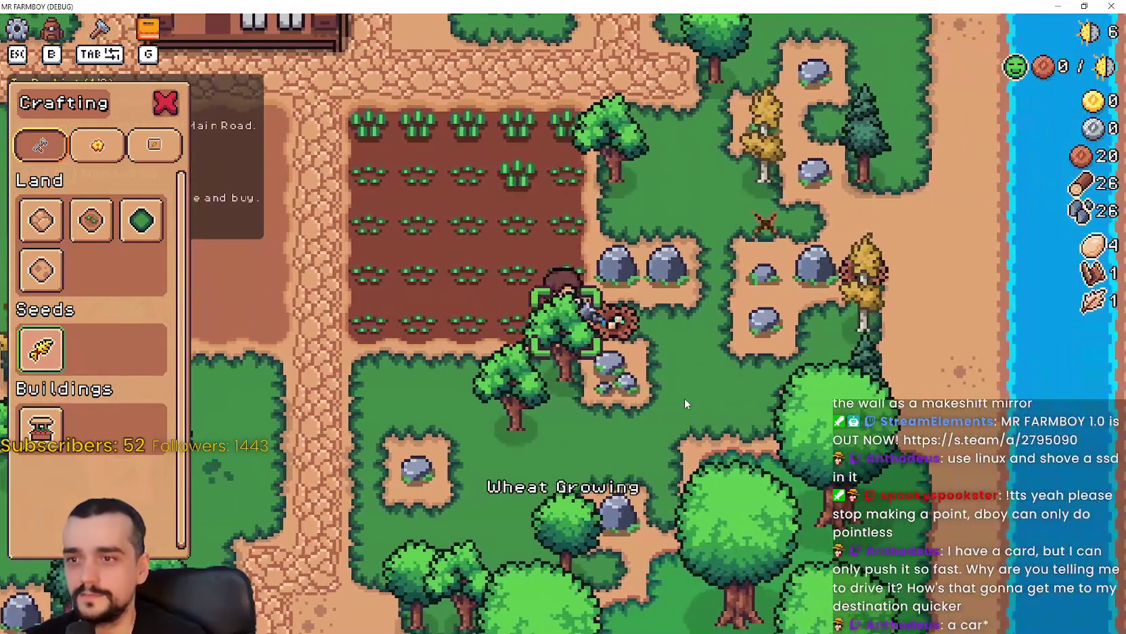
# - Mine the rock beside the field and walk back to the market stall
pyautogui.press('w')
pyautogui.click(686, 391)
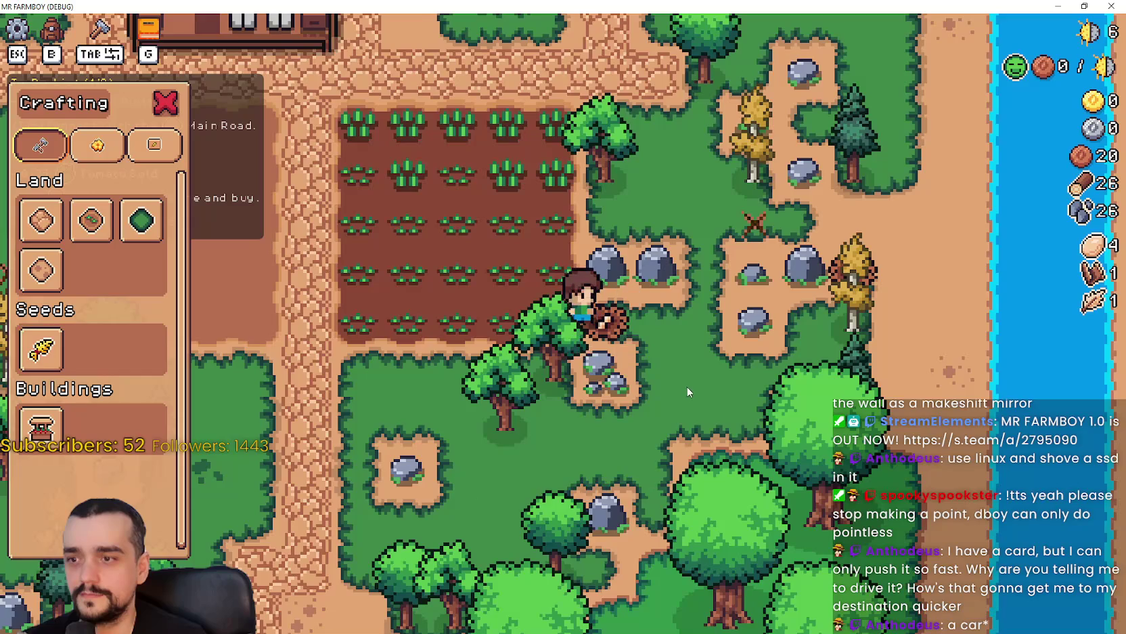
pyautogui.click(690, 384)
pyautogui.press('w')
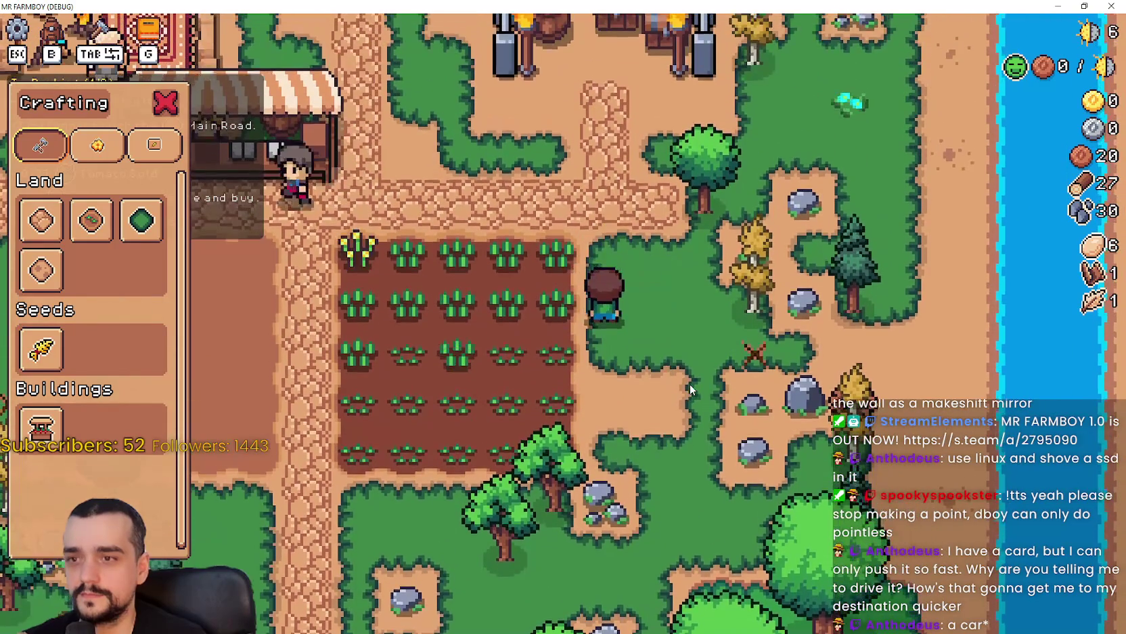
pyautogui.press('a')
pyautogui.press('Tab')
pyautogui.press('Tab')
pyautogui.press('Tab')
# - Put two inventory items up for sale in the market stall
pyautogui.press('w')
pyautogui.press('e')
pyautogui.click(432, 249)
pyautogui.click(432, 250)
pyautogui.press('Escape')
# - Chop nearby trees and mine rocks for wood and stone
pyautogui.press('a')
pyautogui.press('s')
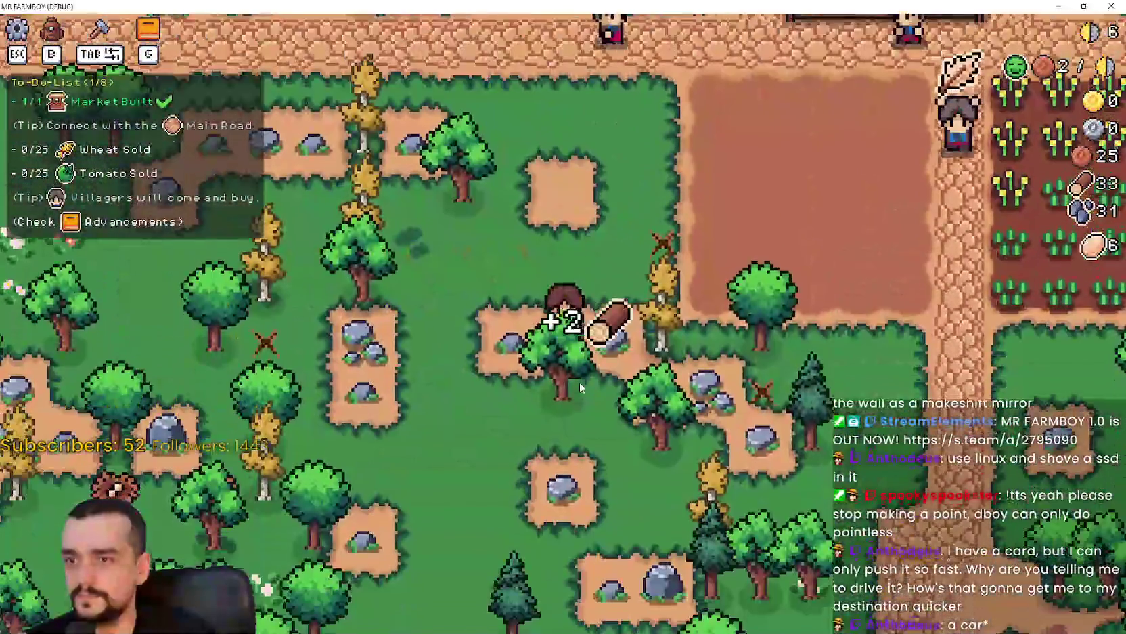
pyautogui.press('s')
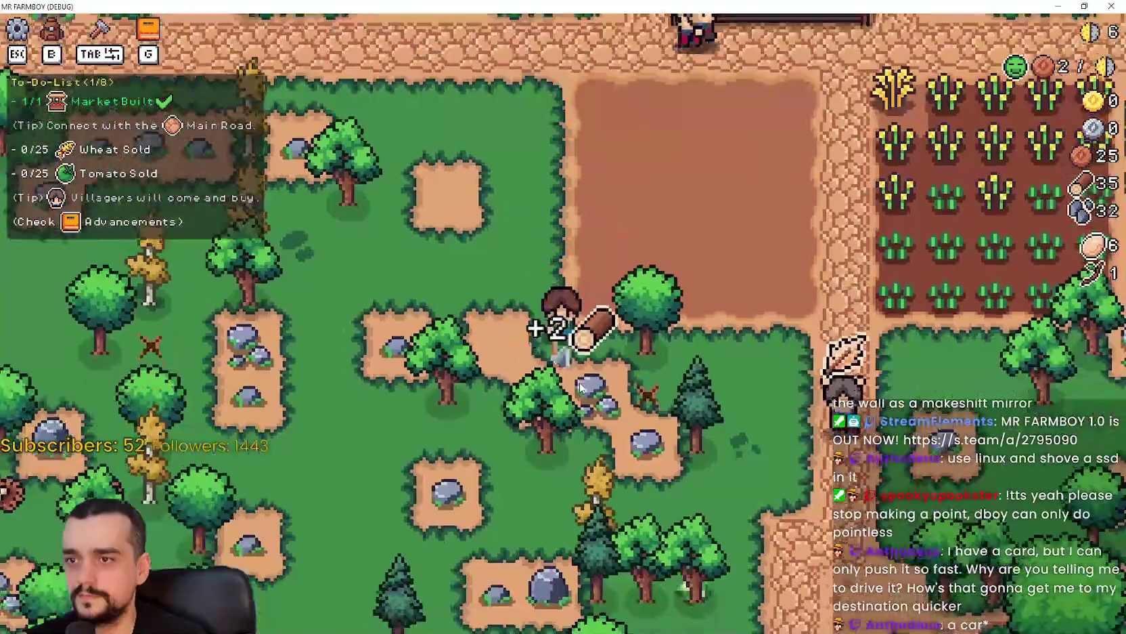
pyautogui.press('a')
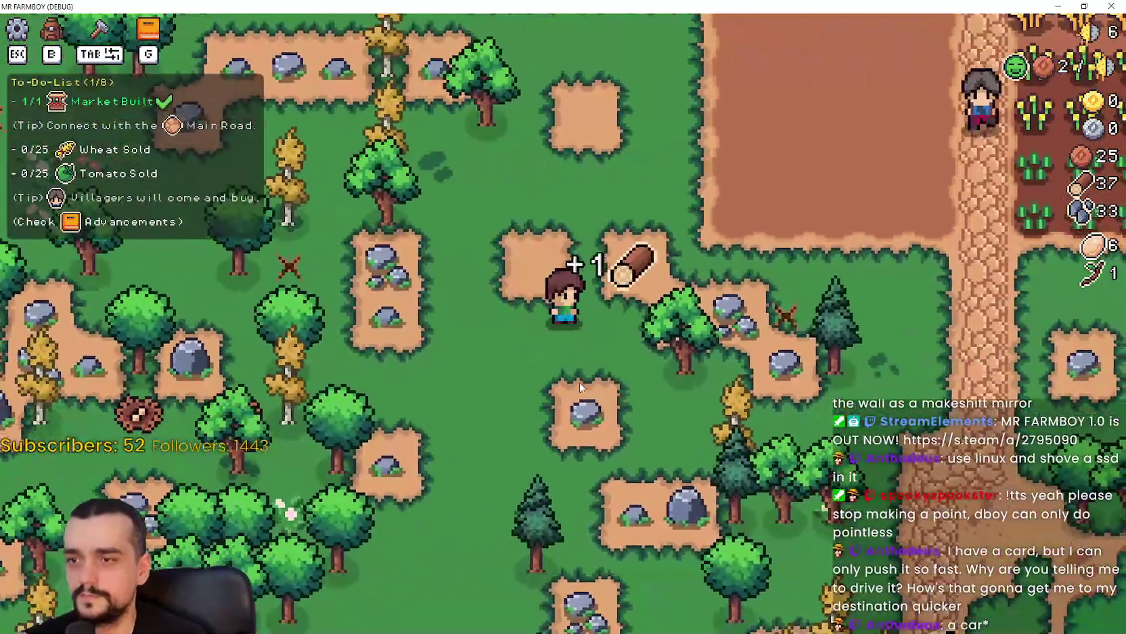
pyautogui.press('d')
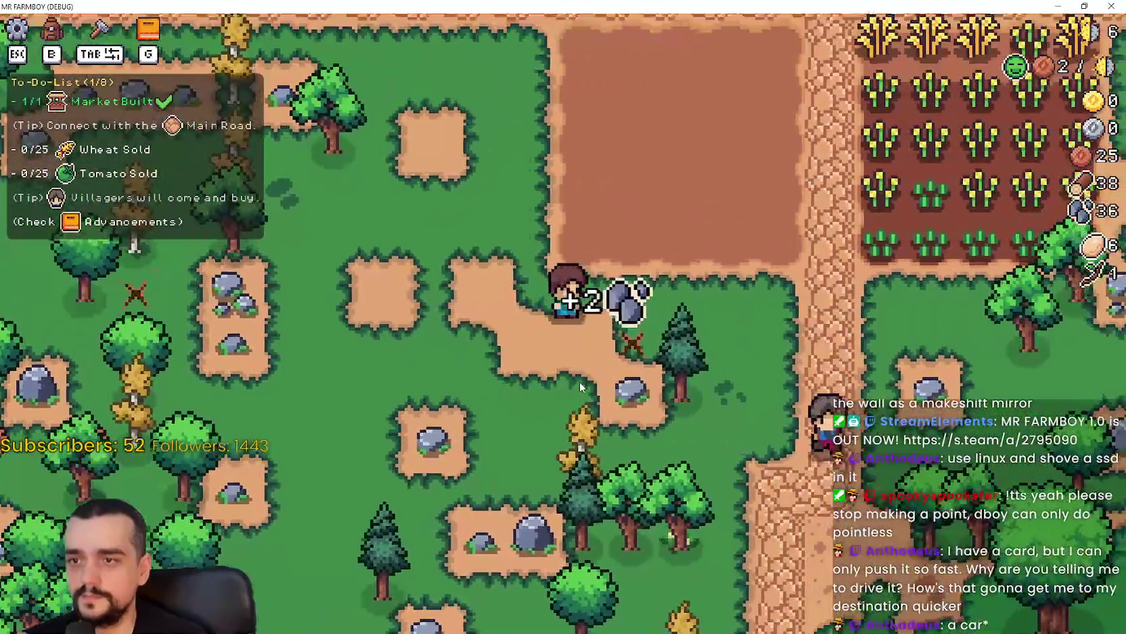
pyautogui.press('s')
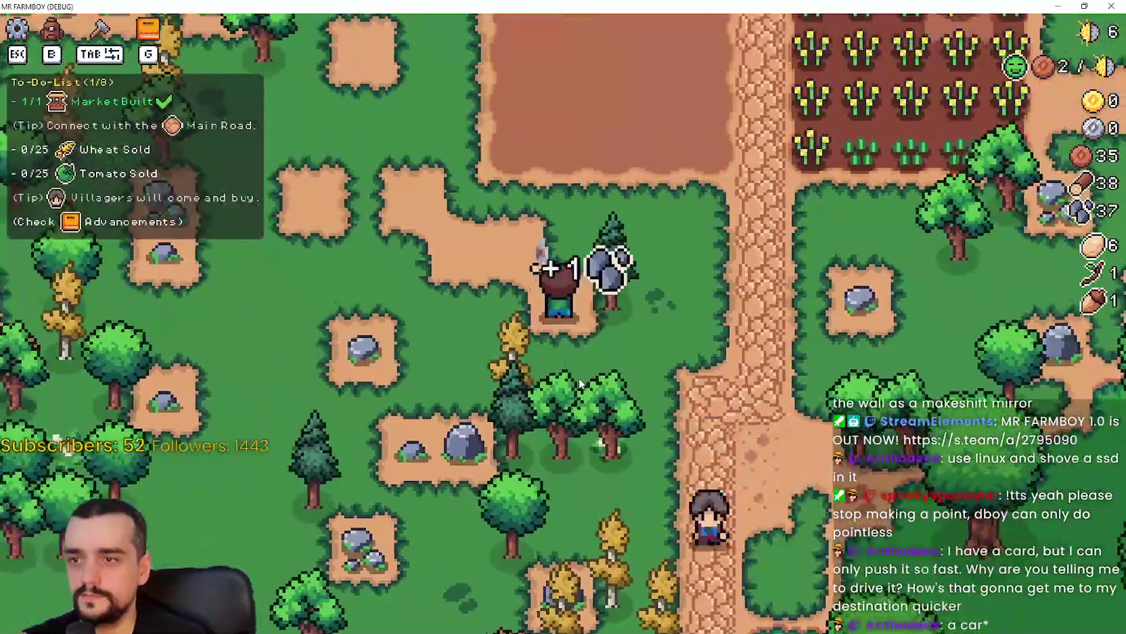
pyautogui.press('a')
pyautogui.press('d')
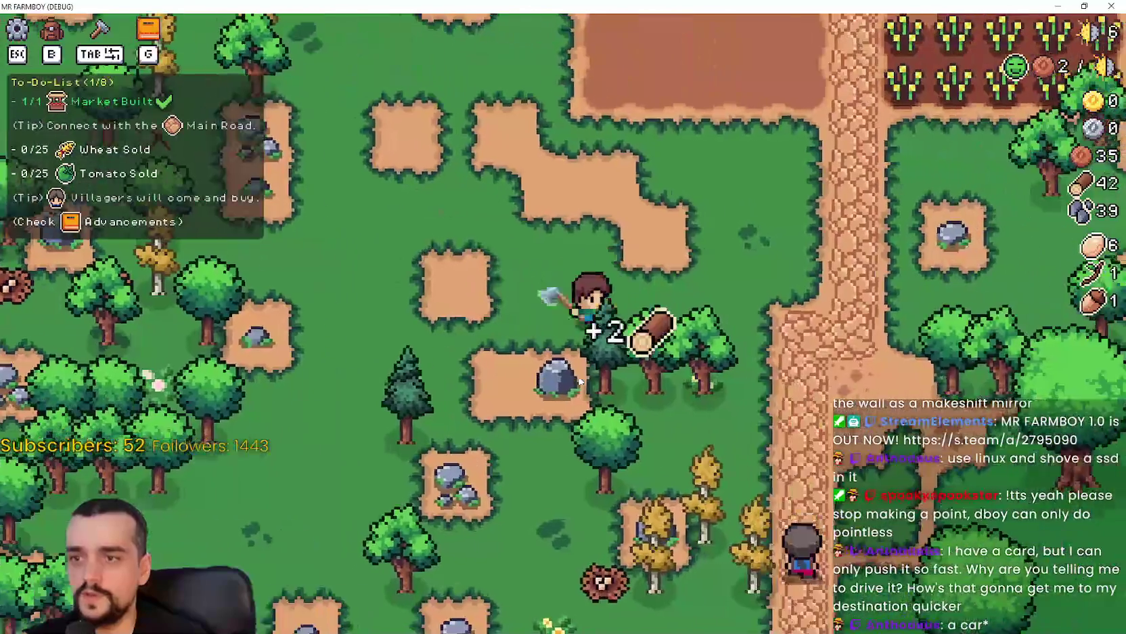
# - Walk back to the crop field and wait by the wheat until it ripens
pyautogui.press('a')
pyautogui.press('w')
pyautogui.press('d')
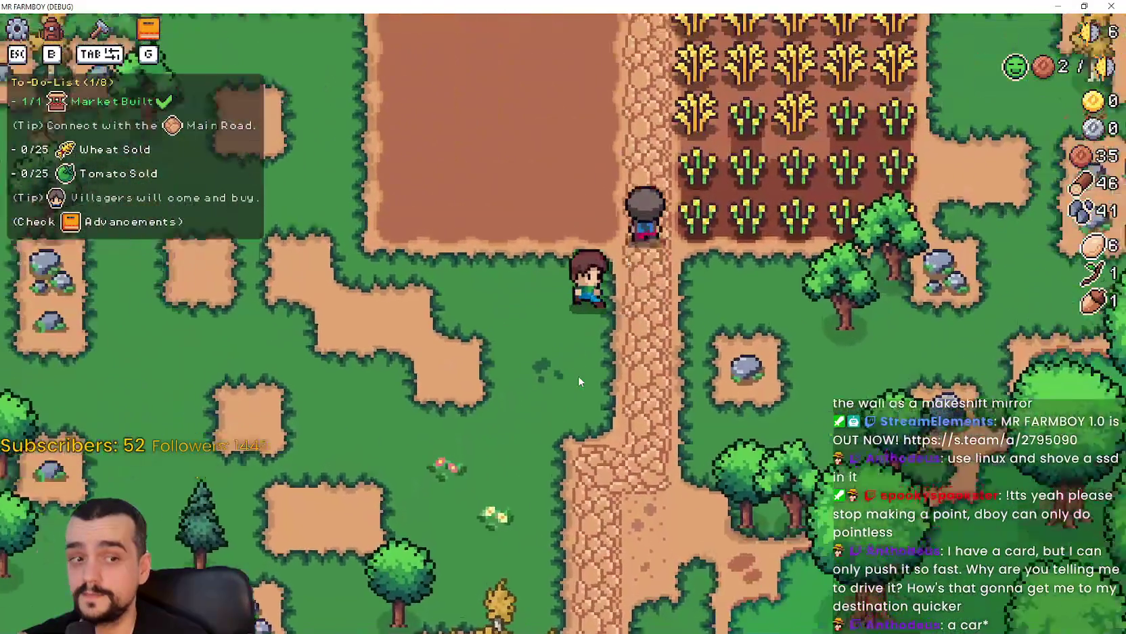
pyautogui.press('w')
pyautogui.press('a')
pyautogui.press('s')
pyautogui.press('d')
pyautogui.press('d')
pyautogui.press('w')
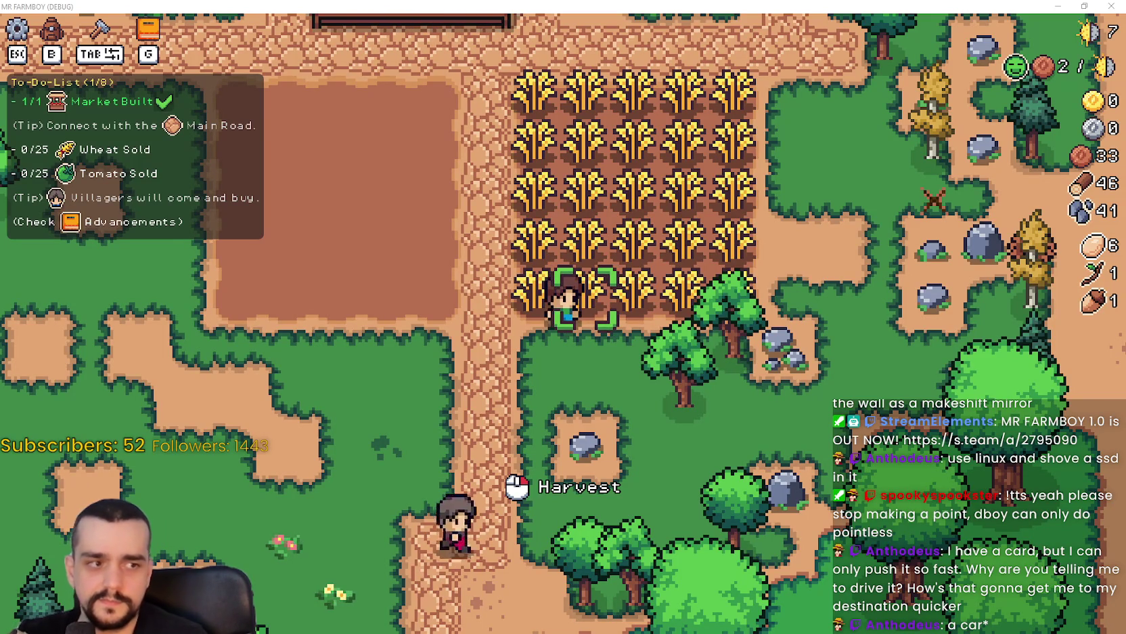
# - Harvest all 25 ripe wheat across the field
pyautogui.click(691, 354)
pyautogui.press('w')
pyautogui.click(703, 350)
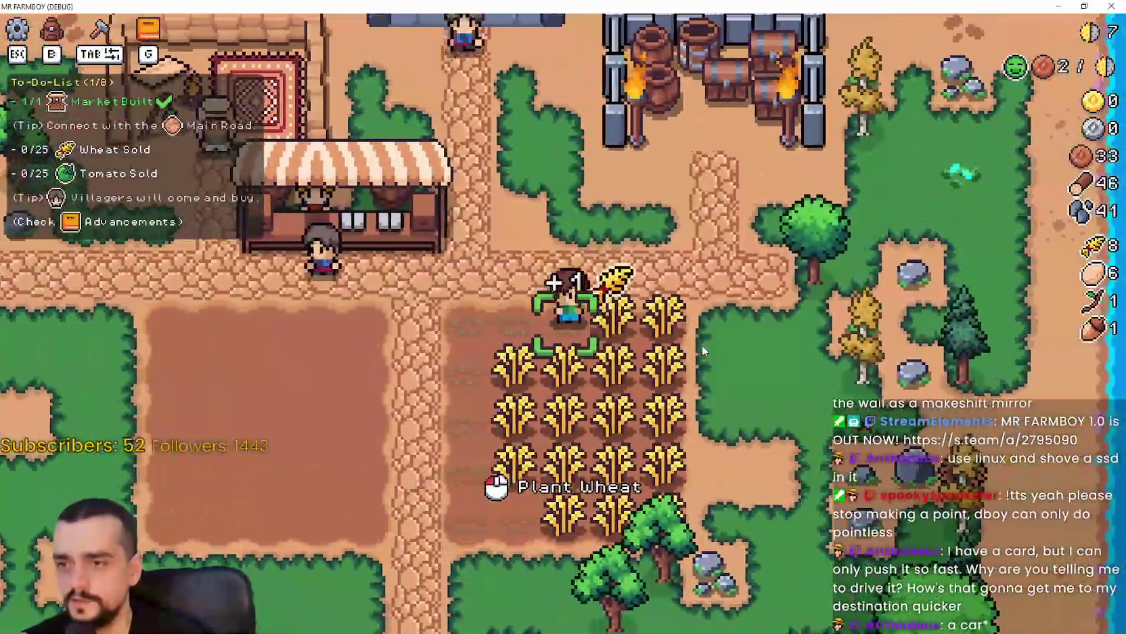
pyautogui.press('s')
pyautogui.click(702, 350)
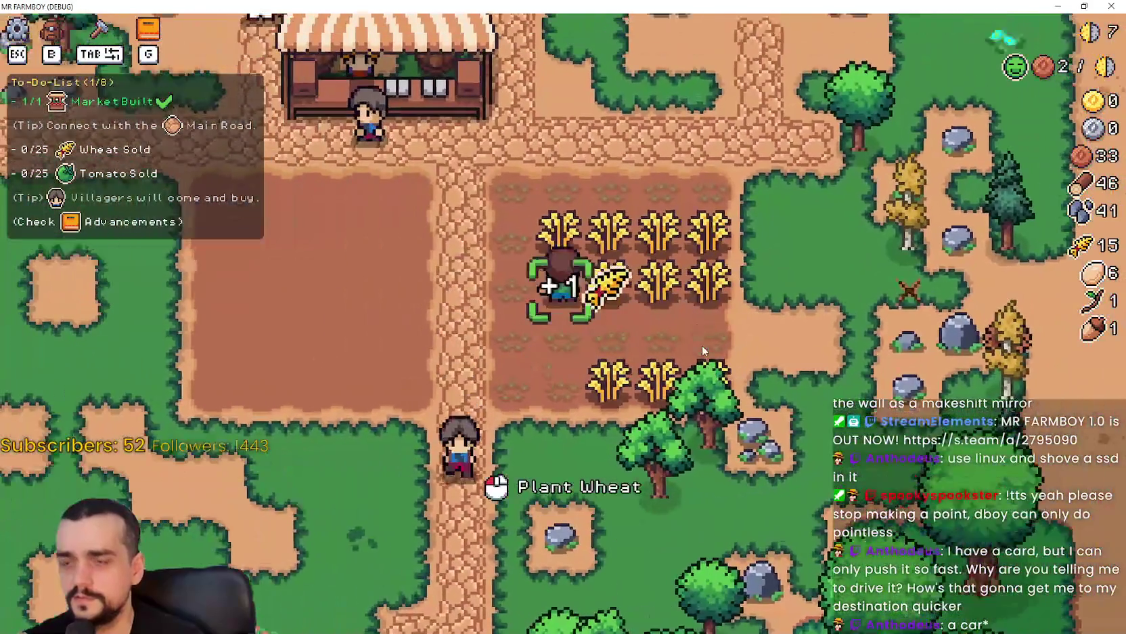
pyautogui.press('d')
pyautogui.click(702, 350)
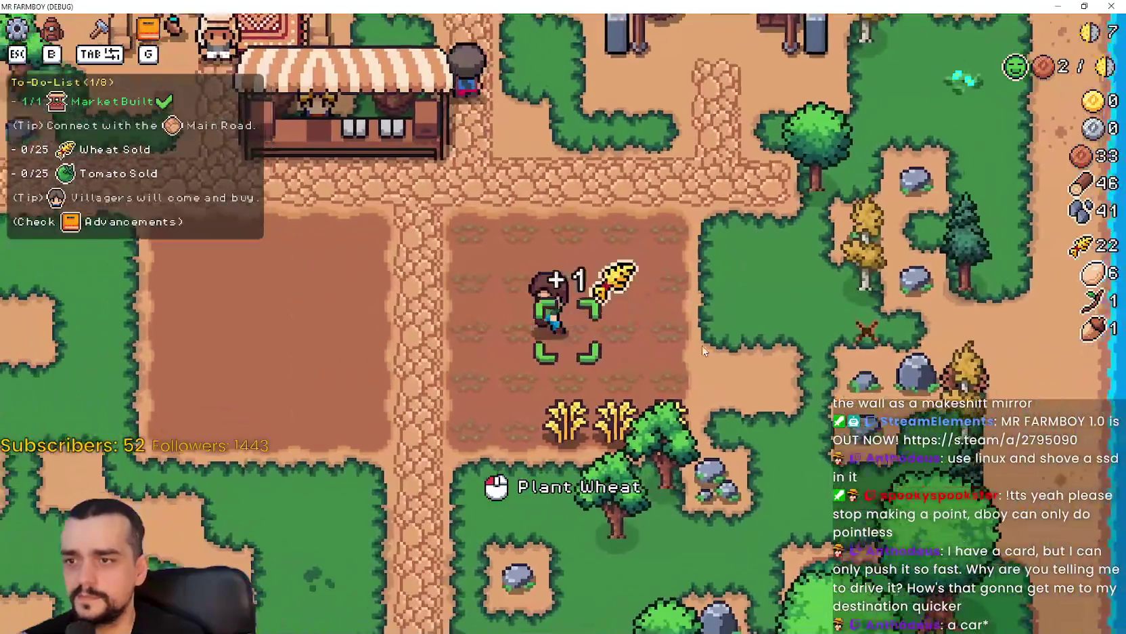
pyautogui.click(702, 350)
# - At the market, remove one listed item and add the wheat and eggs to Sell
pyautogui.press('s')
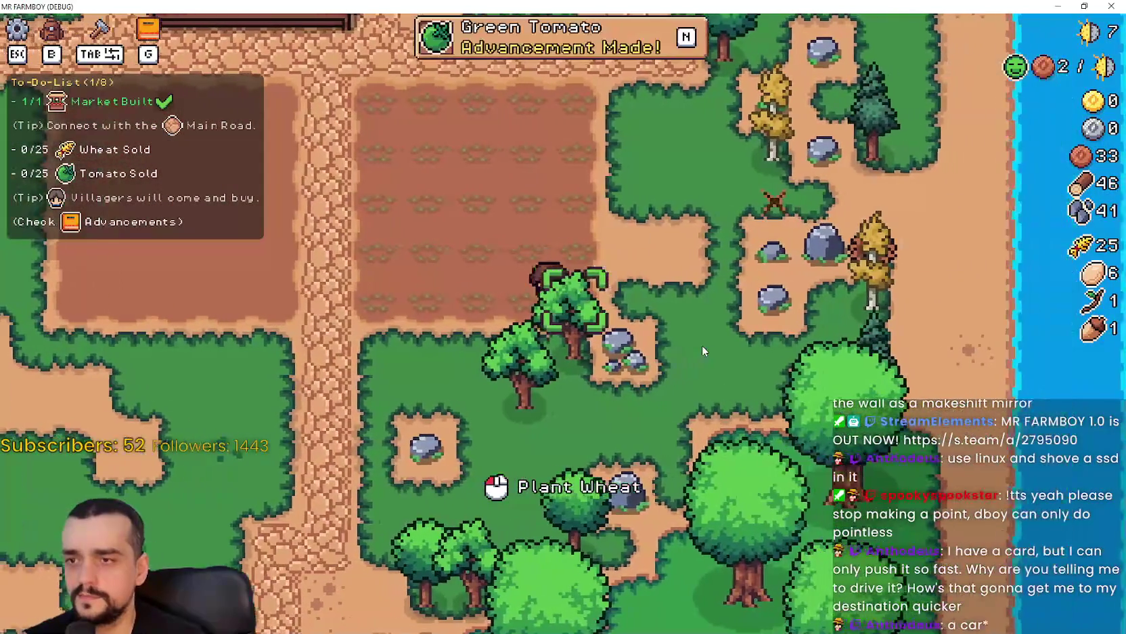
pyautogui.press('w')
pyautogui.press('e')
pyautogui.click(504, 441)
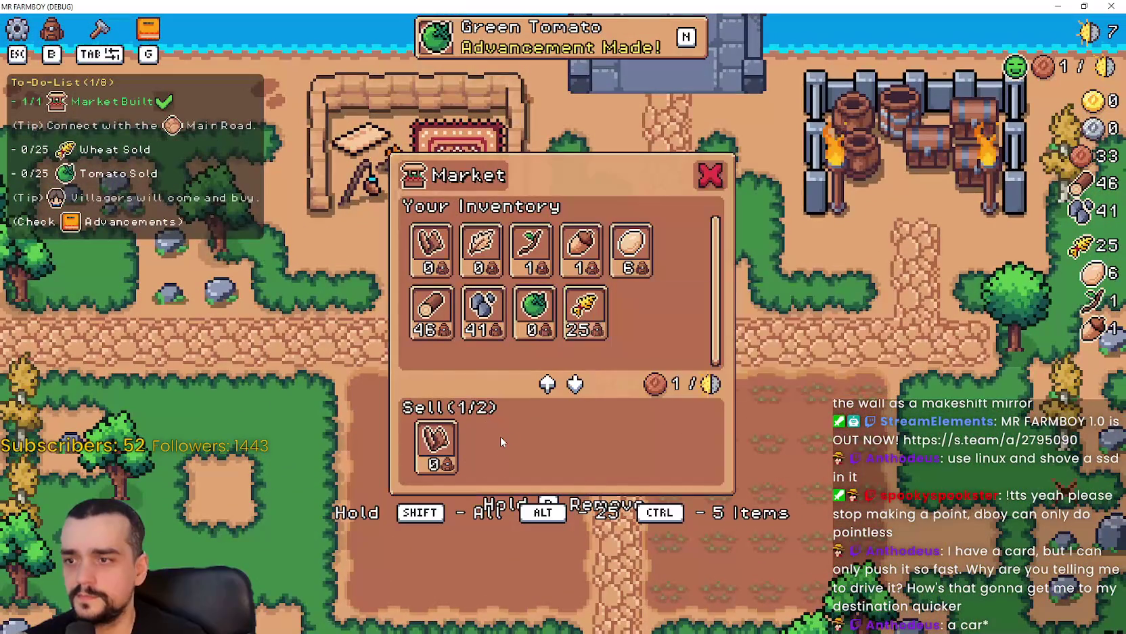
pyautogui.click(585, 311)
pyautogui.click(631, 249)
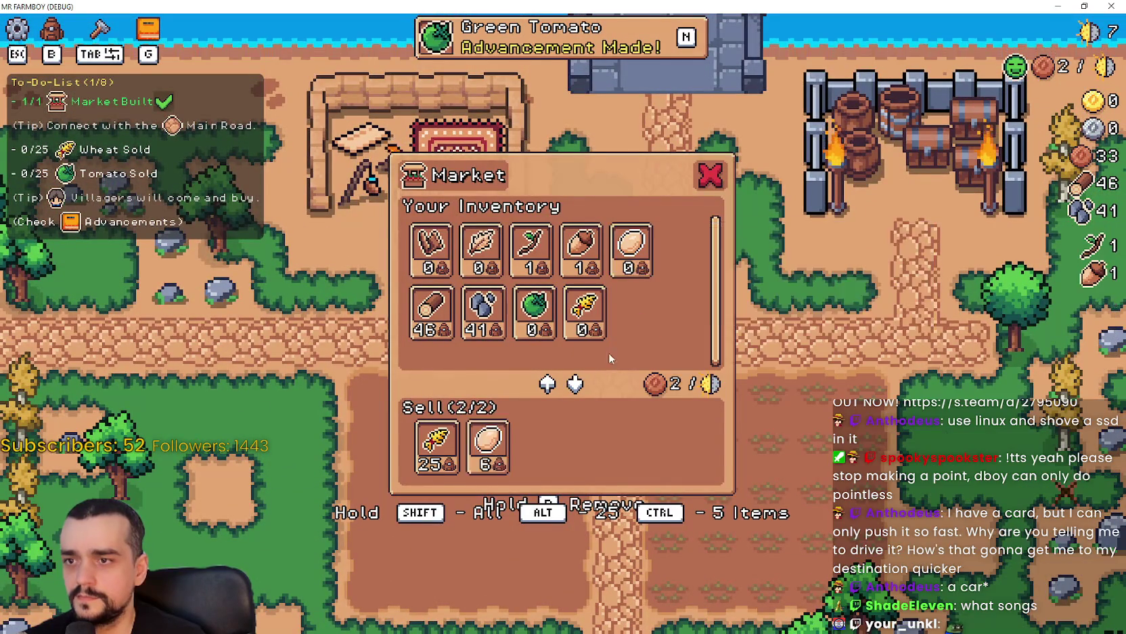
pyautogui.press('s')
# - Sow green tomato seeds across the left plot, then stop planting
pyautogui.press('Tab')
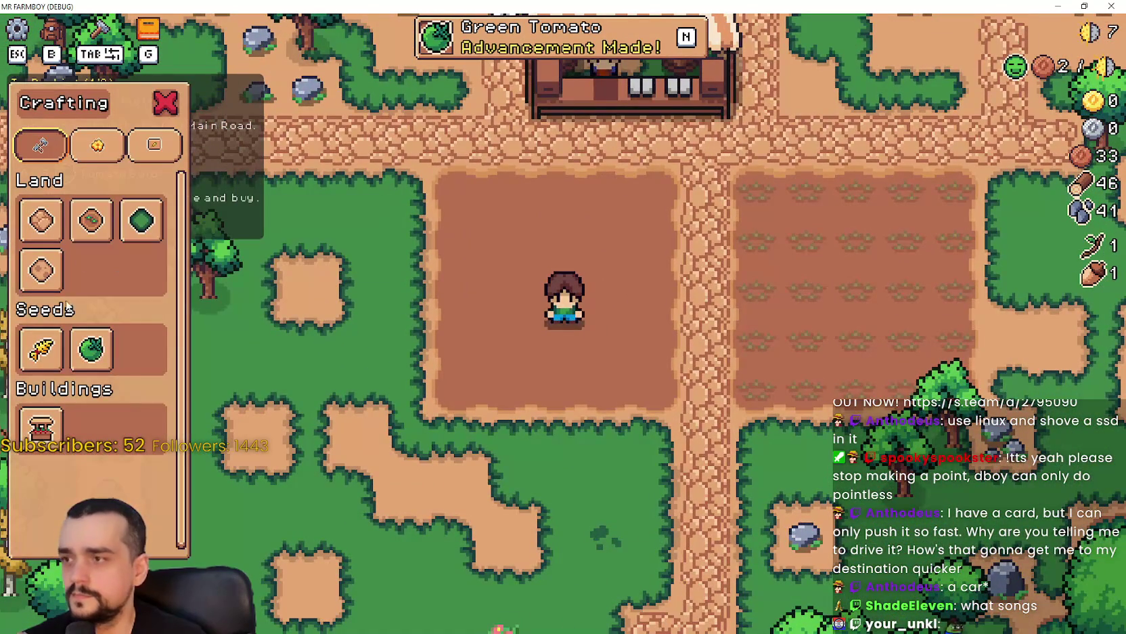
pyautogui.press('w')
pyautogui.click(660, 330)
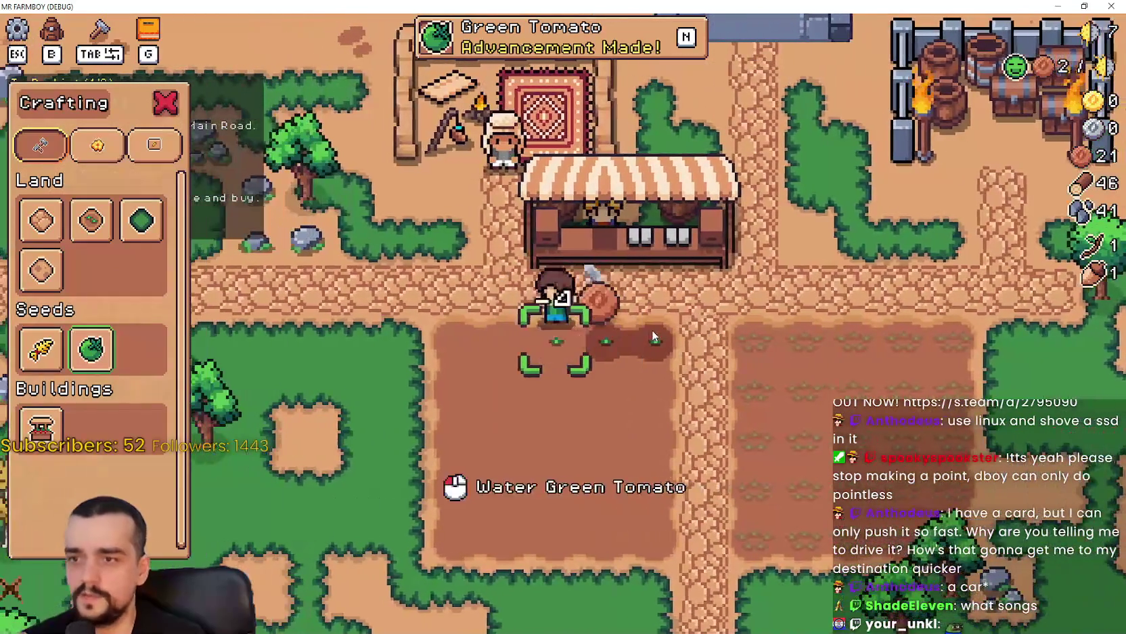
pyautogui.press('a')
pyautogui.click(653, 337)
pyautogui.press('s')
pyautogui.press('d')
pyautogui.click(719, 363)
pyautogui.click(718, 362)
pyautogui.click(719, 362)
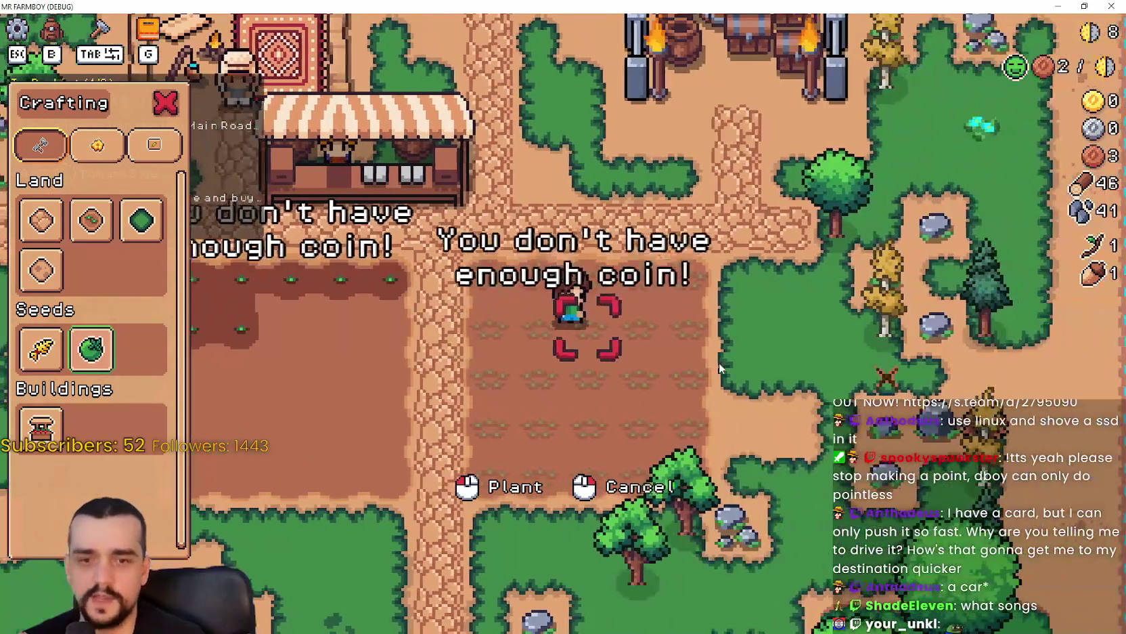
pyautogui.rightClick(705, 366)
pyautogui.press('w')
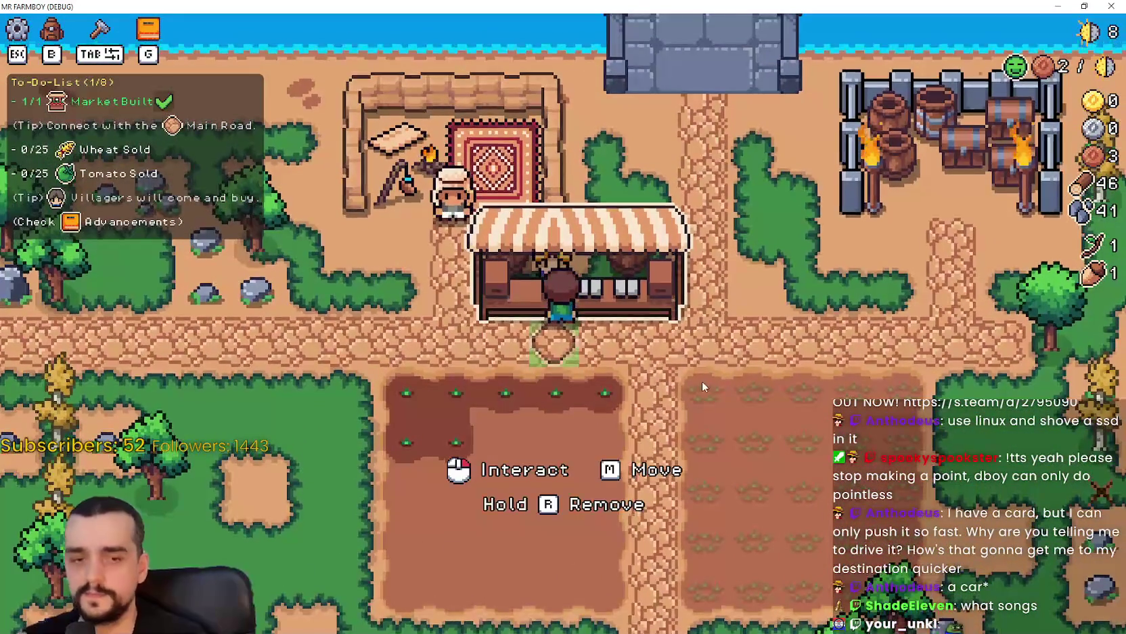
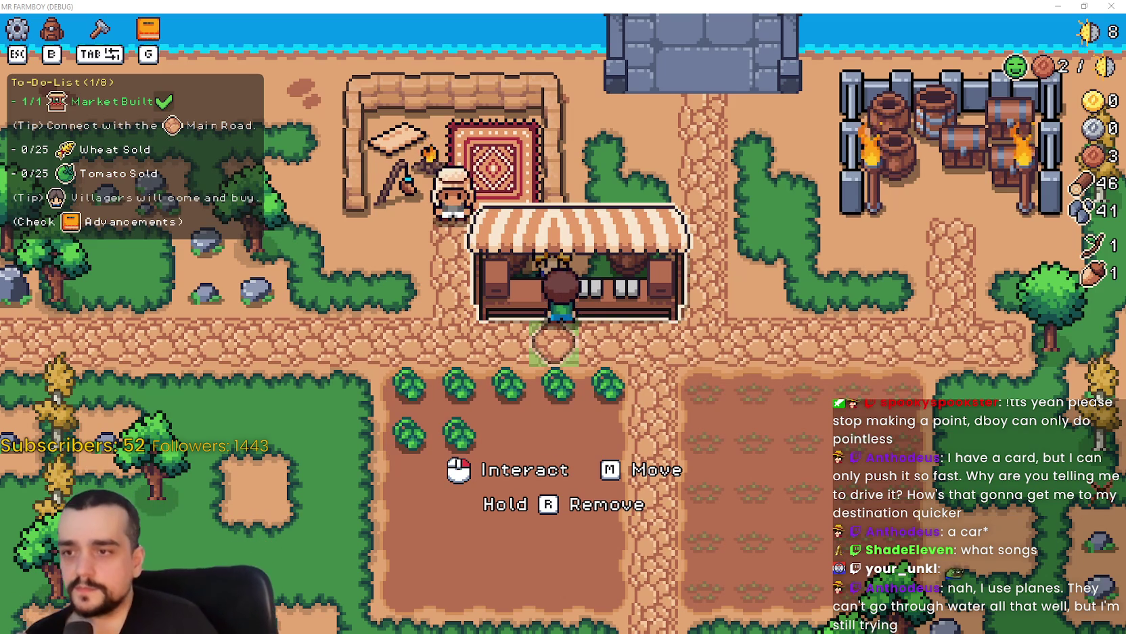
# - Pick Green Tomato seeds from crafting and harvest a ripe tomato from the field
pyautogui.press('Tab')
pyautogui.press('s')
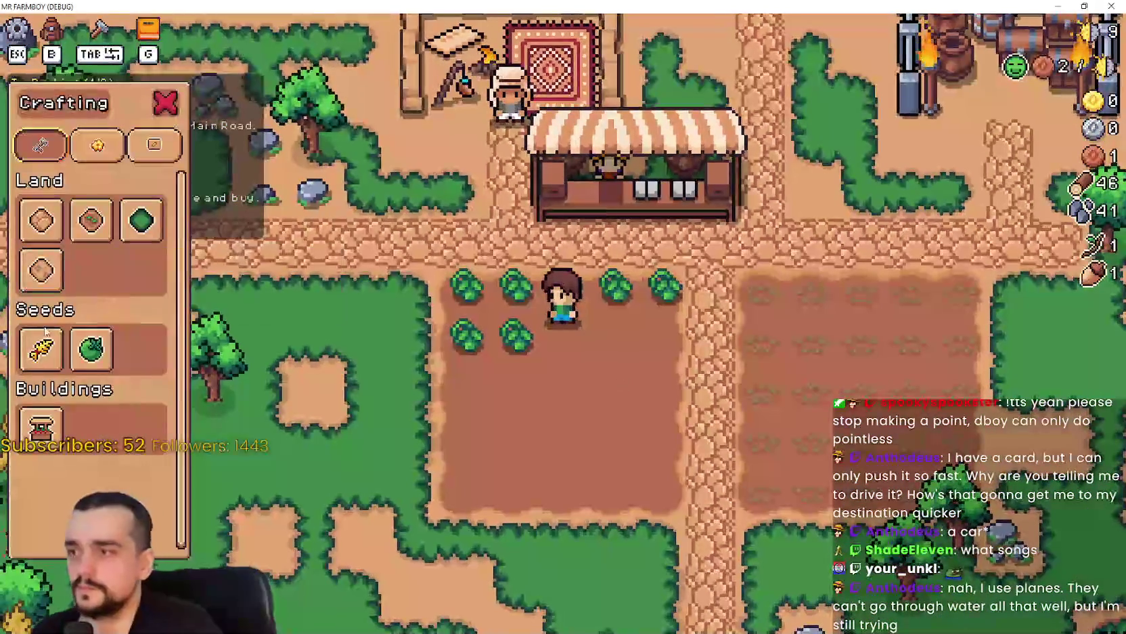
pyautogui.click(91, 348)
pyautogui.press('d')
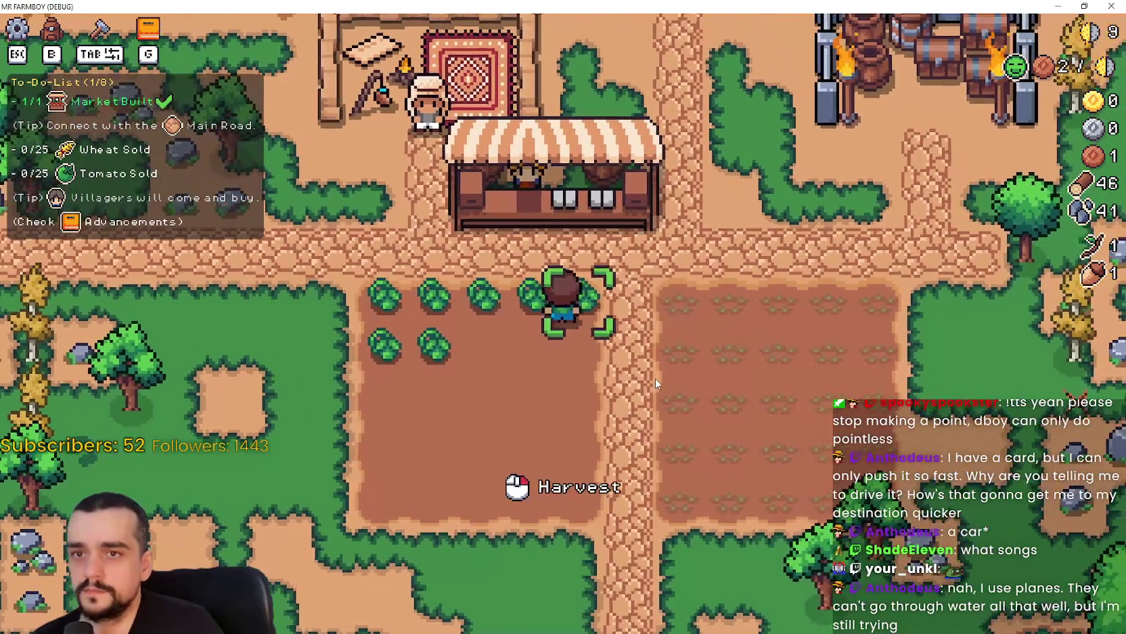
pyautogui.click(655, 377)
# - At the market stall, take Wild Egg off the sell list and sell the goods
pyautogui.press('w')
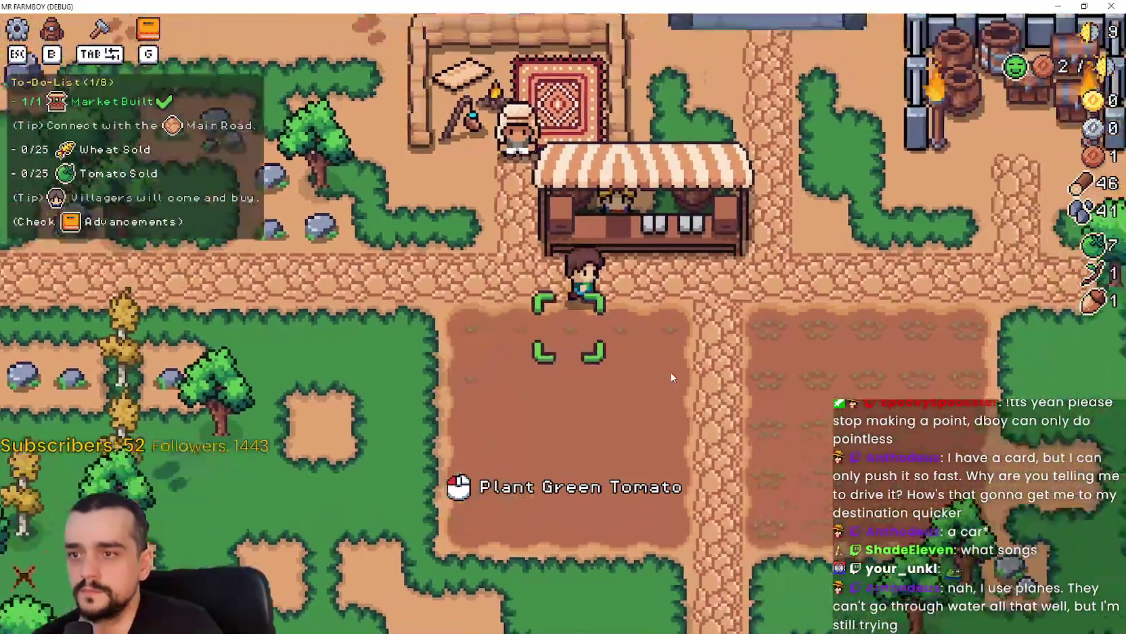
pyautogui.press('e')
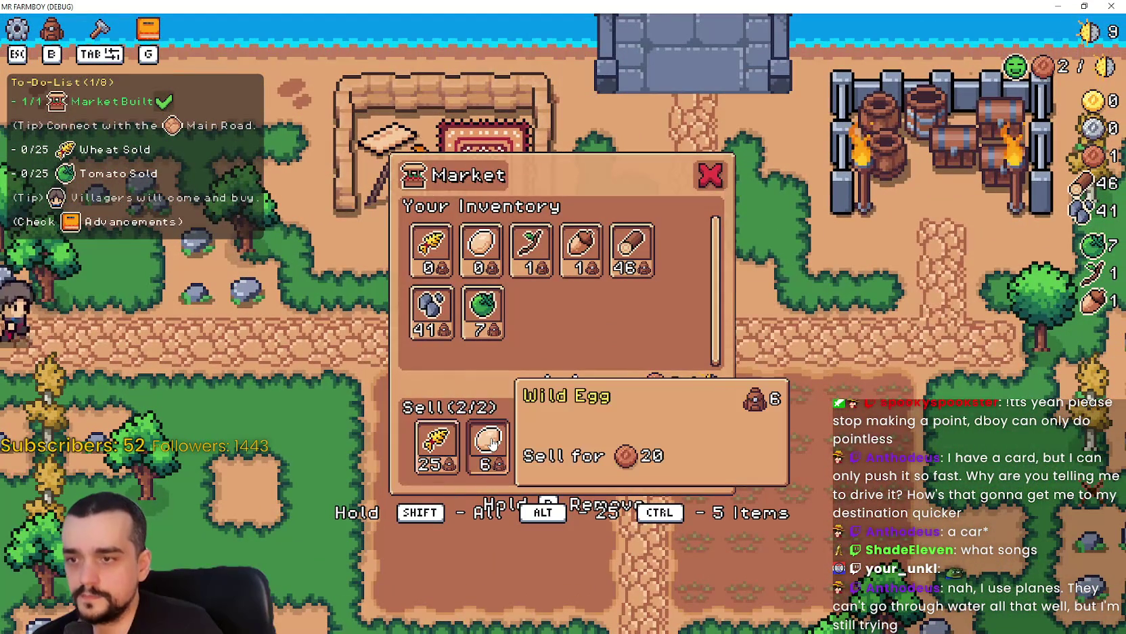
pyautogui.click(491, 444)
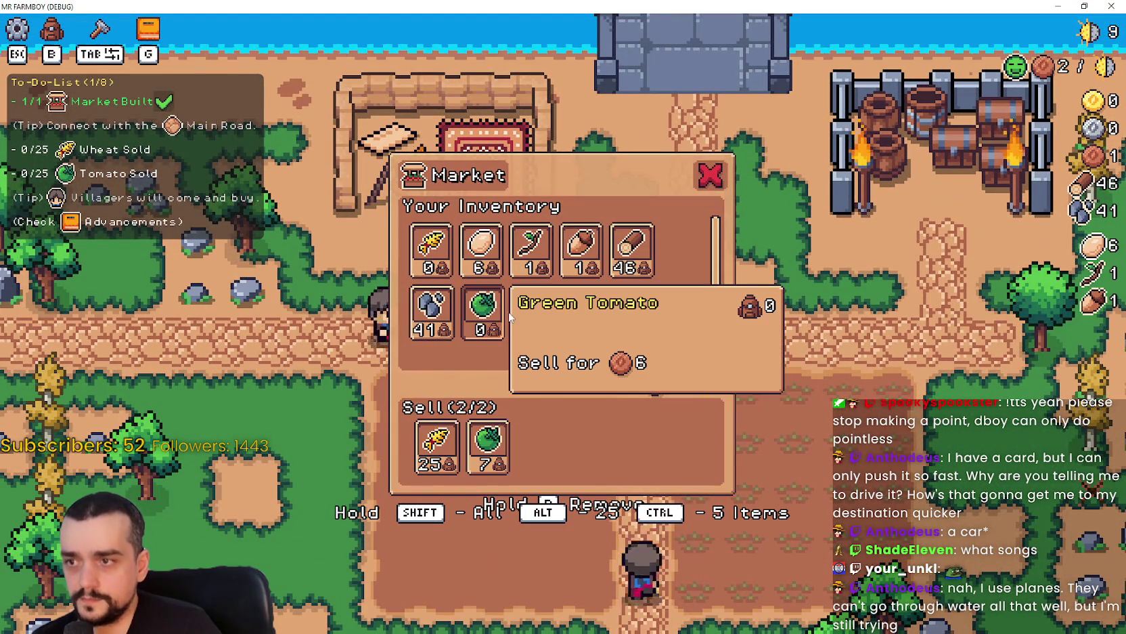
pyautogui.press('e')
# - Return to the market, replace Green Tomato with Fish on the sell list, then select Green Tomato seeds
pyautogui.press('d')
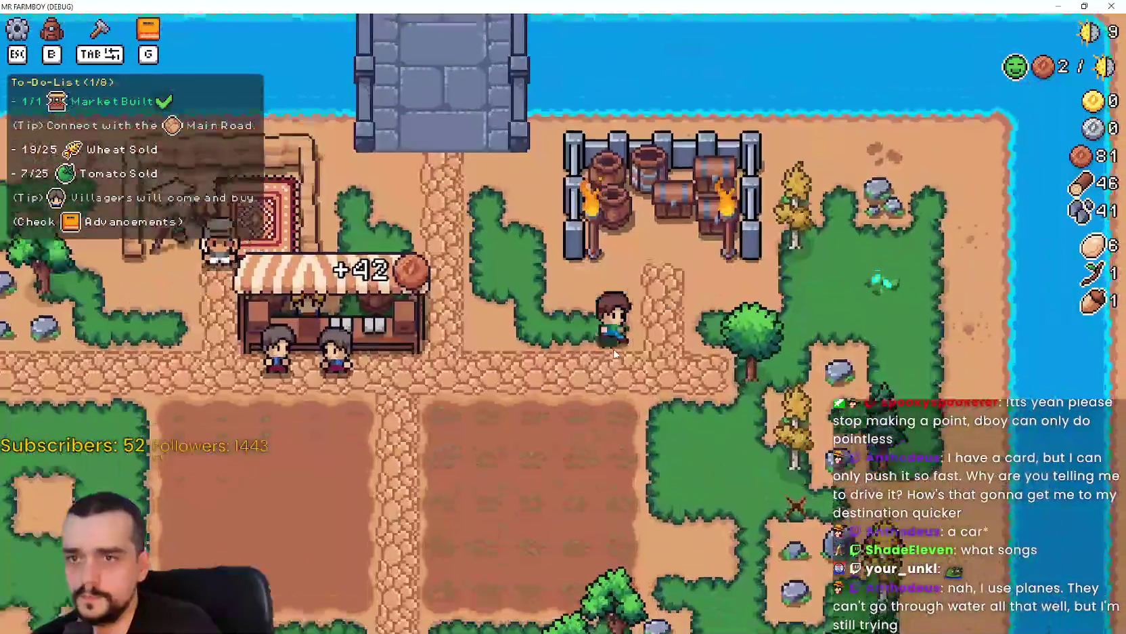
pyautogui.press('s')
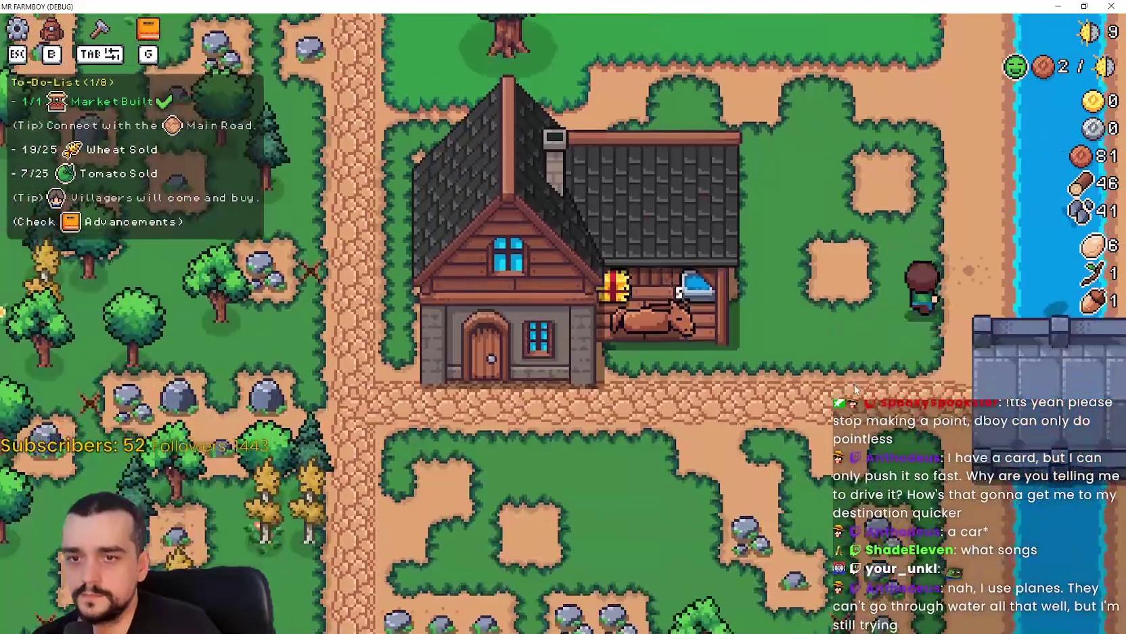
pyautogui.press('w')
pyautogui.press('a')
pyautogui.press('w')
pyautogui.press('e')
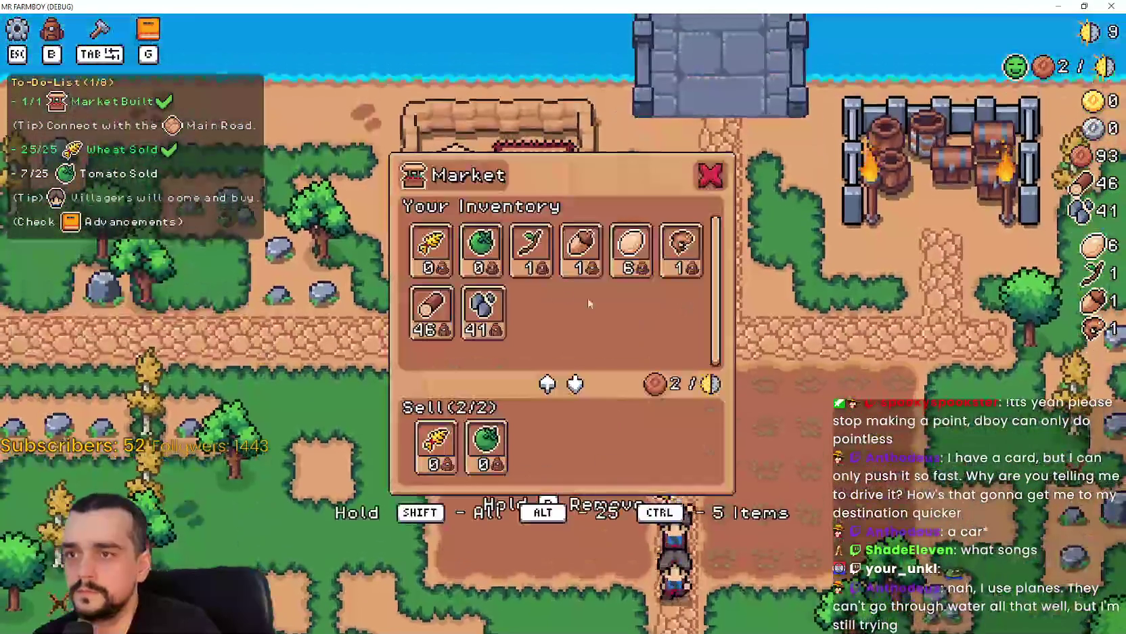
pyautogui.click(489, 450)
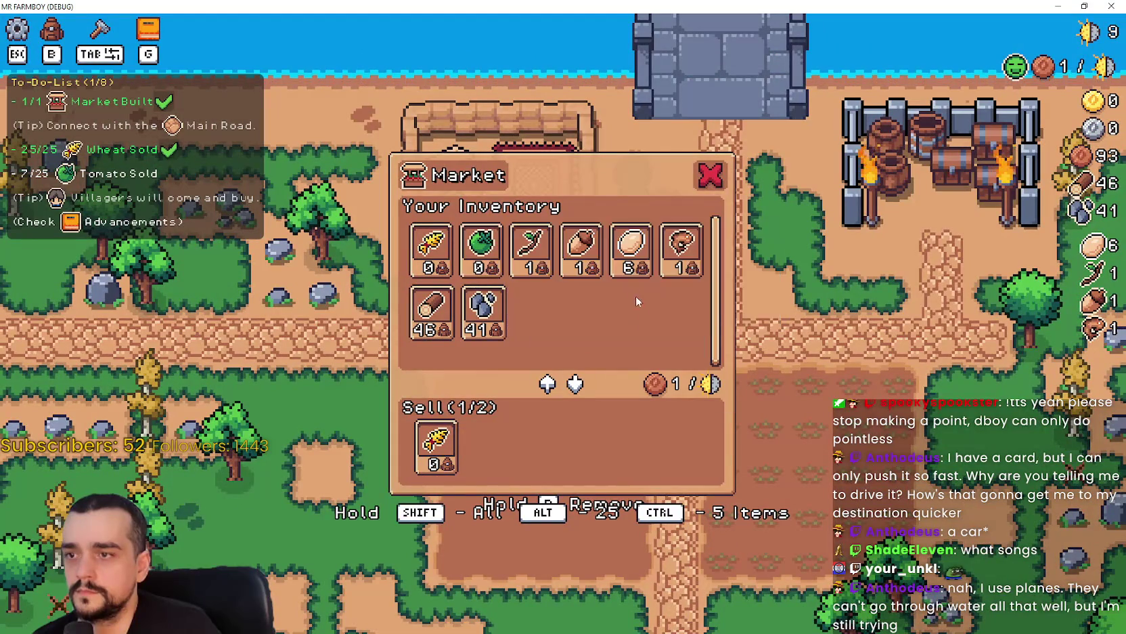
pyautogui.click(684, 251)
pyautogui.press('s')
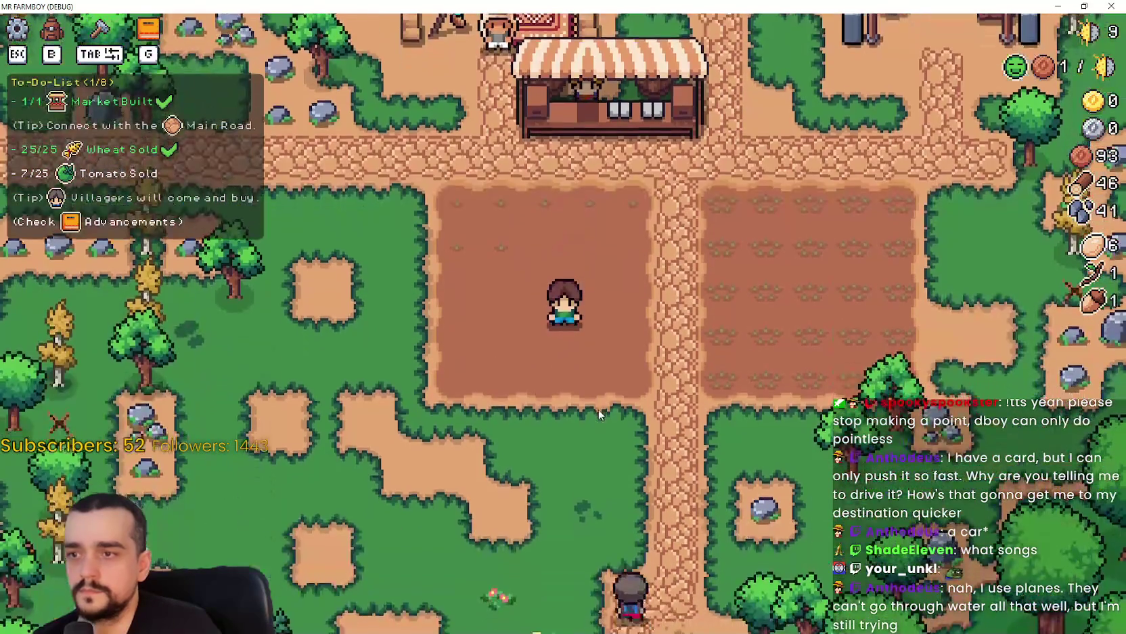
pyautogui.press('Tab')
pyautogui.click(107, 373)
# - Plant and water Green Tomato seeds across the empty field tiles
pyautogui.press('w')
pyautogui.click(513, 378)
pyautogui.click(513, 376)
pyautogui.press('a')
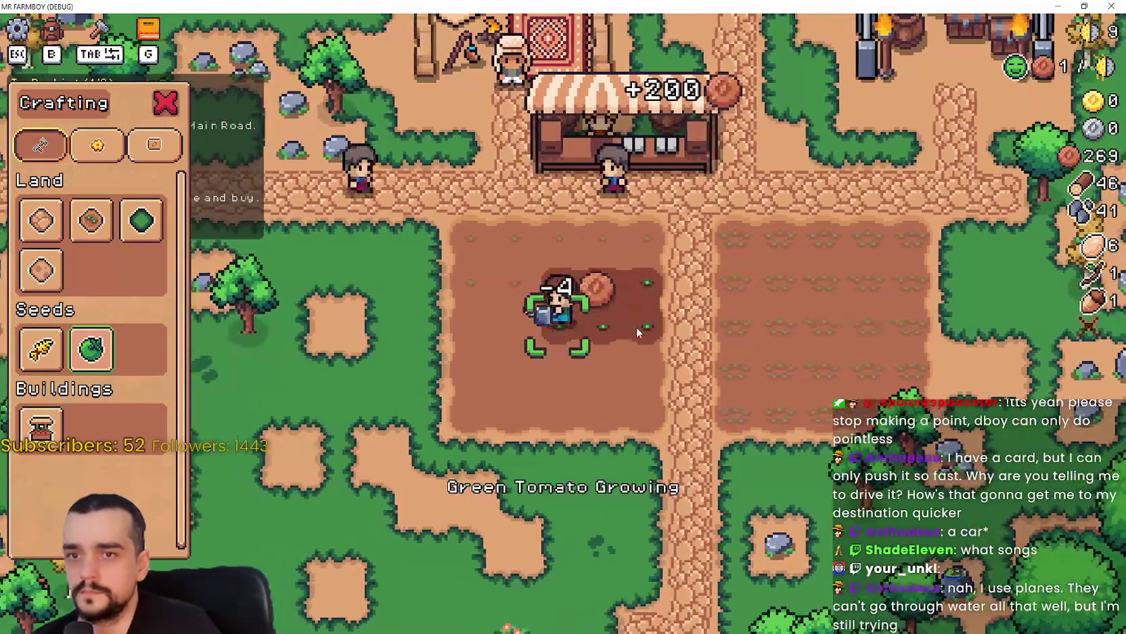
pyautogui.click(636, 326)
pyautogui.press('s')
pyautogui.click(636, 326)
pyautogui.press('d')
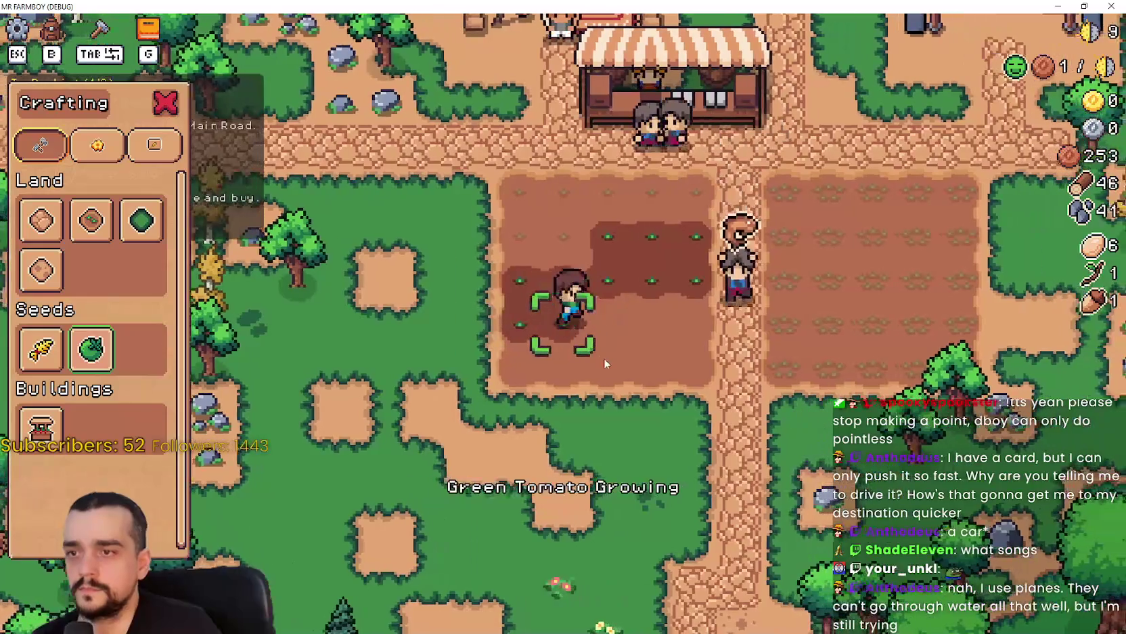
pyautogui.click(604, 359)
pyautogui.press('s')
pyautogui.click(651, 364)
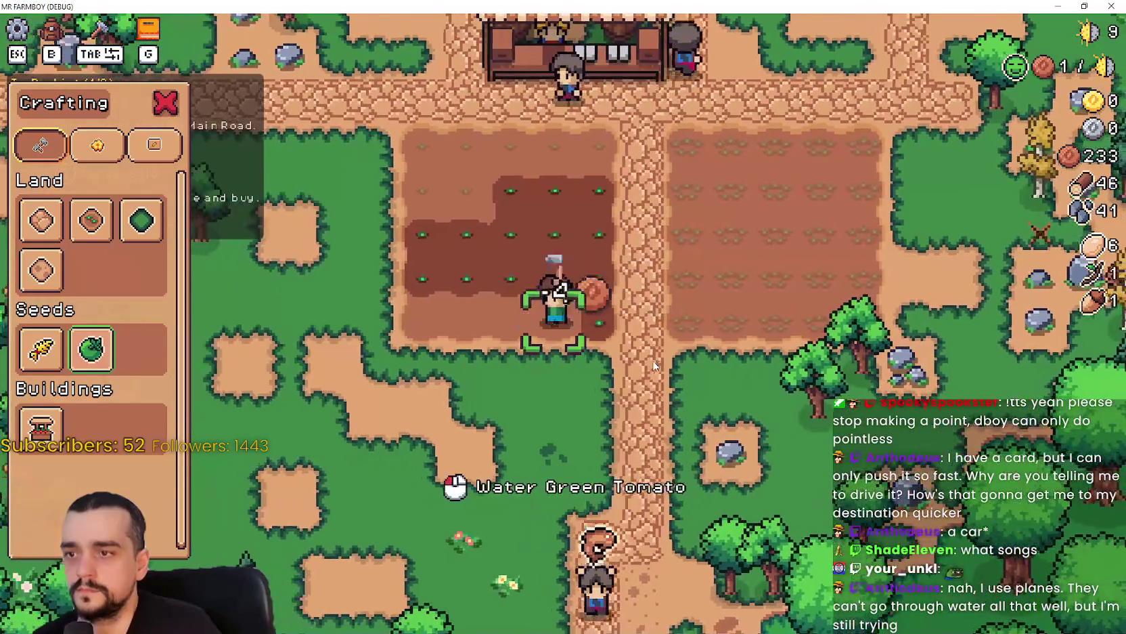
pyautogui.click(653, 364)
# - Water the remaining tomato sprouts and close the crafting menu
pyautogui.press('a')
pyautogui.press('w')
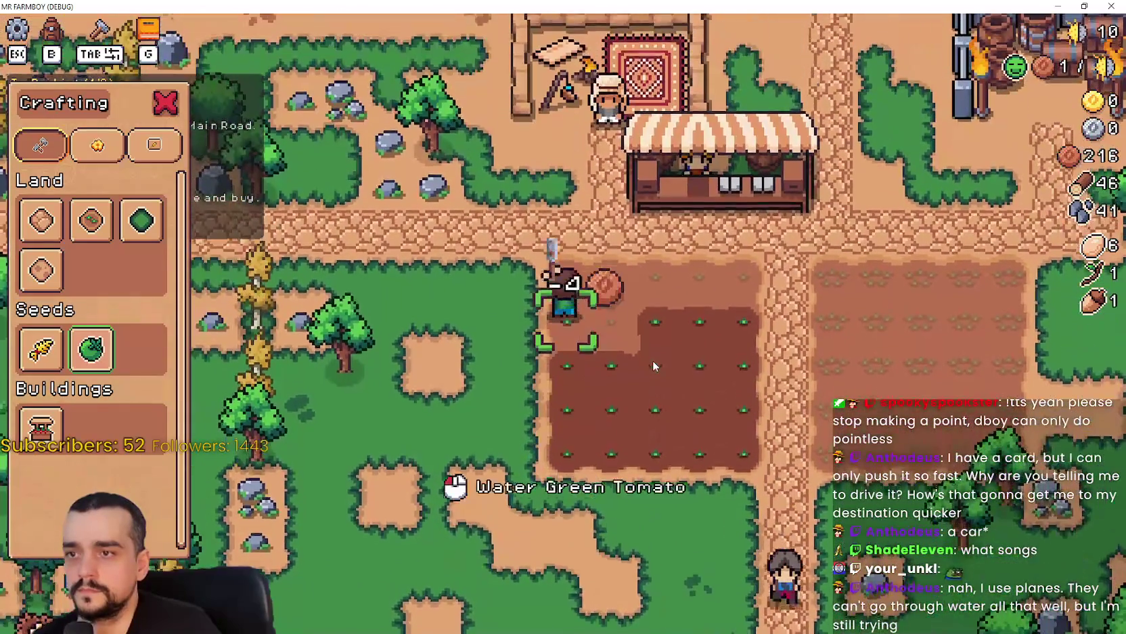
pyautogui.press('a')
pyautogui.press('w')
pyautogui.press('d')
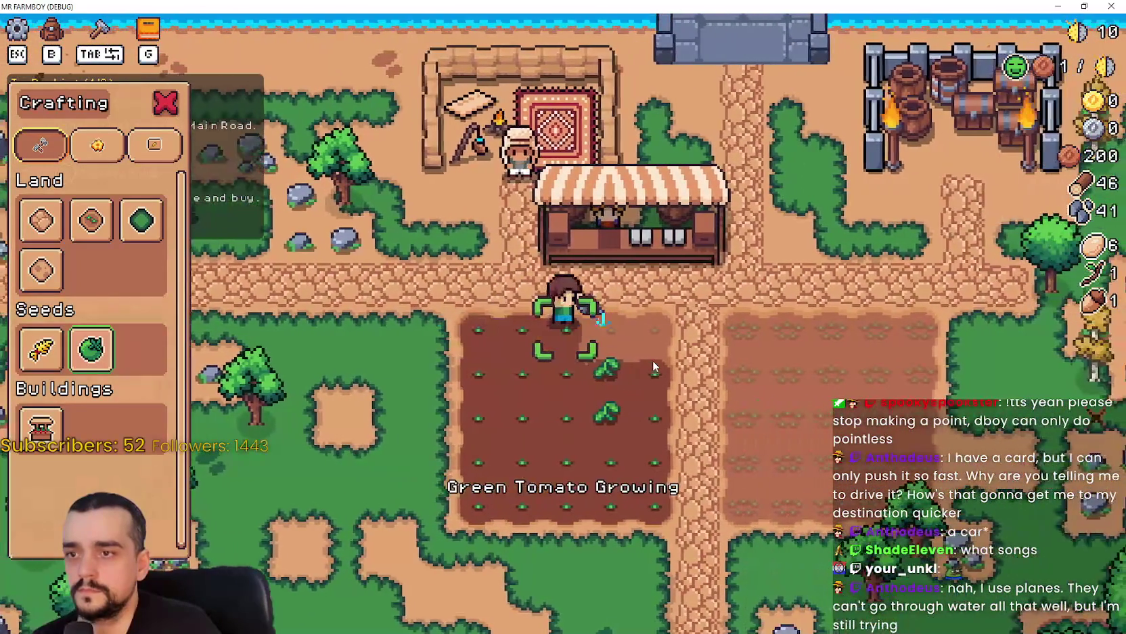
pyautogui.press('d')
pyautogui.press('Tab')
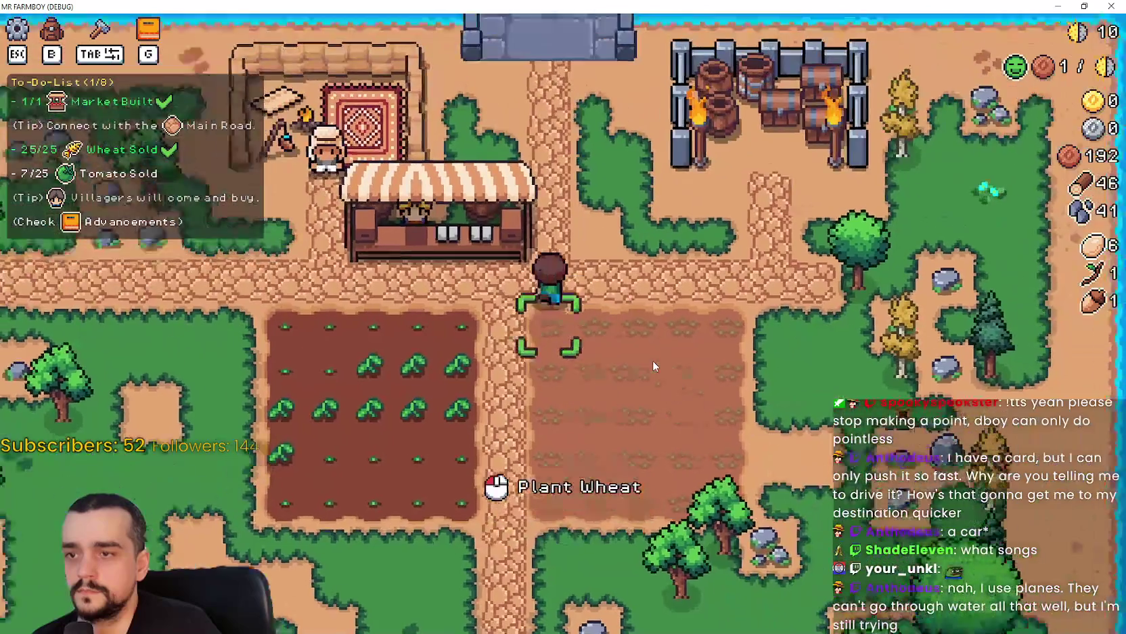
# - Chop trees and mine rocks by the river and forge, raising wood to 59 and stone to 55
pyautogui.press('s')
pyautogui.press('d')
pyautogui.press('d')
pyautogui.press('w')
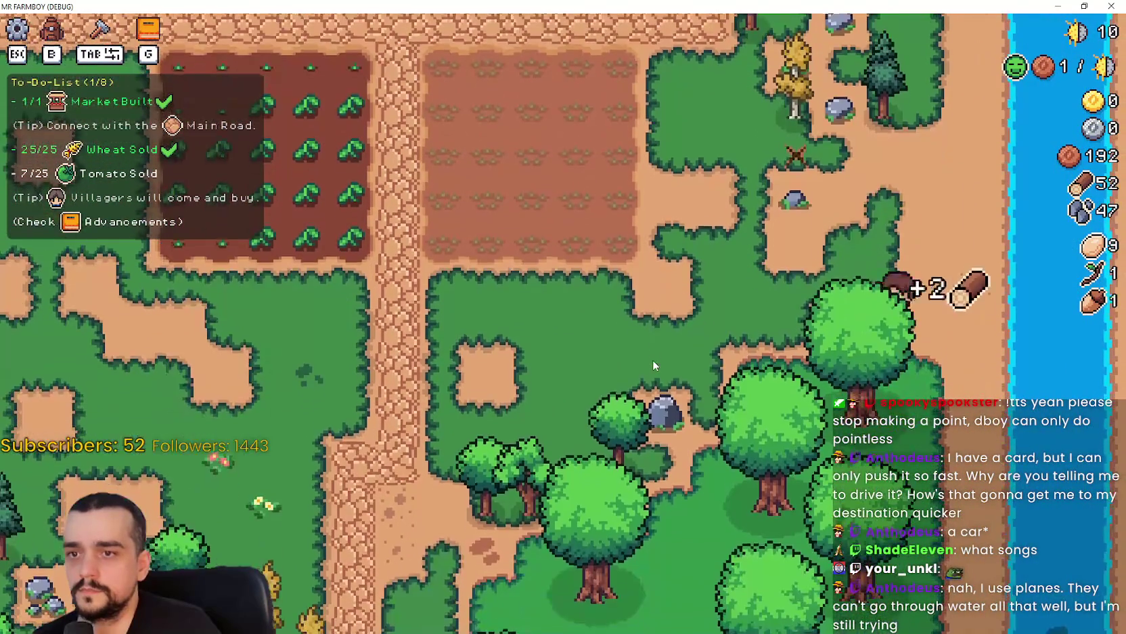
pyautogui.press('a')
pyautogui.press('w')
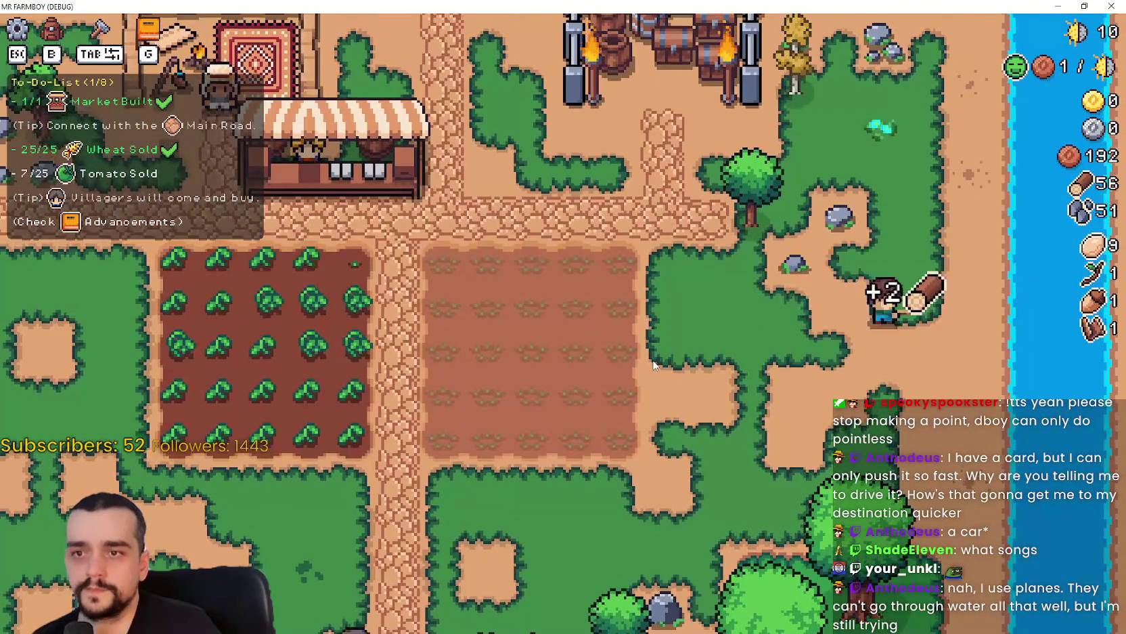
pyautogui.press('w')
pyautogui.press('a')
pyautogui.press('s')
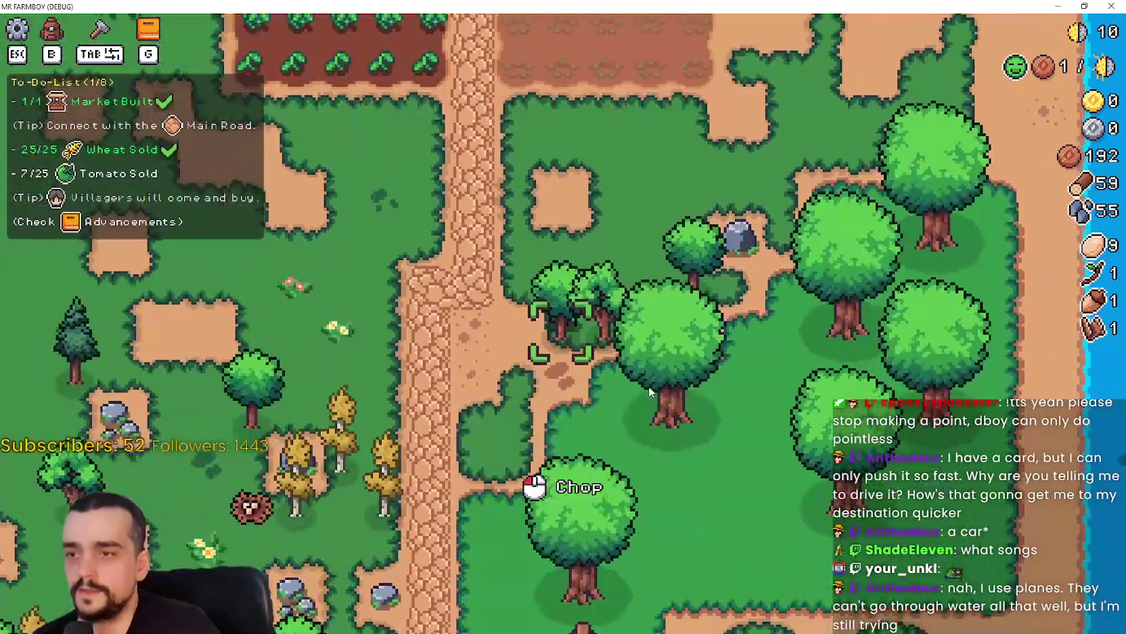
# - Walk up to the Player House and bring up its upgrades panel
pyautogui.press('a')
pyautogui.press('w')
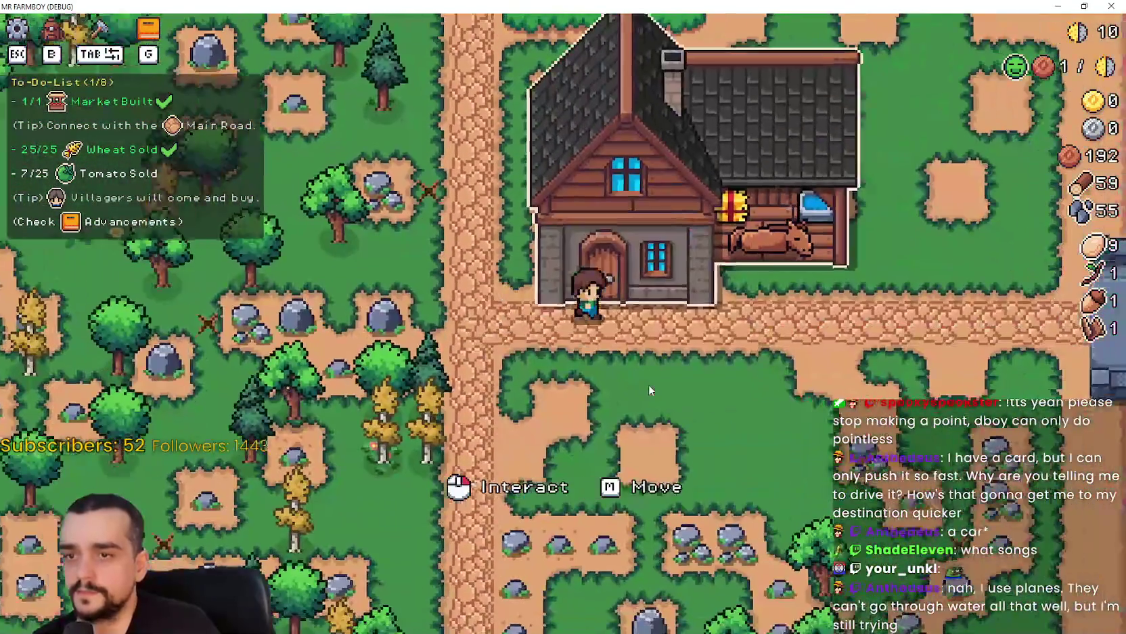
pyautogui.click(543, 346)
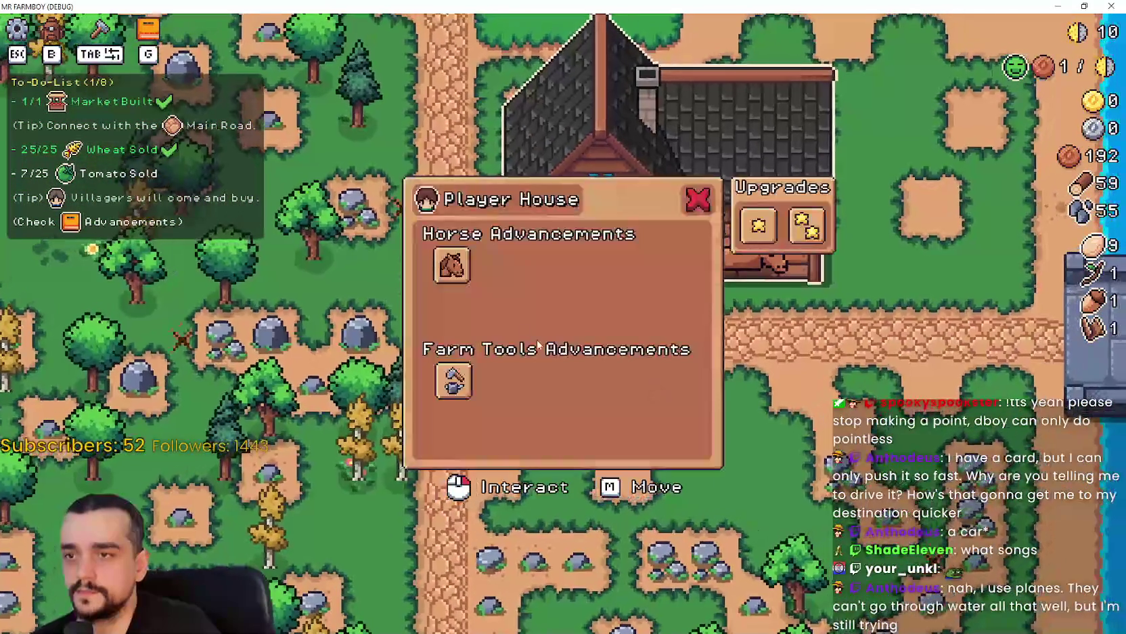
# - Look over the Player House upgrades, then close the panel
pyautogui.moveTo(461, 264)
pyautogui.moveTo(459, 385)
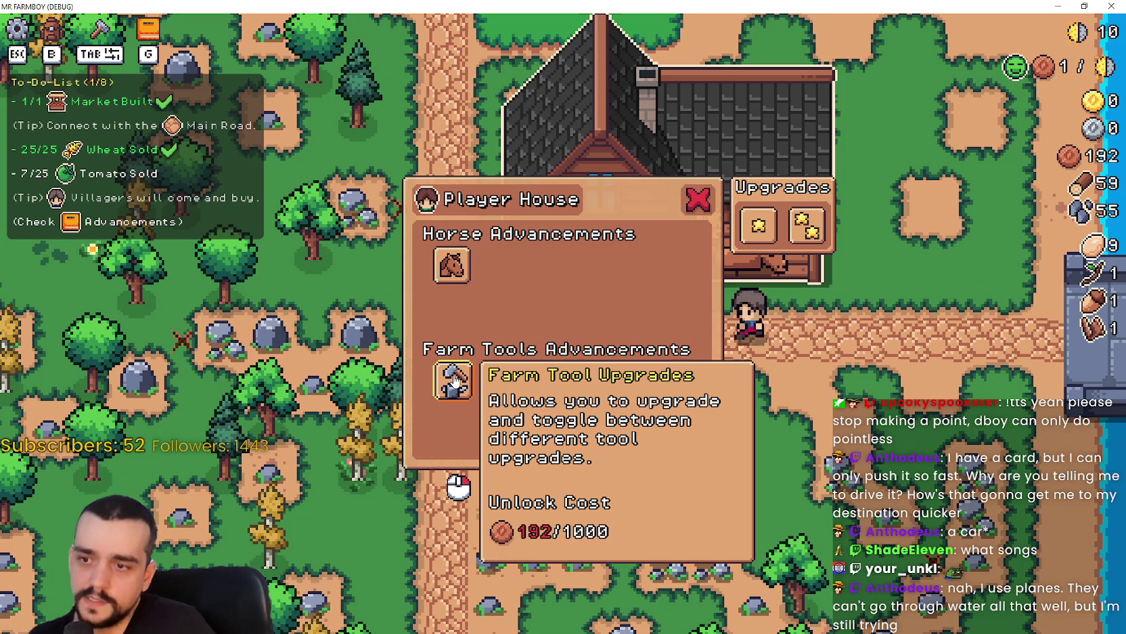
pyautogui.press('Escape')
# - Harvest the ripe tomatoes column by column across the field
pyautogui.press('a')
pyautogui.press('s')
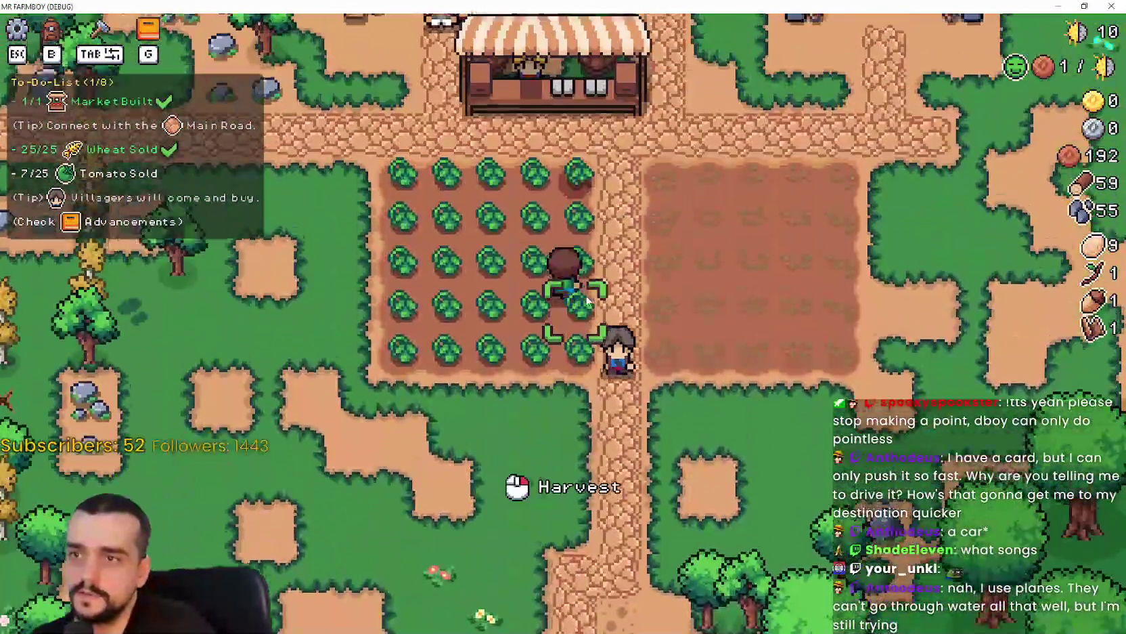
pyautogui.click(670, 328)
pyautogui.press('w')
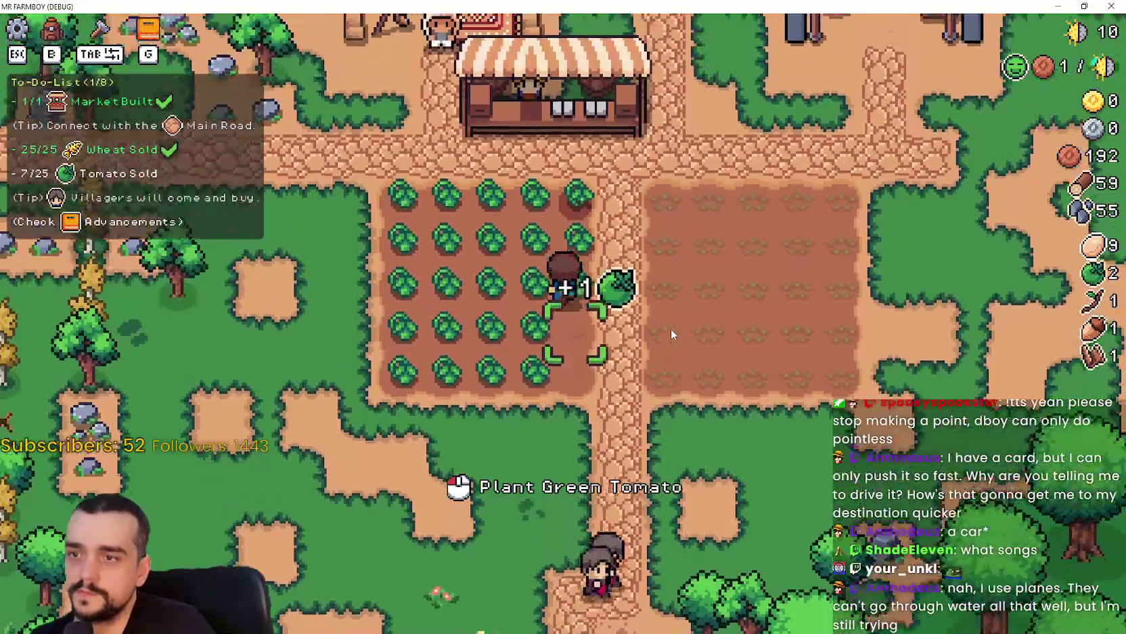
pyautogui.press('s')
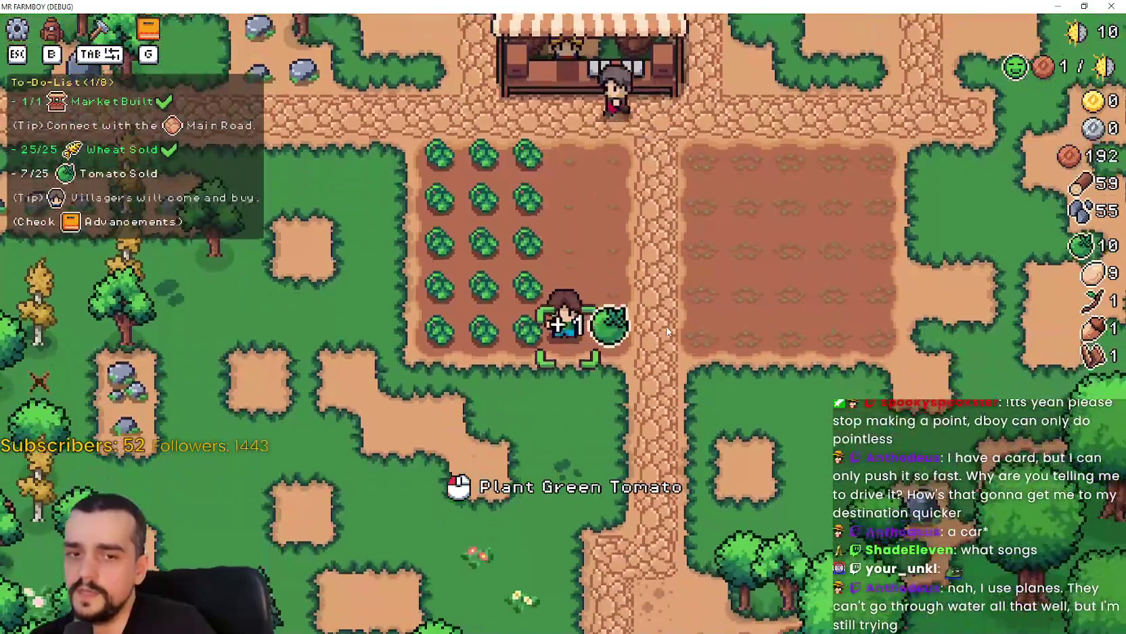
pyautogui.press('a')
pyautogui.press('w')
pyautogui.press('w')
pyautogui.press('a')
pyautogui.press('s')
pyautogui.press('w')
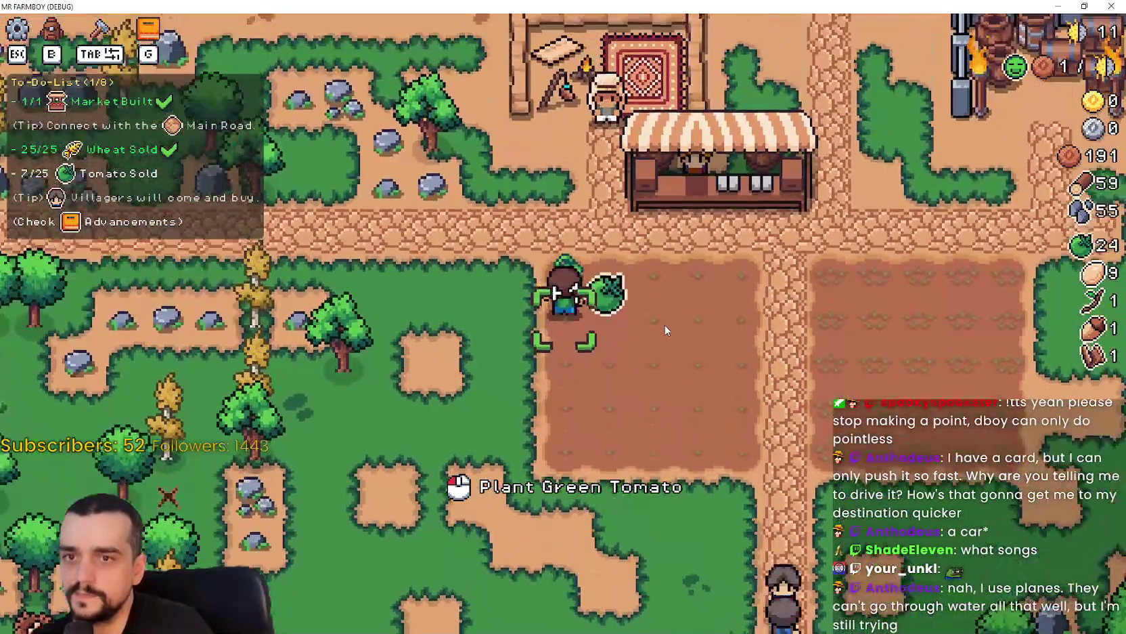
pyautogui.press('s')
pyautogui.press('w')
# - Chop trees and mine rocks to the south, bringing wood to 83 and stone to 68
pyautogui.press('a')
pyautogui.press('s')
pyautogui.press('a')
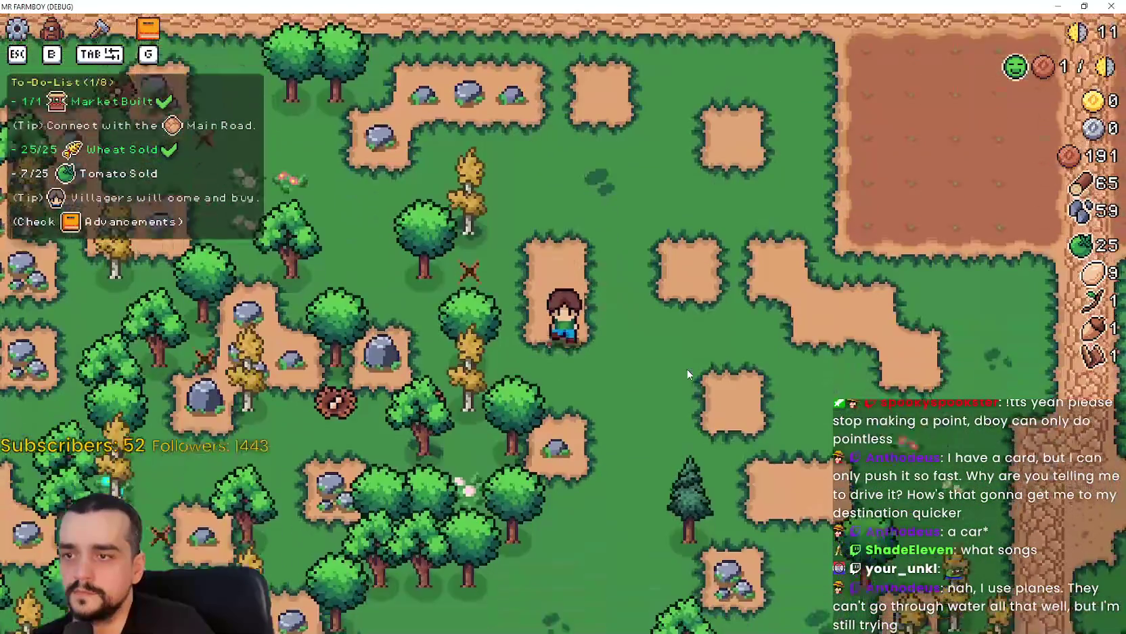
pyautogui.press('s')
pyautogui.press('d')
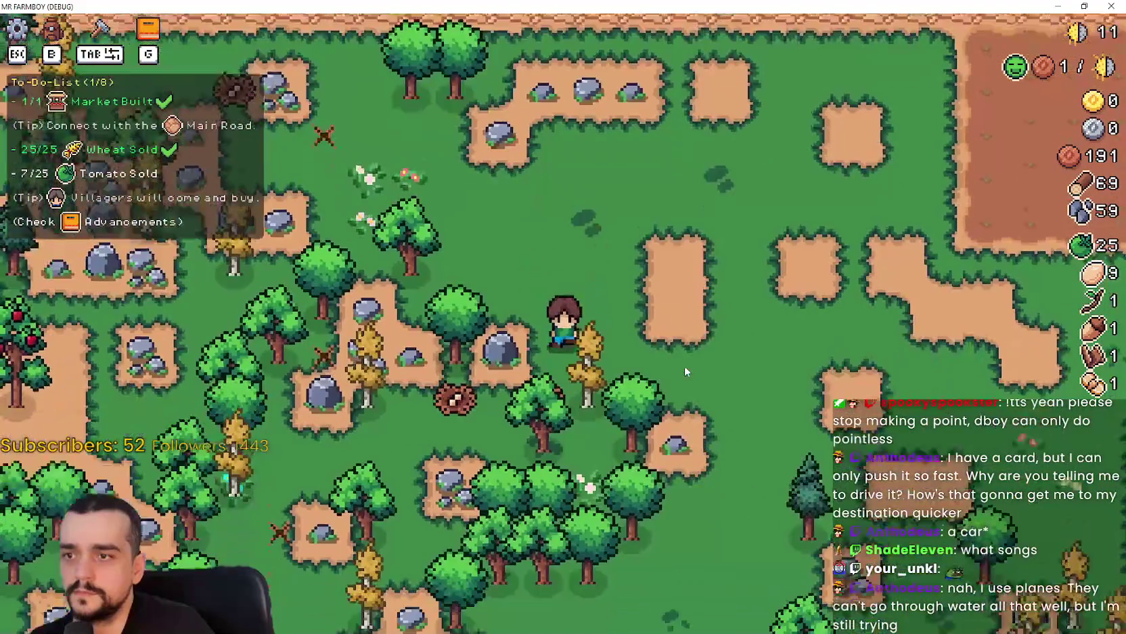
pyautogui.press('a')
pyautogui.press('s')
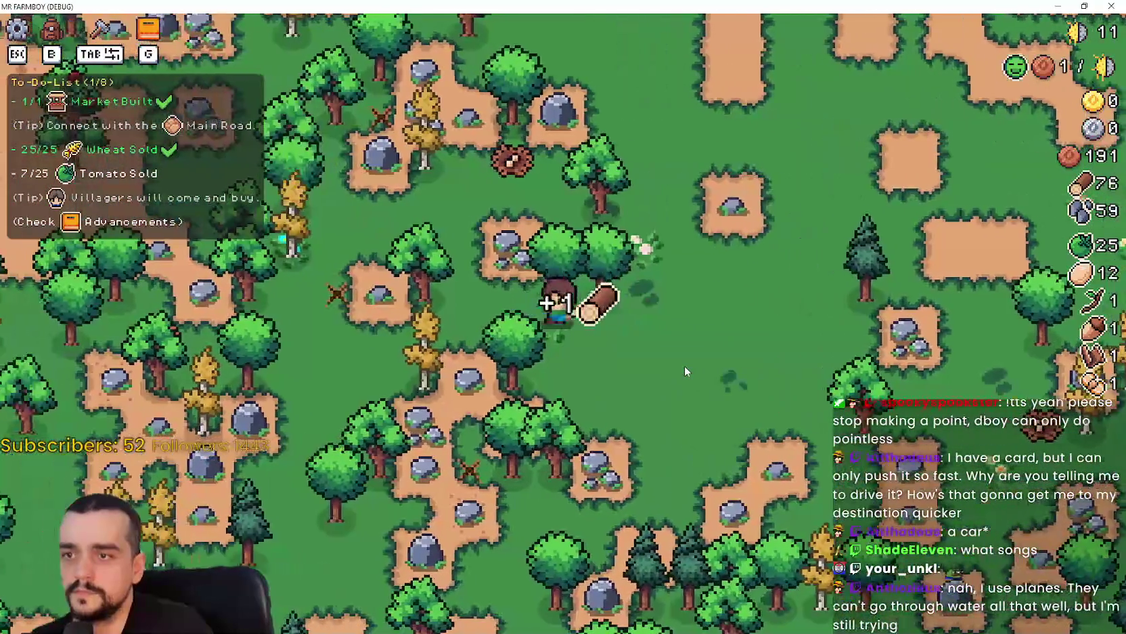
pyautogui.press('d')
pyautogui.press('w')
pyautogui.press('a')
pyautogui.press('w')
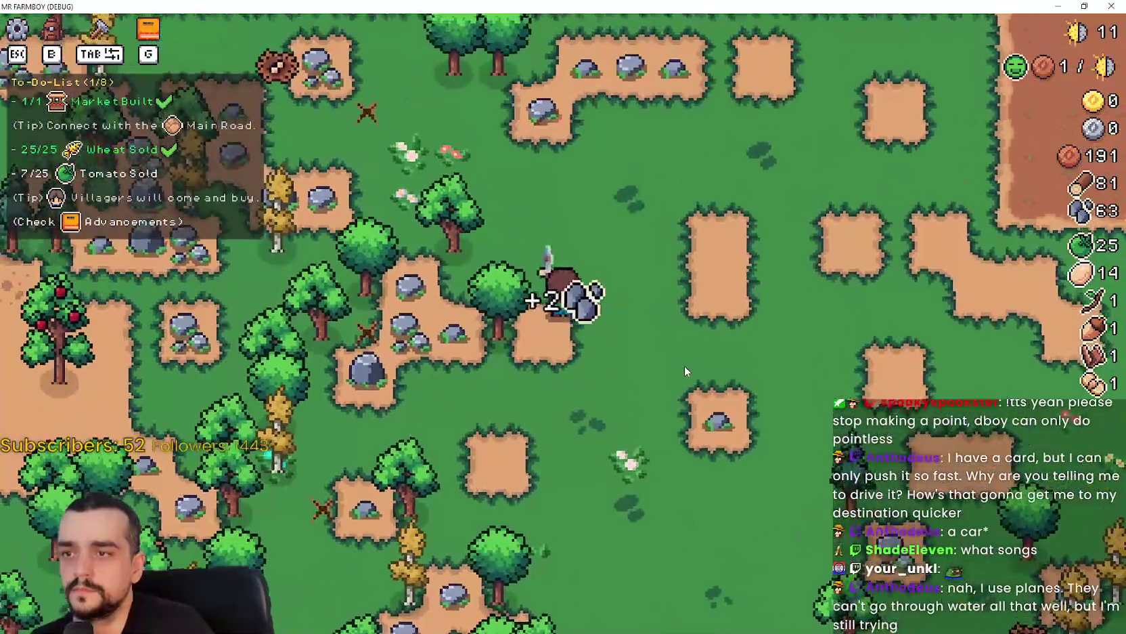
pyautogui.press('a')
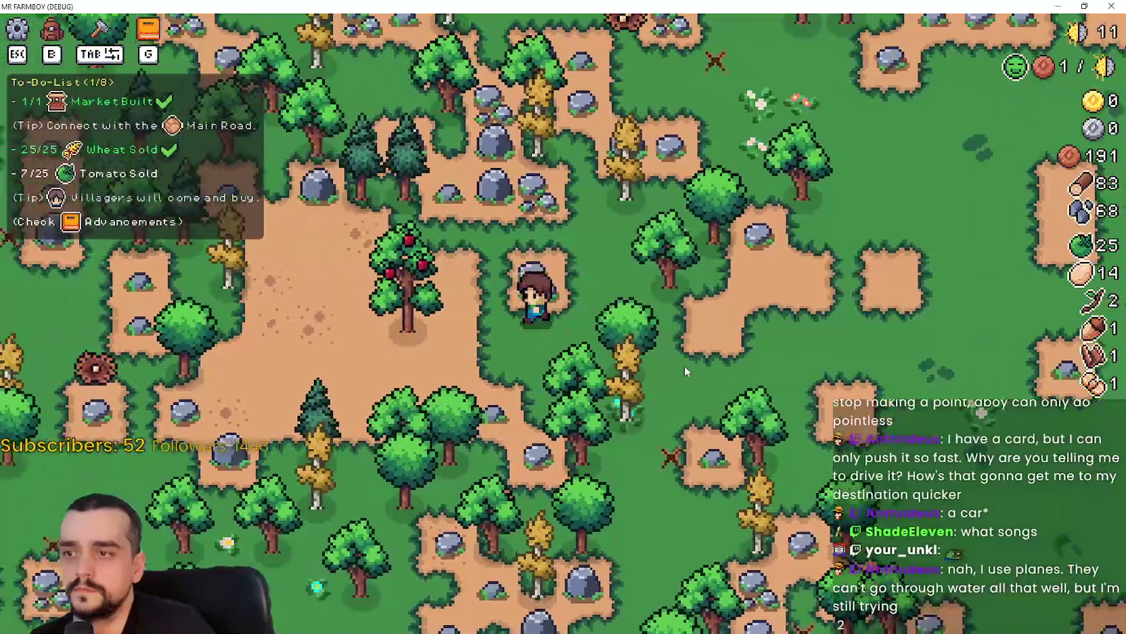
# - Go to the market stall and take the fish back off the sell list
pyautogui.press('d')
pyautogui.press('s')
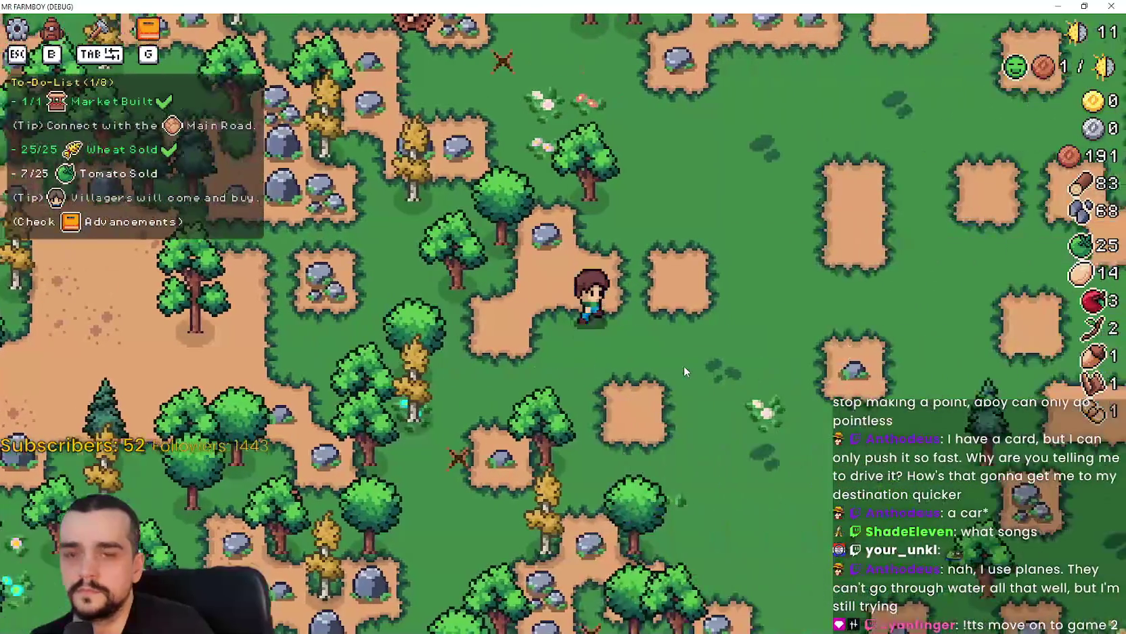
pyautogui.press('d')
pyautogui.press('w')
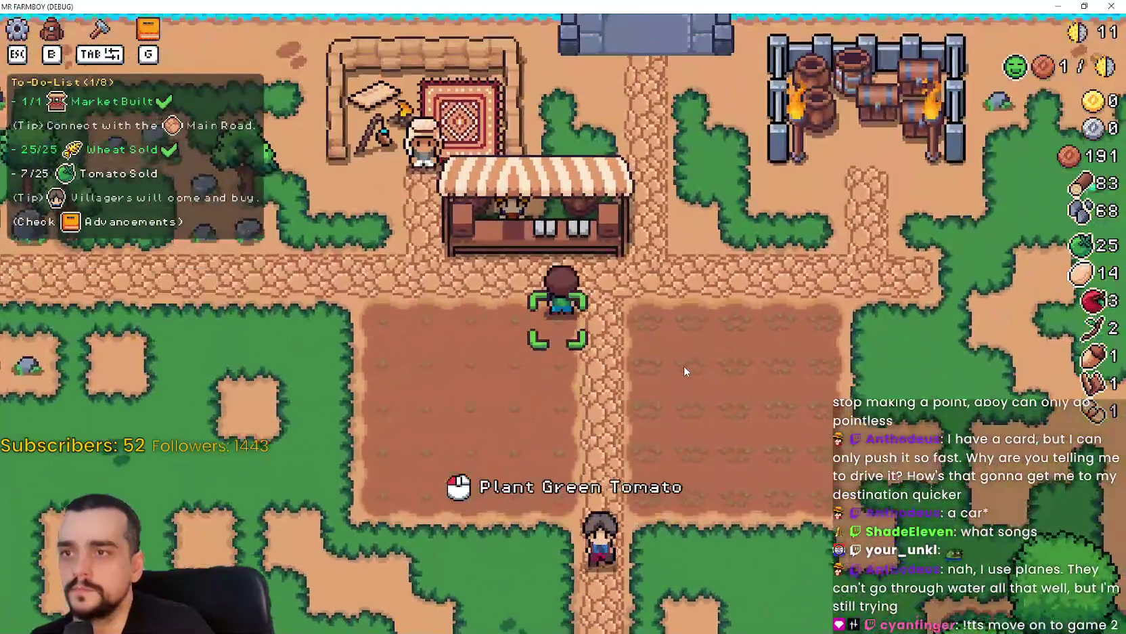
pyautogui.press('e')
pyautogui.click(436, 444)
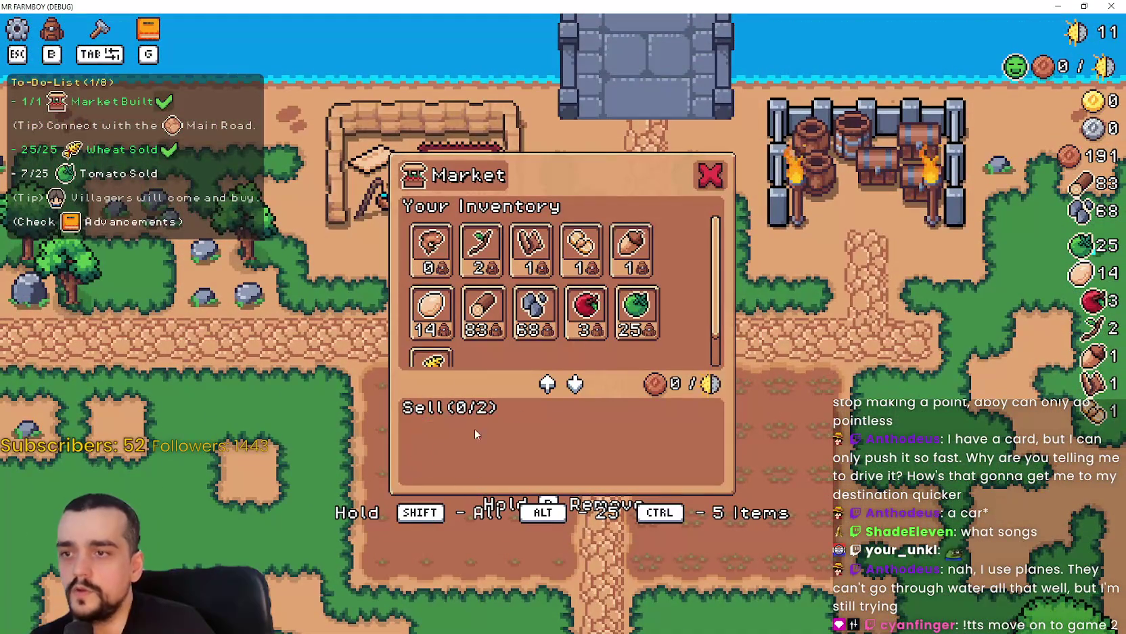
# - Add the apple to the sell list, then chop yellow trees and mine rocks south of the market
pyautogui.click(601, 329)
pyautogui.press('s')
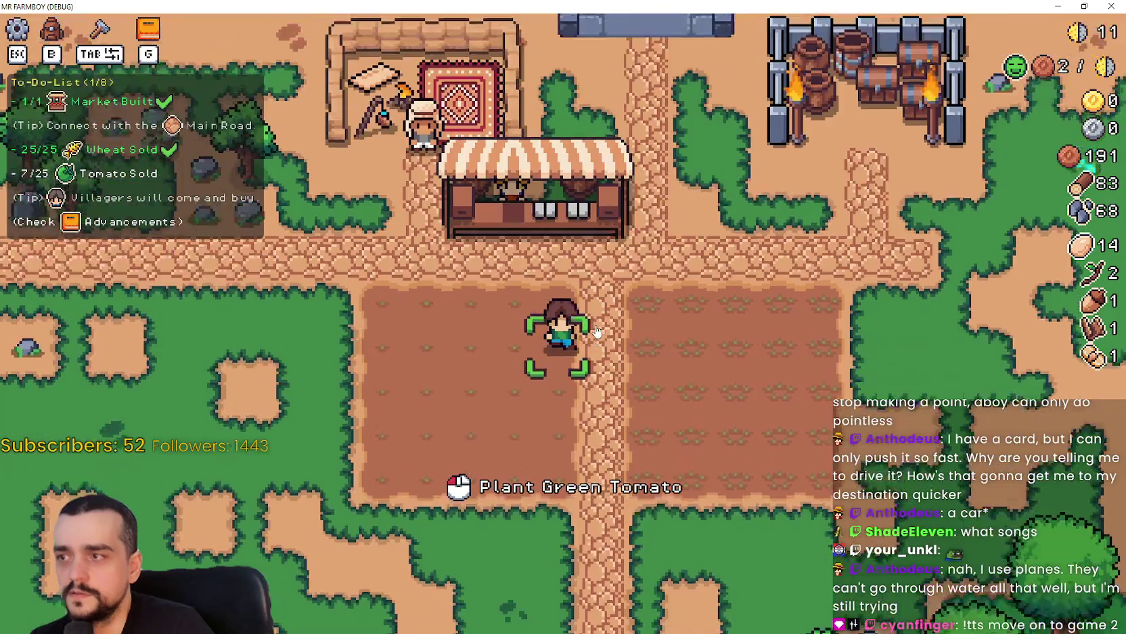
pyautogui.press('Tab')
pyautogui.press('Tab')
pyautogui.press('s')
pyautogui.press('d')
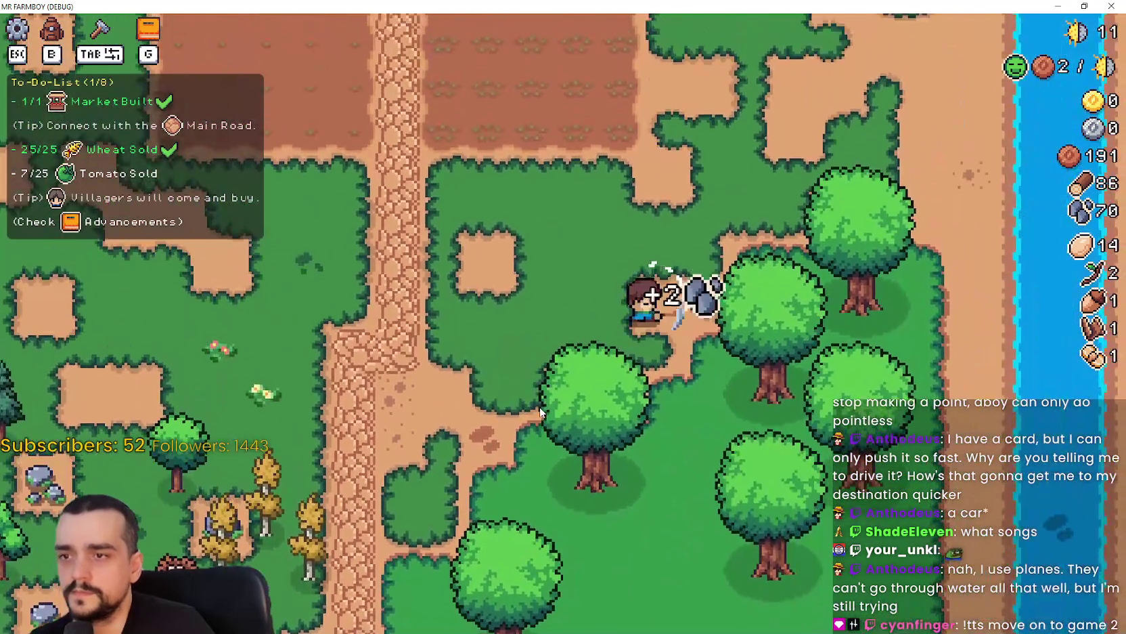
pyautogui.press('a')
pyautogui.press('s')
pyautogui.press('w')
pyautogui.press('a')
pyautogui.press('s')
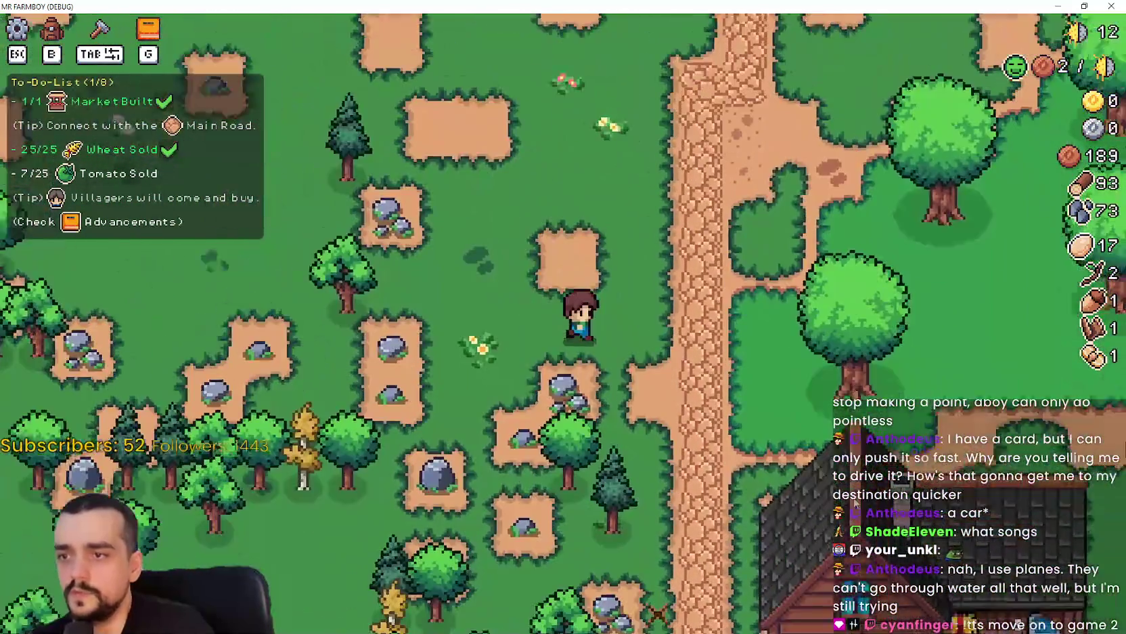
# - Check the Player House advancements panel twice, then close it
pyautogui.press('d')
pyautogui.press('s')
pyautogui.click(621, 380)
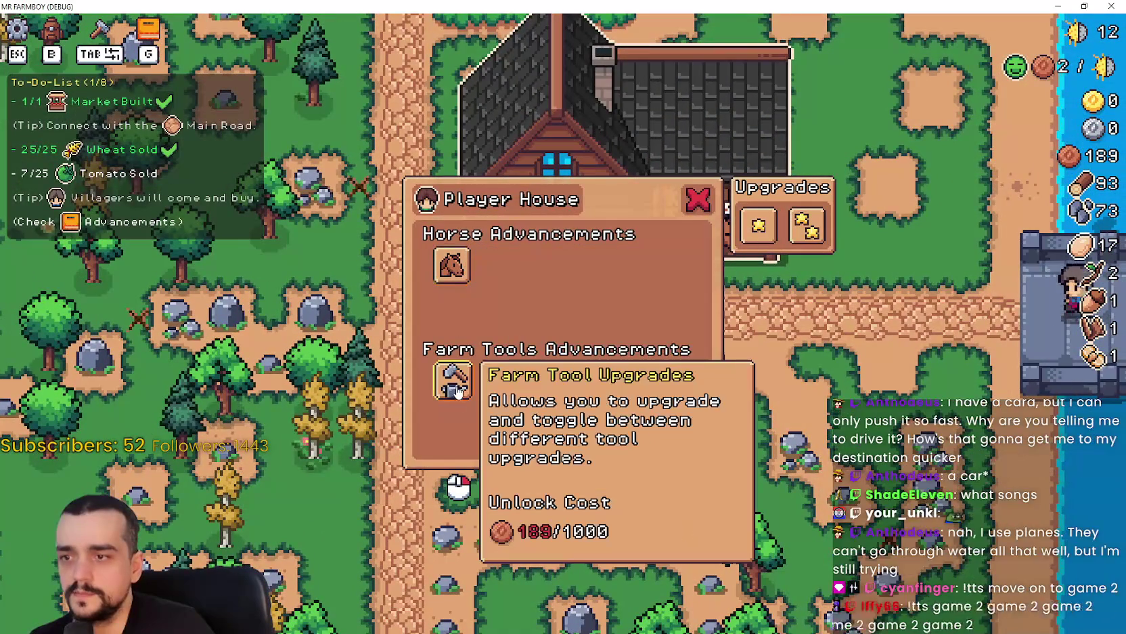
pyautogui.press('a')
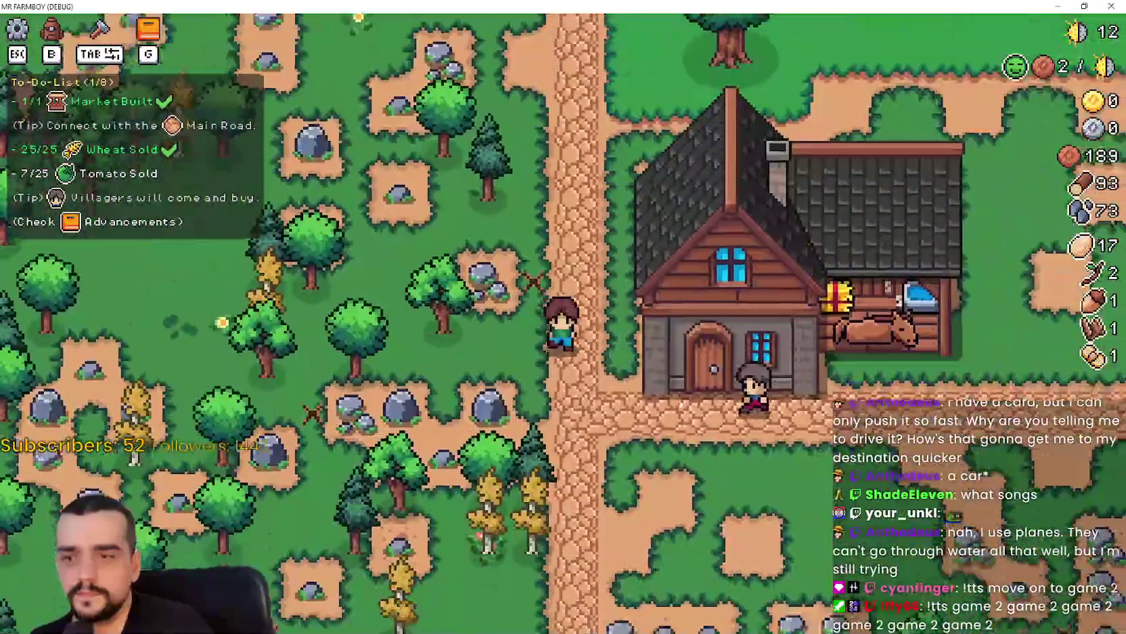
pyautogui.click(679, 398)
pyautogui.moveTo(452, 379)
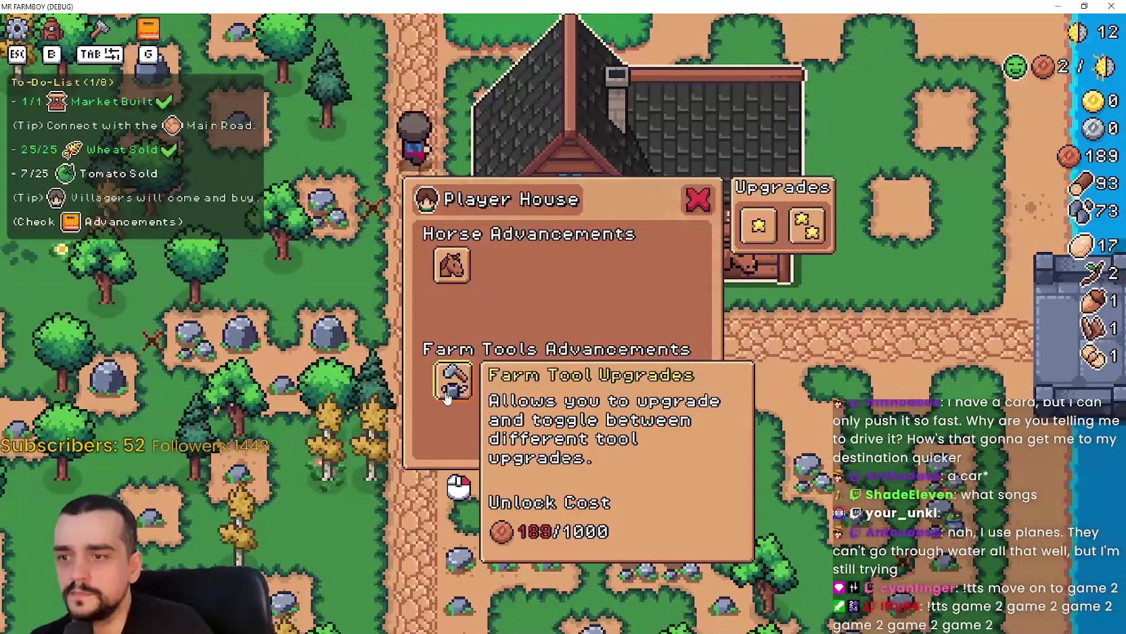
pyautogui.press('Escape')
pyautogui.press('w')
pyautogui.press('w')
# - Mine the rocks to the north for stone and glance at the Player House panel again
pyautogui.press('a')
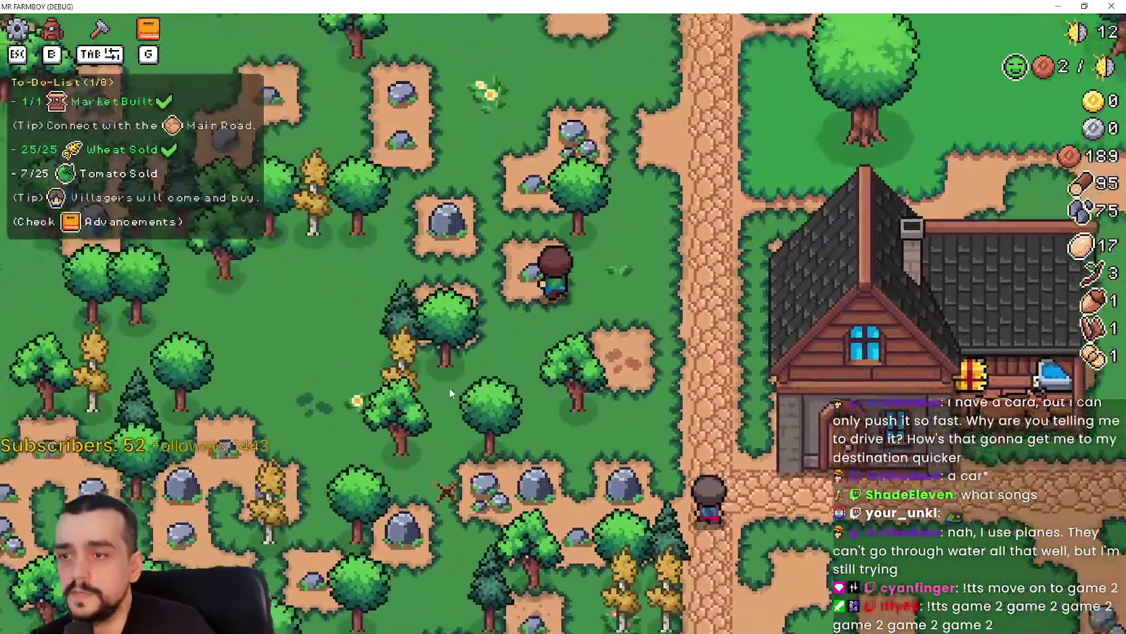
pyautogui.press('w')
pyautogui.press('a')
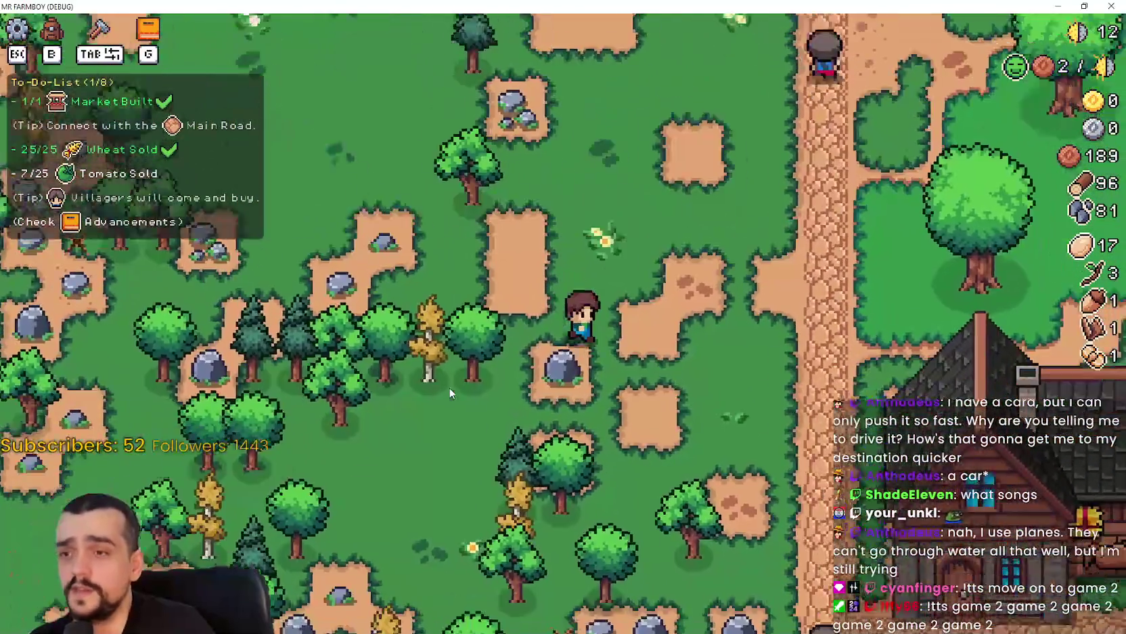
pyautogui.press('w')
pyautogui.press('d')
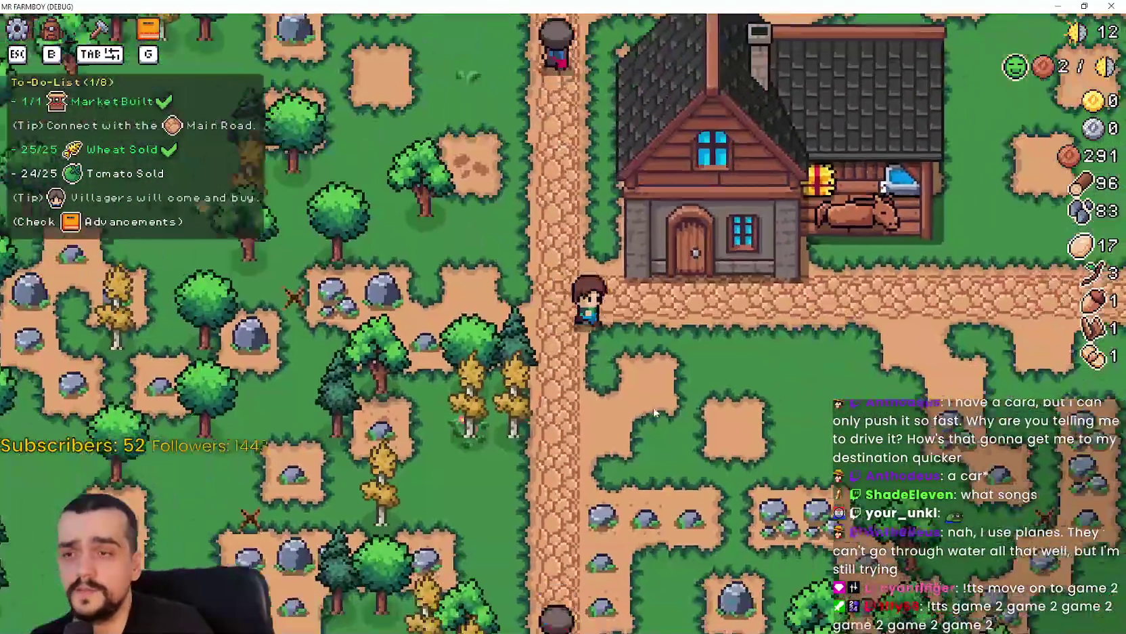
pyautogui.click(653, 403)
pyautogui.press('Escape')
# - Gather more wood and stone to the north-west, heading back to the market stall
pyautogui.press('w')
pyautogui.press('a')
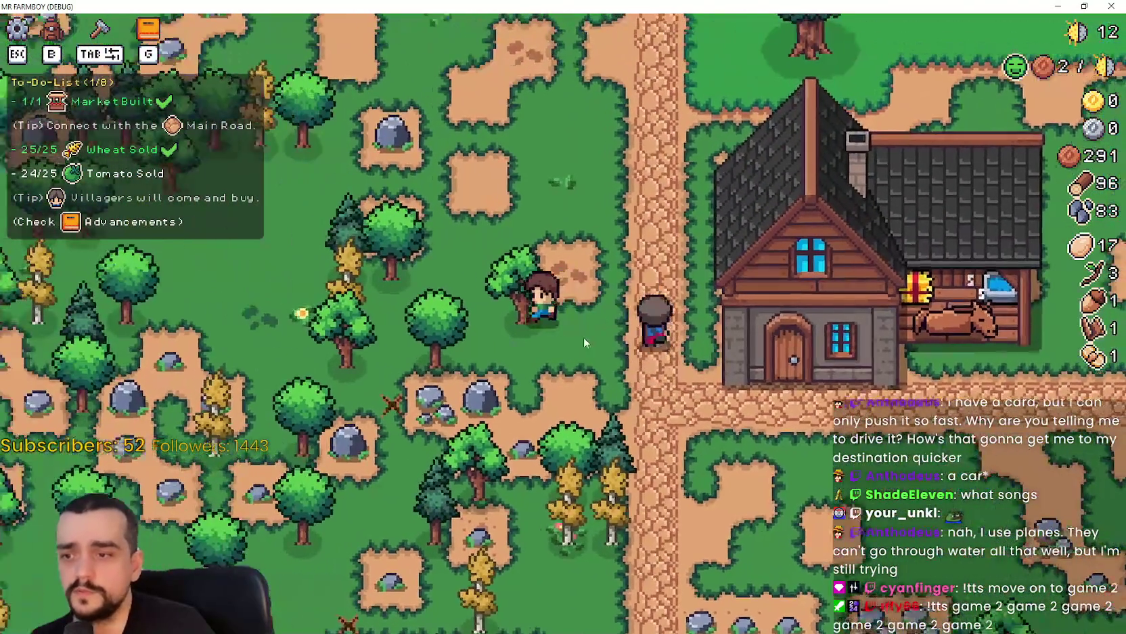
pyautogui.press('w')
pyautogui.press('a')
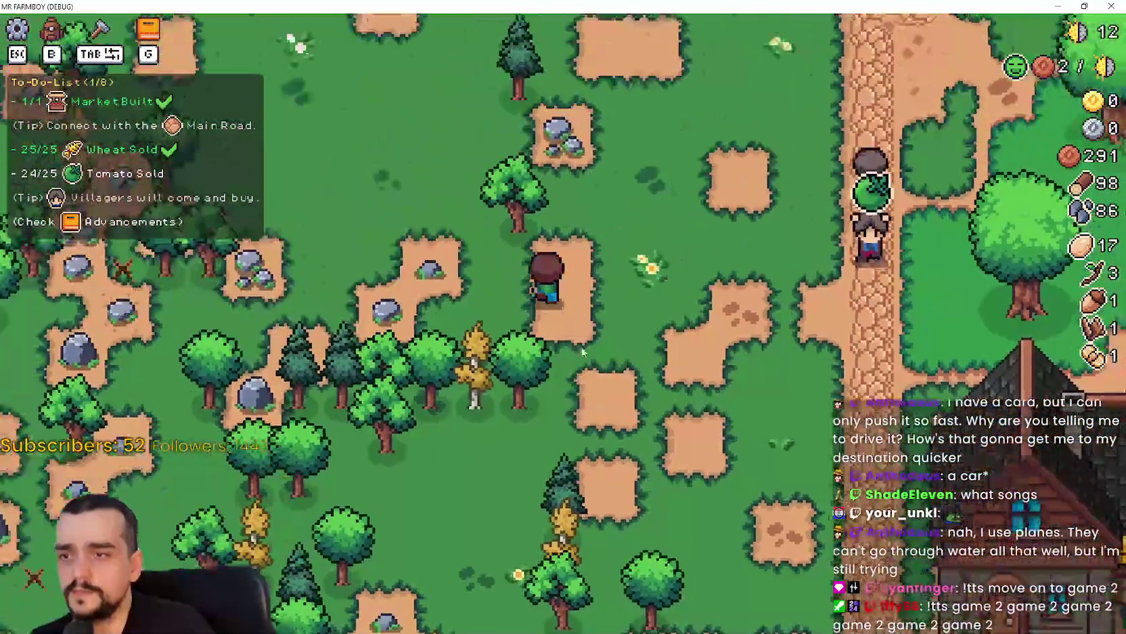
pyautogui.press('d')
pyautogui.press('w')
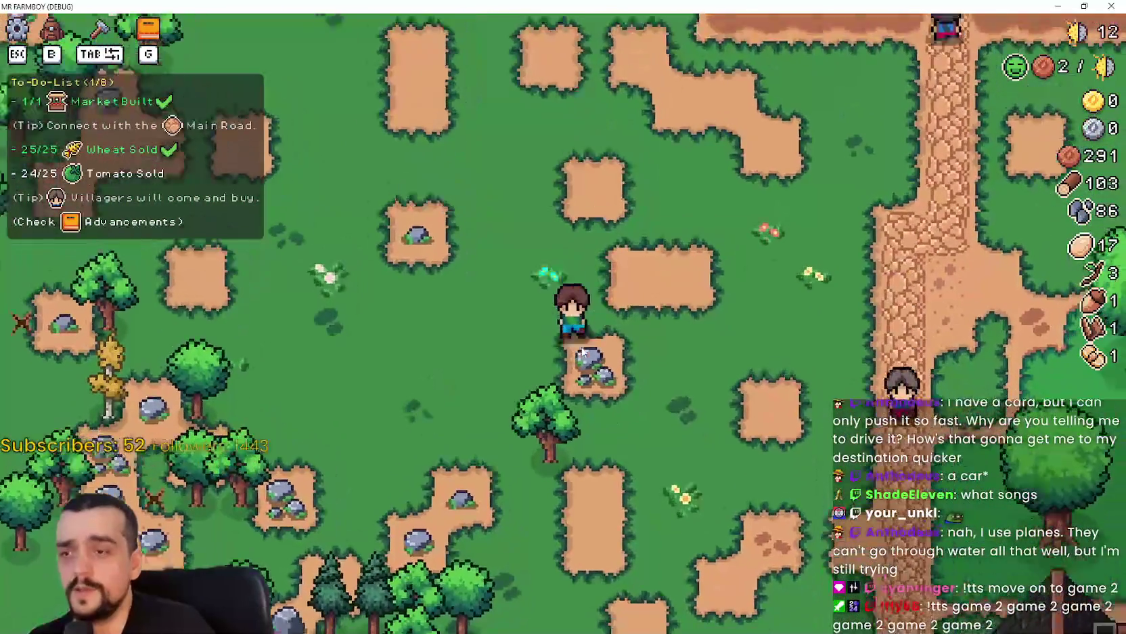
pyautogui.press('w')
pyautogui.press('a')
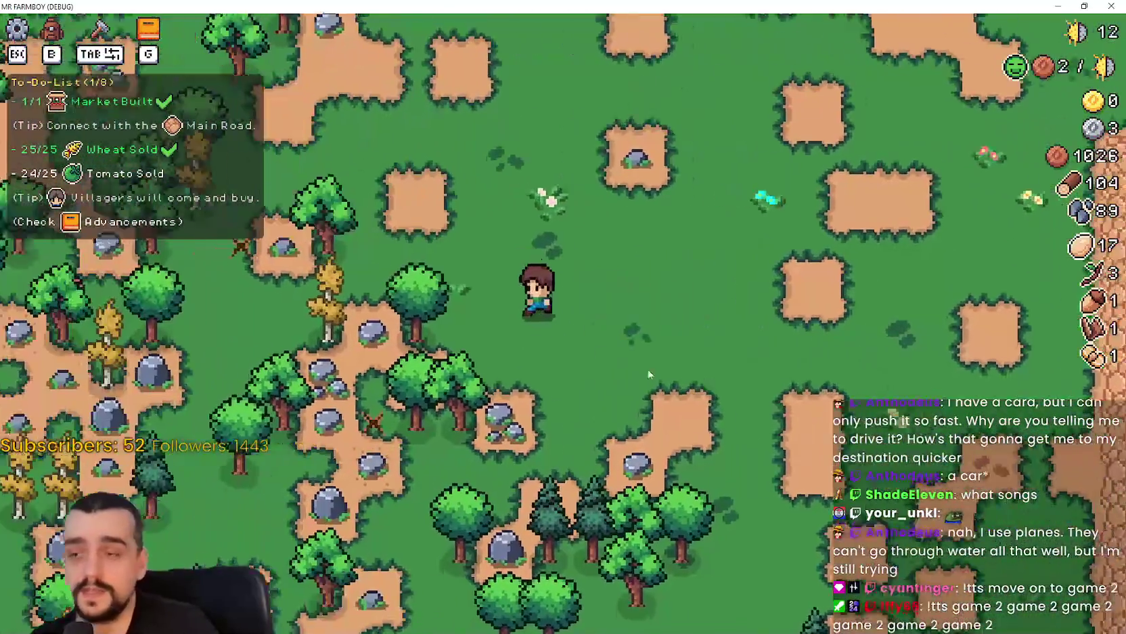
pyautogui.press('d')
pyautogui.press('w')
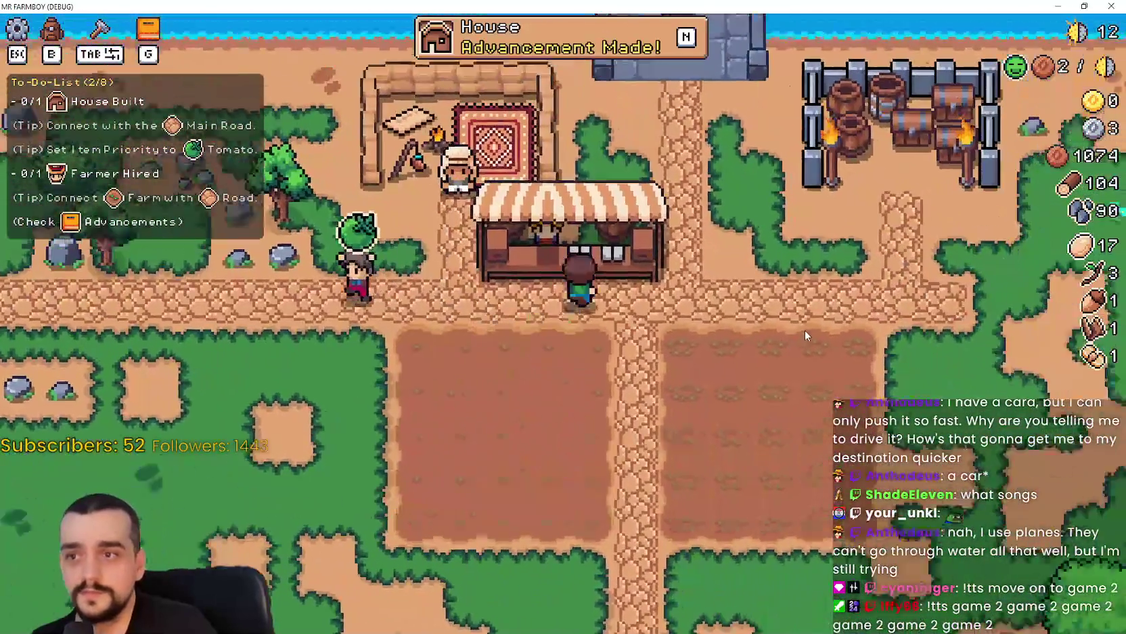
# - Remove the red item from the market sell list and leave the stall
pyautogui.press('e')
pyautogui.click(486, 443)
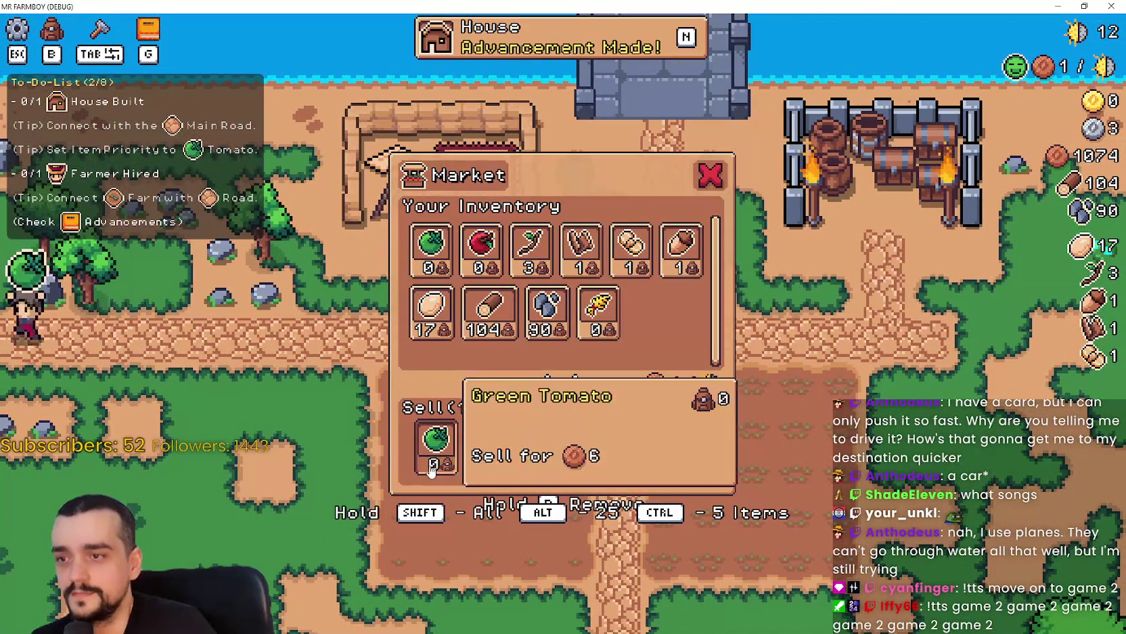
pyautogui.press('e')
pyautogui.press('s')
pyautogui.press('Tab')
pyautogui.press('Tab')
# - Walk back to the Player House and view its full advancements tree
pyautogui.press('s')
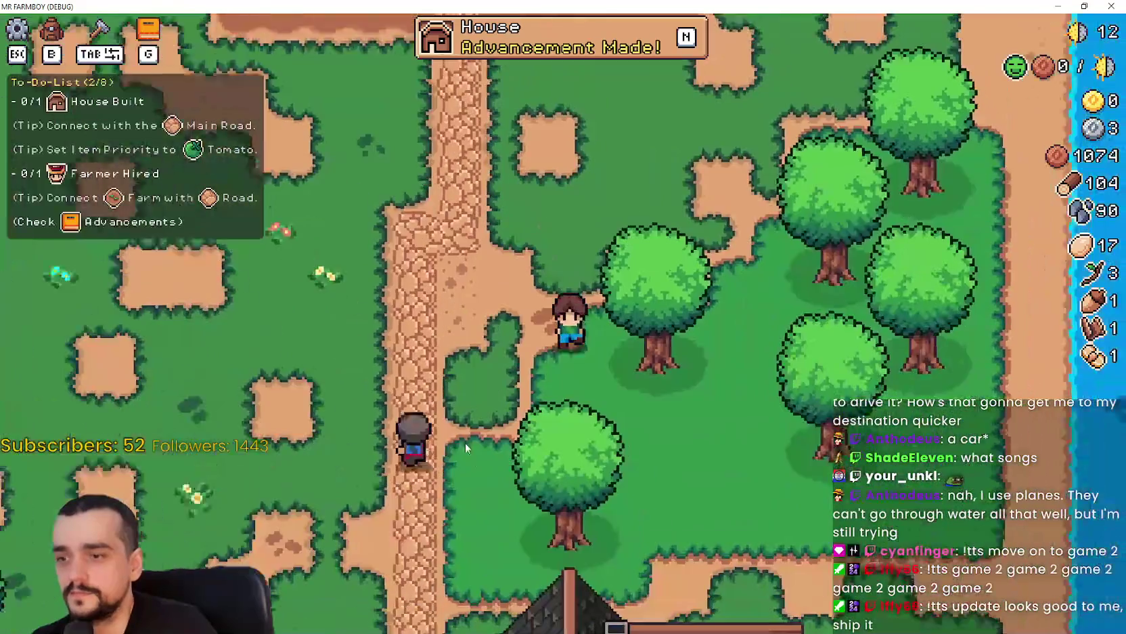
pyautogui.press('d')
pyautogui.press('a')
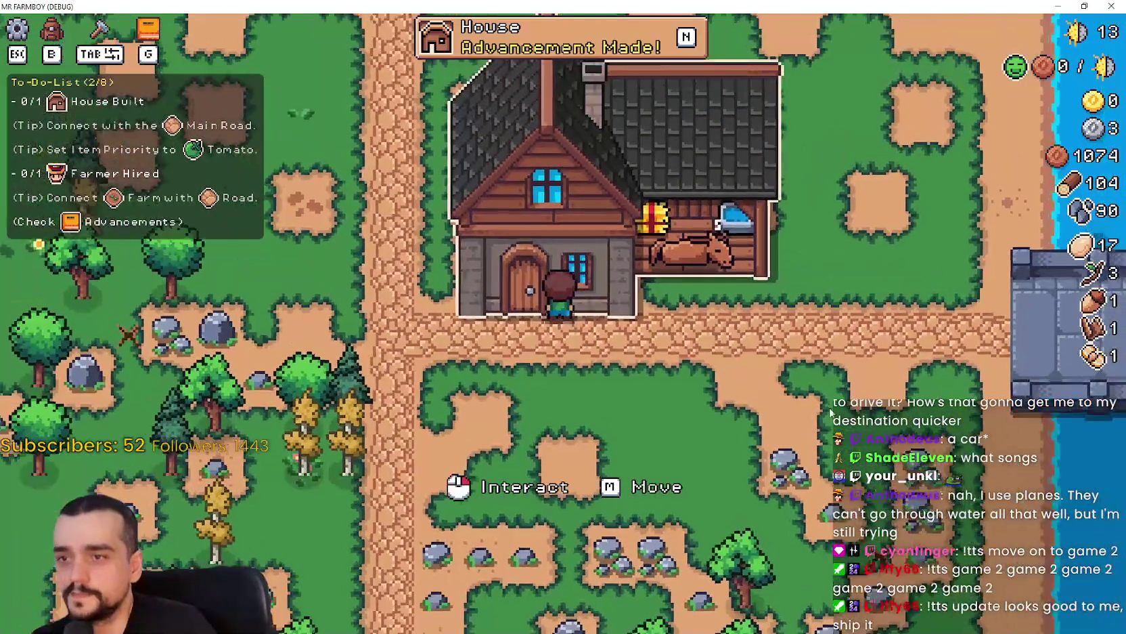
pyautogui.press('e')
pyautogui.click(518, 26)
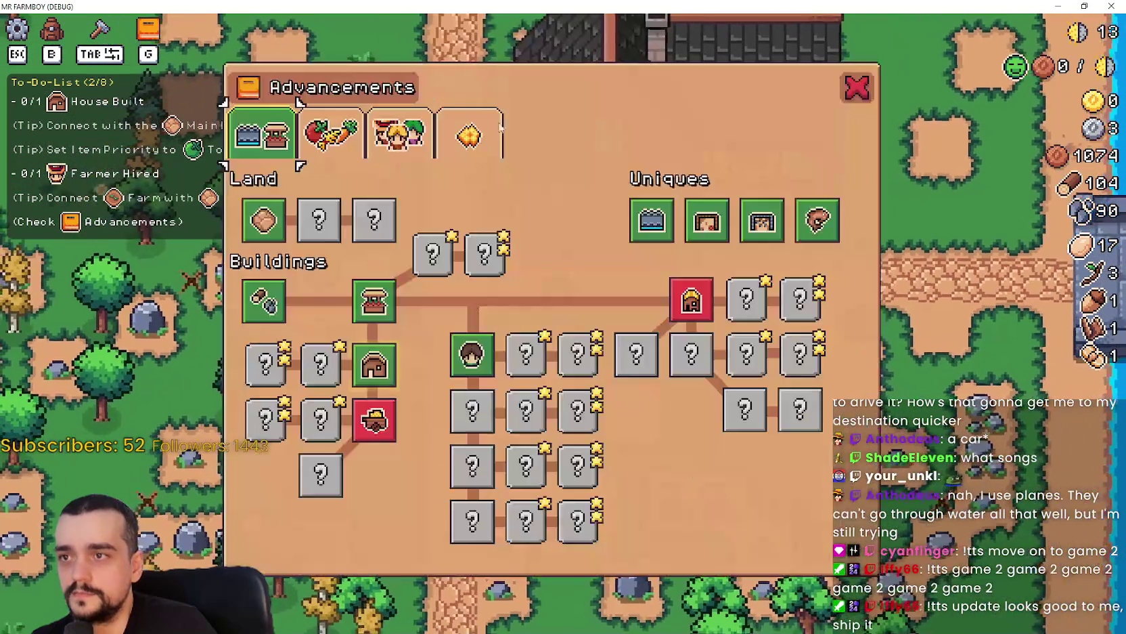
pyautogui.click(372, 371)
# - Unlock the Farm Tool Upgrades advancement, close the panel and quit to the Godot editor with F8
pyautogui.press('Tab')
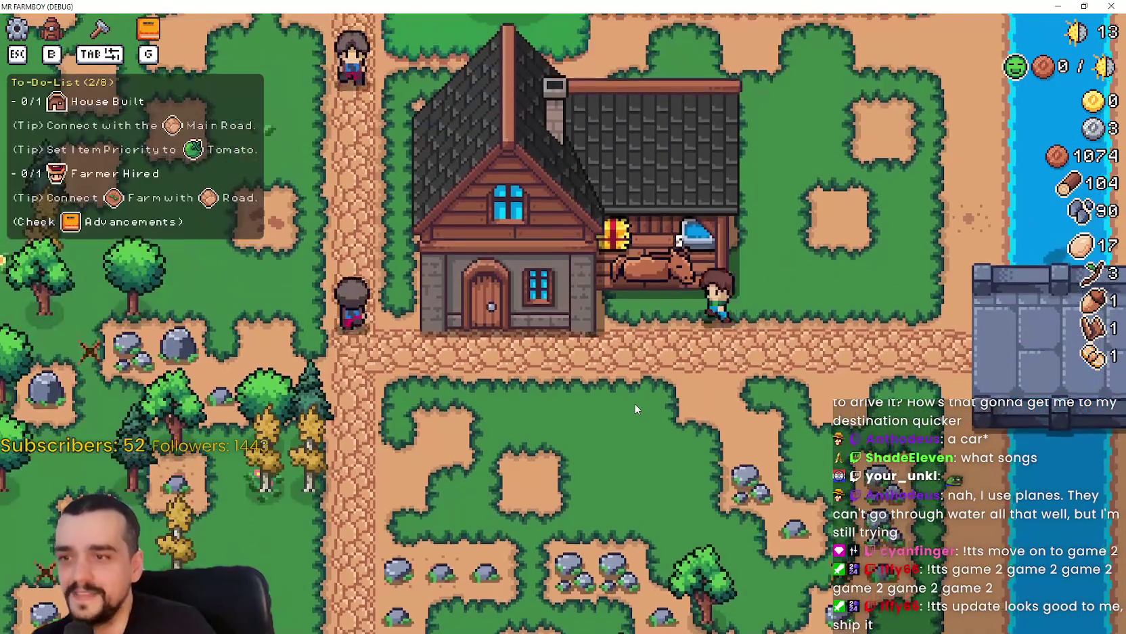
pyautogui.press('a')
pyautogui.press('e')
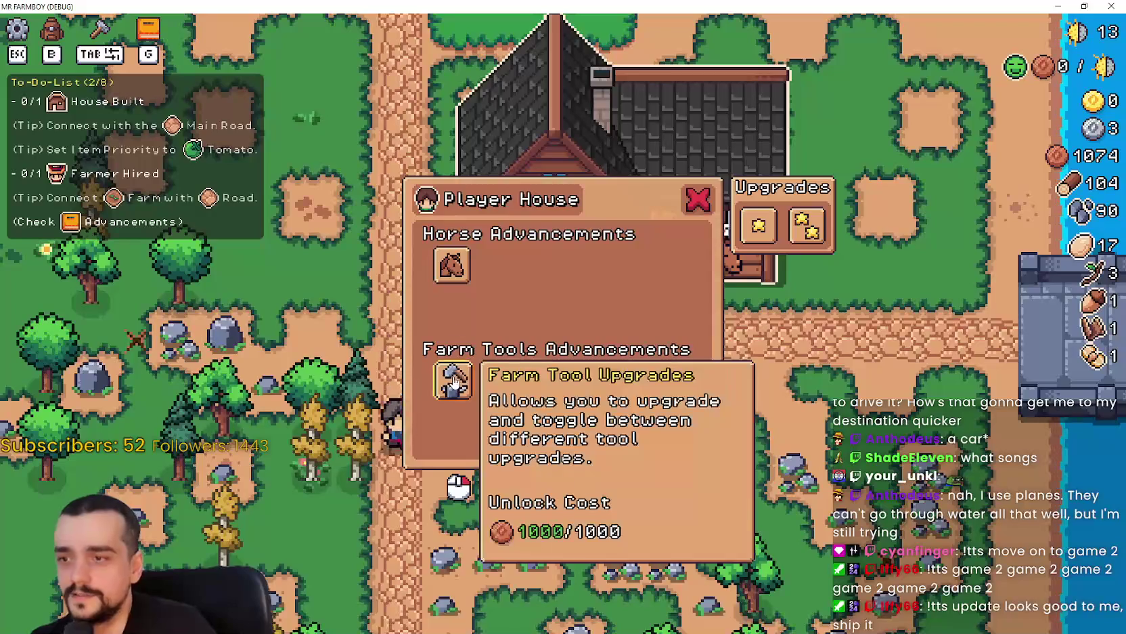
pyautogui.click(474, 409)
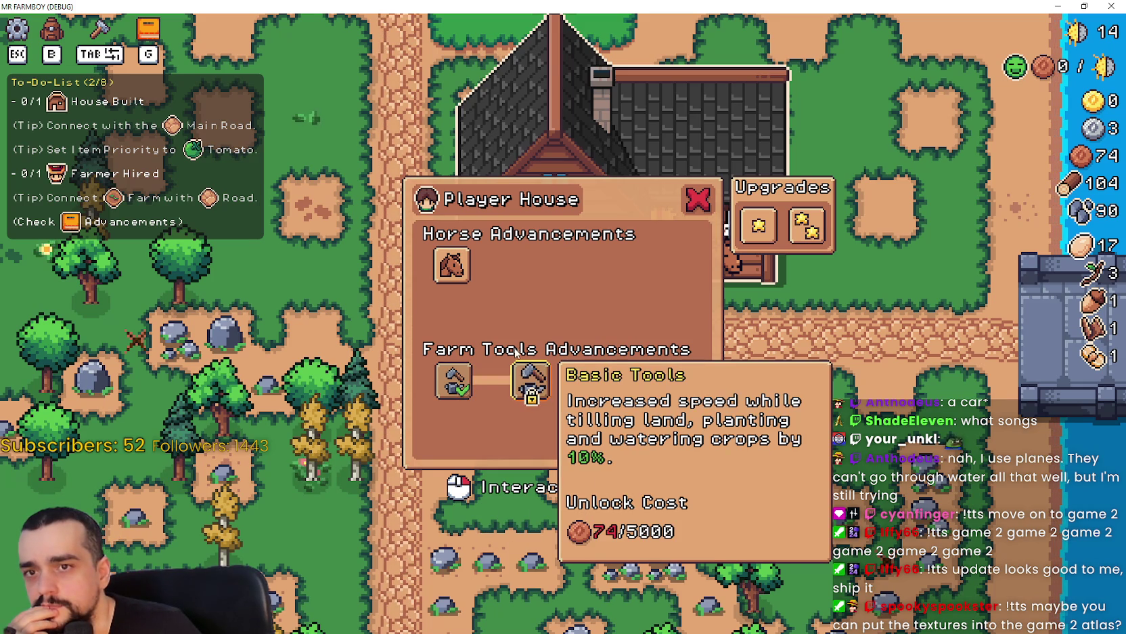
pyautogui.press('Escape')
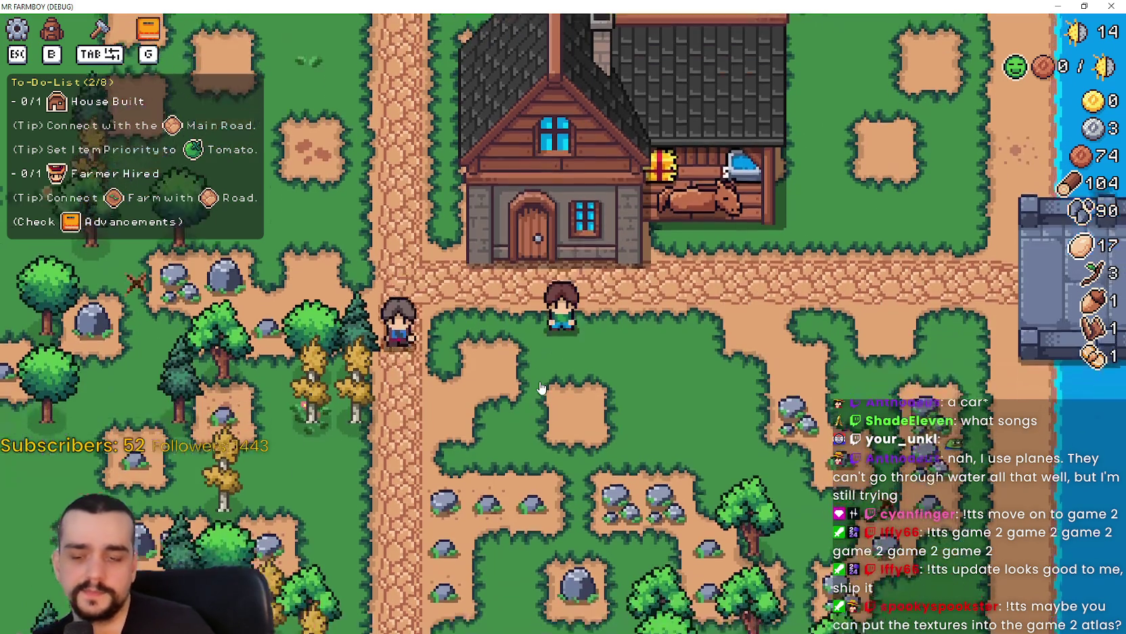
pyautogui.press('F8')
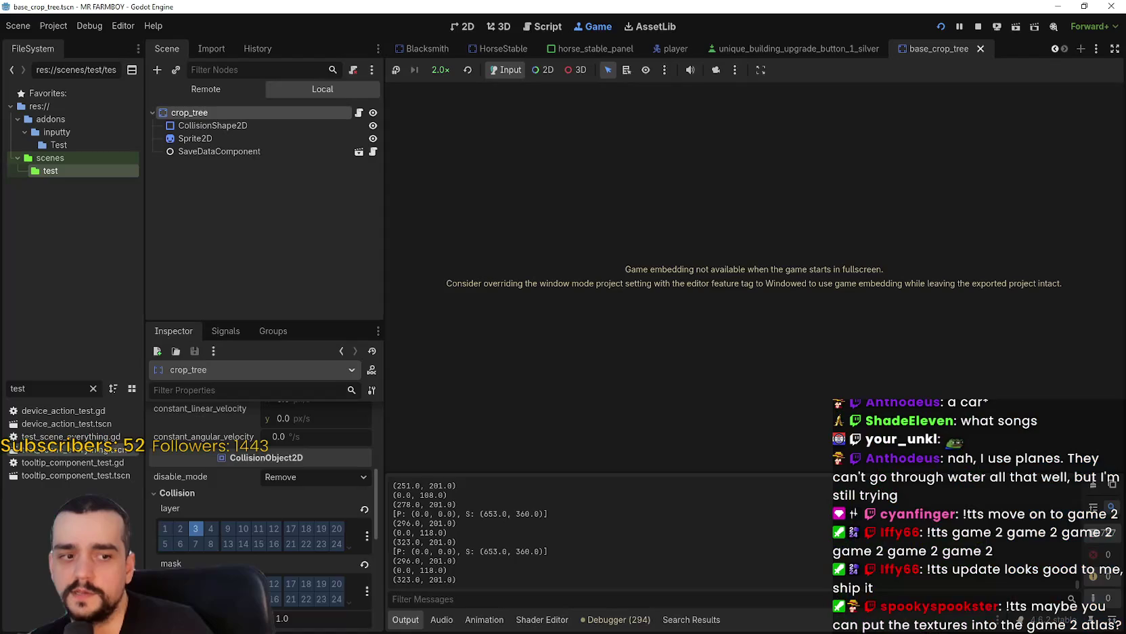
# - Open the horse_stable_panel scene in the 2D view and select ToolsUpgrade1
pyautogui.click(467, 26)
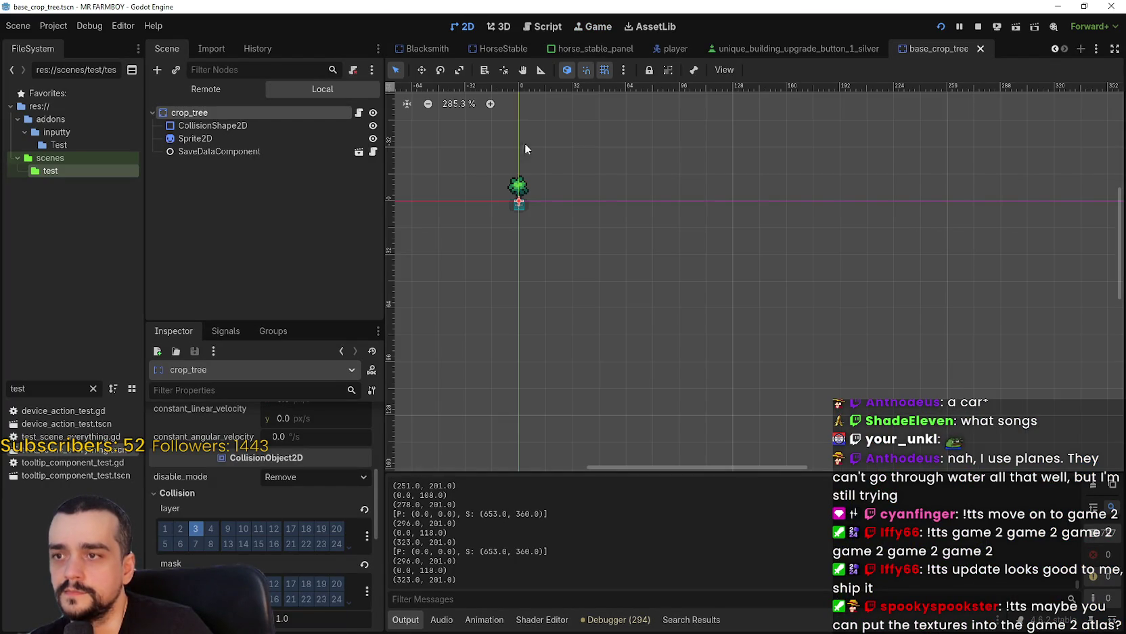
pyautogui.click(596, 47)
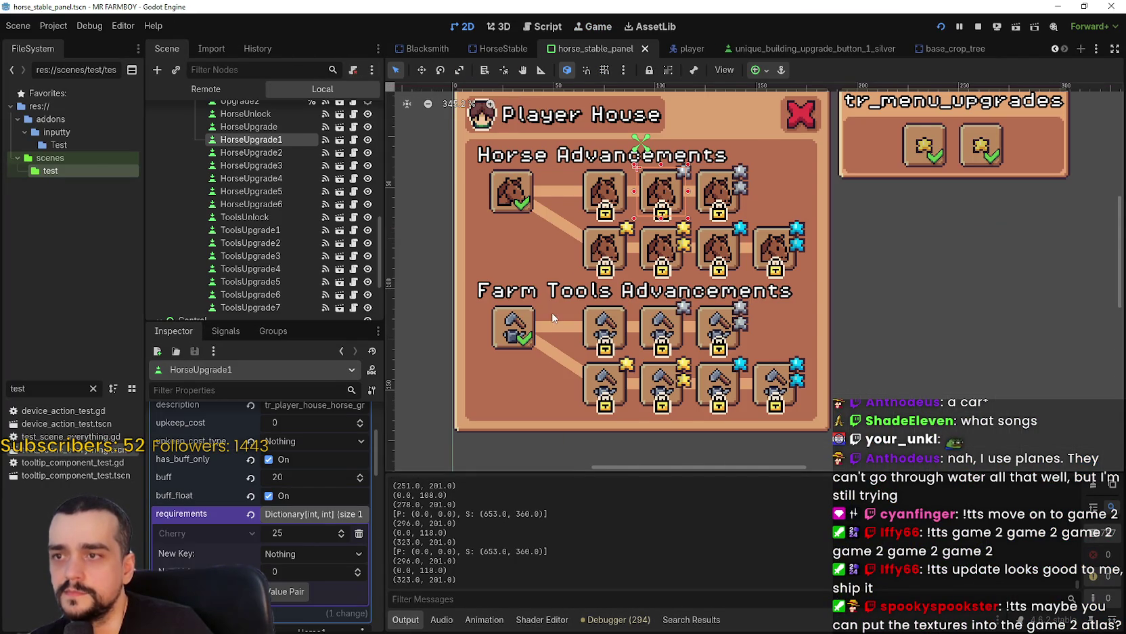
pyautogui.scroll(-2, 553, 310)
pyautogui.scroll(-2, 368, 230)
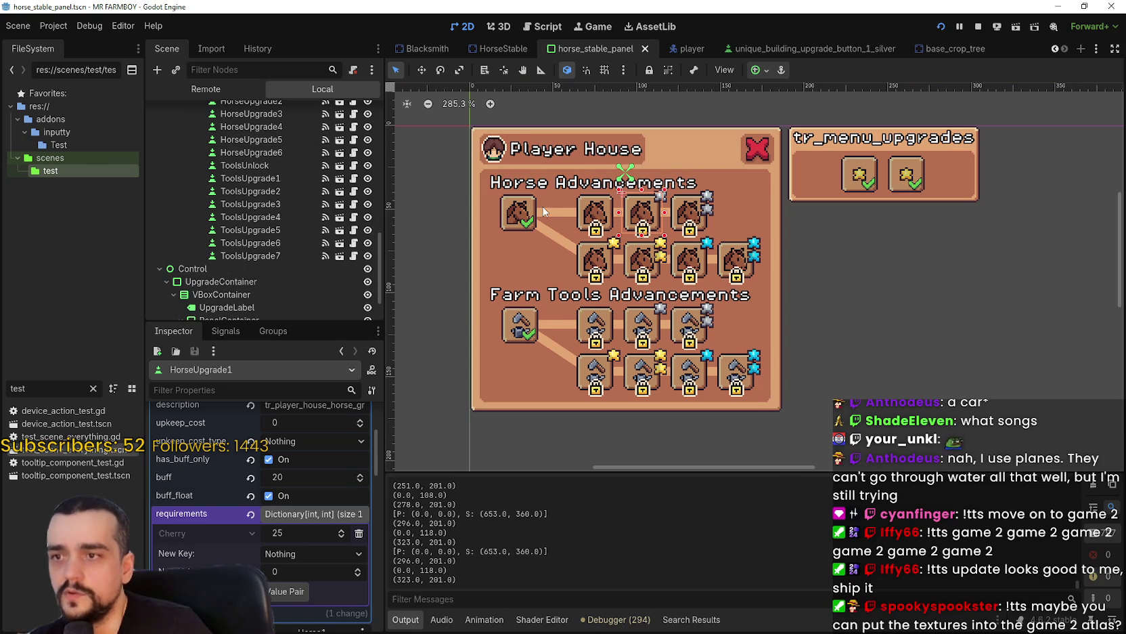
pyautogui.scroll(2, 484, 193)
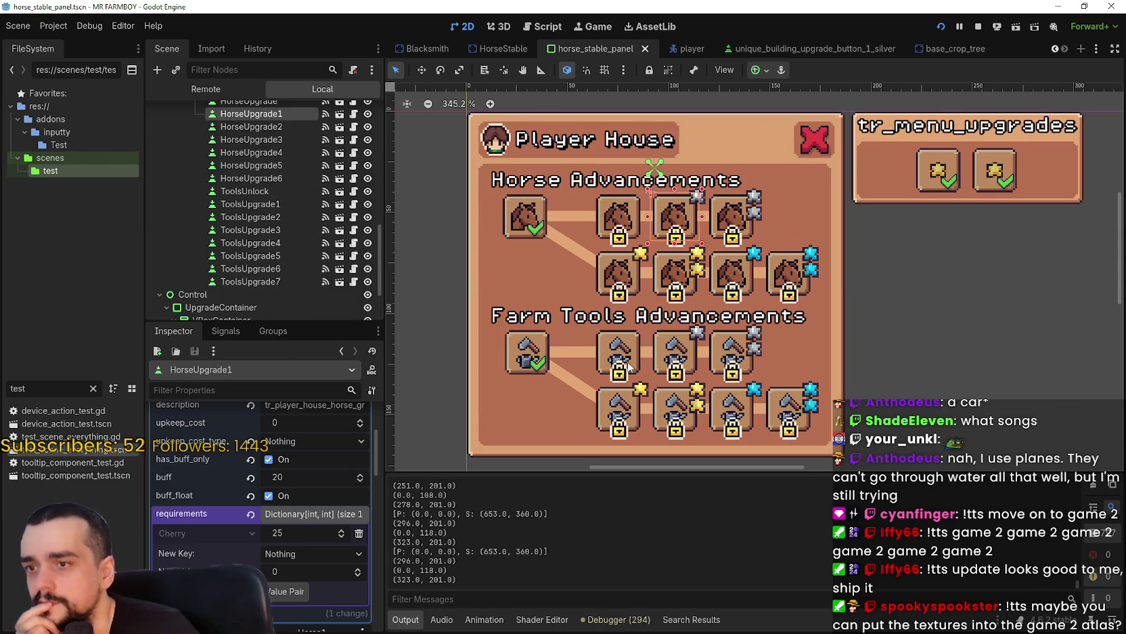
pyautogui.click(619, 366)
# - Remove the Copper 5000 requirement, save the scene, and relaunch the game
pyautogui.scroll(1, 328, 458)
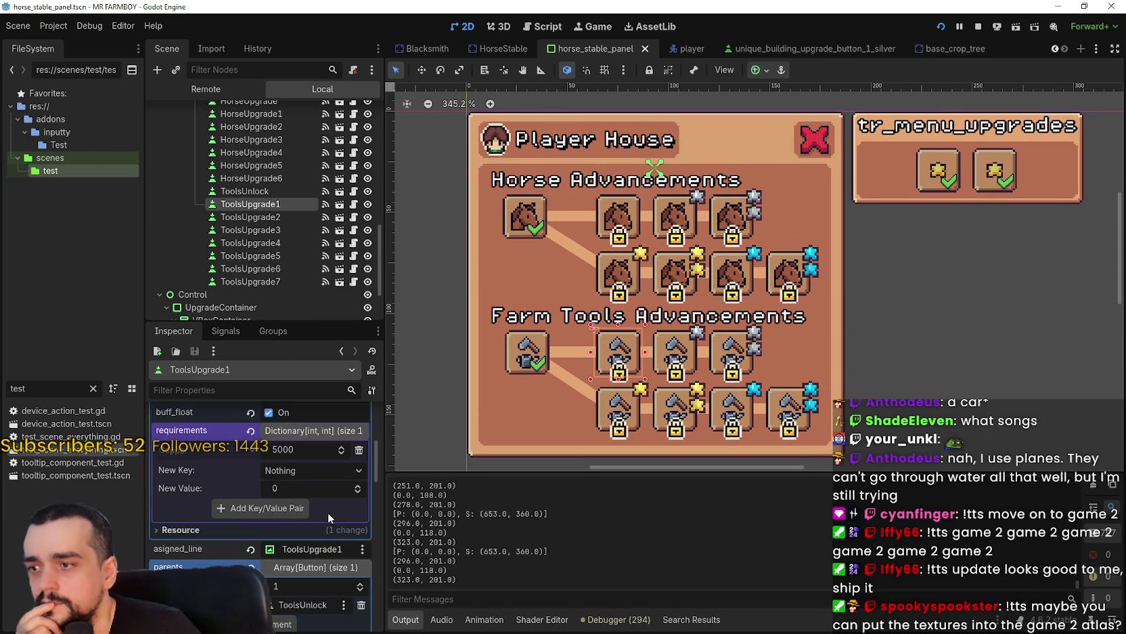
pyautogui.click(359, 450)
pyautogui.hotkey('ctrl', 's')
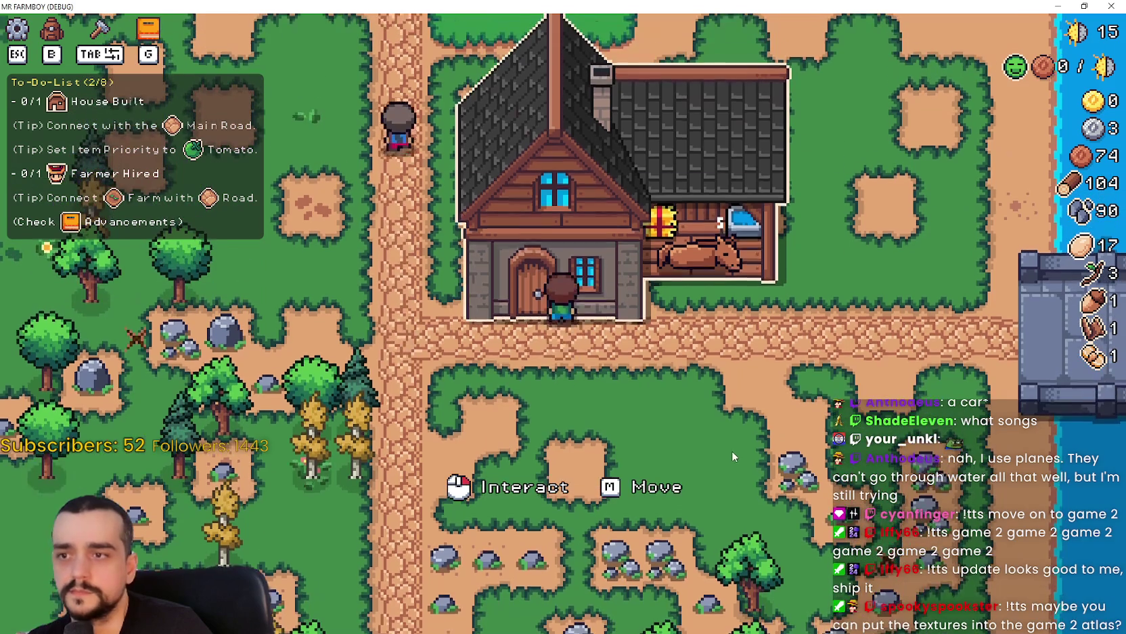
pyautogui.click(733, 450)
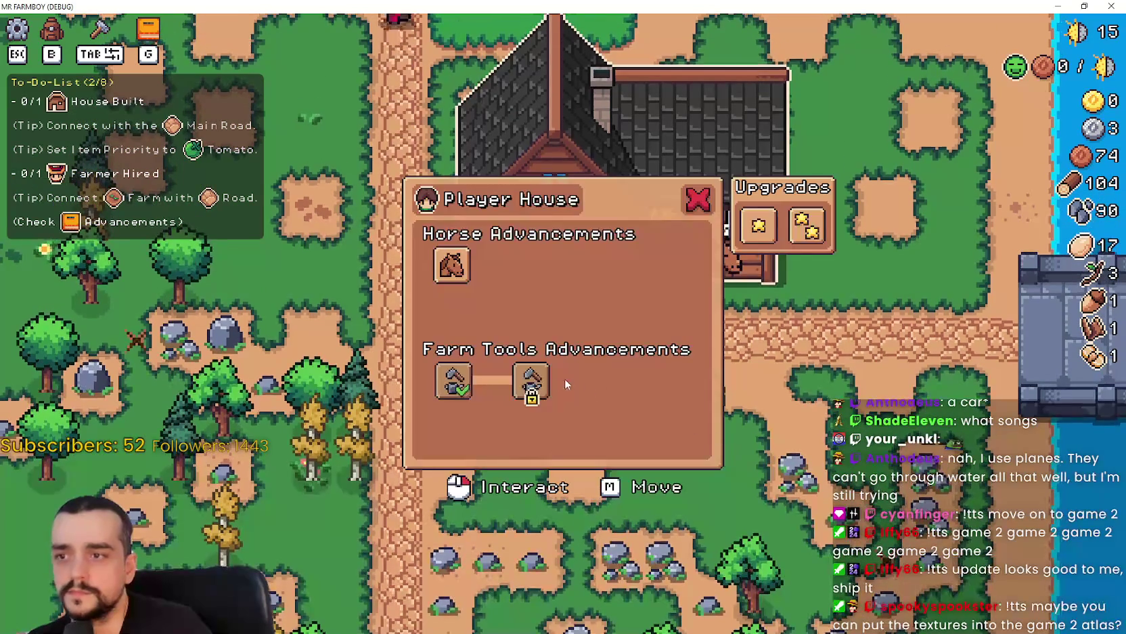
# - Unlock the second Basic Tools advancement under Farm Tools, then close the Player House panel
pyautogui.moveTo(530, 386)
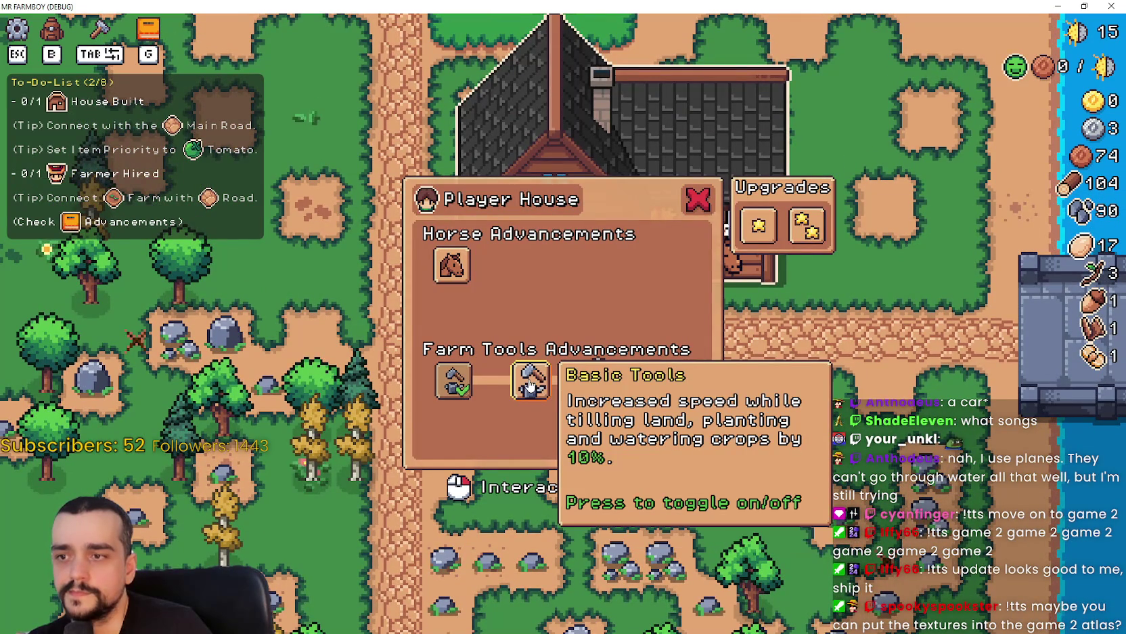
pyautogui.click(530, 384)
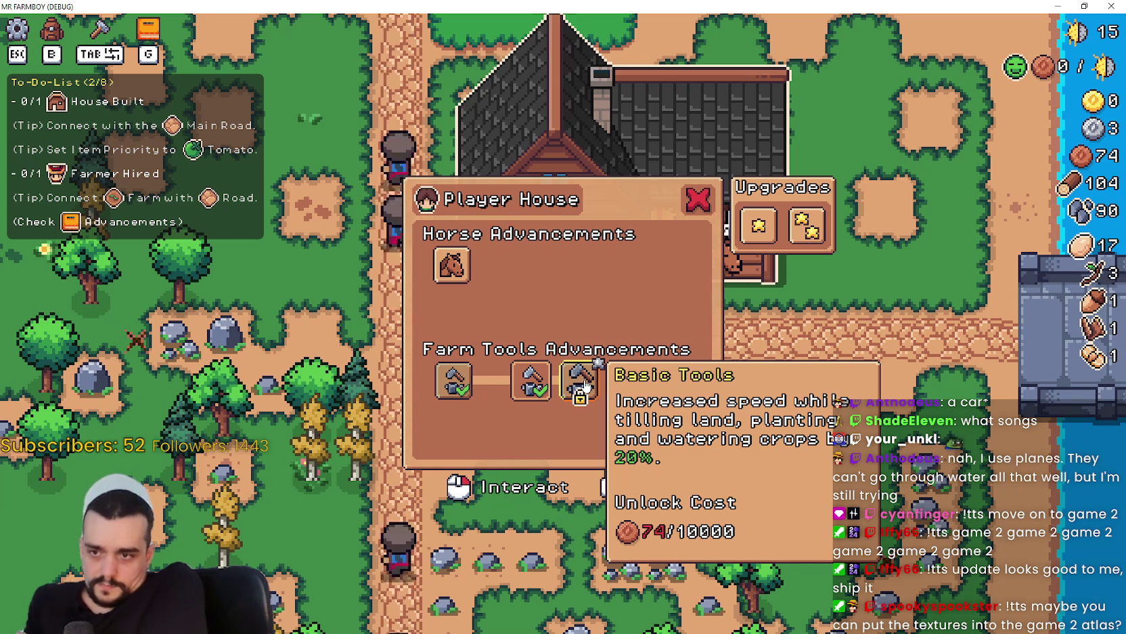
pyautogui.press('w')
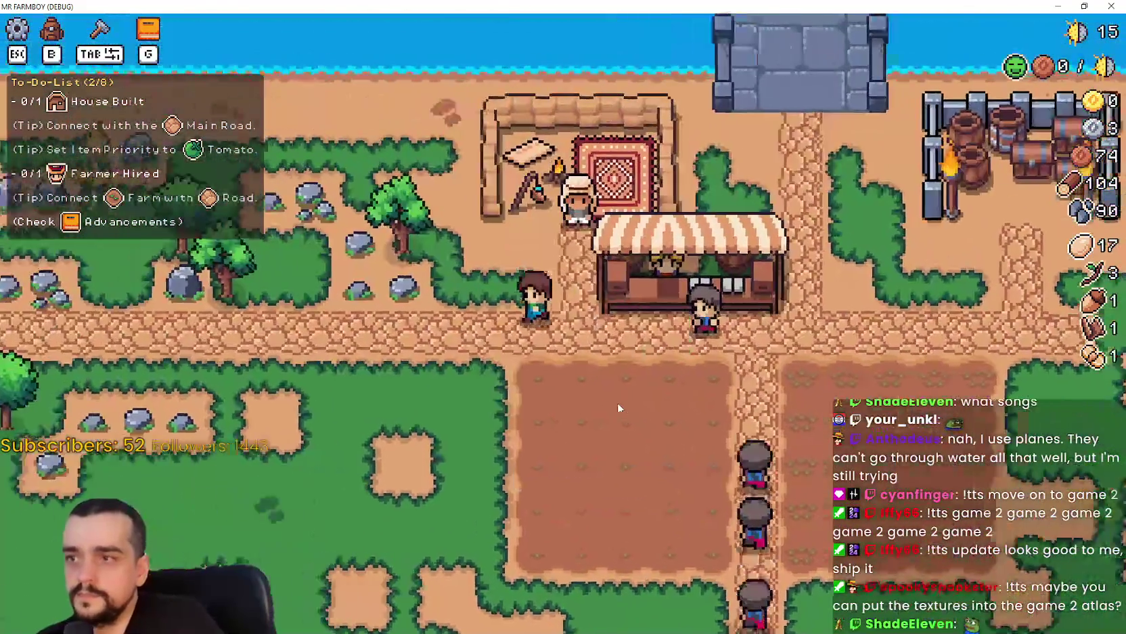
# - Build a new house for 20 wood near the market, completing House Built 1/1
pyautogui.press('a')
pyautogui.press('a')
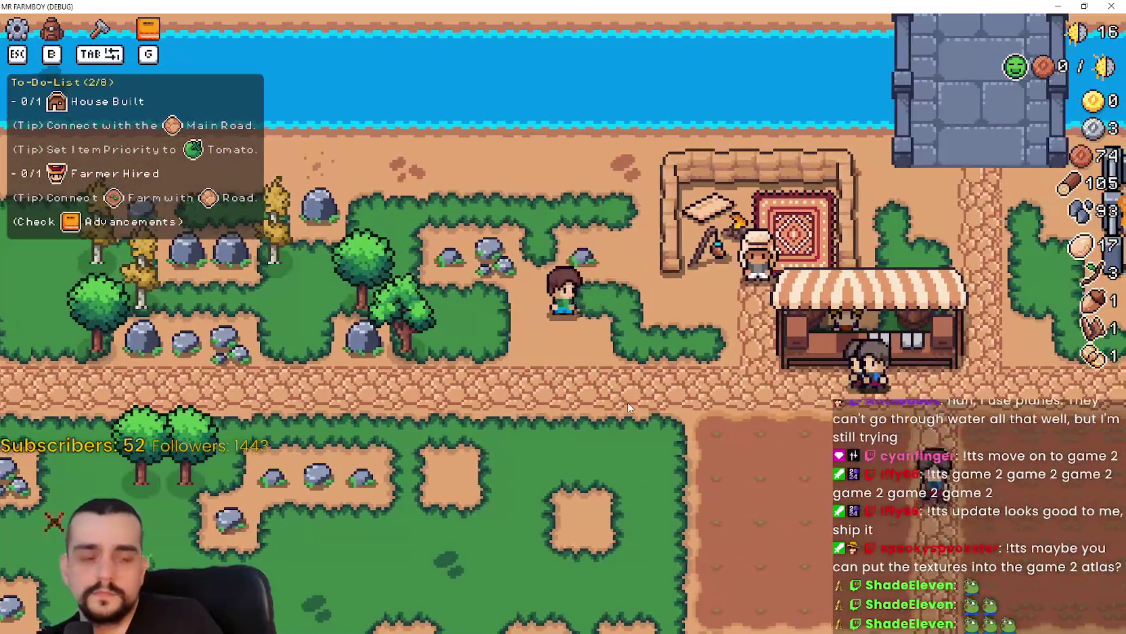
pyautogui.press('s')
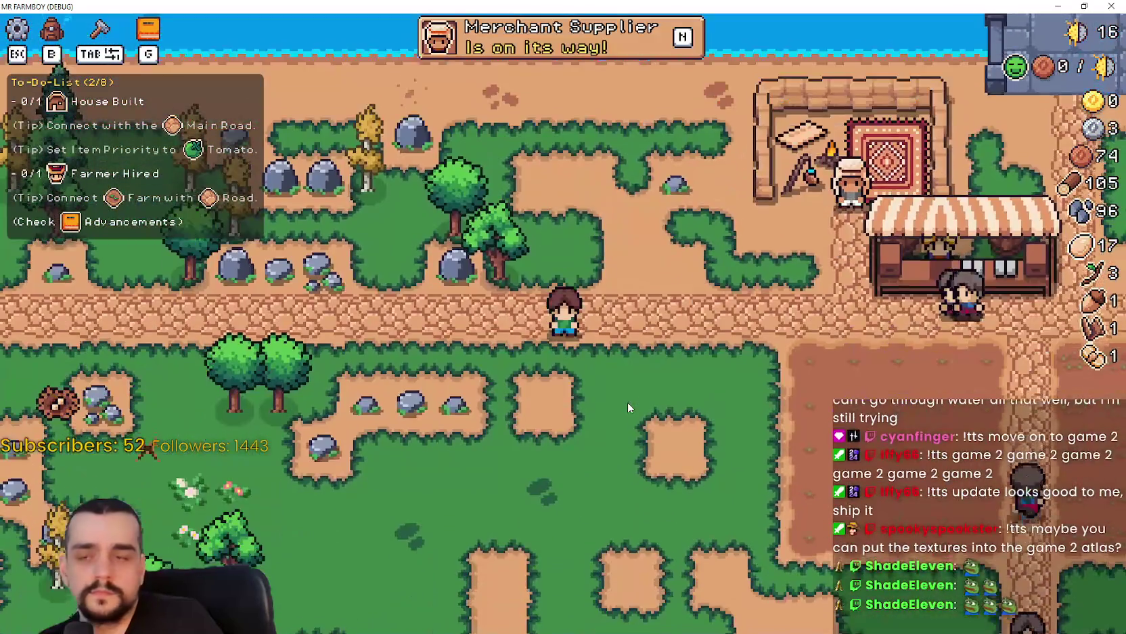
pyautogui.press('d')
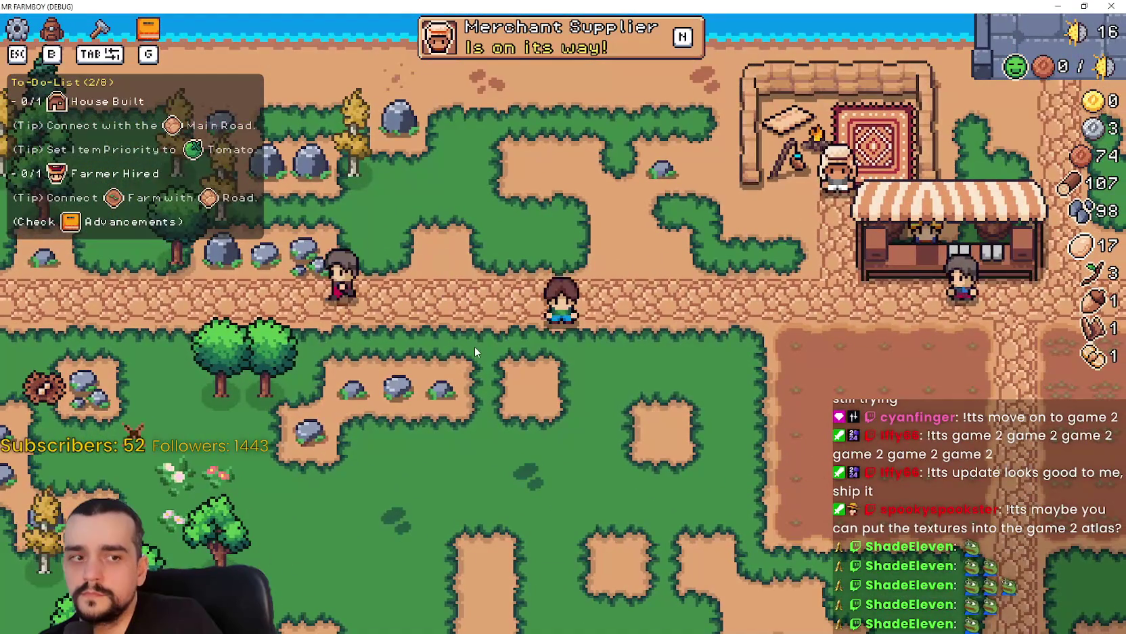
pyautogui.press('d')
pyautogui.press('Tab')
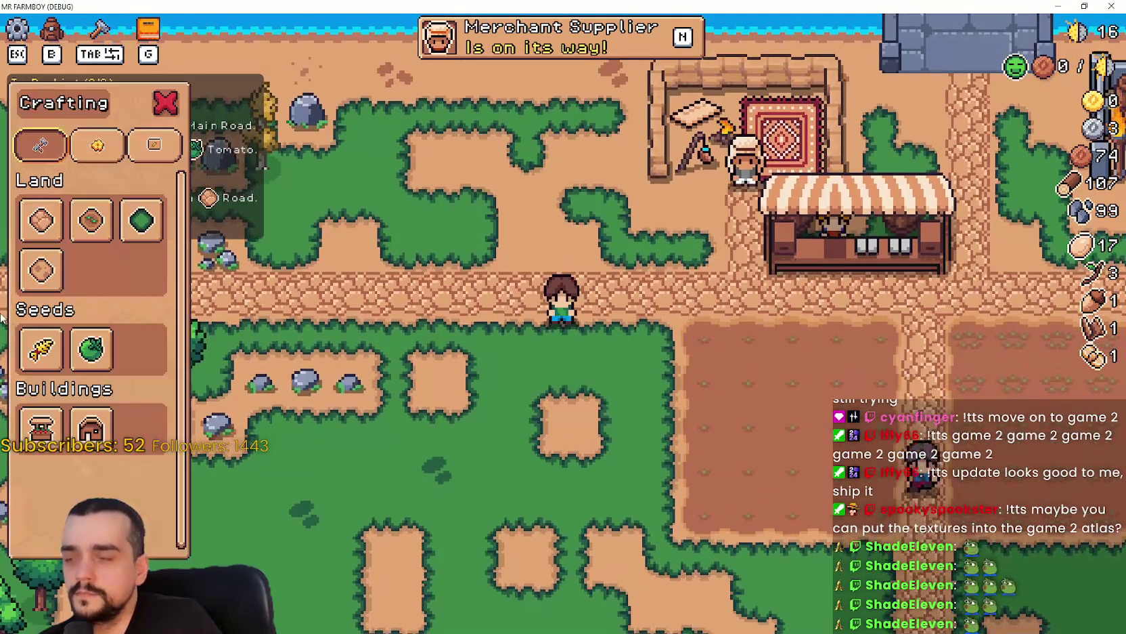
pyautogui.click(85, 428)
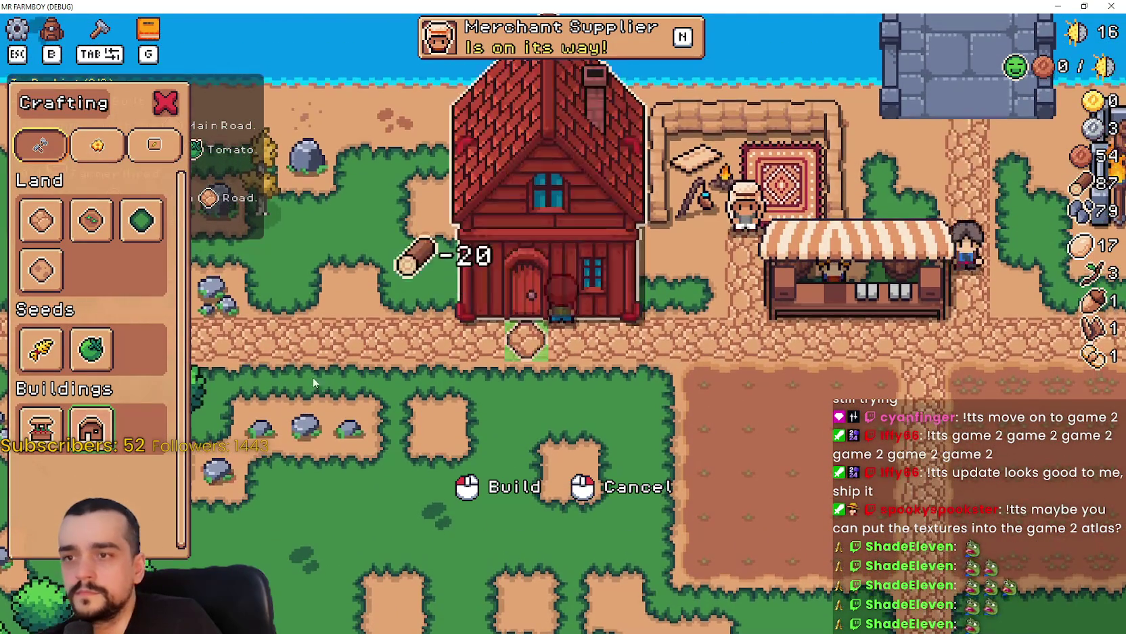
pyautogui.click(520, 428)
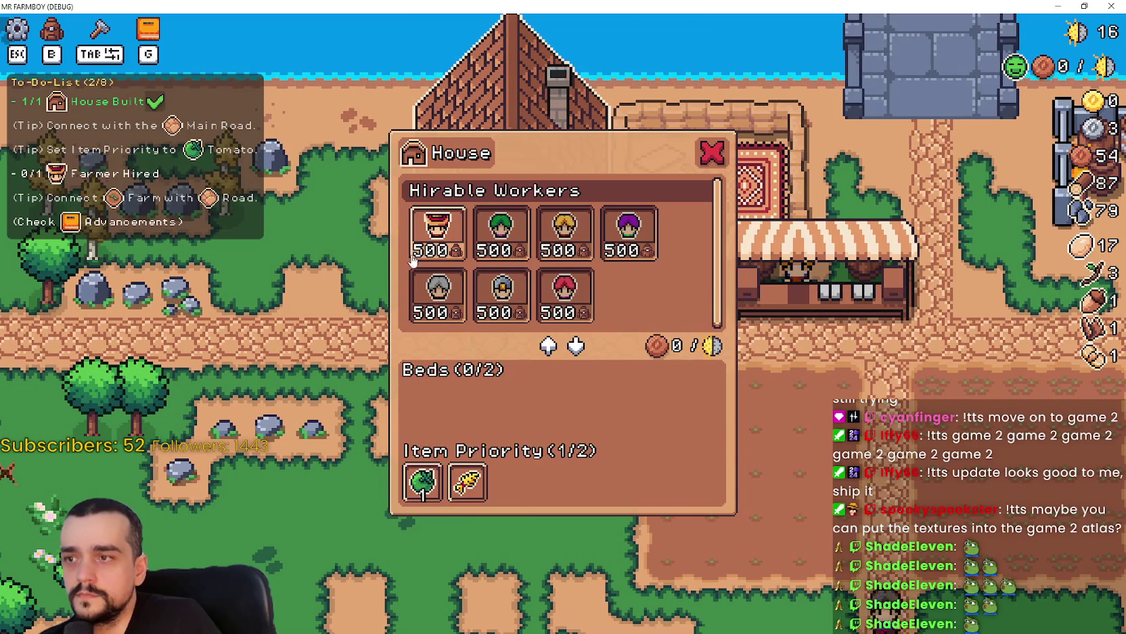
pyautogui.moveTo(431, 246)
# - Walk into the market and put the wild eggs up for sale
pyautogui.press('Escape')
pyautogui.press('s')
pyautogui.press('e')
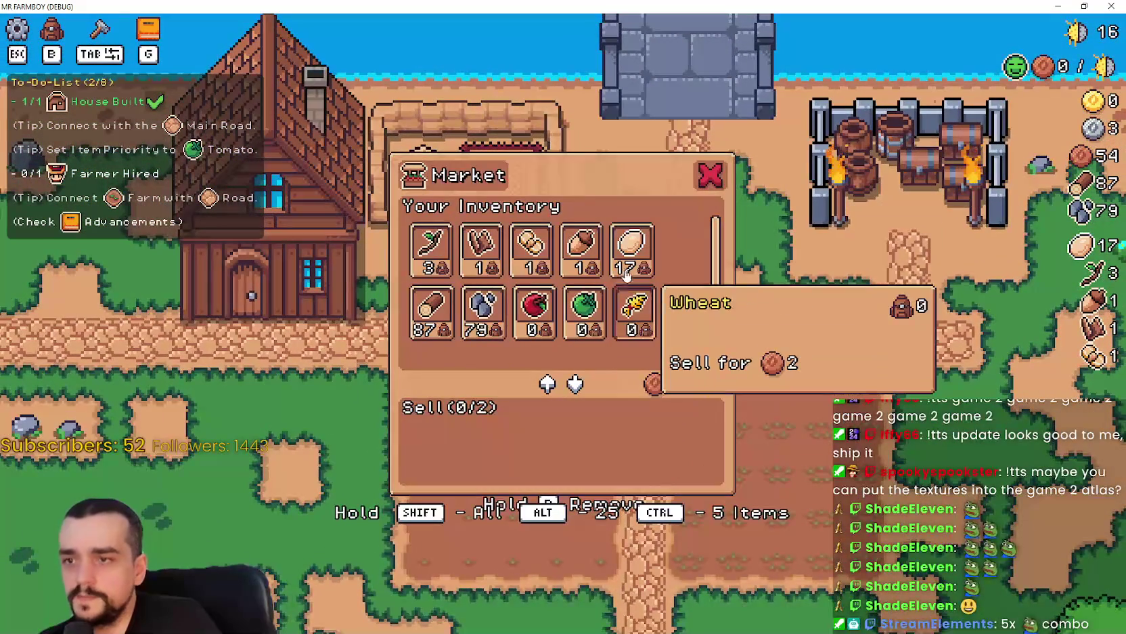
pyautogui.click(630, 266)
pyautogui.press('Escape')
# - Walk to the river and along the riverbank to catch a fish
pyautogui.press('d')
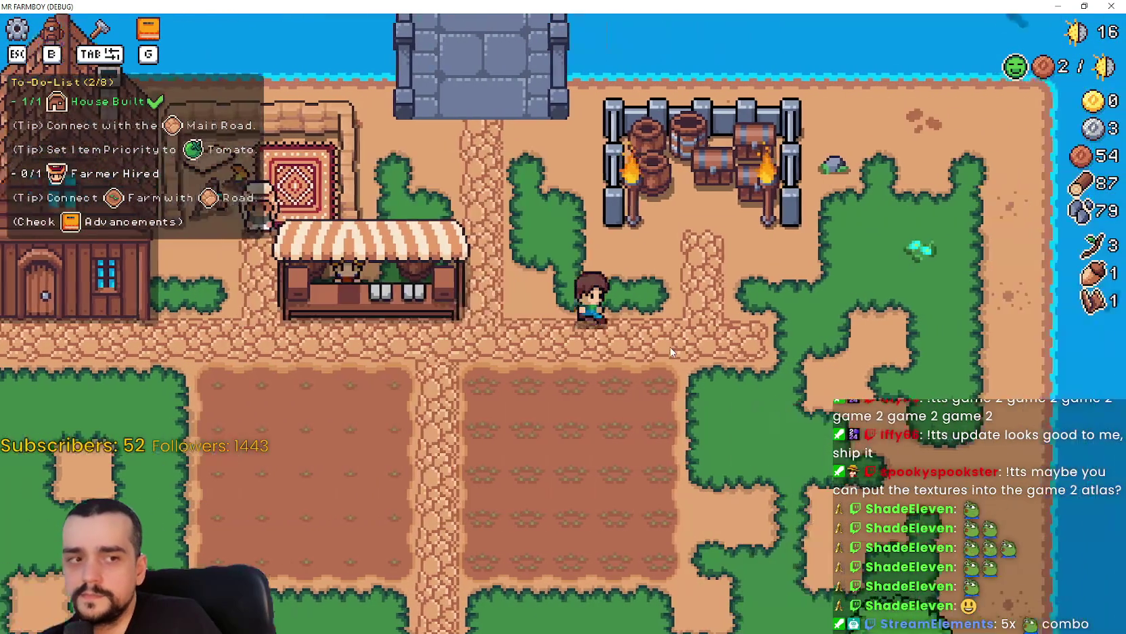
pyautogui.press('d')
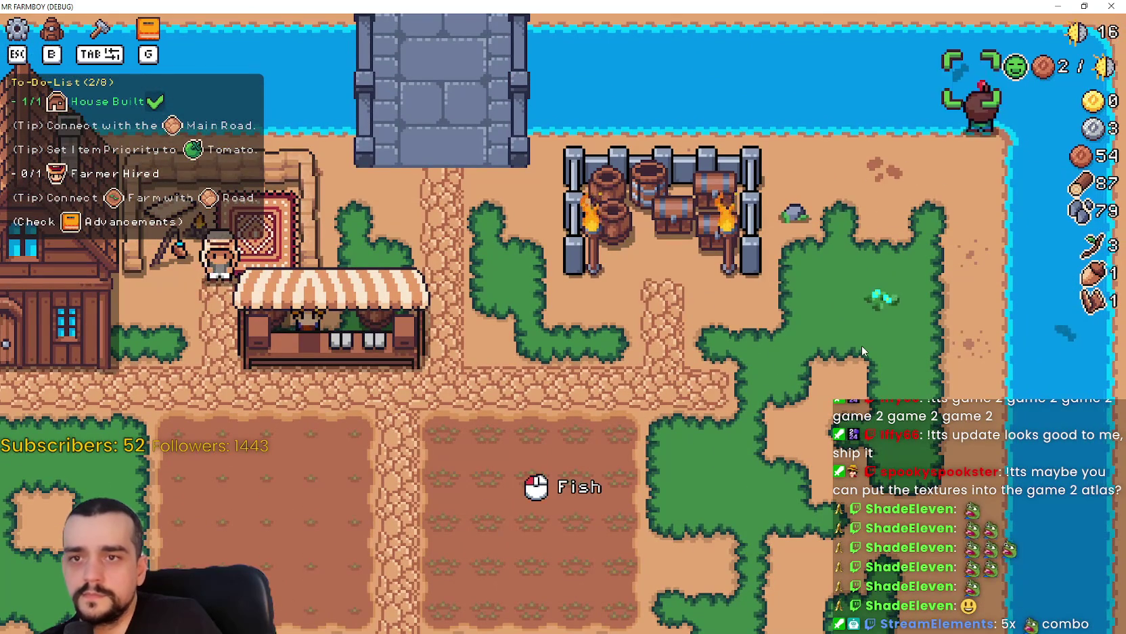
pyautogui.press('s')
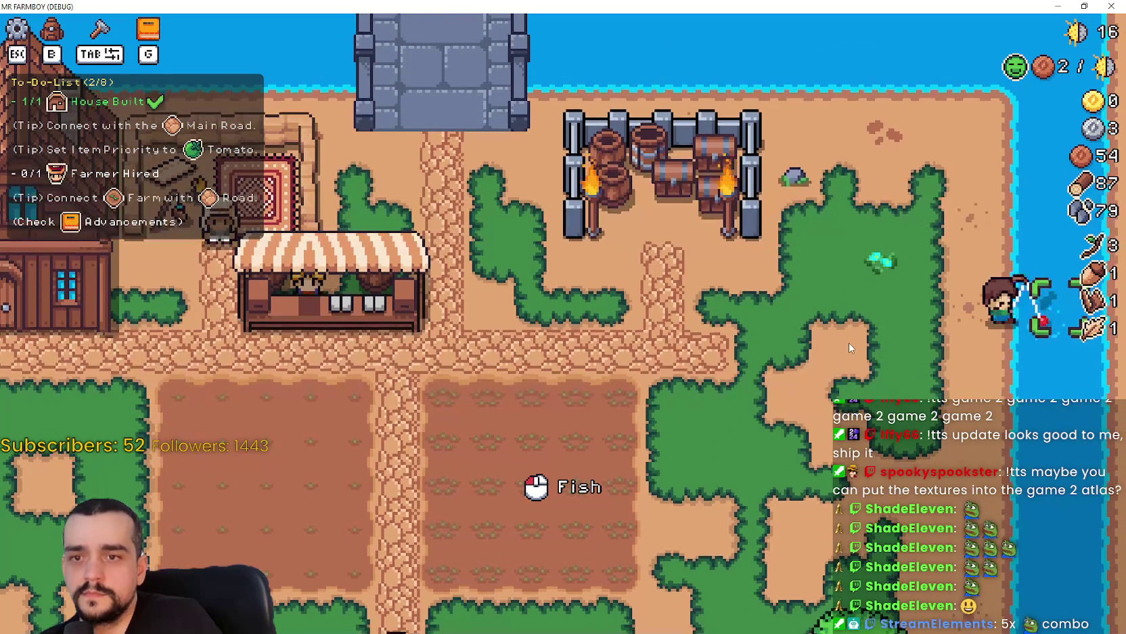
pyautogui.press('a')
pyautogui.press('s')
pyautogui.press('s')
pyautogui.press('d')
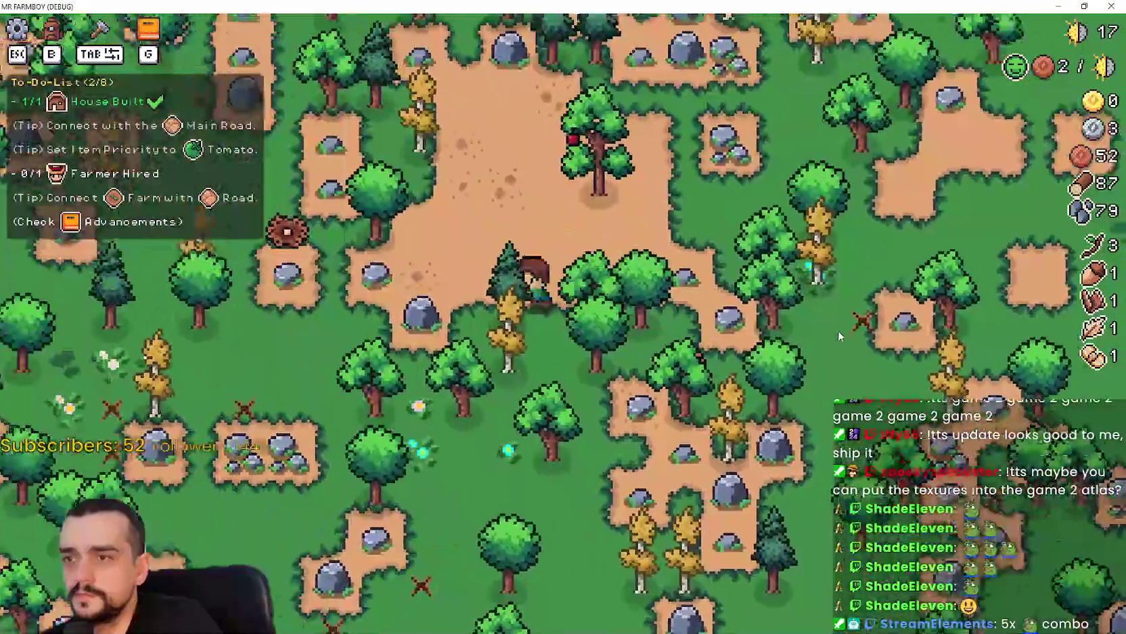
pyautogui.press('w')
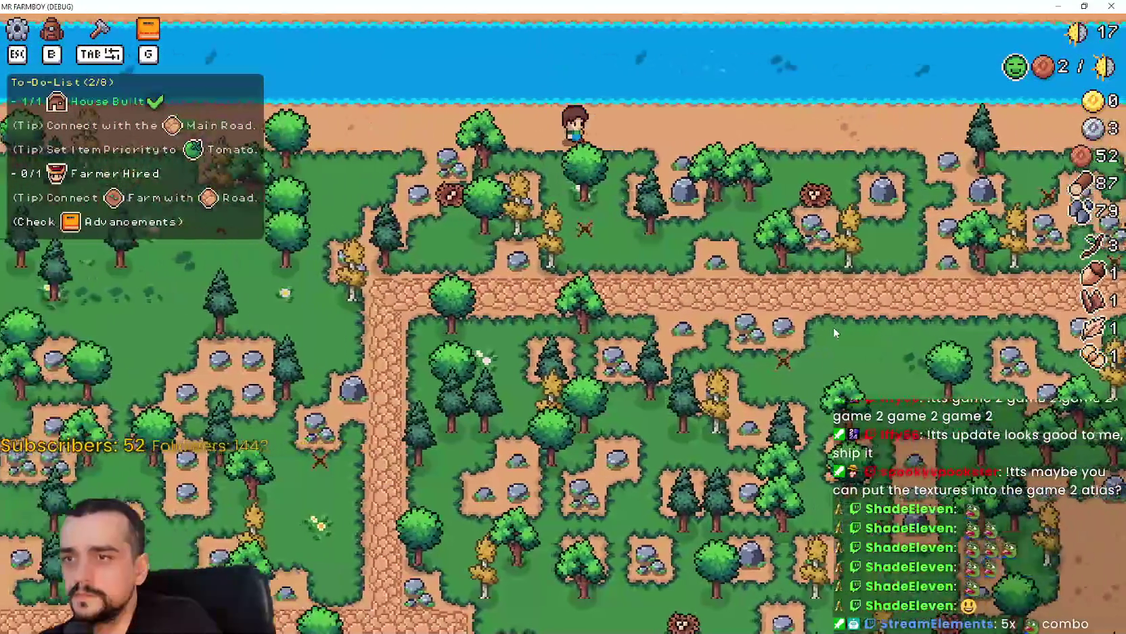
pyautogui.press('a')
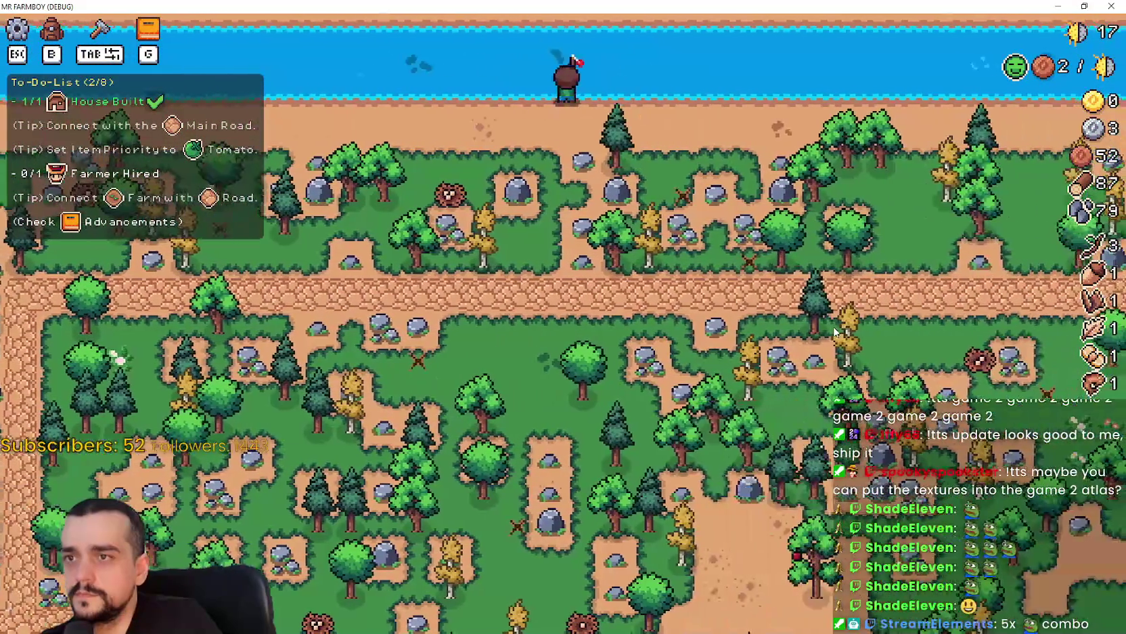
pyautogui.press('a')
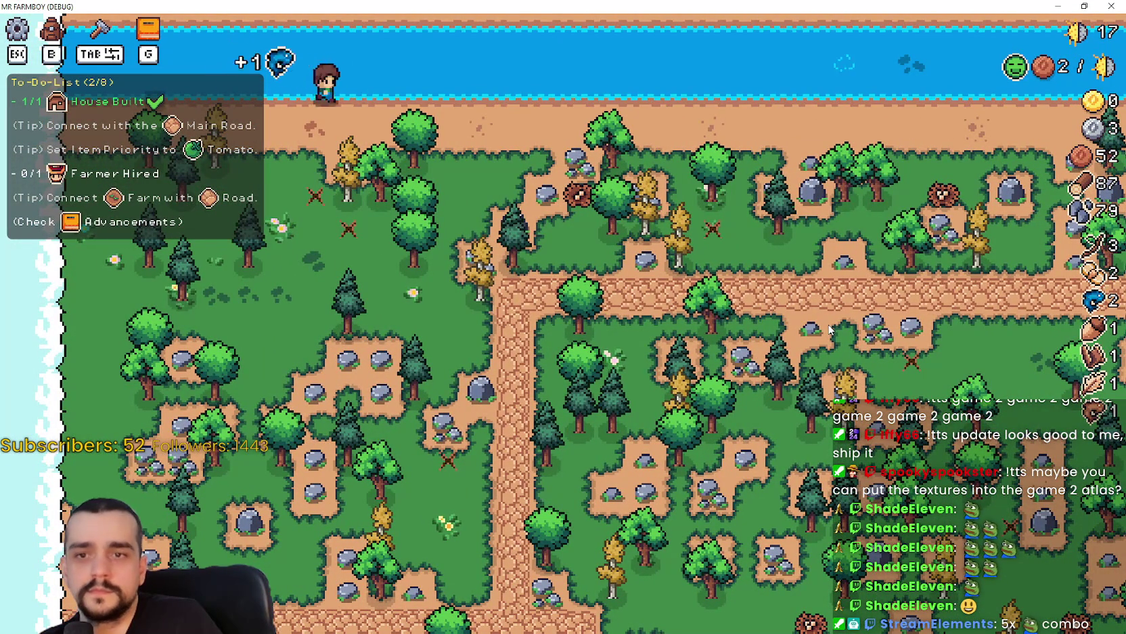
pyautogui.press('d')
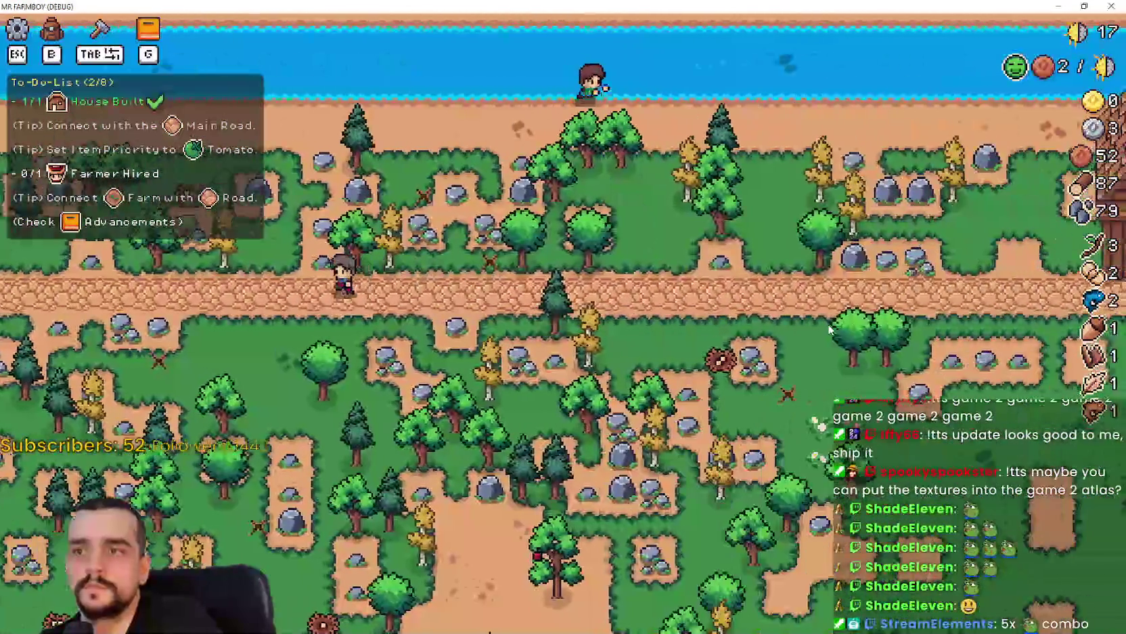
# - Sell the caught fish at the market, raising coins from 52 to 1202
pyautogui.press('d')
pyautogui.press('e')
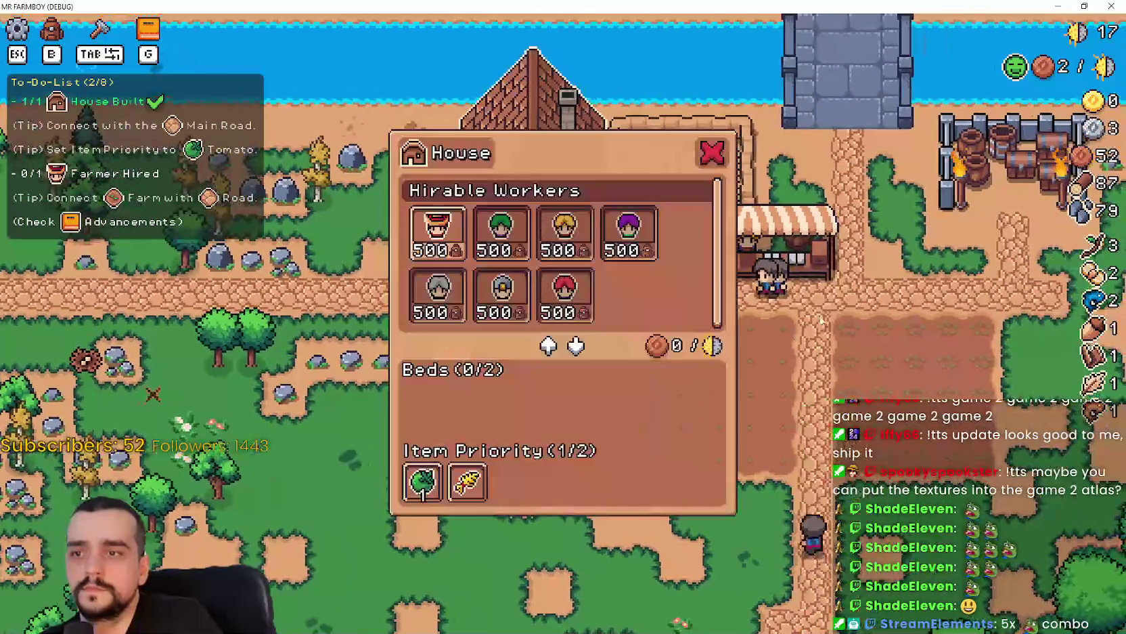
pyautogui.press('d')
pyautogui.press('e')
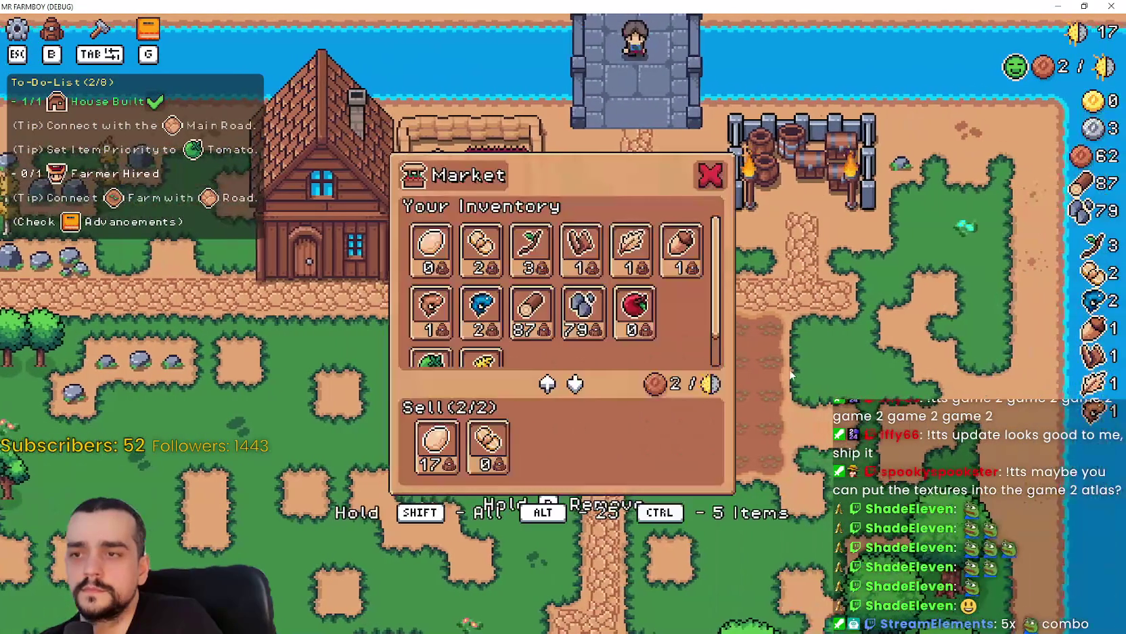
pyautogui.moveTo(483, 476)
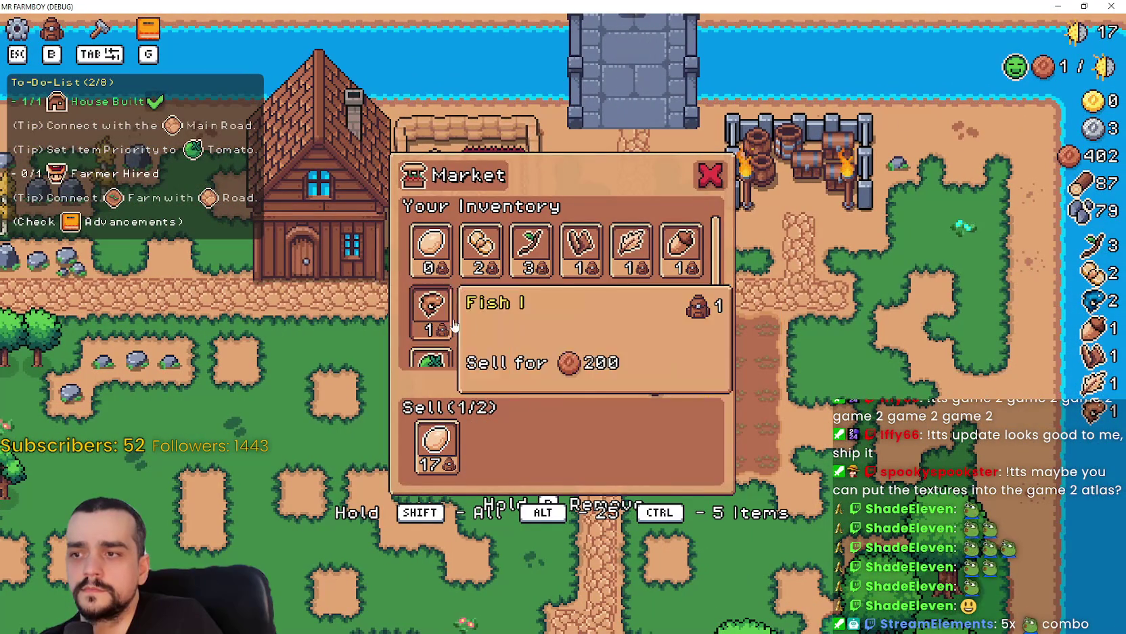
pyautogui.click(481, 308)
pyautogui.press('e')
pyautogui.press('a')
pyautogui.press('s')
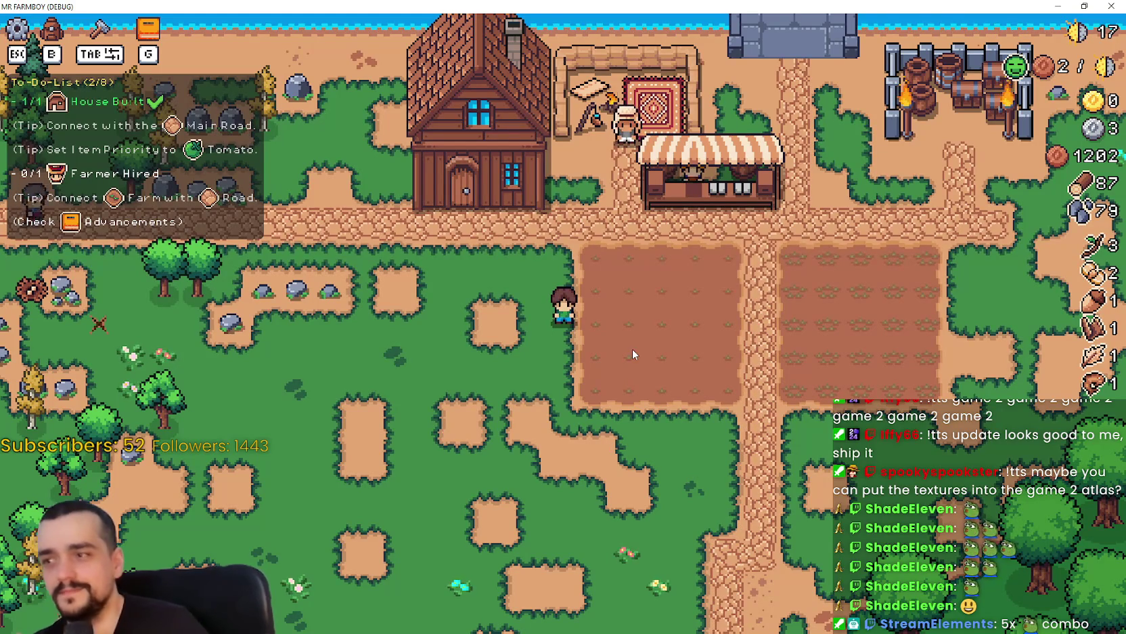
# - Mine stone from the rocks along the field edge
pyautogui.press('a')
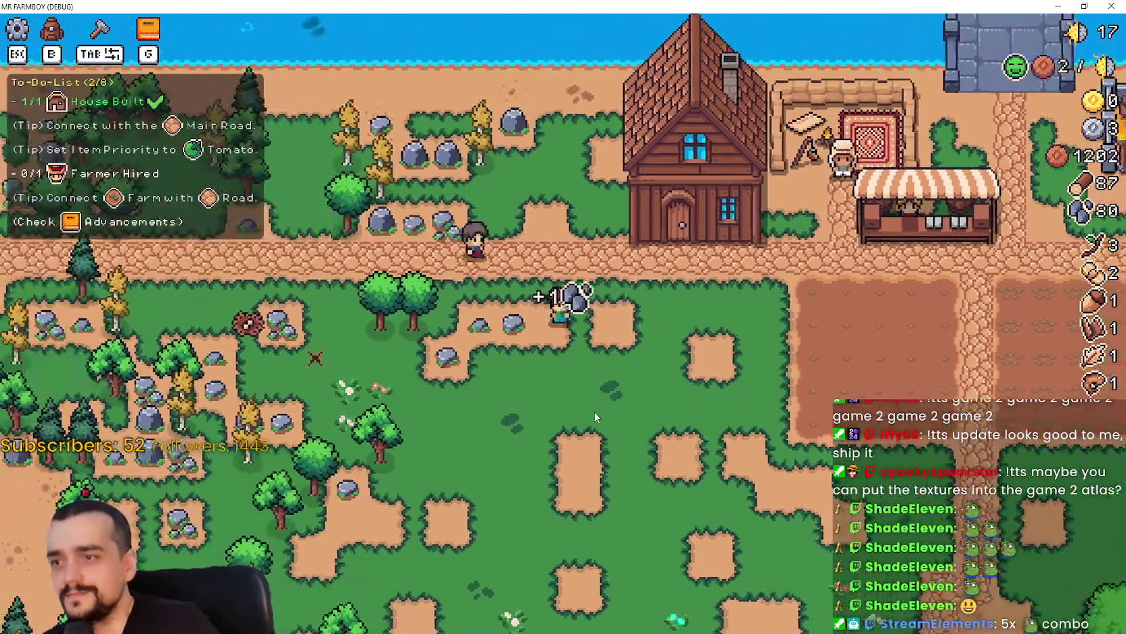
pyautogui.press('a')
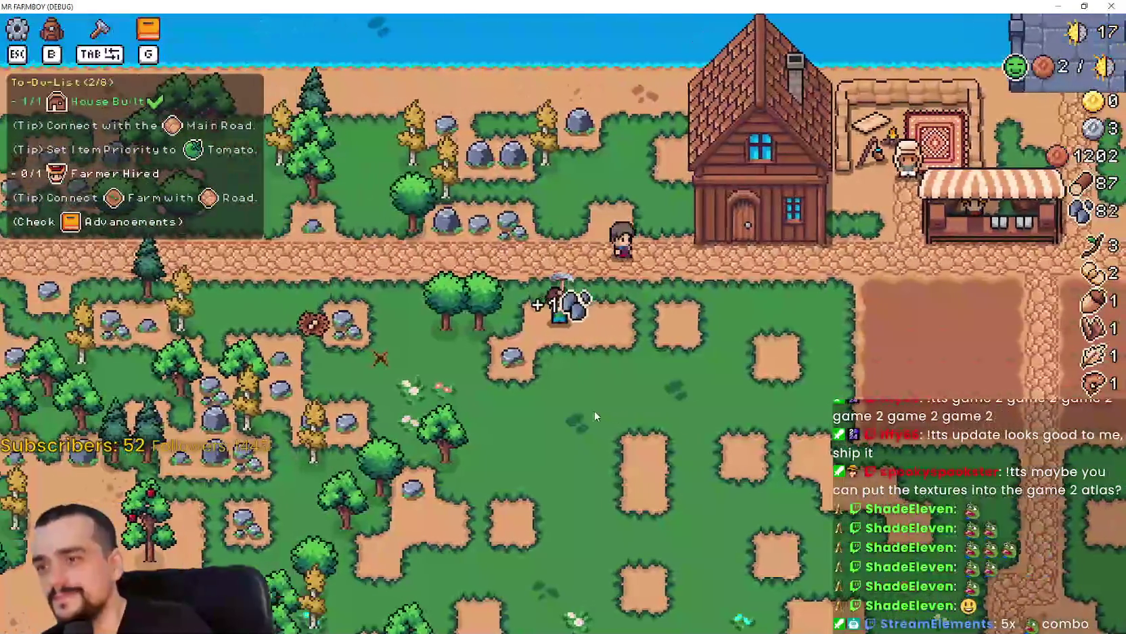
pyautogui.press('s')
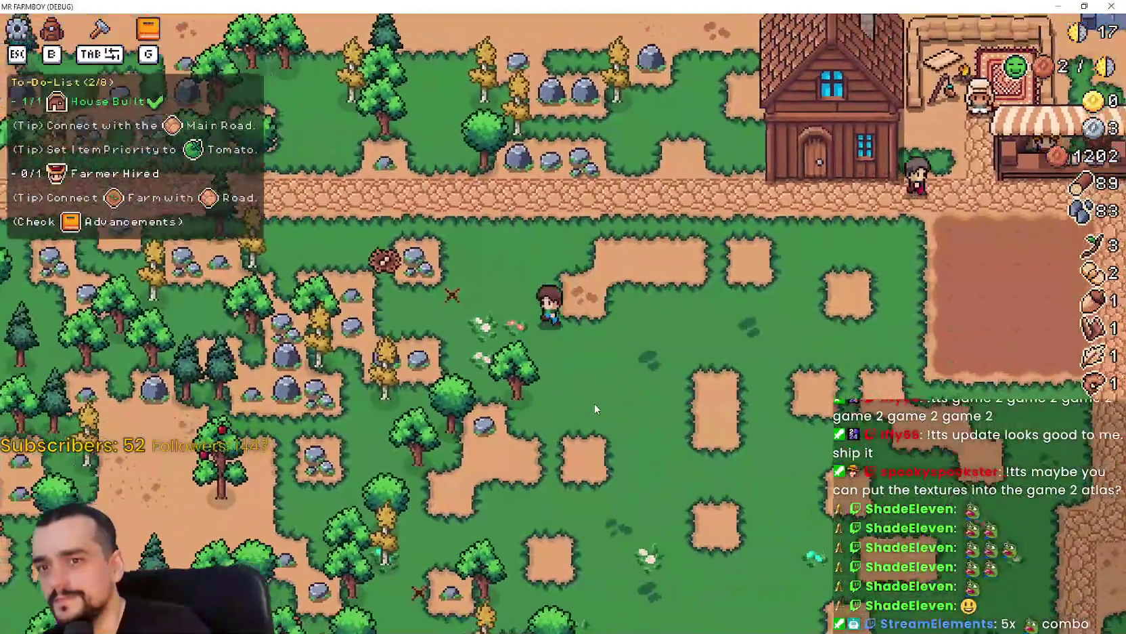
pyautogui.press('a')
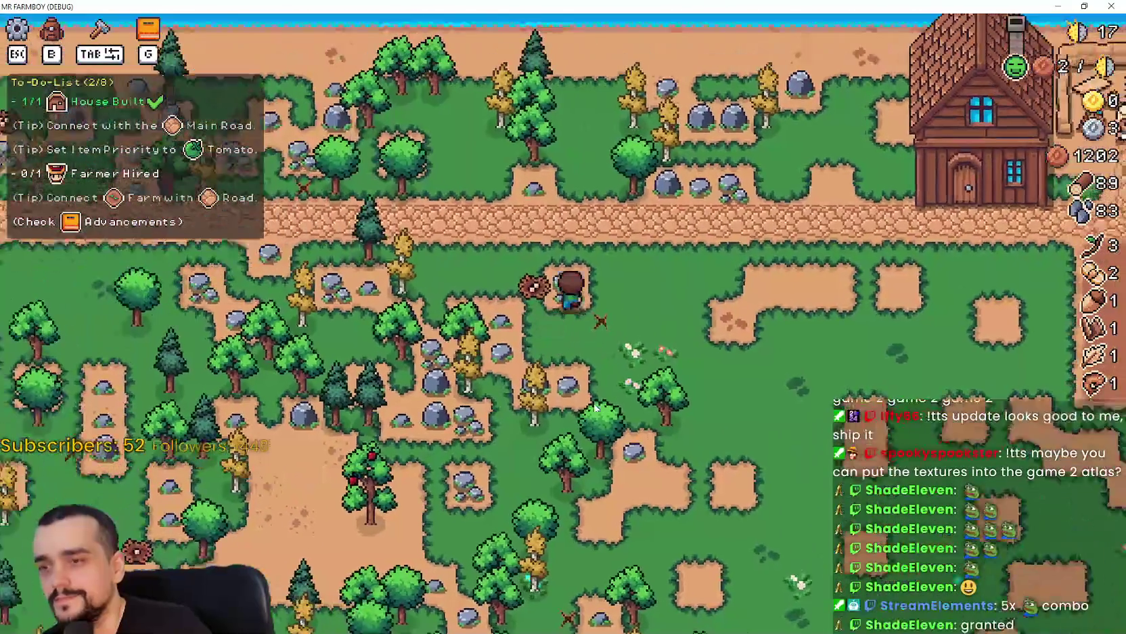
pyautogui.press('s')
pyautogui.press('d')
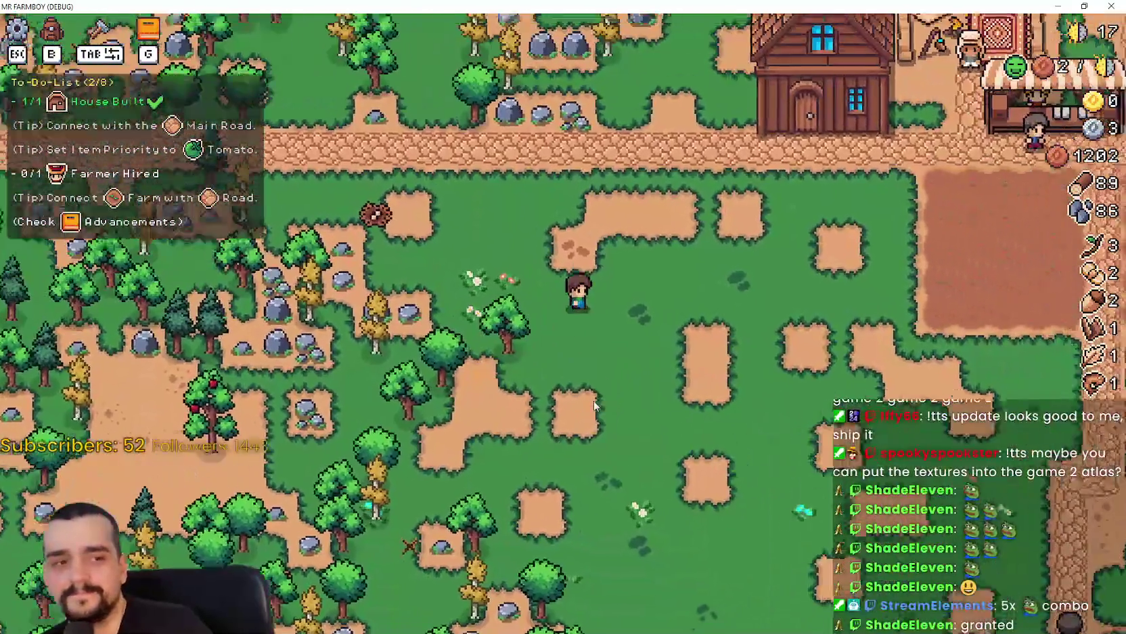
pyautogui.press('d')
pyautogui.press('w')
pyautogui.press('a')
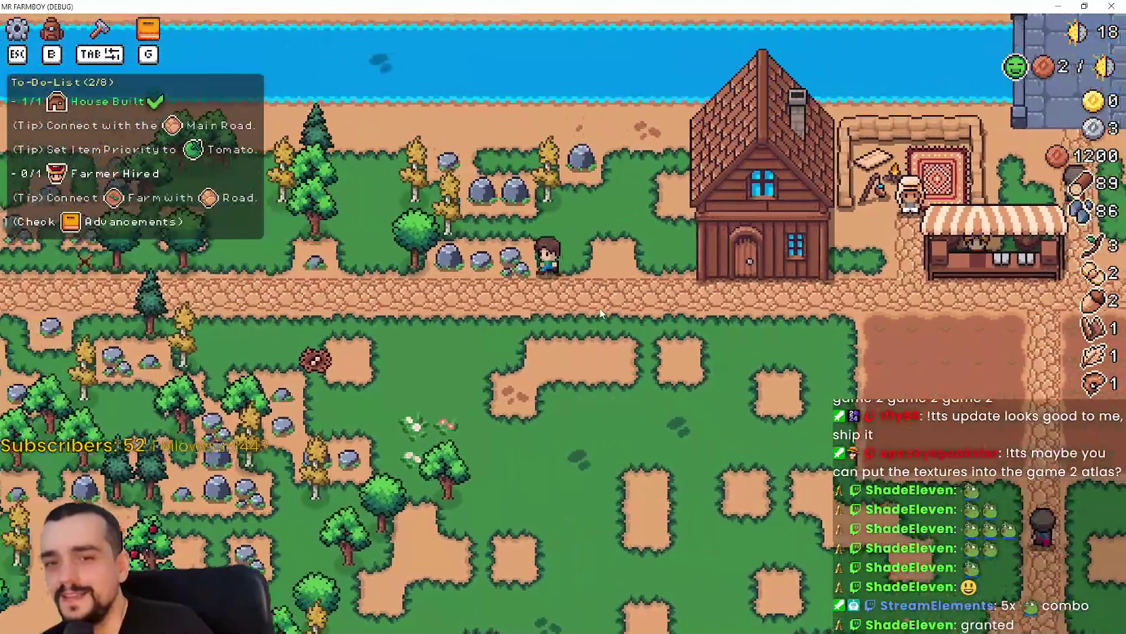
pyautogui.press('a')
# - Gather wood and stone from the trees and rocks above the road
pyautogui.press('w')
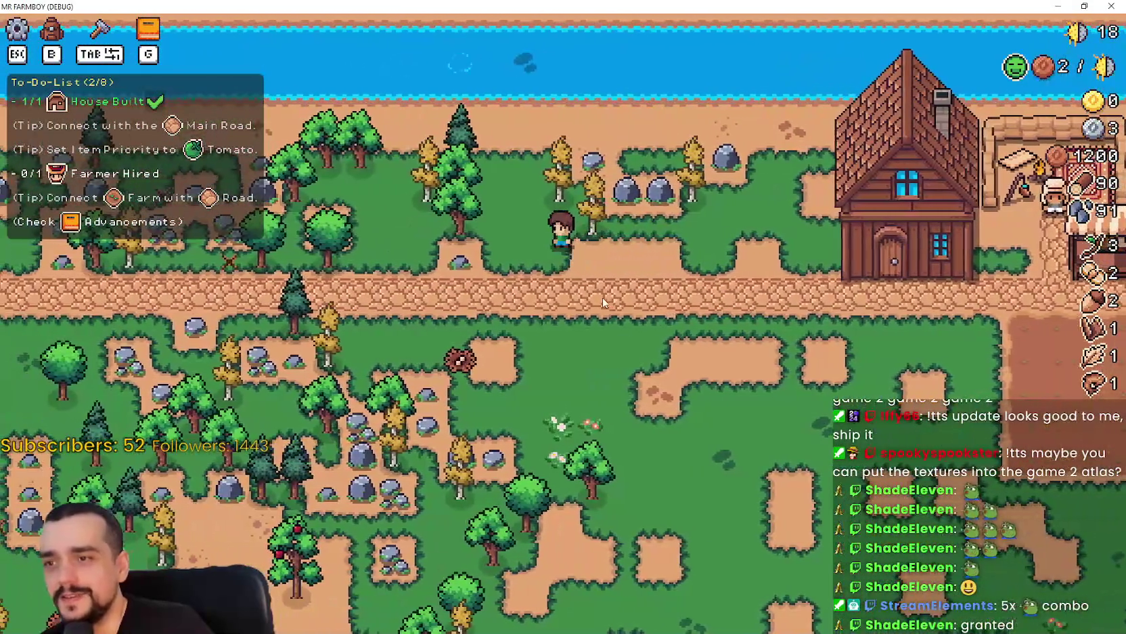
pyautogui.press('d')
pyautogui.press('w')
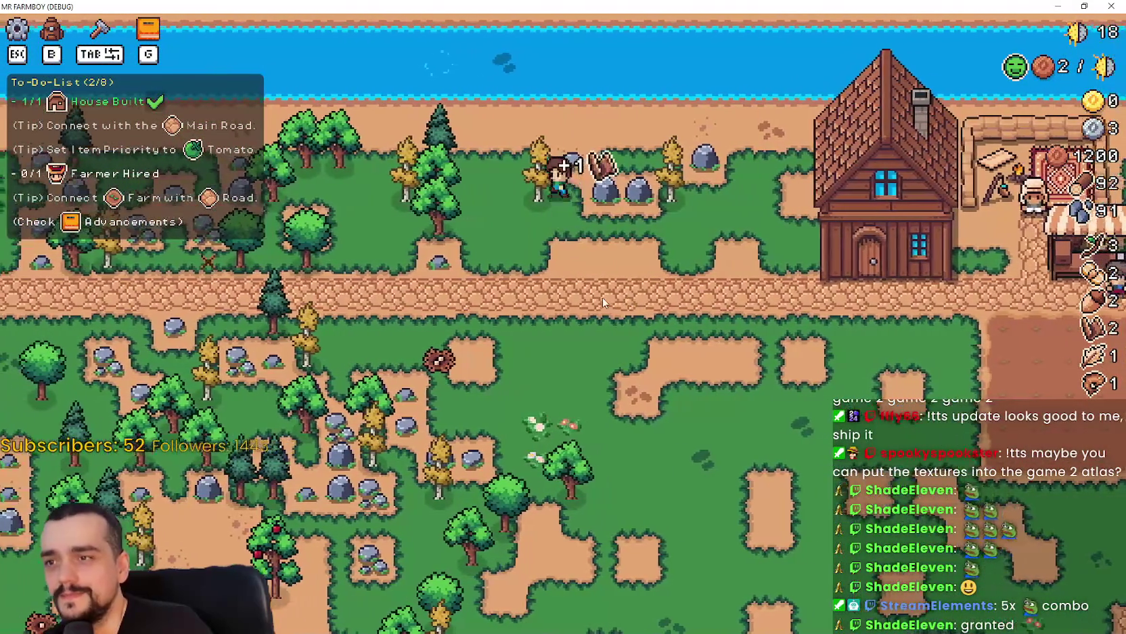
pyautogui.press('a')
pyautogui.press('d')
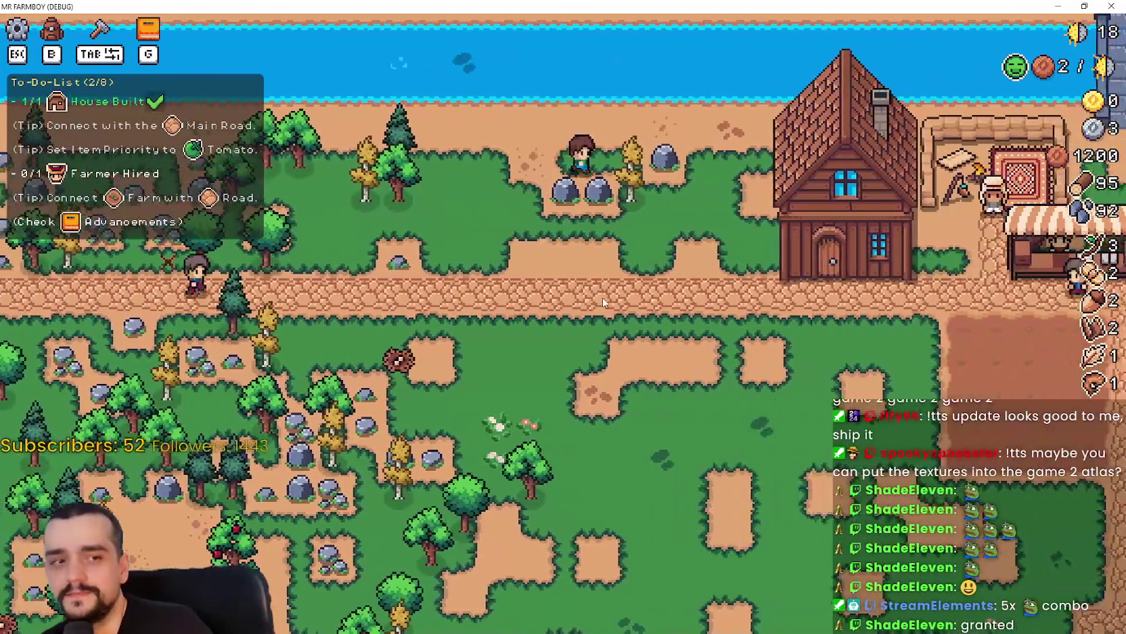
pyautogui.press('s')
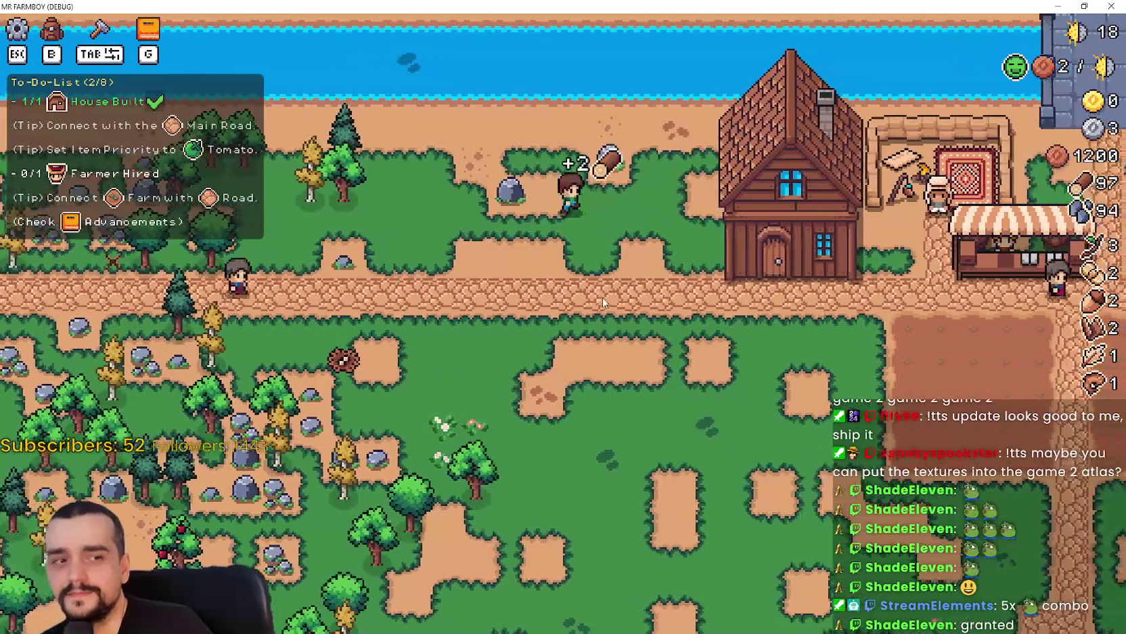
pyautogui.press('d')
pyautogui.press('a')
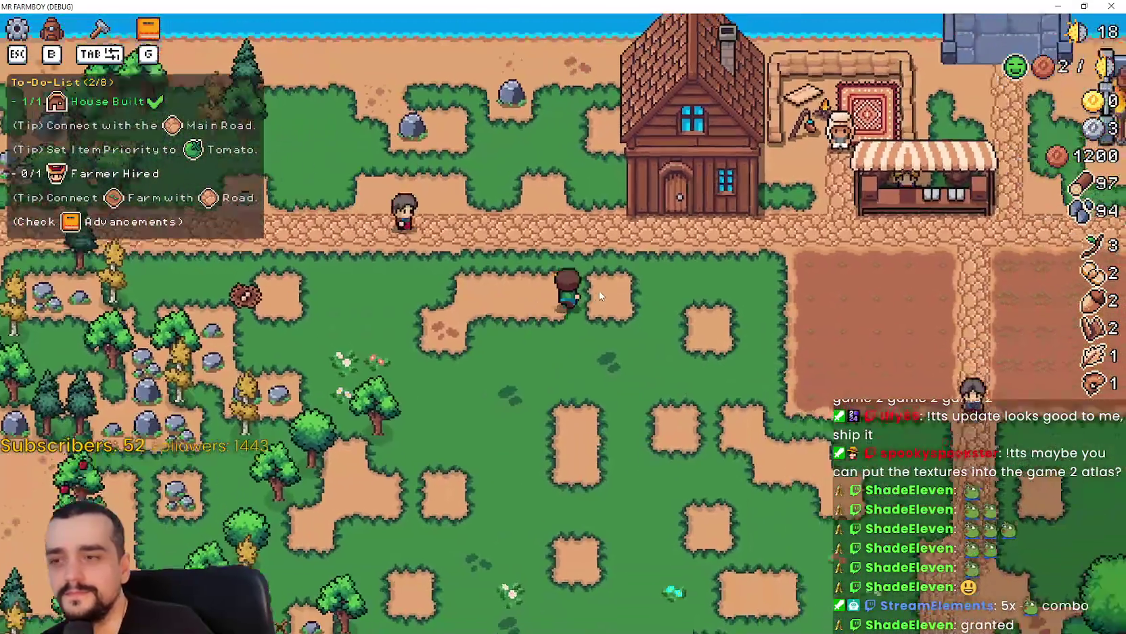
pyautogui.press('w')
pyautogui.press('a')
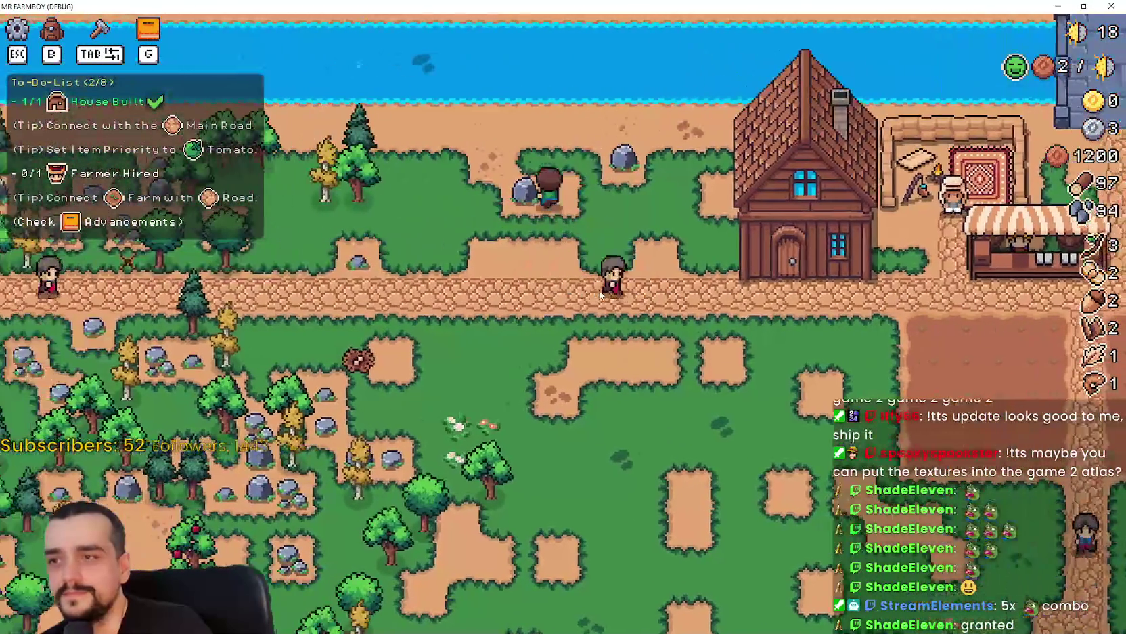
pyautogui.press('d')
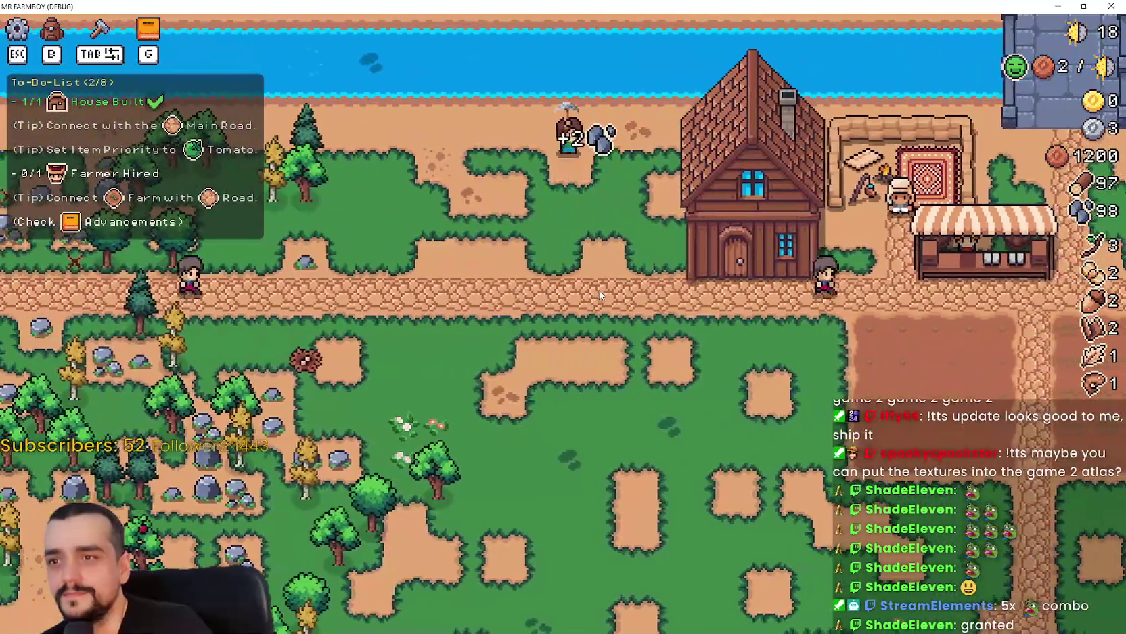
# - Hire a Farmer from the house for 200 coins, unlocking the Farmers advancement
pyautogui.press('s')
pyautogui.press('d')
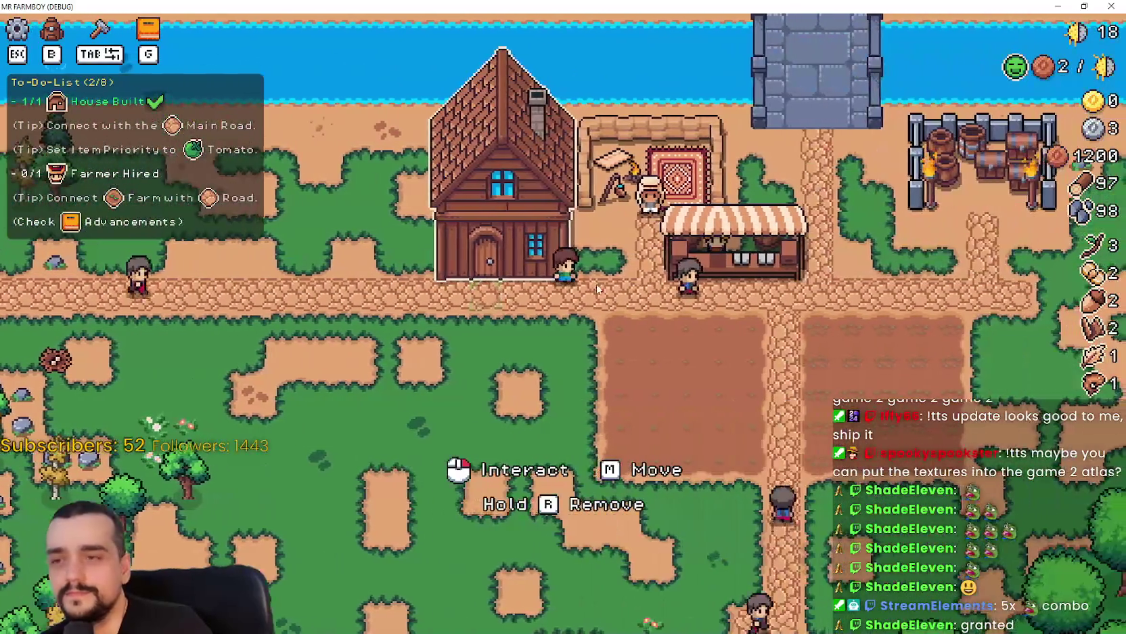
pyautogui.press('e')
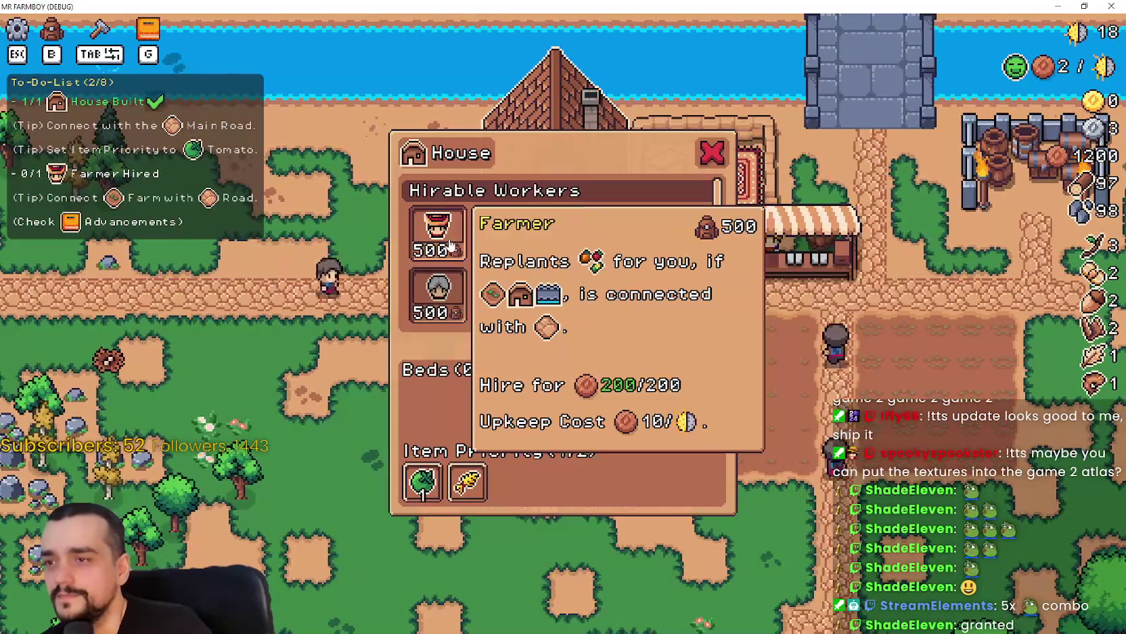
pyautogui.click(451, 339)
# - Close the house panel and walk west past the fields
pyautogui.press('a')
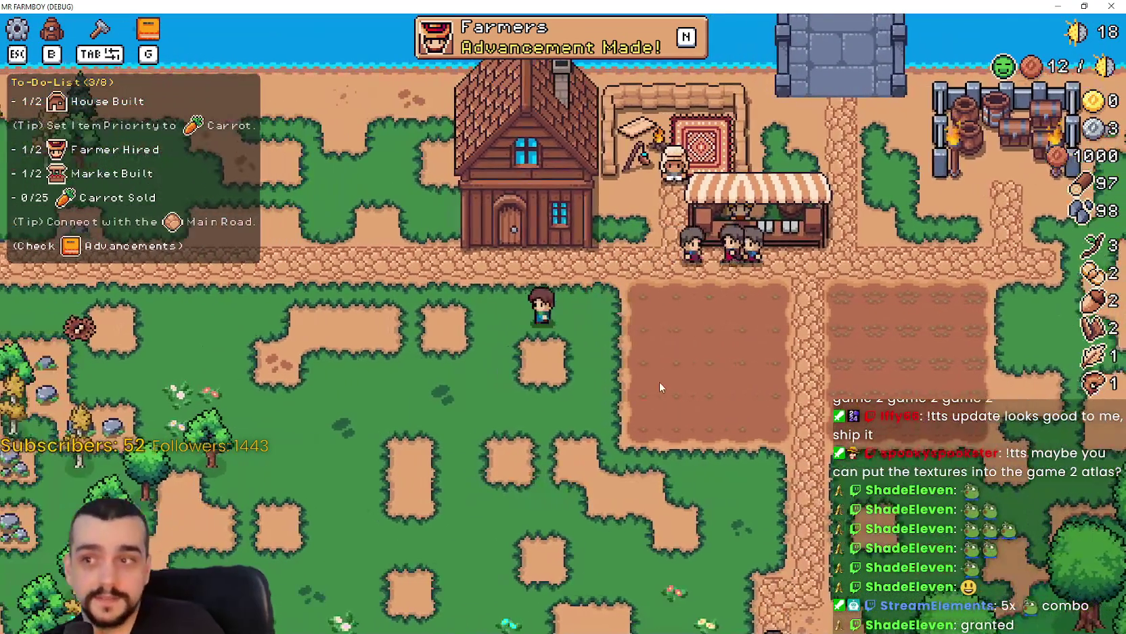
pyautogui.press('d')
pyautogui.press('s')
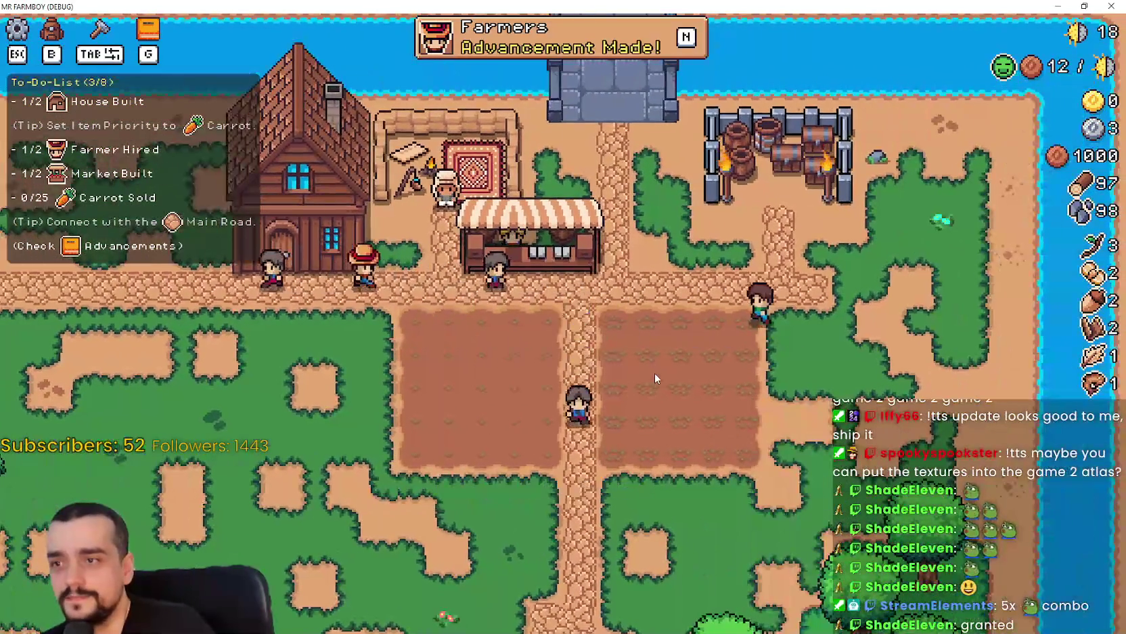
pyautogui.press('w')
pyautogui.press('a')
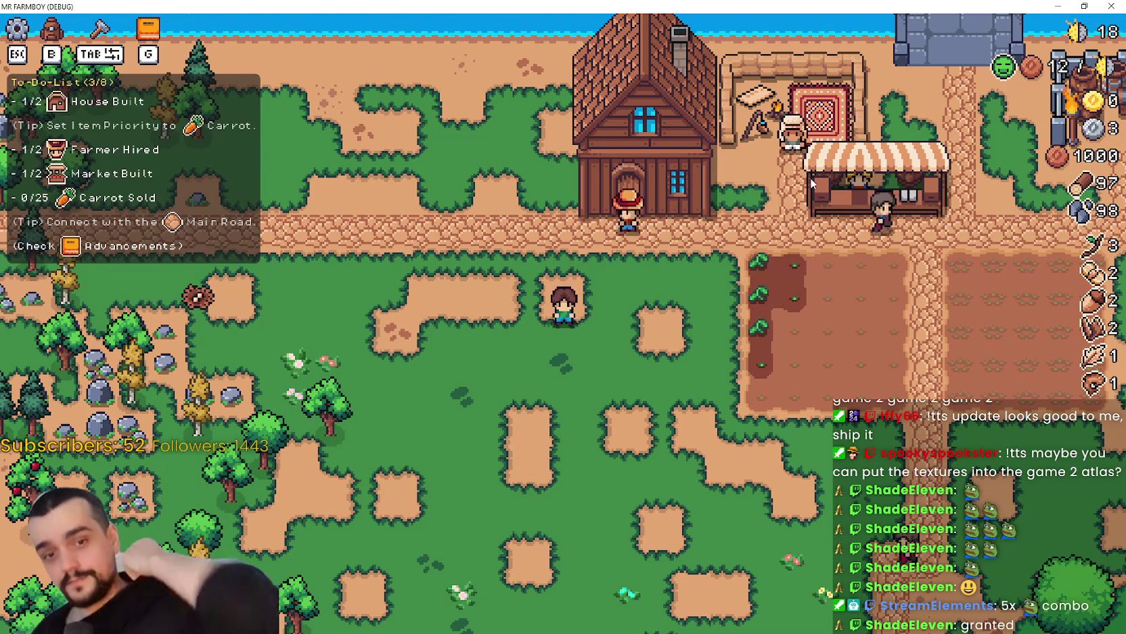
pyautogui.press('a')
pyautogui.press('s')
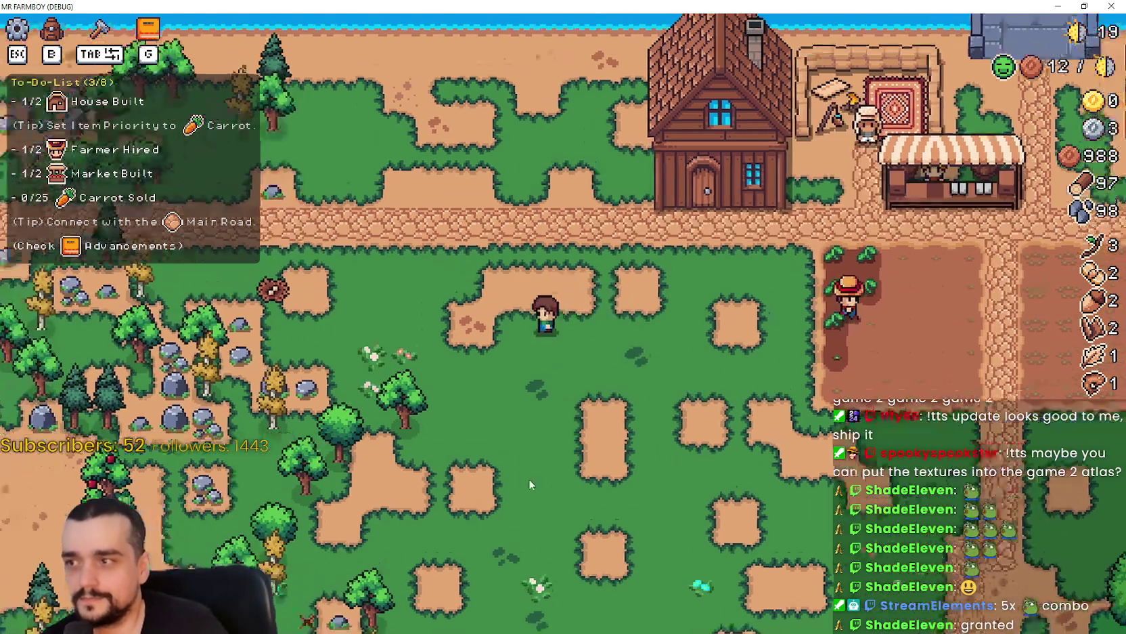
# - Gather wood and stone in the woods, reaching 102 wood and 101 stone, then return toward the road
pyautogui.press('a')
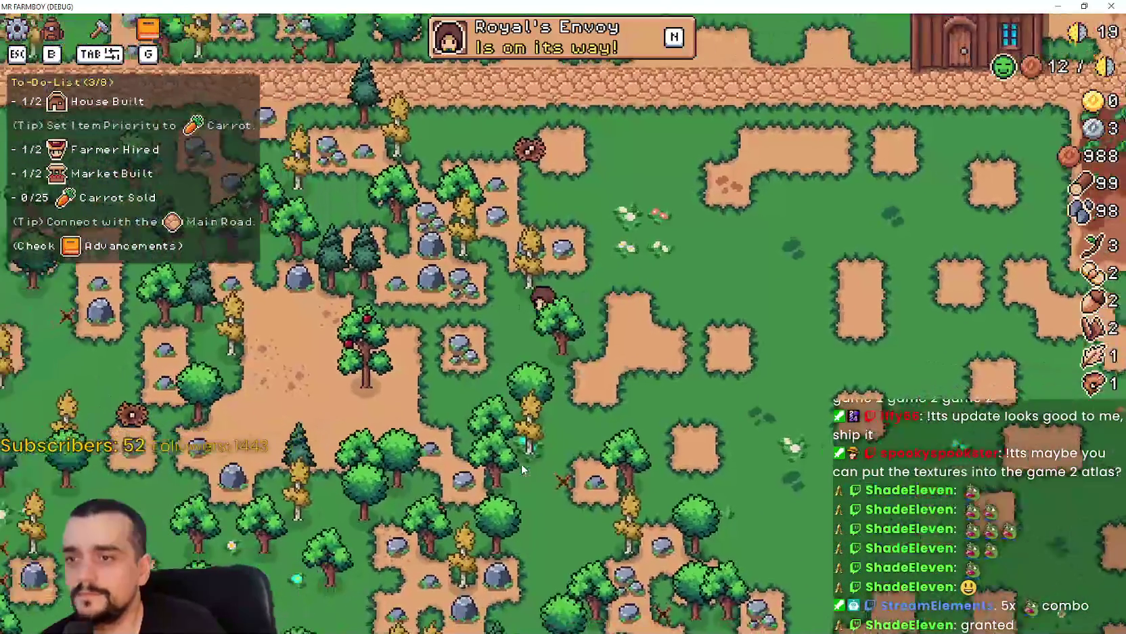
pyautogui.press('w')
pyautogui.press('d')
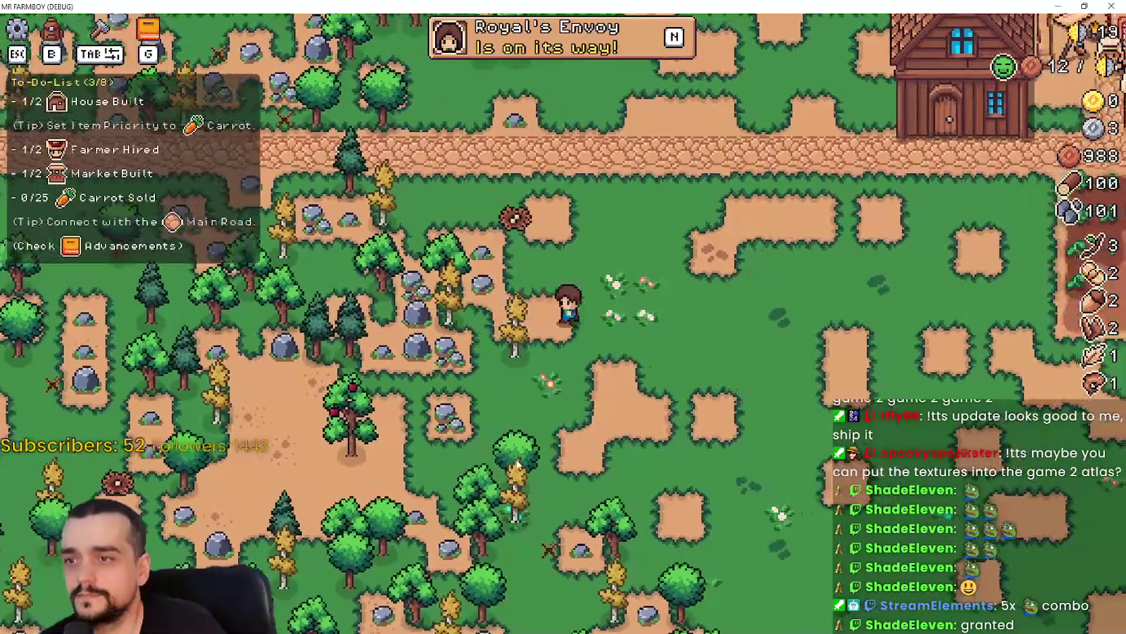
pyautogui.press('w')
pyautogui.press('d')
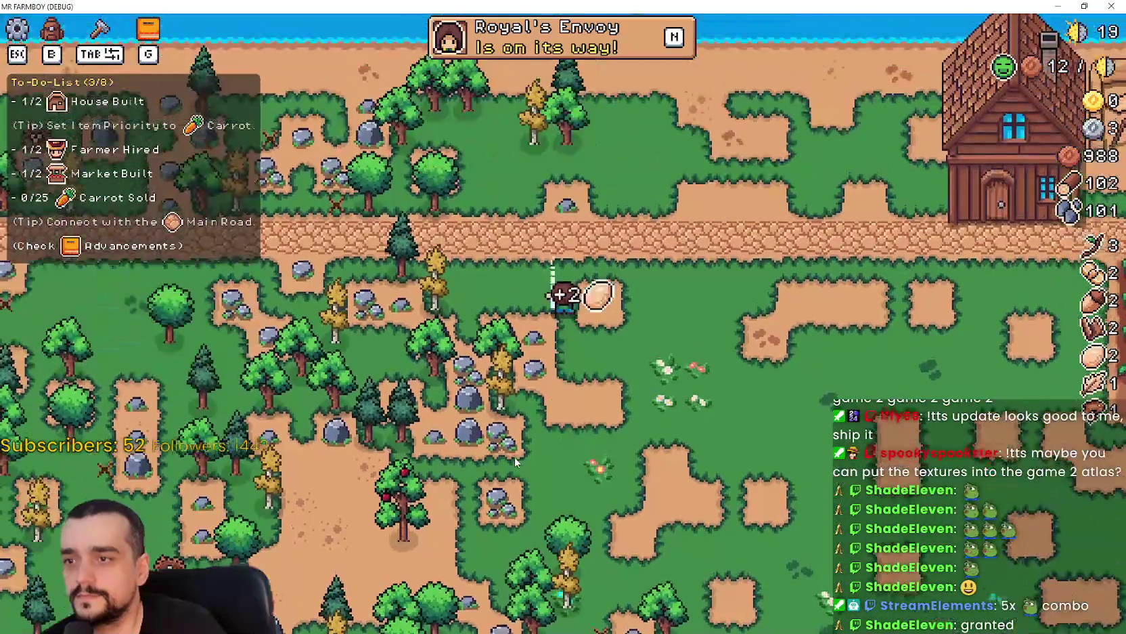
pyautogui.press('d')
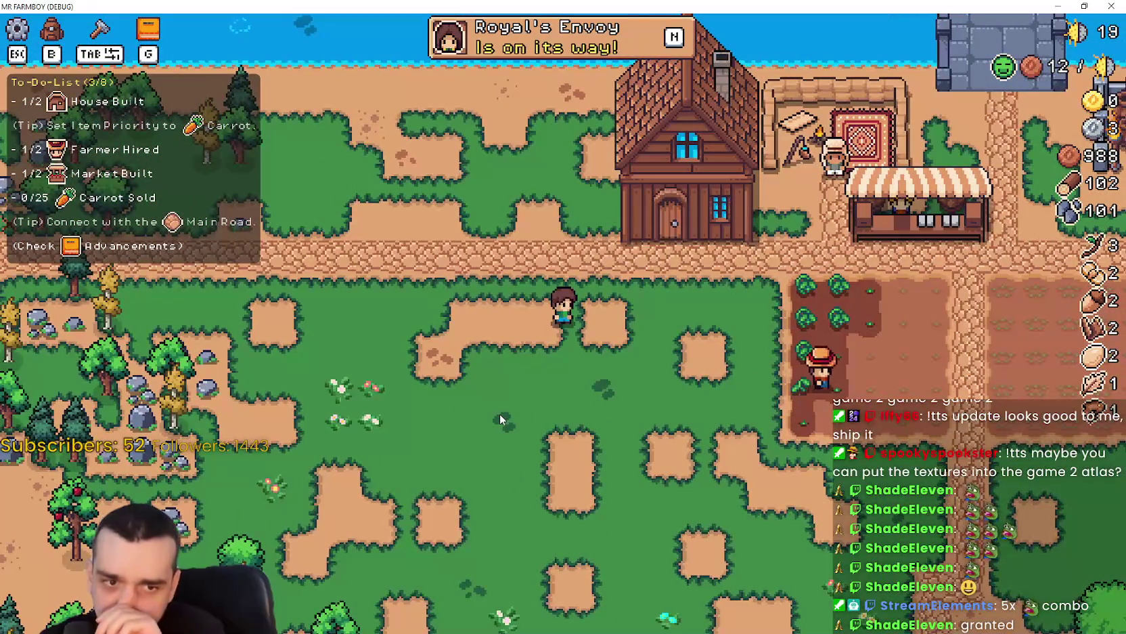
# - Check the Crafting menu, then walk down into the carrot field
pyautogui.press('w')
pyautogui.press('d')
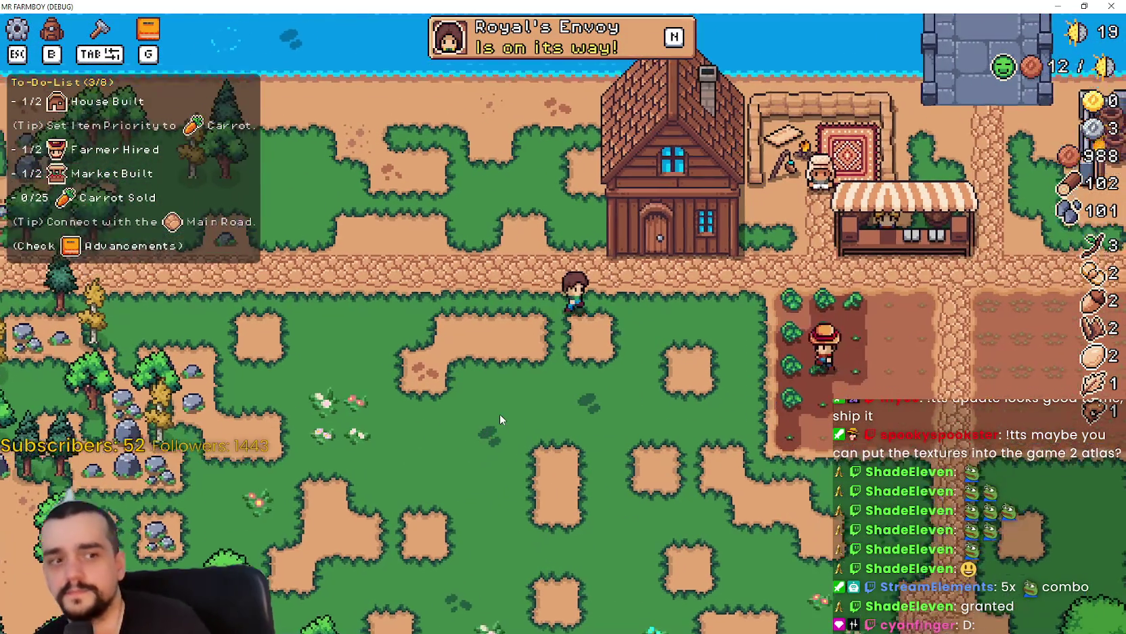
pyautogui.press('a')
pyautogui.press('b')
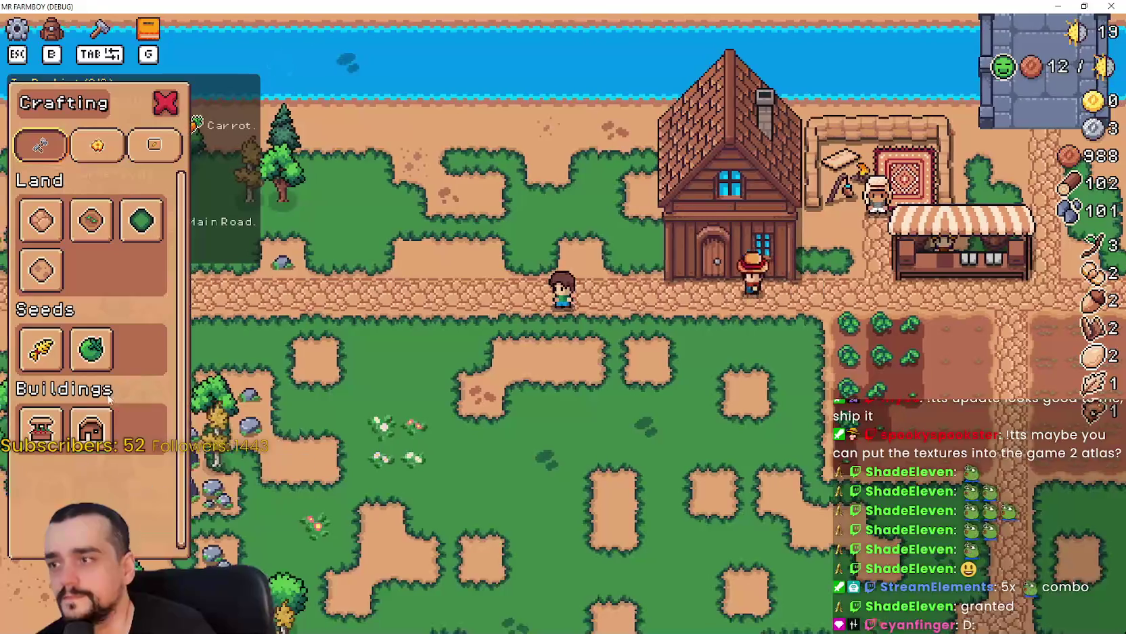
pyautogui.press('d')
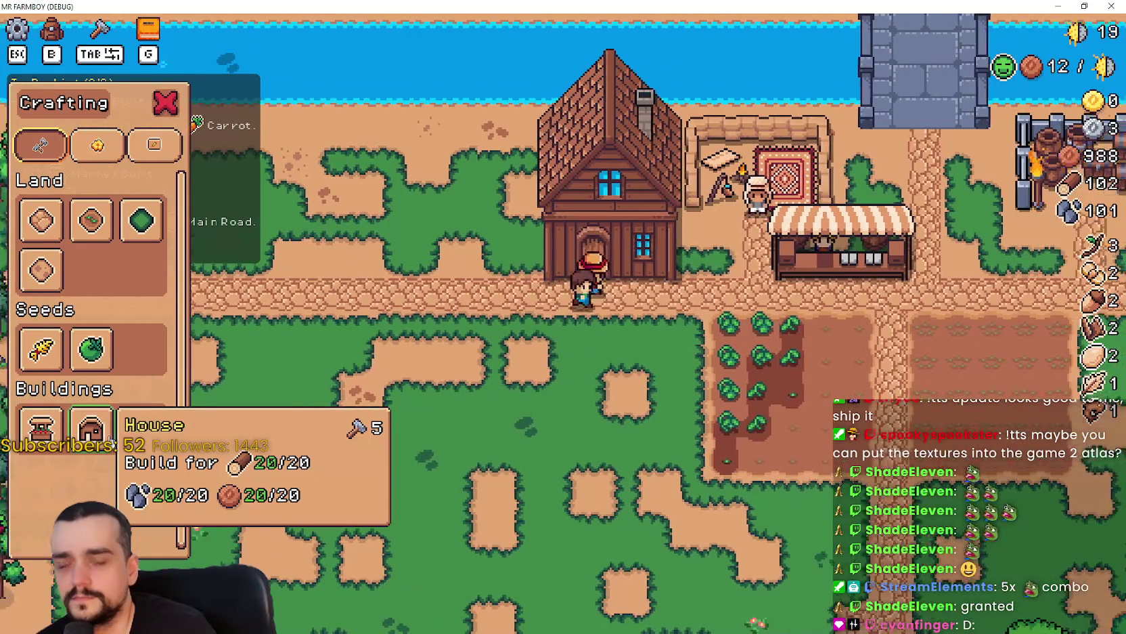
pyautogui.press('b')
pyautogui.press('s')
pyautogui.press('a')
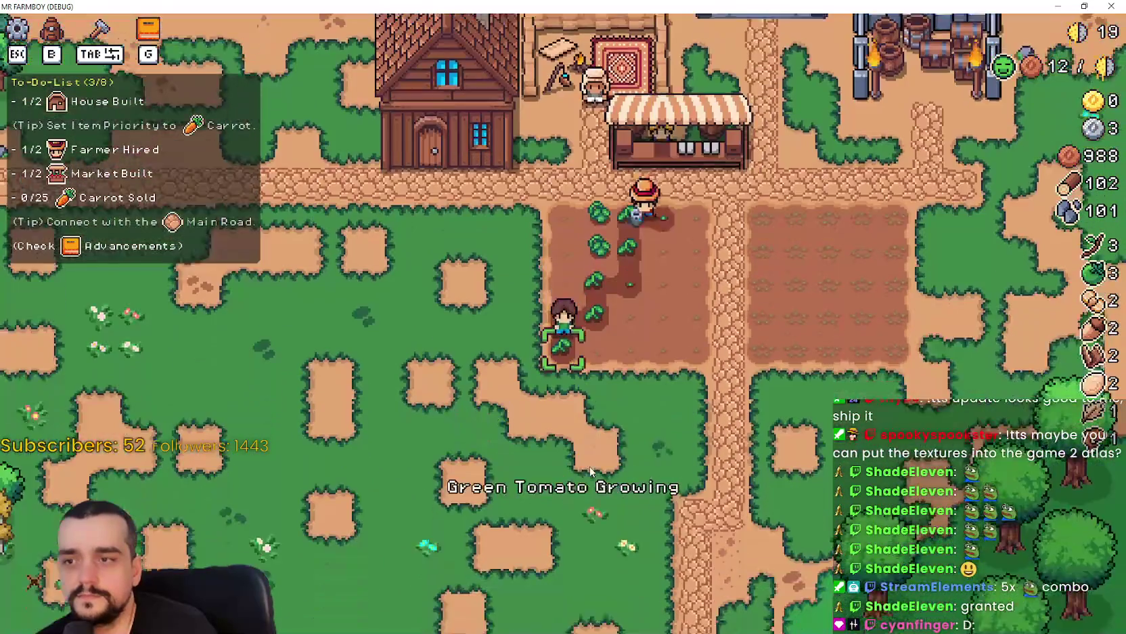
pyautogui.press('w')
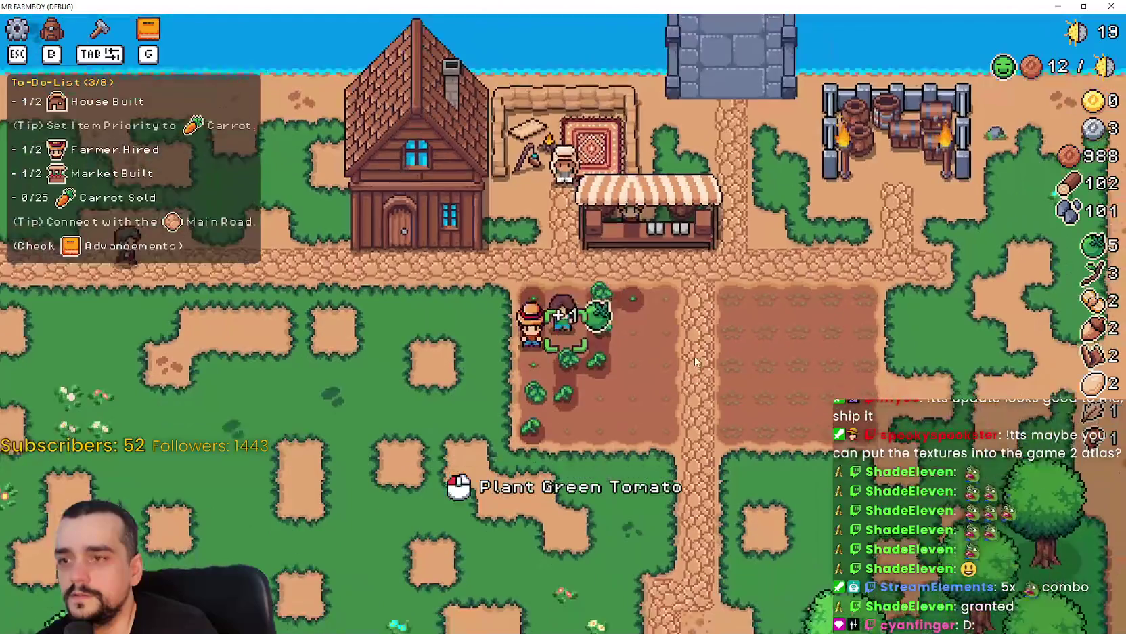
pyautogui.press('s')
# - Review the crops advancement tree in the Advancements overview
pyautogui.press('b')
pyautogui.press('b')
pyautogui.press('w')
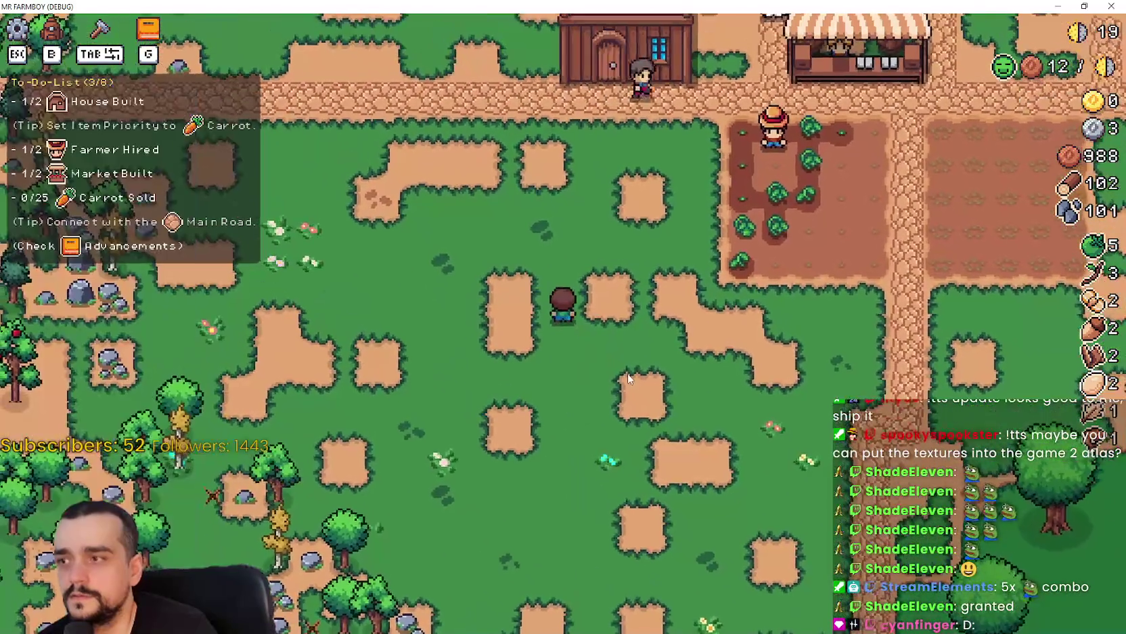
pyautogui.press('g')
pyautogui.click(331, 135)
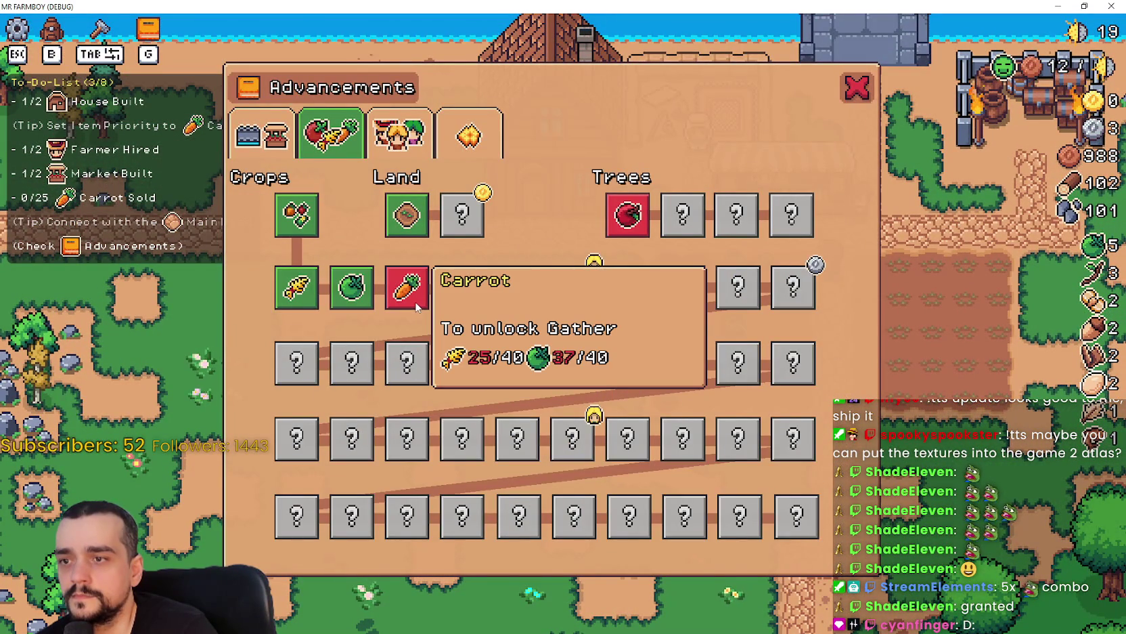
pyautogui.press('g')
pyautogui.press('d')
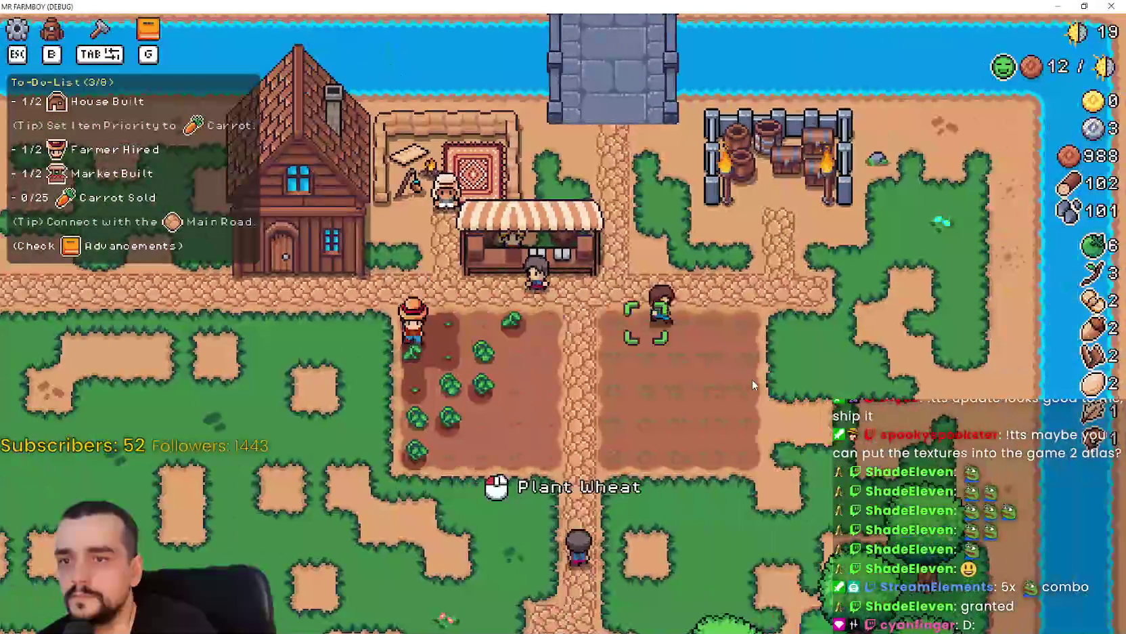
# - Plant and water wheat row by row across the right field
pyautogui.press('a')
pyautogui.press('d')
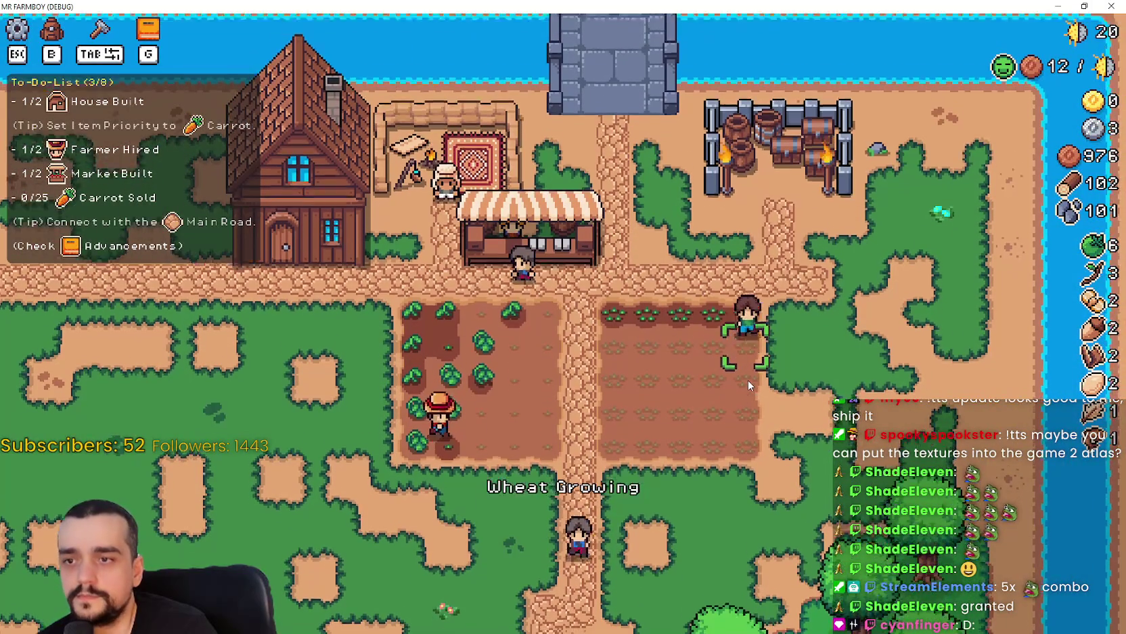
pyautogui.press('s')
pyautogui.press('a')
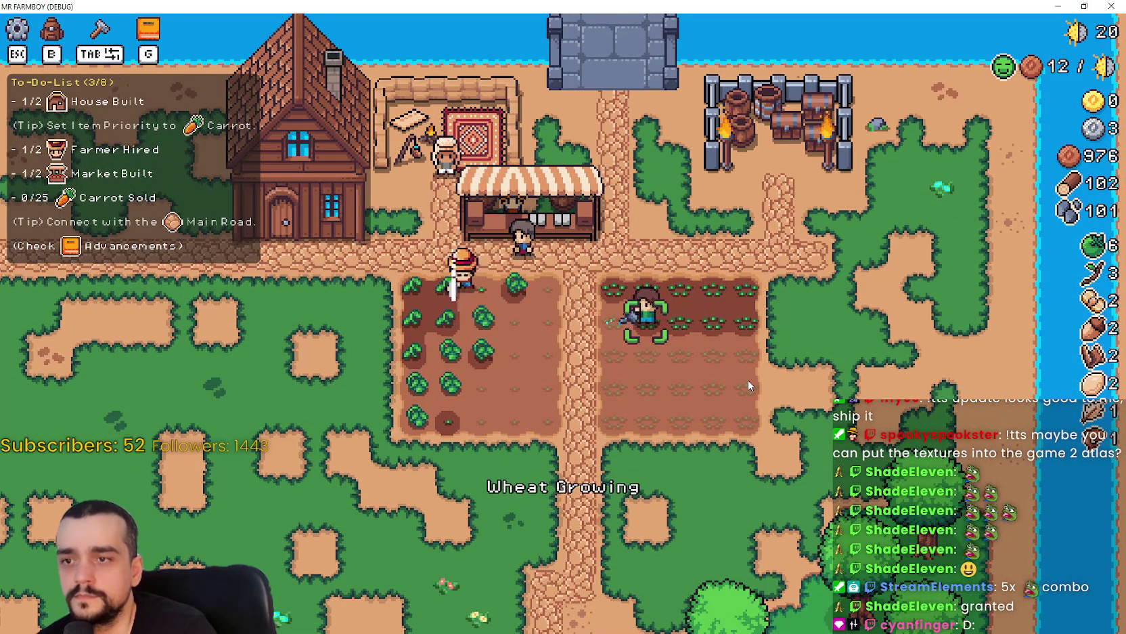
pyautogui.press('s')
pyautogui.press('d')
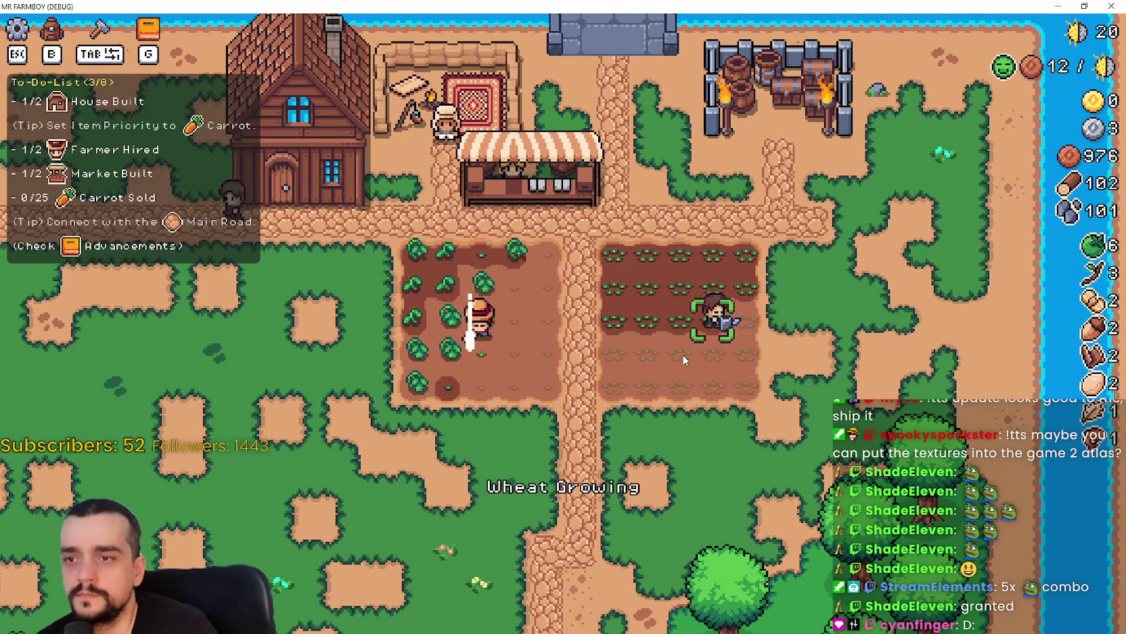
pyautogui.press('s')
pyautogui.press('a')
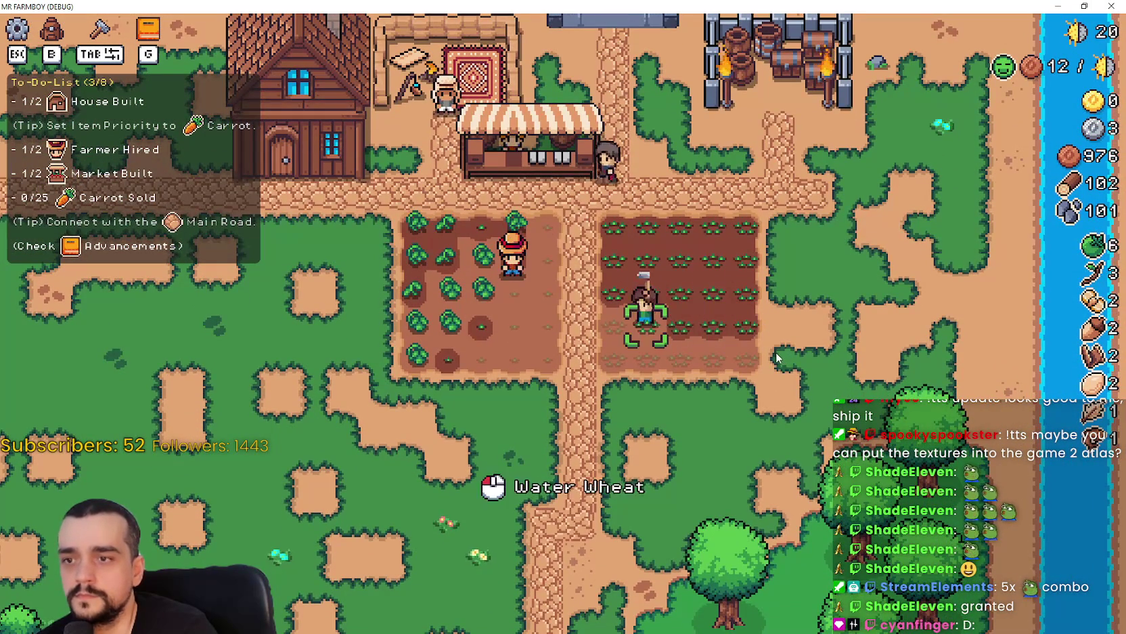
pyautogui.press('s')
pyautogui.press('d')
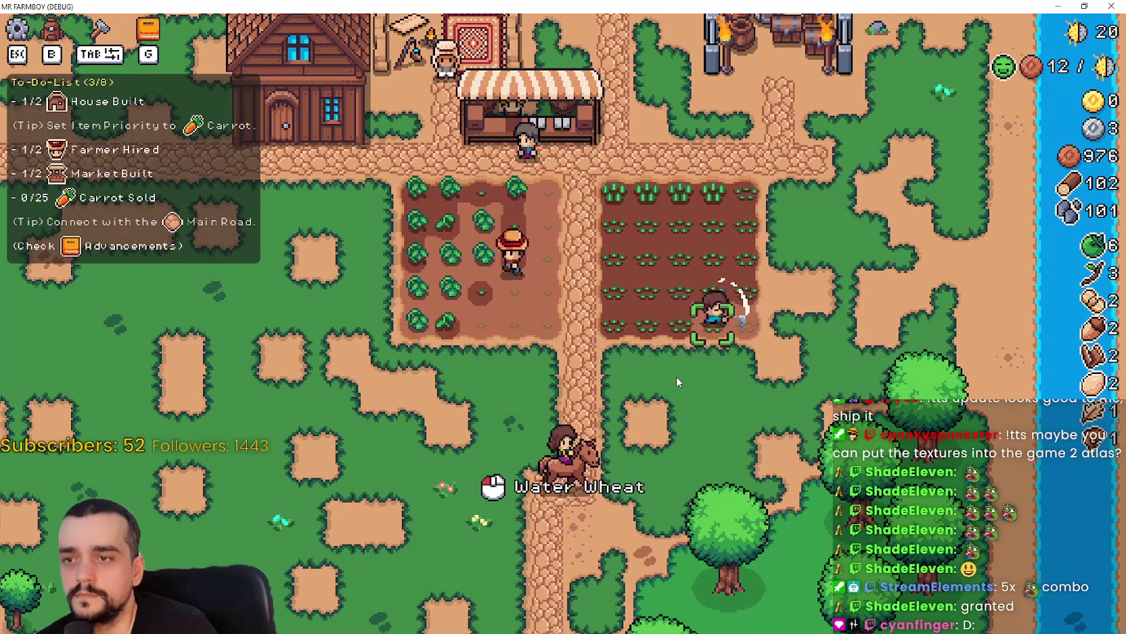
# - Water, replant and harvest the green tomatoes, then open the market's sell window
pyautogui.press('a')
pyautogui.press('w')
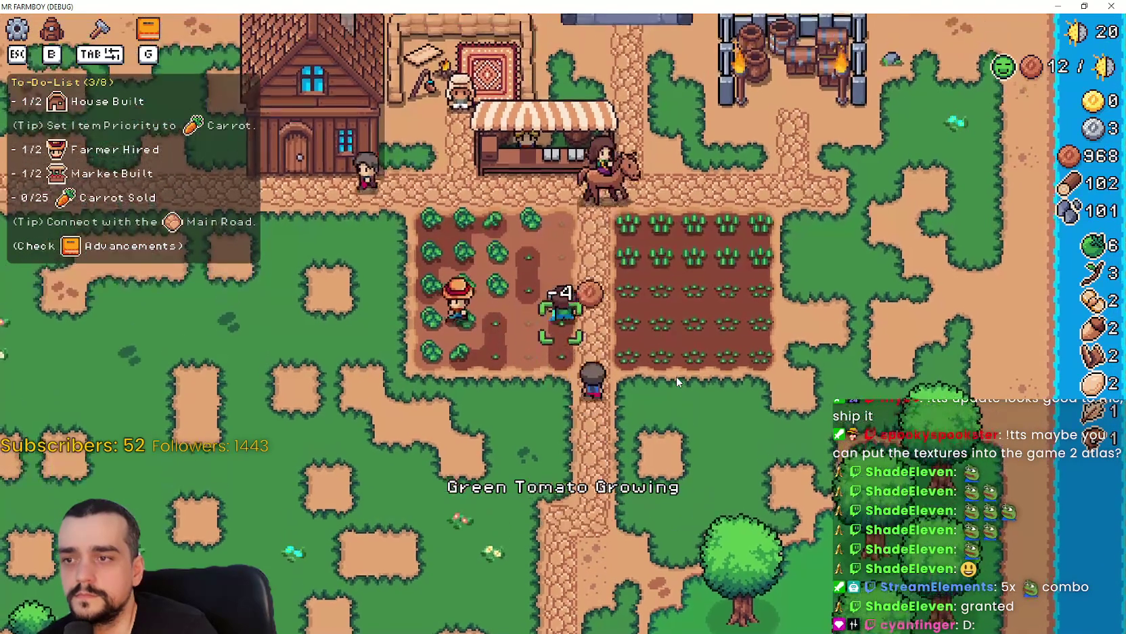
pyautogui.press('s')
pyautogui.press('a')
pyautogui.press('w')
pyautogui.press('a')
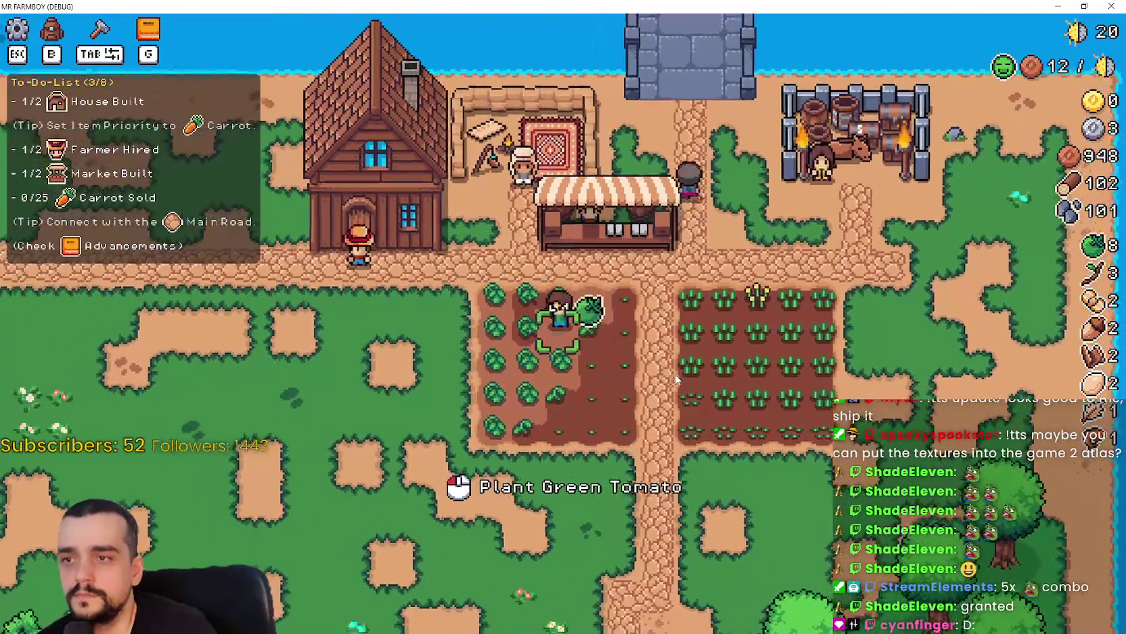
pyautogui.press('s')
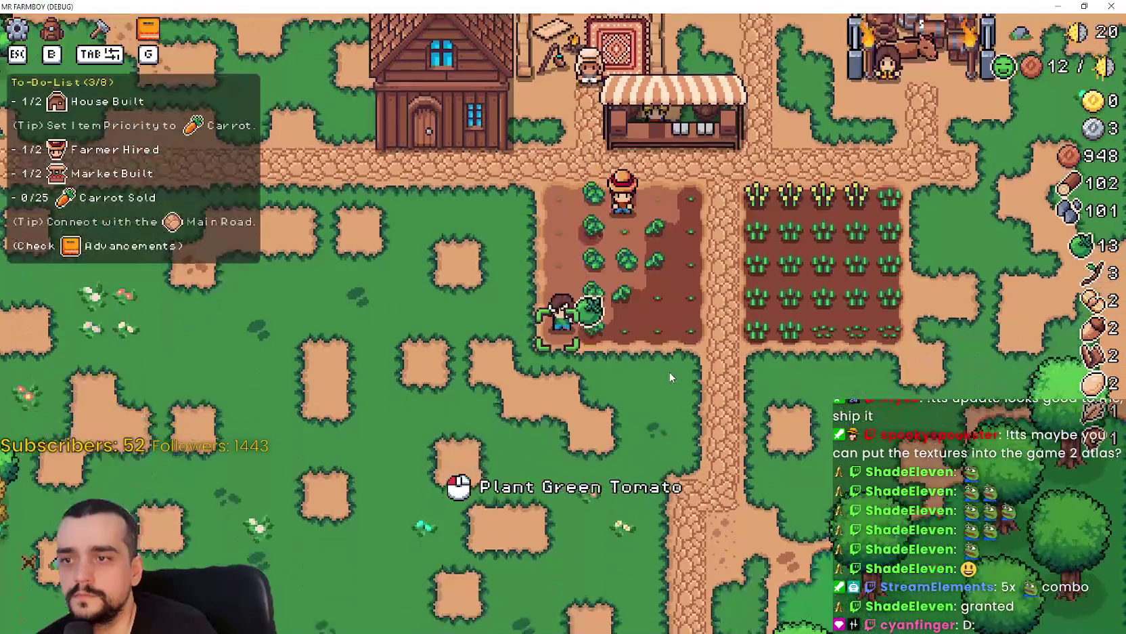
pyautogui.press('d')
pyautogui.press('w')
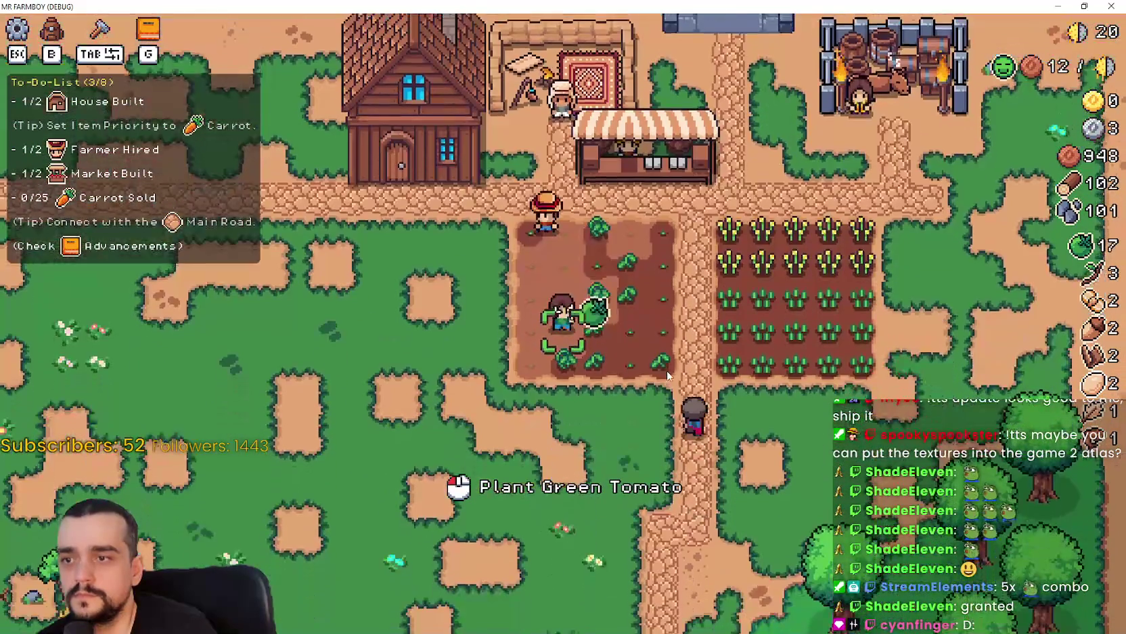
pyautogui.press('s')
pyautogui.press('d')
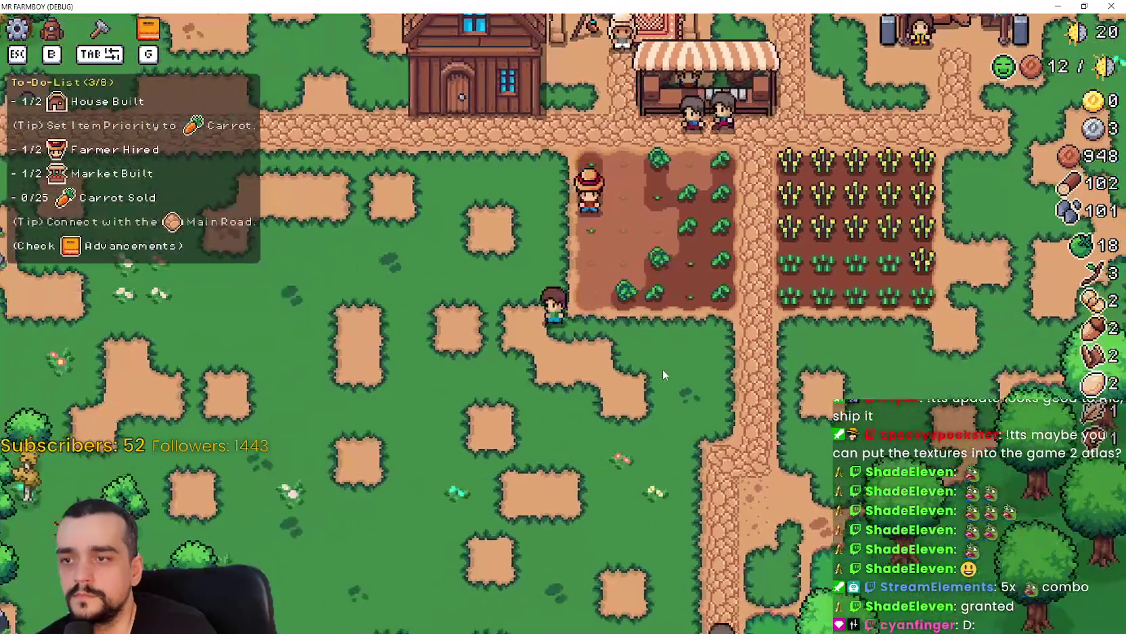
pyautogui.press('w')
pyautogui.click(596, 230)
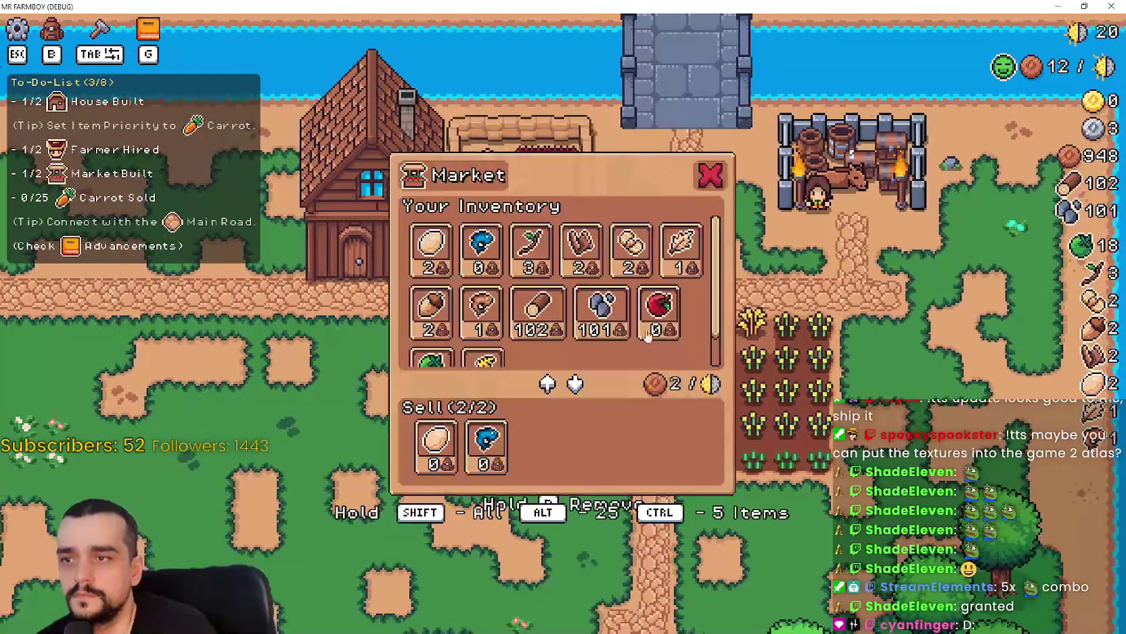
# - Sell the wild eggs at the market for +200, lifting coins to 1176
pyautogui.click(441, 271)
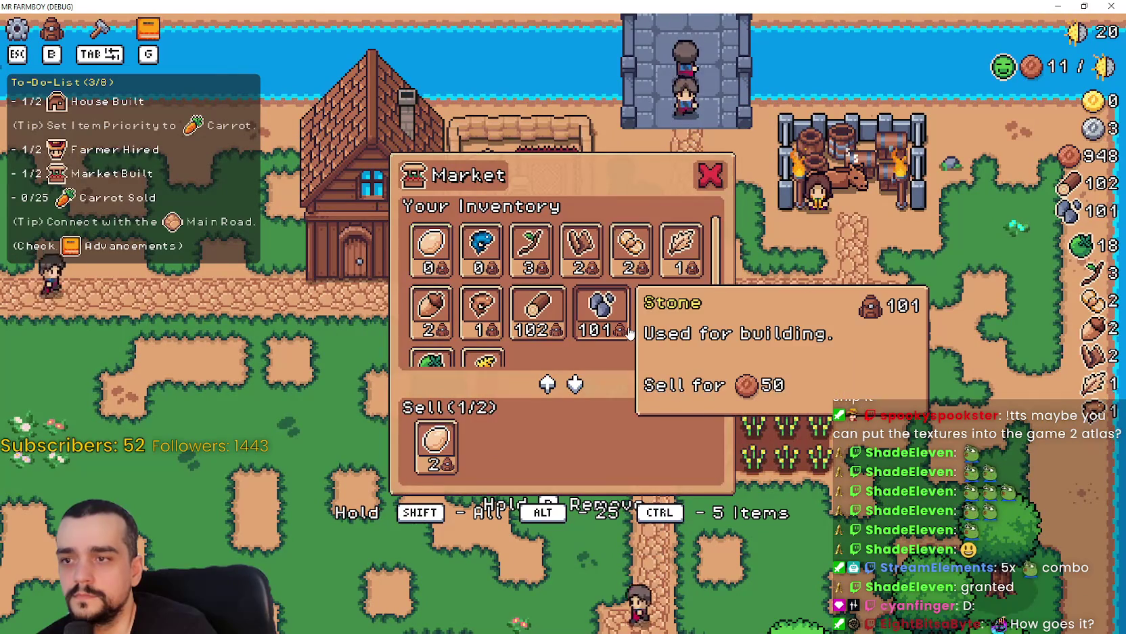
pyautogui.scroll(-1, 630, 332)
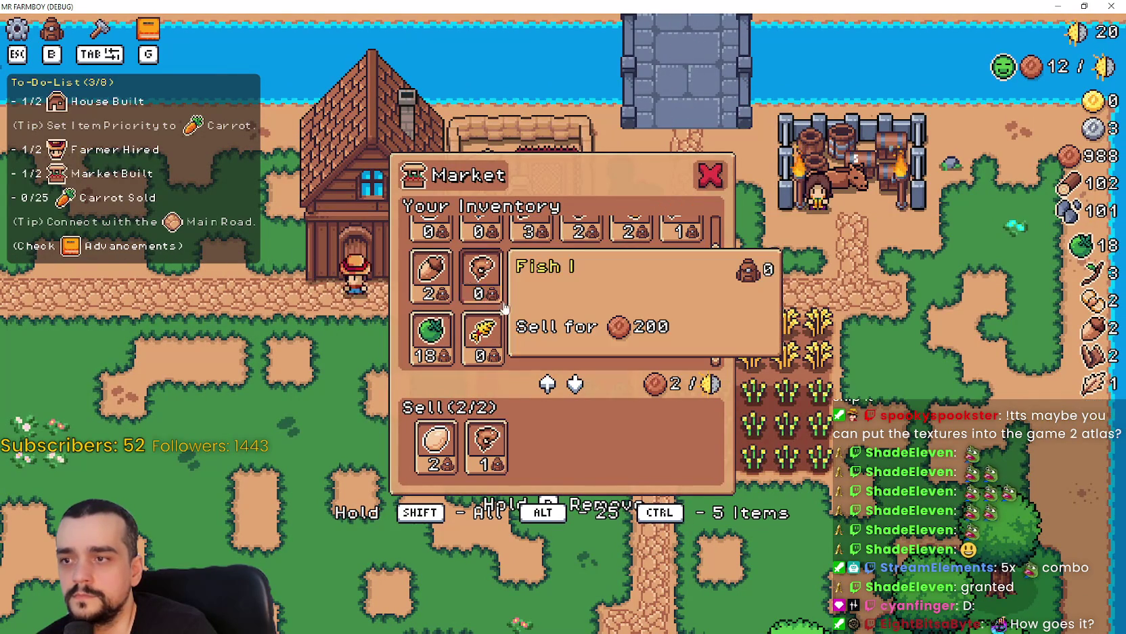
pyautogui.press('Escape')
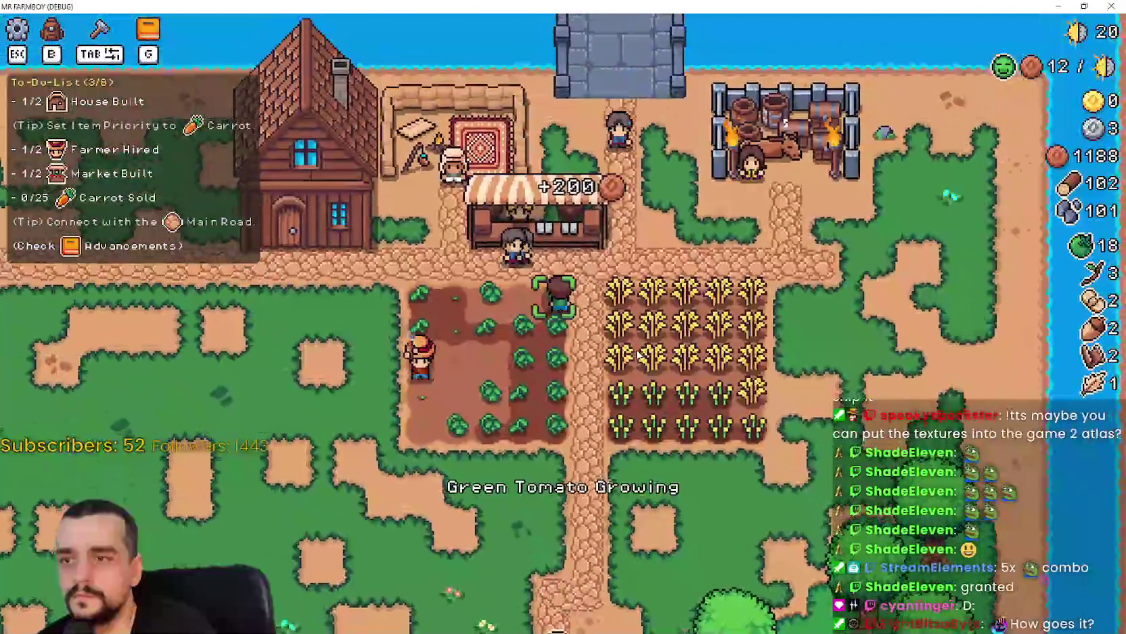
# - Walk south from the wheat field toward the Player House
pyautogui.press('s')
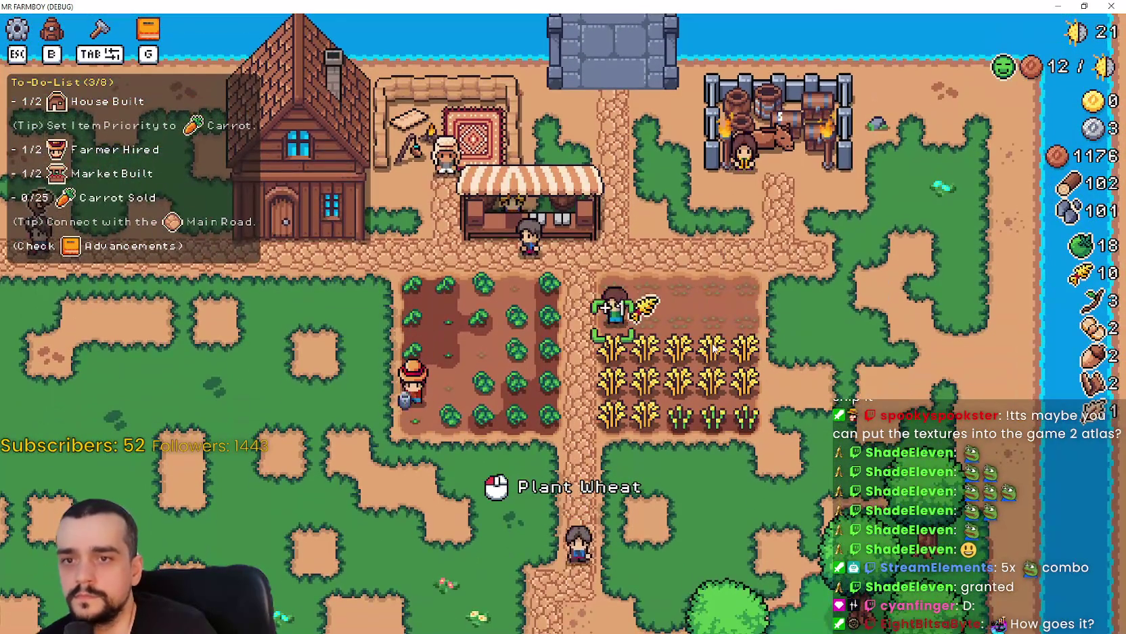
pyautogui.press('s')
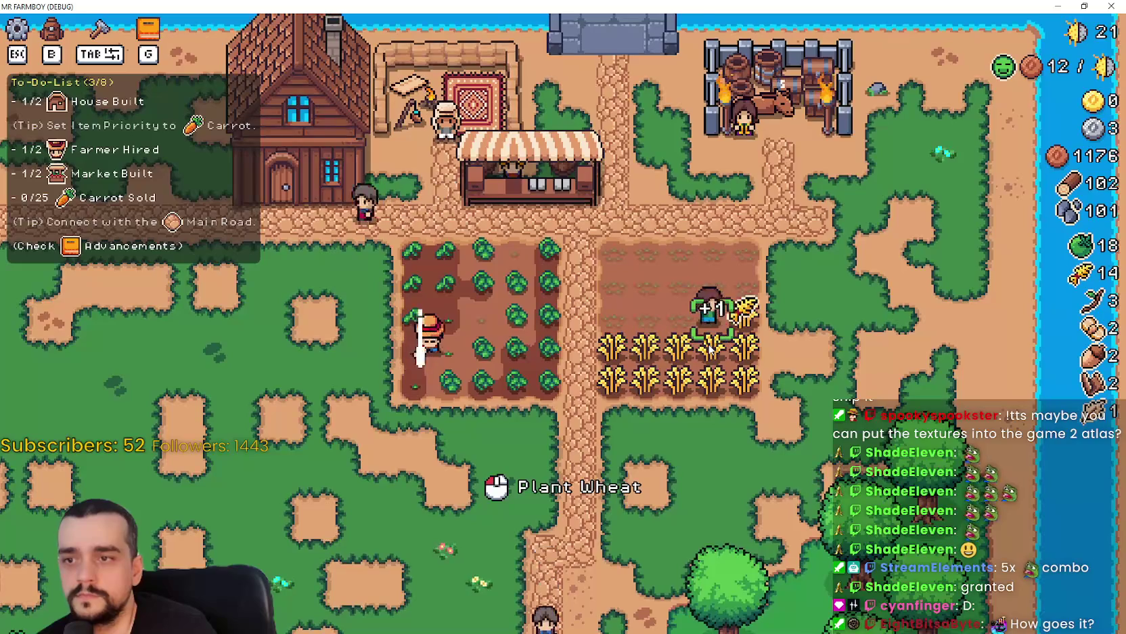
pyautogui.press('s')
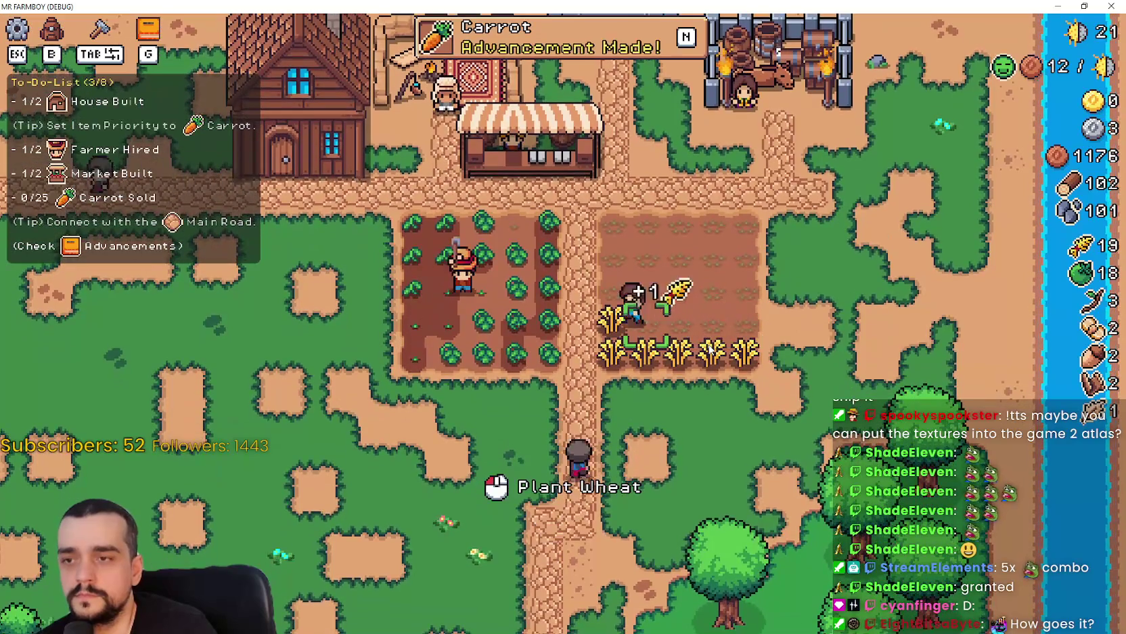
pyautogui.press('s')
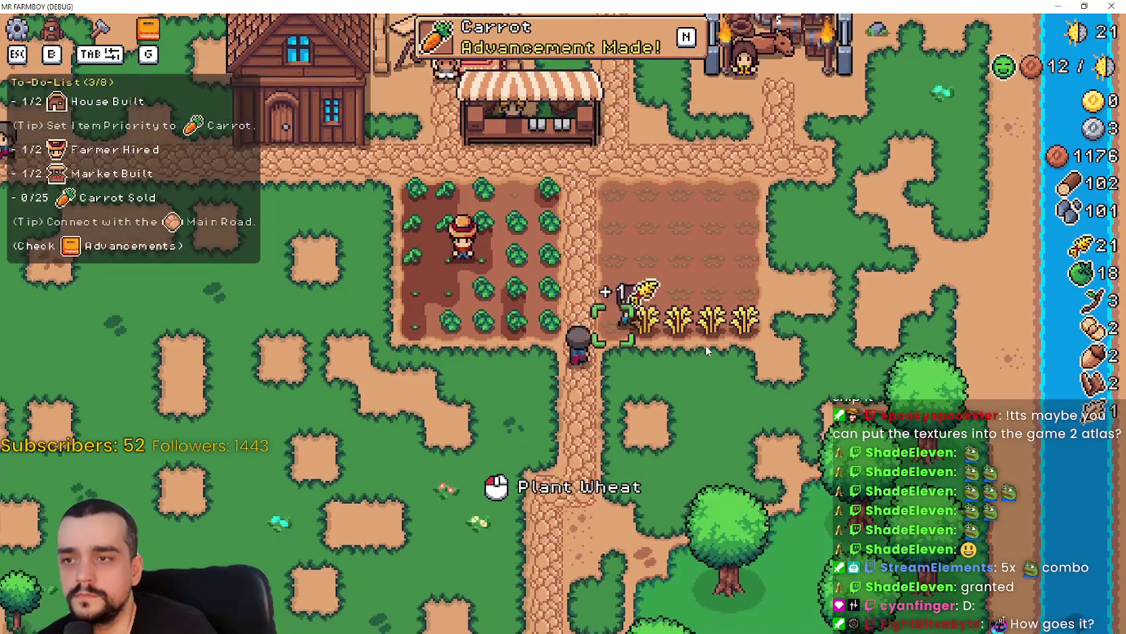
pyautogui.press('s')
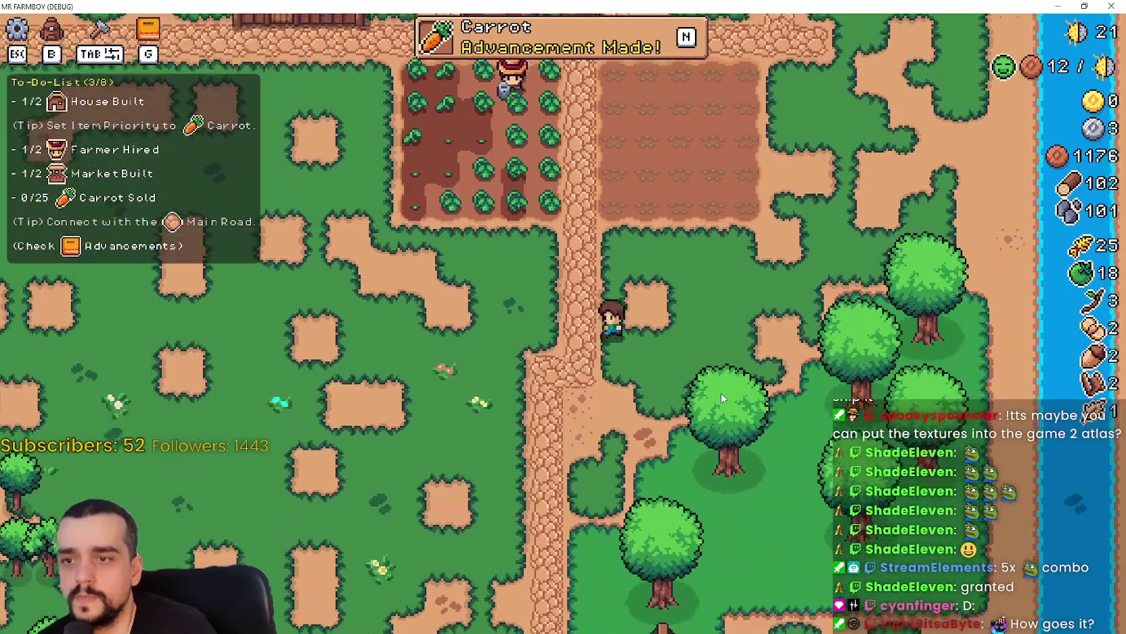
pyautogui.press('s')
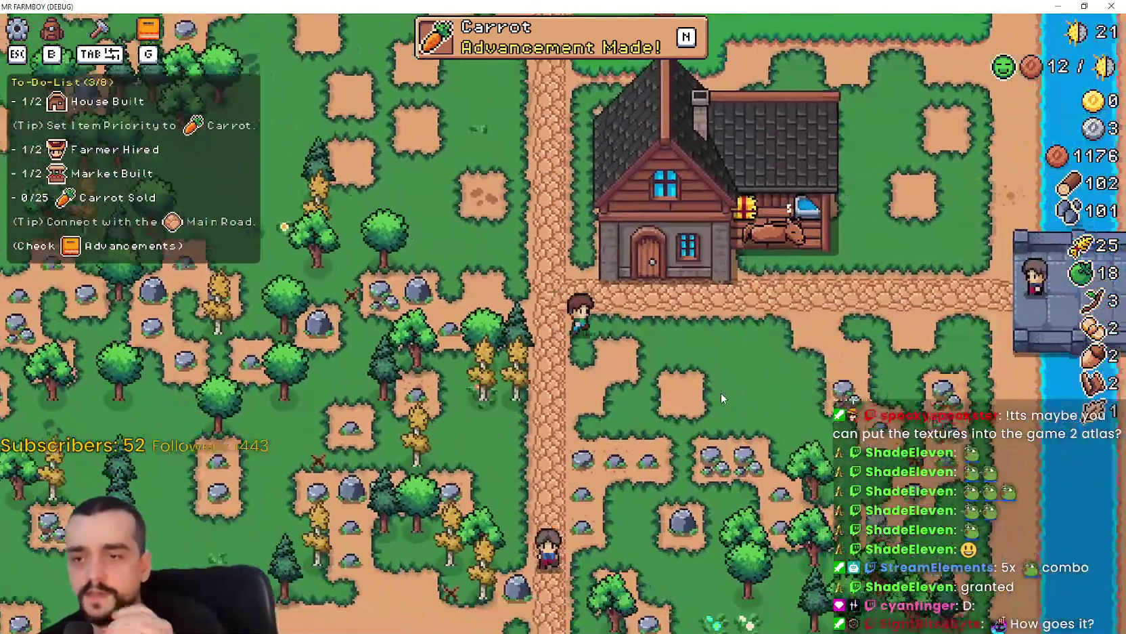
# - Inspect the Player House upgrades, then view the land and buildings advancements
pyautogui.press('w')
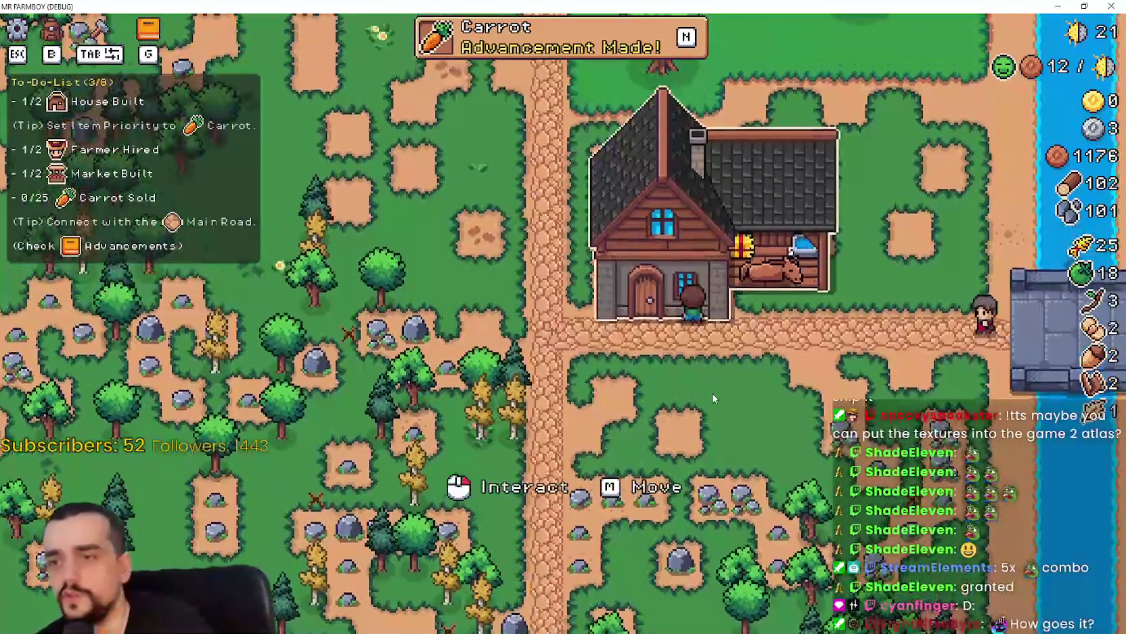
pyautogui.click(650, 284)
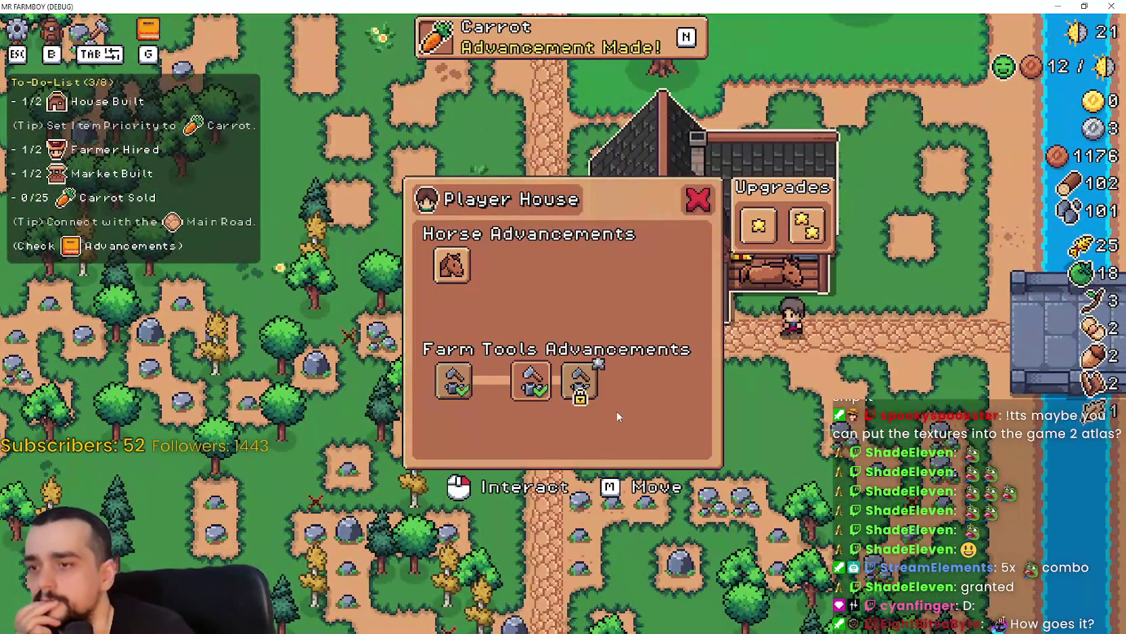
pyautogui.moveTo(577, 390)
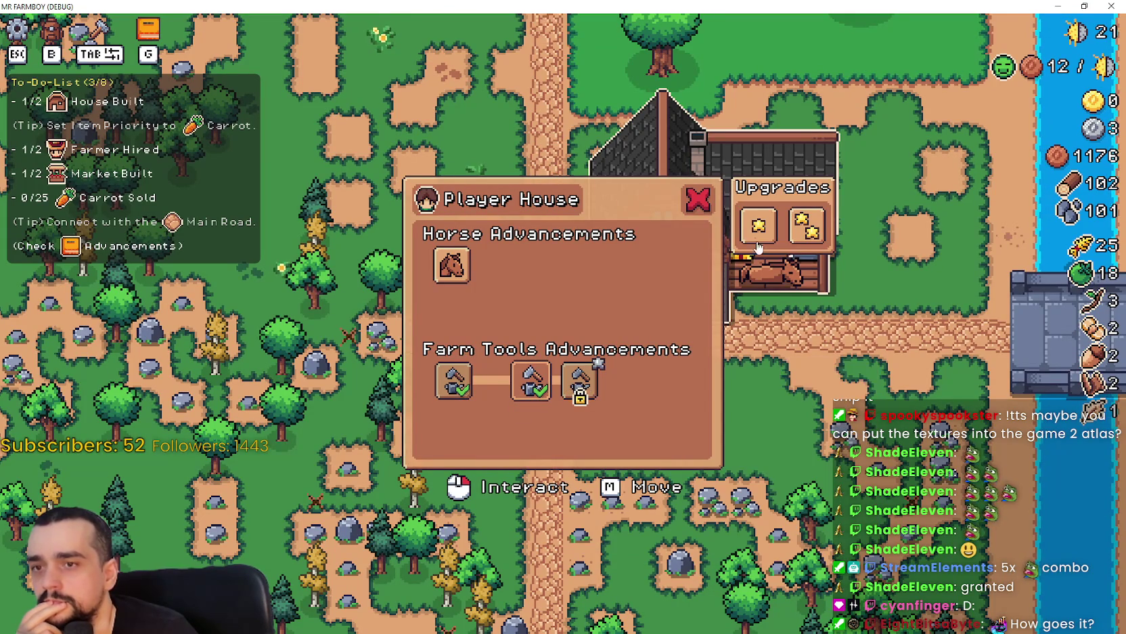
pyautogui.moveTo(754, 235)
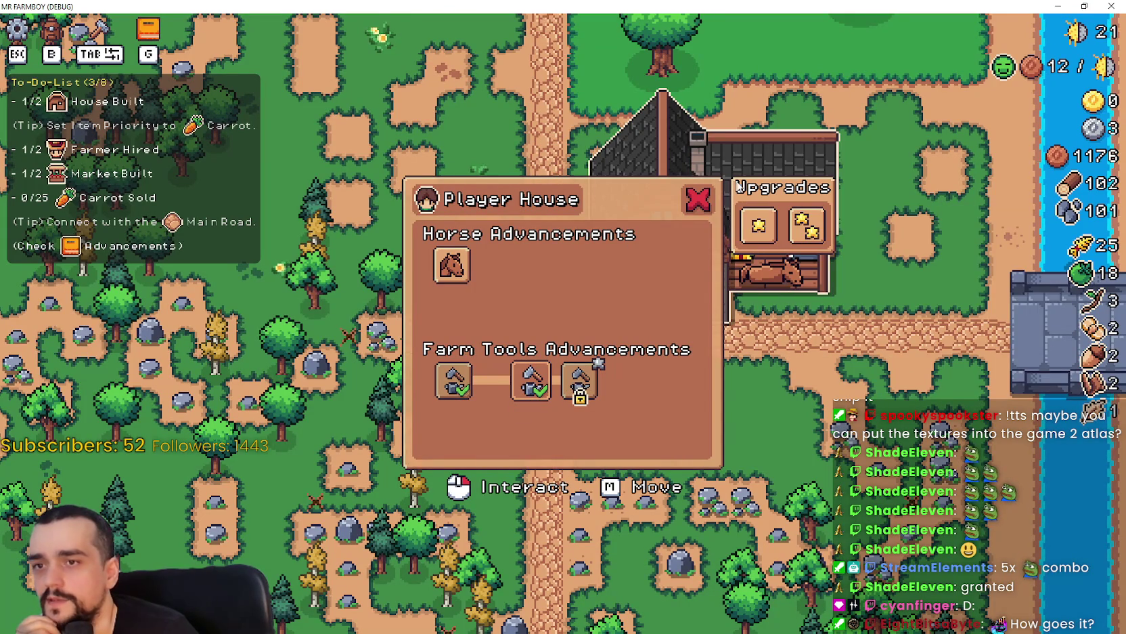
pyautogui.click(698, 201)
pyautogui.press('g')
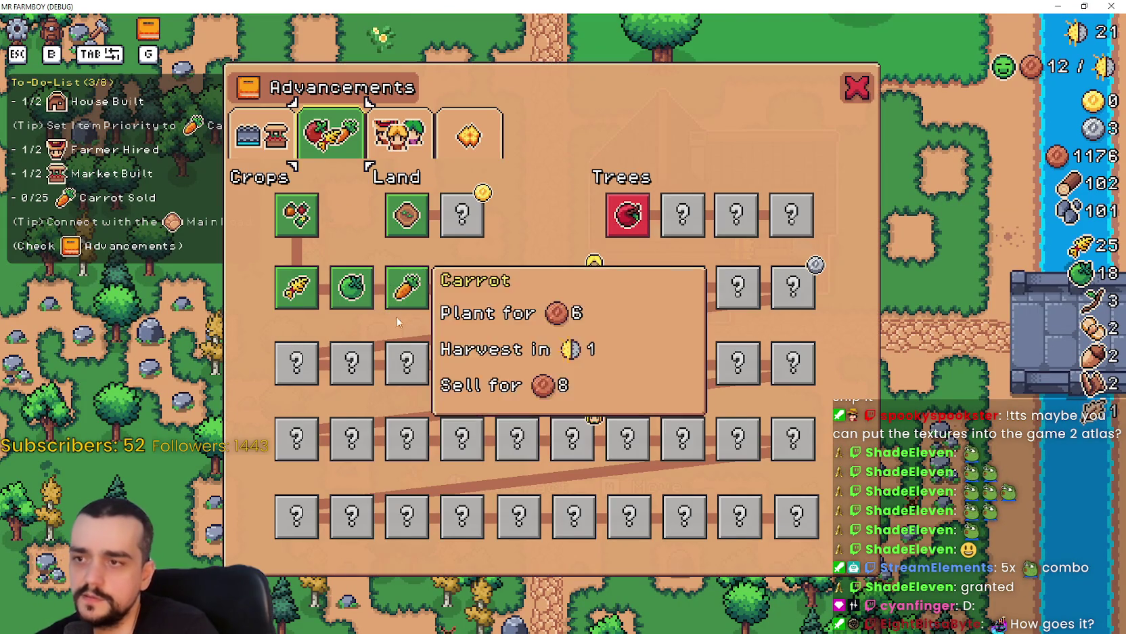
pyautogui.click(264, 132)
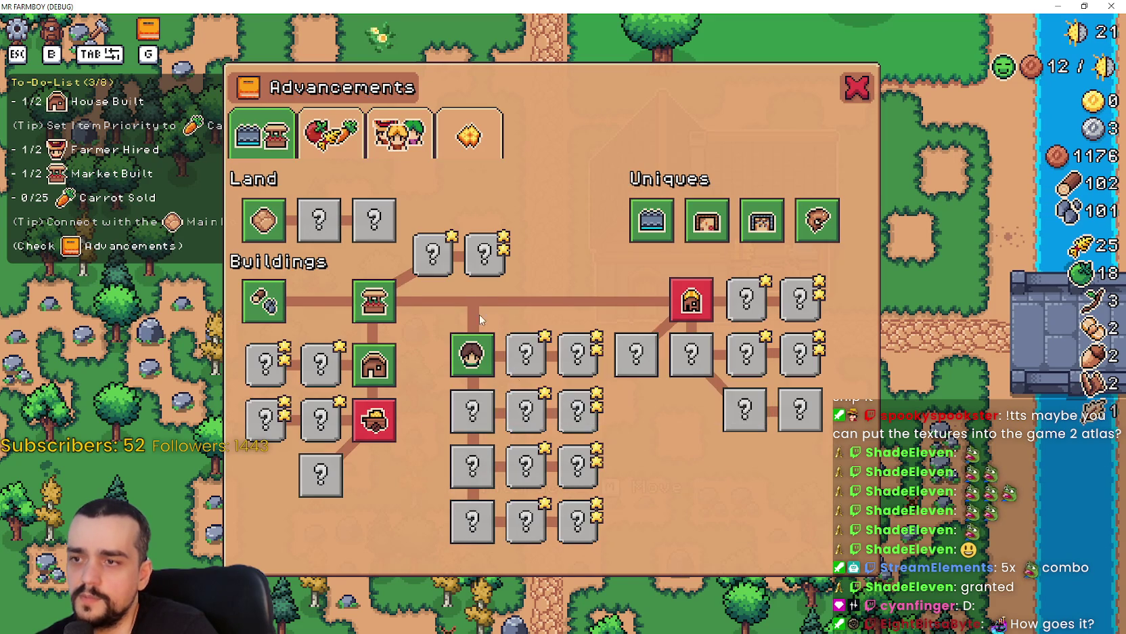
# - Buy the house's first upgrade, recheck the buildings advancement tree, and close it
pyautogui.click(482, 340)
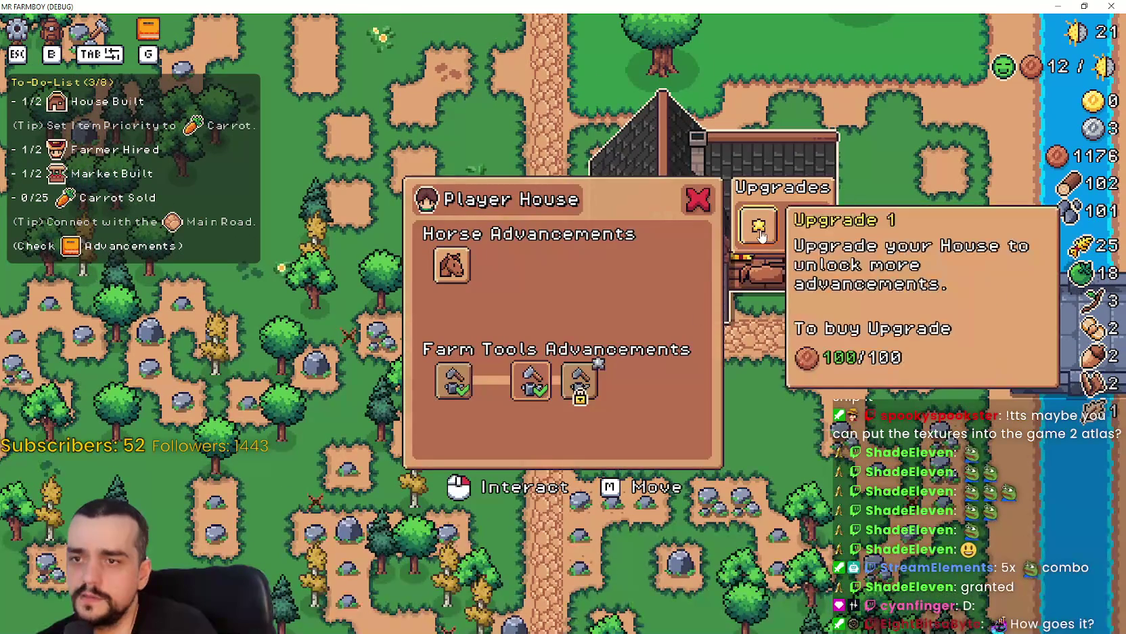
pyautogui.click(761, 235)
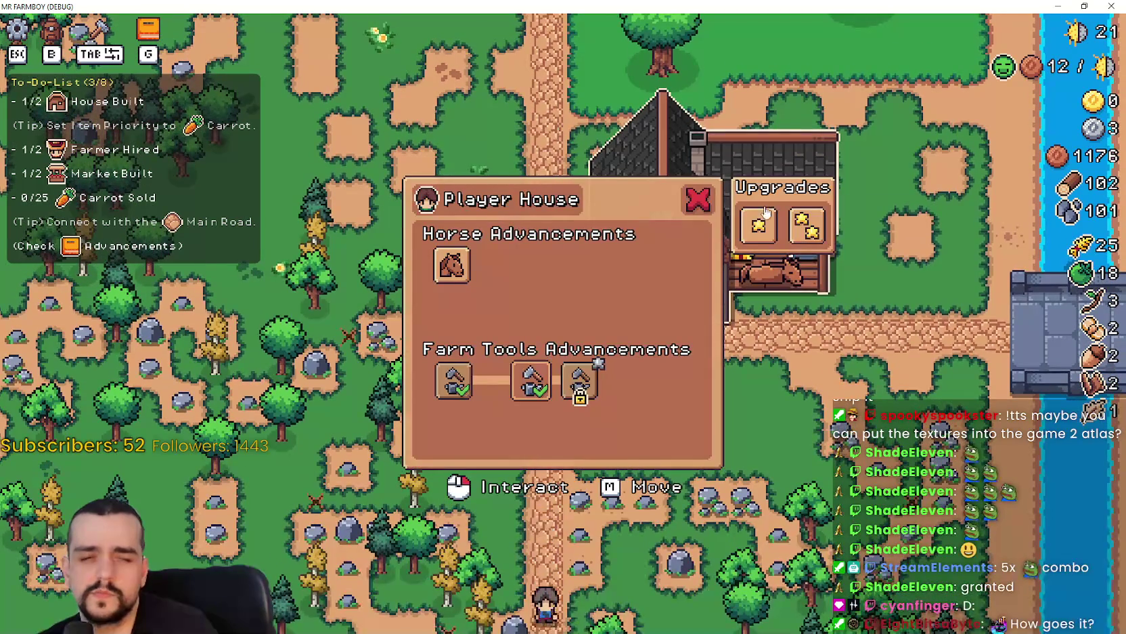
pyautogui.moveTo(761, 236)
pyautogui.click(767, 235)
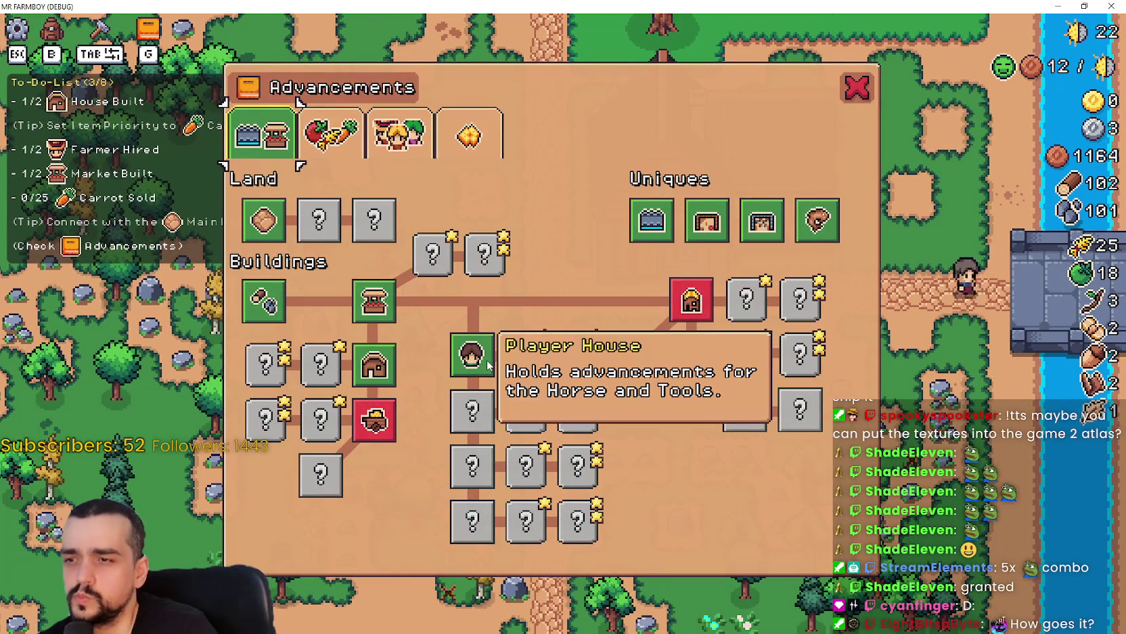
pyautogui.press('Escape')
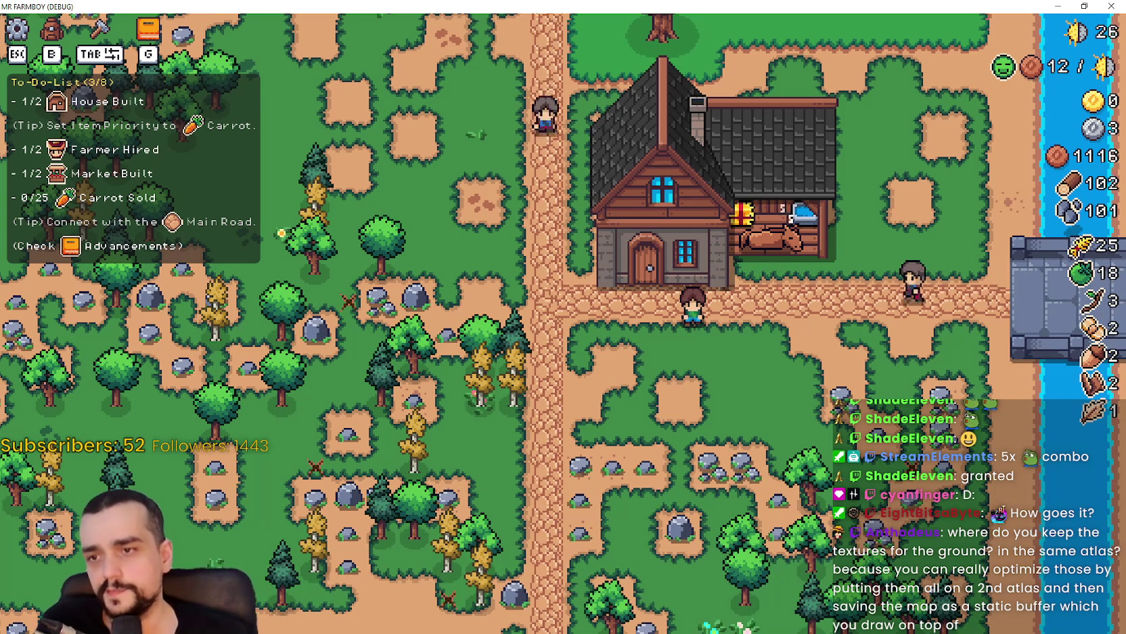
# - Walk the farmer back into the tomato field and harvest the first ripe green tomatoes
pyautogui.scroll(3, 532, 474)
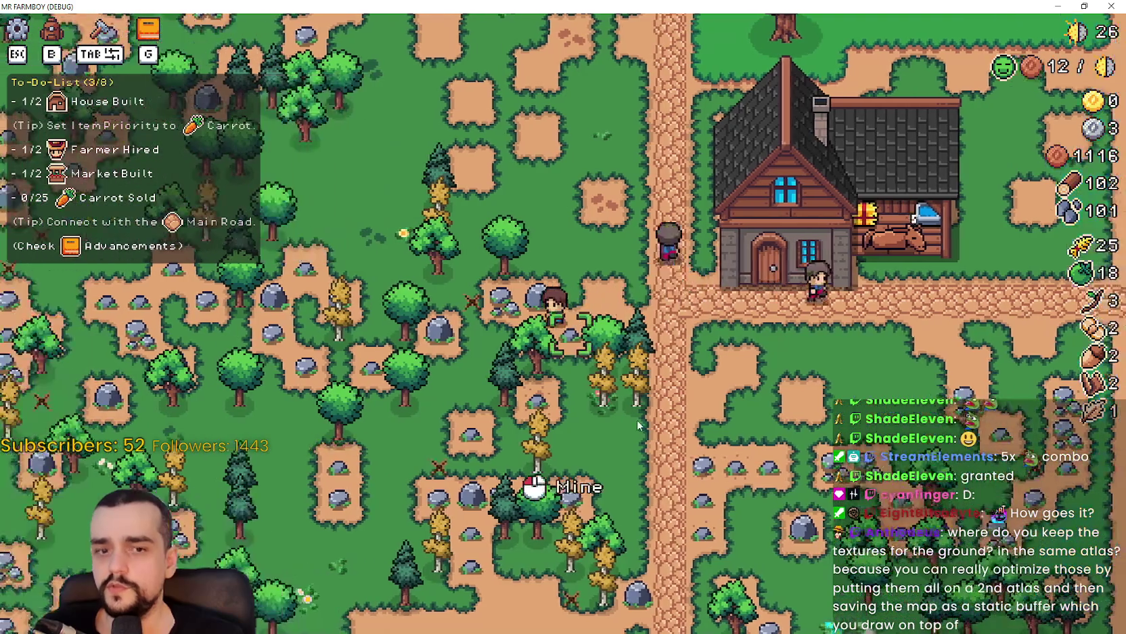
pyautogui.scroll(-2, 611, 429)
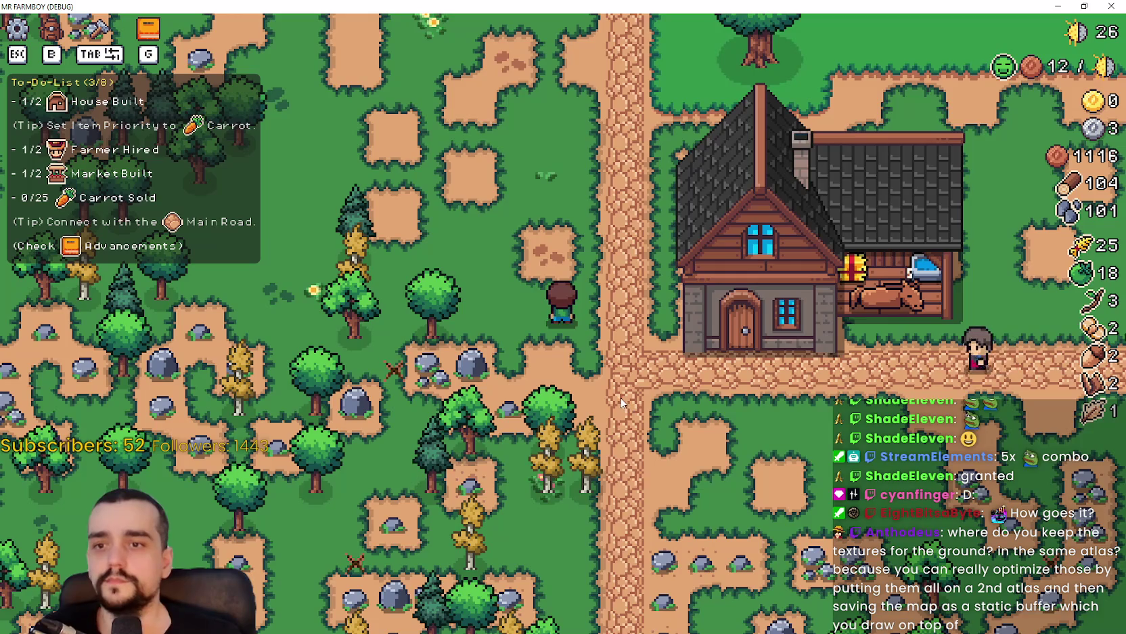
pyautogui.press('w')
pyautogui.press('a')
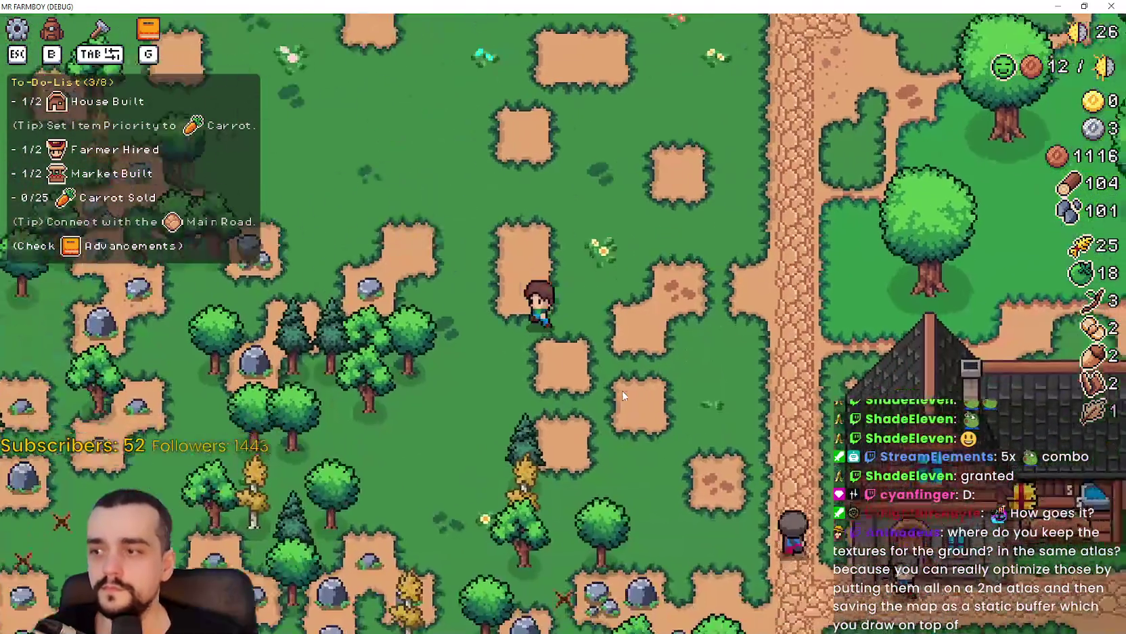
pyautogui.press('w')
pyautogui.press('d')
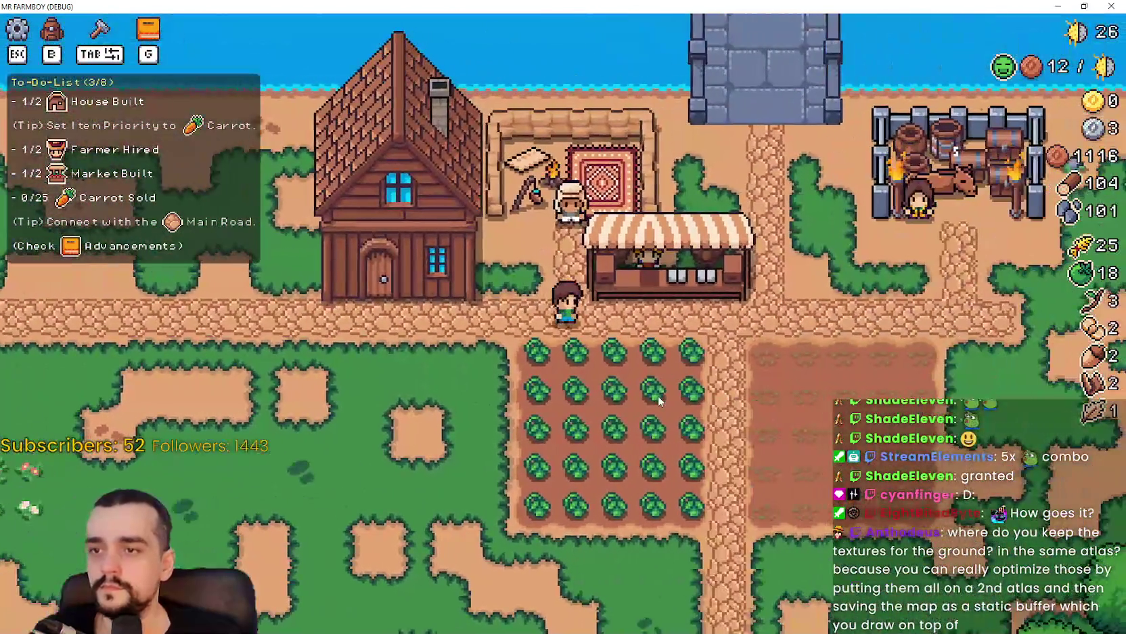
pyautogui.press('s')
pyautogui.click(659, 394)
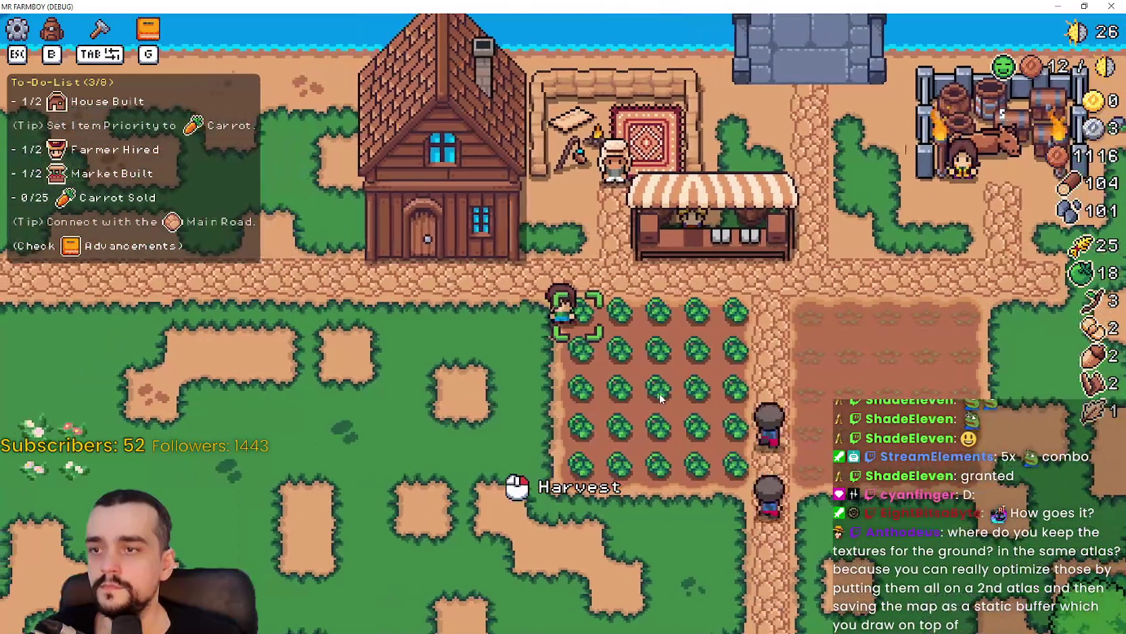
pyautogui.click(573, 338)
# - Harvest the remaining tomato rows, bringing the tomato count to 43
pyautogui.press('d')
pyautogui.press('s')
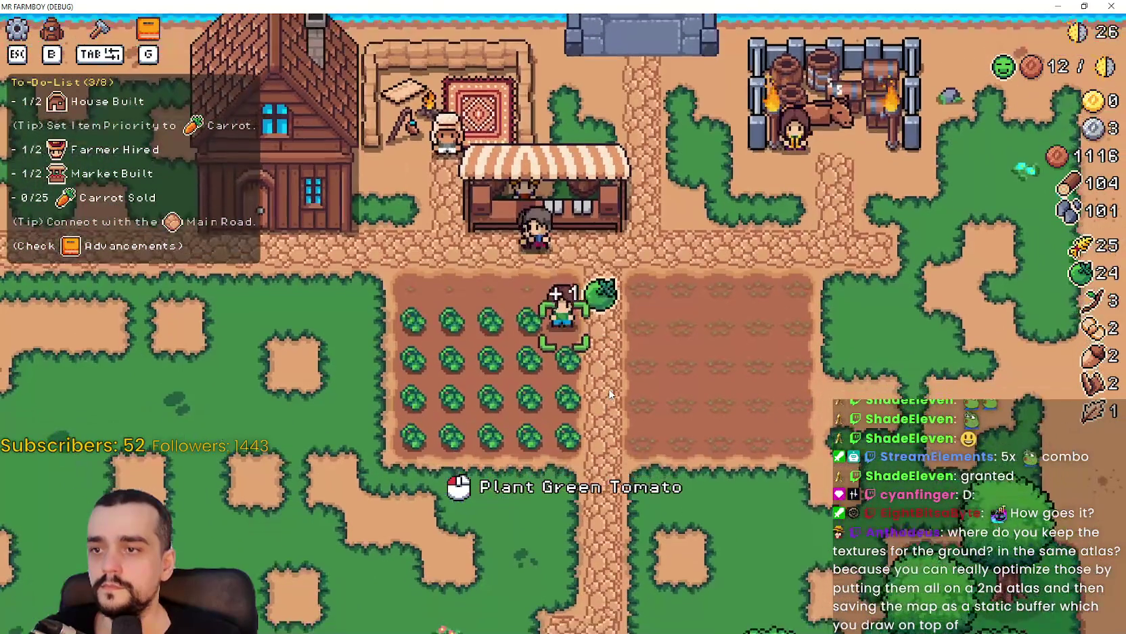
pyautogui.press('a')
pyautogui.press('d')
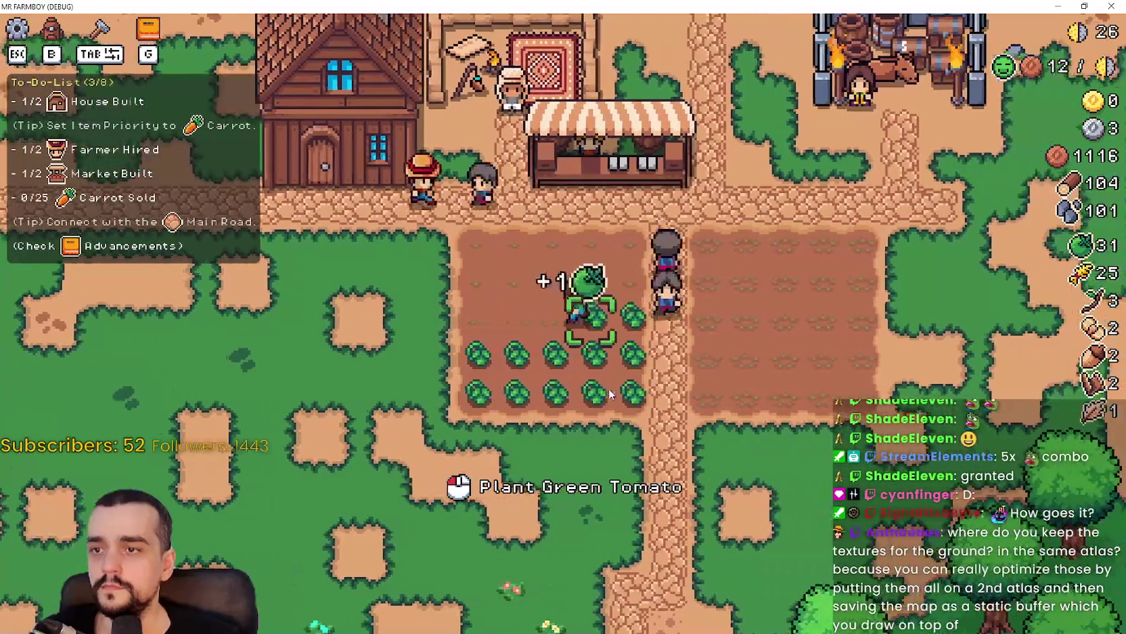
pyautogui.press('s')
pyautogui.press('s')
pyautogui.press('d')
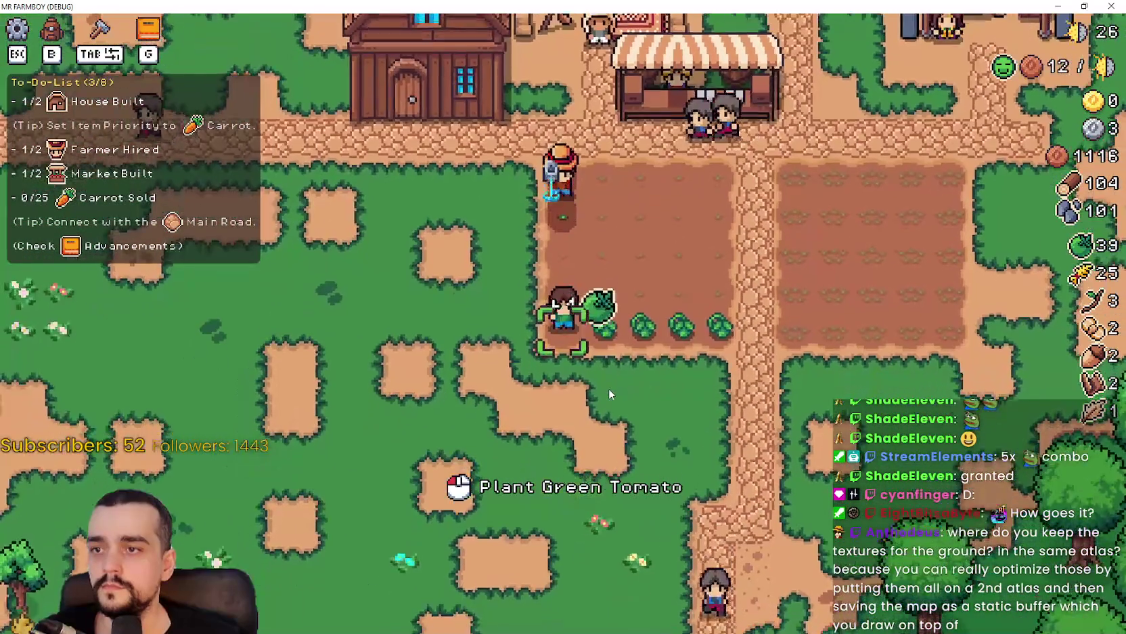
pyautogui.press('a')
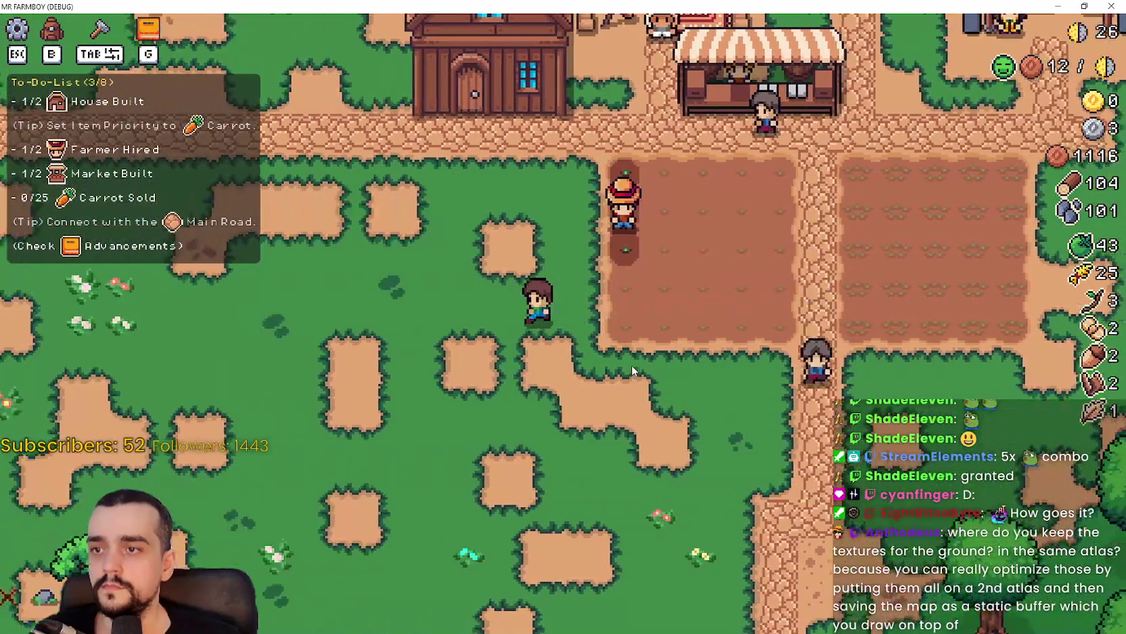
pyautogui.press('d')
pyautogui.press('w')
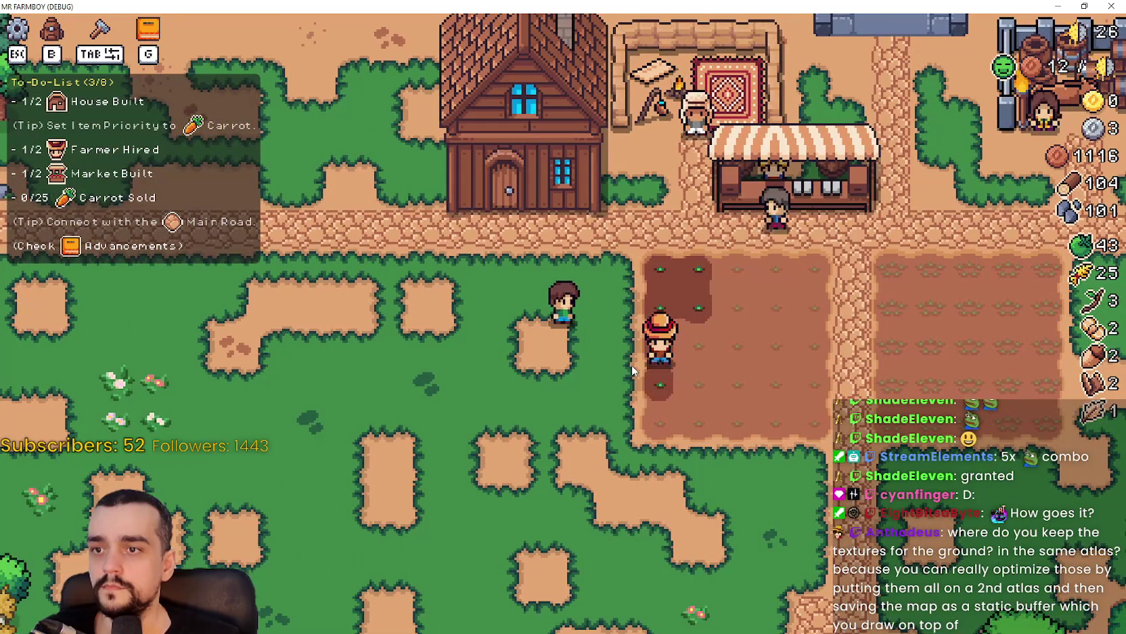
pyautogui.press('w')
# - Visit the house and check its workers list
pyautogui.press('a')
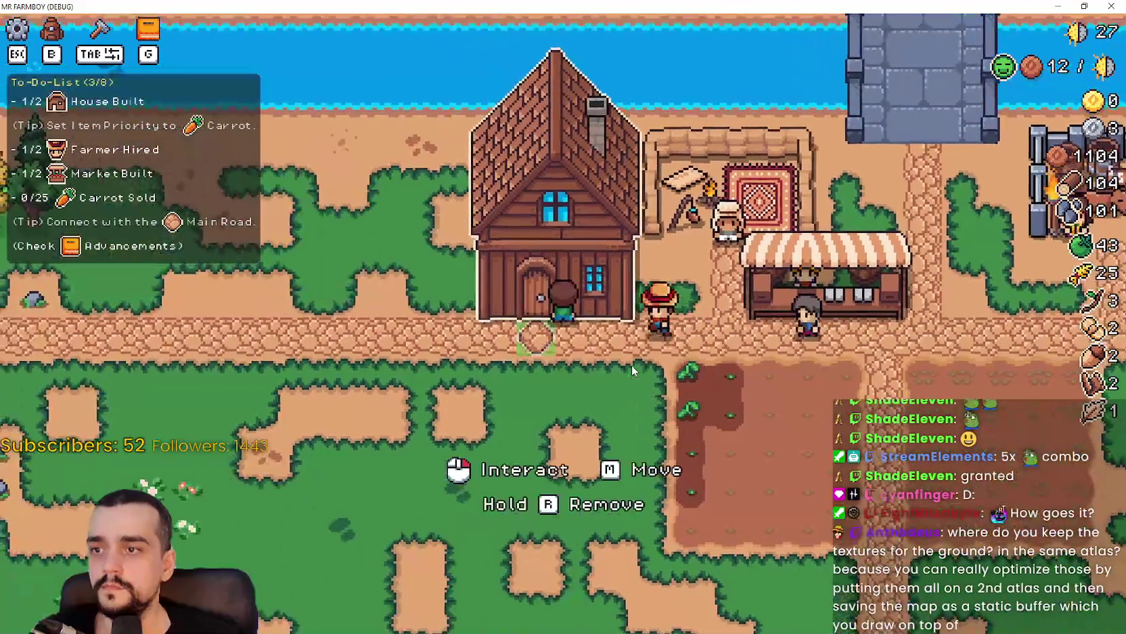
pyautogui.press('e')
pyautogui.moveTo(436, 423)
pyautogui.press('e')
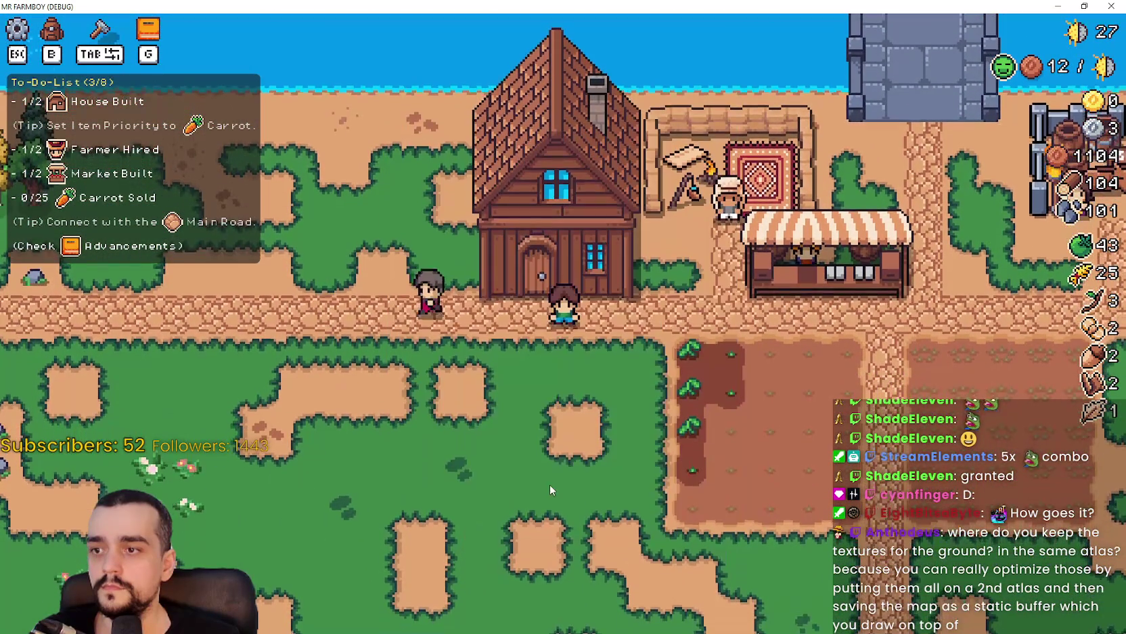
pyautogui.press('e')
pyautogui.moveTo(541, 255)
# - Put Bread and Paper Scroll up for sale in the Market, then close it
pyautogui.press('e')
pyautogui.press('d')
pyautogui.press('e')
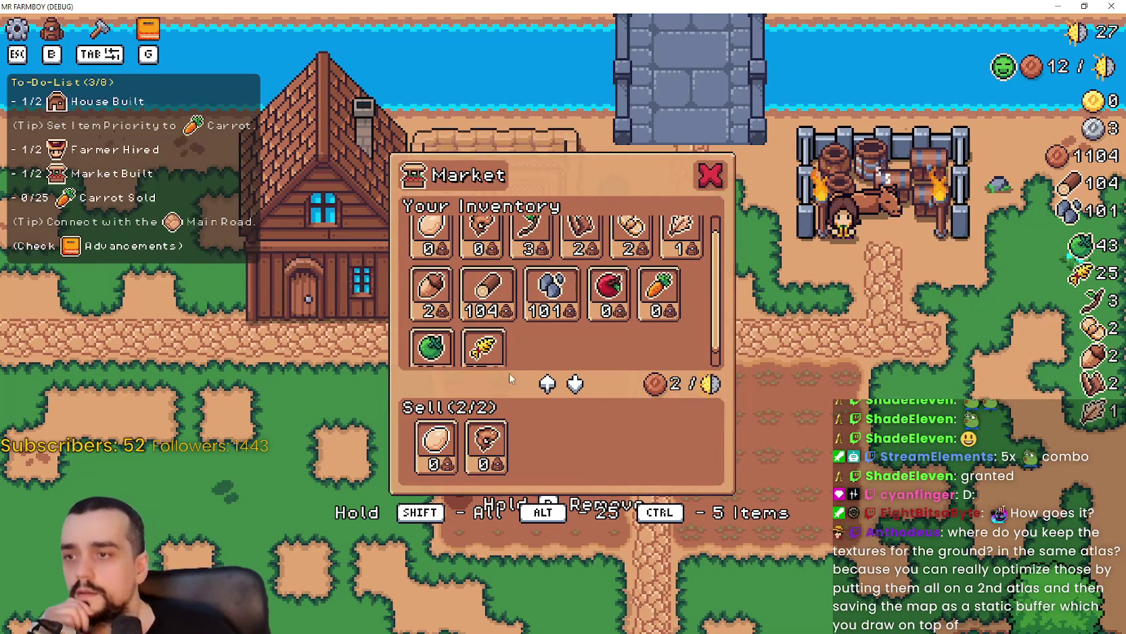
pyautogui.click(485, 450)
pyautogui.scroll(1, 530, 357)
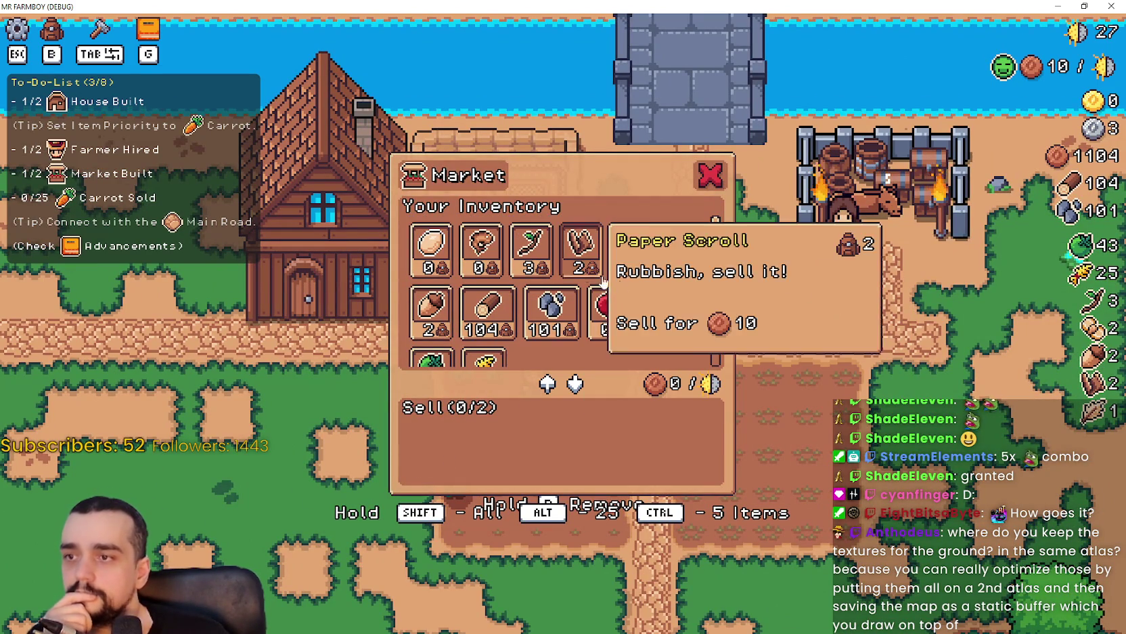
pyautogui.click(633, 244)
pyautogui.click(582, 243)
pyautogui.scroll(-1, 609, 285)
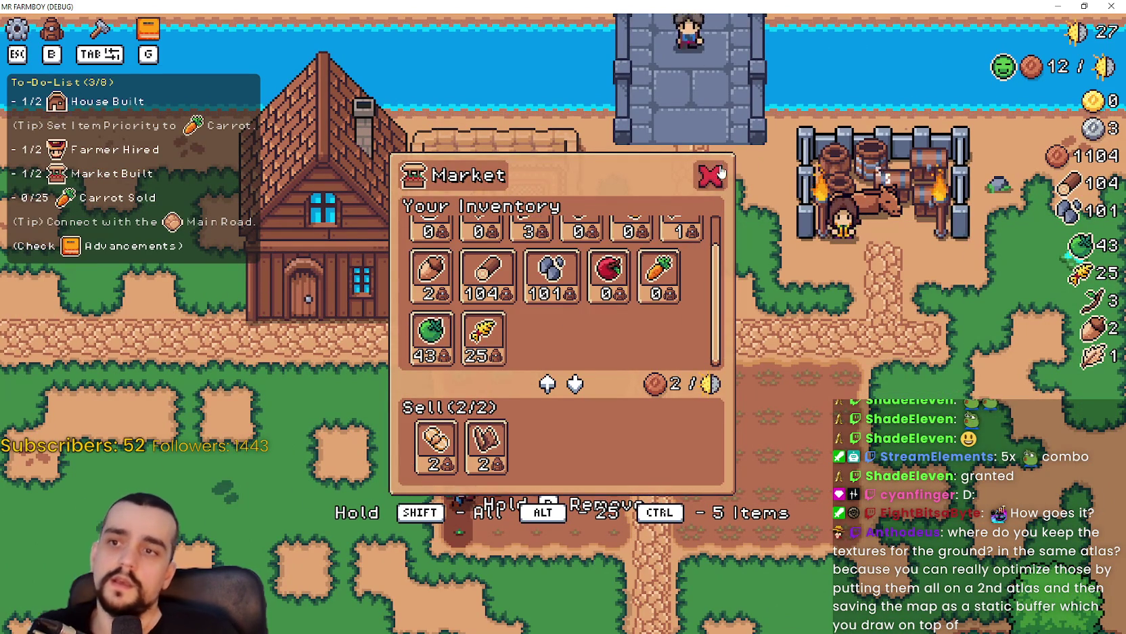
pyautogui.click(721, 172)
pyautogui.press('s')
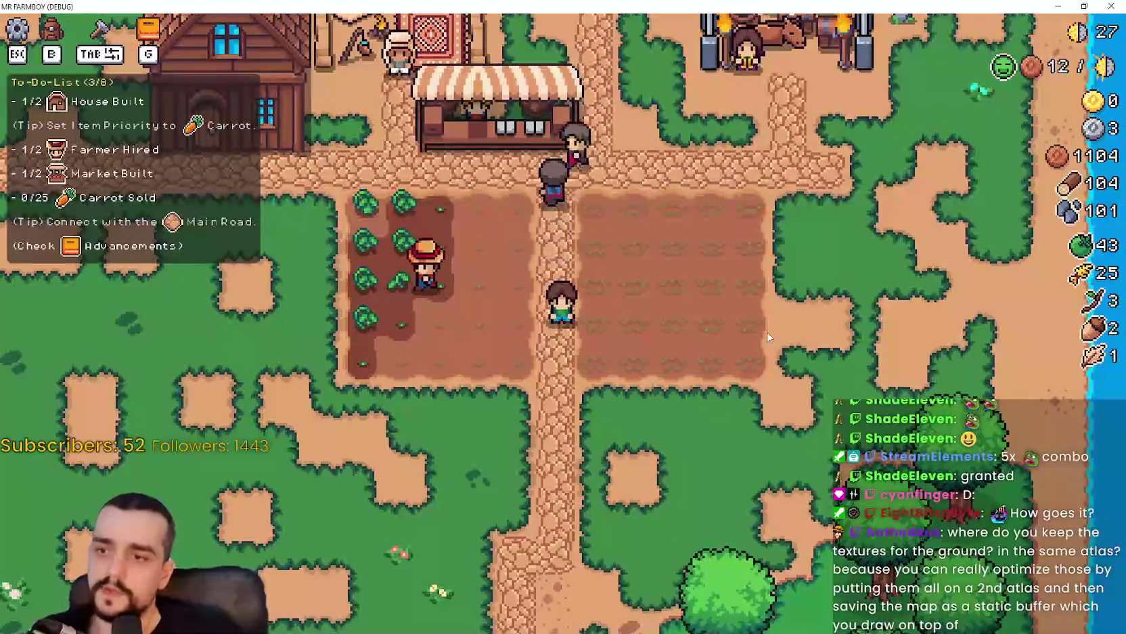
pyautogui.press('s')
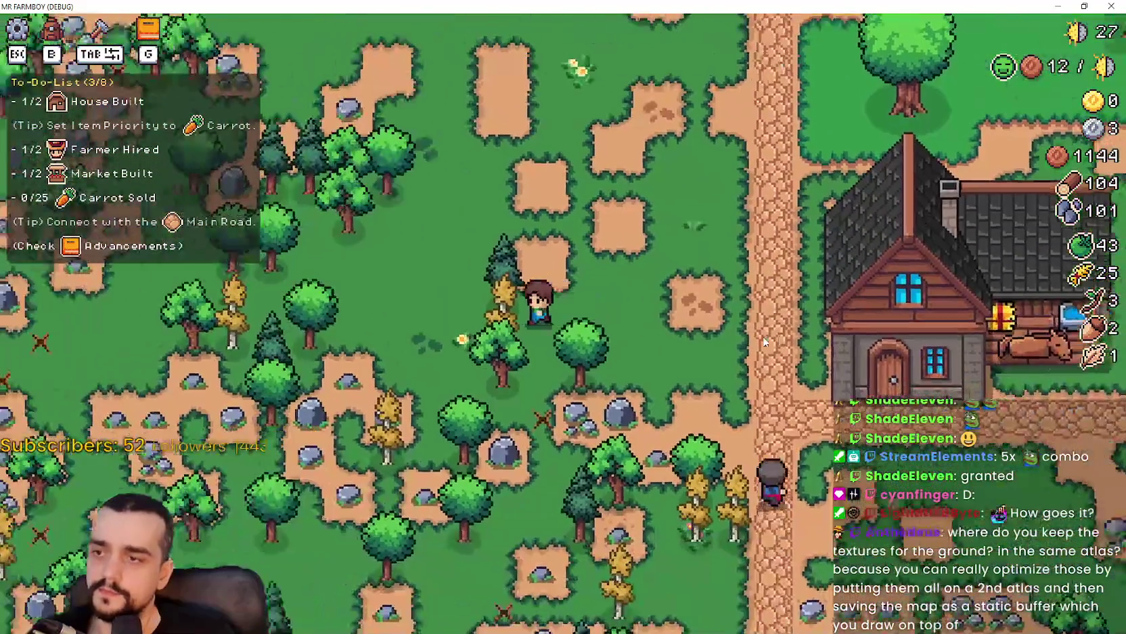
pyautogui.press('a')
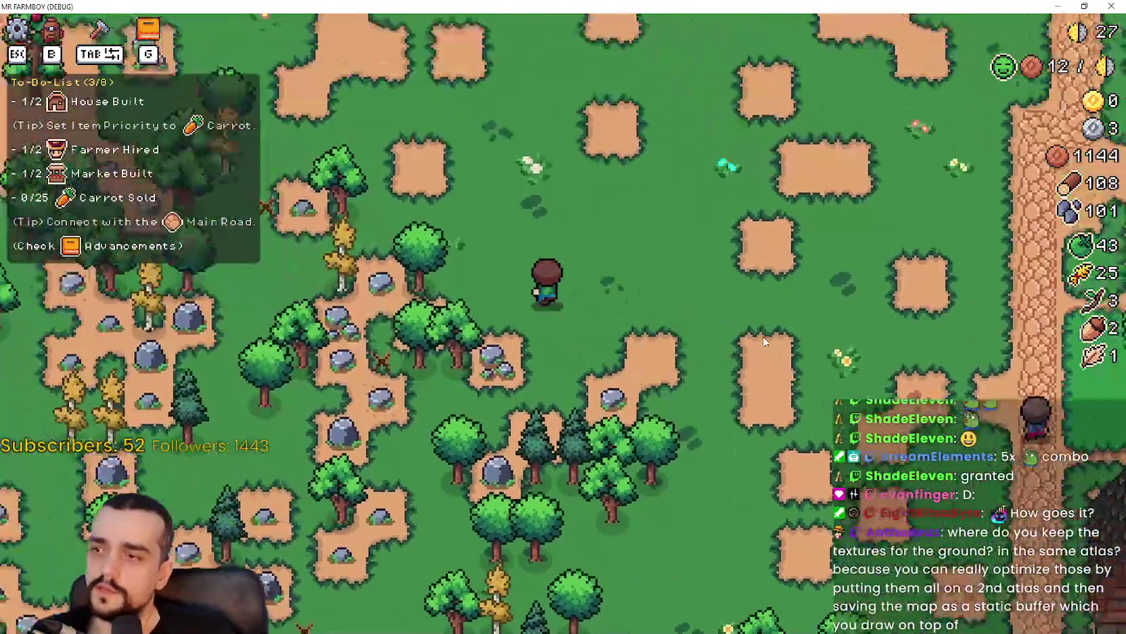
pyautogui.press('w')
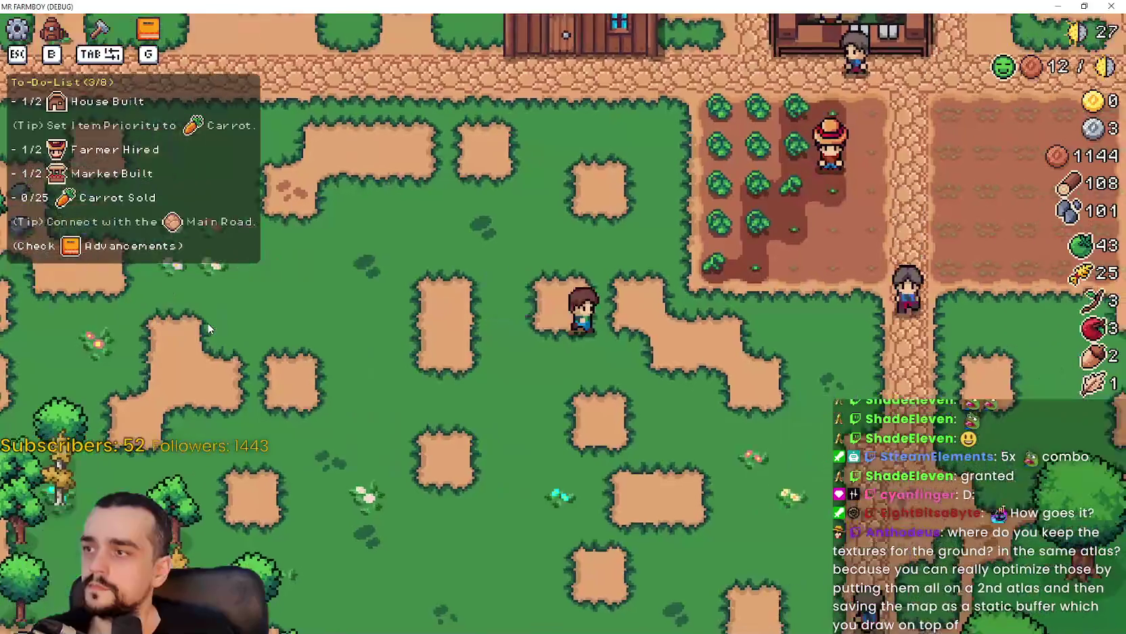
pyautogui.press('s')
pyautogui.press('d')
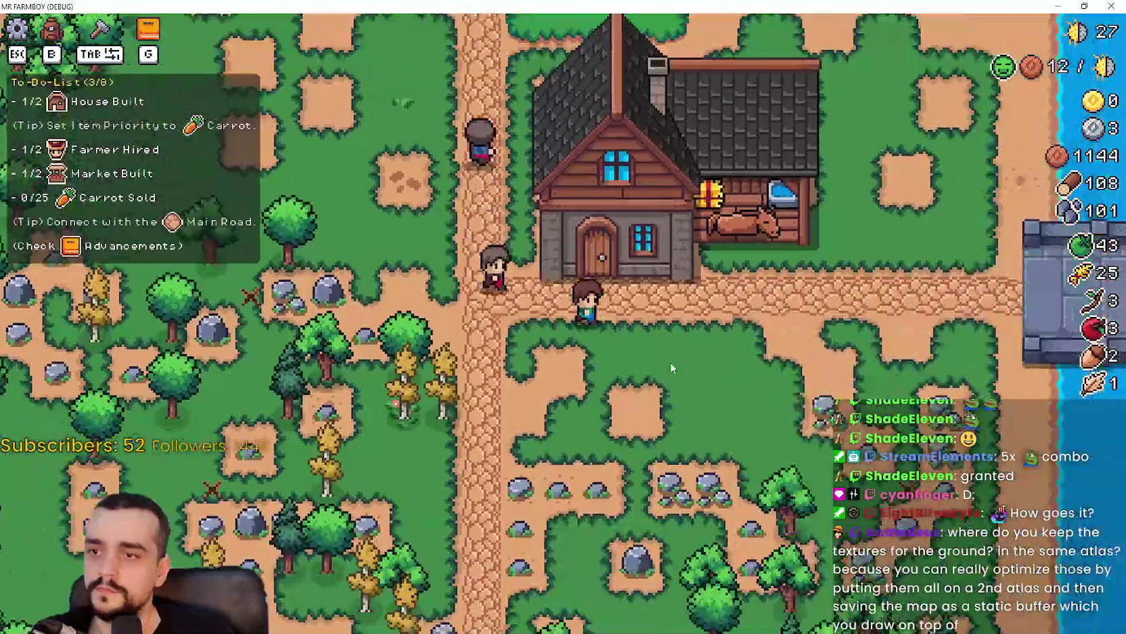
pyautogui.press('w')
pyautogui.click(670, 370)
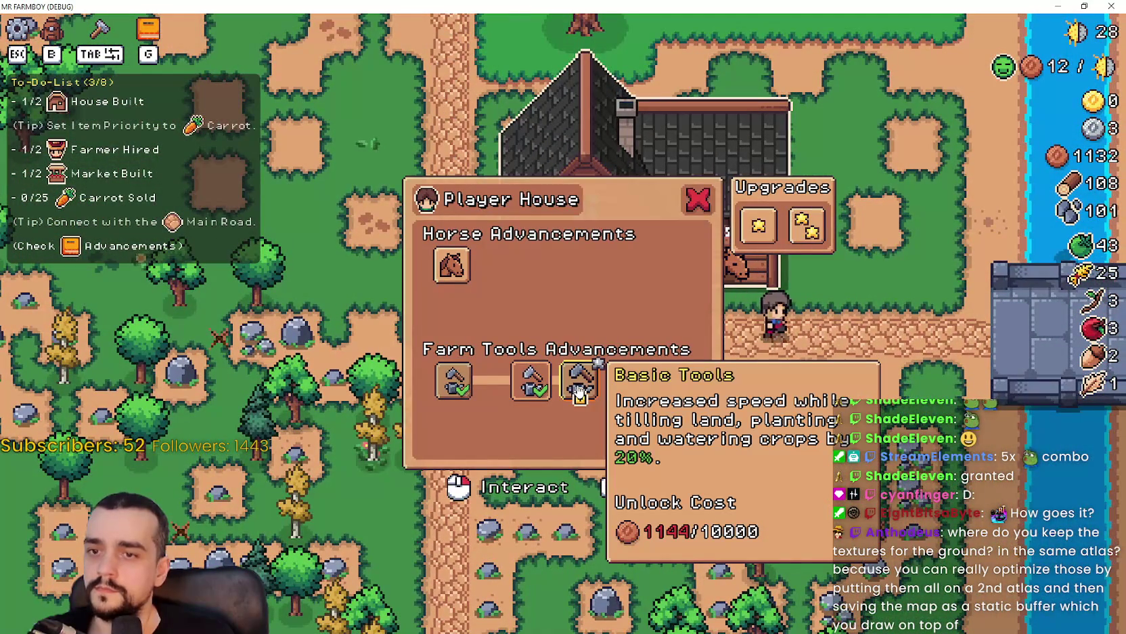
pyautogui.press('w')
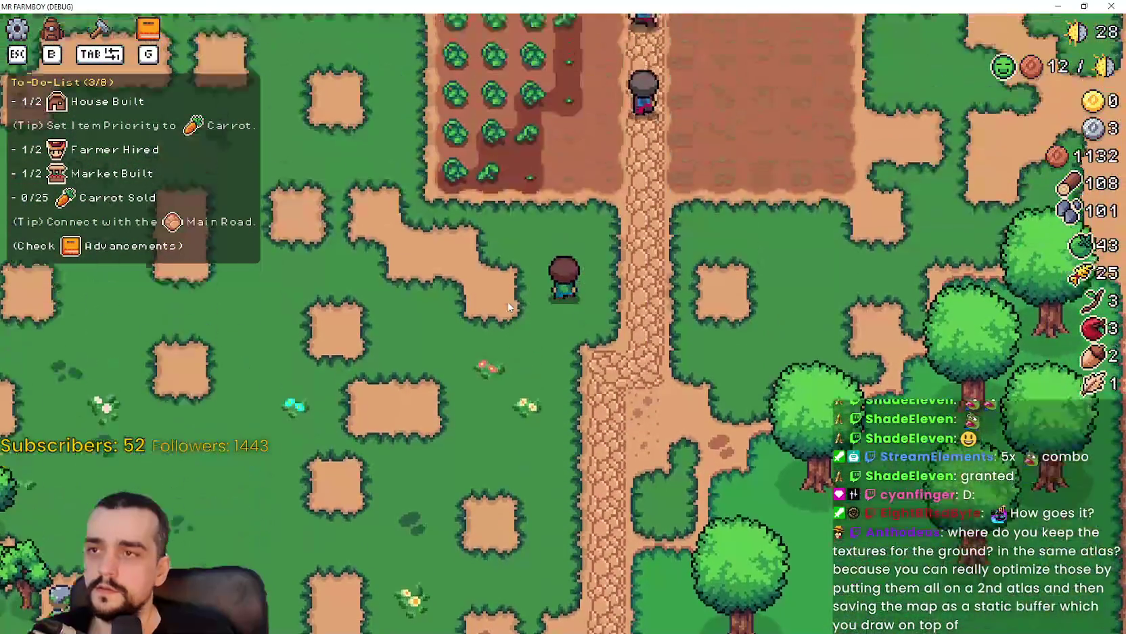
pyautogui.scroll(-3, 508, 302)
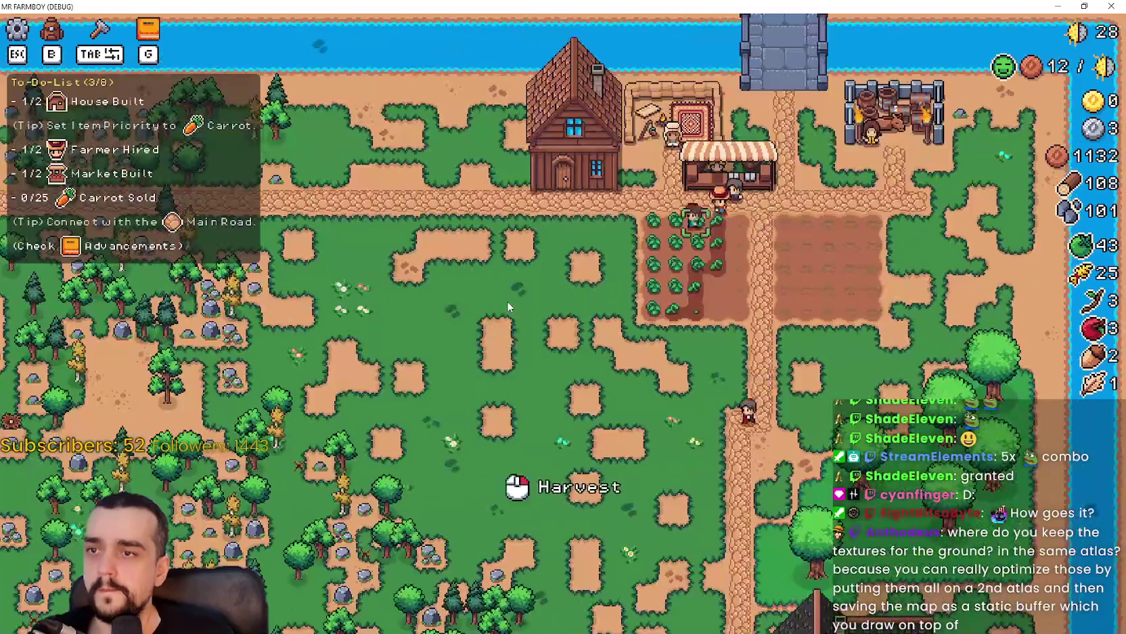
pyautogui.scroll(2, 507, 301)
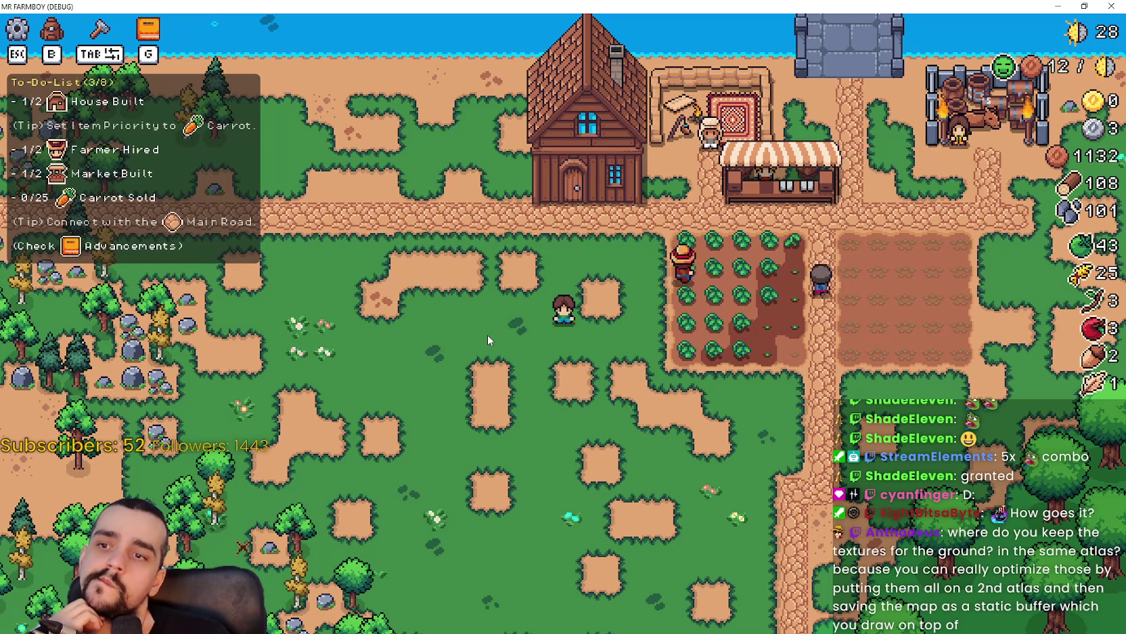
pyautogui.scroll(-3, 488, 334)
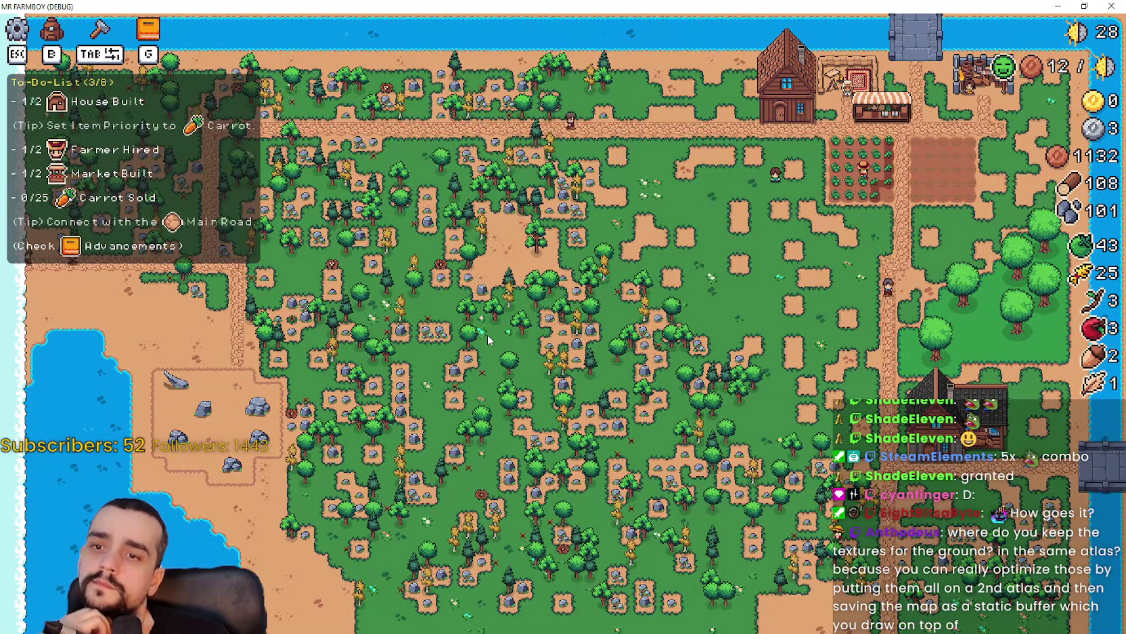
pyautogui.scroll(3, 487, 335)
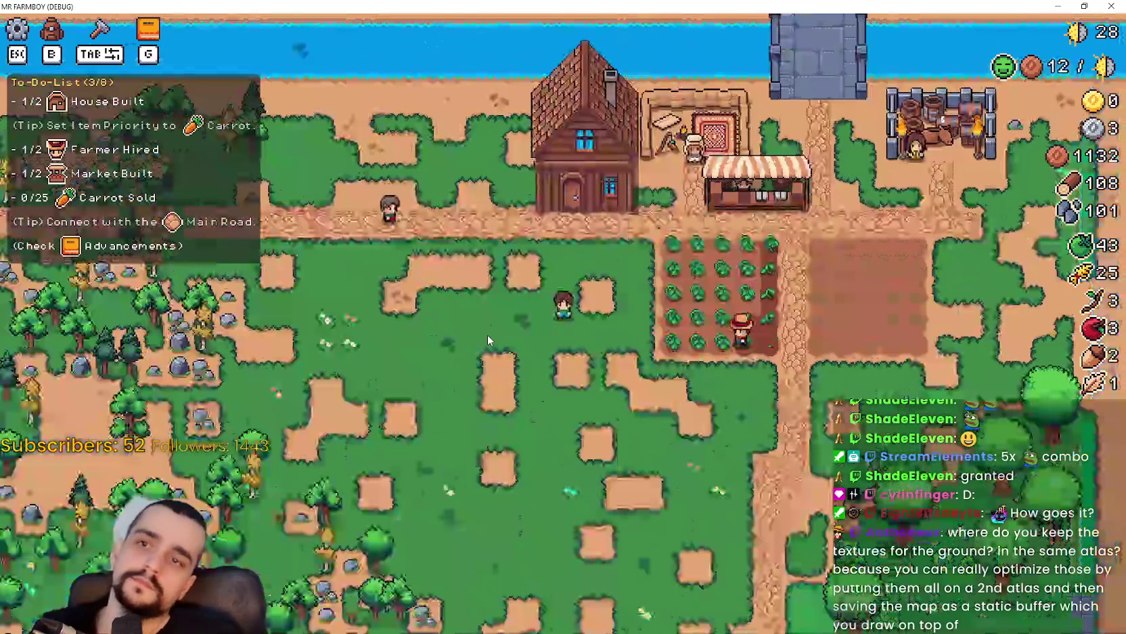
# - Pick up the dark-roofed house with M and set it down at a new spot
pyautogui.press('s')
pyautogui.press('d')
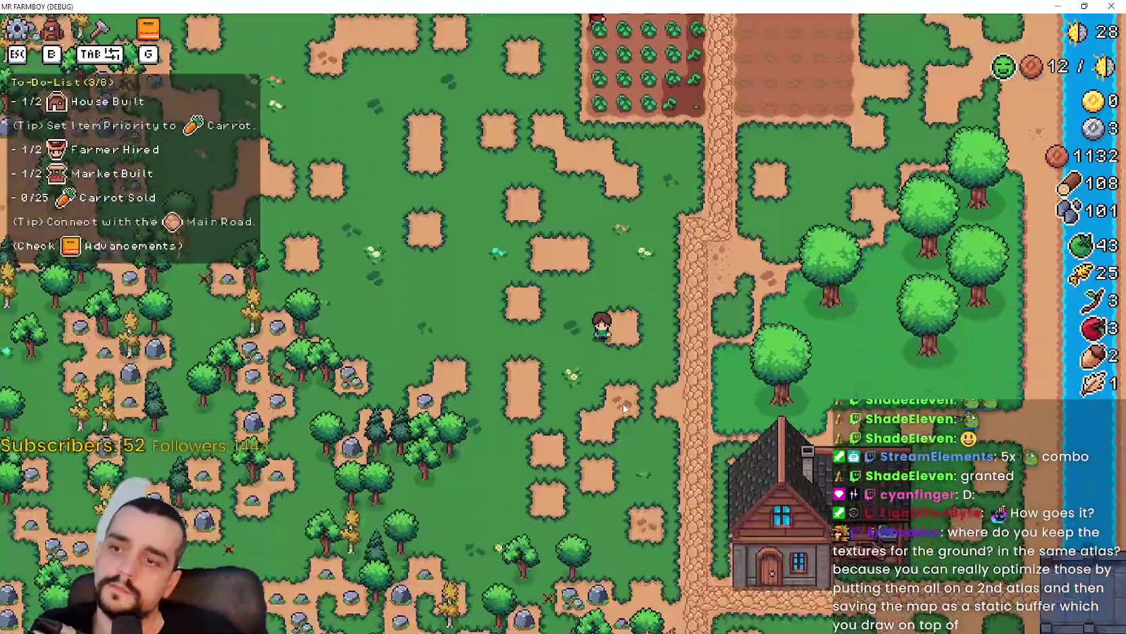
pyautogui.press('s')
pyautogui.press('m')
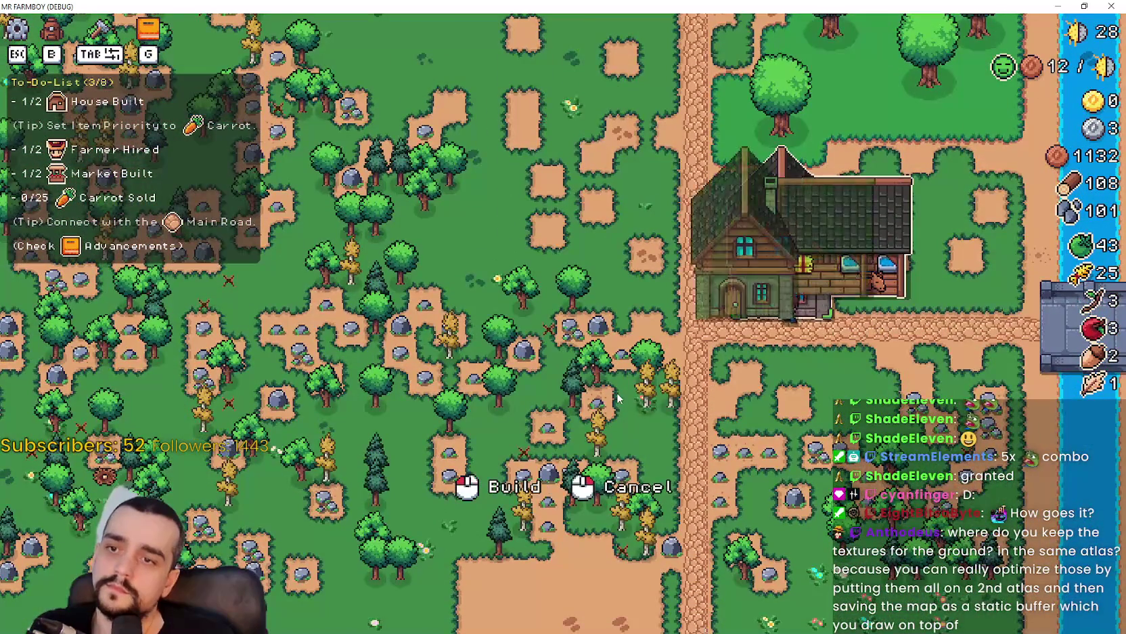
pyautogui.press('w')
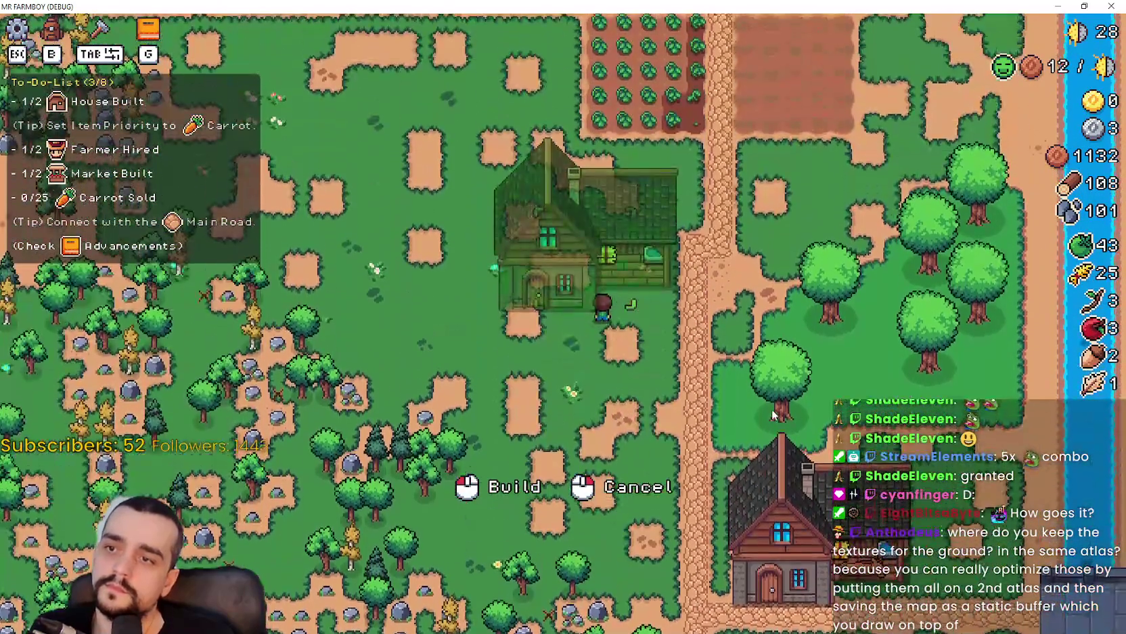
pyautogui.click(771, 409)
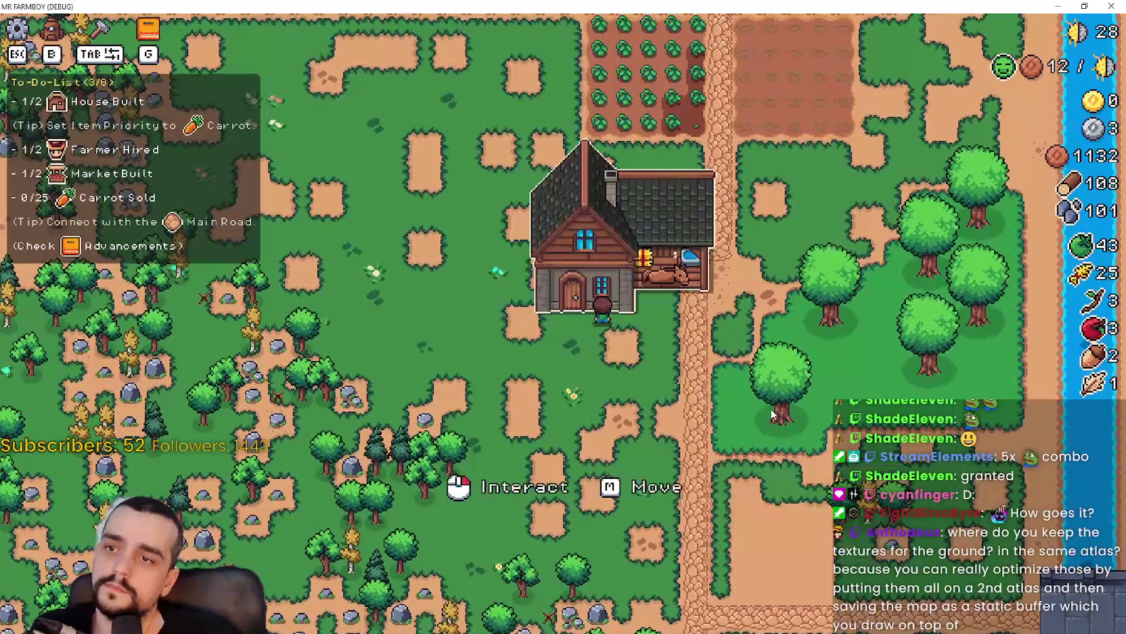
# - Move the house again, placing it beside the road near the stone bridge
pyautogui.press('s')
pyautogui.press('w')
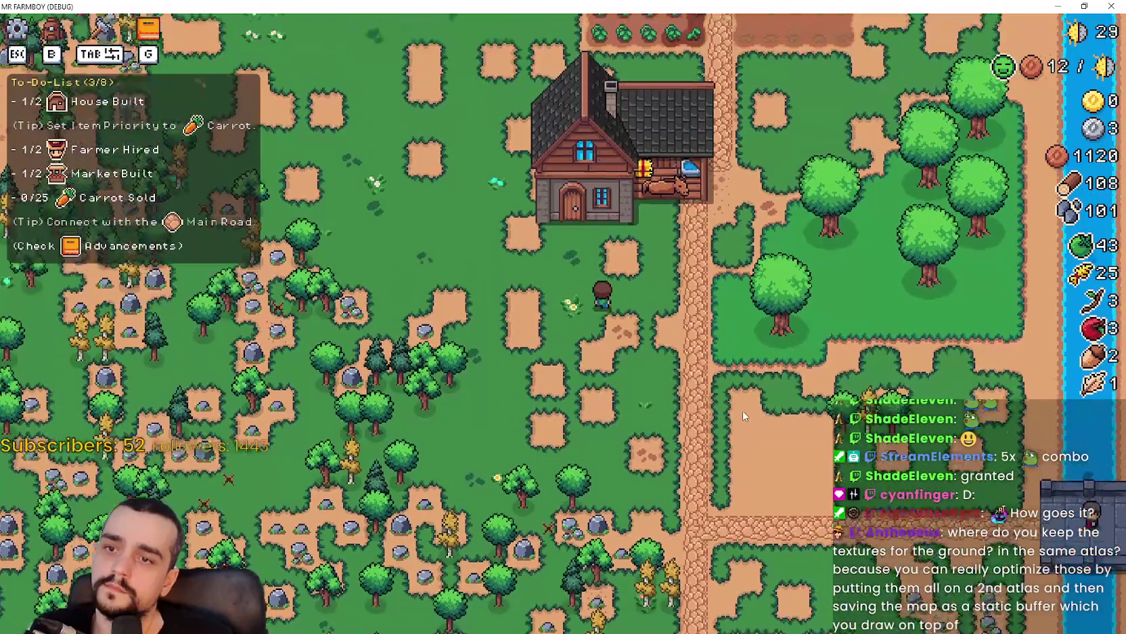
pyautogui.press('m')
pyautogui.press('s')
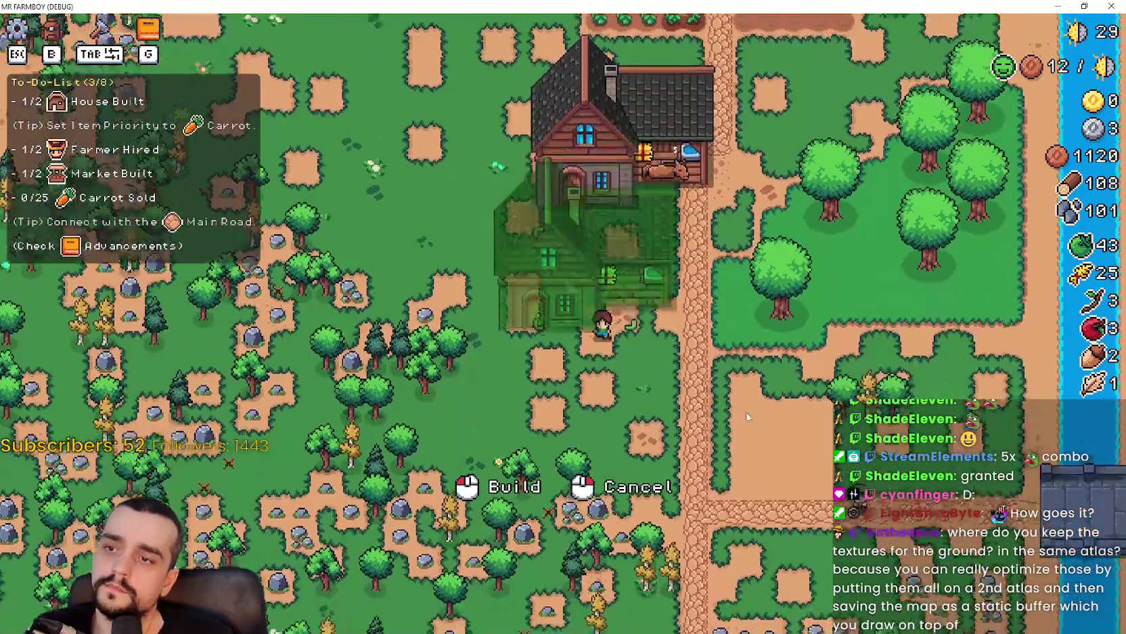
pyautogui.press('d')
pyautogui.click(822, 444)
# - Walk up the road and look over the farm, market and the moved house
pyautogui.press('a')
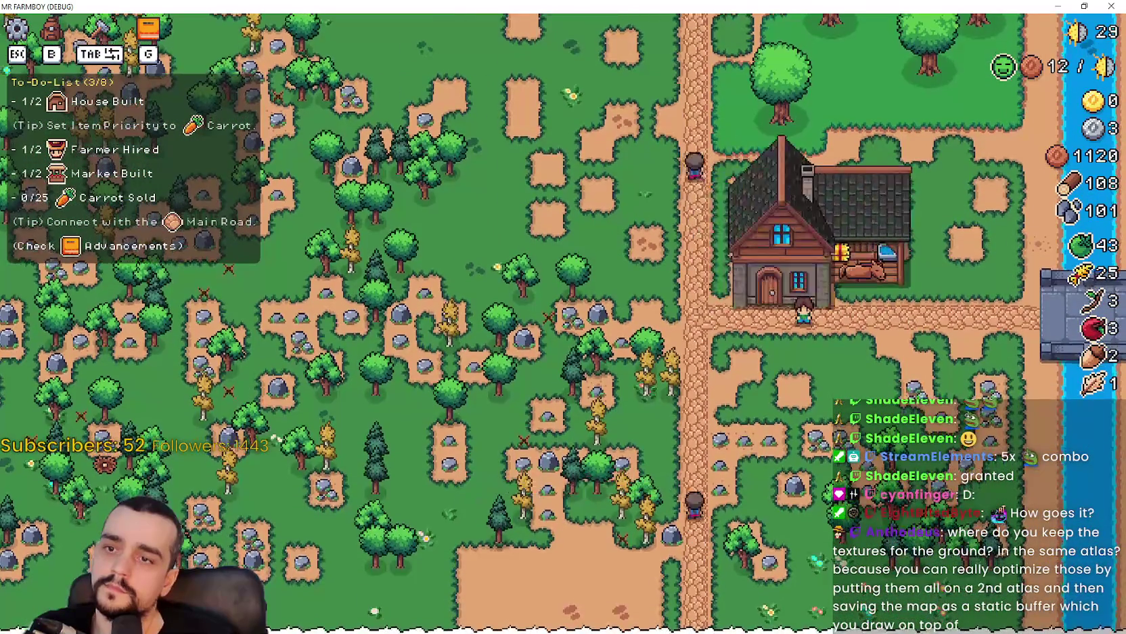
pyautogui.press('w')
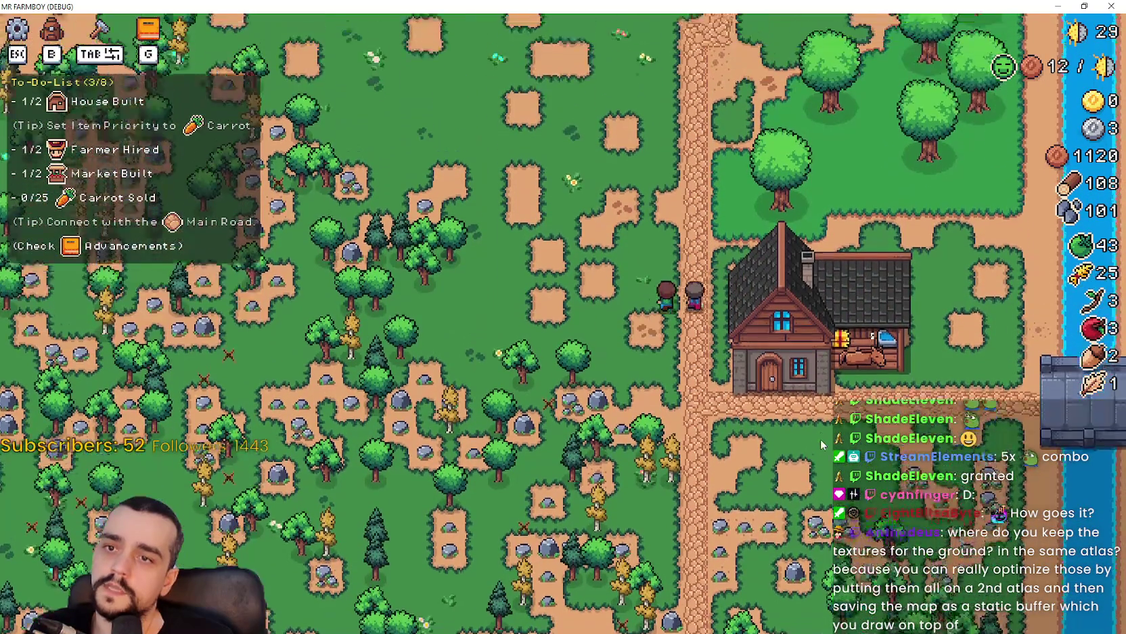
pyautogui.press('s')
pyautogui.scroll(5, 823, 443)
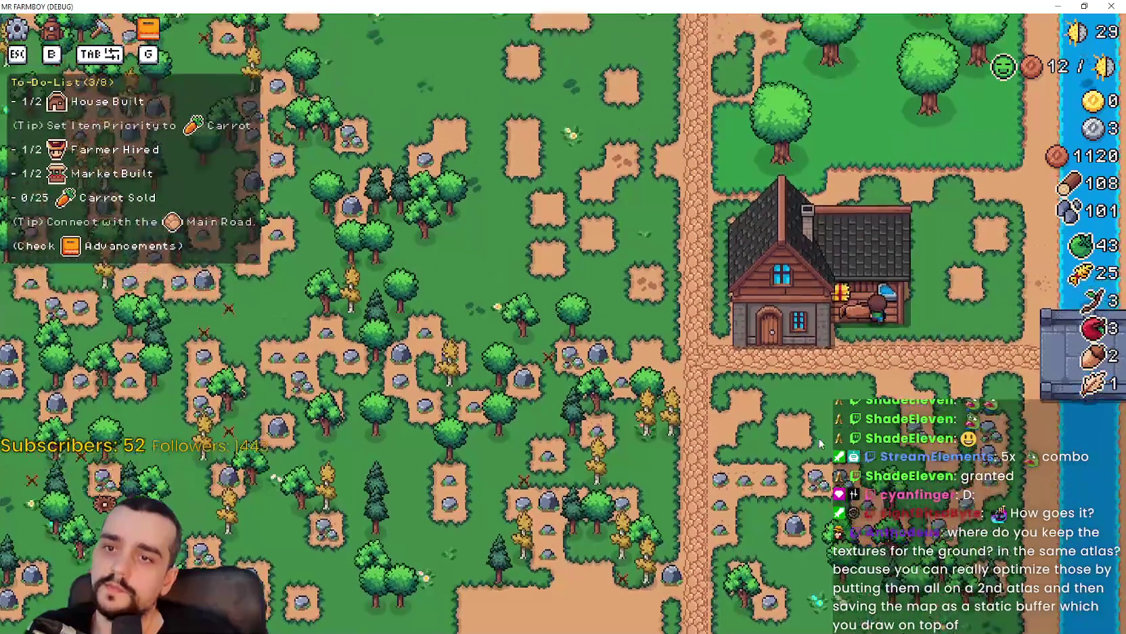
pyautogui.scroll(-6, 817, 439)
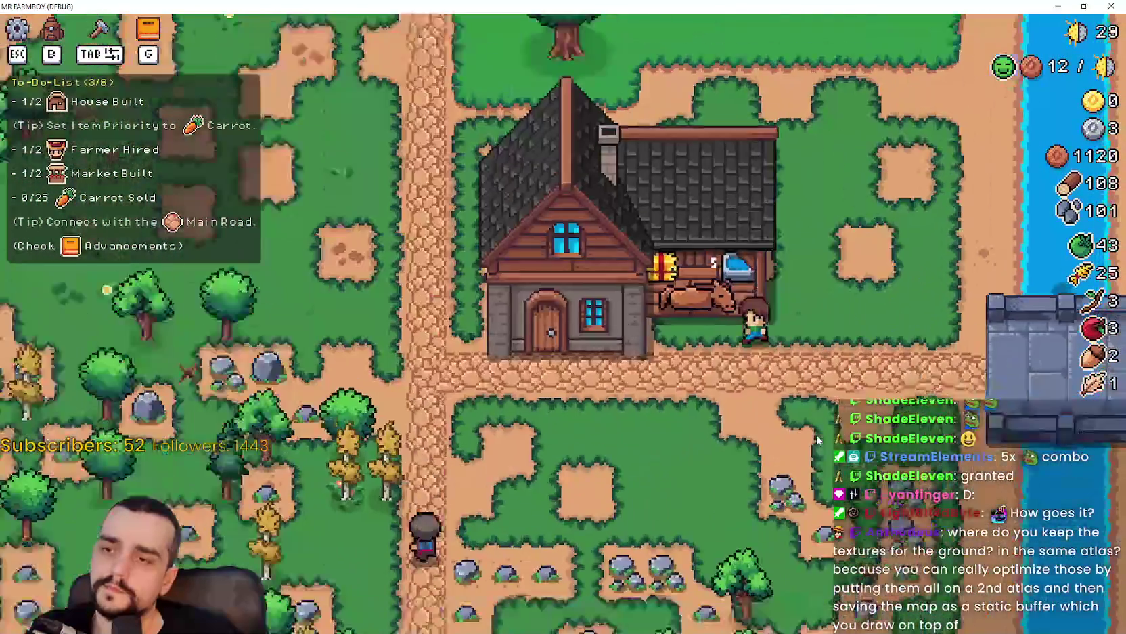
pyautogui.press('w')
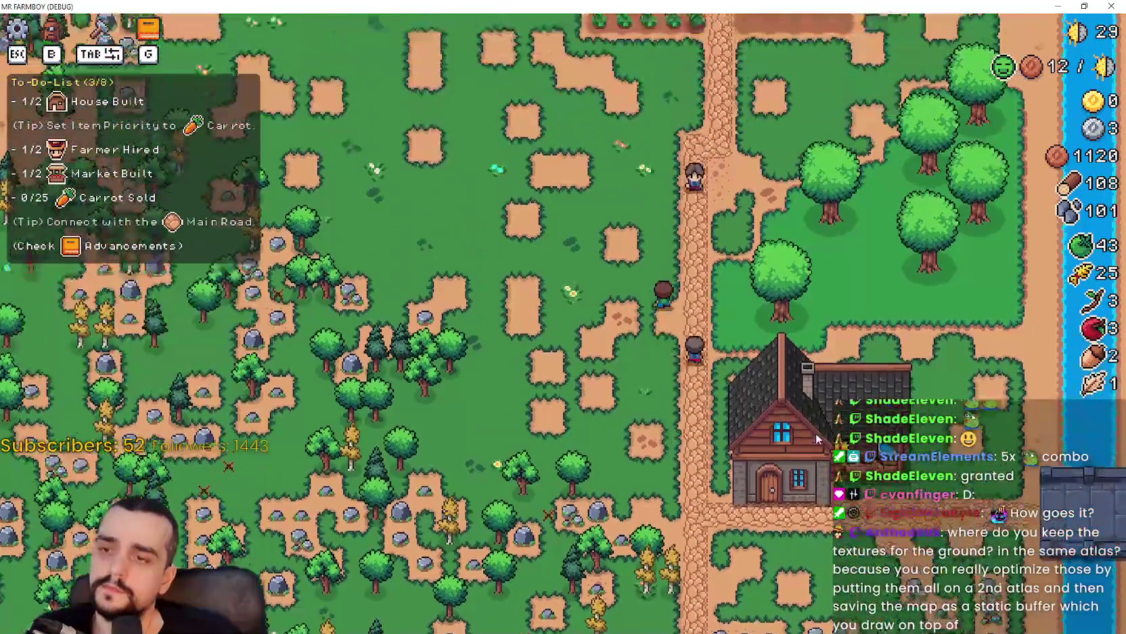
pyautogui.press('s')
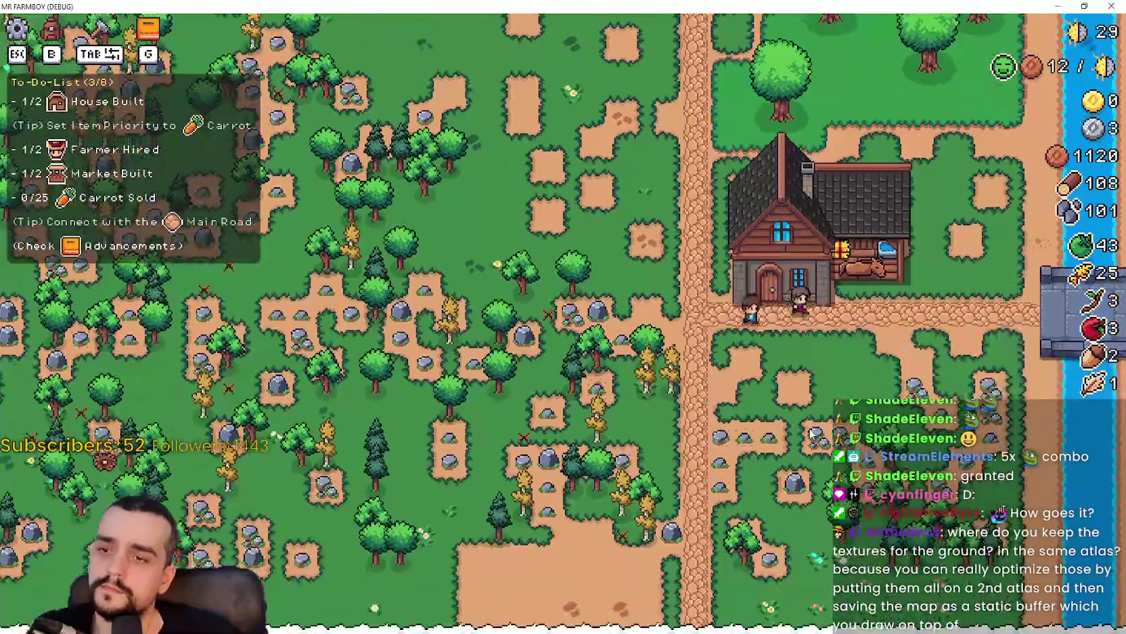
# - Try relocating the house twice more, cancelling both invalid placements
pyautogui.press('b')
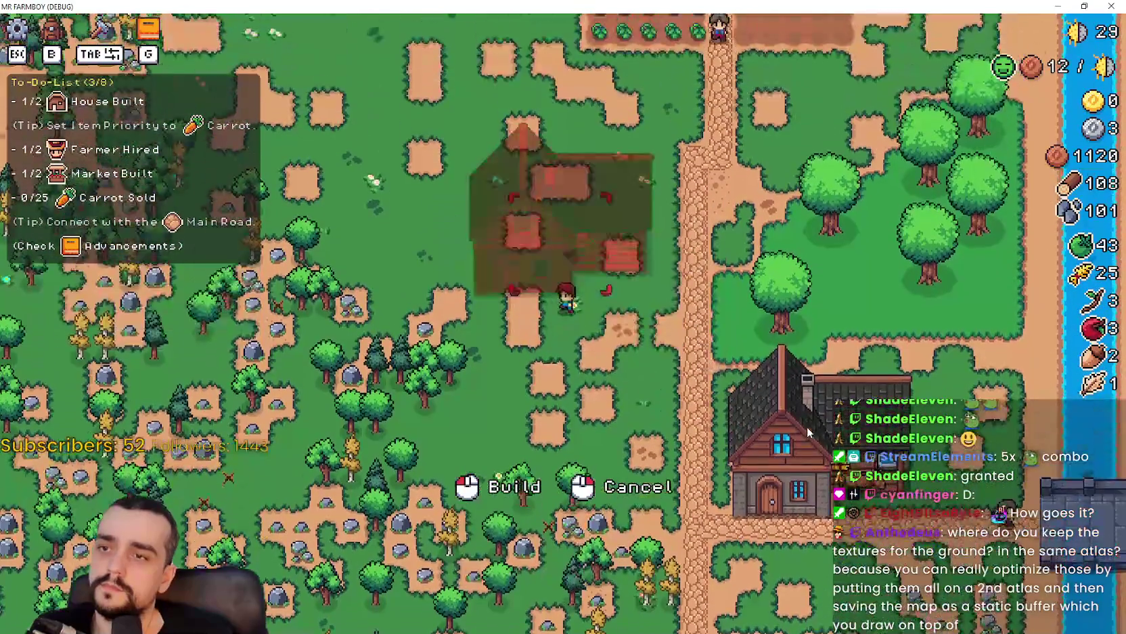
pyautogui.rightClick(806, 427)
pyautogui.scroll(3, 707, 377)
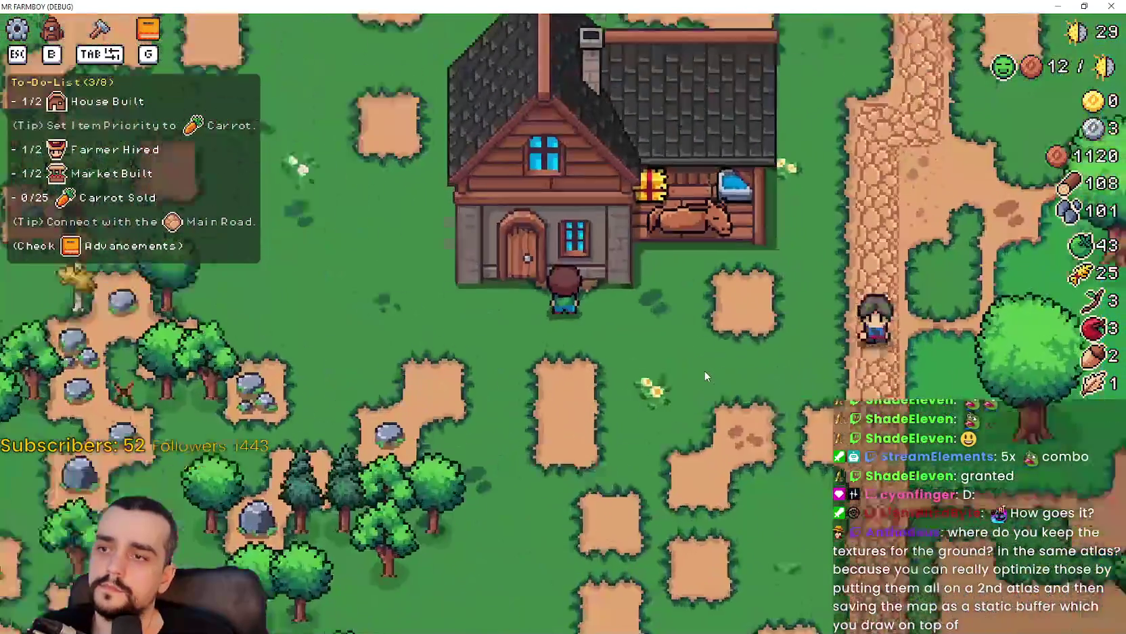
pyautogui.scroll(-3, 744, 392)
pyautogui.scroll(1, 781, 412)
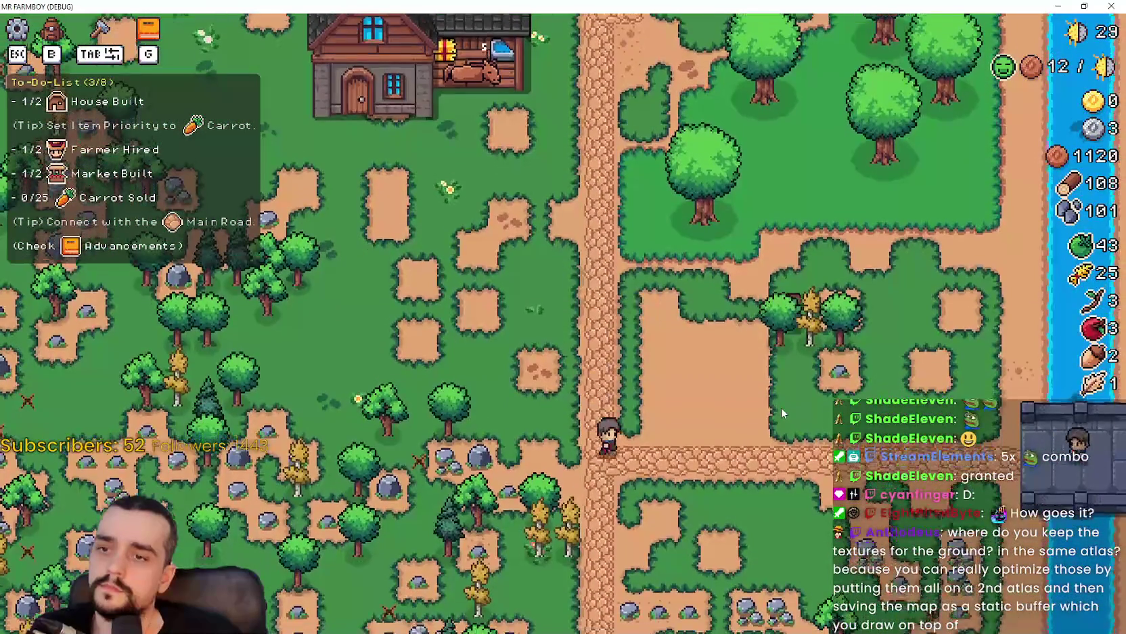
pyautogui.press('s')
pyautogui.press('b')
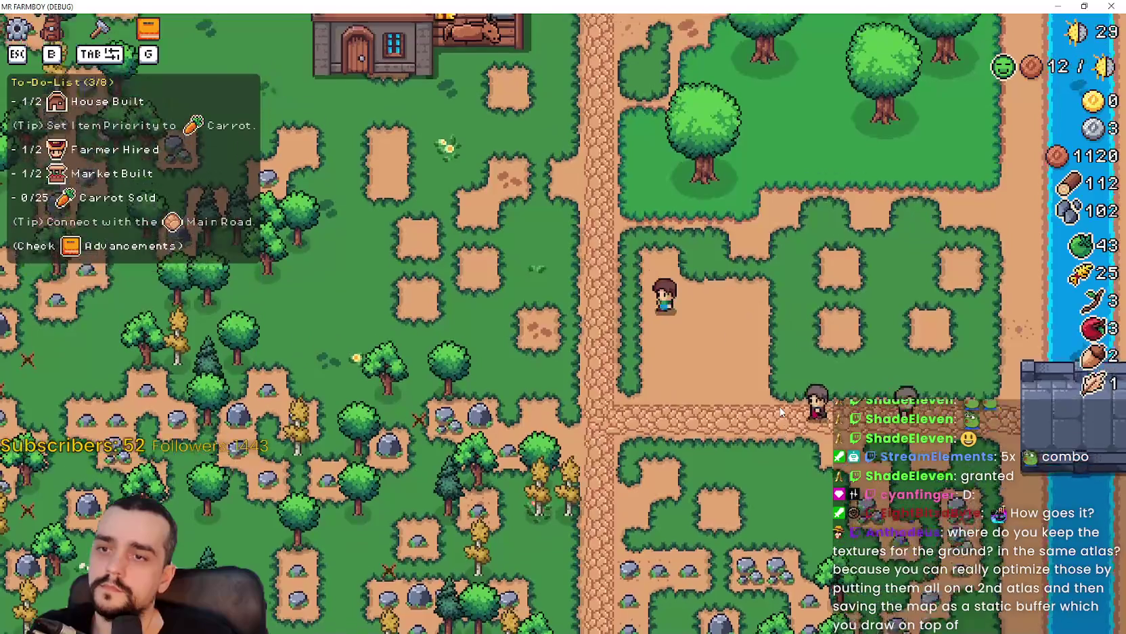
pyautogui.press('s')
pyautogui.press('d')
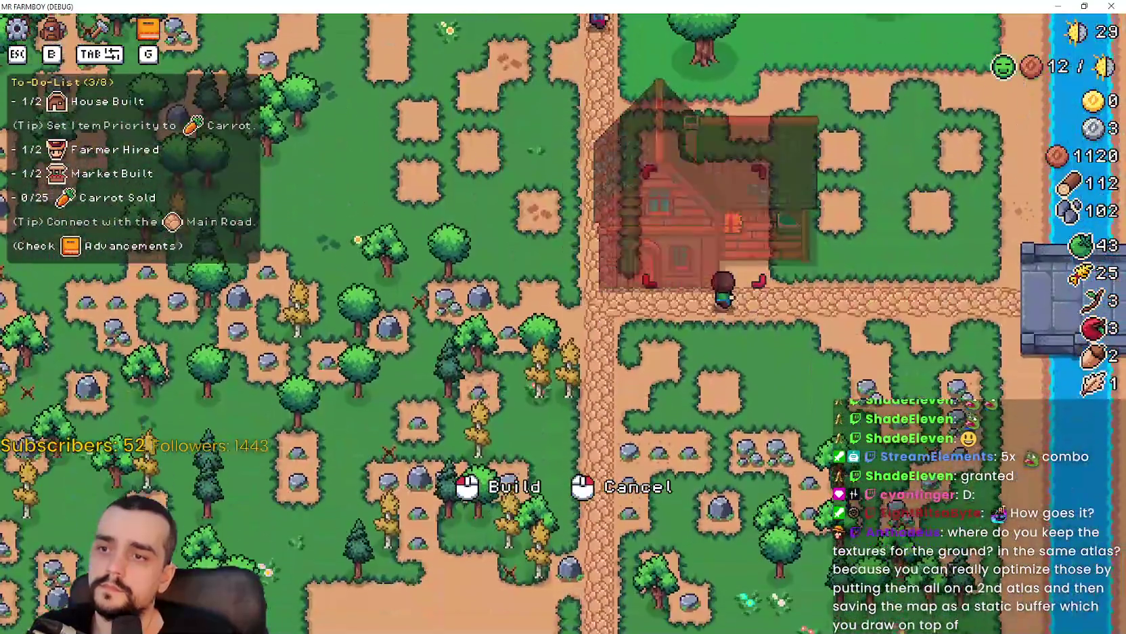
pyautogui.rightClick(811, 423)
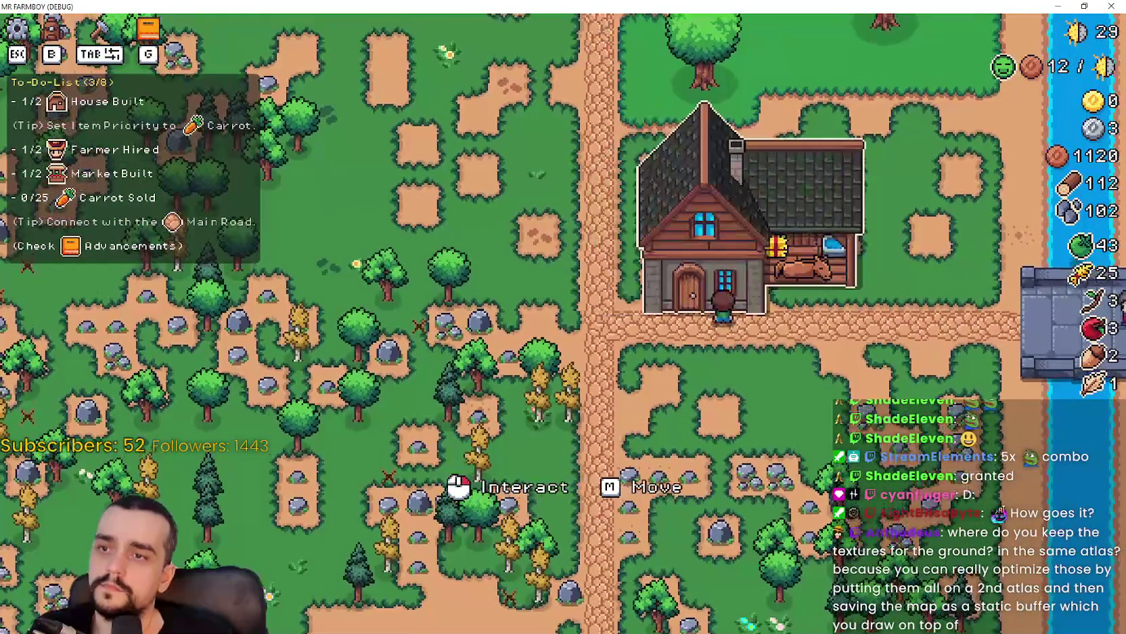
pyautogui.press('w')
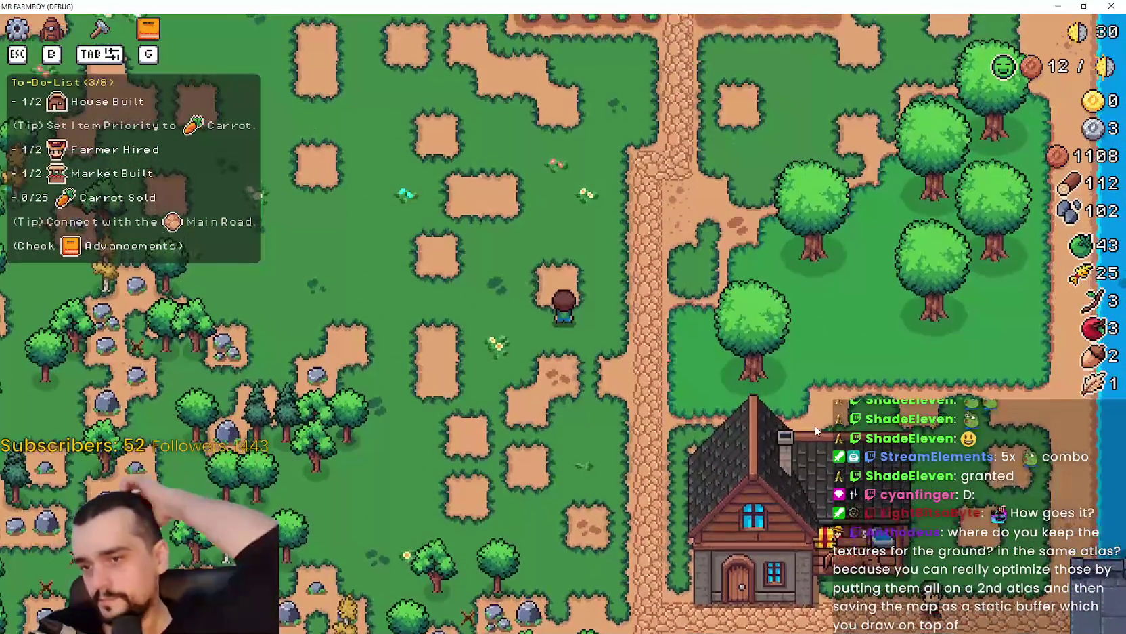
# - Harvest the green tomato field row by row, bringing tomatoes to 68
pyautogui.press('w')
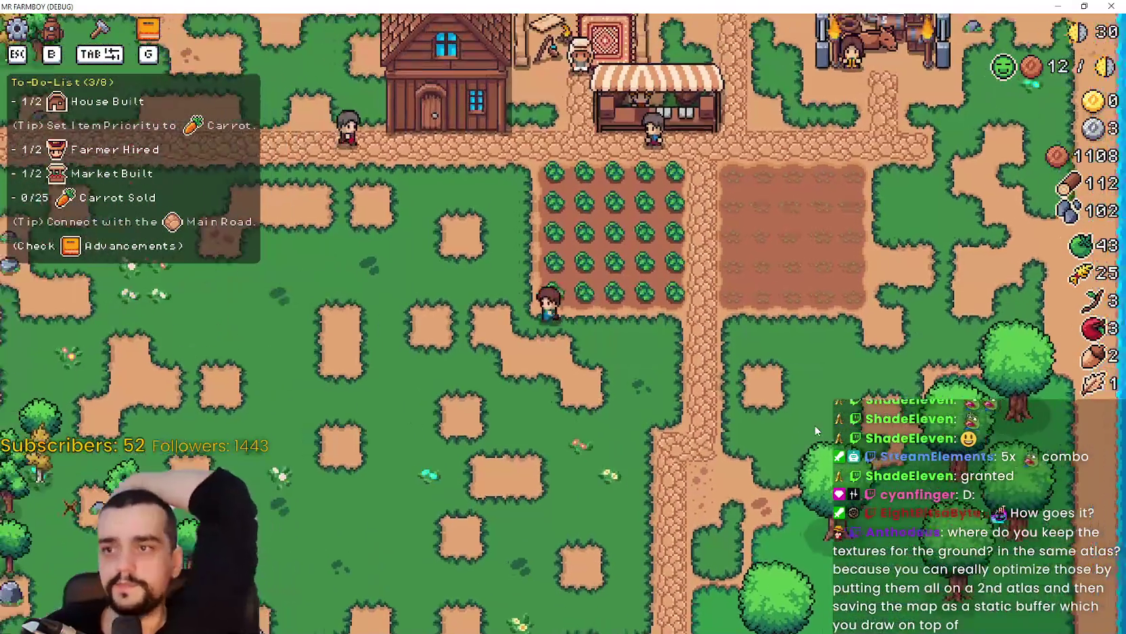
pyautogui.scroll(-2, 814, 424)
pyautogui.scroll(3, 693, 303)
pyautogui.press('d')
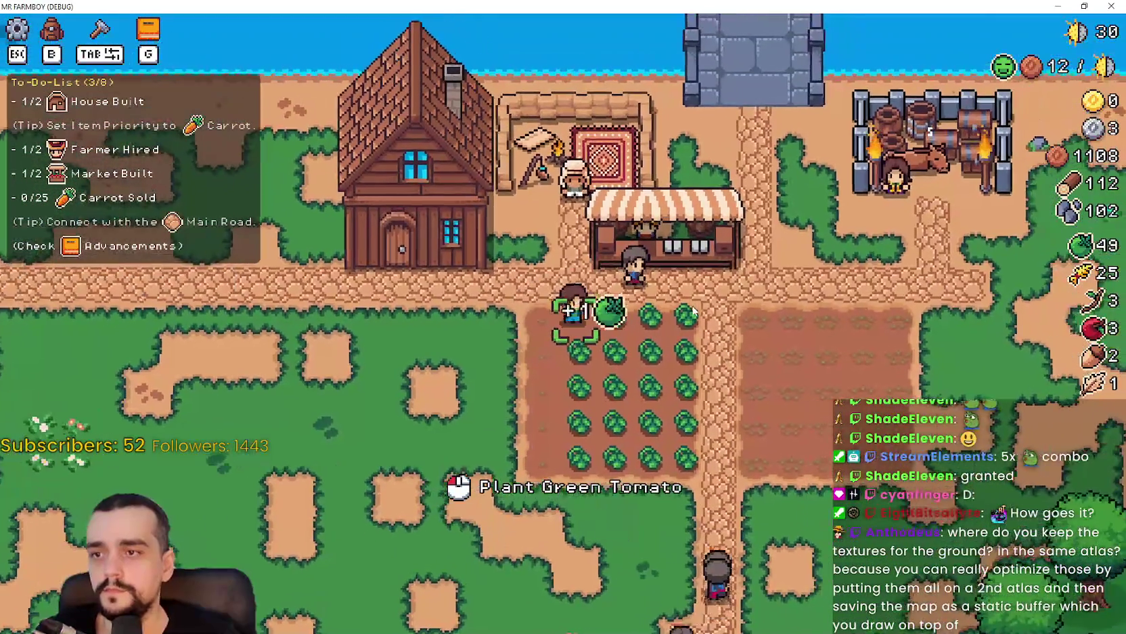
pyautogui.press('d')
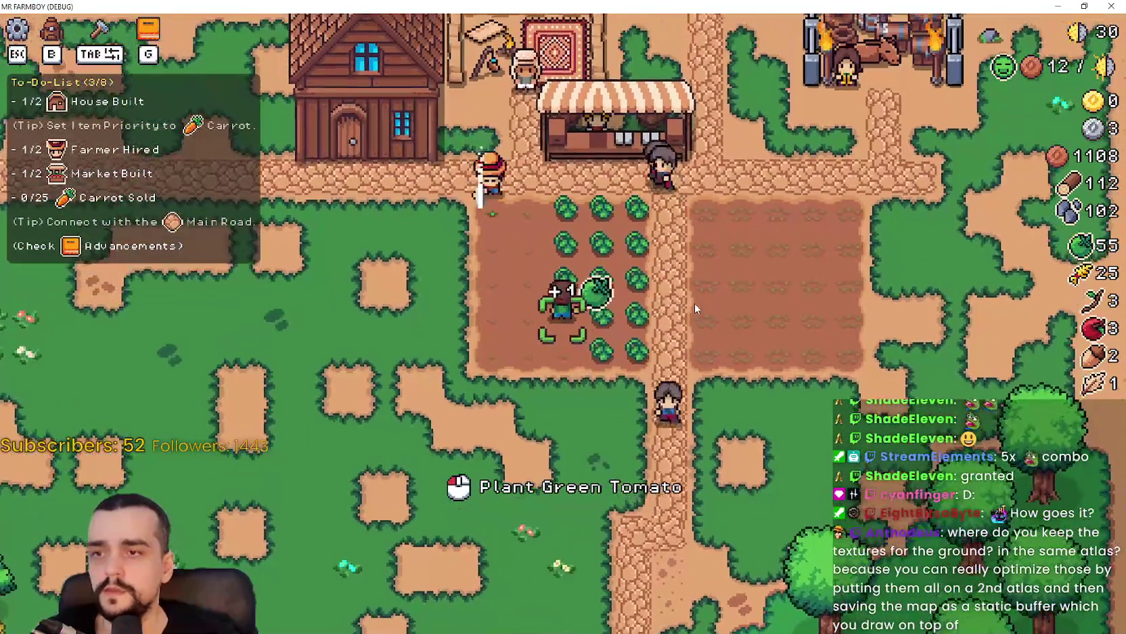
pyautogui.press('w')
pyautogui.press('d')
pyautogui.press('s')
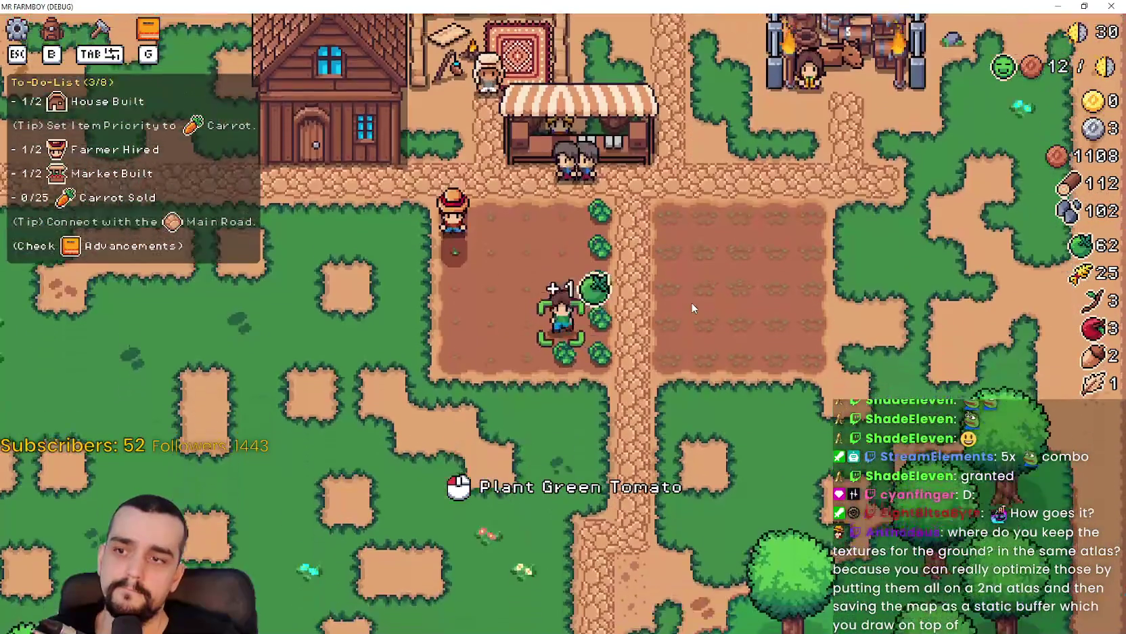
pyautogui.press('a')
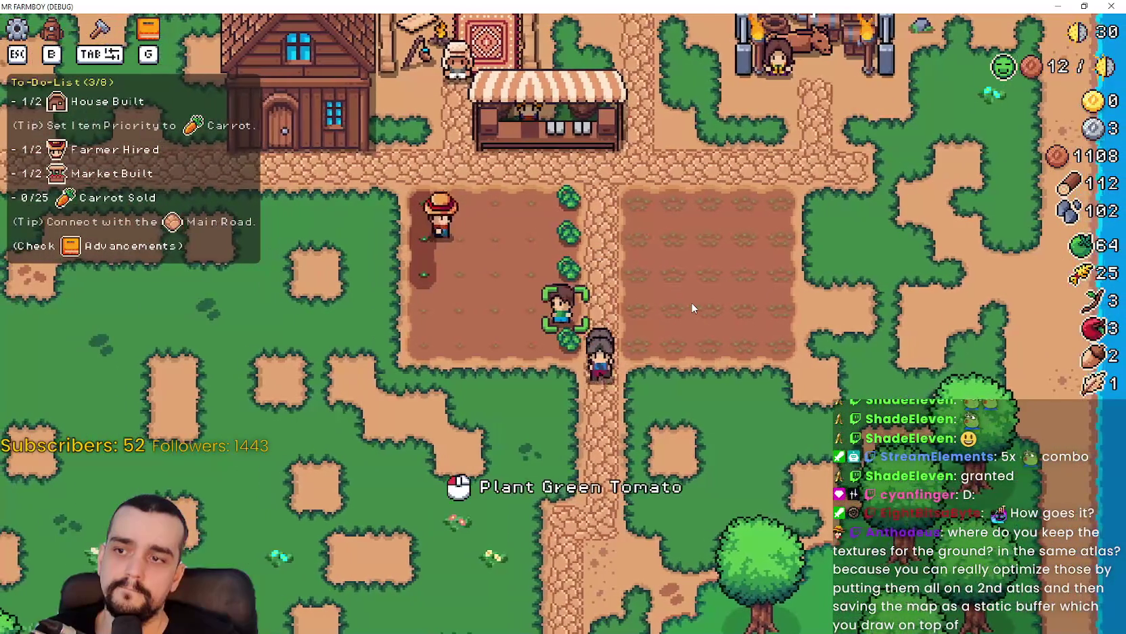
pyautogui.press('w')
# - Chop a tree at the river's edge for wood, then return toward the house
pyautogui.press('a')
pyautogui.press('s')
pyautogui.press('a')
pyautogui.press('w')
pyautogui.press('w')
pyautogui.press('a')
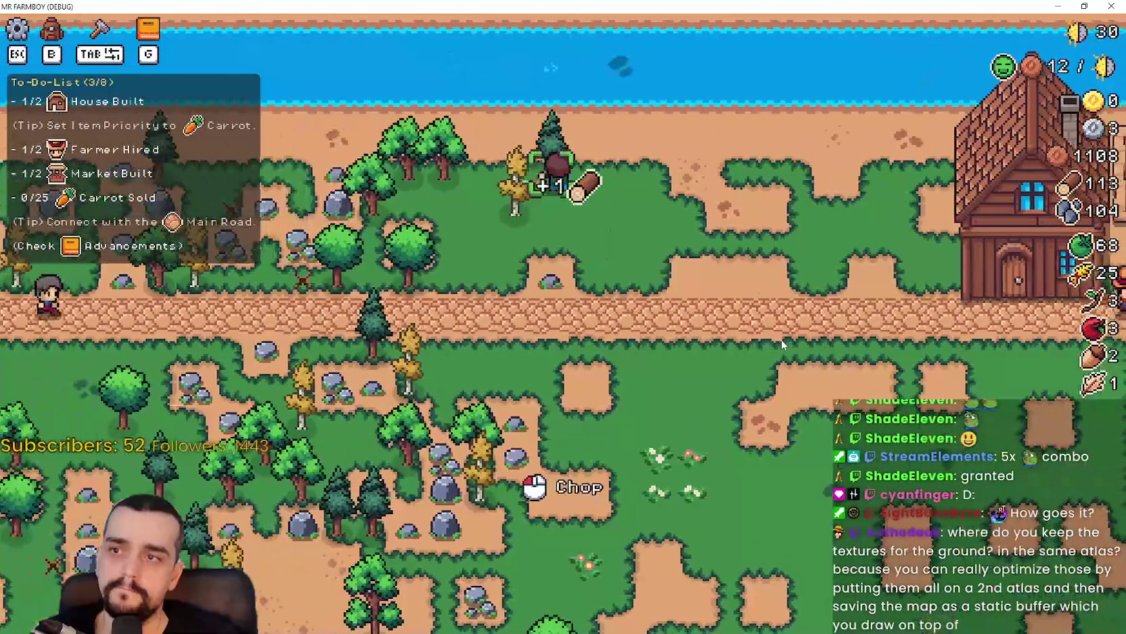
pyautogui.press('d')
pyautogui.press('s')
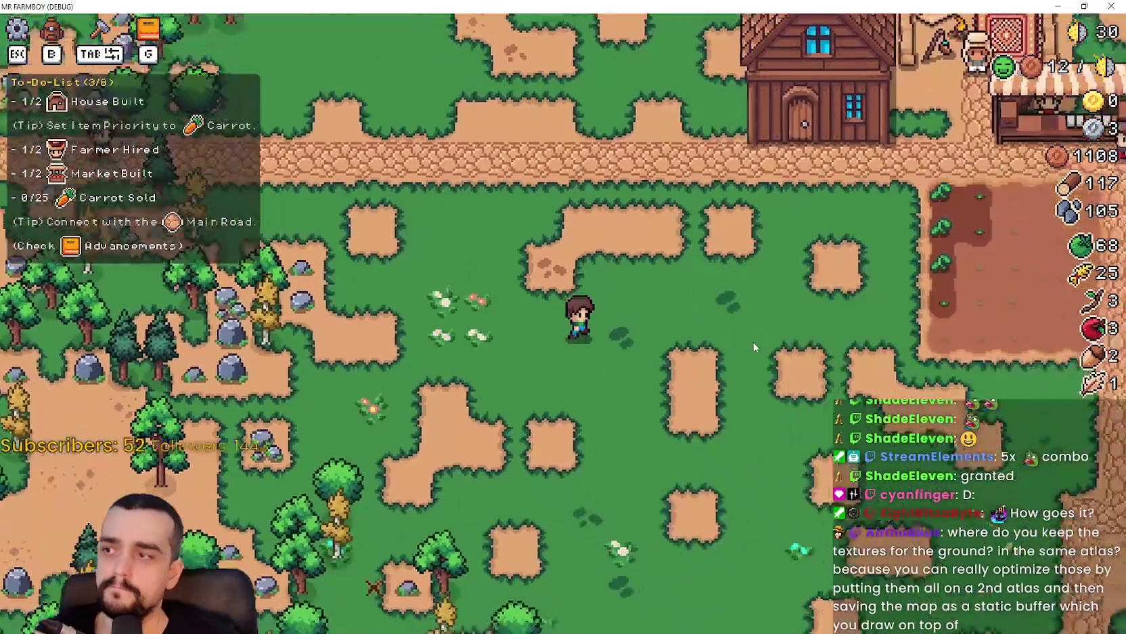
# - Open the crafting list to view the 20-per-material House recipe
pyautogui.press('b')
pyautogui.press('w')
pyautogui.press('b')
pyautogui.press('w')
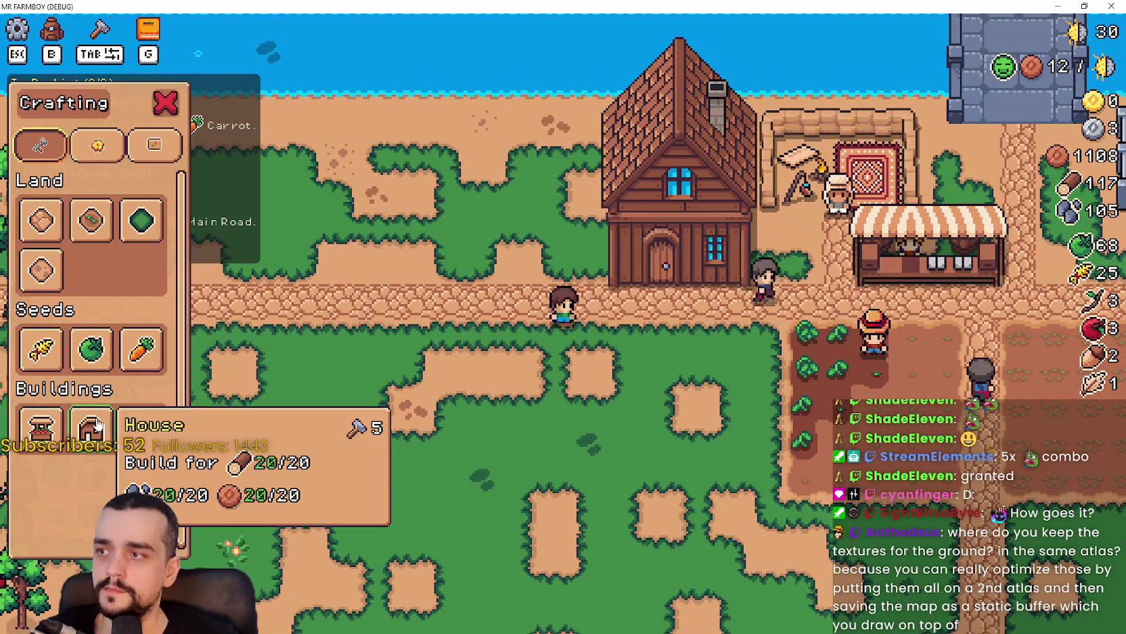
# - Build a second house beside the first and open its hiring panel
pyautogui.press('space')
pyautogui.click(629, 423)
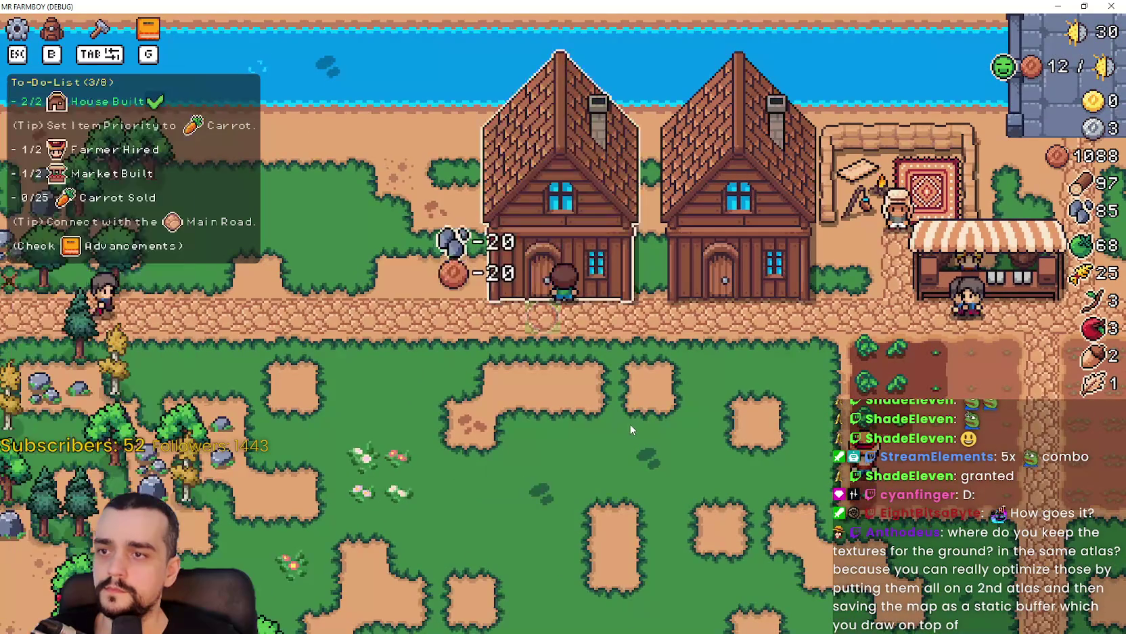
pyautogui.press('w')
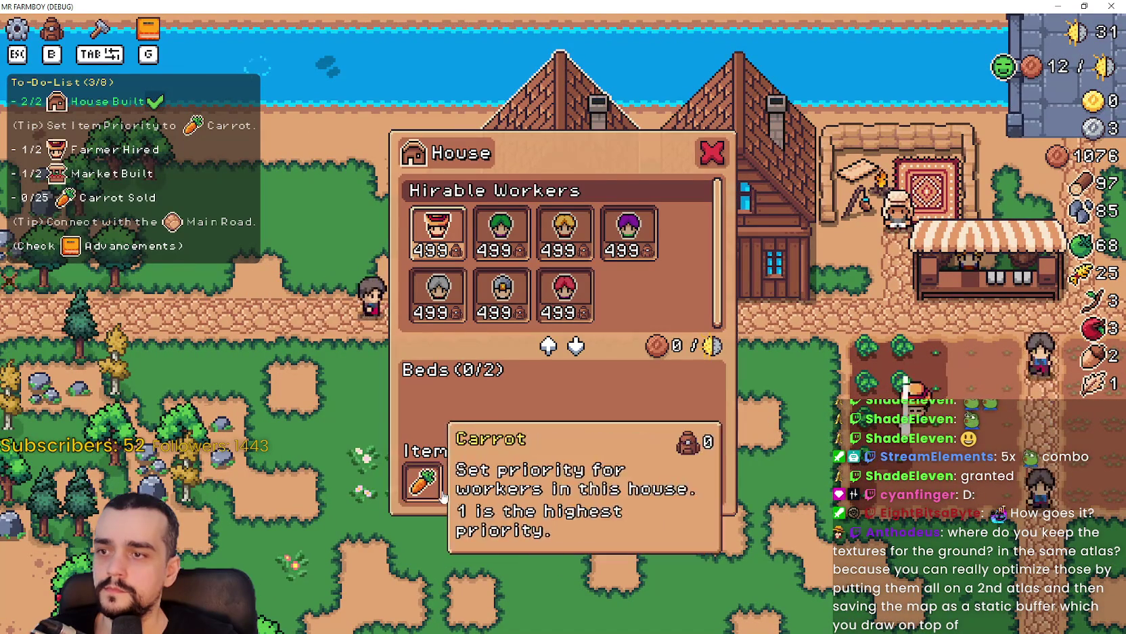
pyautogui.press('s')
# - Hire a second farmer at the house, dropping coins to 876, then head for the market
pyautogui.press('a')
pyautogui.press('space')
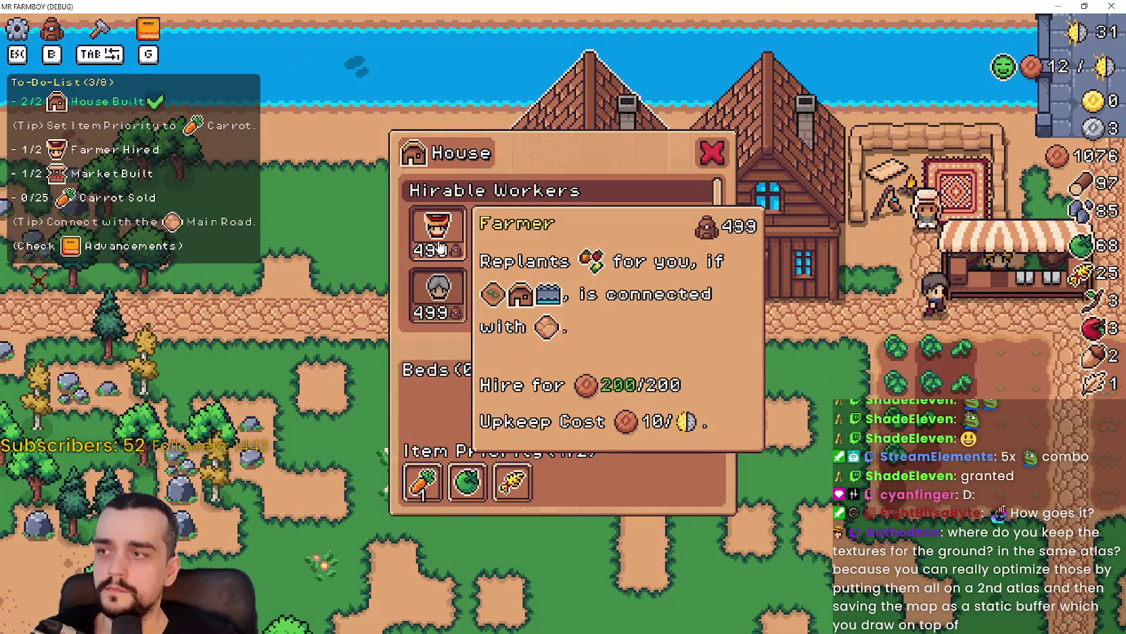
pyautogui.press('d')
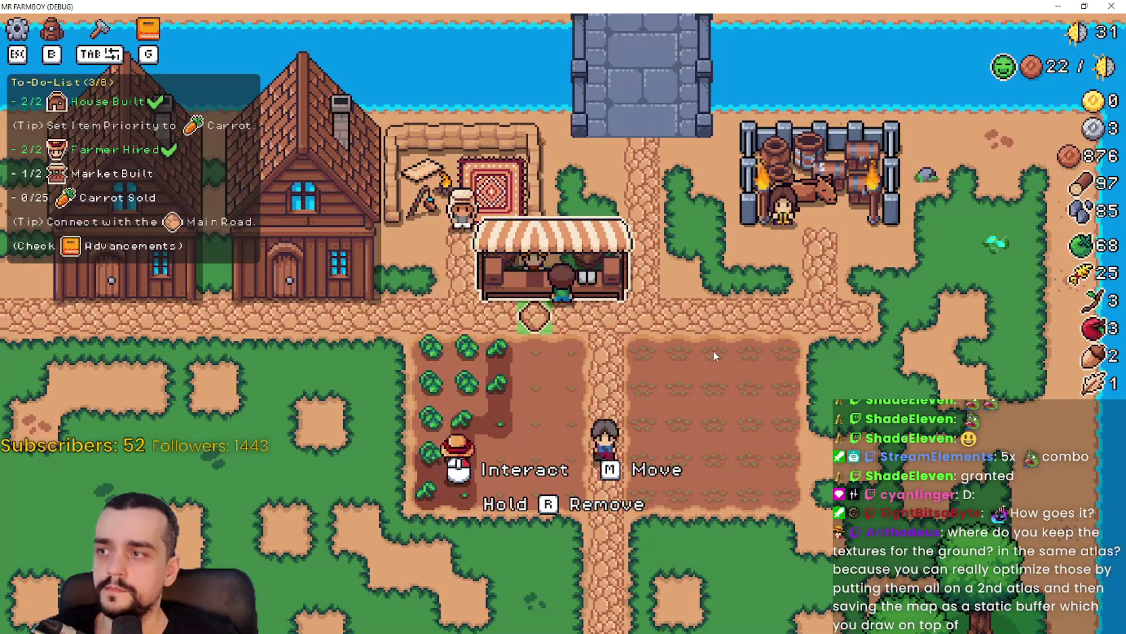
pyautogui.press('d')
pyautogui.press('Tab')
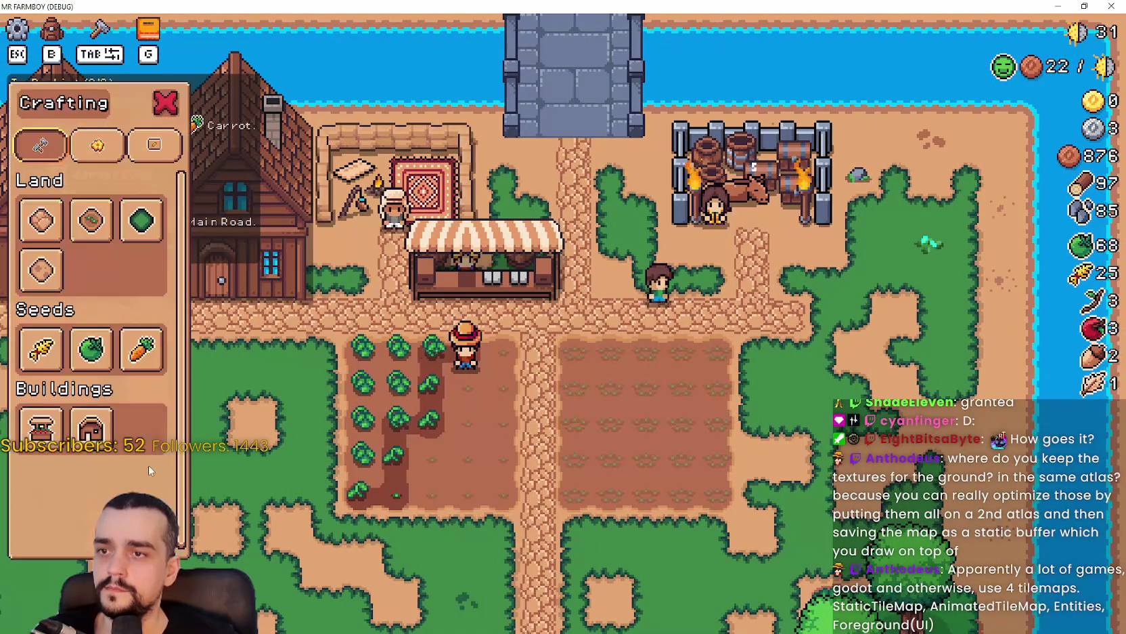
# - Build a second market stall and check its sell inventory
pyautogui.click(54, 430)
pyautogui.click(736, 392)
pyautogui.click(624, 298)
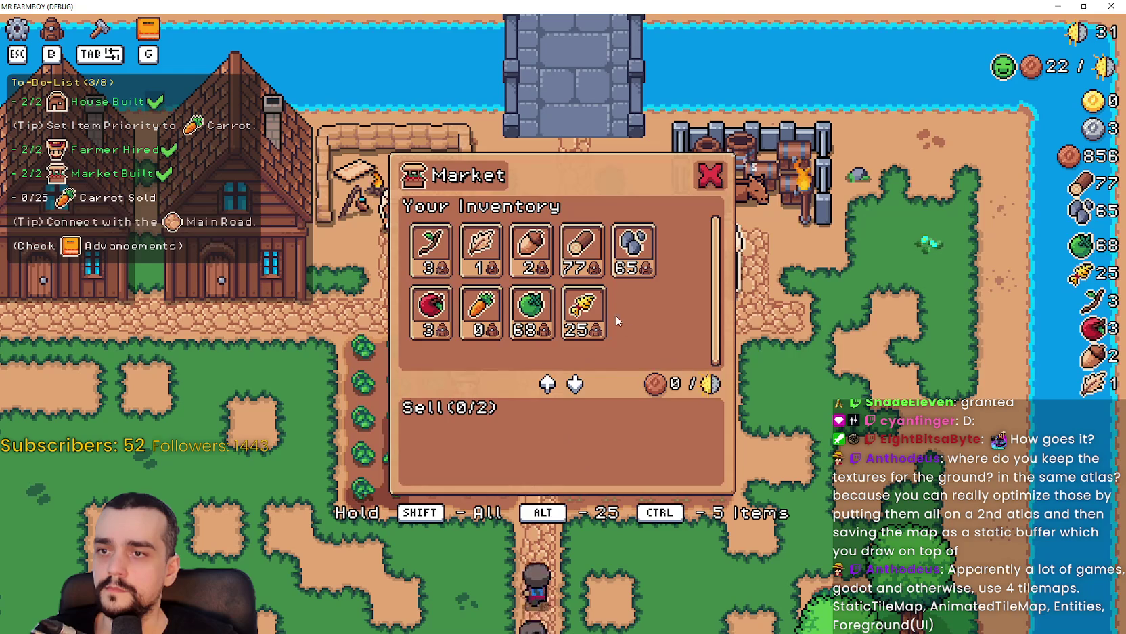
pyautogui.press('Escape')
pyautogui.press('a')
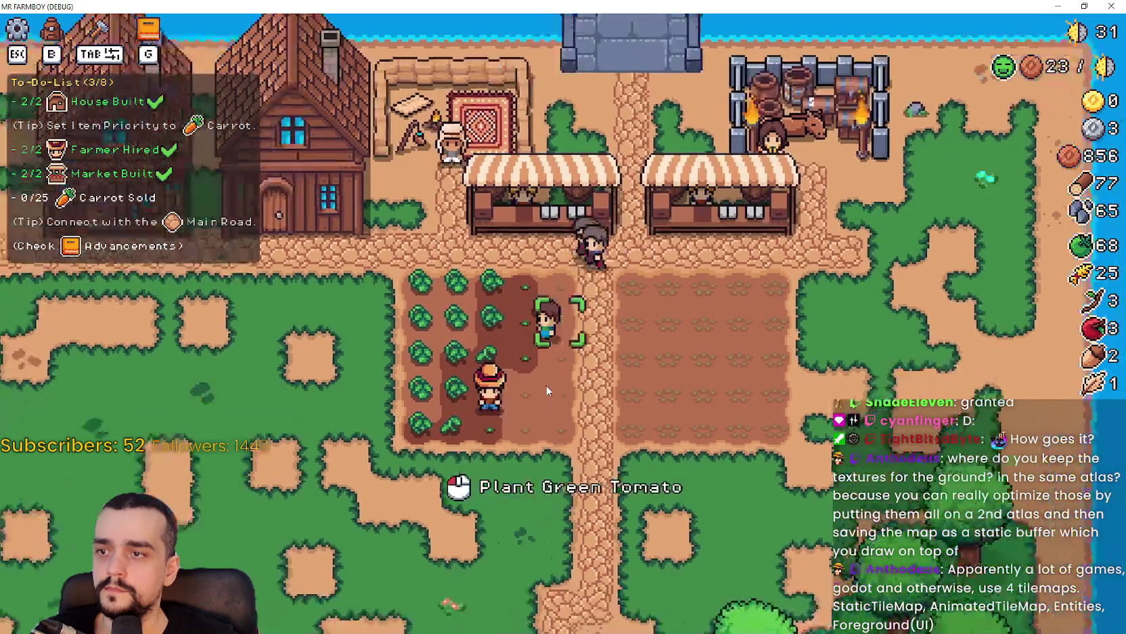
# - Till a new soil field on the grass left of the tomatoes
pyautogui.press('Tab')
pyautogui.click(91, 220)
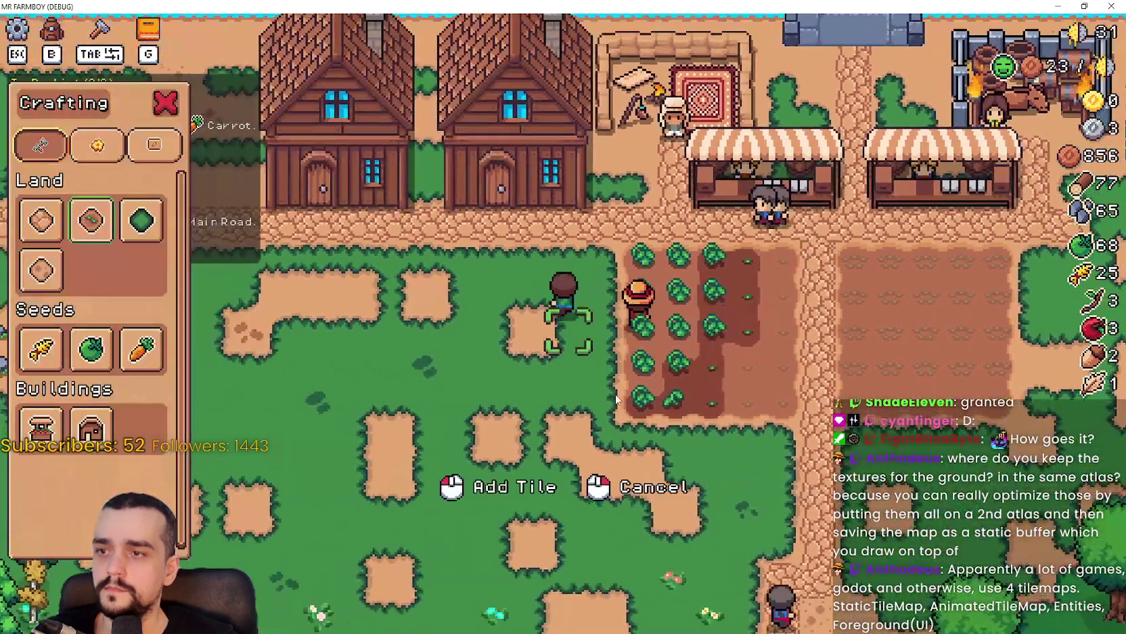
pyautogui.click(592, 358)
pyautogui.press('s')
pyautogui.press('w')
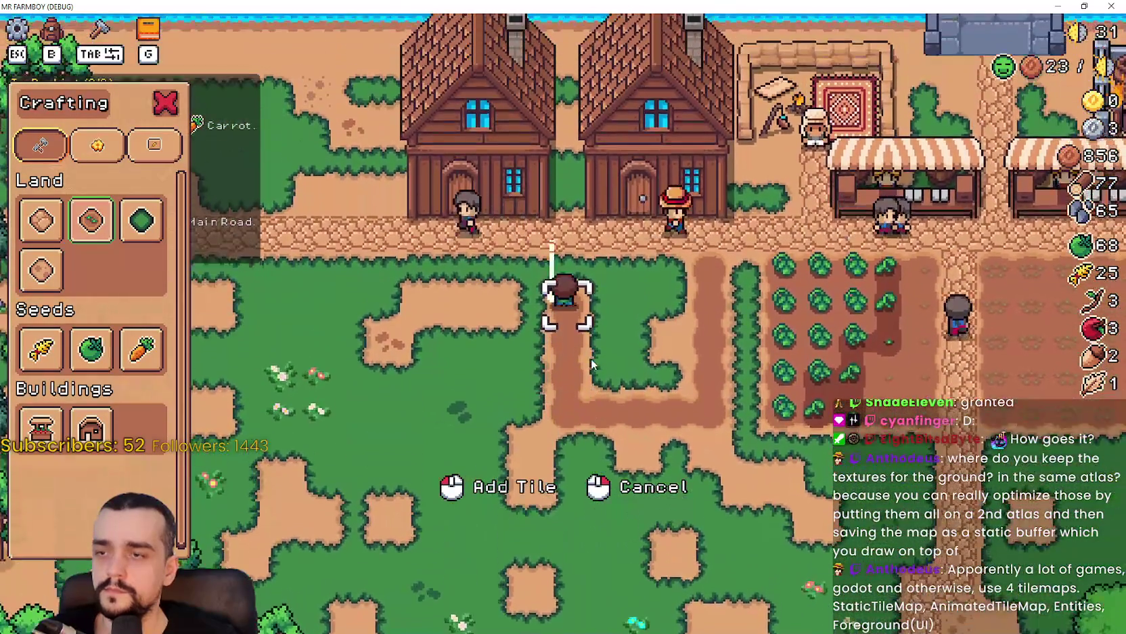
pyautogui.press('d')
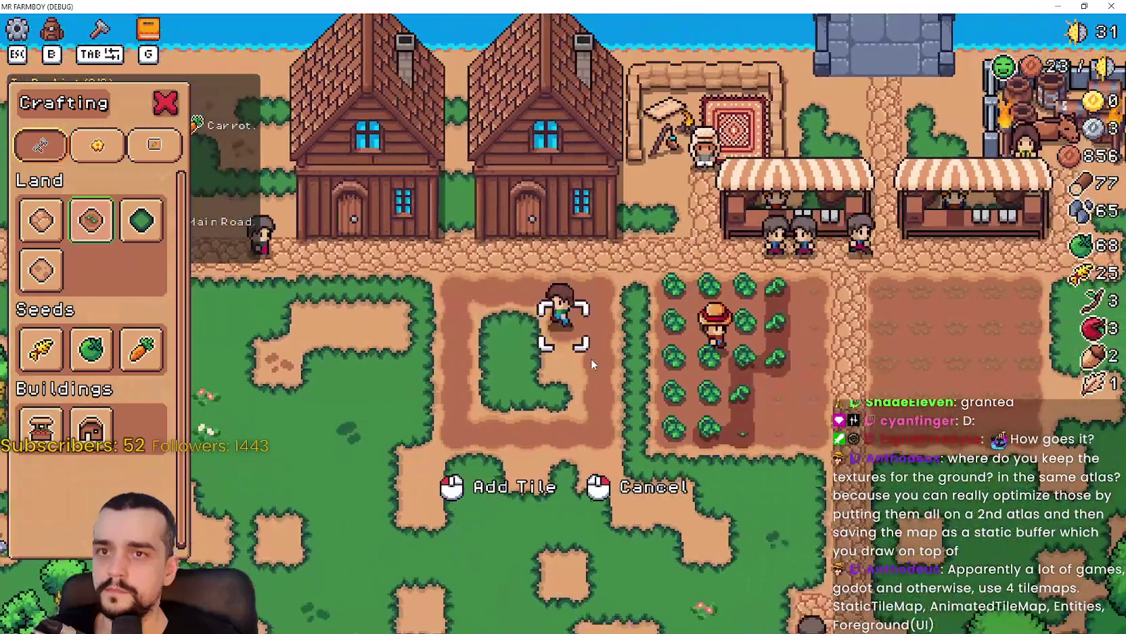
pyautogui.press('a')
pyautogui.press('s')
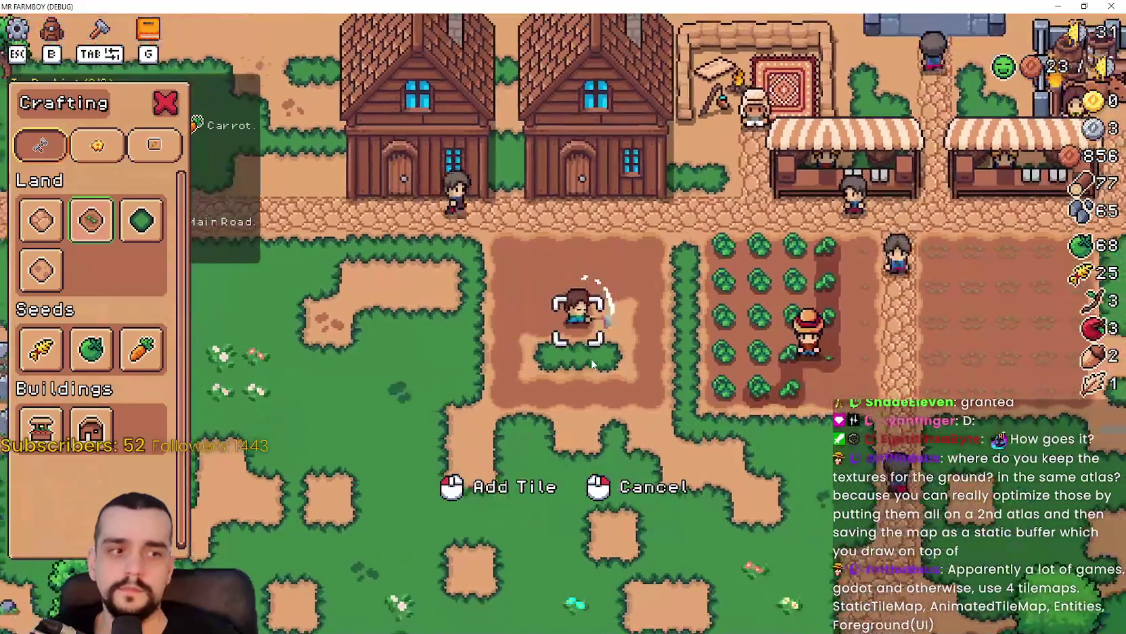
pyautogui.press('d')
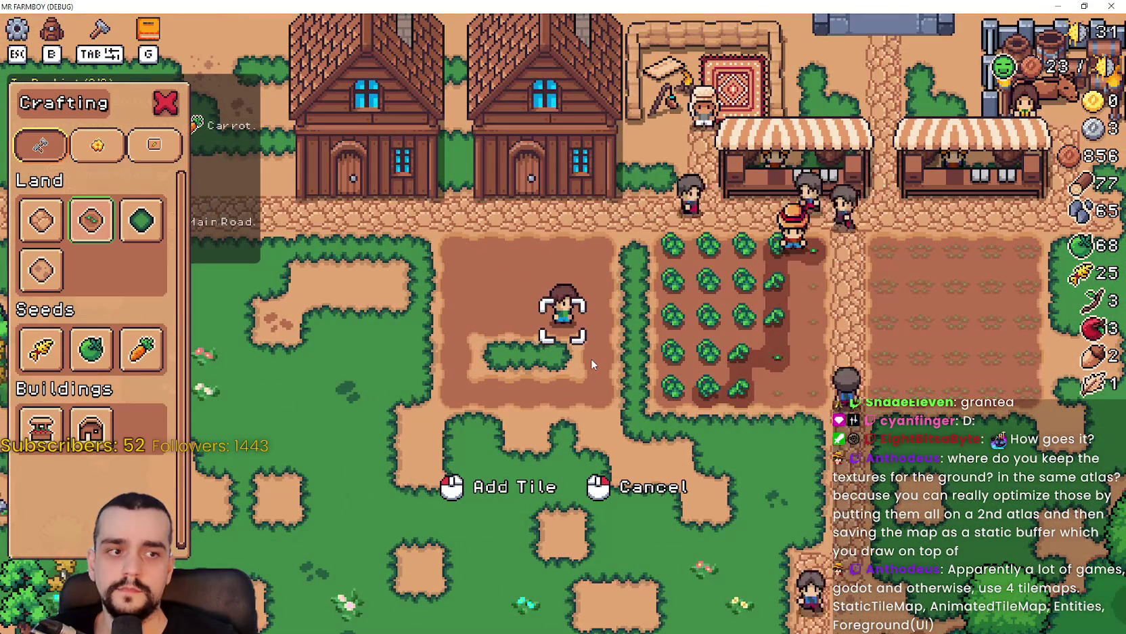
pyautogui.press('s')
pyautogui.press('a')
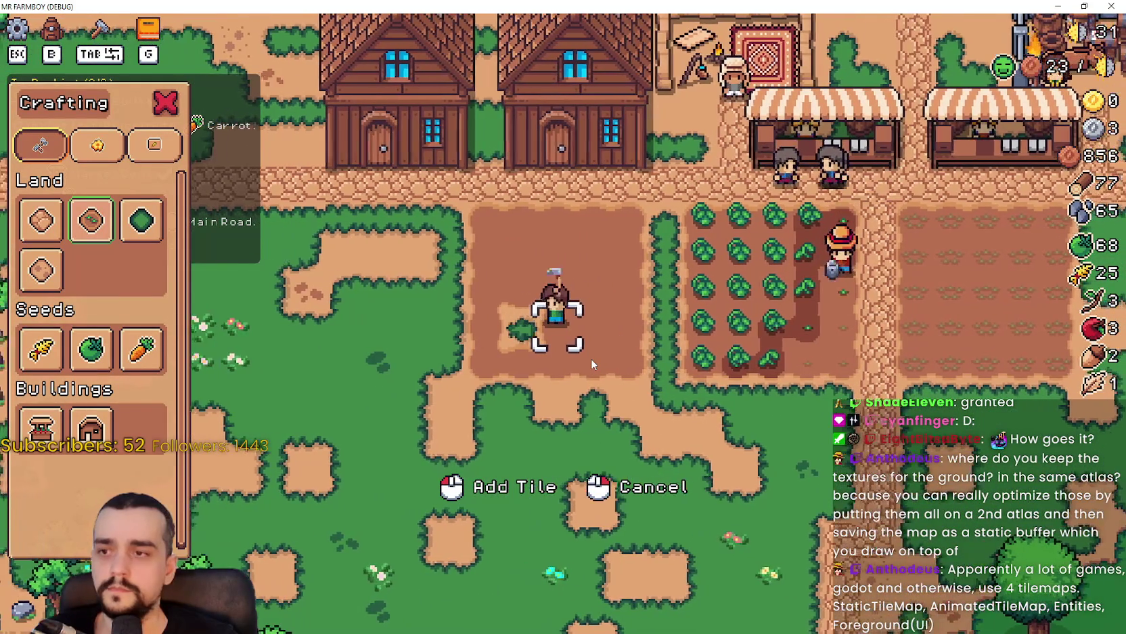
# - Lay cobblestone road along the new field's bottom and left edges
pyautogui.press('d')
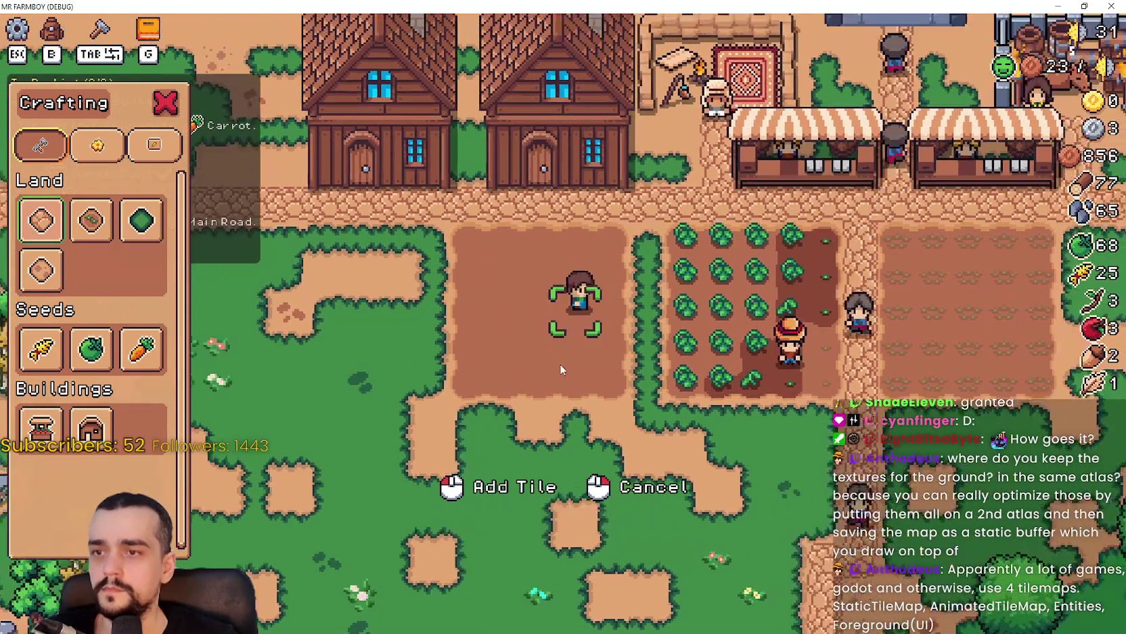
pyautogui.click(560, 364)
pyautogui.press('s')
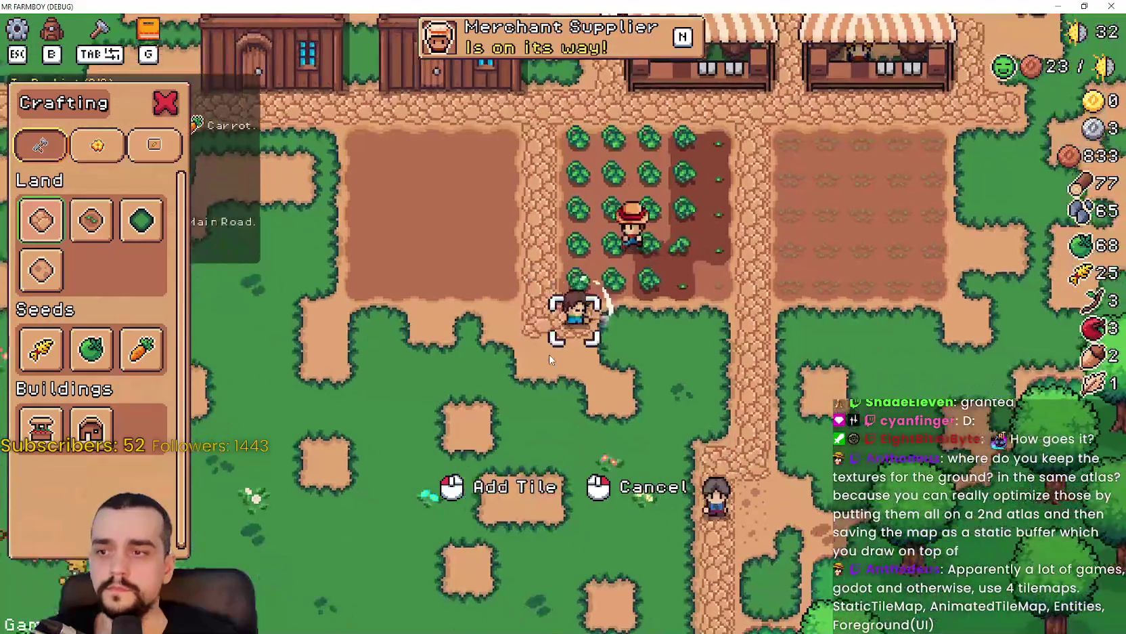
pyautogui.press('d')
pyautogui.click(549, 359)
pyautogui.press('a')
pyautogui.click(549, 354)
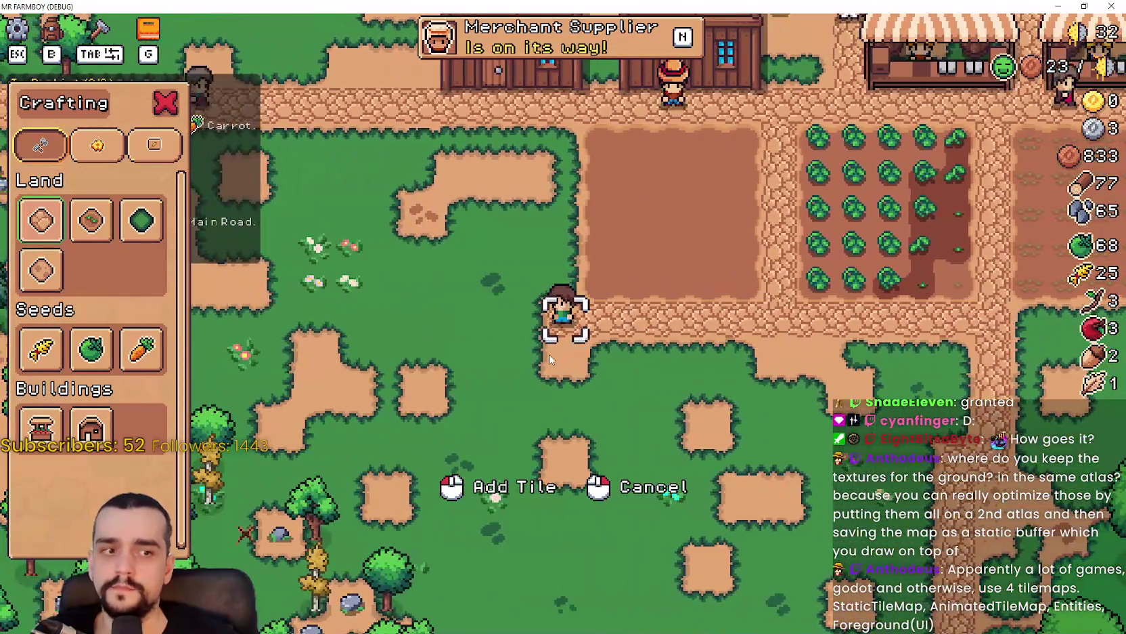
pyautogui.press('w')
pyautogui.click(549, 354)
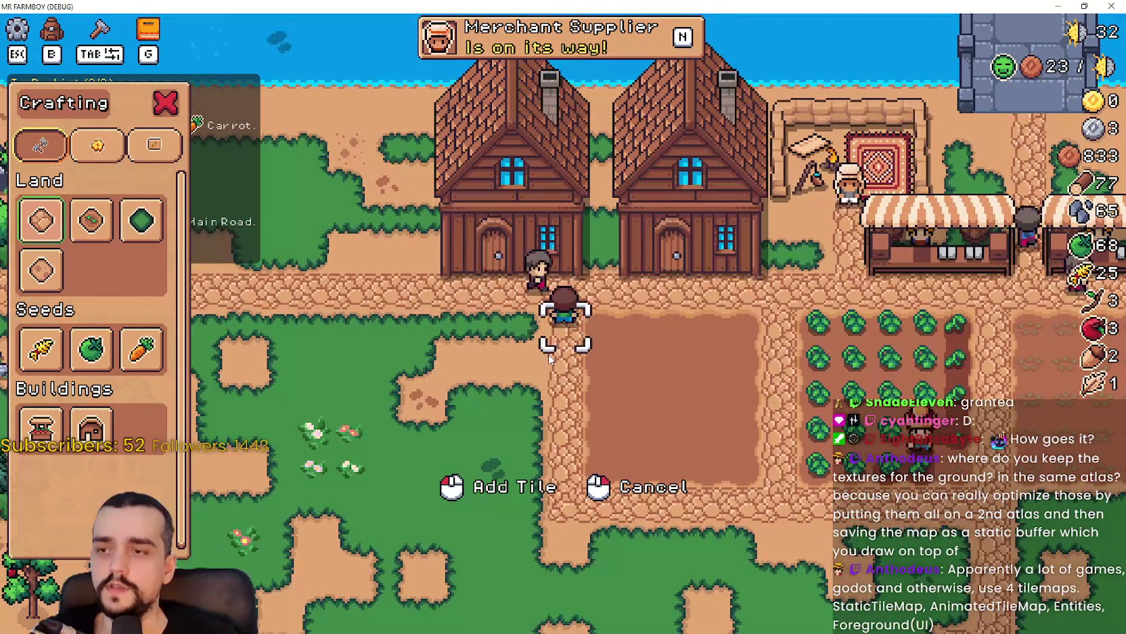
# - Choose carrot seeds and plant the top two rows of the new field
pyautogui.press('s')
pyautogui.click(142, 348)
pyautogui.press('d')
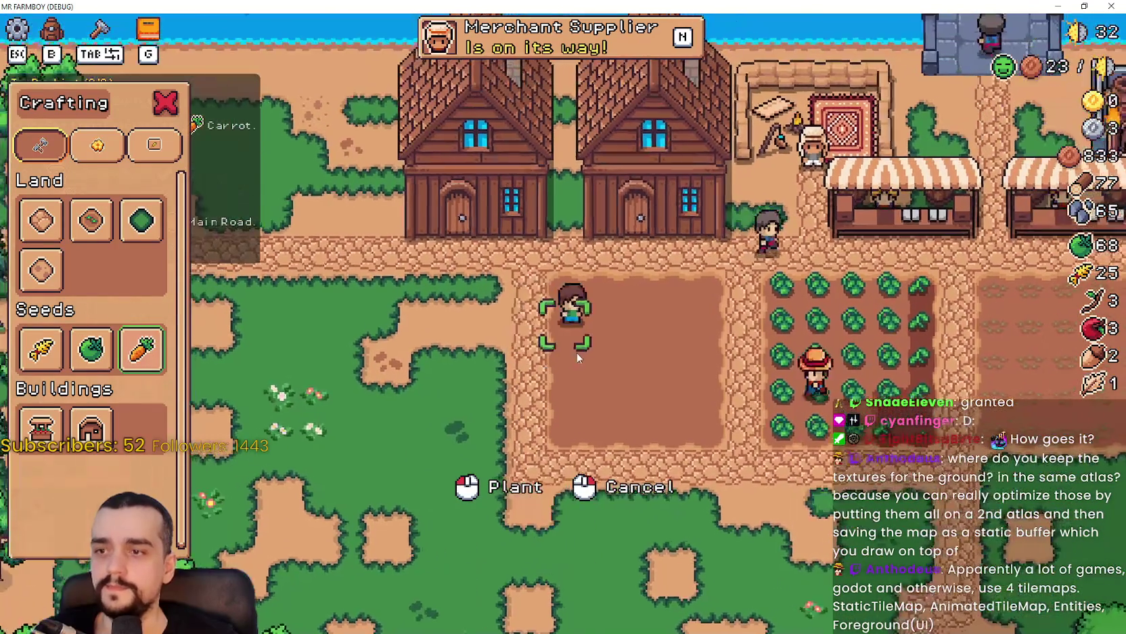
pyautogui.press('d')
pyautogui.click(572, 354)
pyautogui.click(571, 354)
pyautogui.click(567, 354)
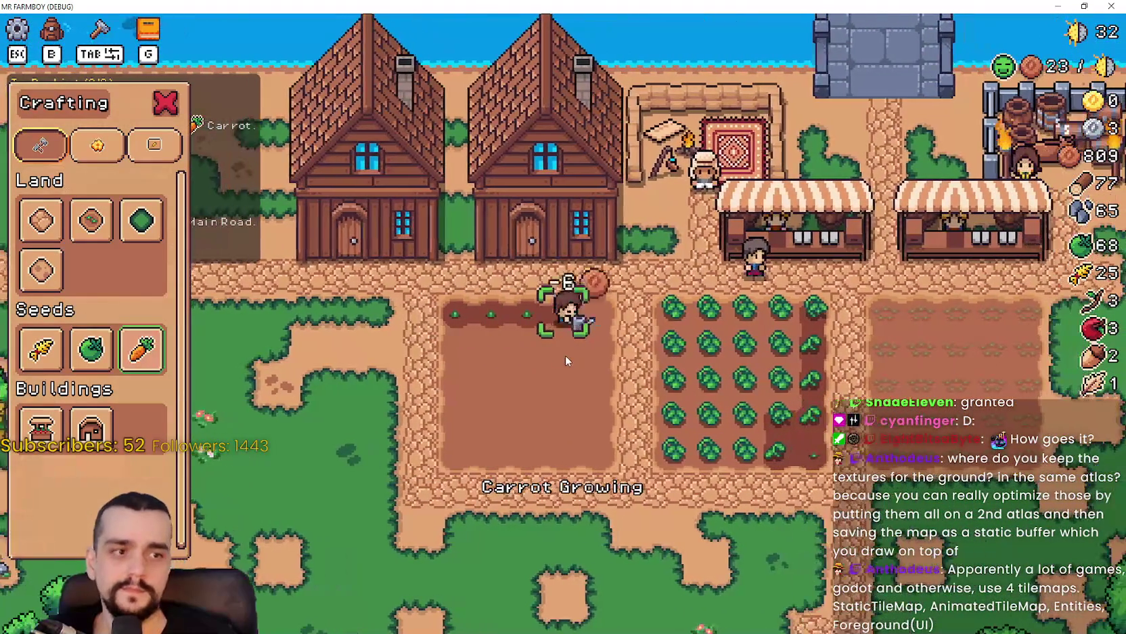
pyautogui.click(565, 354)
pyautogui.click(565, 354)
pyautogui.press('s')
pyautogui.click(565, 355)
pyautogui.click(565, 355)
pyautogui.click(565, 355)
pyautogui.press('a')
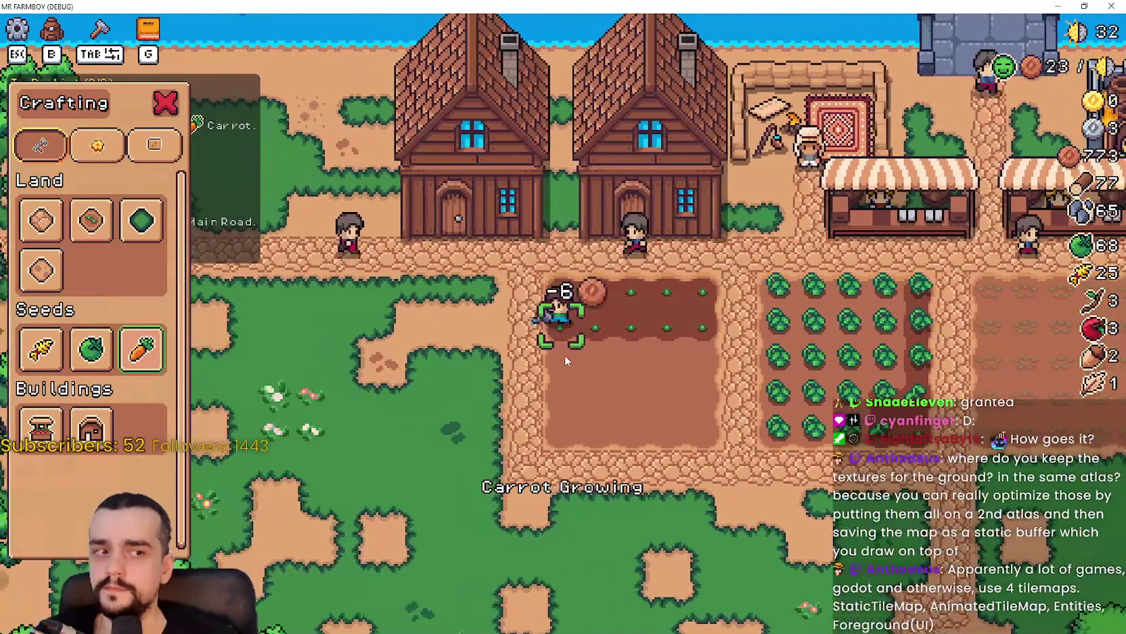
# - Plant carrots on the lower-left tiles, the fourth row and the bottom row
pyautogui.click(565, 354)
pyautogui.press('s')
pyautogui.click(565, 354)
pyautogui.press('d')
pyautogui.click(566, 355)
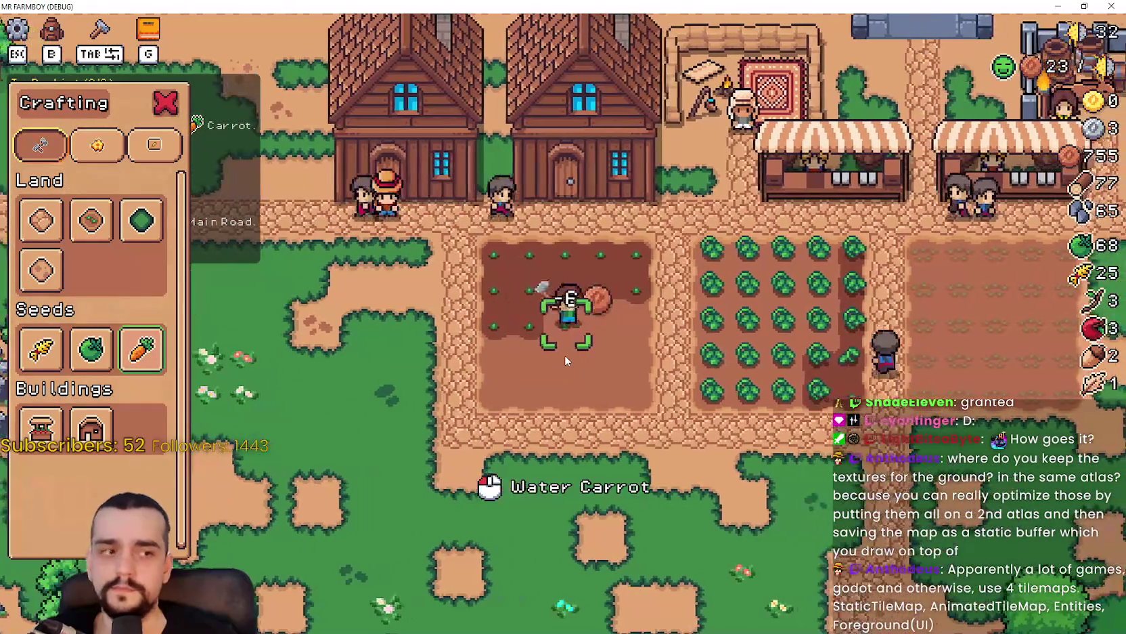
pyautogui.press('d')
pyautogui.click(565, 355)
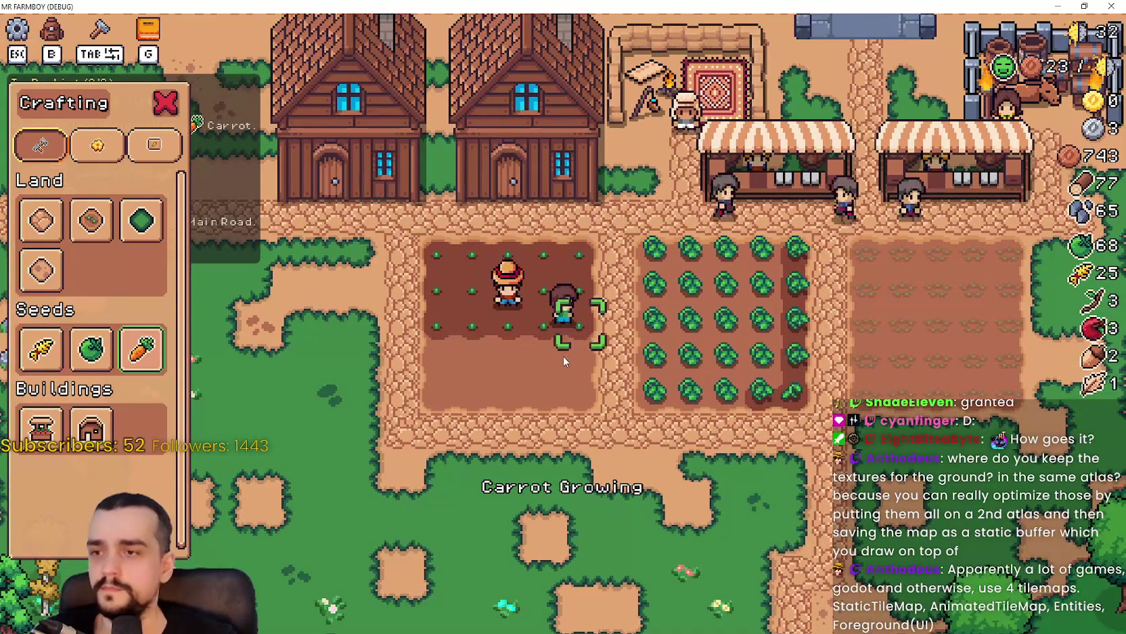
pyautogui.press('s')
pyautogui.click(564, 357)
pyautogui.press('a')
pyautogui.click(564, 356)
pyautogui.click(564, 357)
pyautogui.click(564, 357)
pyautogui.press('a')
pyautogui.click(564, 356)
pyautogui.click(563, 356)
pyautogui.press('s')
pyautogui.press('d')
pyautogui.click(562, 356)
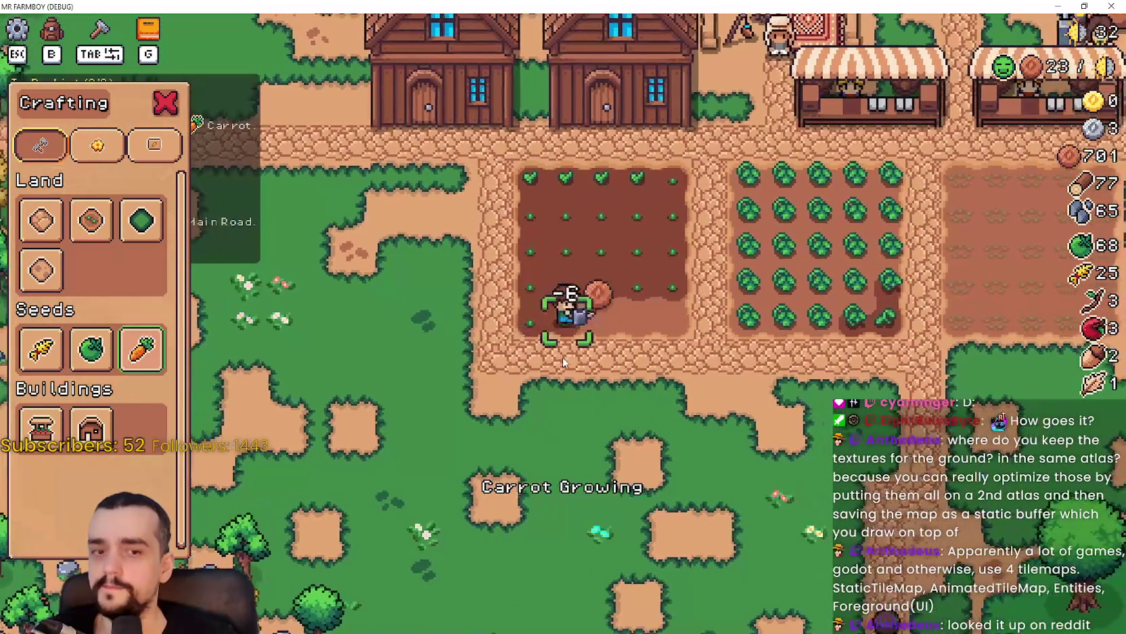
pyautogui.click(563, 356)
pyautogui.click(562, 356)
# - Close Crafting and harvest the first row of ripe tomatoes
pyautogui.press('Tab')
pyautogui.press('d')
pyautogui.press('w')
pyautogui.click(632, 375)
pyautogui.click(614, 378)
pyautogui.click(612, 385)
pyautogui.press('a')
pyautogui.click(612, 385)
pyautogui.click(610, 386)
pyautogui.press('s')
pyautogui.click(607, 389)
# - Harvest the remaining tomatoes along the upper rows, bringing tomatoes to 93
pyautogui.press('d')
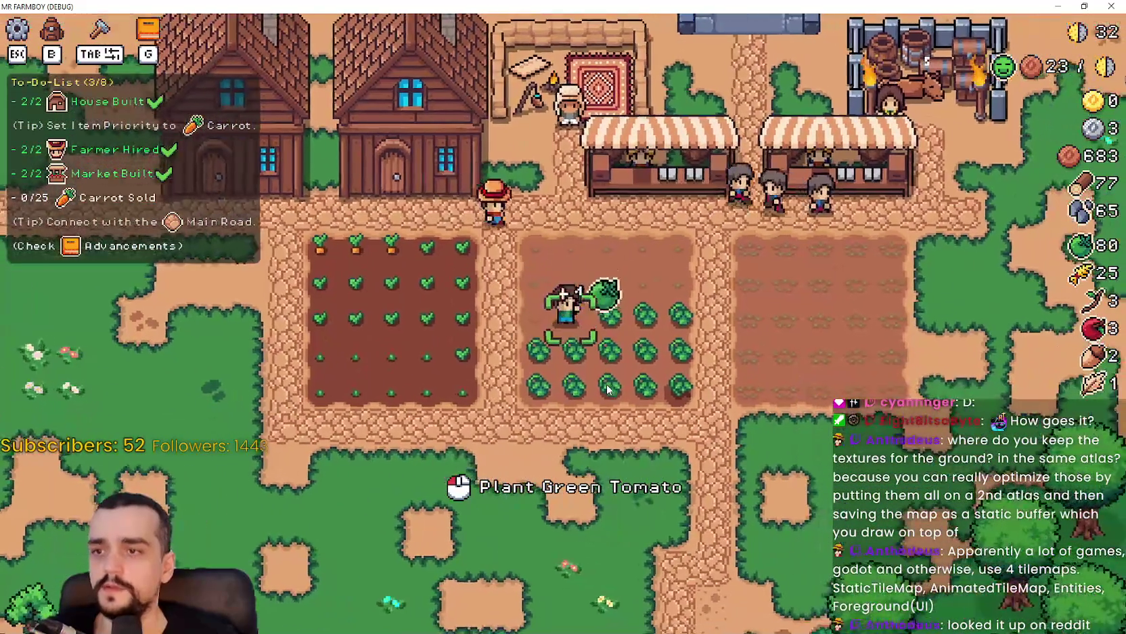
pyautogui.click(608, 383)
pyautogui.press('s')
pyautogui.click(606, 384)
pyautogui.click(606, 383)
pyautogui.press('a')
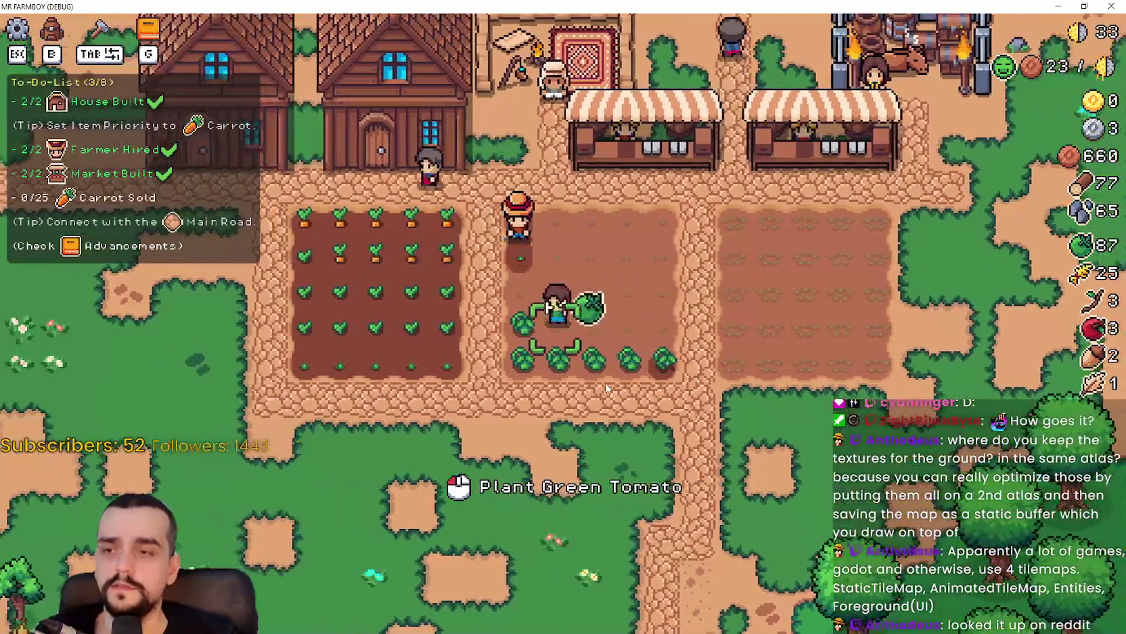
pyautogui.click(606, 383)
pyautogui.click(606, 384)
pyautogui.press('d')
pyautogui.click(605, 383)
pyautogui.press('a')
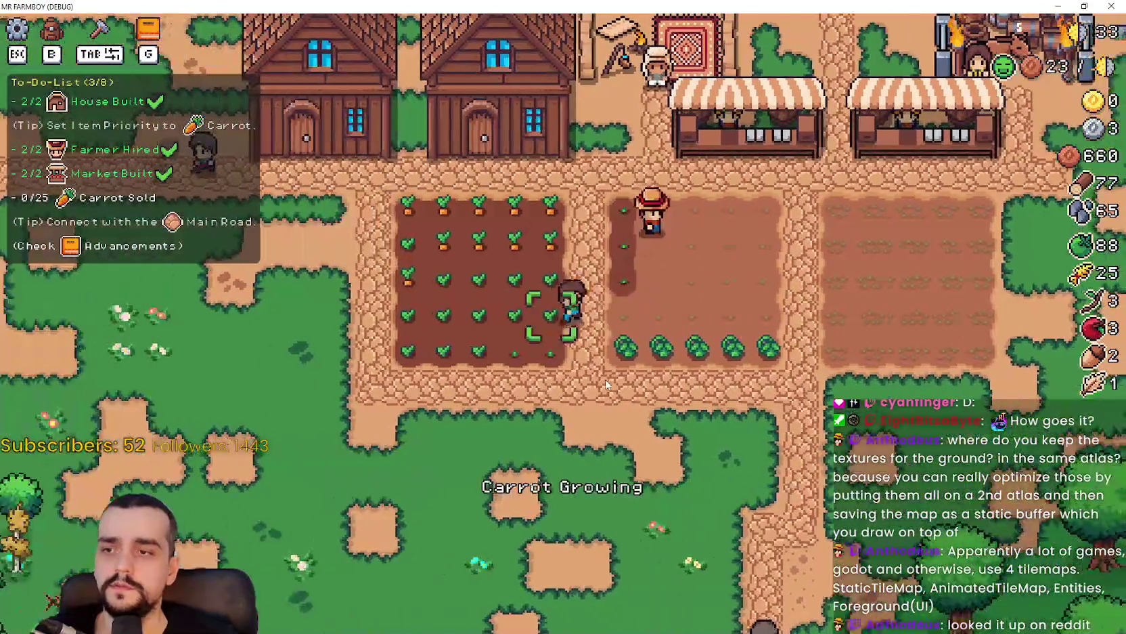
pyautogui.click(605, 383)
pyautogui.press('d')
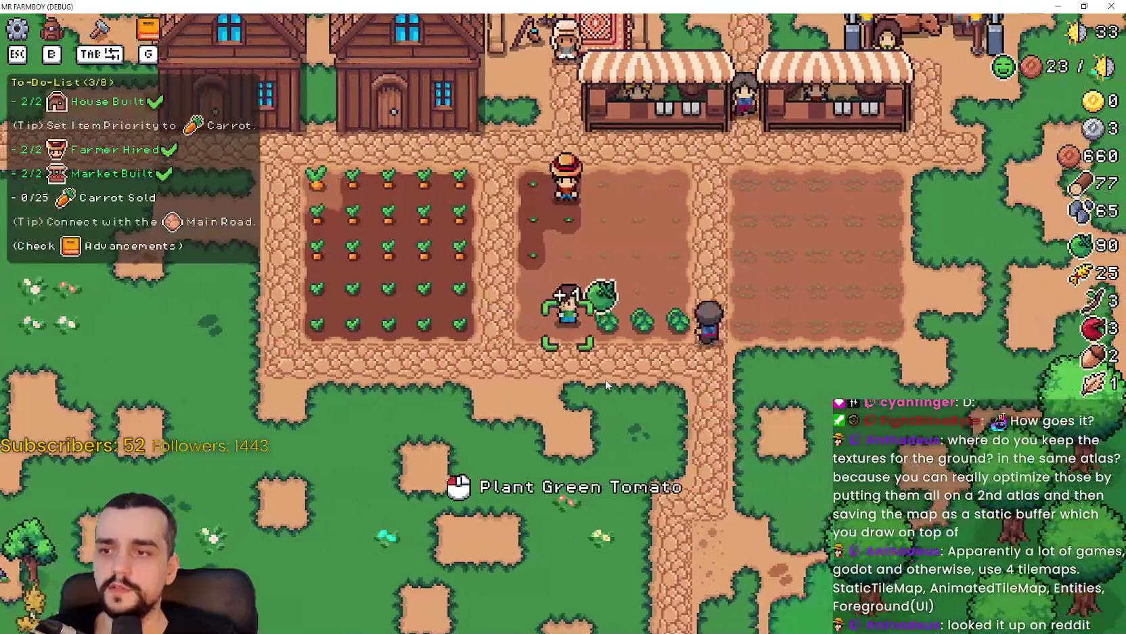
pyautogui.click(606, 384)
pyautogui.click(636, 381)
pyautogui.click(672, 379)
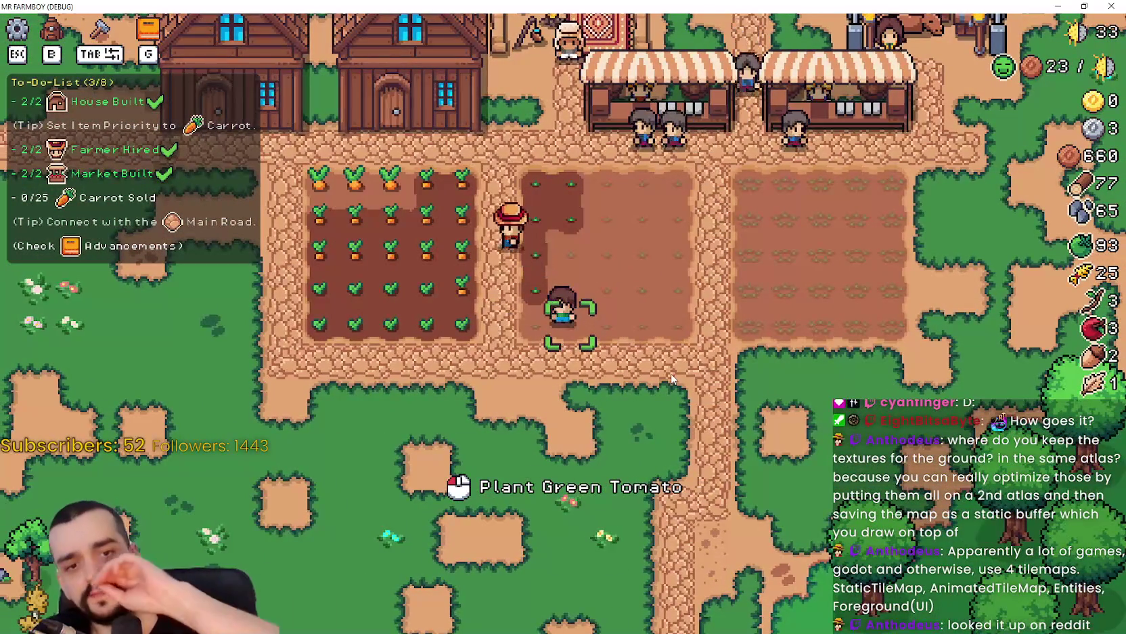
# - Head east and harvest all the grown carrots across the carrot field
pyautogui.press('d')
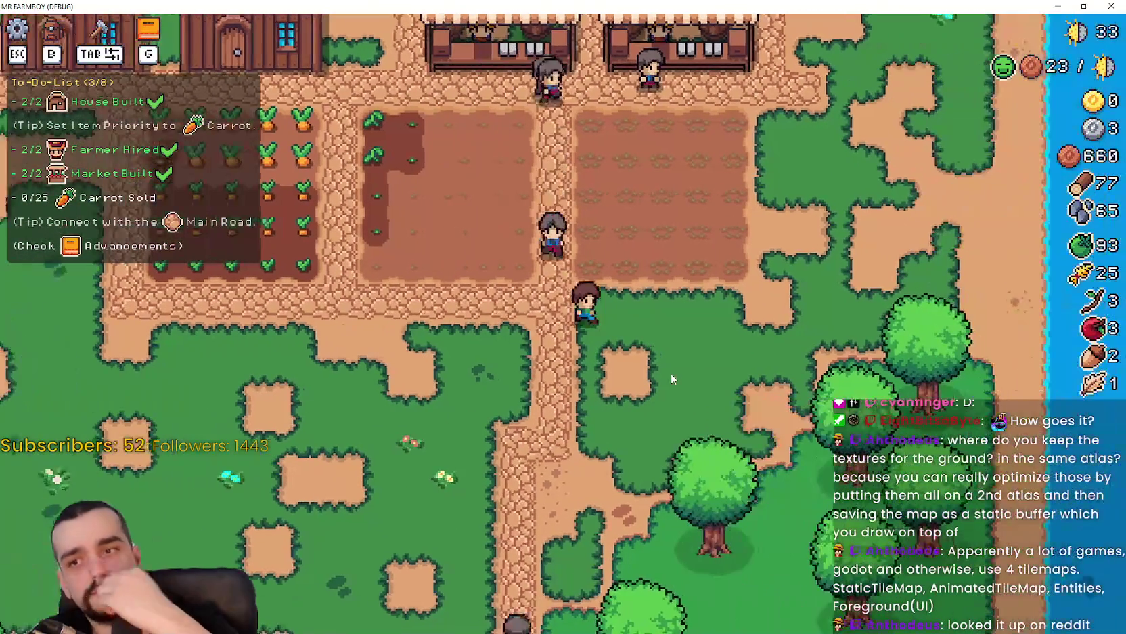
pyautogui.scroll(5, 965, 352)
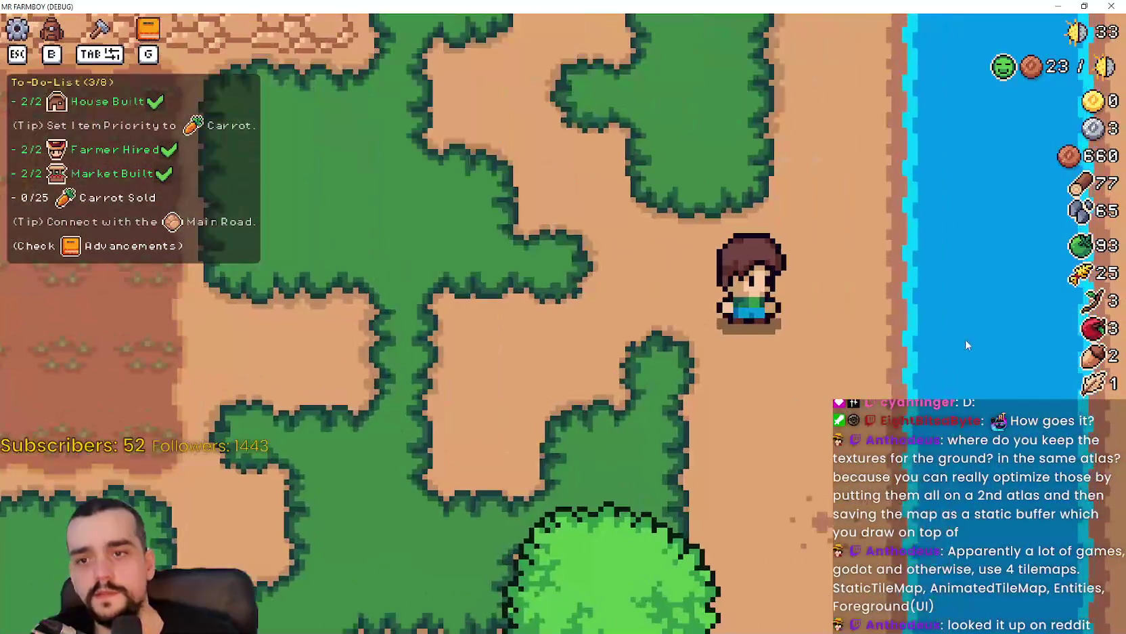
pyautogui.scroll(-5, 907, 313)
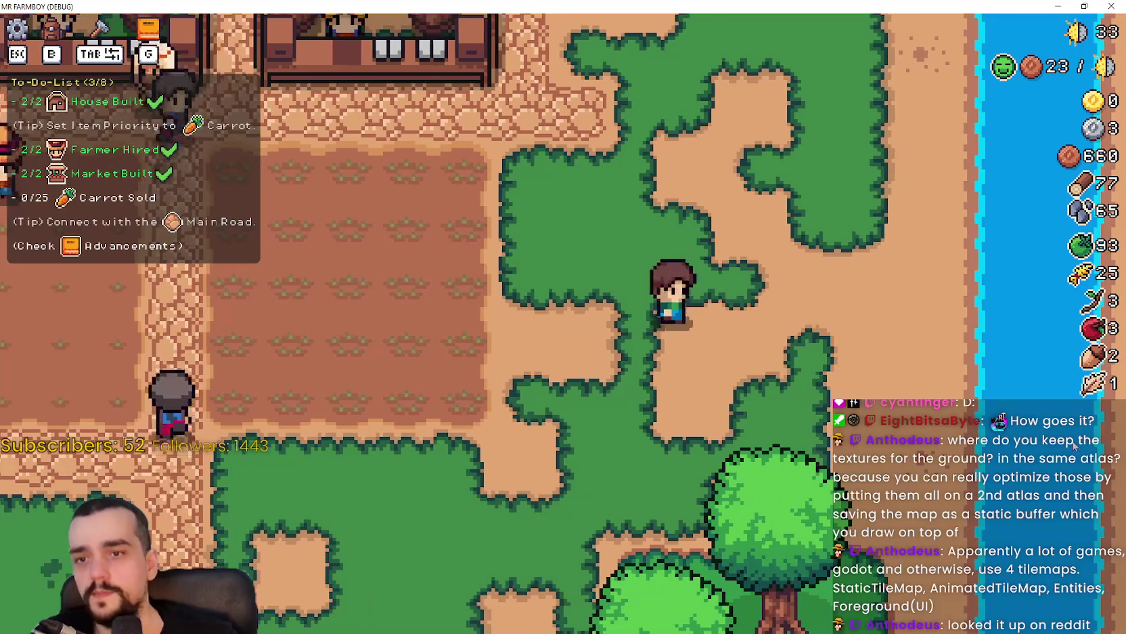
pyautogui.scroll(5, 950, 193)
pyautogui.scroll(-5, 913, 389)
pyautogui.scroll(2, 900, 384)
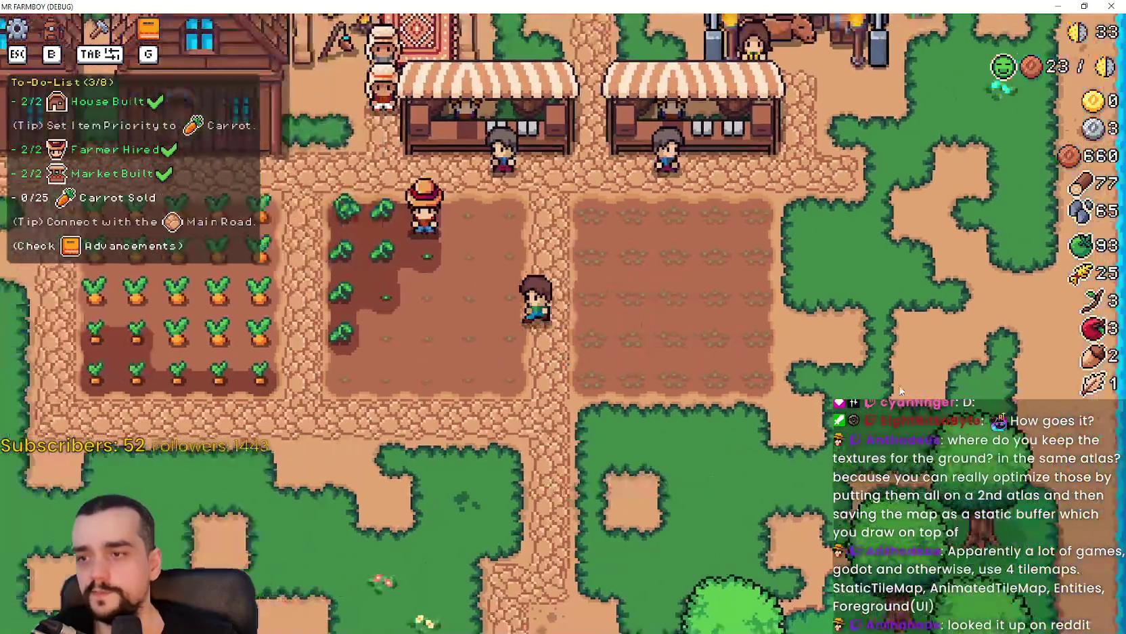
pyautogui.press('d')
pyautogui.press('w')
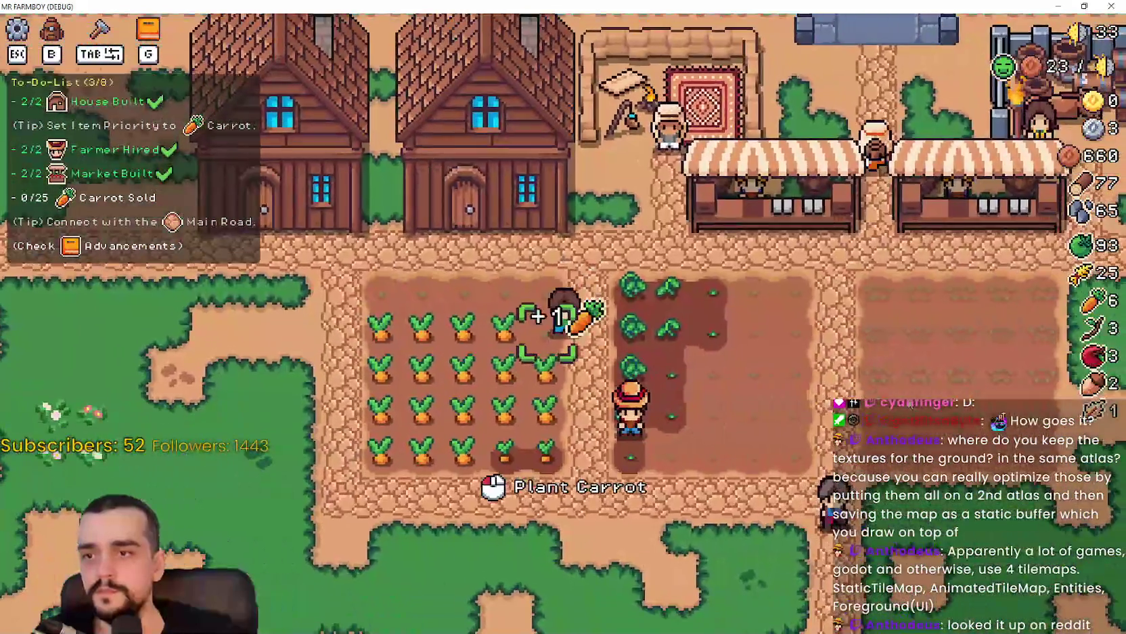
pyautogui.press('a')
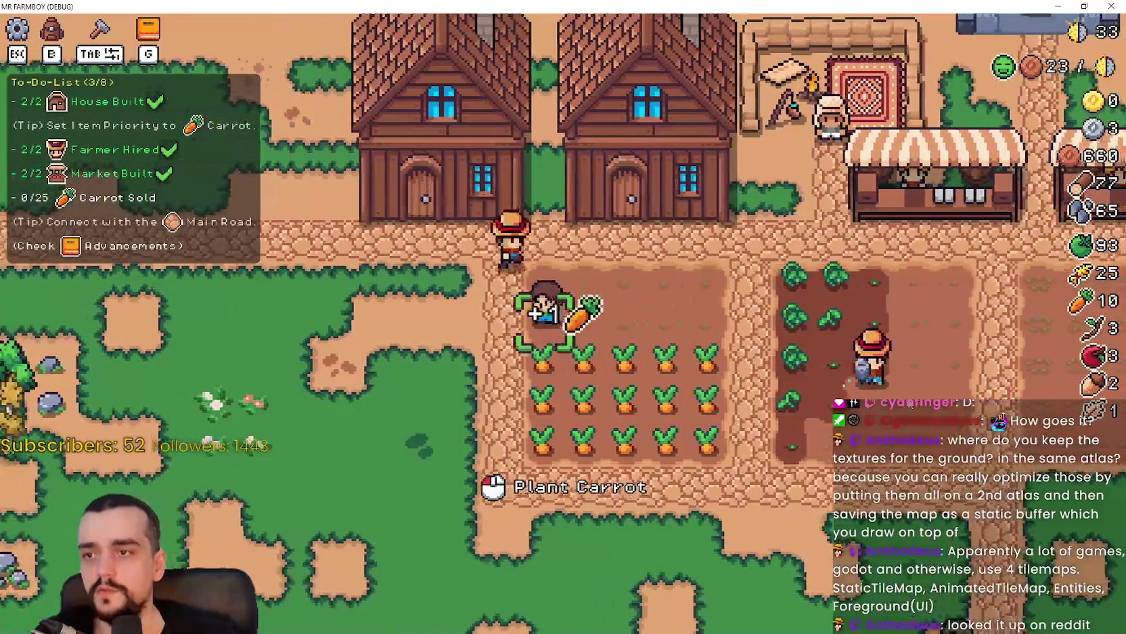
pyautogui.press('s')
pyautogui.press('d')
pyautogui.press('s')
pyautogui.press('a')
pyautogui.press('w')
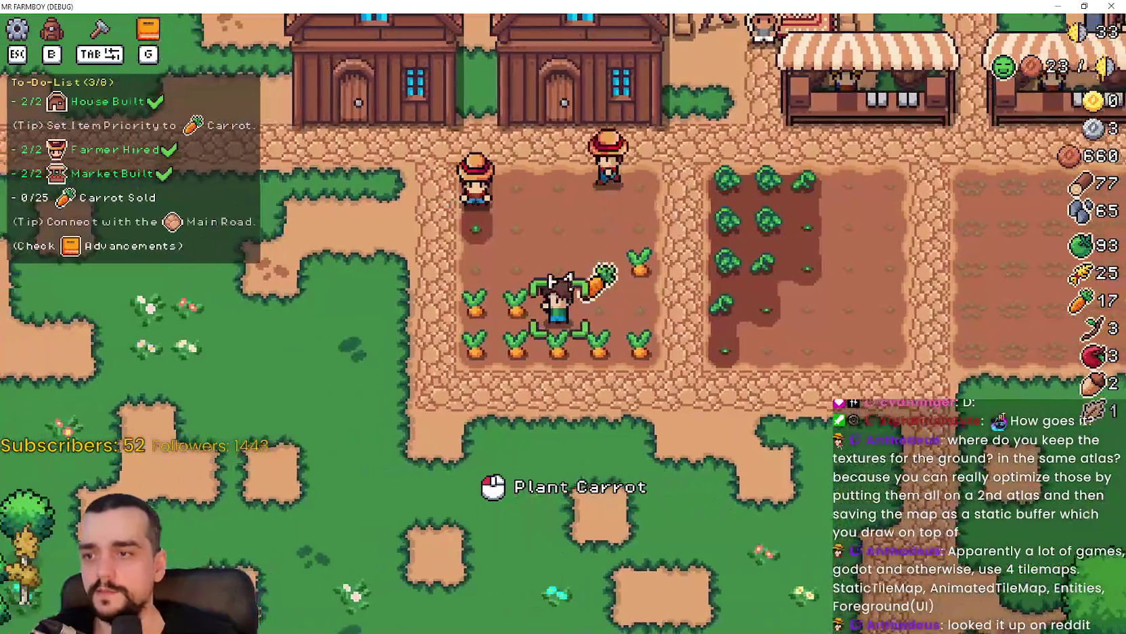
pyautogui.press('d')
pyautogui.press('s')
pyautogui.press('a')
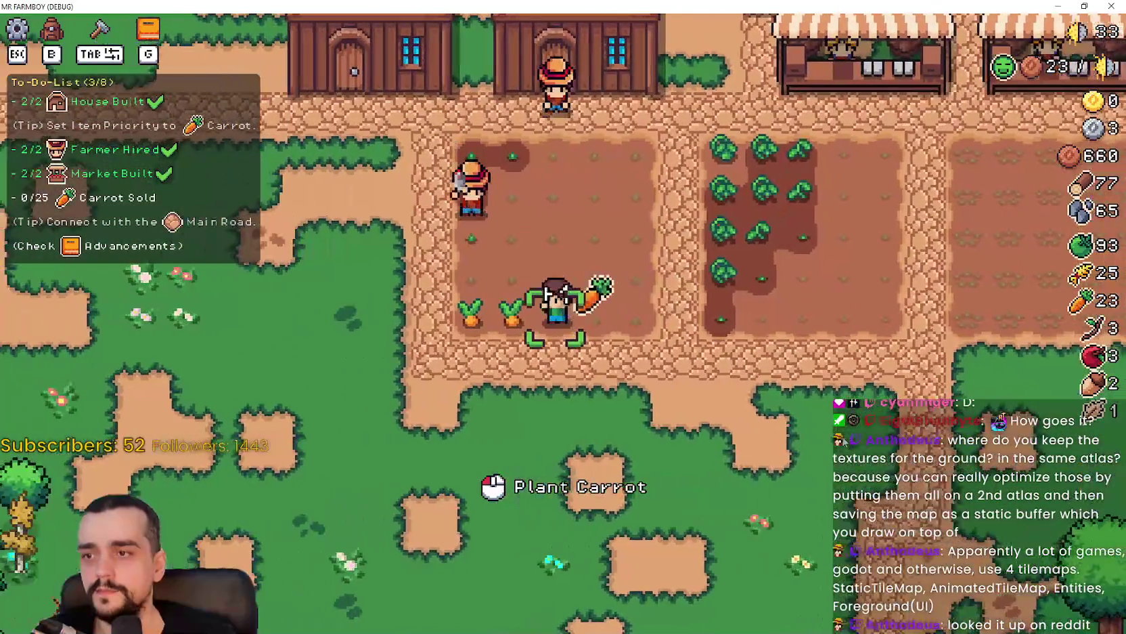
# - At the market stall, add Green Tomato to the Sell slots and close the window
pyautogui.press('d')
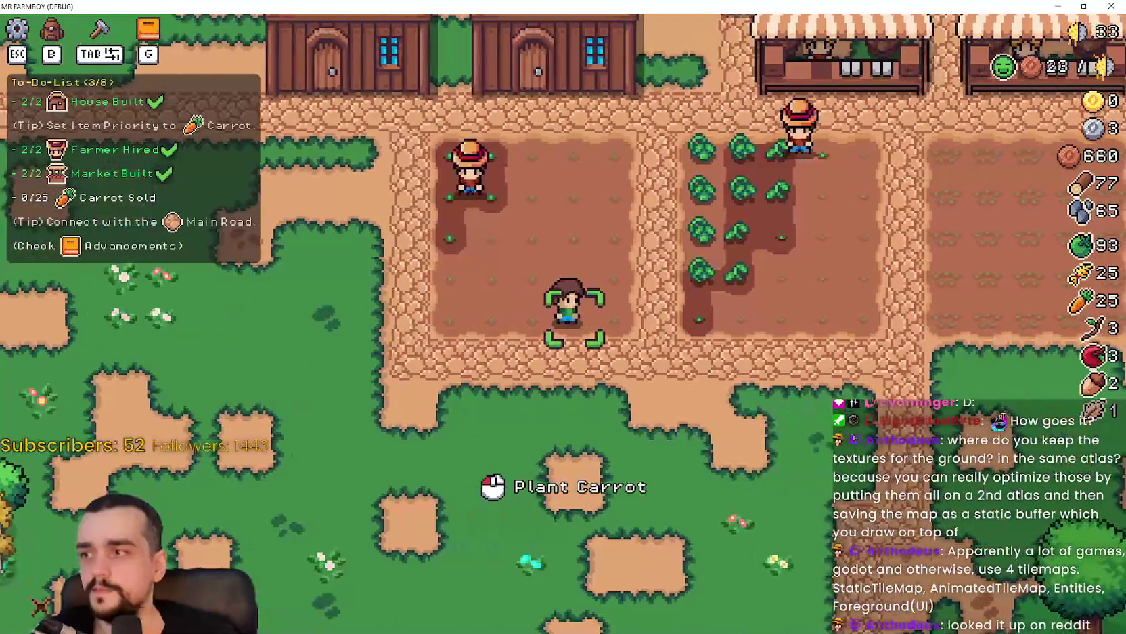
pyautogui.press('w')
pyautogui.click(854, 433)
pyautogui.click(869, 387)
pyautogui.click(659, 310)
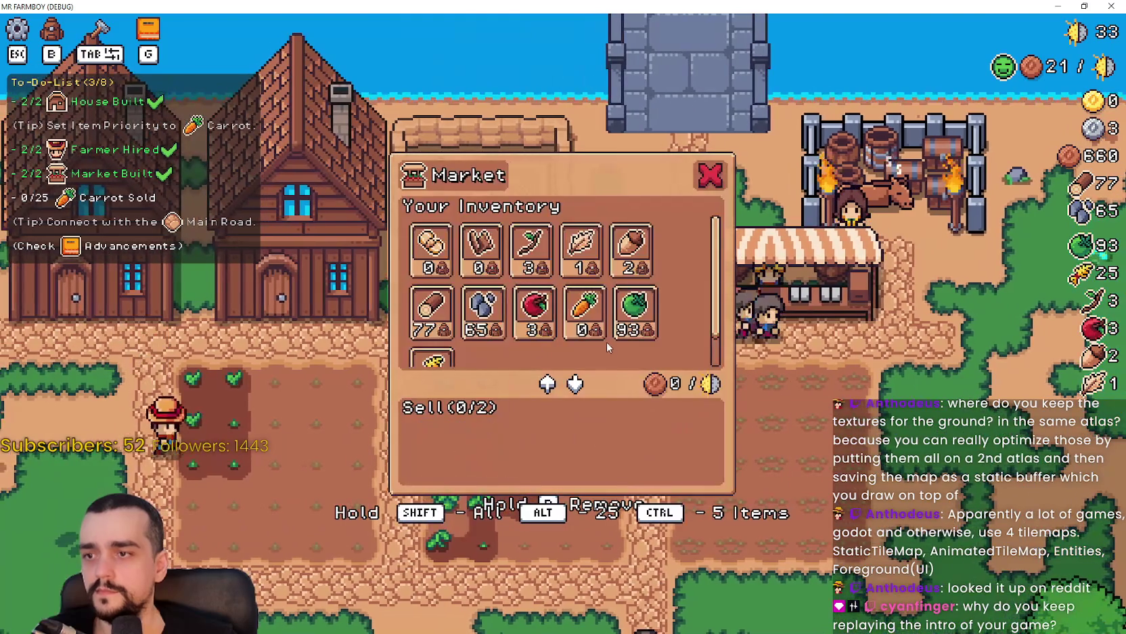
pyautogui.scroll(-1, 606, 341)
pyautogui.click(616, 298)
pyautogui.press('Escape')
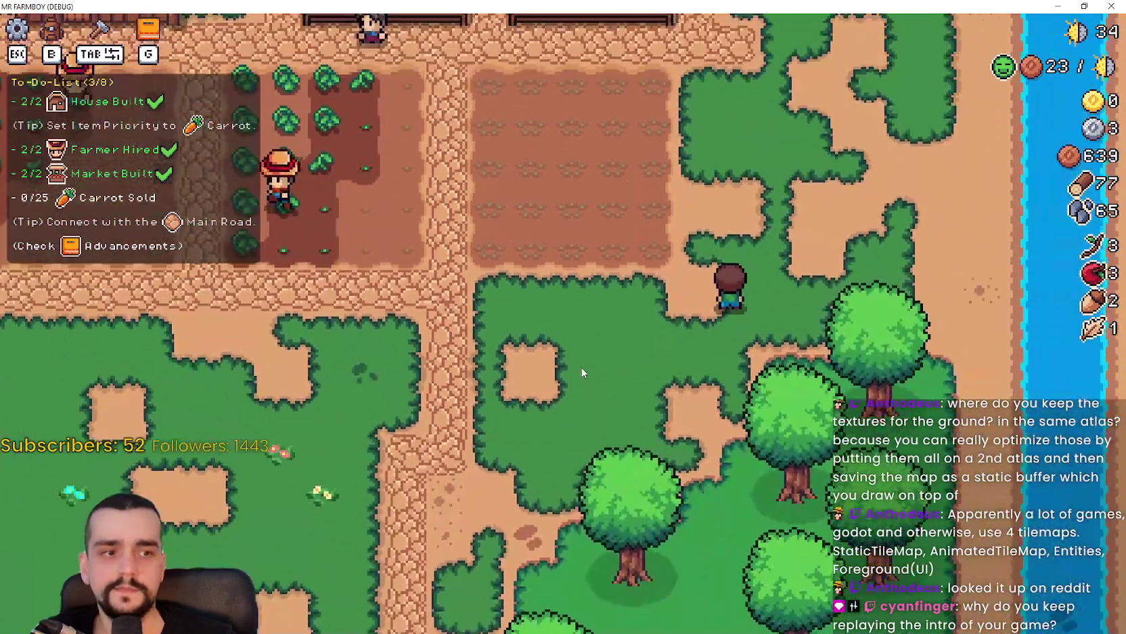
# - Walk to the Player House and look over its upgrade window
pyautogui.press('w')
pyautogui.press('a')
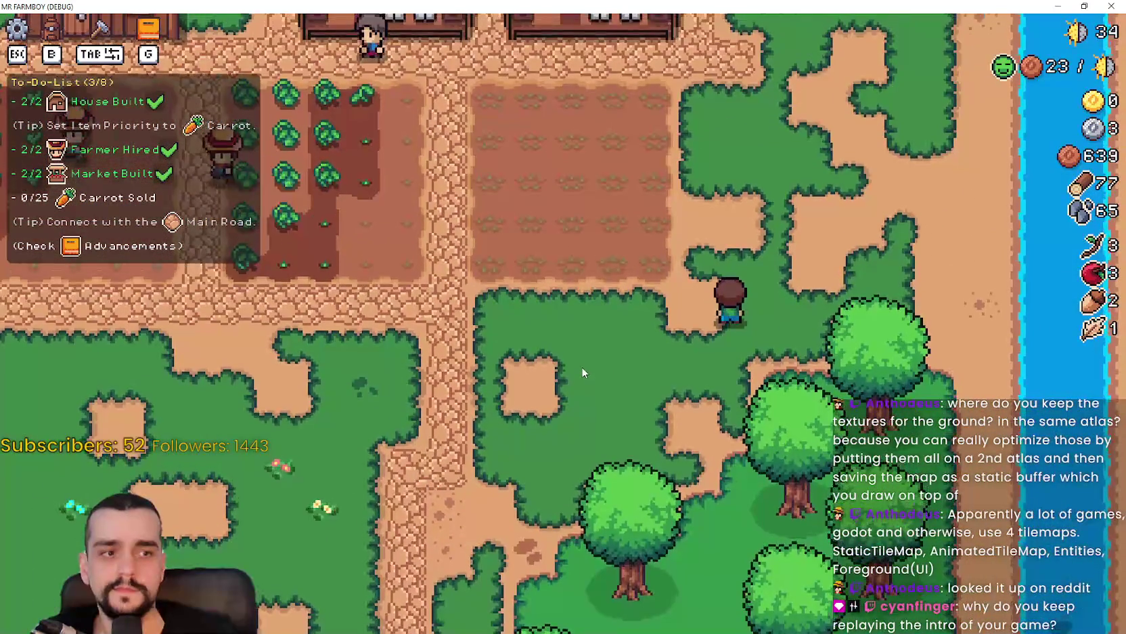
pyautogui.scroll(-2, 582, 366)
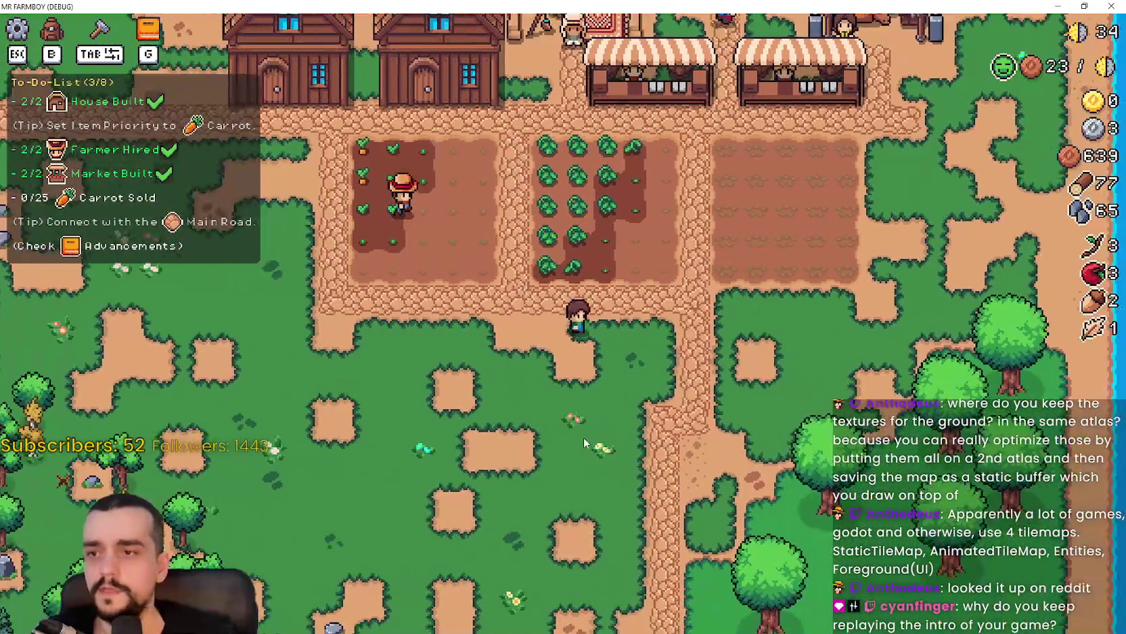
pyautogui.press('s')
pyautogui.press('d')
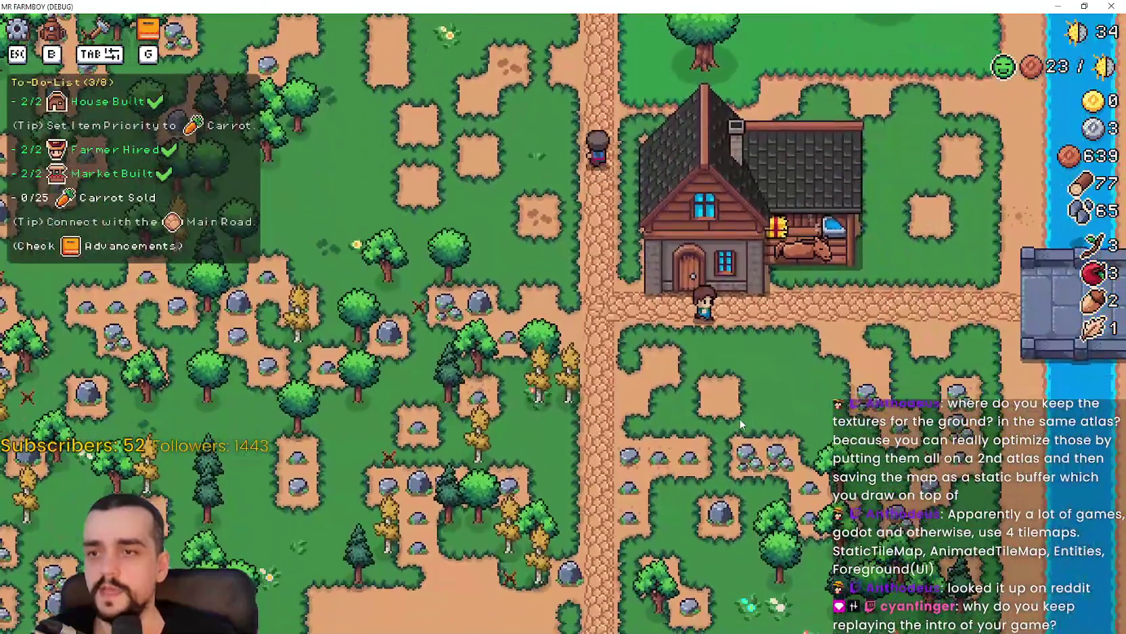
pyautogui.click(741, 424)
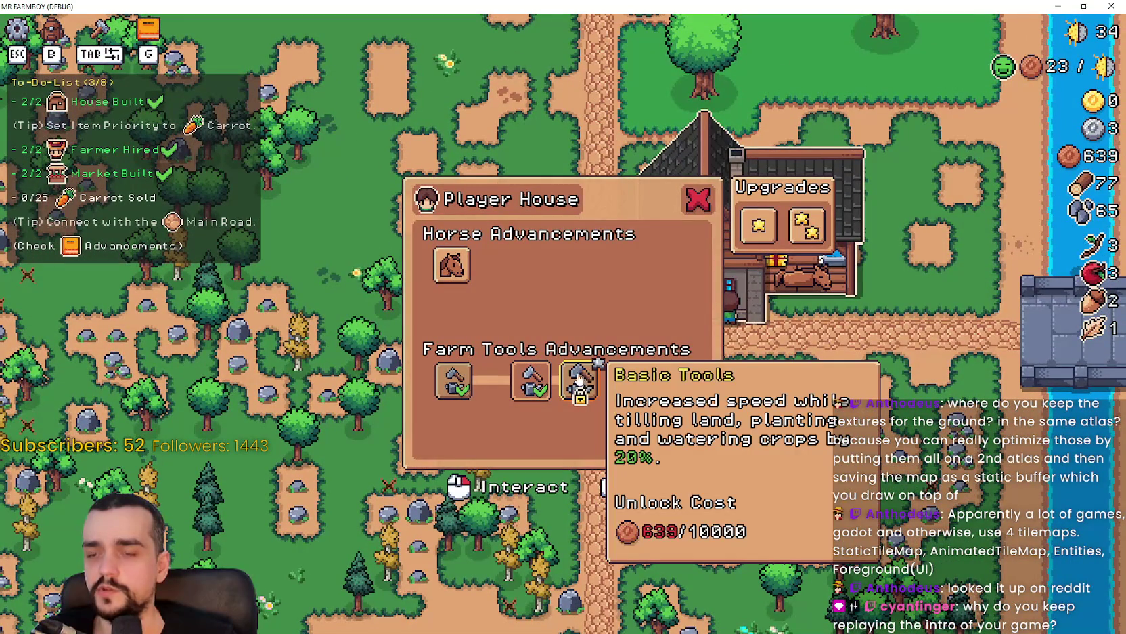
pyautogui.press('Escape')
pyautogui.click(704, 264)
pyautogui.press('Escape')
# - Check the Advancements tree, reopen the Player House upgrades, then pause the game
pyautogui.press('g')
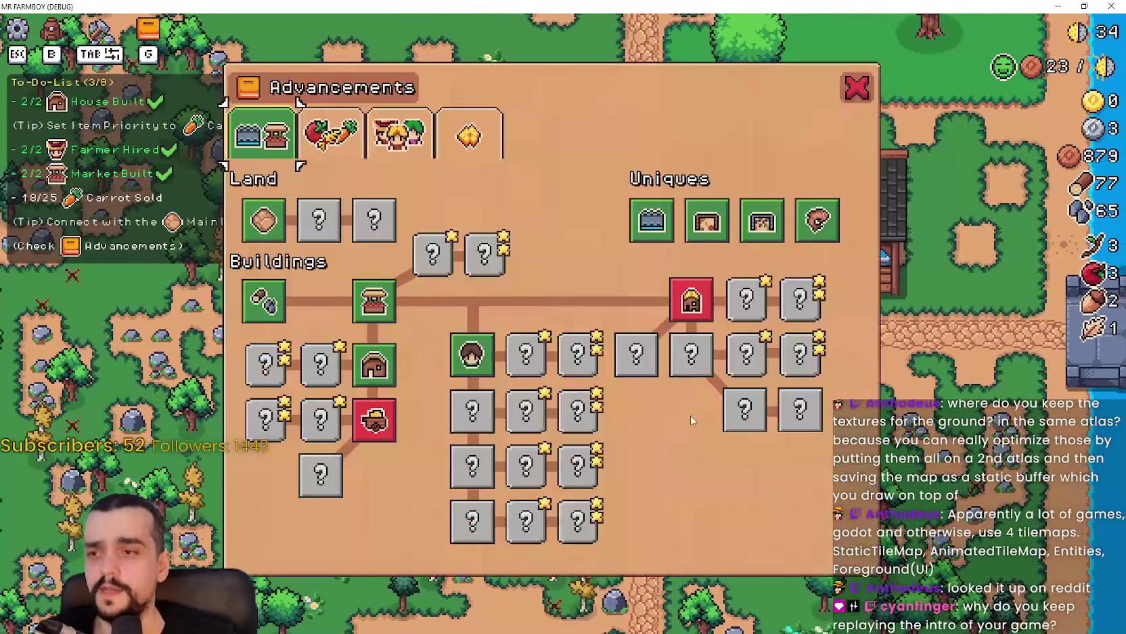
pyautogui.press('Escape')
pyautogui.click(788, 402)
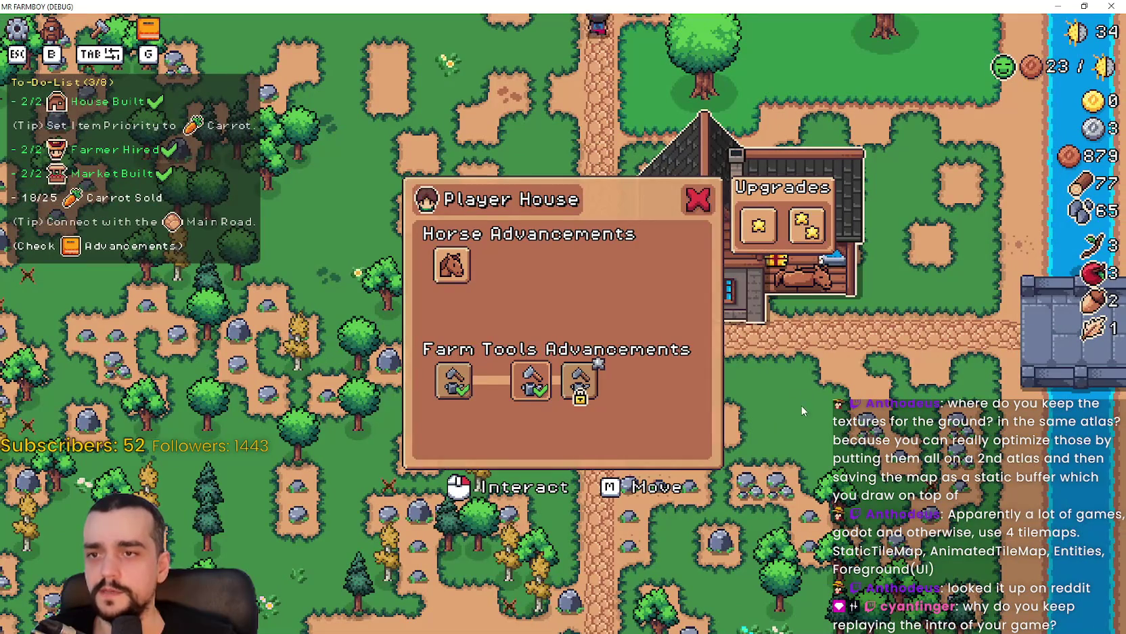
pyautogui.press('Escape')
pyautogui.press('Escape')
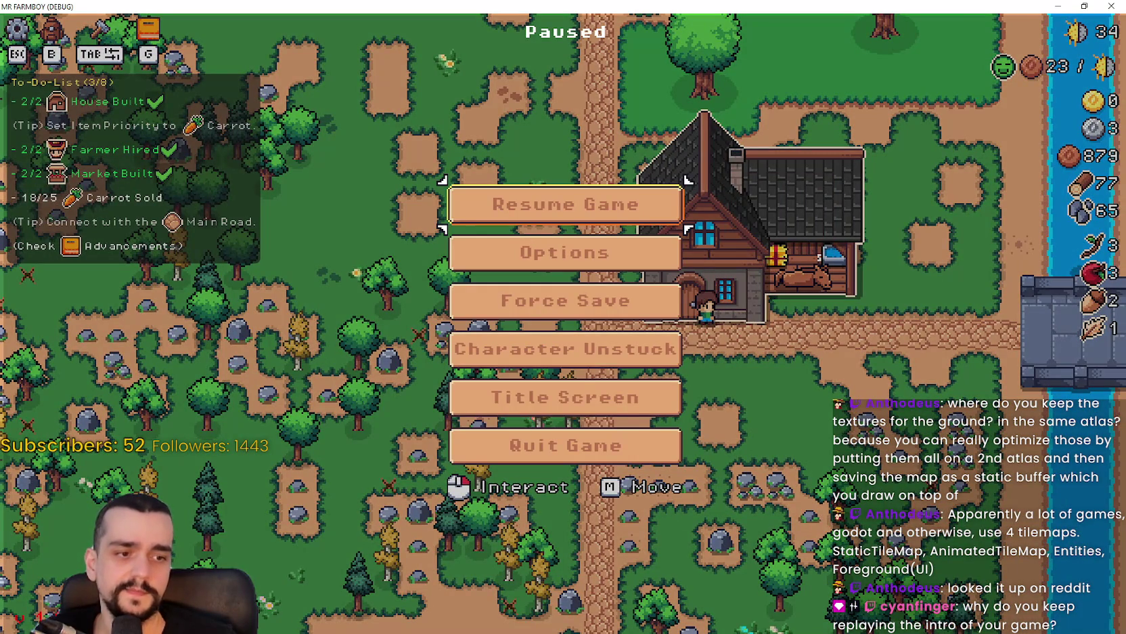
# - Switch to Godot and open the horse_stable_panel.gd script, scrolling to its top
pyautogui.hotkey('alt', 'Tab')
pyautogui.scroll(-3, 859, 264)
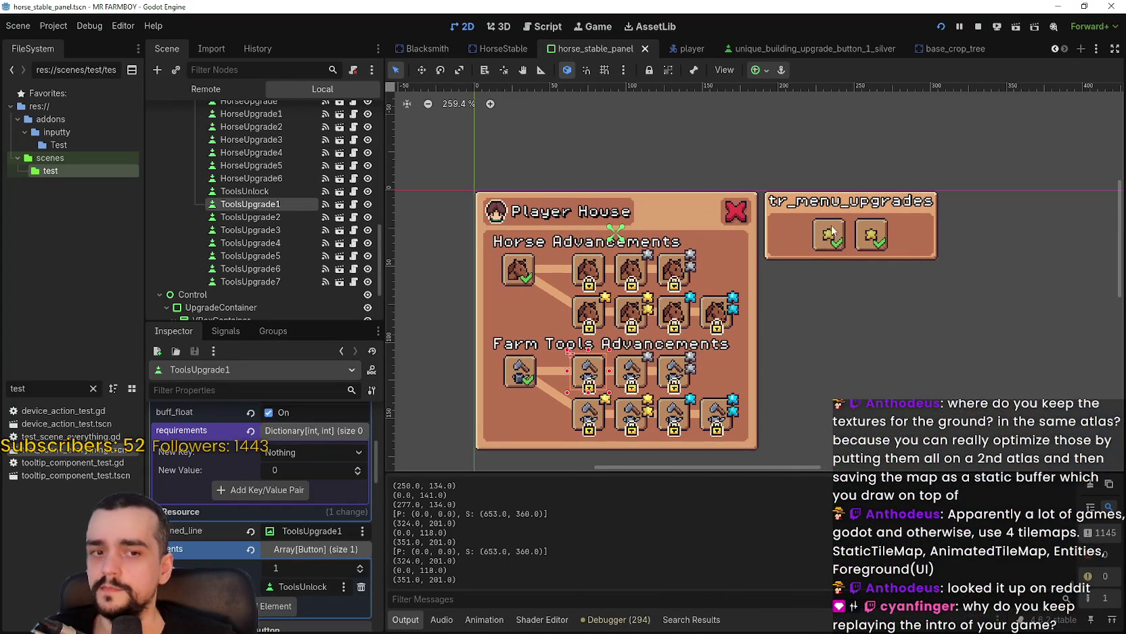
pyautogui.scroll(-4, 326, 197)
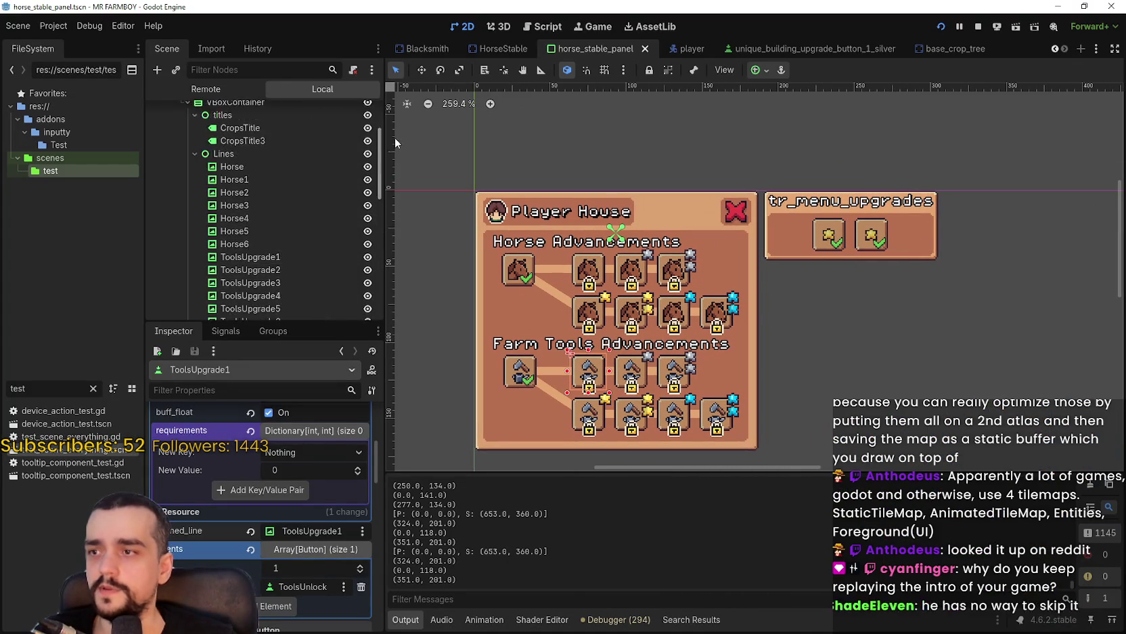
pyautogui.click(354, 113)
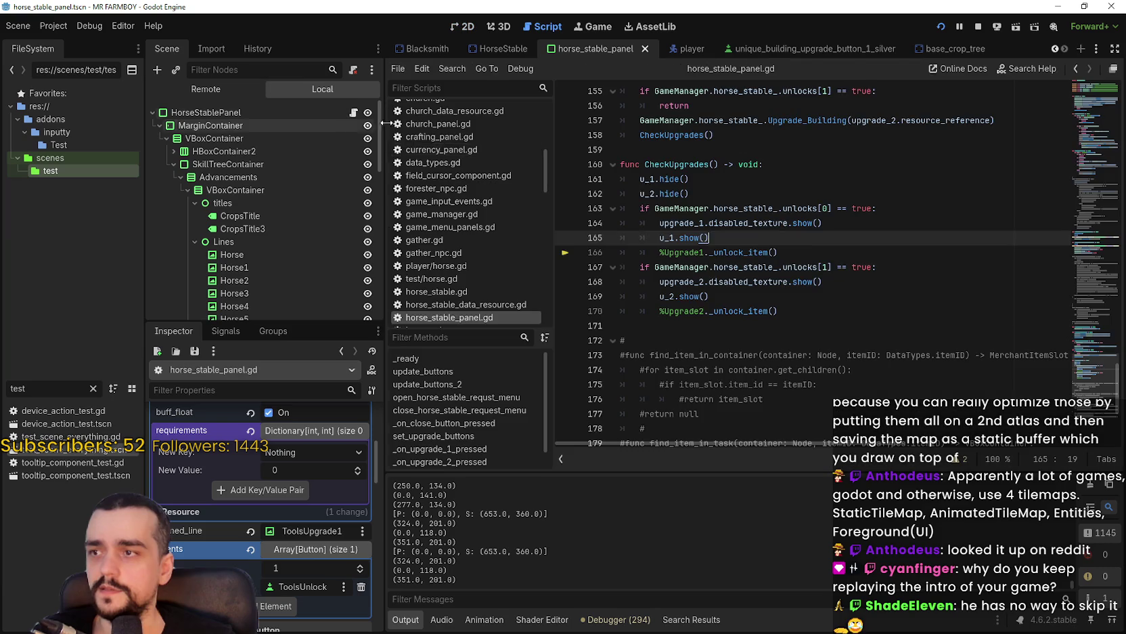
pyautogui.click(833, 273)
pyautogui.scroll(2, 708, 266)
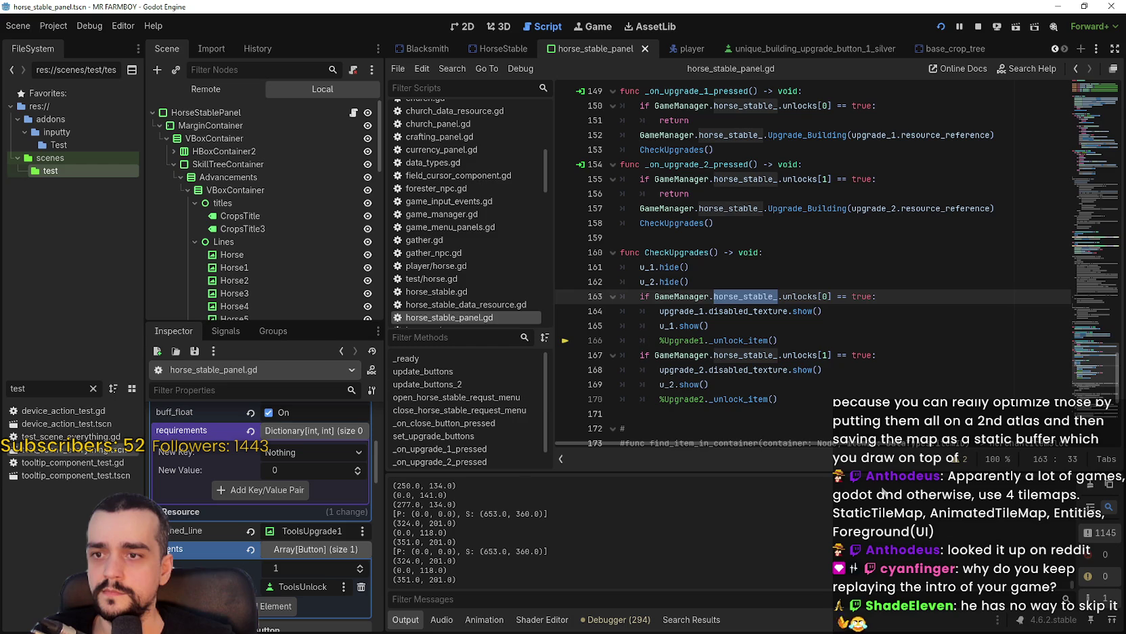
pyautogui.scroll(5, 791, 405)
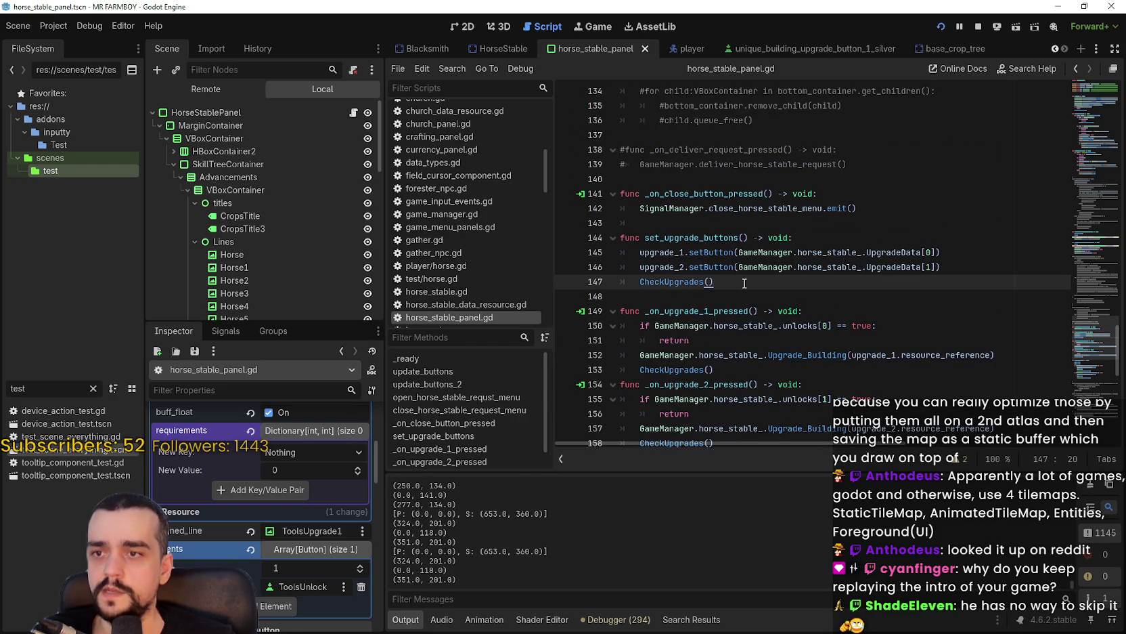
pyautogui.scroll(1, 744, 283)
pyautogui.scroll(2, 745, 369)
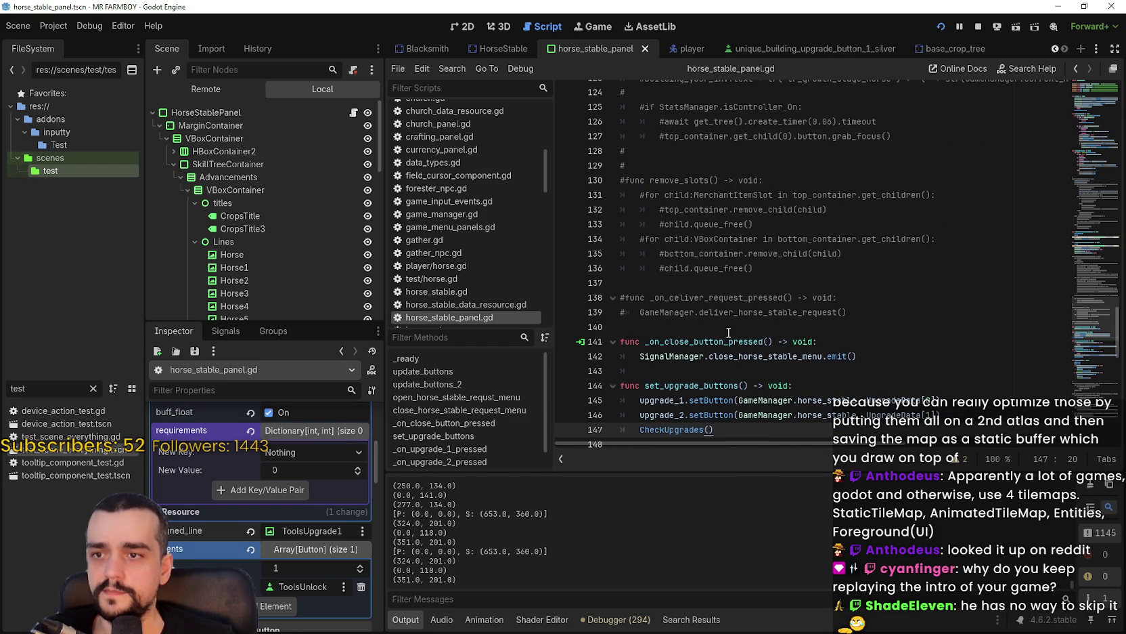
pyautogui.scroll(6, 724, 383)
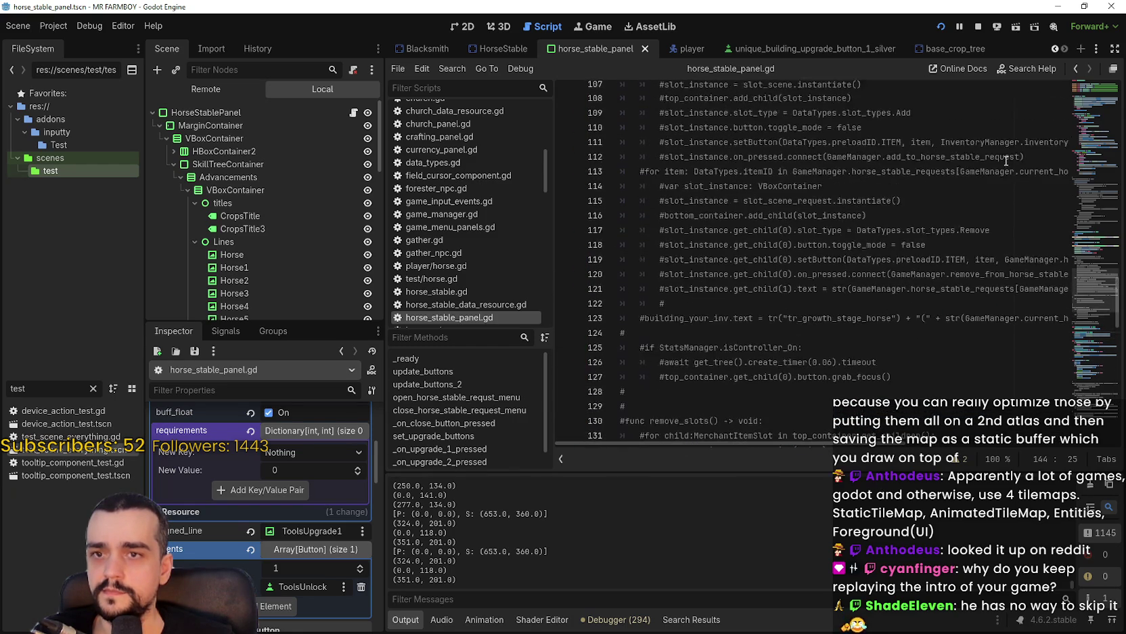
pyautogui.moveTo(1078, 277)
pyautogui.mouseDown()
pyautogui.moveTo(1061, 147)
pyautogui.moveTo(1078, 100)
pyautogui.moveTo(1077, 124)
pyautogui.mouseUp()
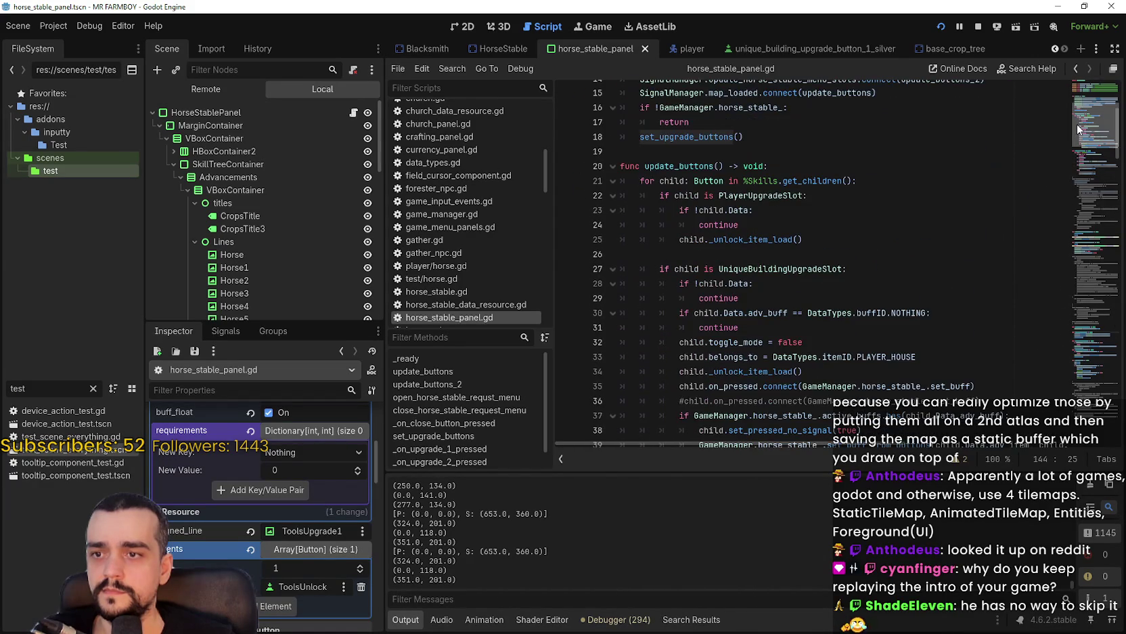
# - Search for set_upgrade_buttons to reach its definition near line 144 and inspect UpgradeData[0]
pyautogui.click(721, 136)
pyautogui.hotkey('ctrl', 'f')
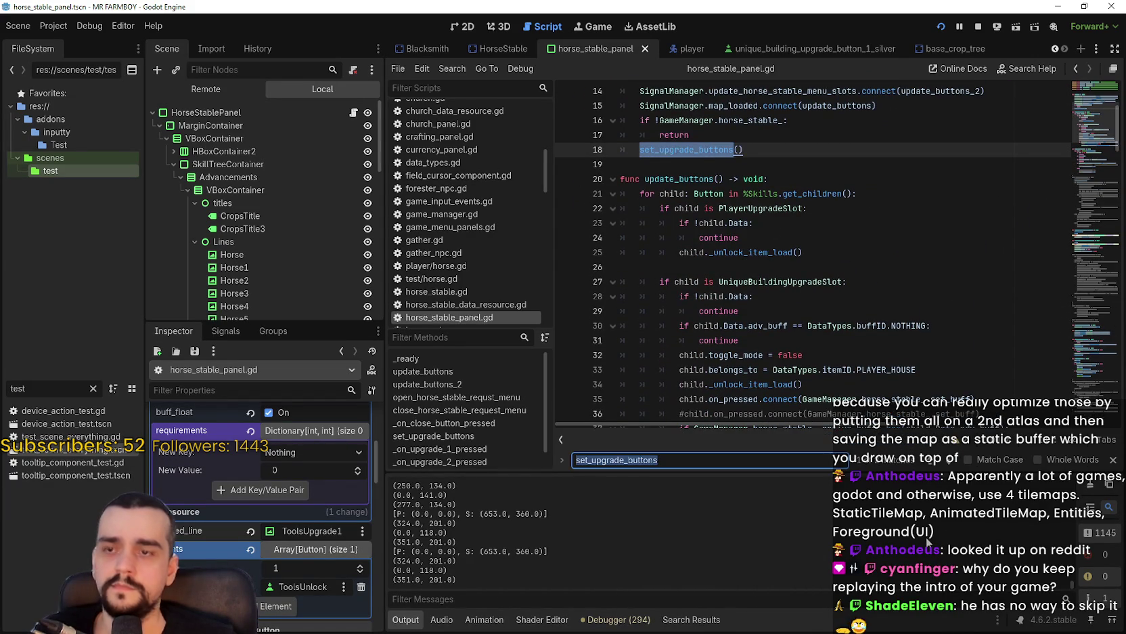
pyautogui.click(950, 461)
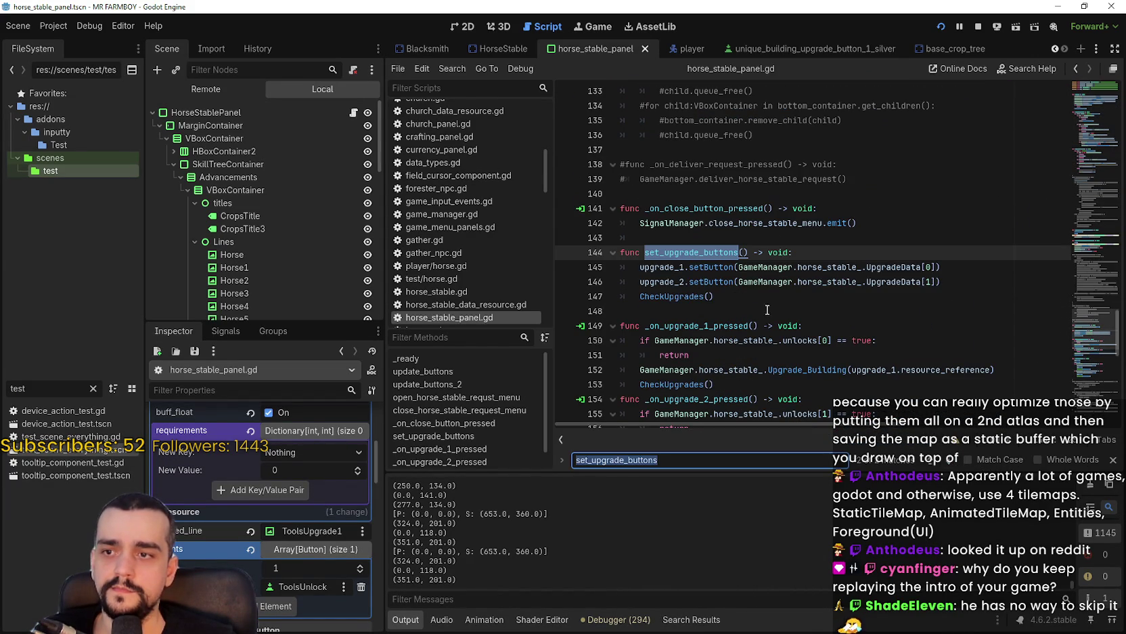
pyautogui.doubleClick(780, 266)
pyautogui.moveTo(780, 266); pyautogui.dragTo(938, 266)
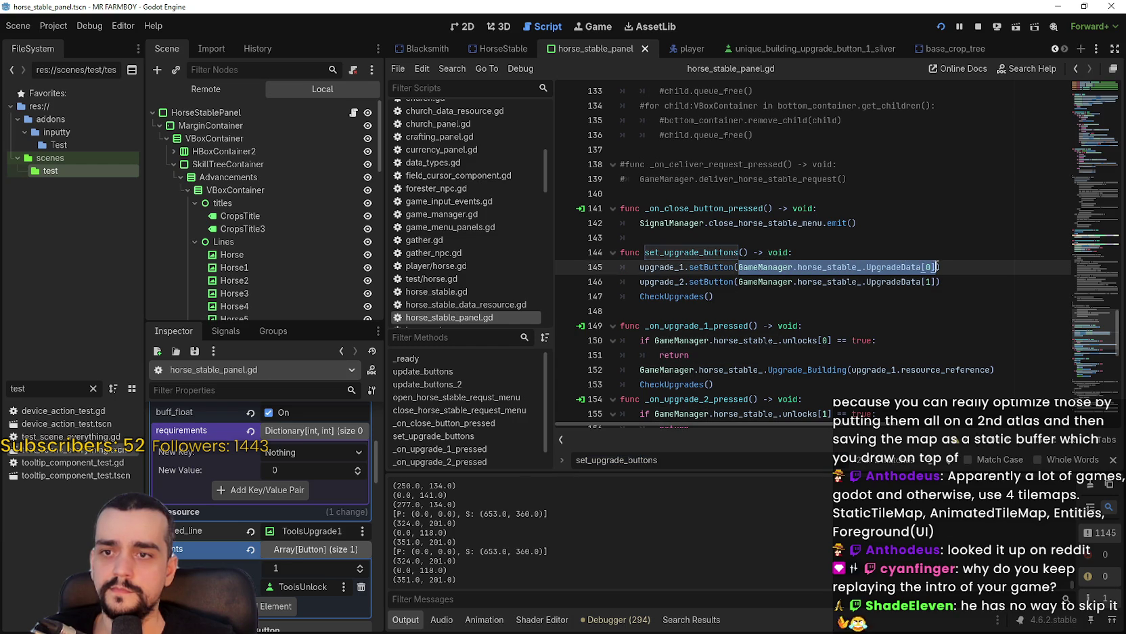
pyautogui.click(853, 309)
pyautogui.scroll(3, 305, 576)
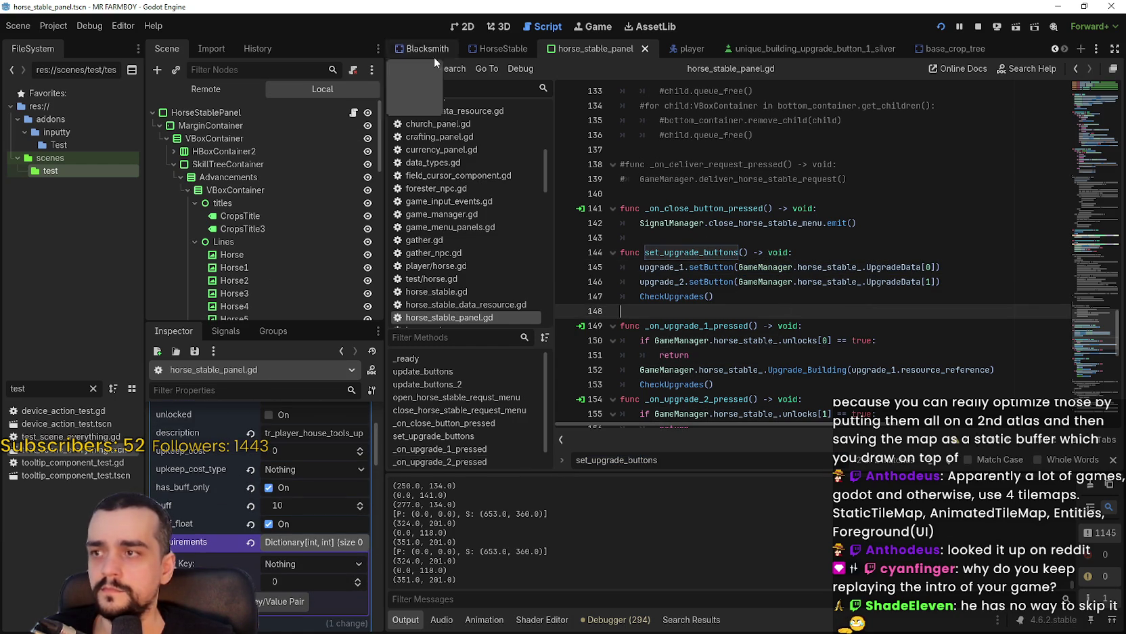
# - Expand UpgradeData element 0 on the HorseStable root node, then highlight horse_stable_ on line 163
pyautogui.click(483, 50)
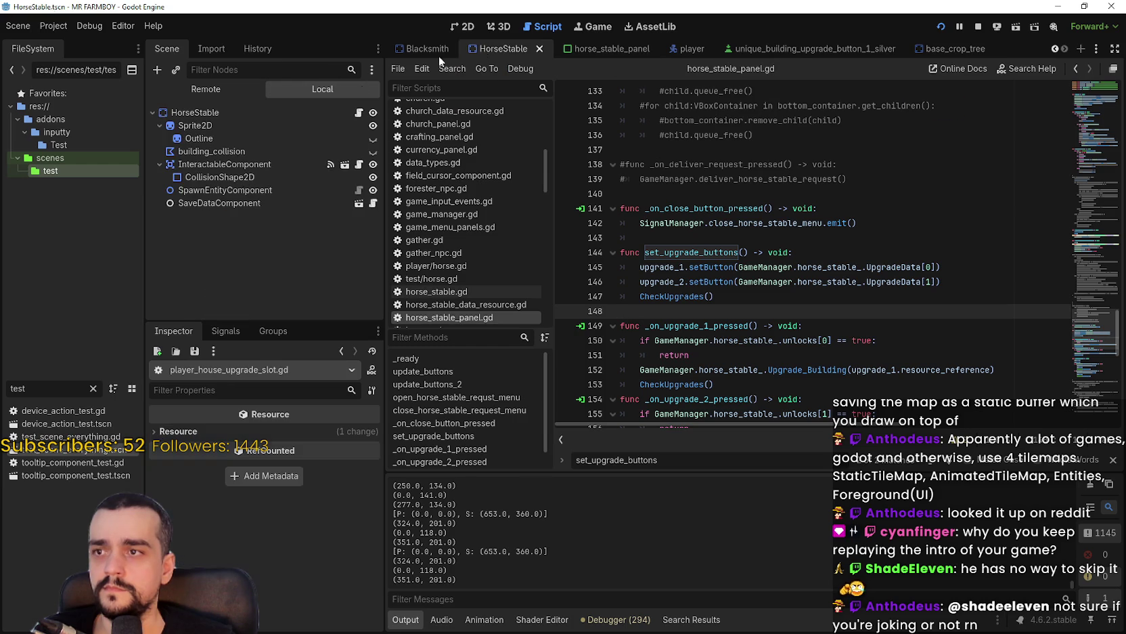
pyautogui.click(242, 109)
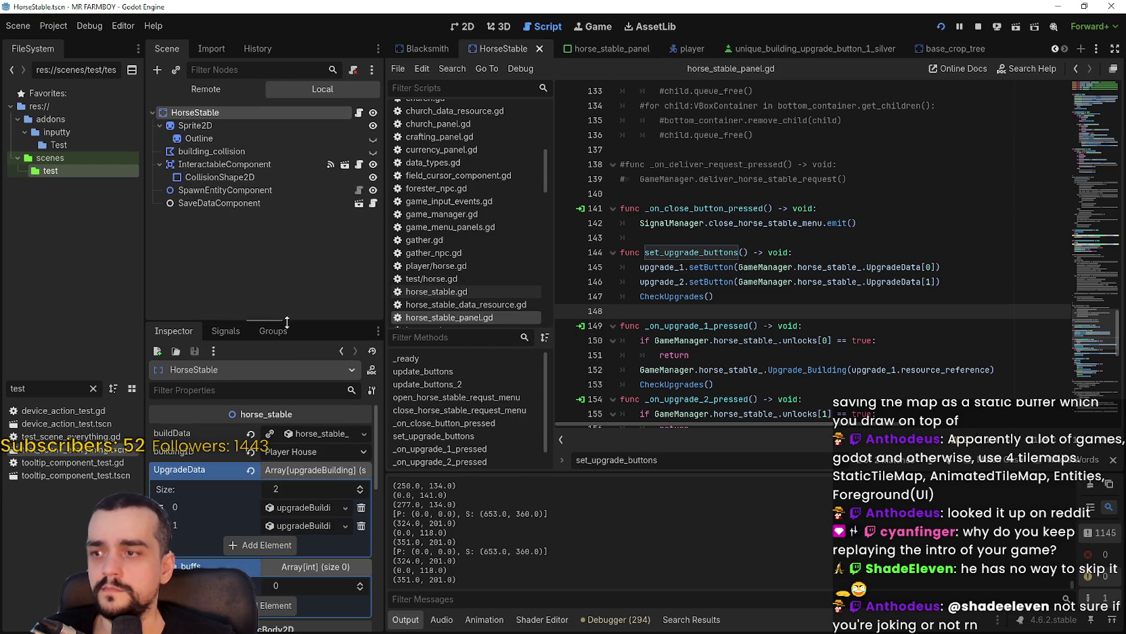
pyautogui.click(318, 511)
pyautogui.scroll(-5, 331, 552)
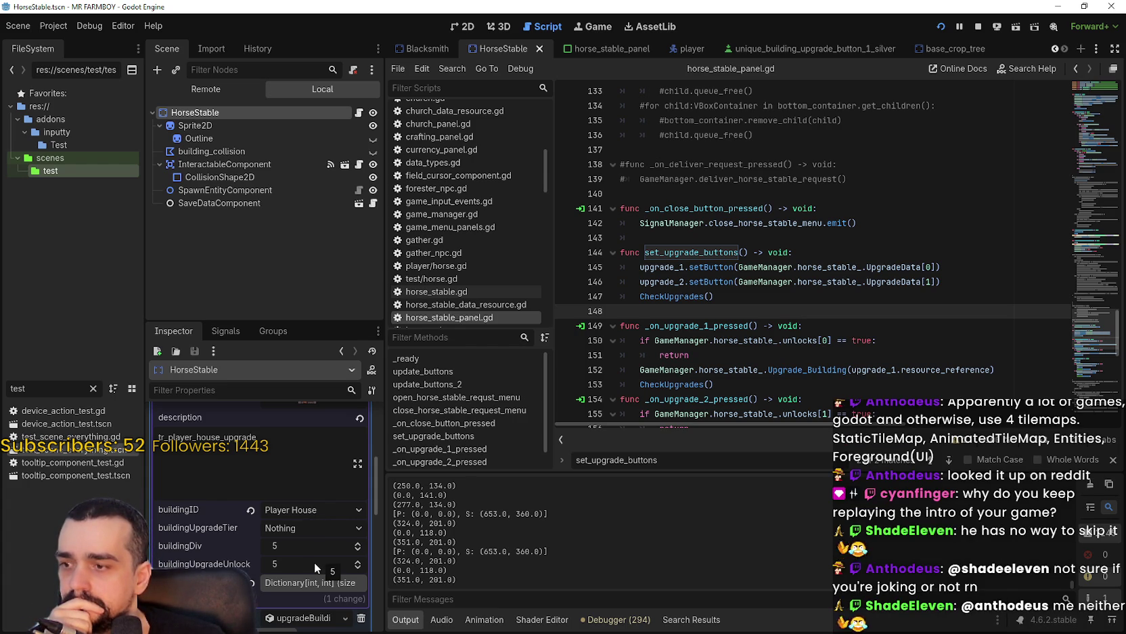
pyautogui.scroll(-1, 314, 567)
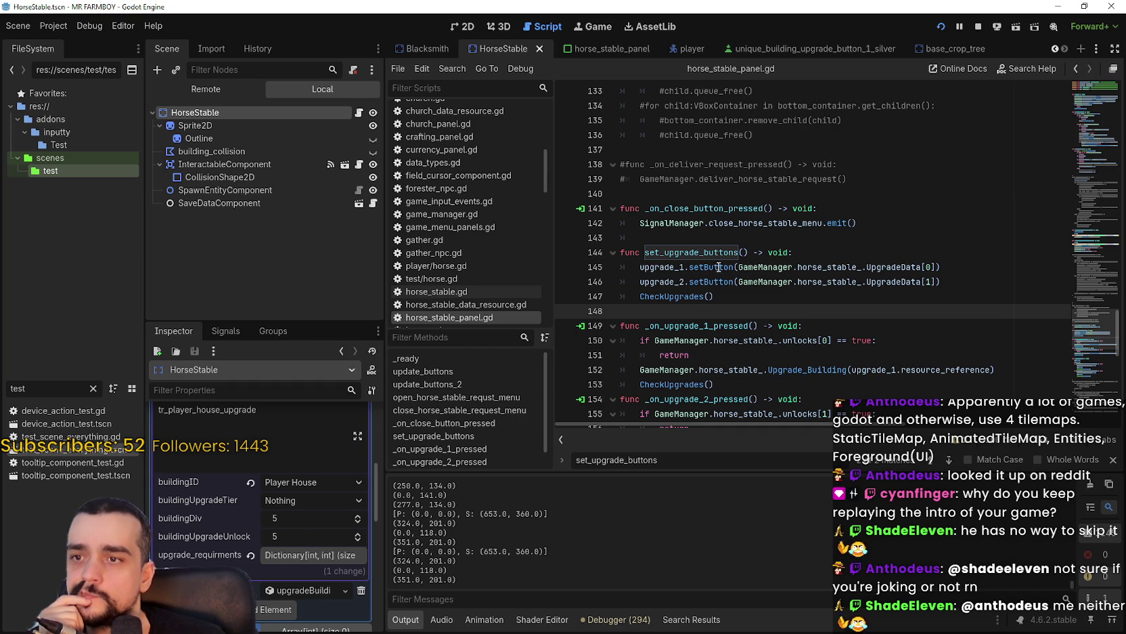
pyautogui.scroll(-3, 843, 298)
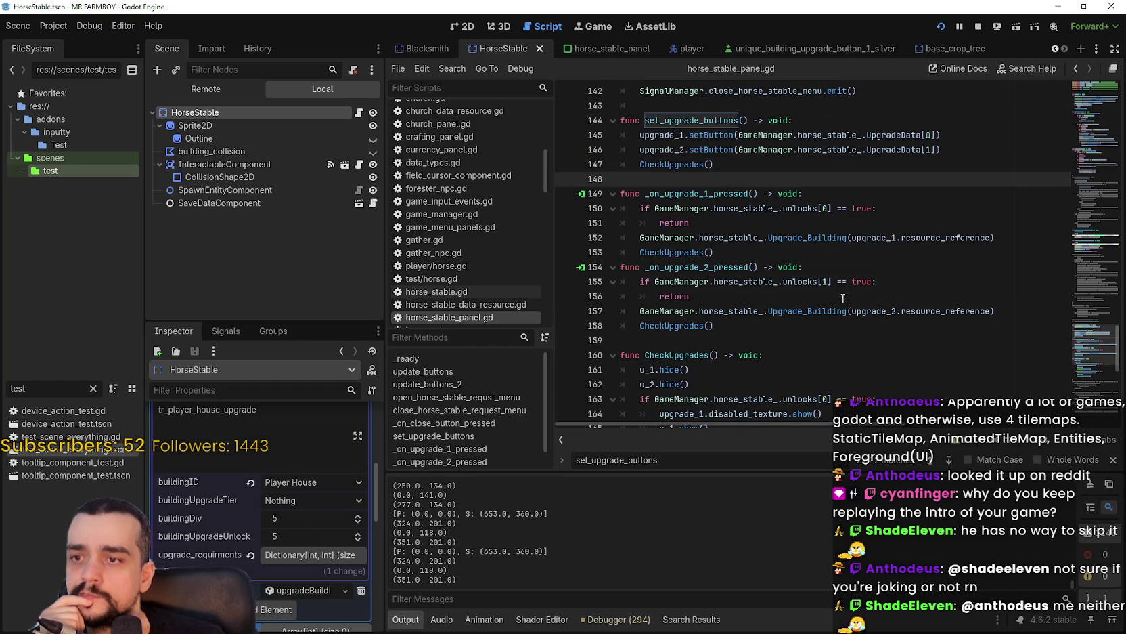
pyautogui.scroll(-2, 843, 298)
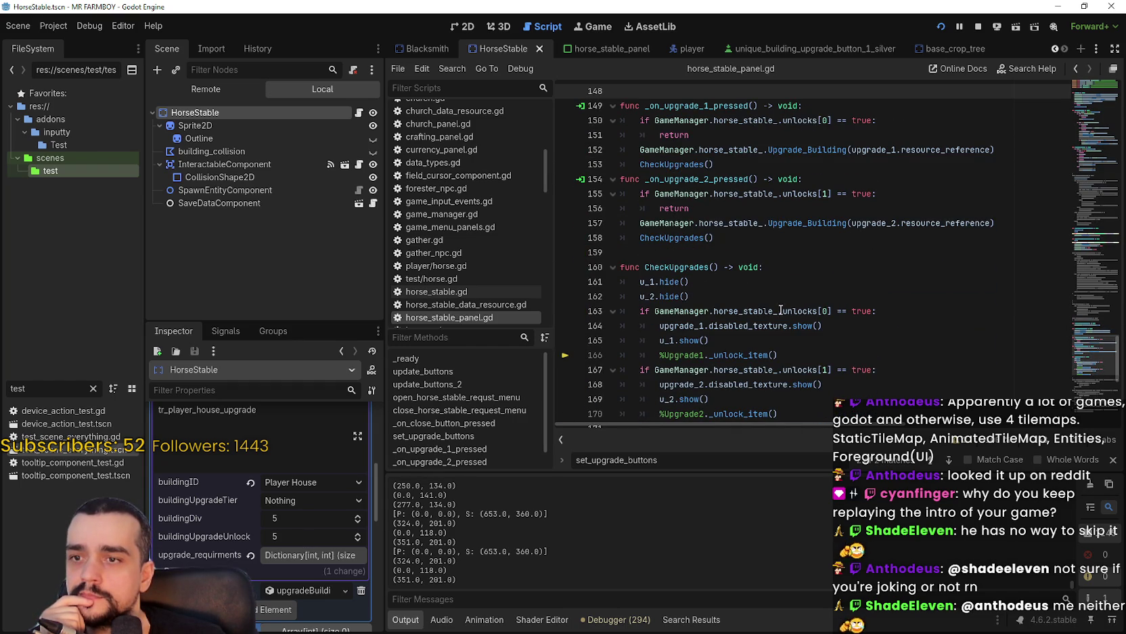
pyautogui.doubleClick(734, 311)
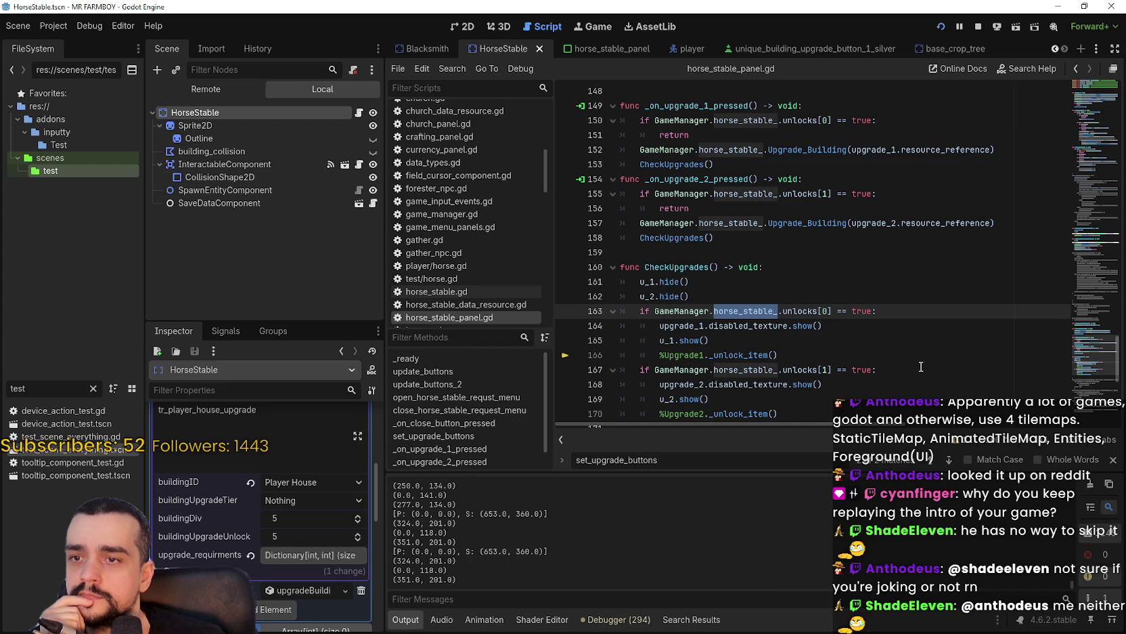
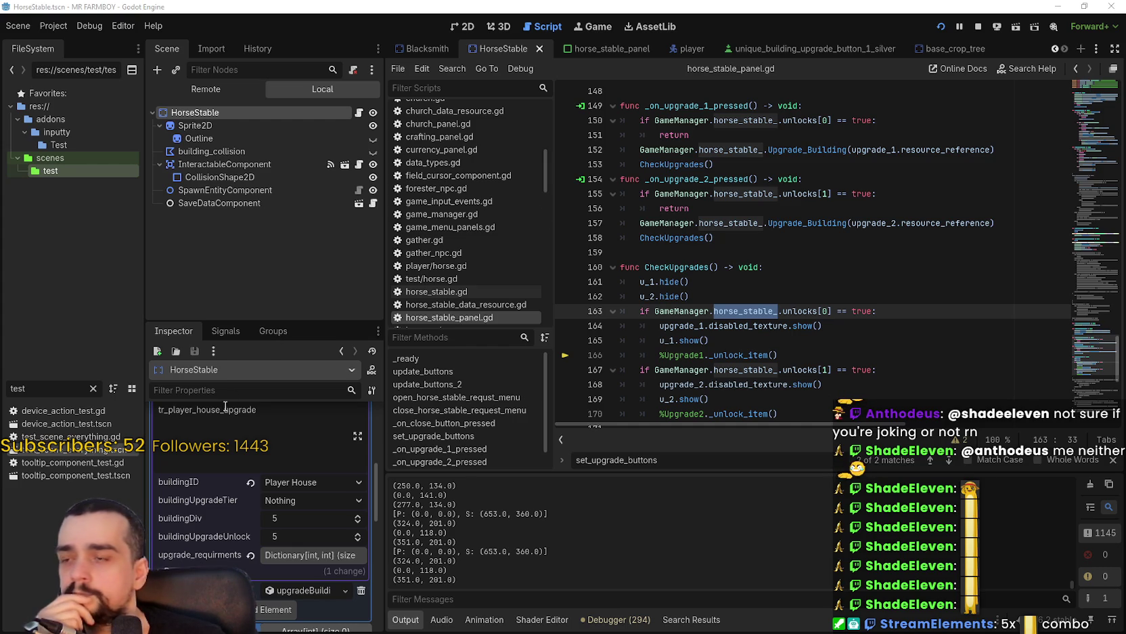
# - Inspect the second upgrade handler and CheckUpgrades, then view the Player House panel in the running game
pyautogui.scroll(1, 235, 433)
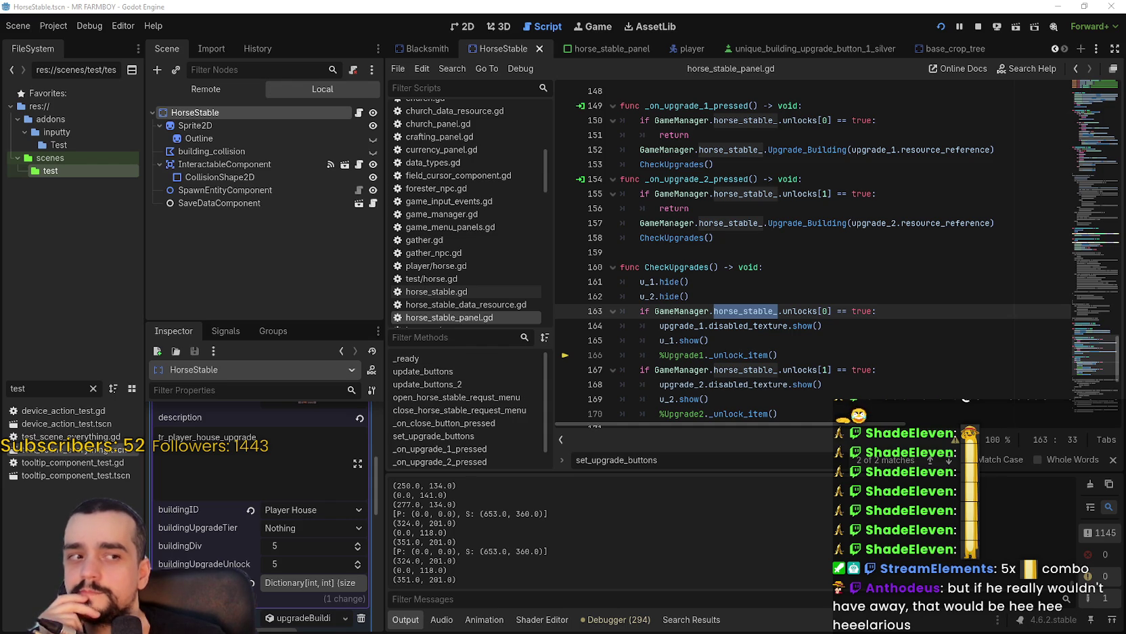
pyautogui.click(877, 203)
pyautogui.press('Down')
pyautogui.press('Down')
pyautogui.press('Down')
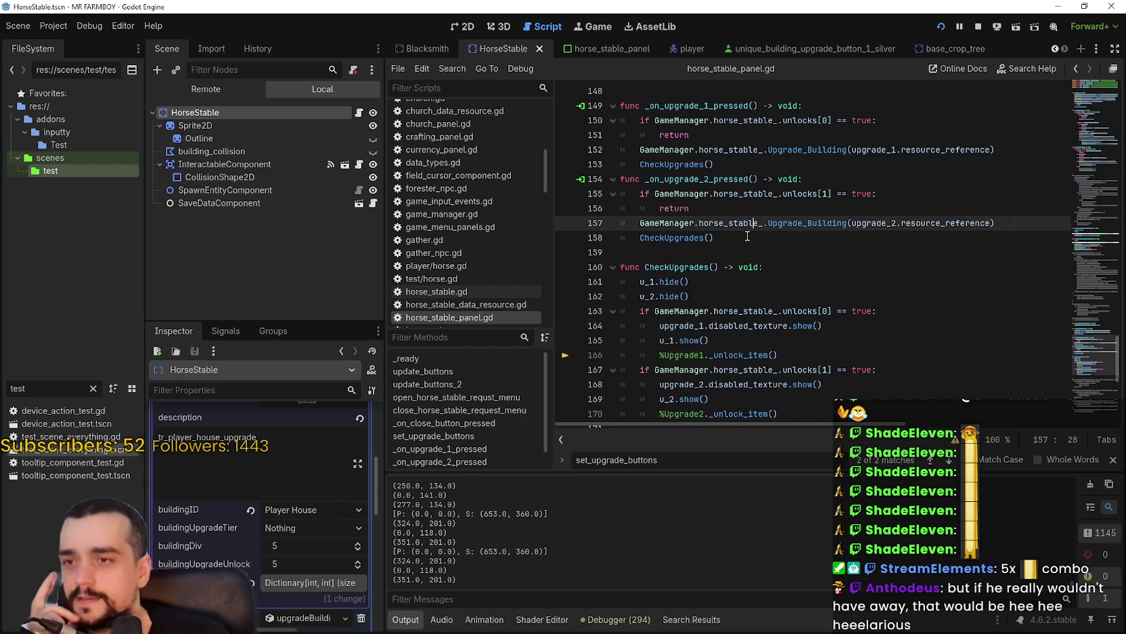
pyautogui.doubleClick(692, 235)
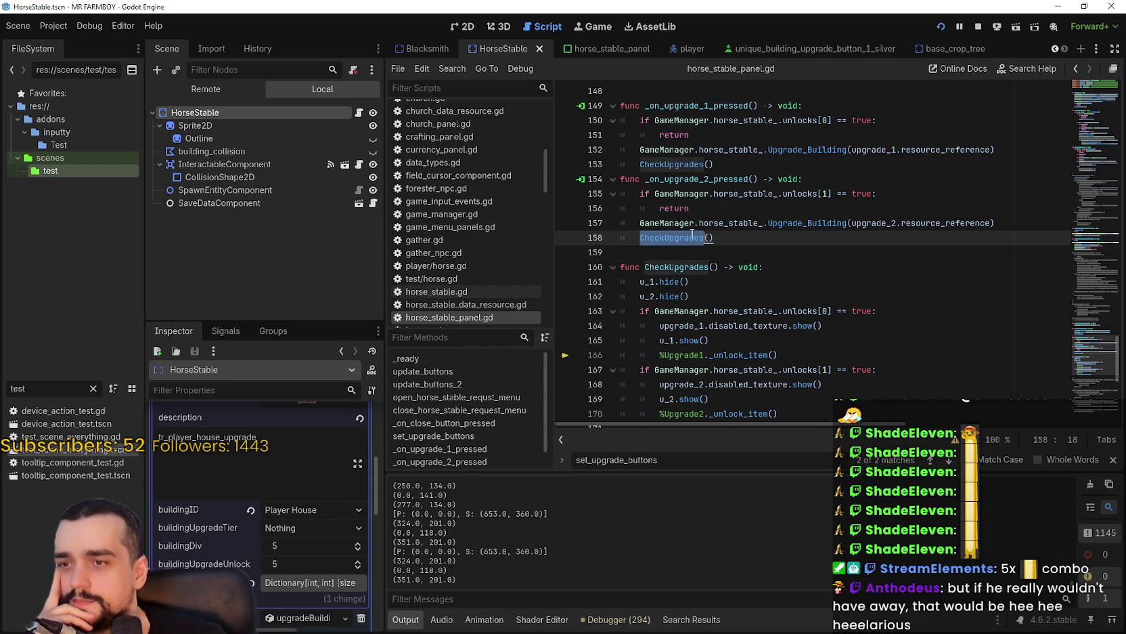
pyautogui.scroll(-2, 730, 284)
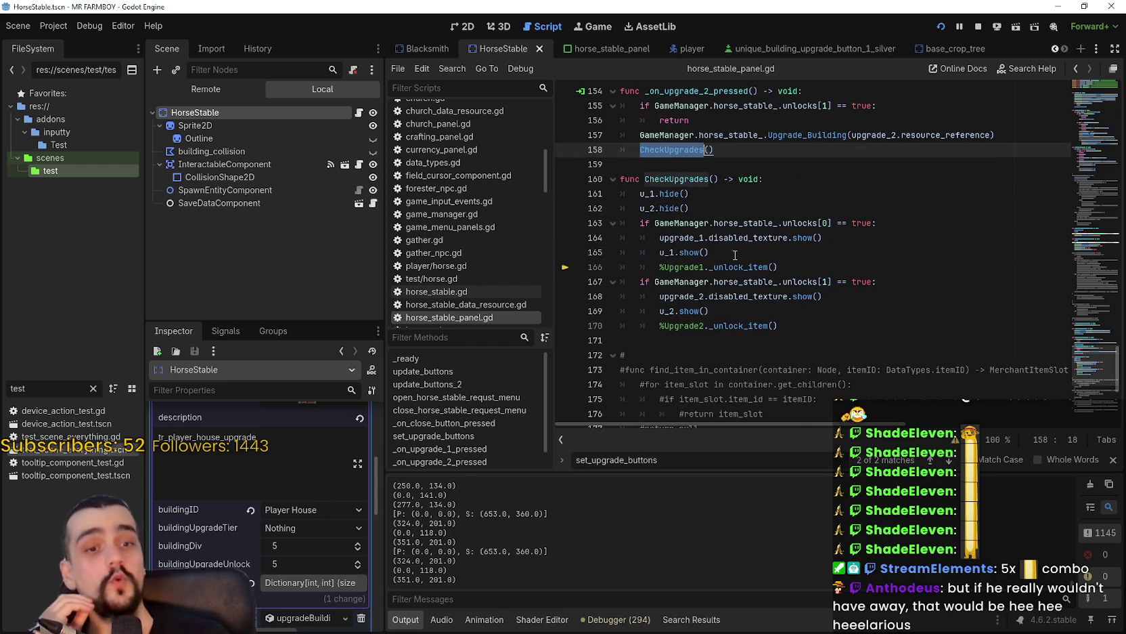
pyautogui.click(723, 212)
pyautogui.scroll(5, 723, 213)
pyautogui.hotkey('alt', 'Tab')
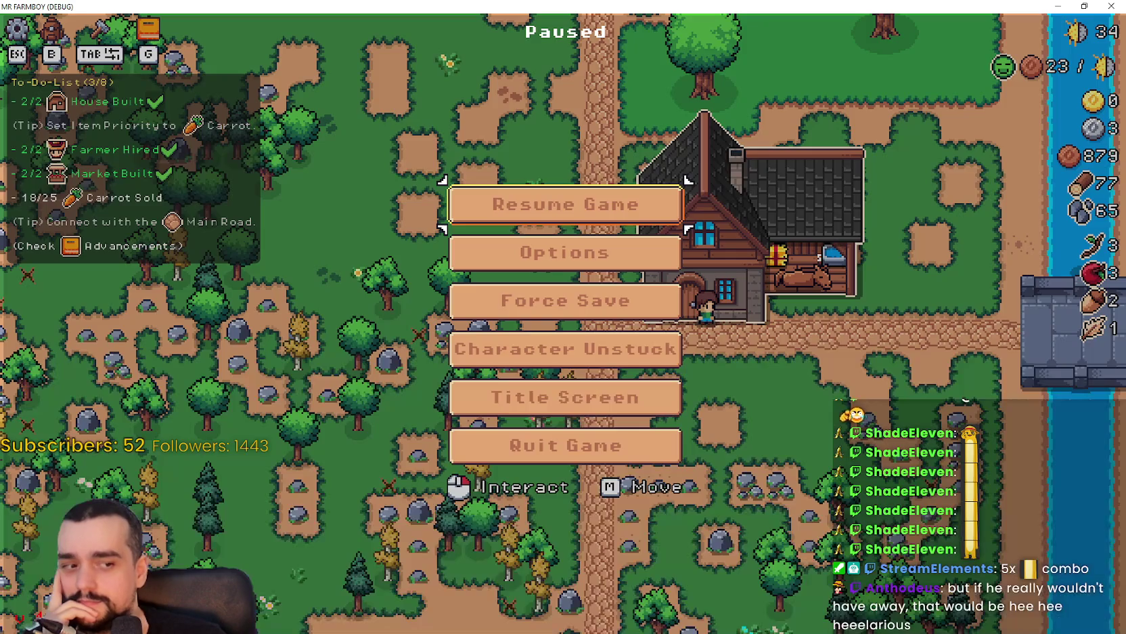
pyautogui.press('Escape')
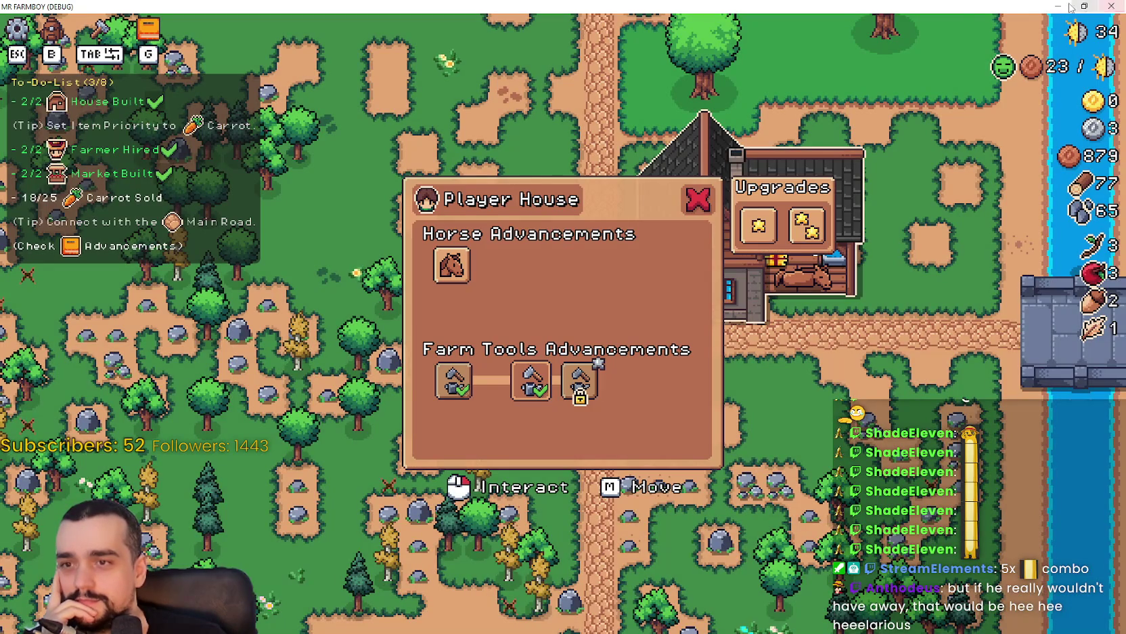
pyautogui.hotkey('alt', 'Tab')
# - Look up the set_upgrade_buttons definition from its call on line 18
pyautogui.scroll(6, 751, 264)
pyautogui.scroll(20, 751, 264)
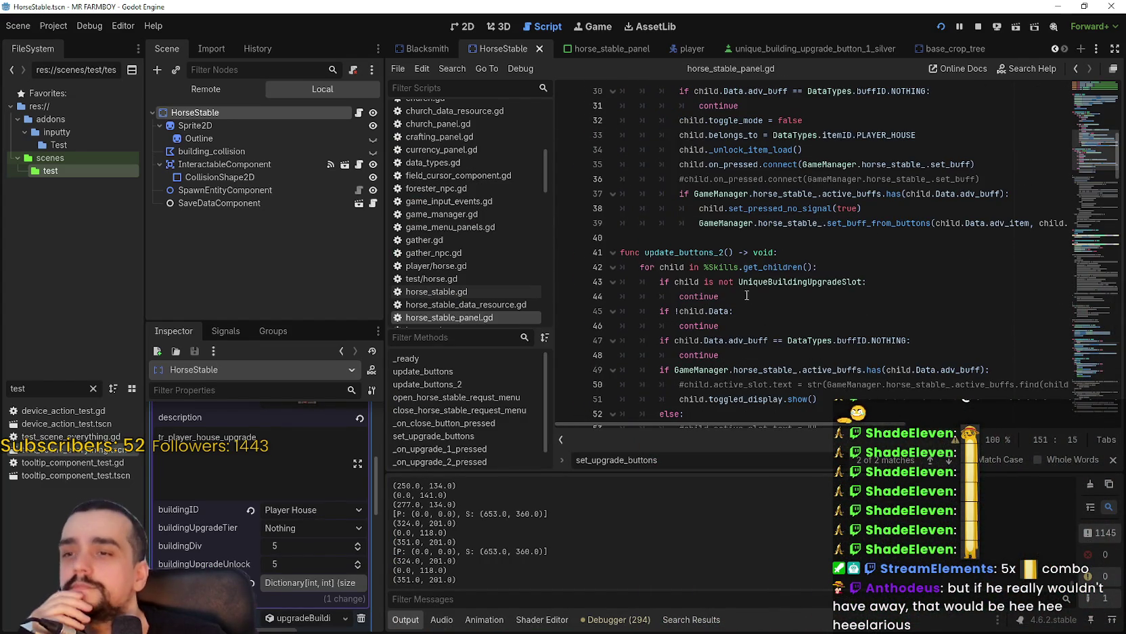
pyautogui.scroll(8, 799, 301)
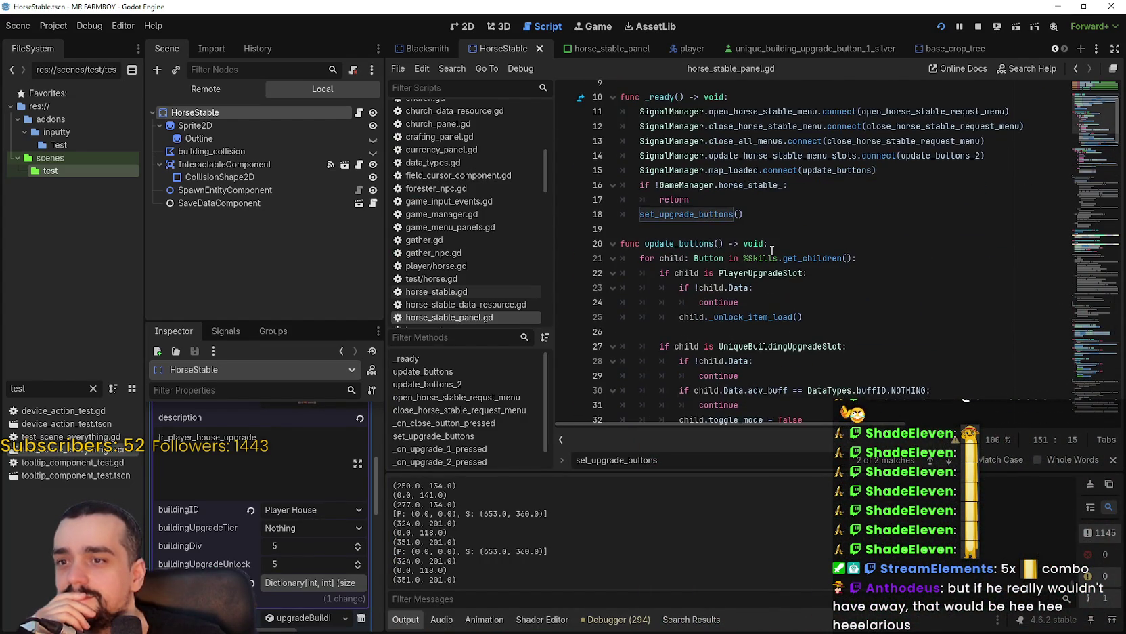
pyautogui.scroll(1, 768, 296)
pyautogui.click(696, 302)
pyautogui.rightClick(696, 302)
pyautogui.click(778, 486)
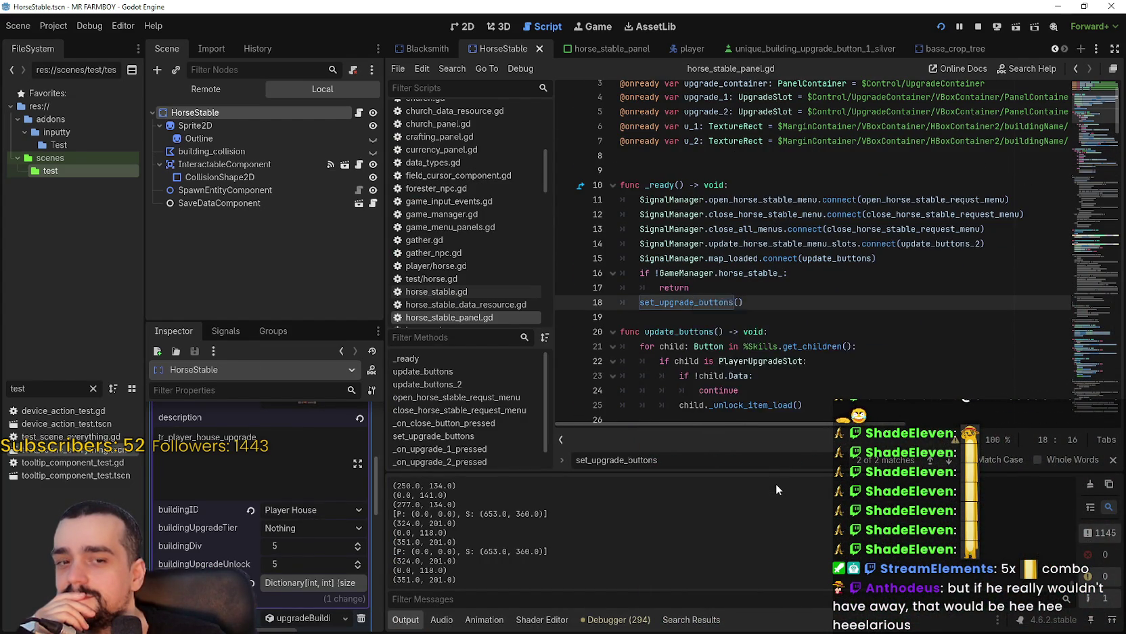
# - Read the setButton lines of set_upgrade_buttons, then show the HorseStable scene in 2D
pyautogui.click(740, 297)
pyautogui.doubleClick(719, 282)
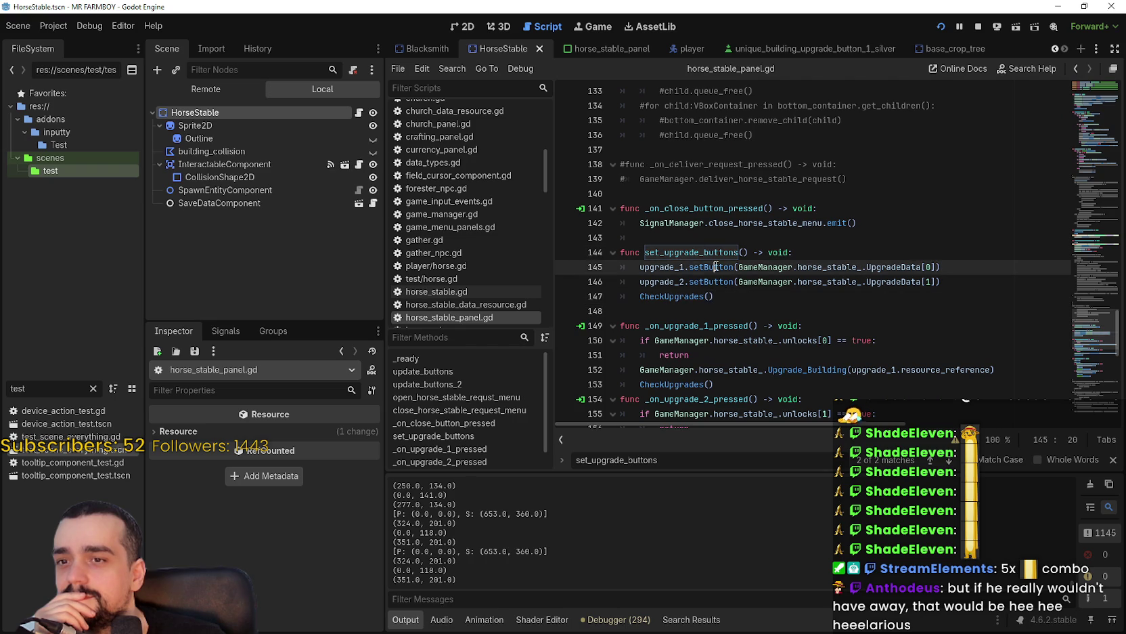
pyautogui.click(791, 308)
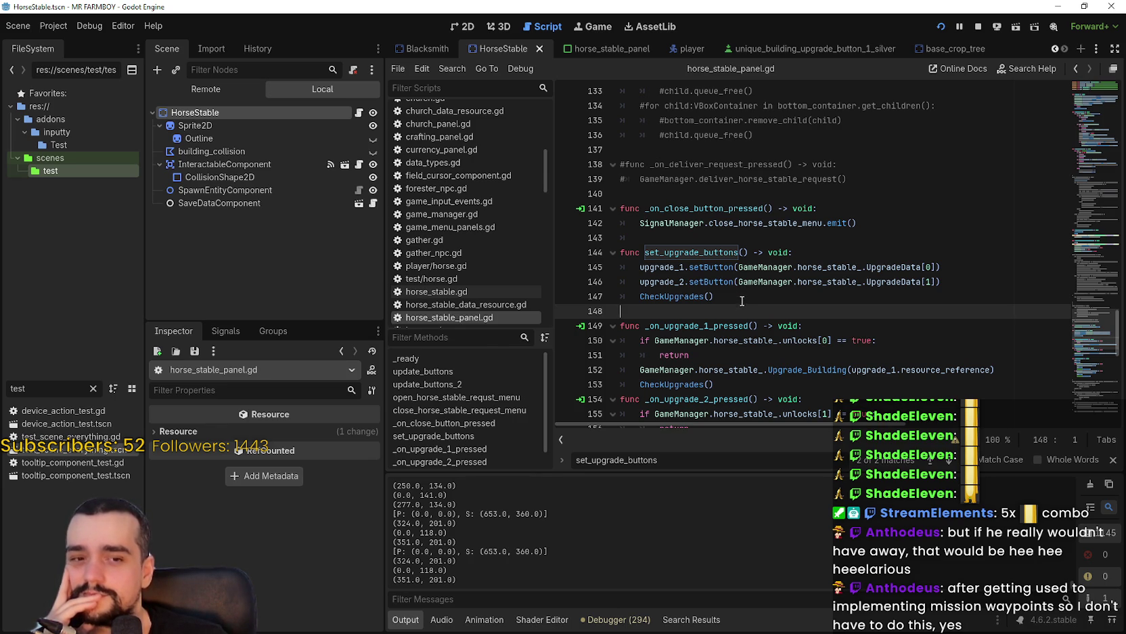
pyautogui.press('Left')
pyautogui.scroll(-3, 726, 256)
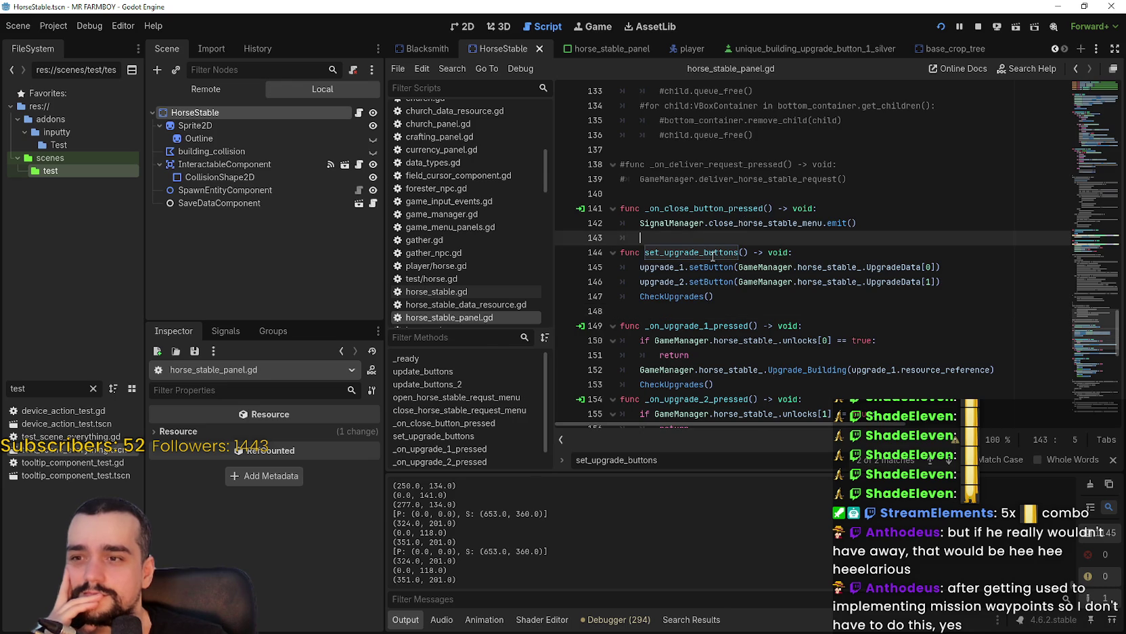
pyautogui.scroll(-8, 726, 256)
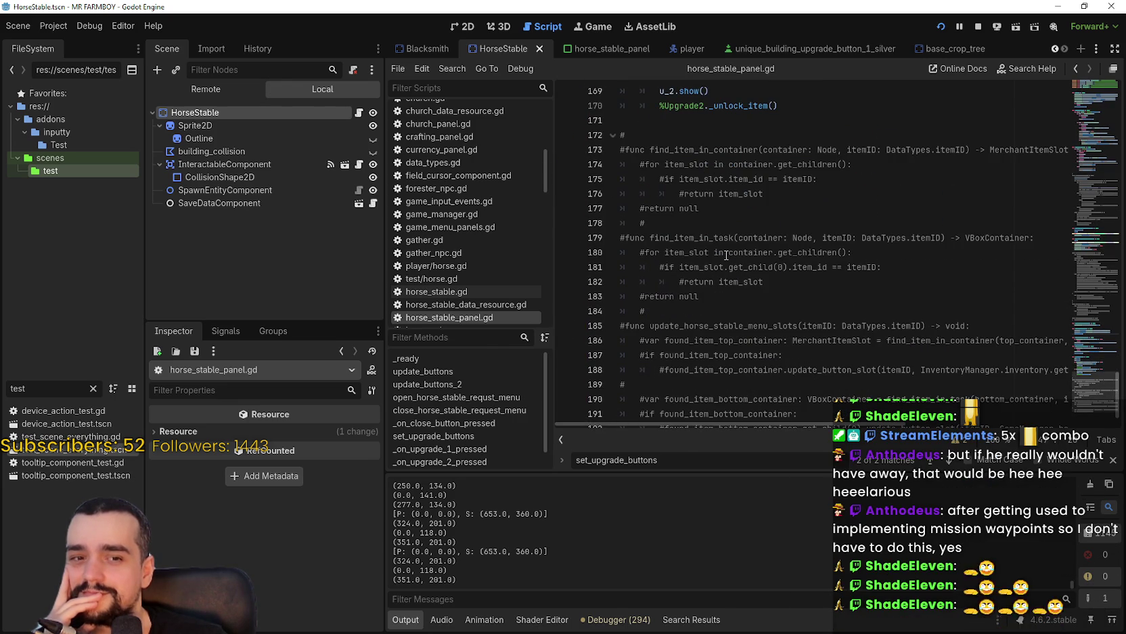
pyautogui.scroll(-1, 726, 256)
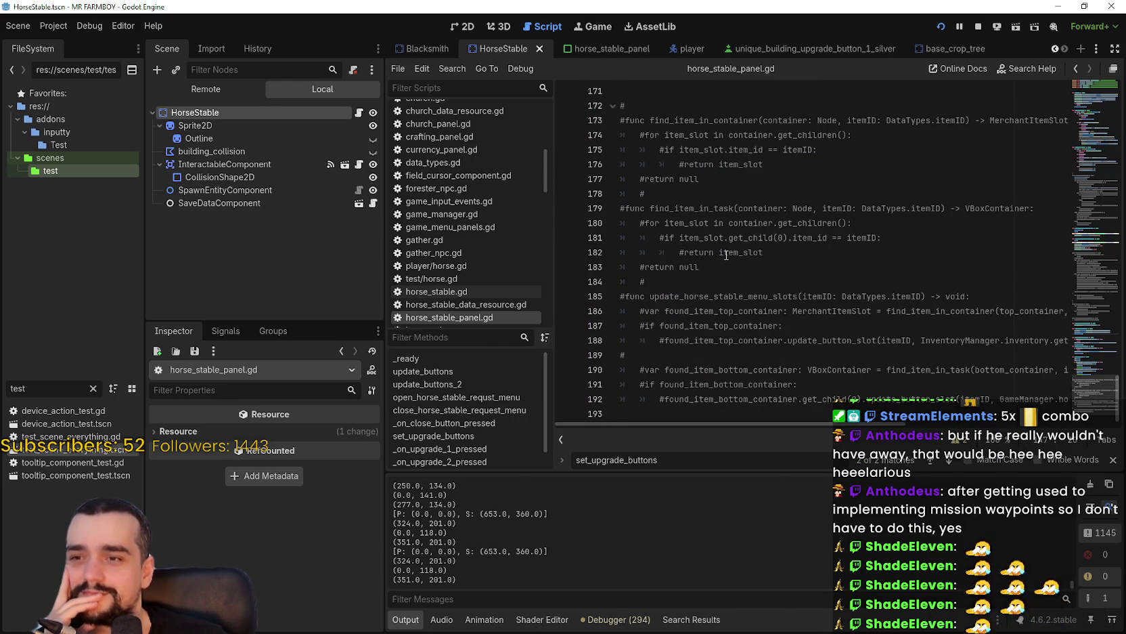
pyautogui.moveTo(1091, 396)
pyautogui.mouseDown()
pyautogui.moveTo(1084, 205)
pyautogui.moveTo(1045, 107)
pyautogui.mouseUp()
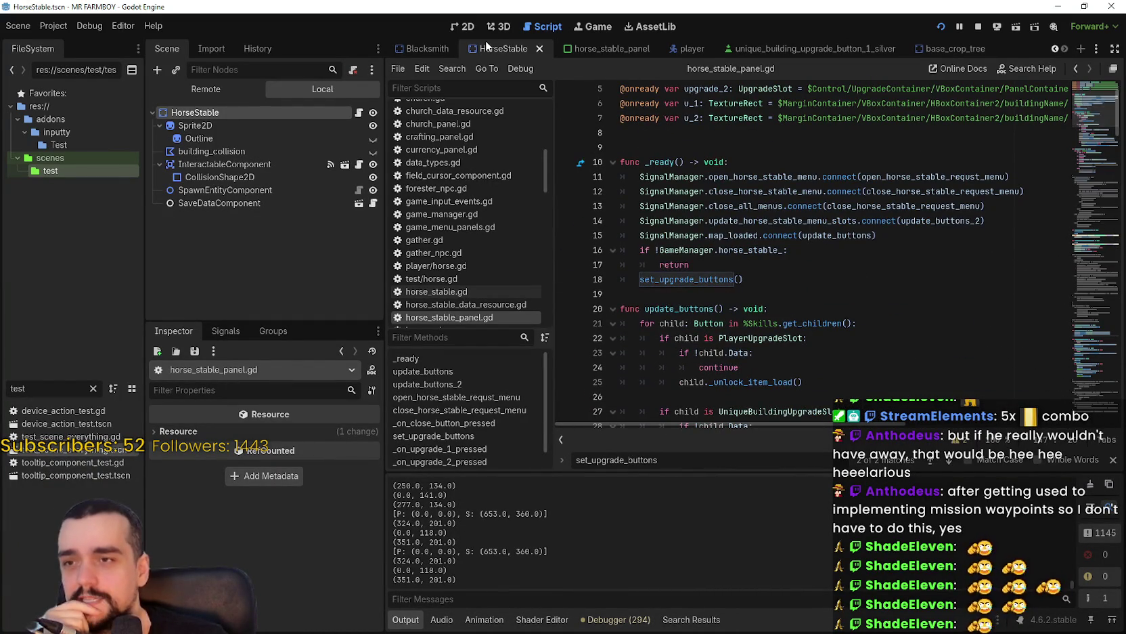
pyautogui.click(463, 26)
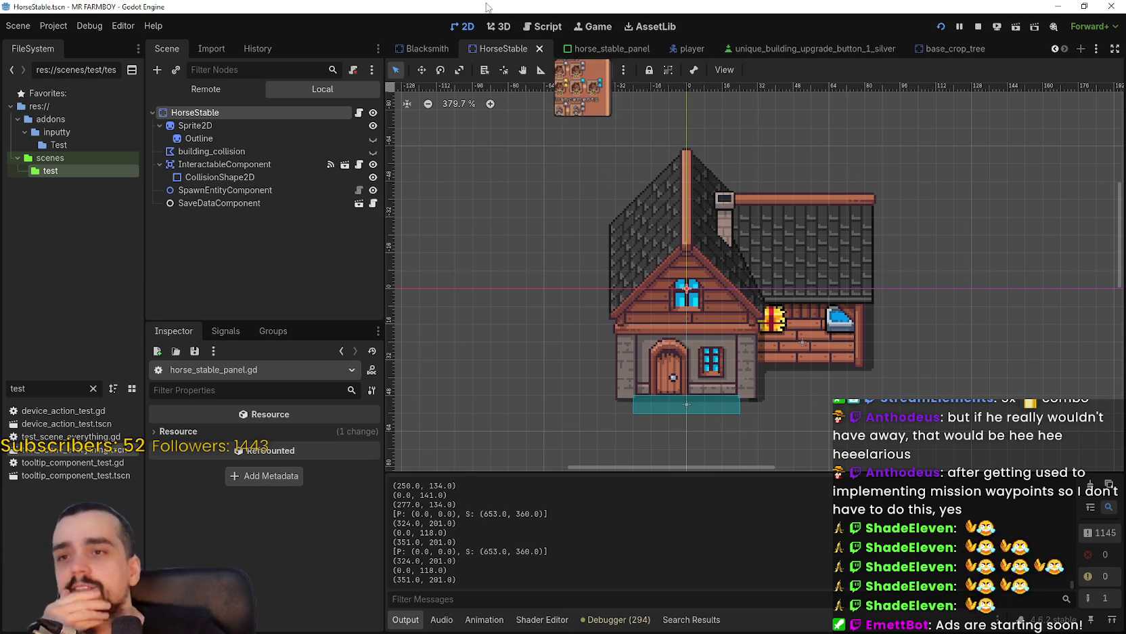
# - Filter the FileSystem for 'advan' and open AdvancementSystem.tscn
pyautogui.scroll(-3, 810, 172)
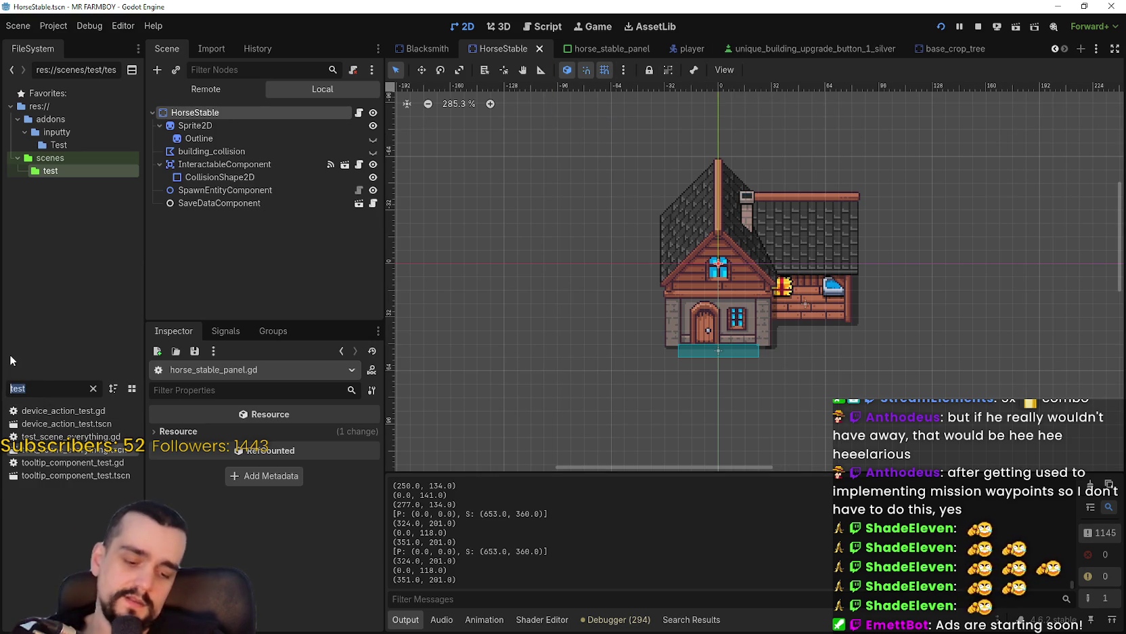
pyautogui.write('p')
pyautogui.press('BackSpace')
pyautogui.write('advan')
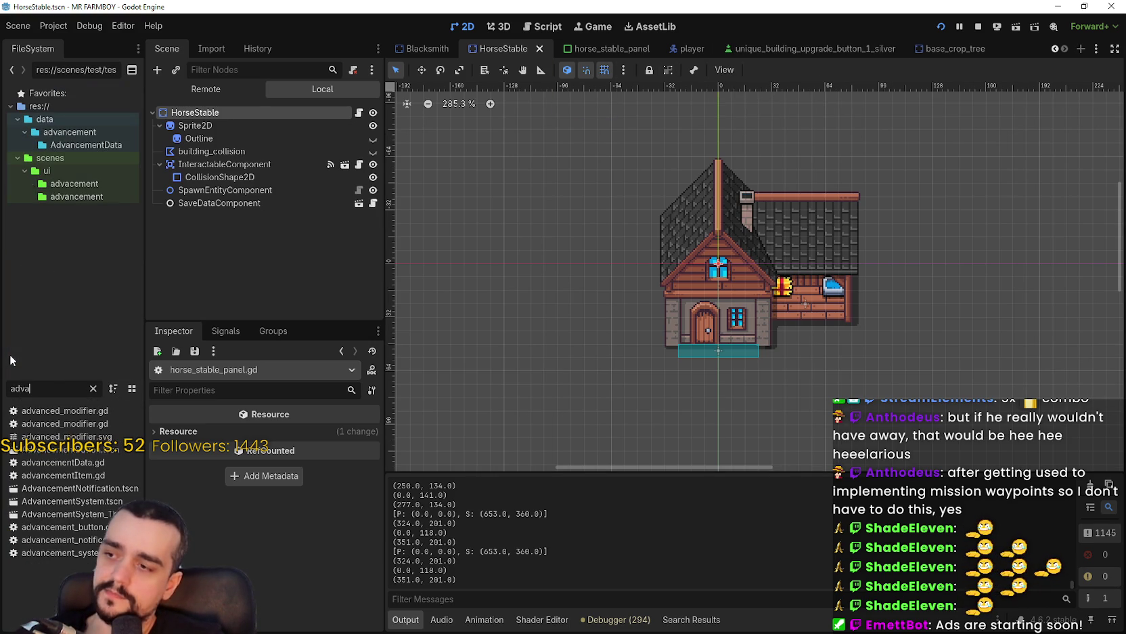
pyautogui.doubleClick(88, 500)
# - Inspect the horse stable and BlacksmithAdvButton1 advancement requirement lists and item textures
pyautogui.scroll(-2, 684, 286)
pyautogui.scroll(2, 684, 286)
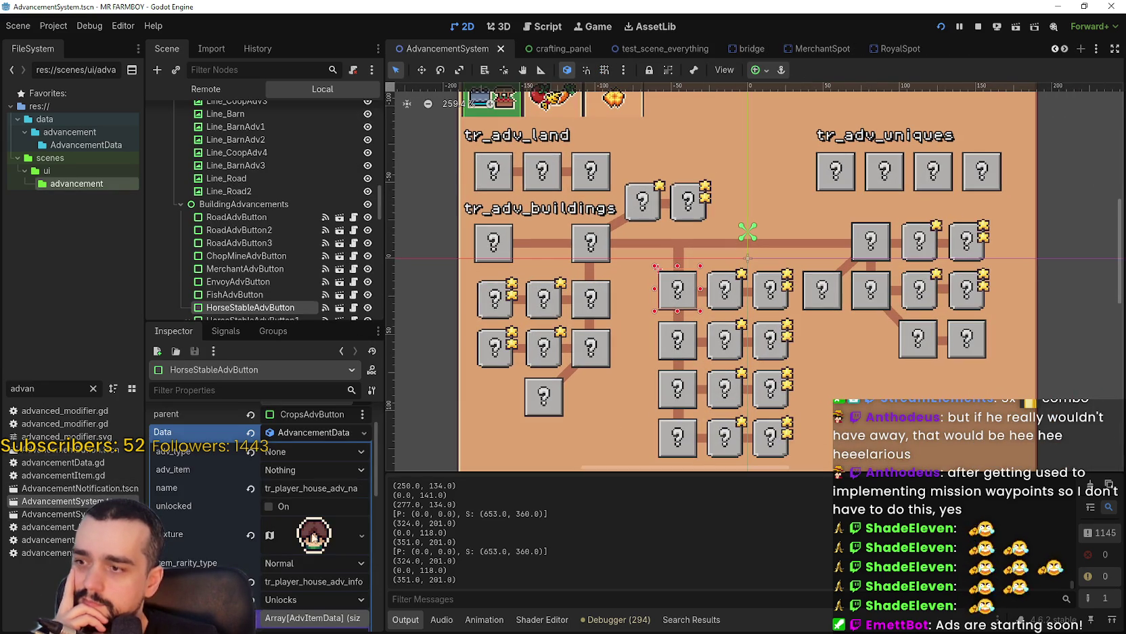
pyautogui.click(312, 617)
pyautogui.click(675, 342)
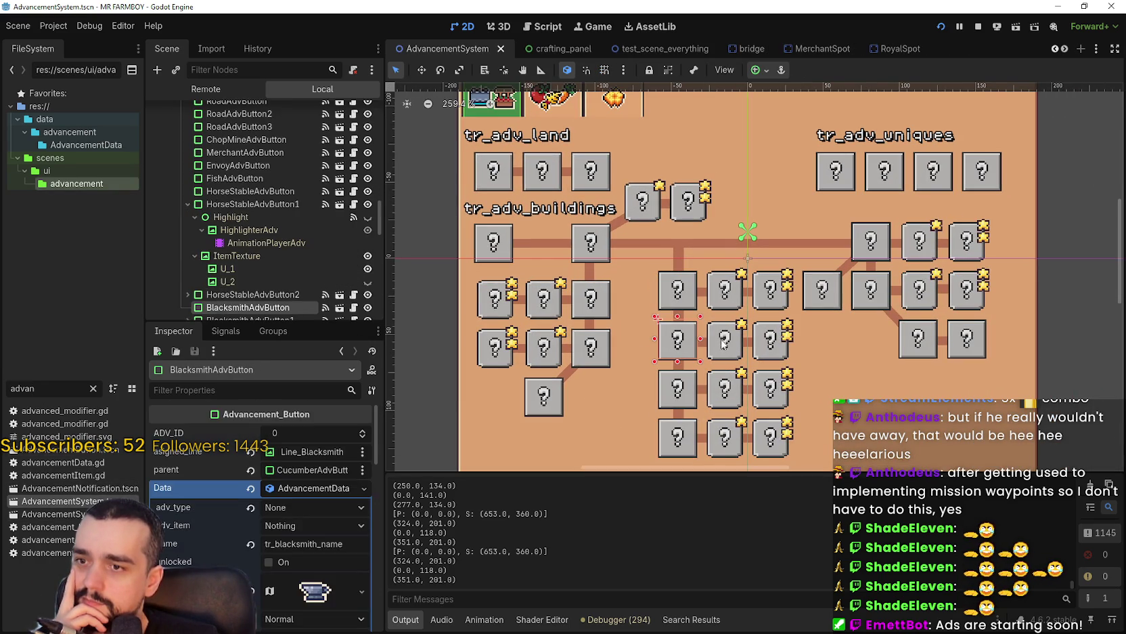
pyautogui.click(723, 342)
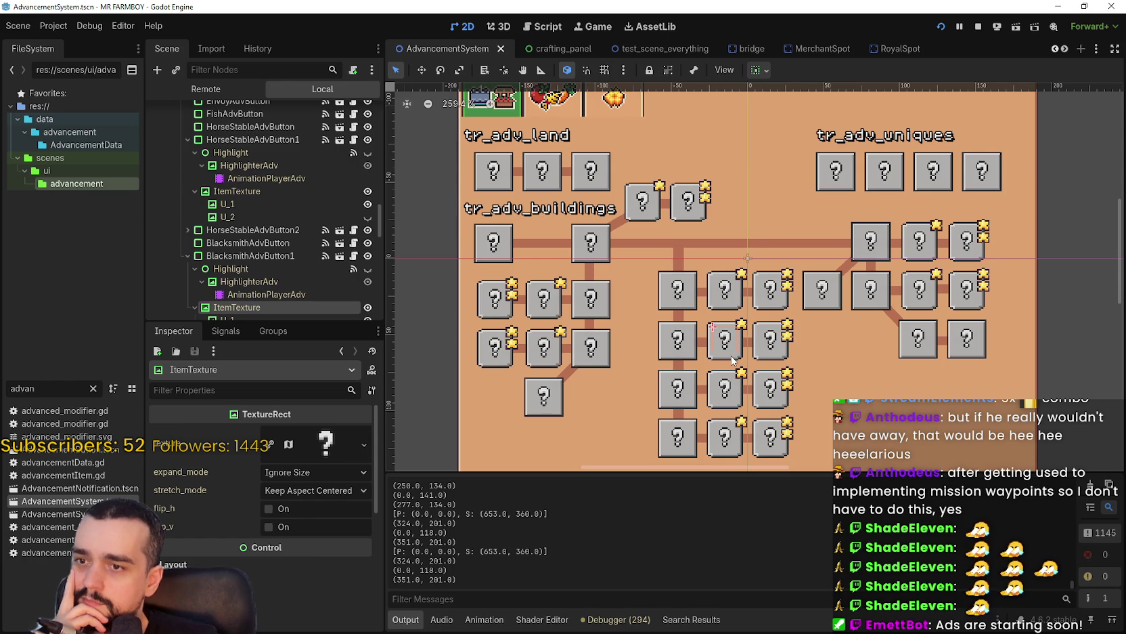
pyautogui.click(251, 255)
pyautogui.scroll(-3, 298, 541)
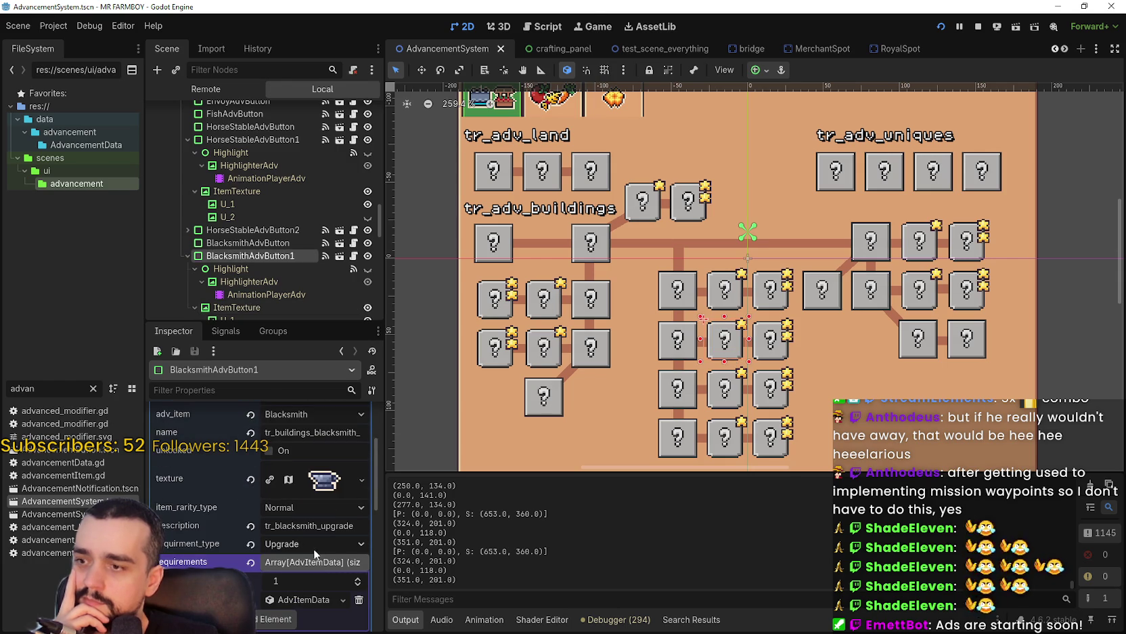
pyautogui.click(323, 600)
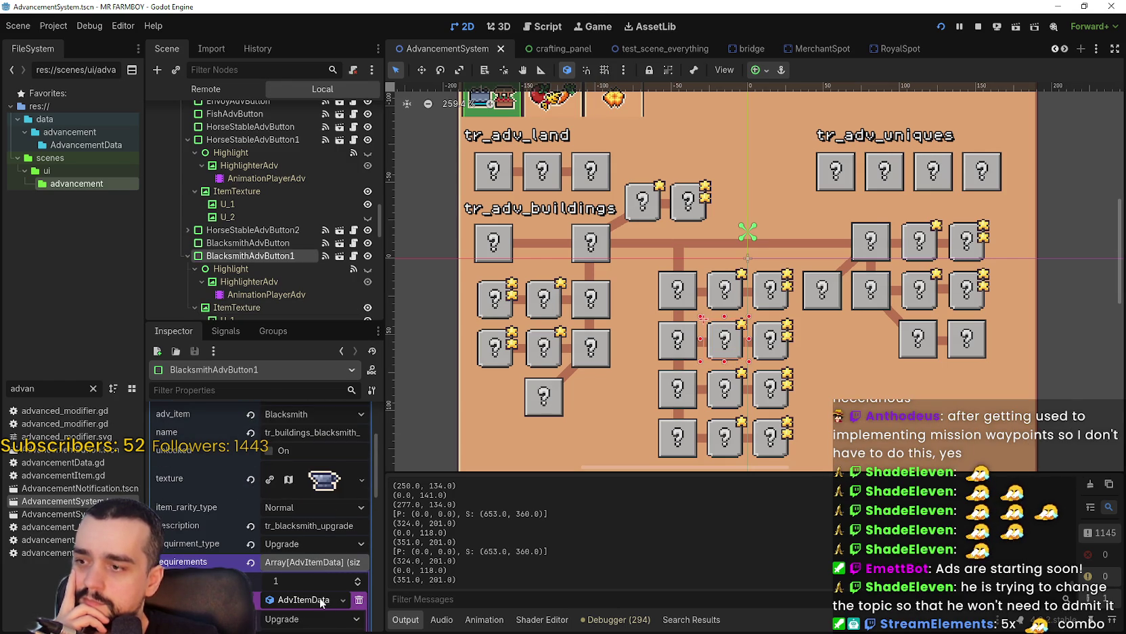
pyautogui.scroll(-2, 320, 600)
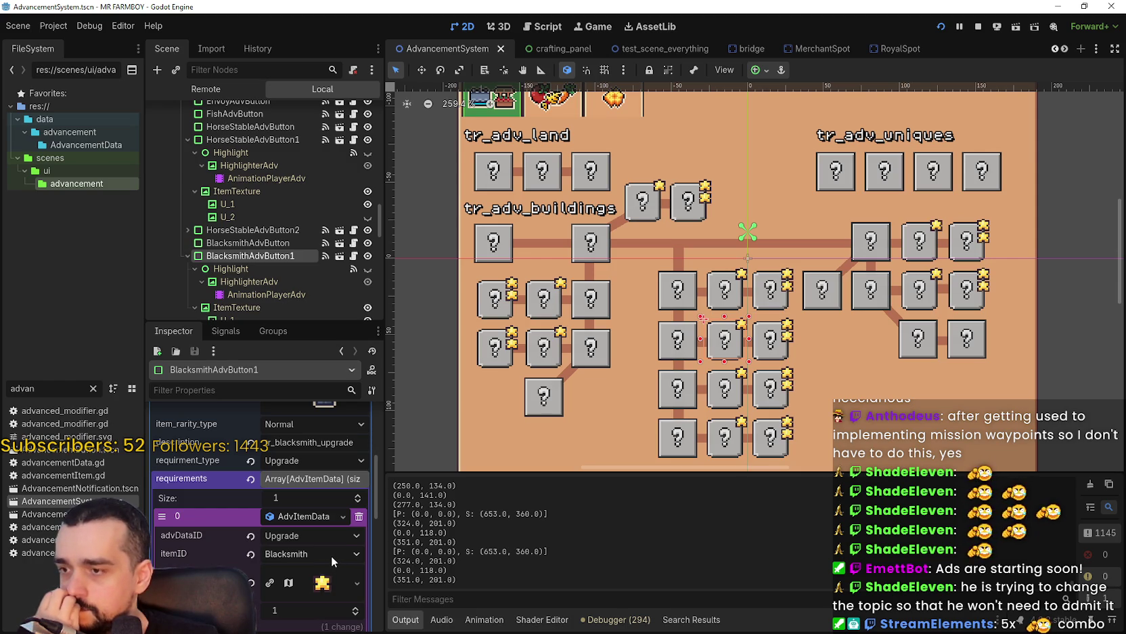
# - Expand HouseToggleAdvButton's requirements and AdvItem entry, then search files for 'house'
pyautogui.click(552, 318)
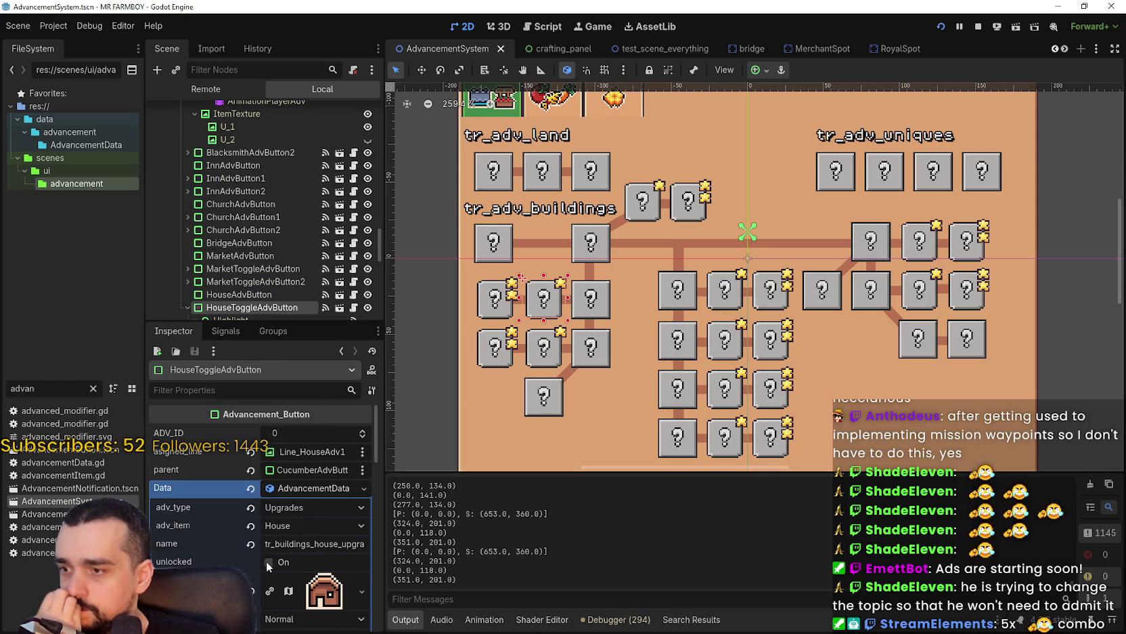
pyautogui.scroll(5, 266, 561)
pyautogui.scroll(-3, 298, 514)
pyautogui.click(318, 534)
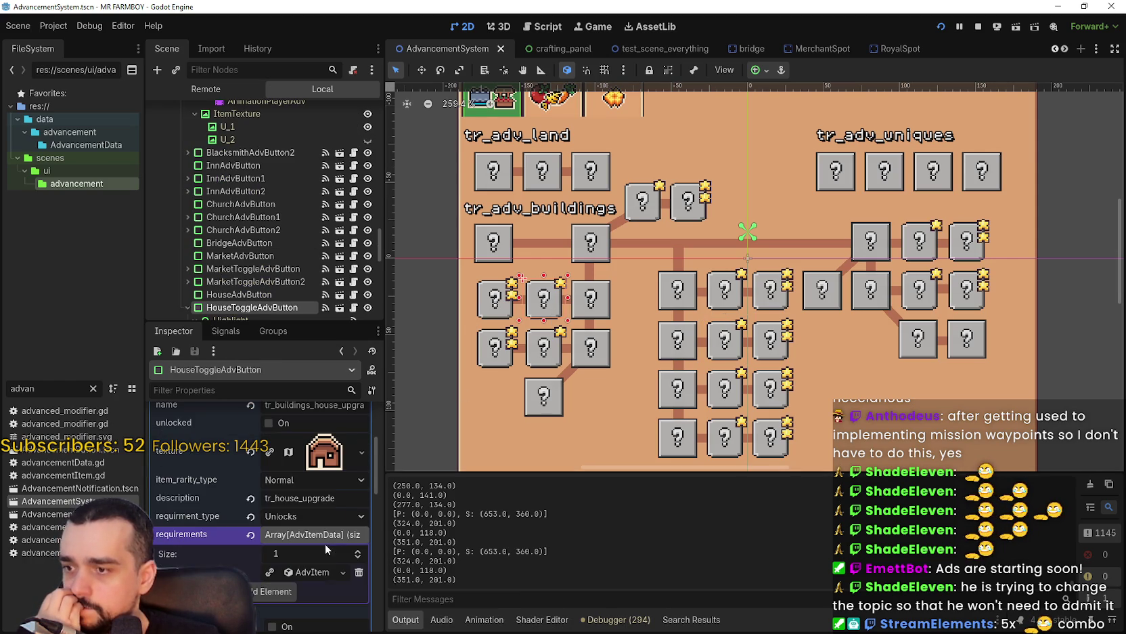
pyautogui.click(323, 572)
pyautogui.click(323, 572)
pyautogui.scroll(2, 340, 613)
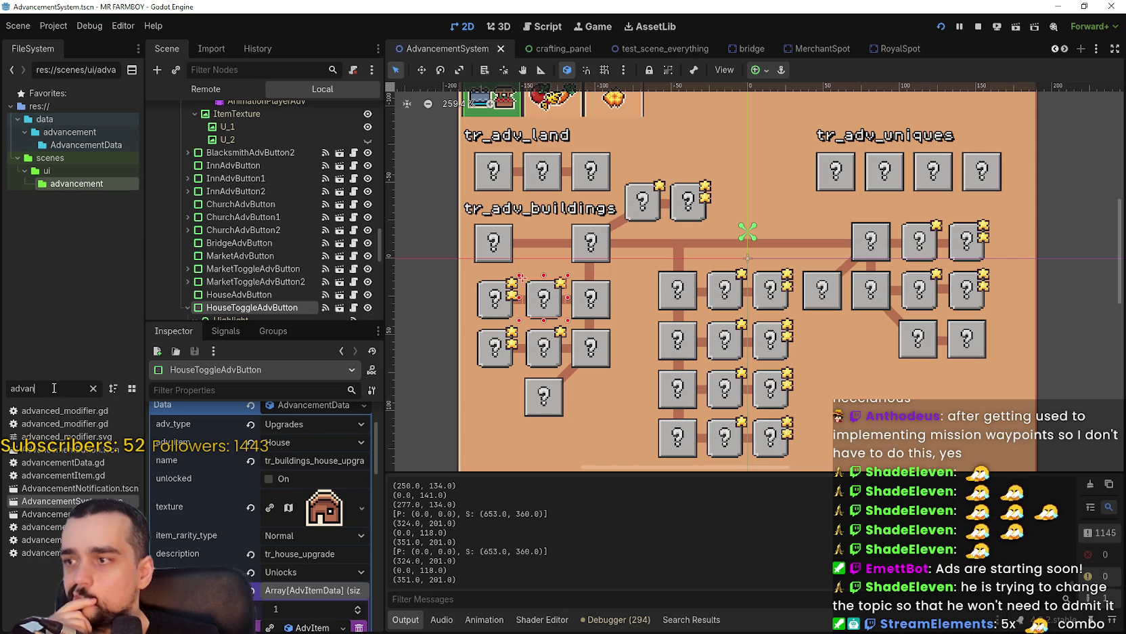
pyautogui.write('house')
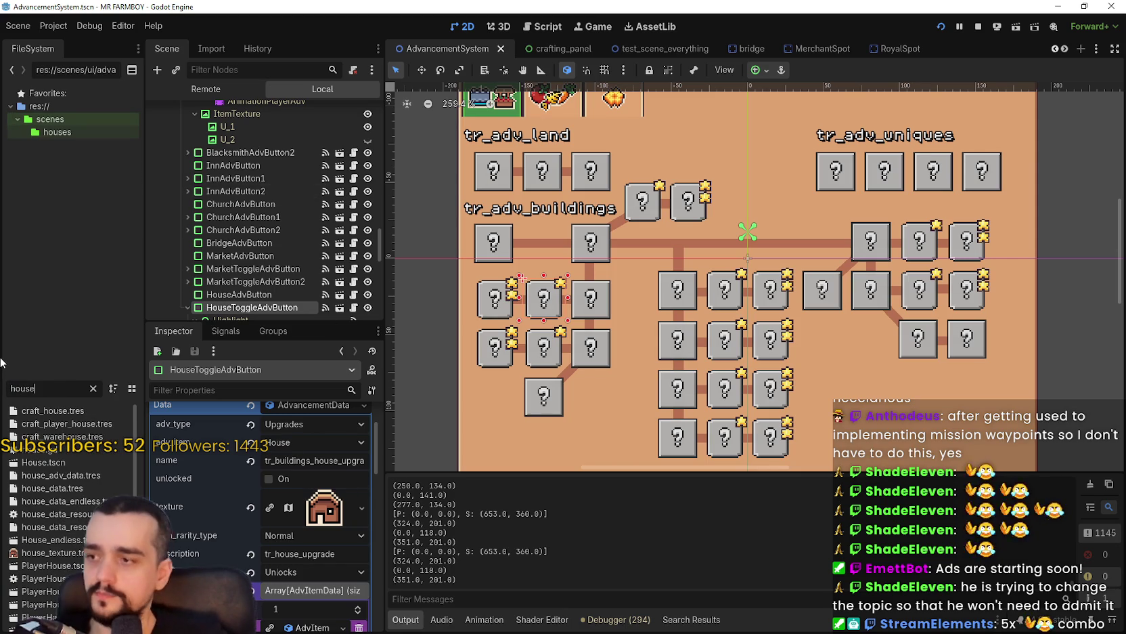
pyautogui.doubleClick(43, 461)
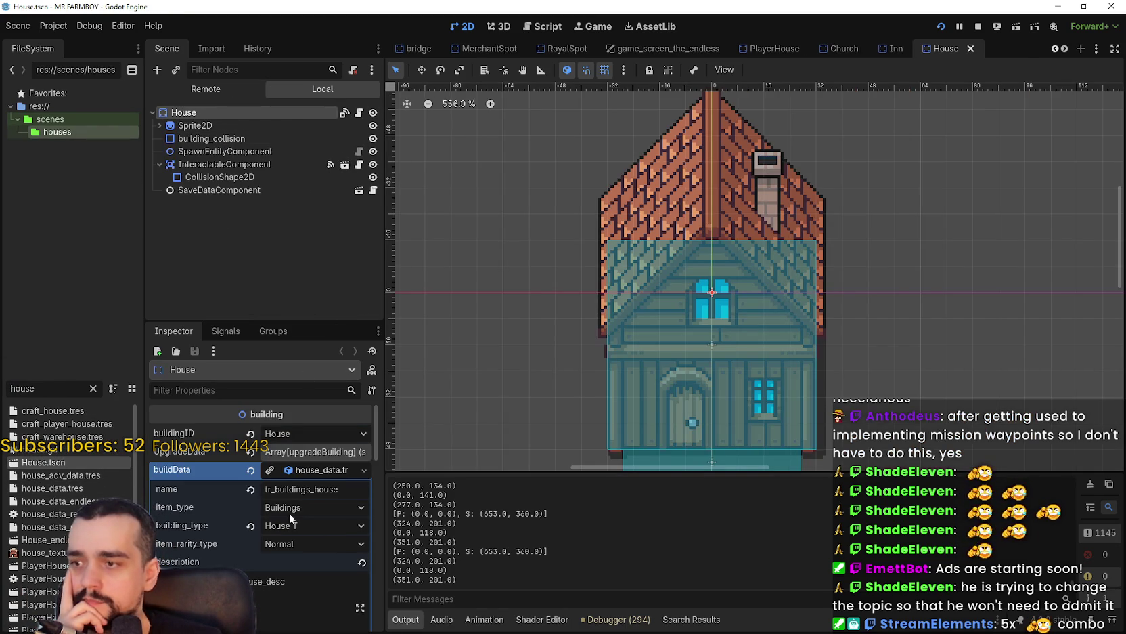
pyautogui.click(299, 475)
pyautogui.click(303, 451)
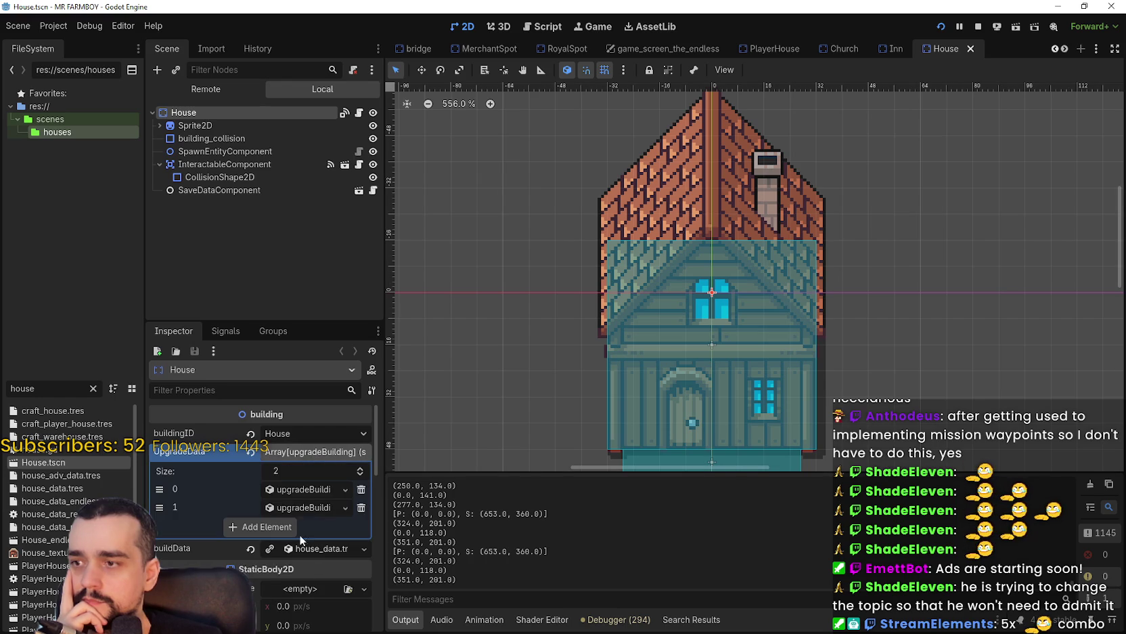
pyautogui.click(312, 505)
pyautogui.scroll(-2, 301, 579)
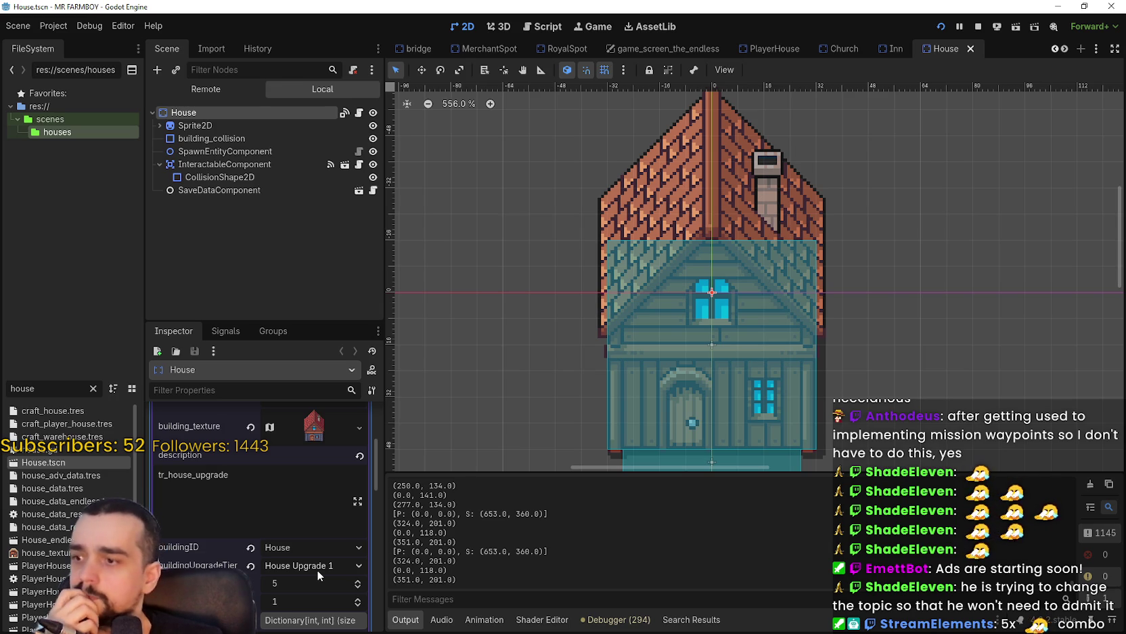
pyautogui.scroll(-2, 316, 569)
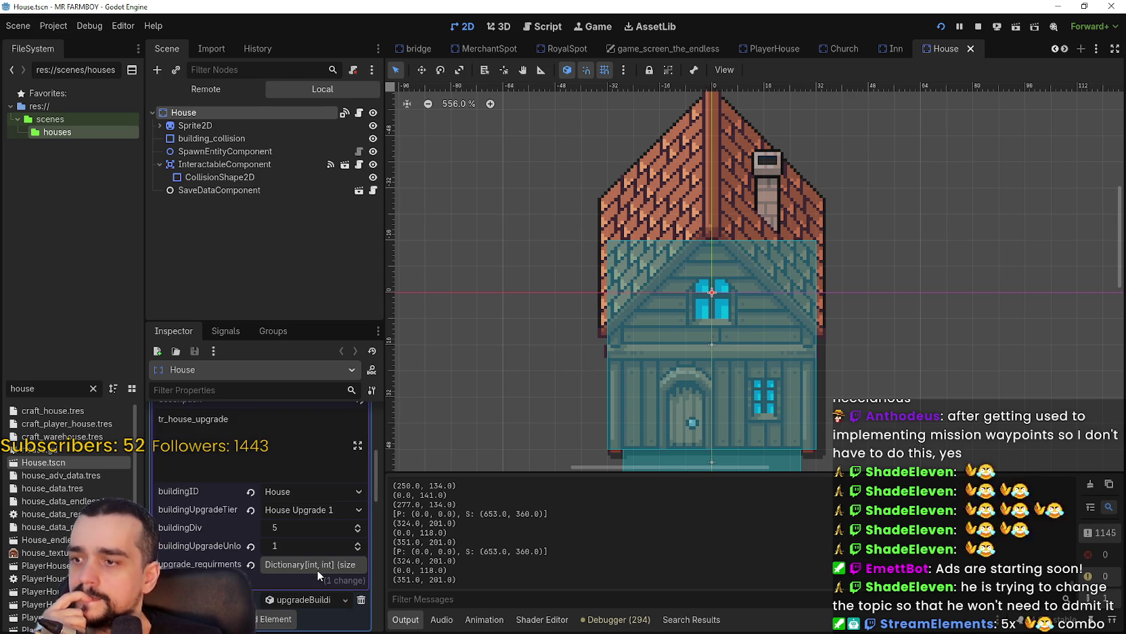
pyautogui.click(317, 566)
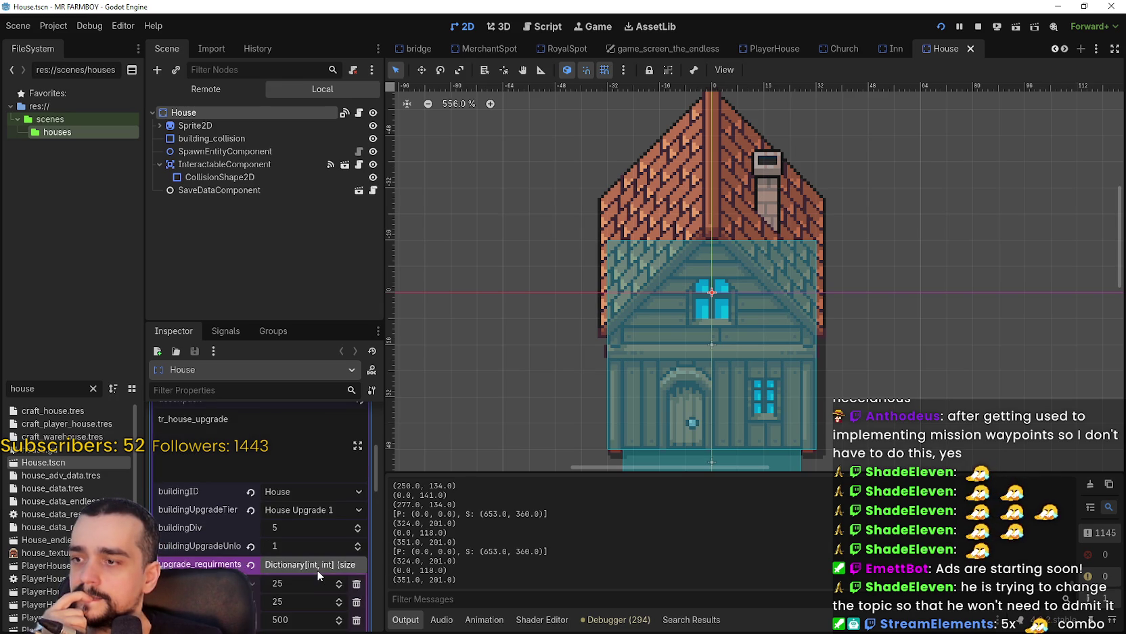
pyautogui.scroll(-3, 316, 569)
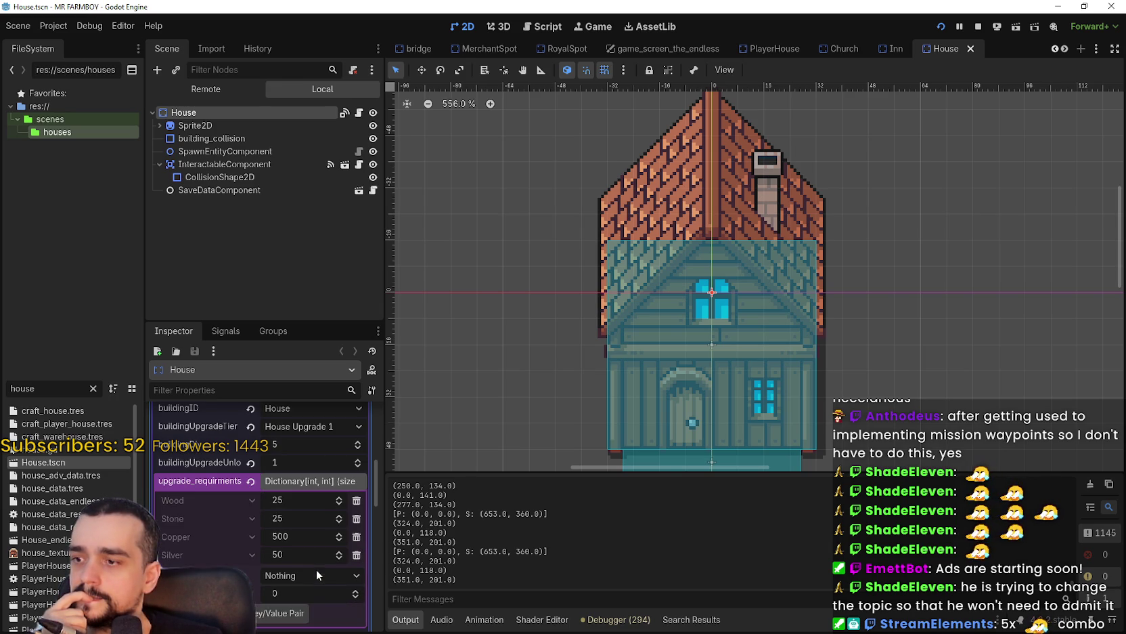
pyautogui.click(302, 482)
pyautogui.scroll(1, 301, 528)
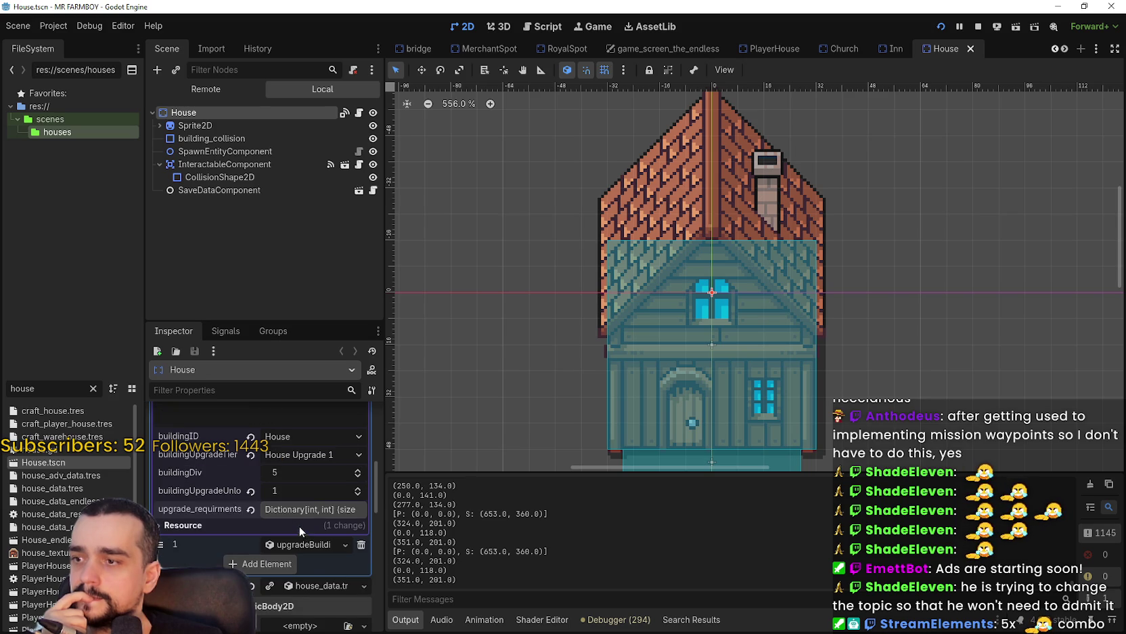
pyautogui.rightClick(240, 505)
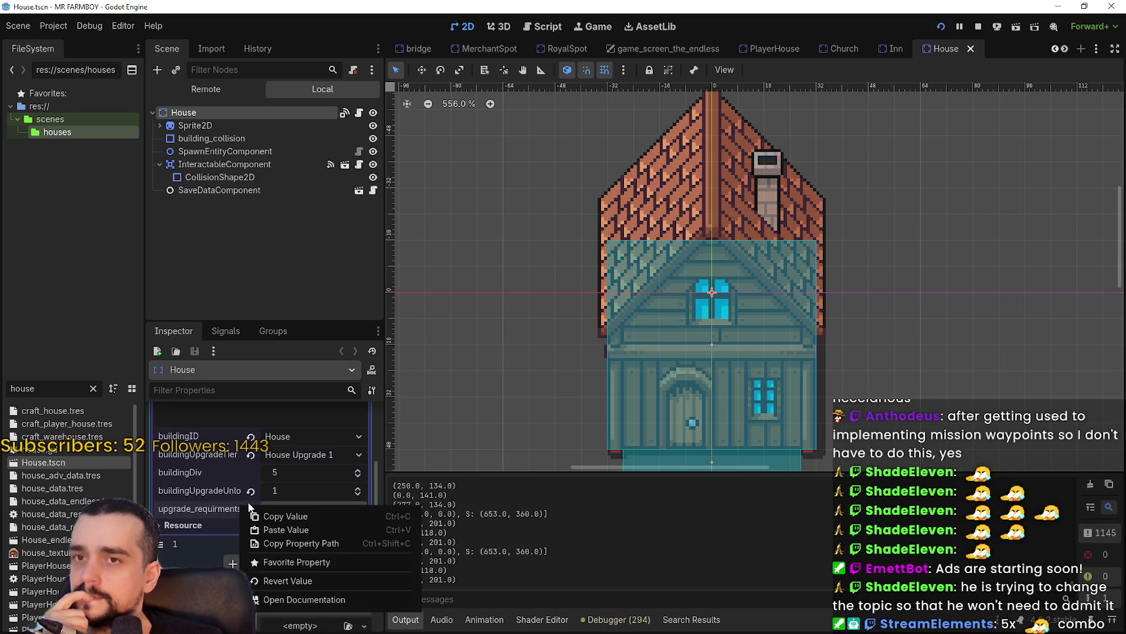
pyautogui.click(230, 287)
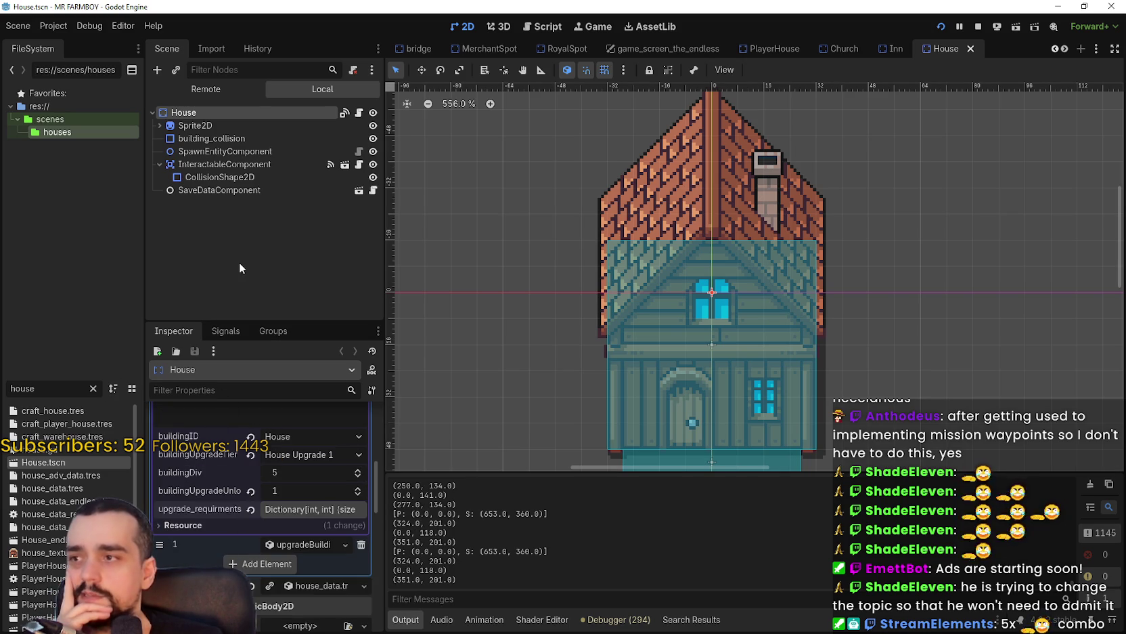
# - Page through the open scene tabs and open the horse_stable_panel scene
pyautogui.click(1055, 49)
pyautogui.click(1054, 48)
pyautogui.click(1054, 48)
pyautogui.click(1054, 48)
pyautogui.click(1054, 48)
pyautogui.click(1054, 48)
pyautogui.click(1054, 48)
pyautogui.click(1054, 48)
pyautogui.click(1054, 48)
pyautogui.click(1054, 48)
pyautogui.click(1054, 48)
pyautogui.click(1065, 48)
pyautogui.click(1064, 48)
pyautogui.click(1065, 48)
pyautogui.click(1064, 48)
pyautogui.click(1065, 48)
pyautogui.click(1064, 48)
pyautogui.click(1064, 49)
pyautogui.click(1064, 49)
pyautogui.click(1064, 49)
pyautogui.click(1063, 48)
pyautogui.click(1063, 48)
pyautogui.click(1064, 49)
pyautogui.click(1064, 48)
pyautogui.click(1063, 49)
pyautogui.click(1064, 50)
pyautogui.click(1064, 49)
pyautogui.click(1064, 49)
pyautogui.click(1064, 49)
pyautogui.click(1064, 50)
pyautogui.click(1064, 50)
pyautogui.click(1064, 49)
pyautogui.click(1065, 49)
pyautogui.click(840, 49)
# - Open Upgrade1's upgrade_slot.gd script and select the line hiding disabled_texture
pyautogui.scroll(-2, 607, 197)
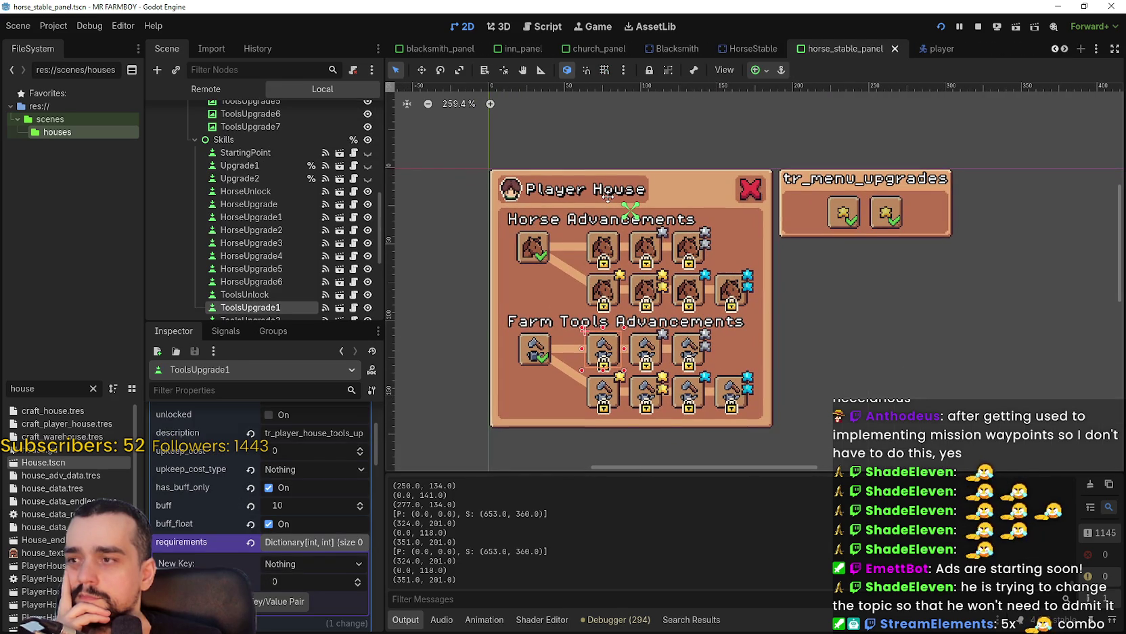
pyautogui.scroll(-2, 284, 276)
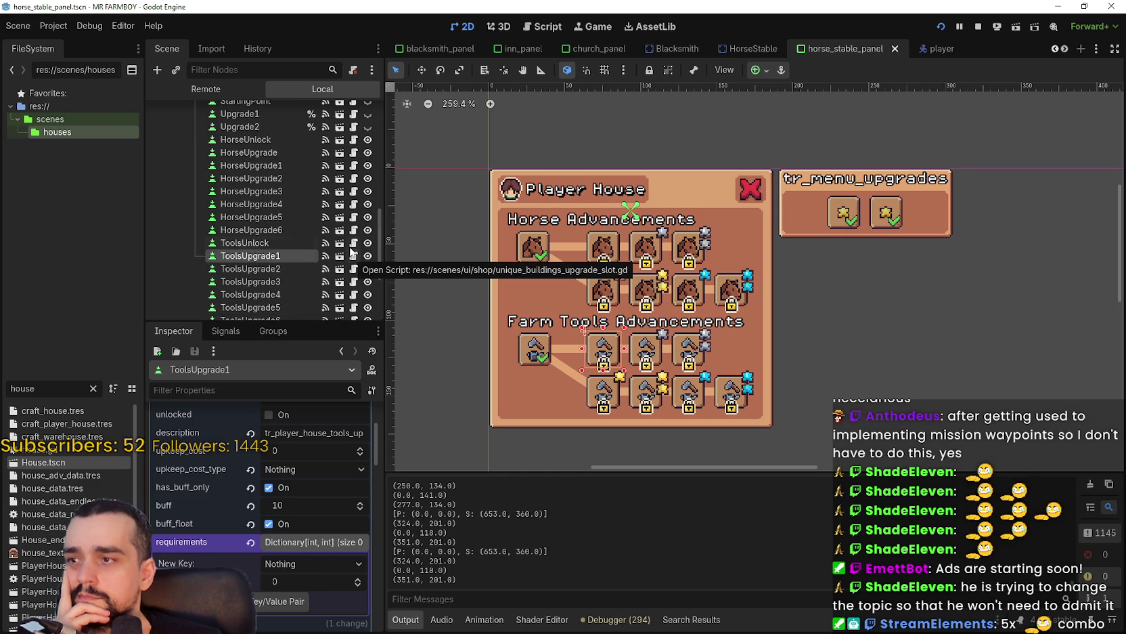
pyautogui.scroll(-5, 352, 255)
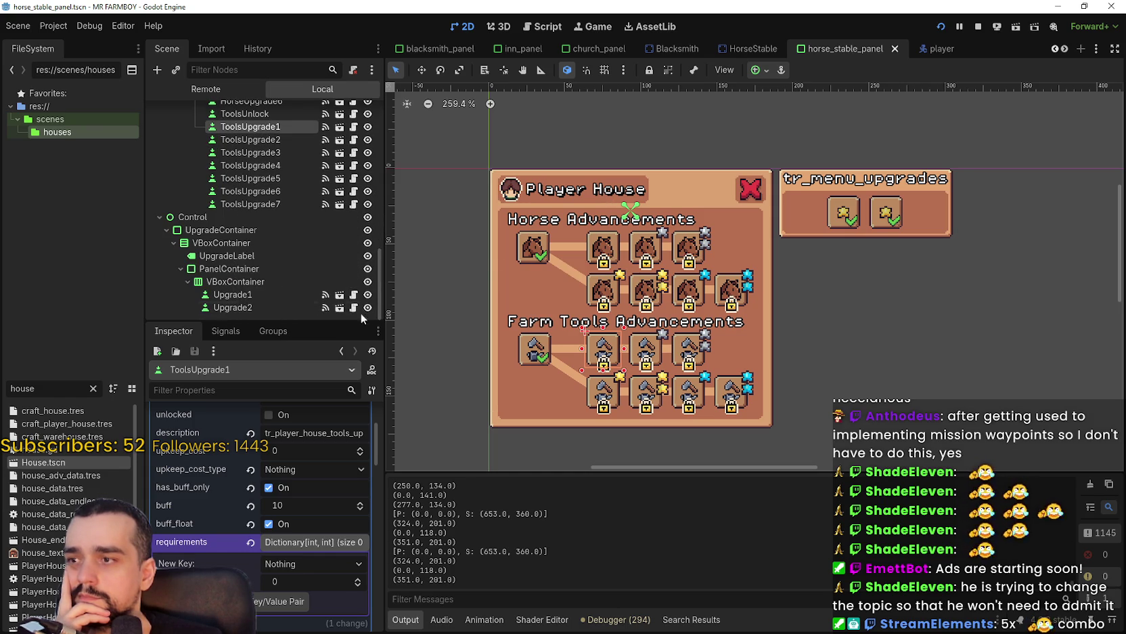
pyautogui.click(353, 294)
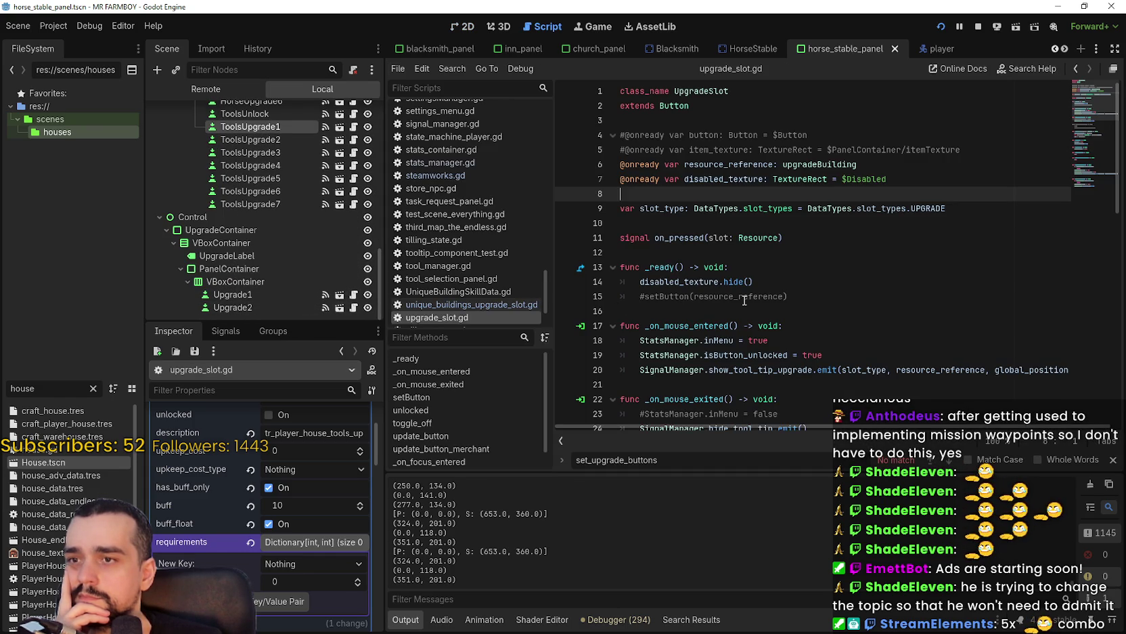
pyautogui.moveTo(754, 281); pyautogui.dragTo(637, 283)
# - Trace disabled_texture through upgrade_slot.gd's mouse-entered handler, then switch to HorseStable.tscn
pyautogui.doubleClick(675, 283)
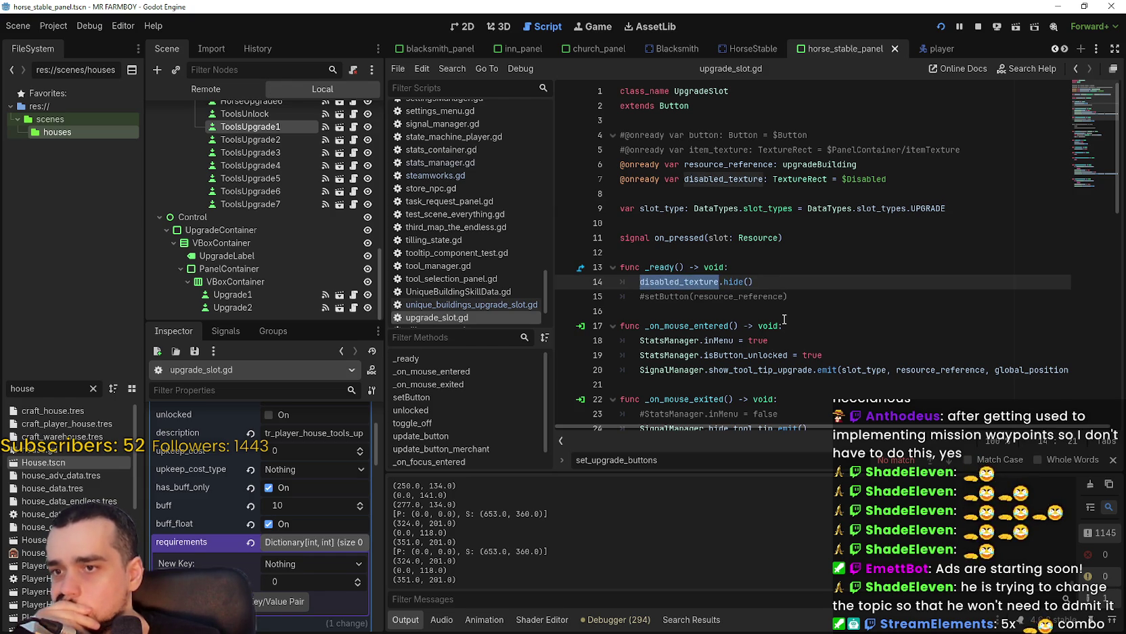
pyautogui.scroll(-1, 786, 324)
pyautogui.scroll(-6, 783, 311)
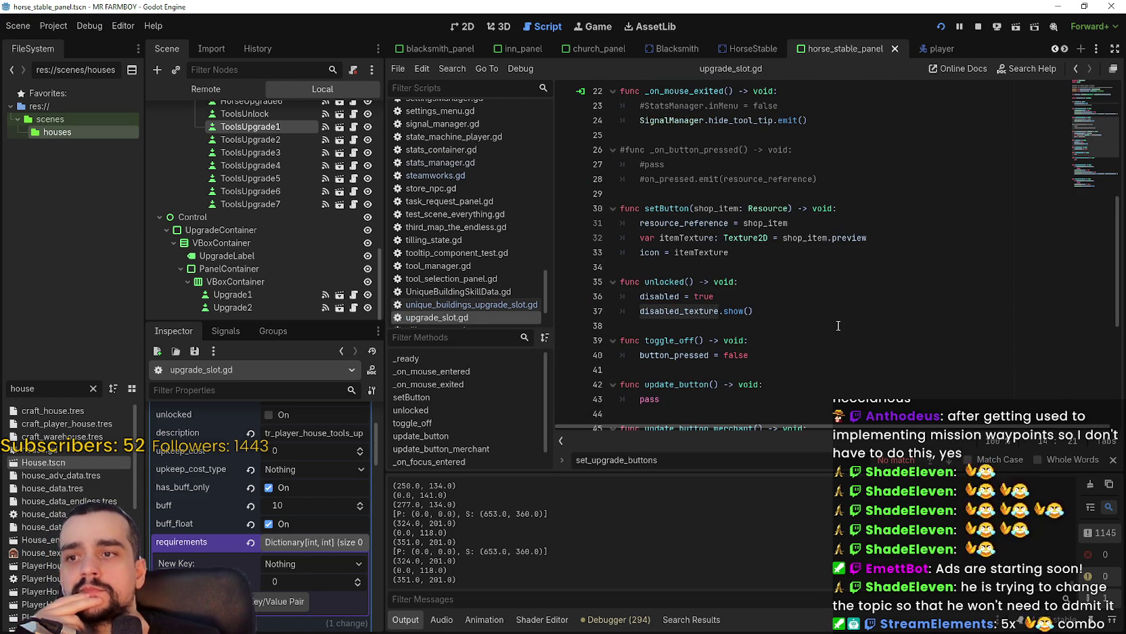
pyautogui.scroll(-6, 838, 325)
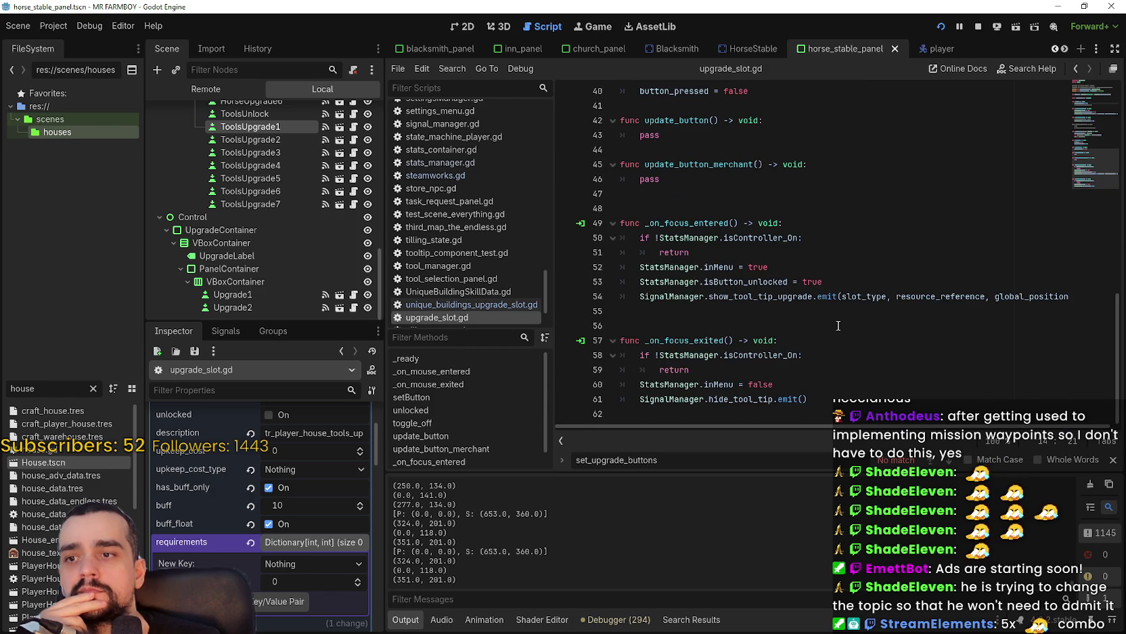
pyautogui.scroll(8, 838, 326)
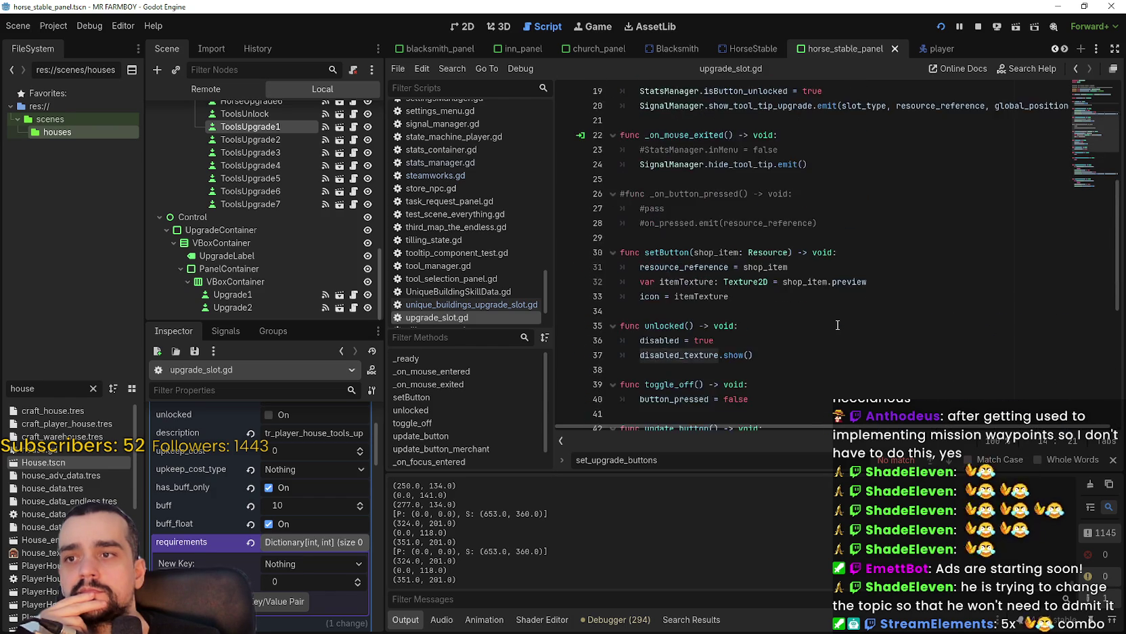
pyautogui.click(821, 229)
pyautogui.scroll(3, 819, 230)
pyautogui.click(815, 230)
pyautogui.scroll(2, 811, 218)
pyautogui.click(750, 50)
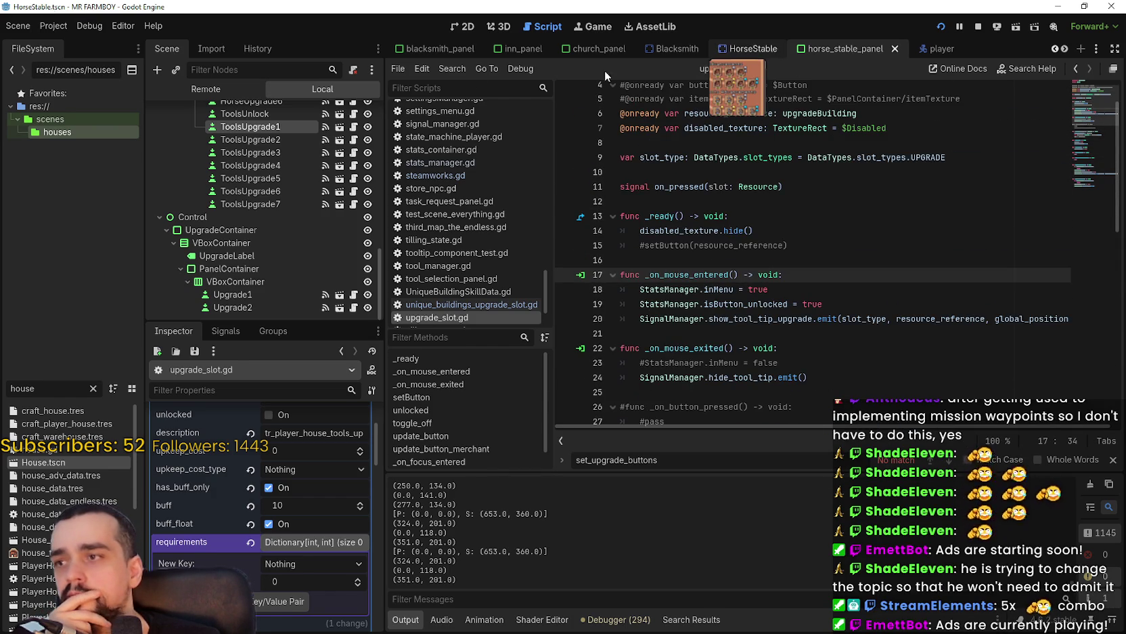
# - Open horse_stable.gd, close the find bar, and locate the move_horse function
pyautogui.click(359, 112)
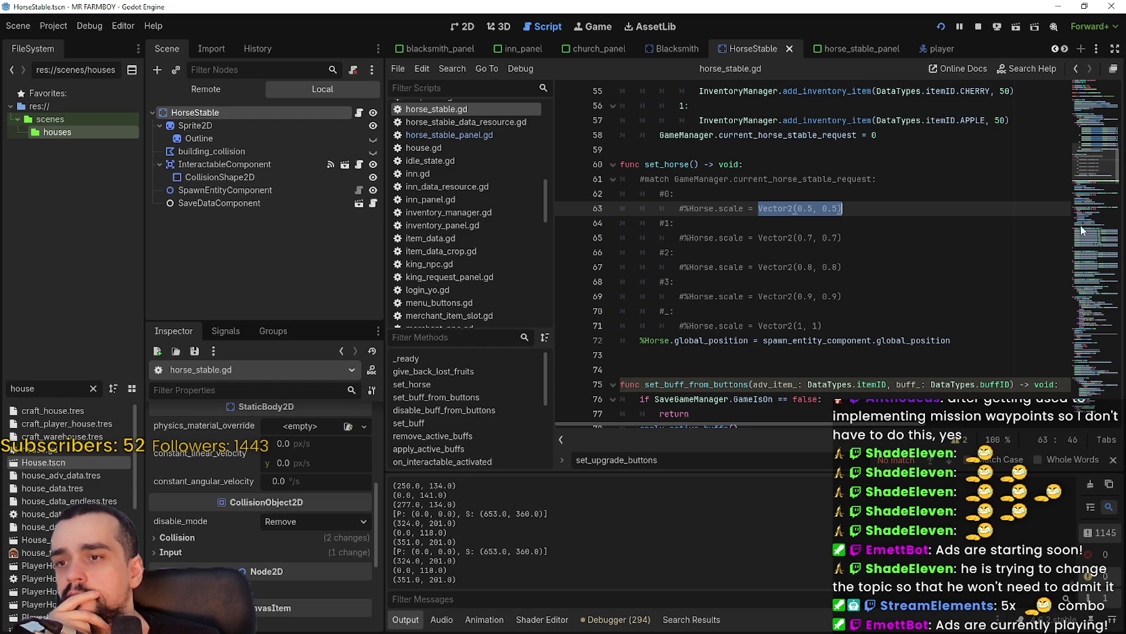
pyautogui.scroll(10, 1096, 155)
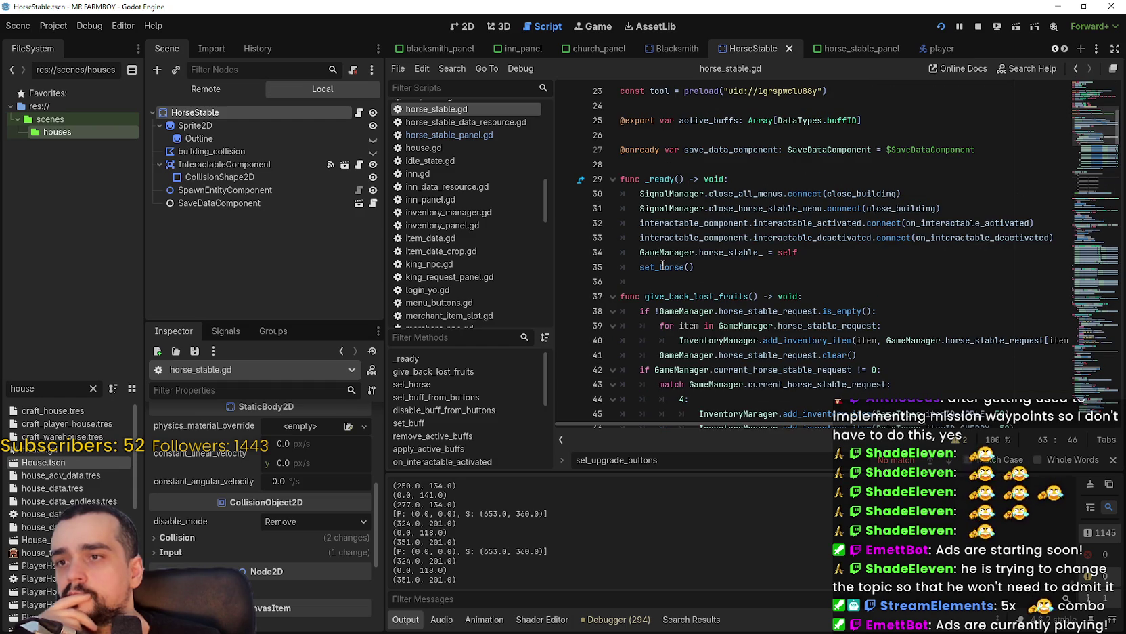
pyautogui.scroll(-15, 665, 266)
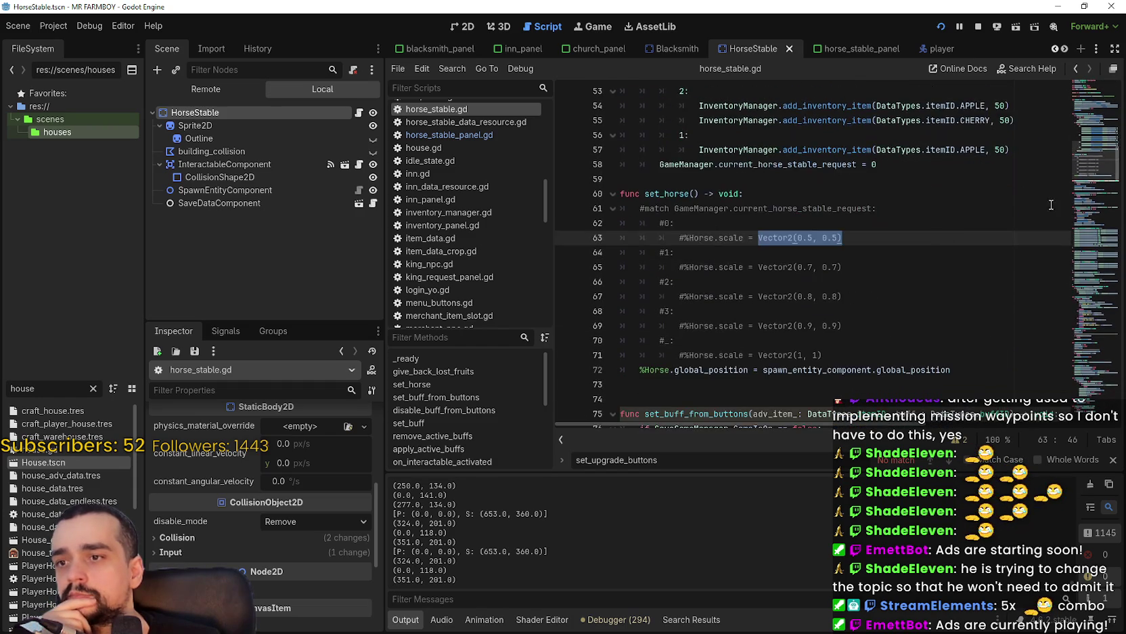
pyautogui.moveTo(1091, 200)
pyautogui.mouseDown()
pyautogui.moveTo(1082, 245)
pyautogui.moveTo(1053, 270)
pyautogui.mouseUp()
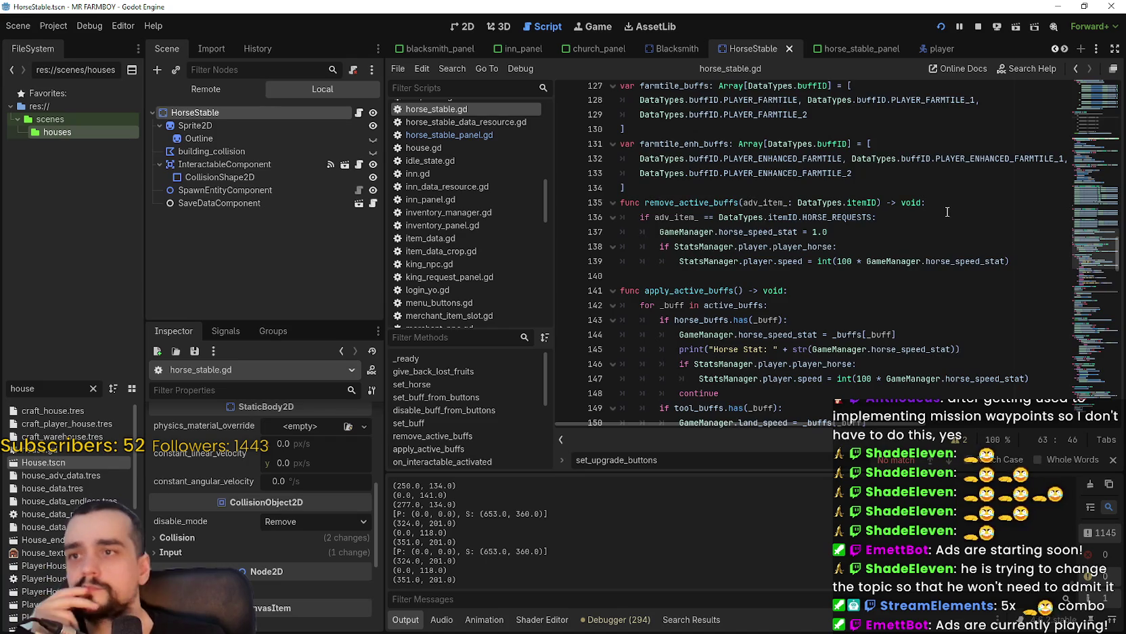
pyautogui.scroll(-6, 1014, 240)
pyautogui.click(1111, 459)
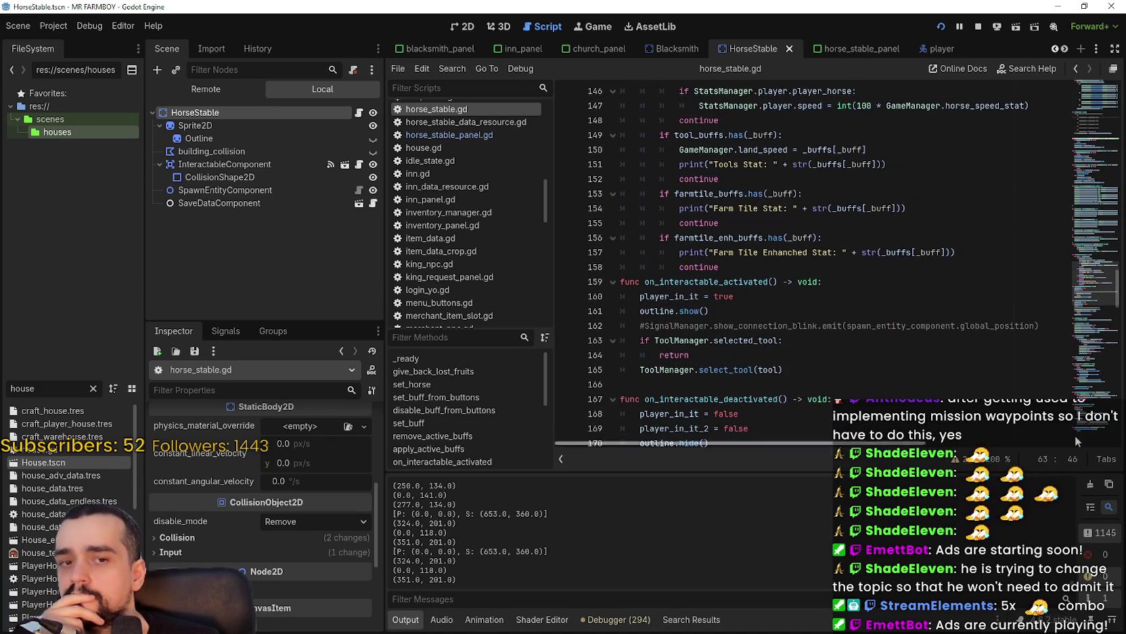
pyautogui.scroll(-2, 762, 298)
pyautogui.click(761, 303)
pyautogui.scroll(1, 764, 308)
pyautogui.scroll(-5, 765, 308)
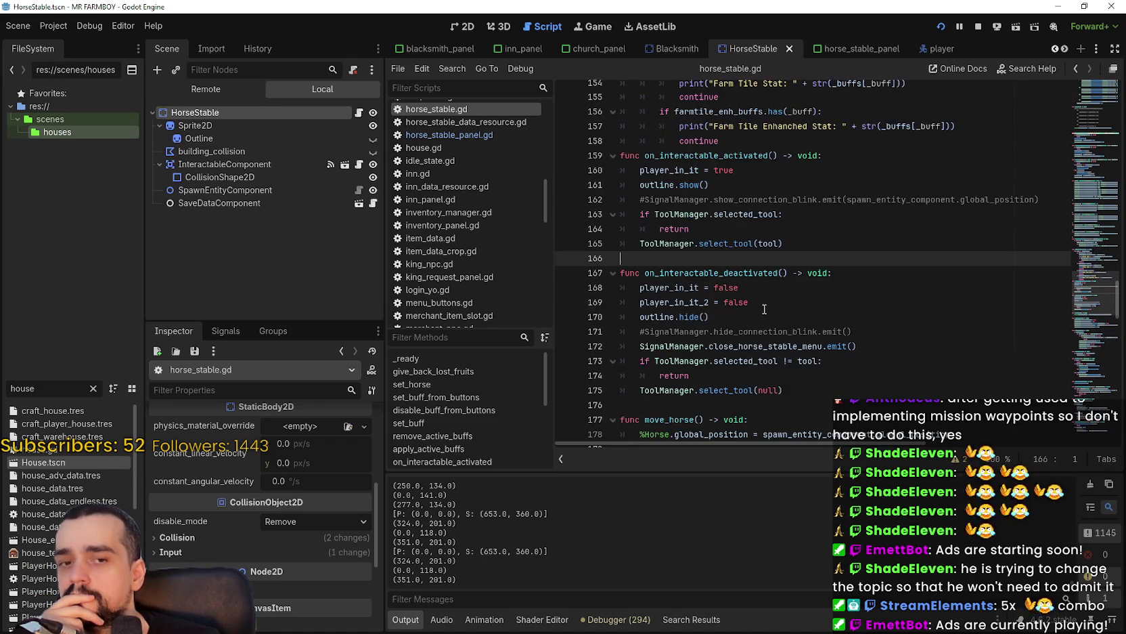
pyautogui.click(766, 288)
# - Read through Upgrade_Building in horse_stable.gd, then return to horse_stable_panel
pyautogui.scroll(-1, 770, 286)
pyautogui.scroll(-10, 770, 286)
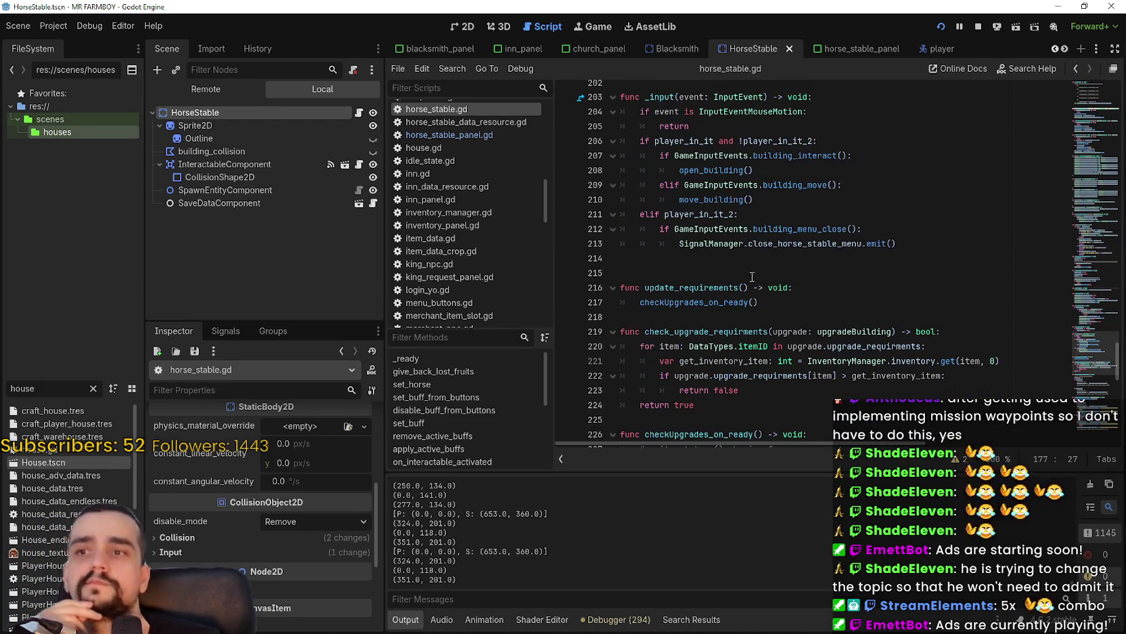
pyautogui.scroll(-6, 756, 279)
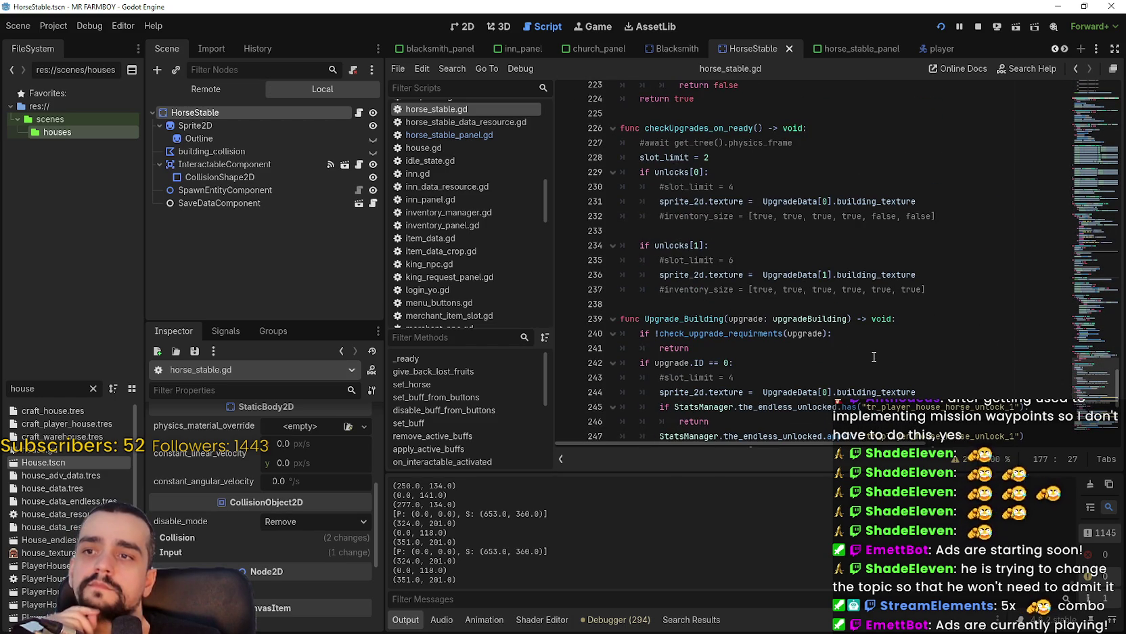
pyautogui.scroll(-2, 841, 317)
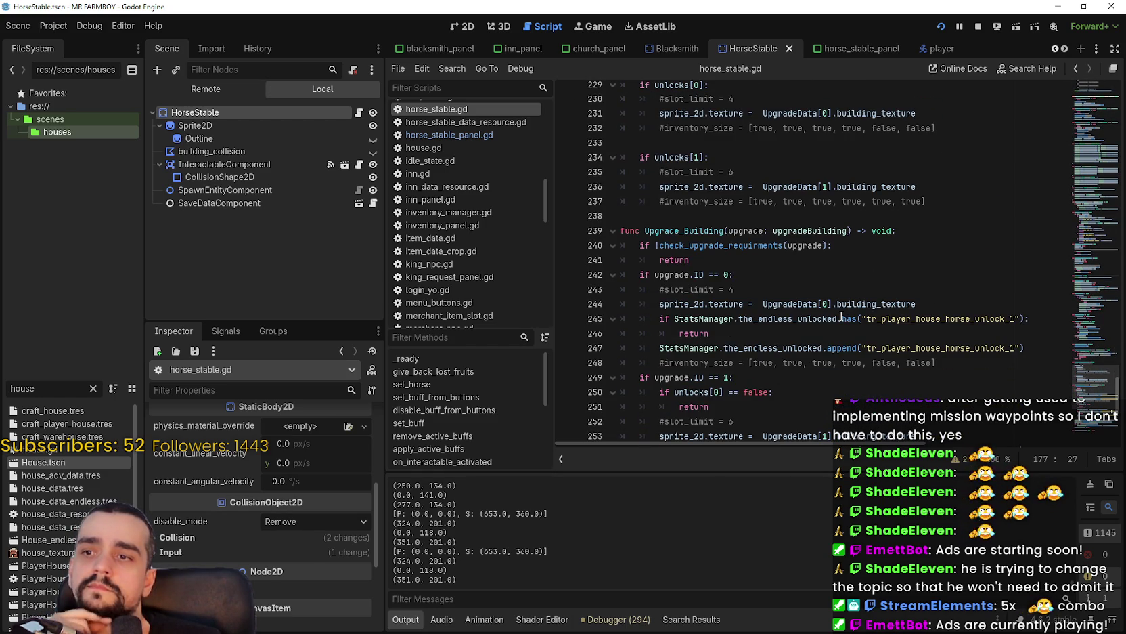
pyautogui.scroll(-6, 842, 317)
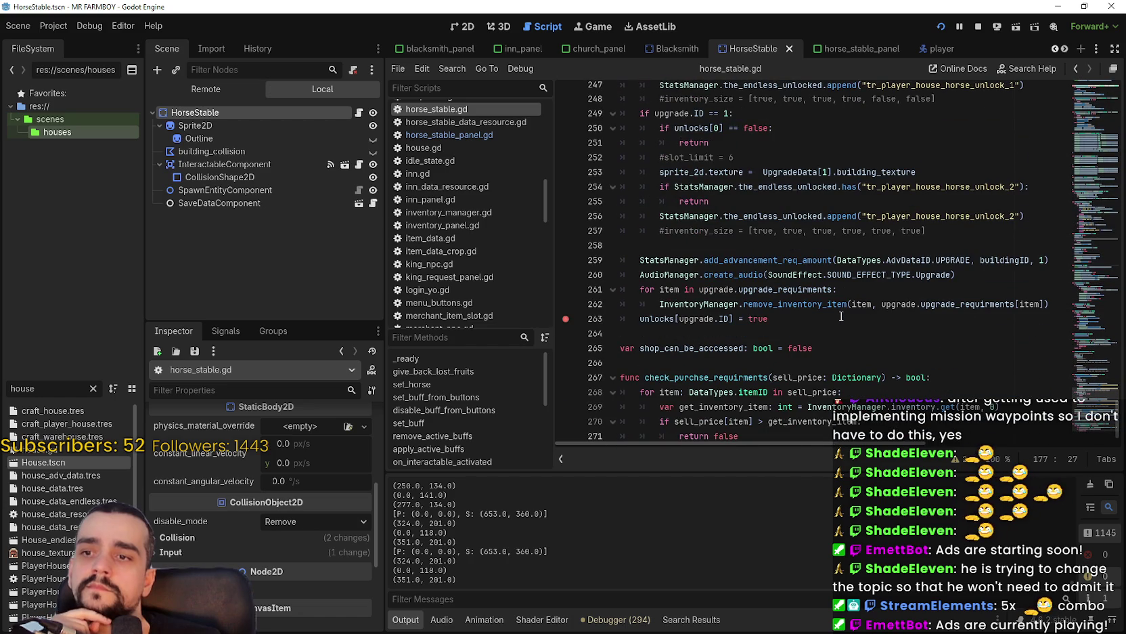
pyautogui.scroll(-1, 841, 317)
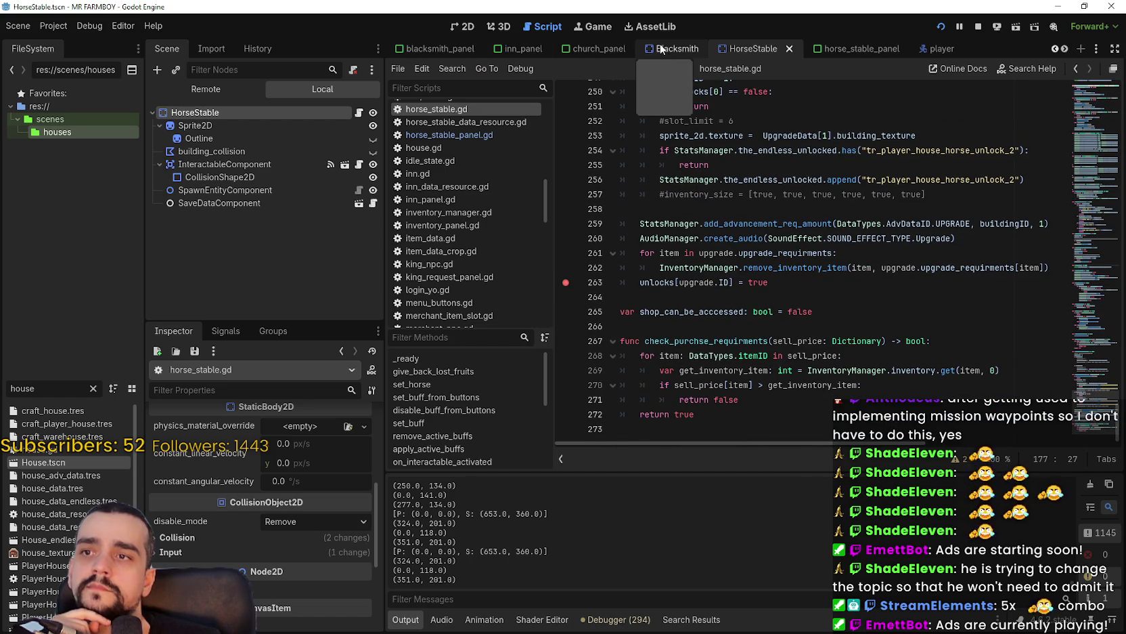
pyautogui.click(854, 48)
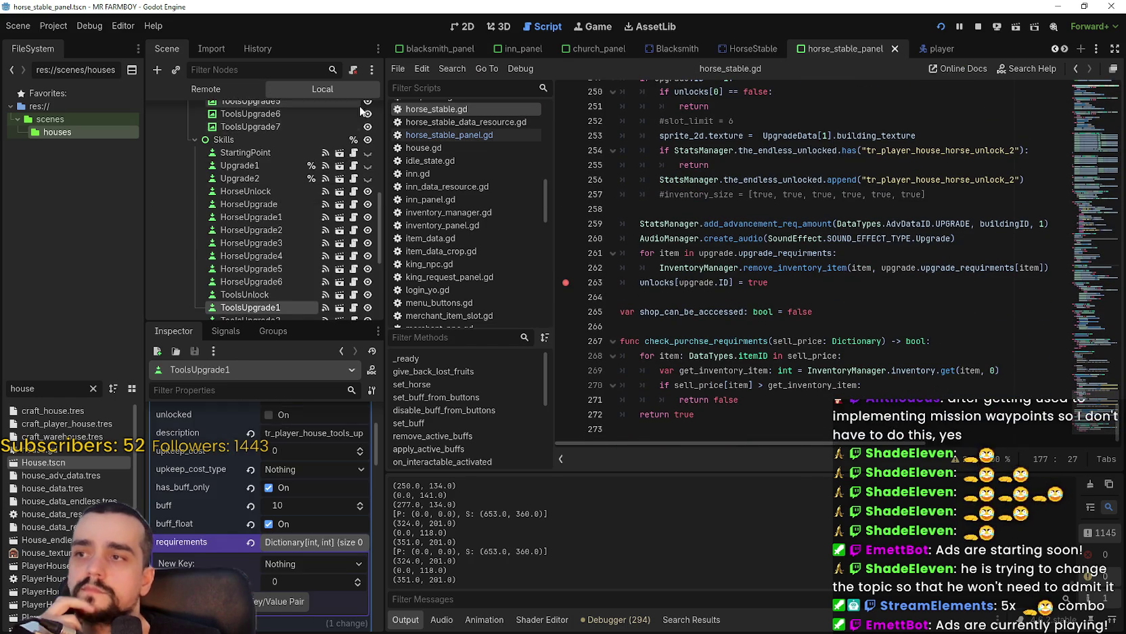
# - In horse_stable_panel.gd, jump to set_upgrade_buttons and review both upgrade button setup lines
pyautogui.moveTo(380, 218); pyautogui.dragTo(381, 162)
pyautogui.click(354, 112)
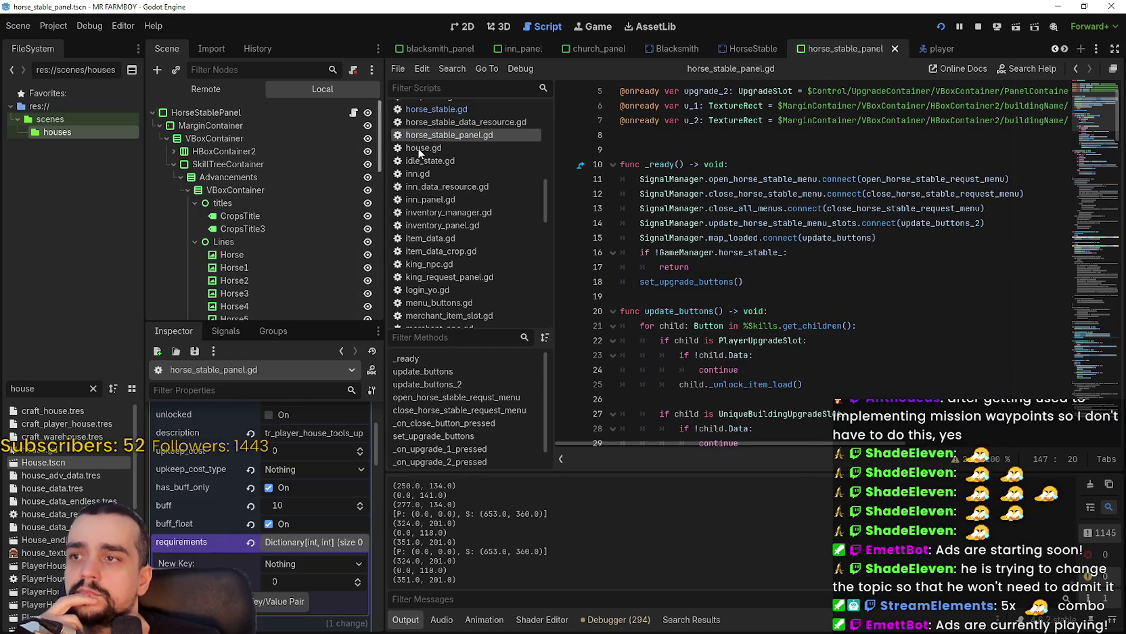
pyautogui.rightClick(667, 283)
pyautogui.click(747, 465)
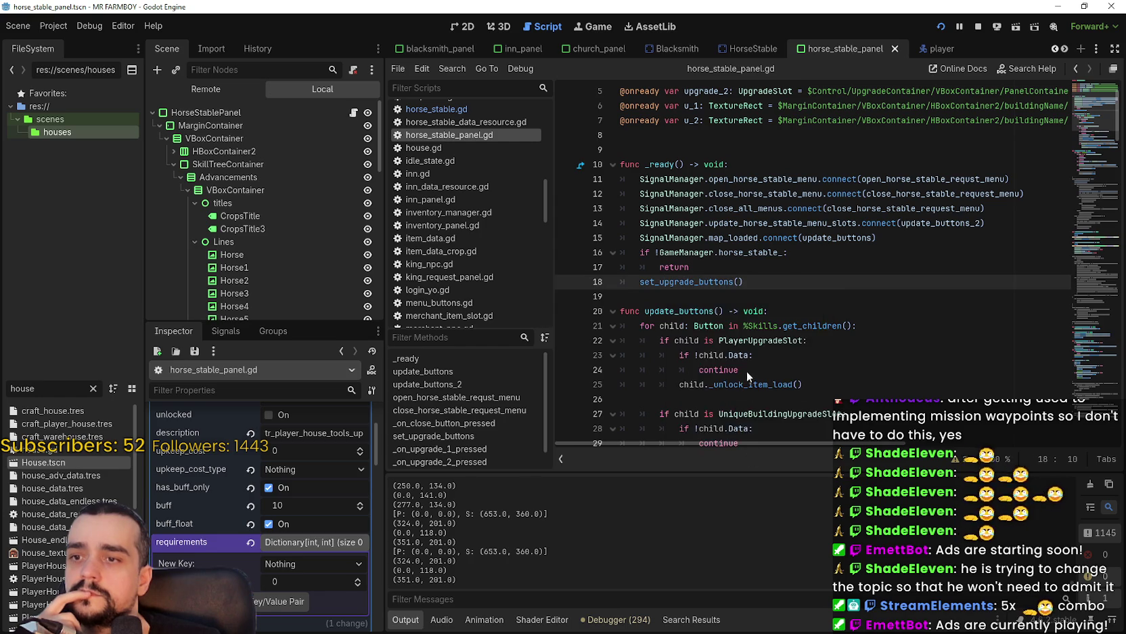
pyautogui.moveTo(640, 282); pyautogui.dragTo(930, 281)
pyautogui.moveTo(640, 297); pyautogui.dragTo(1015, 298)
# - Jump to the CheckUpgrades definition and select the lines hiding the upgrade labels
pyautogui.doubleClick(683, 311)
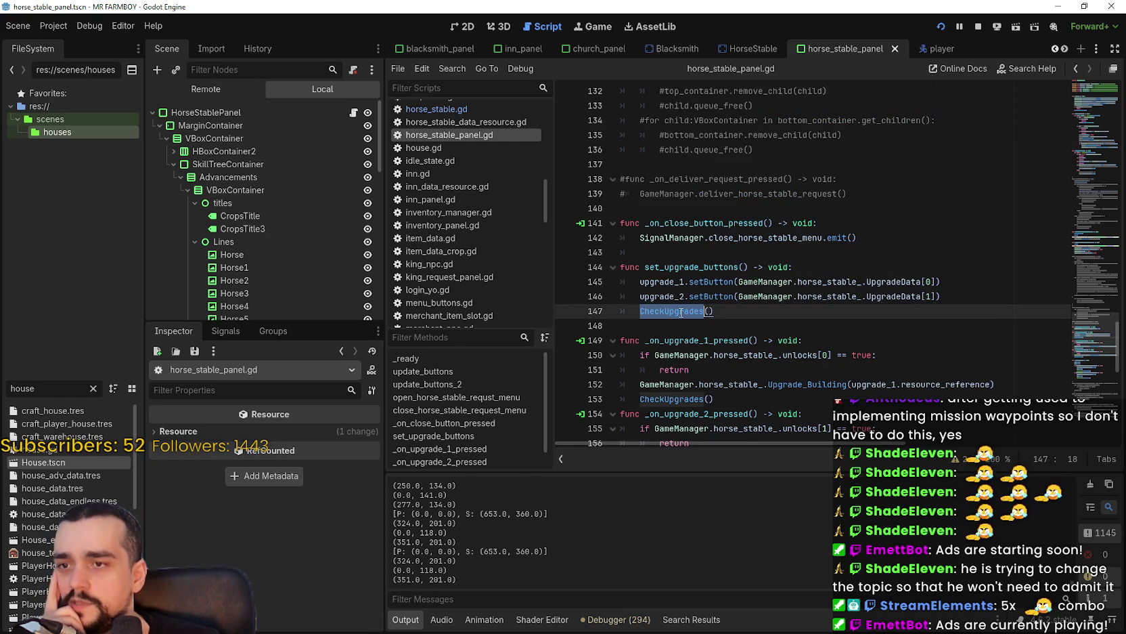
pyautogui.rightClick(684, 311)
pyautogui.click(725, 558)
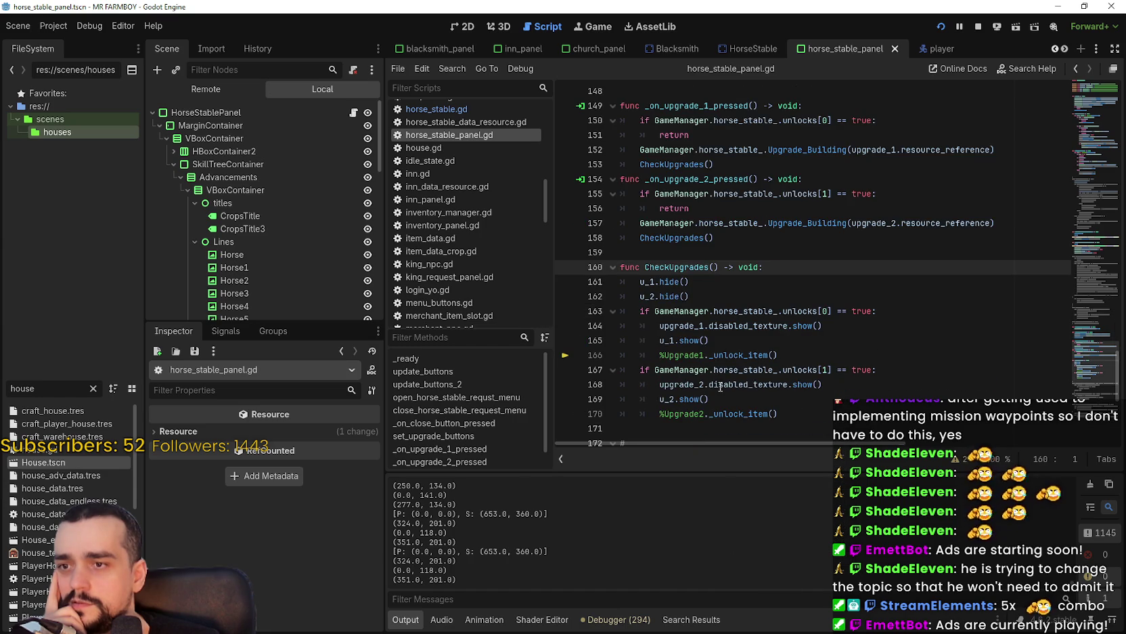
pyautogui.keyDown('shift'); pyautogui.click(709, 290); pyautogui.keyUp('shift')
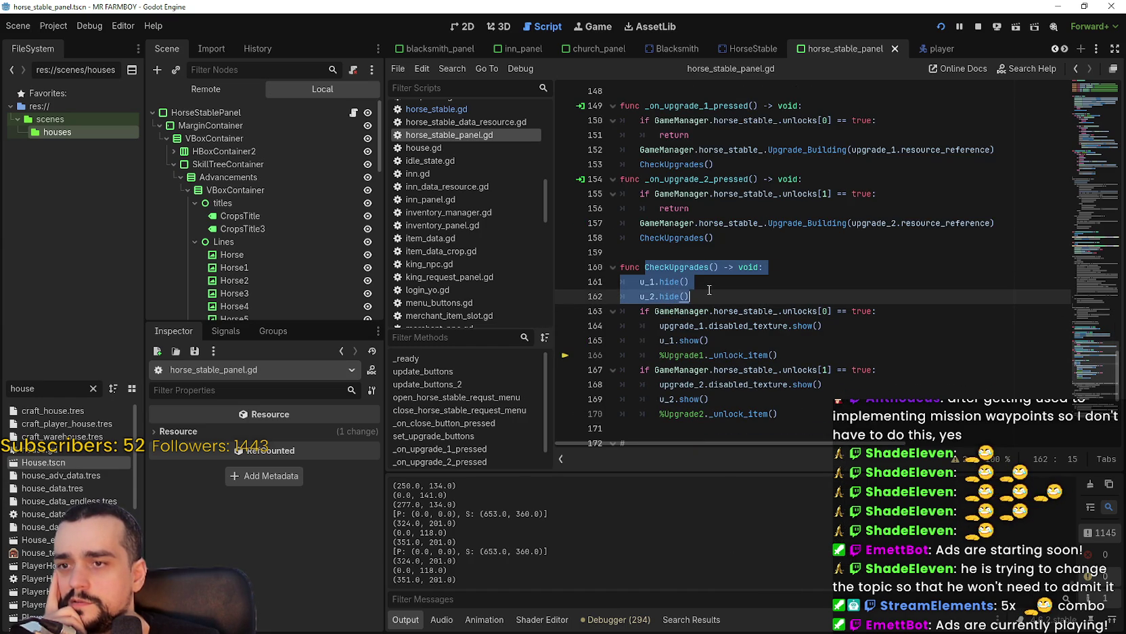
pyautogui.keyDown('shift'); pyautogui.click(709, 282); pyautogui.keyUp('shift')
pyautogui.scroll(-5, 735, 304)
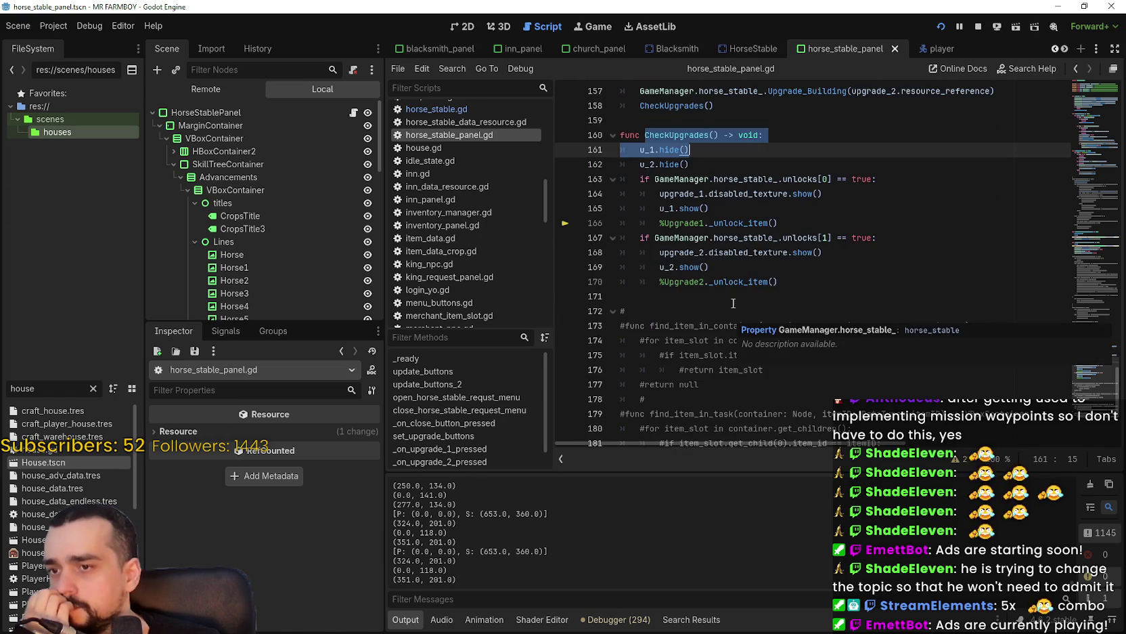
pyautogui.scroll(-3, 735, 304)
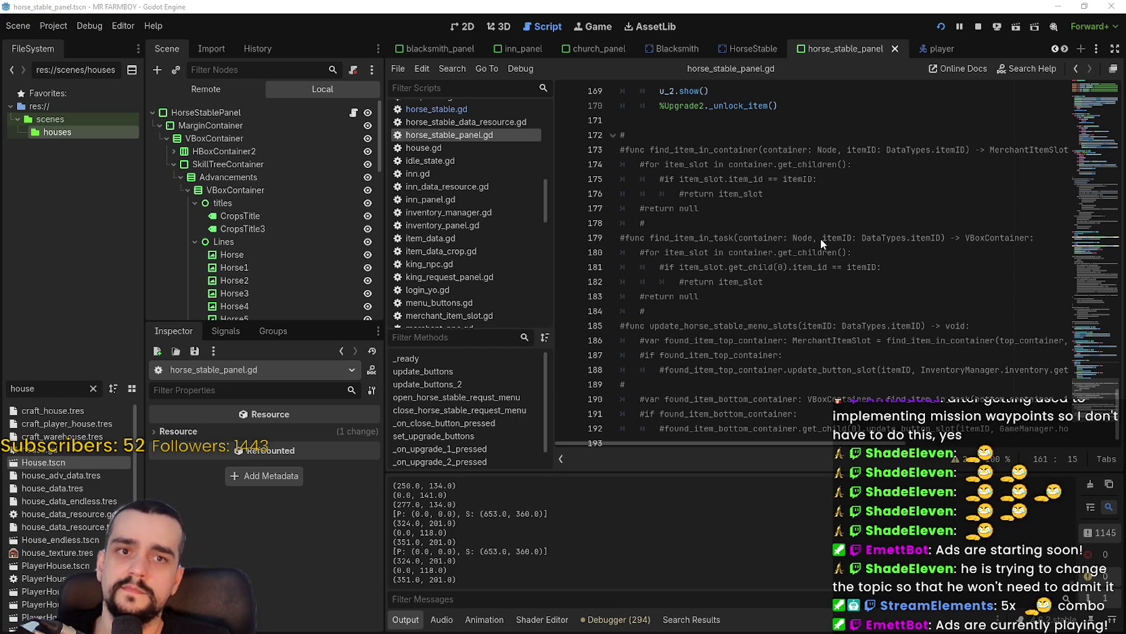
pyautogui.click(2, 394)
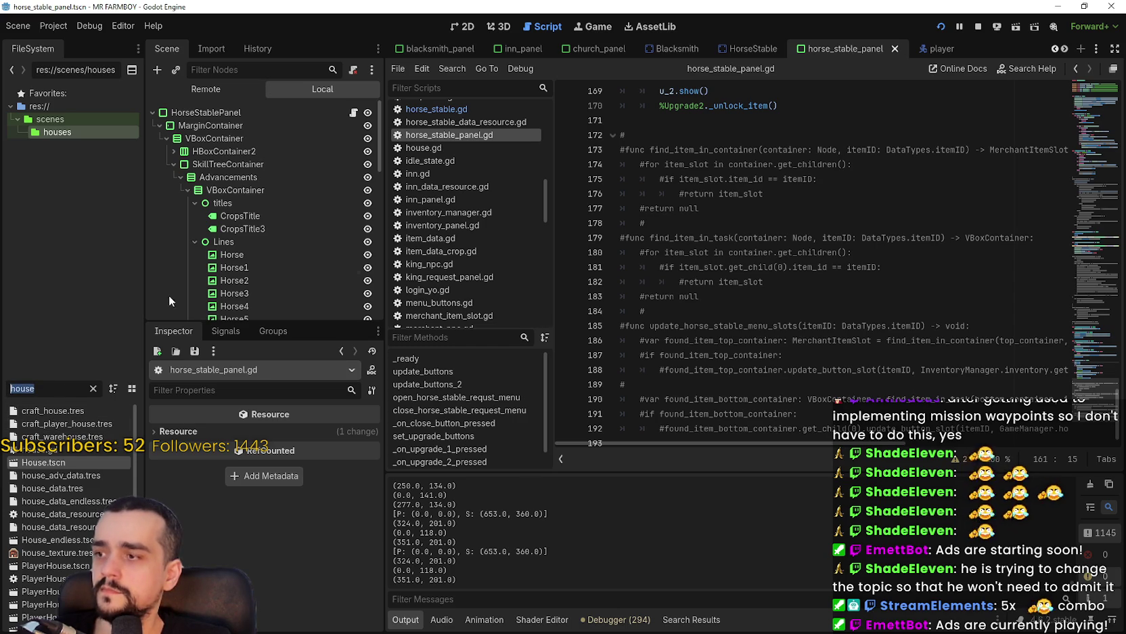
# - Filter files for 'game_s', open game_screen.tscn, and view building_panel.gd's set_upgrade_buttons
pyautogui.scroll(-3, 257, 203)
pyautogui.scroll(3, 270, 186)
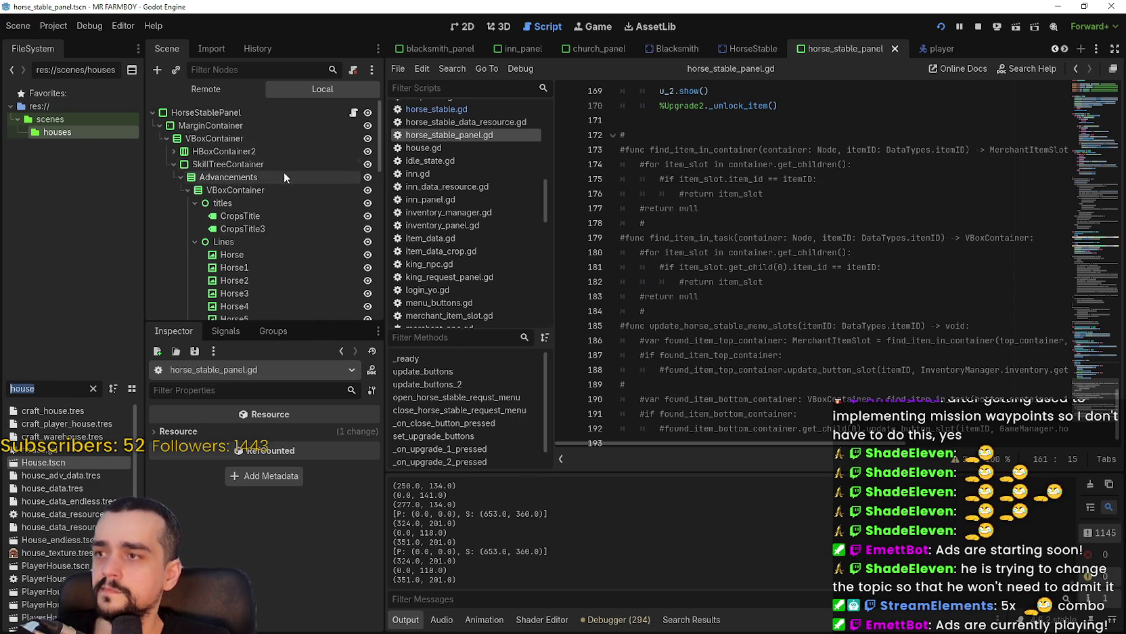
pyautogui.write('hs')
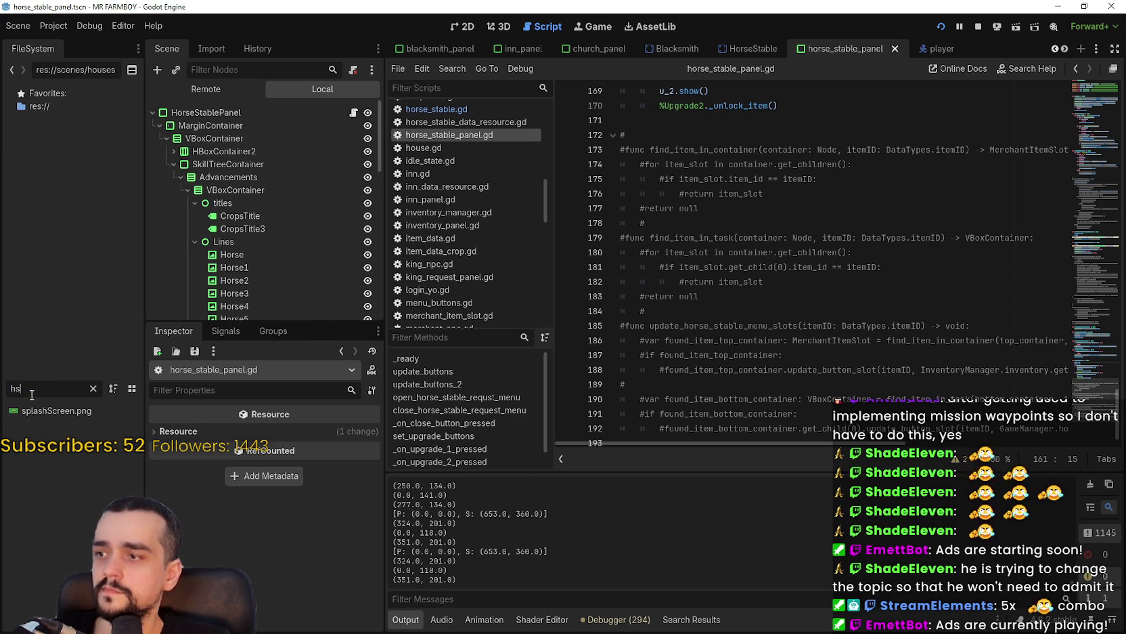
pyautogui.write('gan')
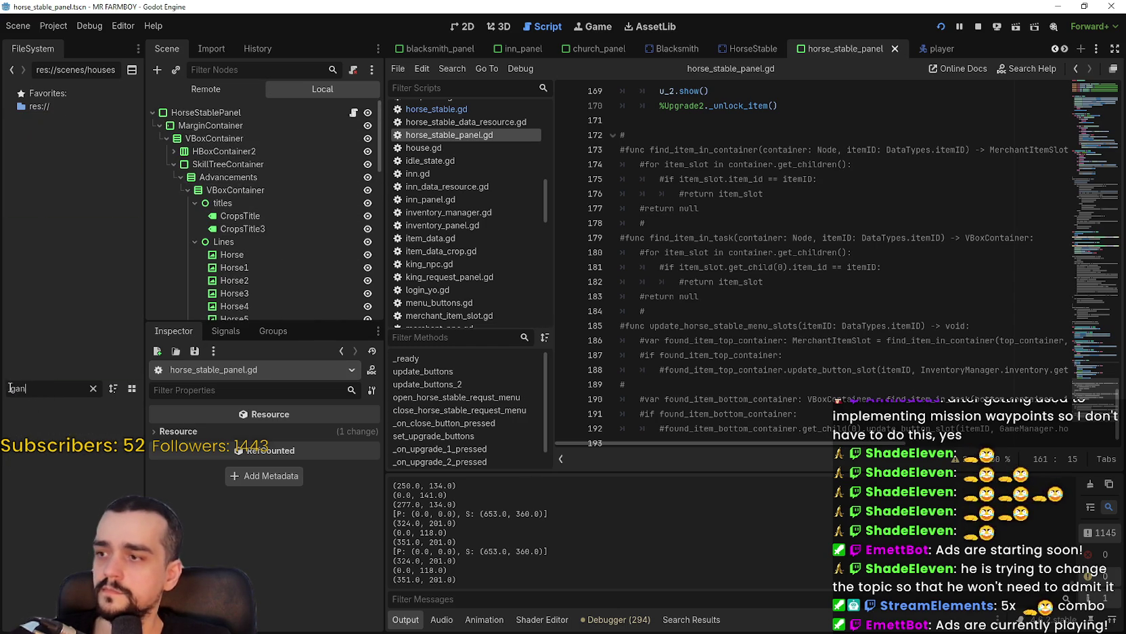
pyautogui.press('BackSpace')
pyautogui.press('BackSpace')
pyautogui.write('me_s')
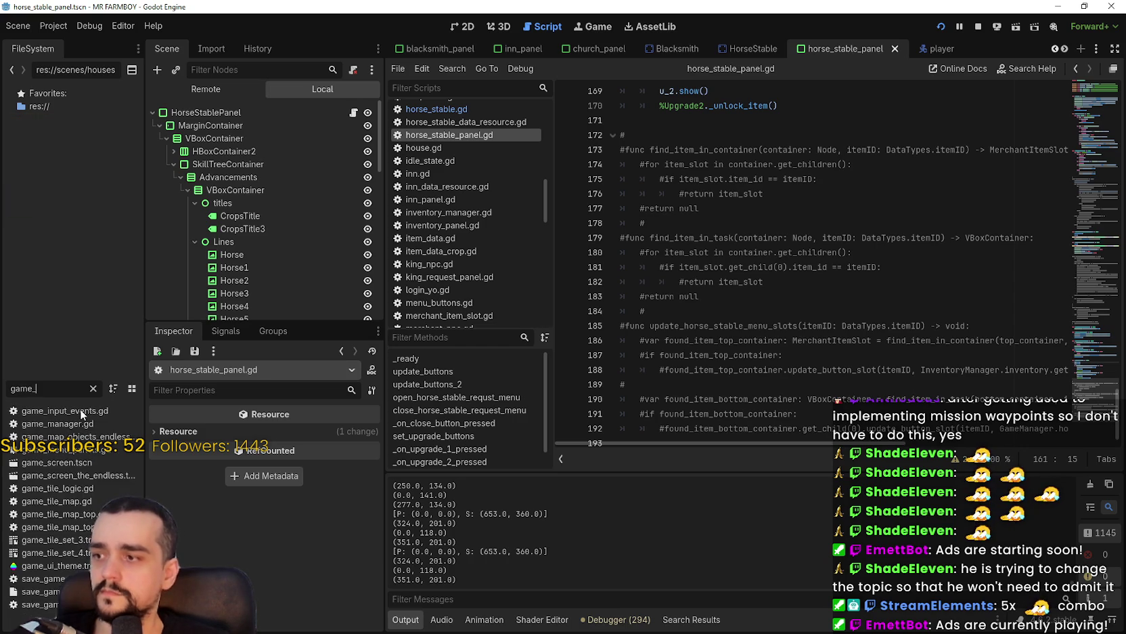
pyautogui.doubleClick(94, 409)
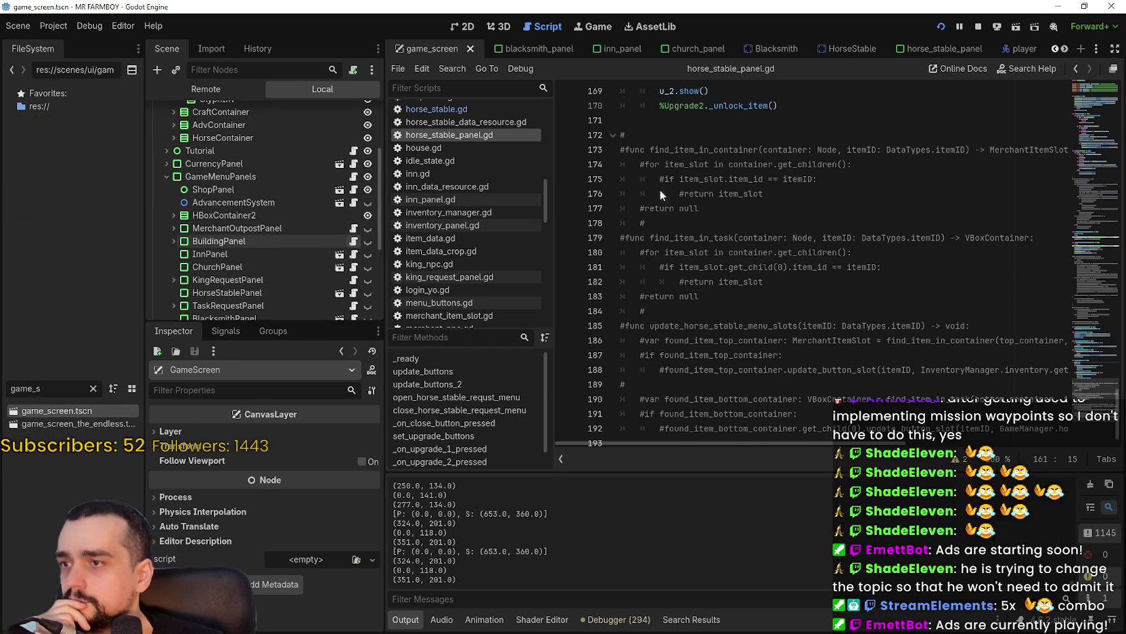
pyautogui.click(1093, 108)
# - Inspect set_upgrade_buttons and its ShowUpgrades call on line 68 in building_panel.gd
pyautogui.moveTo(1090, 135)
pyautogui.mouseDown()
pyautogui.moveTo(1087, 102)
pyautogui.moveTo(1086, 116)
pyautogui.mouseUp()
pyautogui.rightClick(661, 289)
pyautogui.click(664, 224)
pyautogui.click(664, 226)
pyautogui.doubleClick(680, 244)
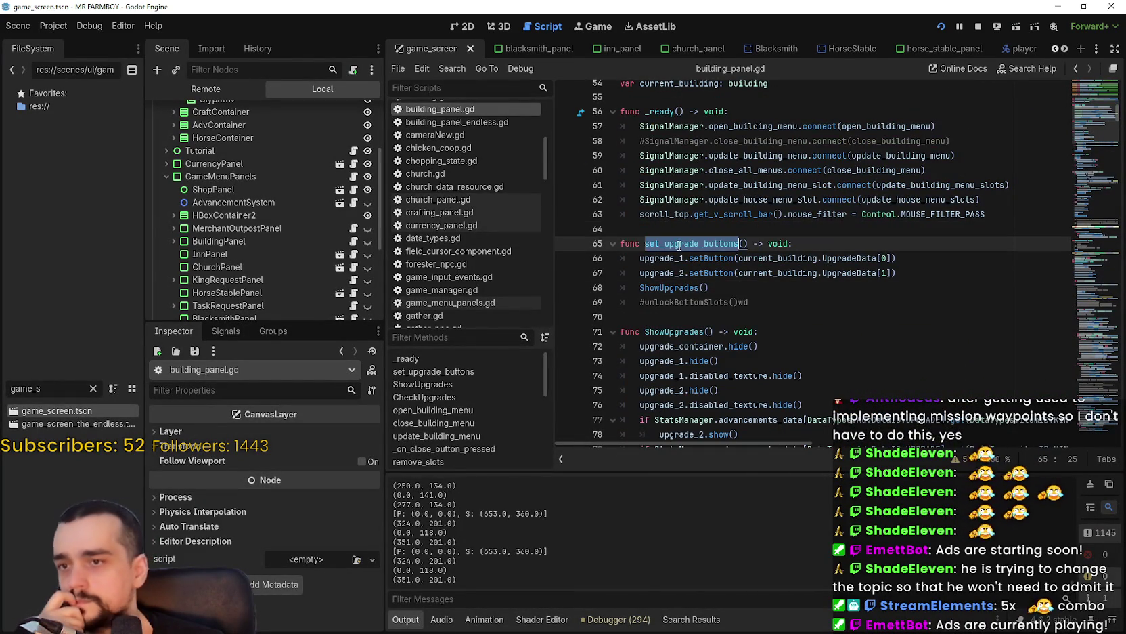
pyautogui.doubleClick(684, 289)
pyautogui.rightClick(682, 289)
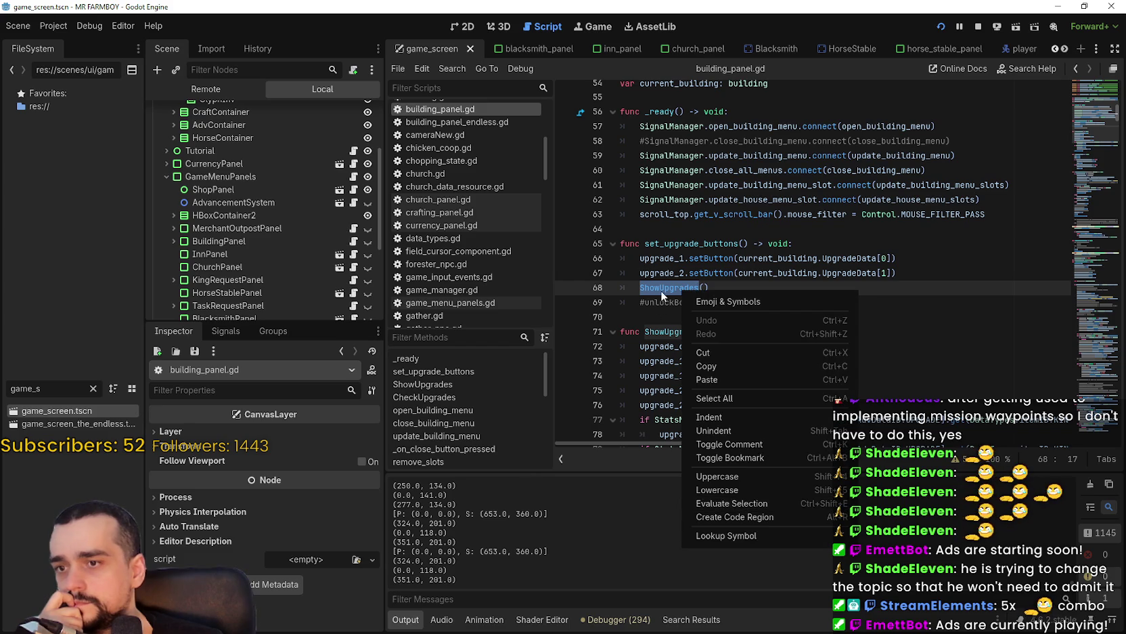
pyautogui.click(746, 369)
pyautogui.moveTo(723, 361); pyautogui.dragTo(634, 360)
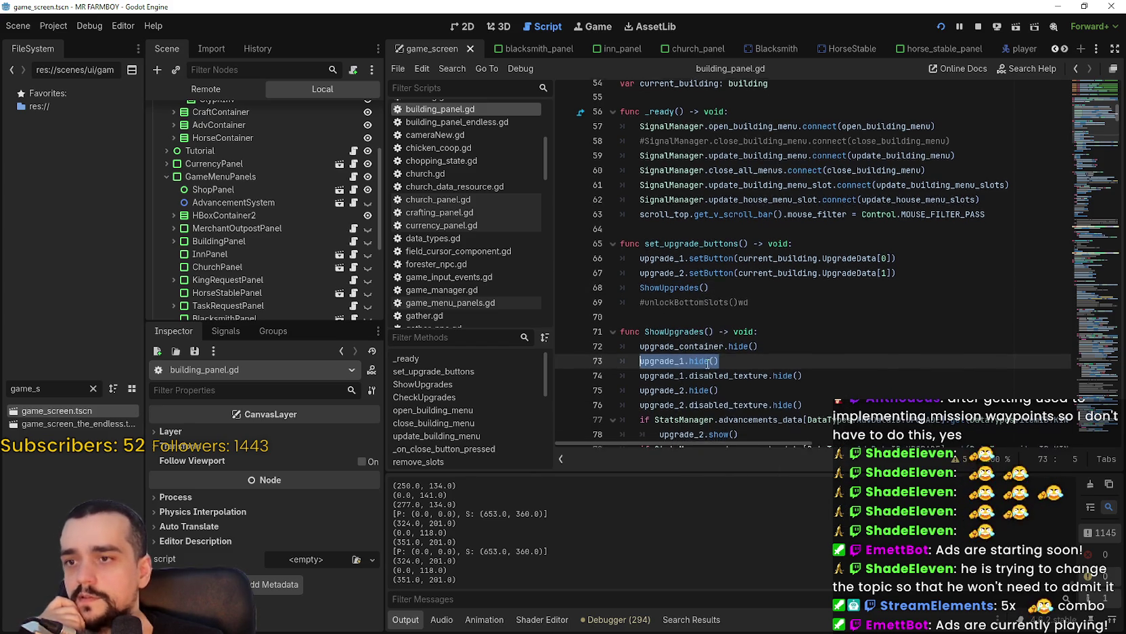
pyautogui.scroll(-2, 708, 364)
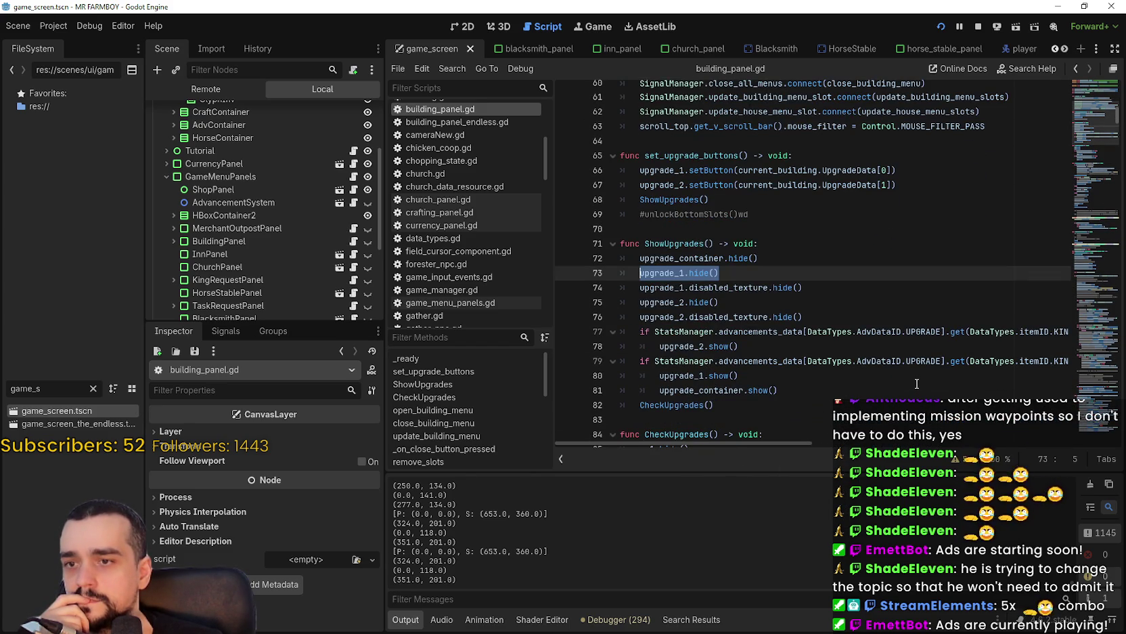
pyautogui.moveTo(748, 442)
pyautogui.mouseDown()
pyautogui.moveTo(948, 444)
pyautogui.moveTo(873, 466)
pyautogui.moveTo(688, 415)
pyautogui.moveTo(882, 407)
pyautogui.moveTo(765, 406)
pyautogui.moveTo(966, 427)
pyautogui.moveTo(726, 427)
pyautogui.mouseUp()
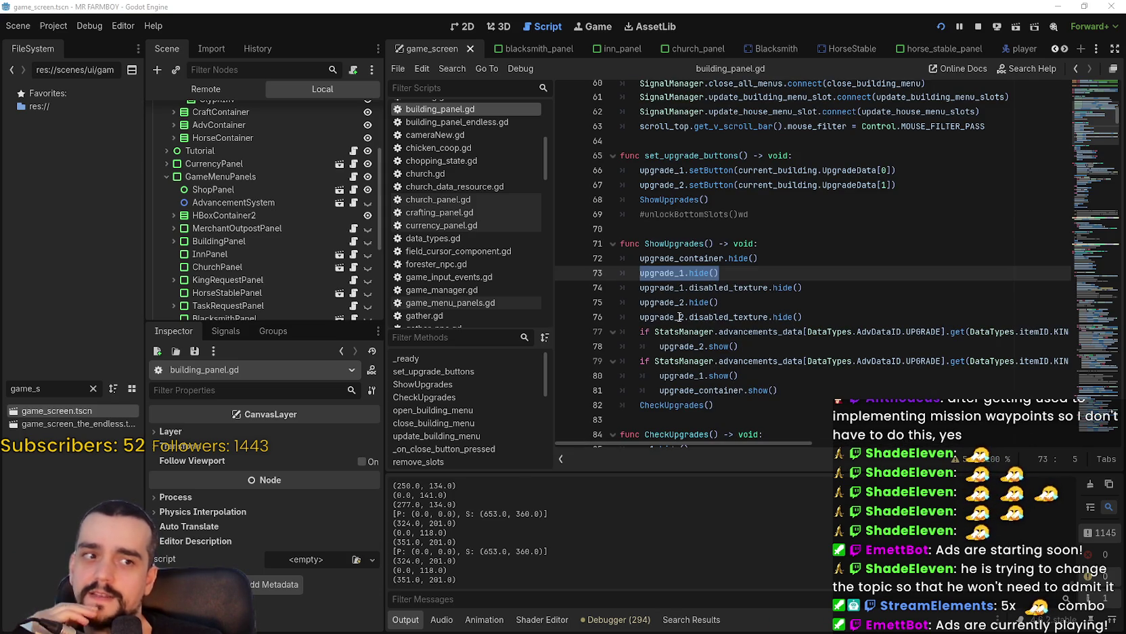
# - Read through ShowUpgrades, checking its CheckUpgrades call and upgrade_container on line 81
pyautogui.click(752, 404)
pyautogui.scroll(-1, 753, 366)
pyautogui.scroll(-5, 752, 366)
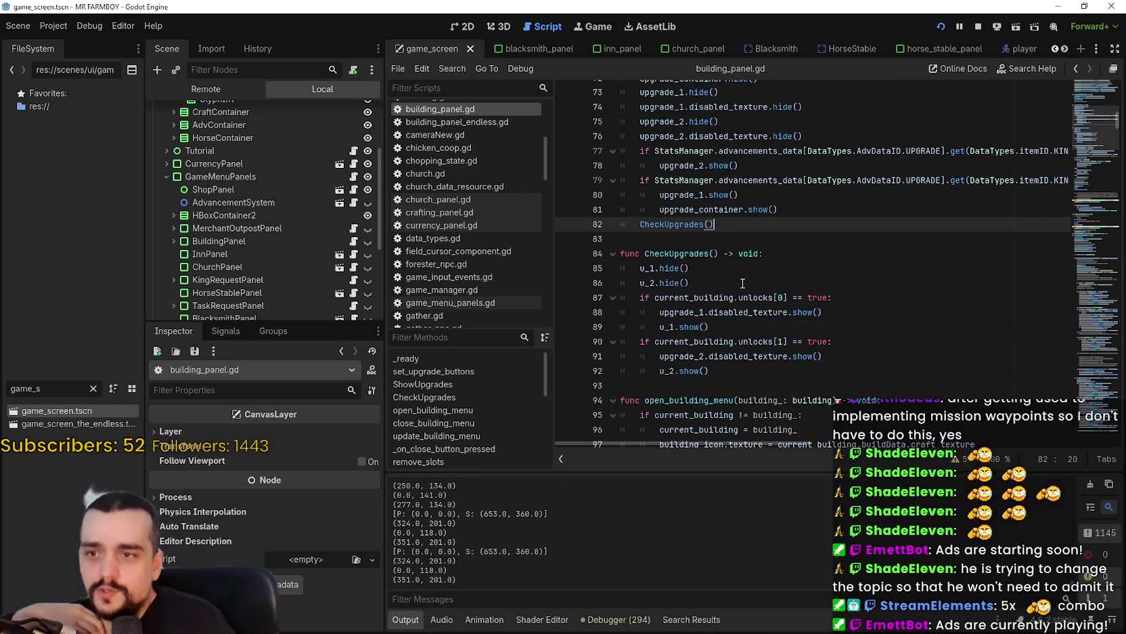
pyautogui.scroll(6, 750, 320)
pyautogui.doubleClick(701, 238)
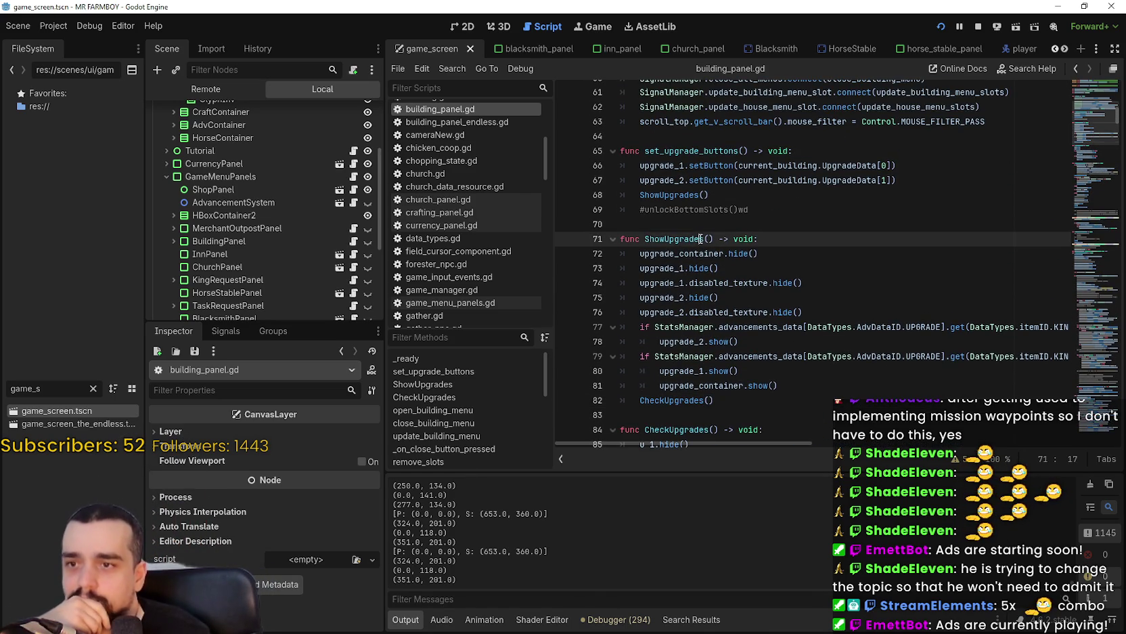
pyautogui.scroll(-2, 805, 325)
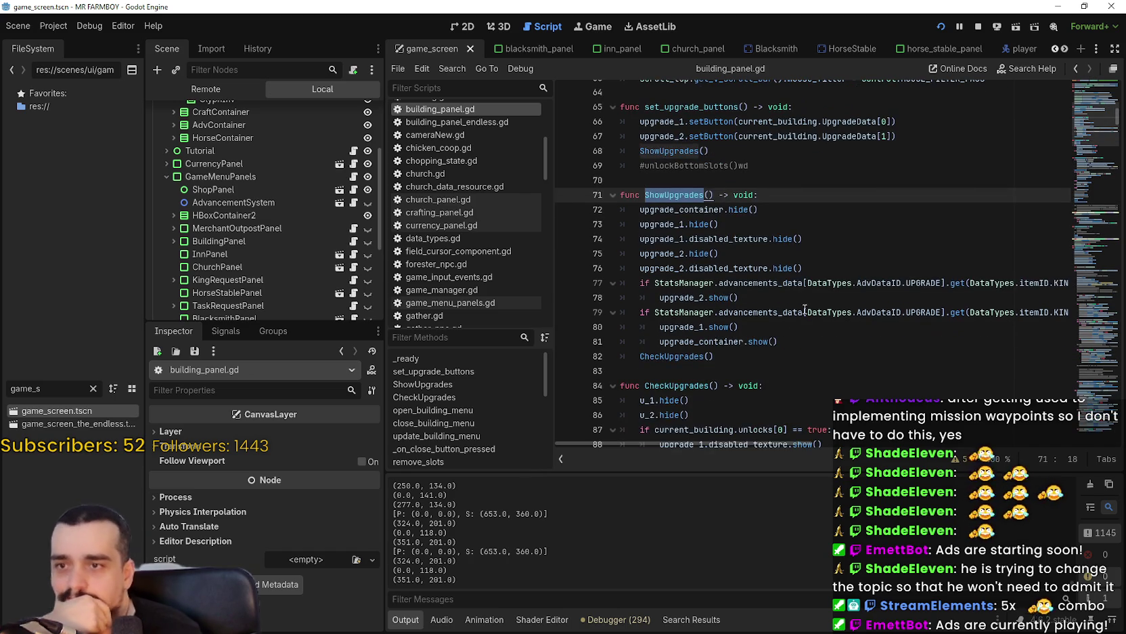
pyautogui.scroll(-5, 719, 258)
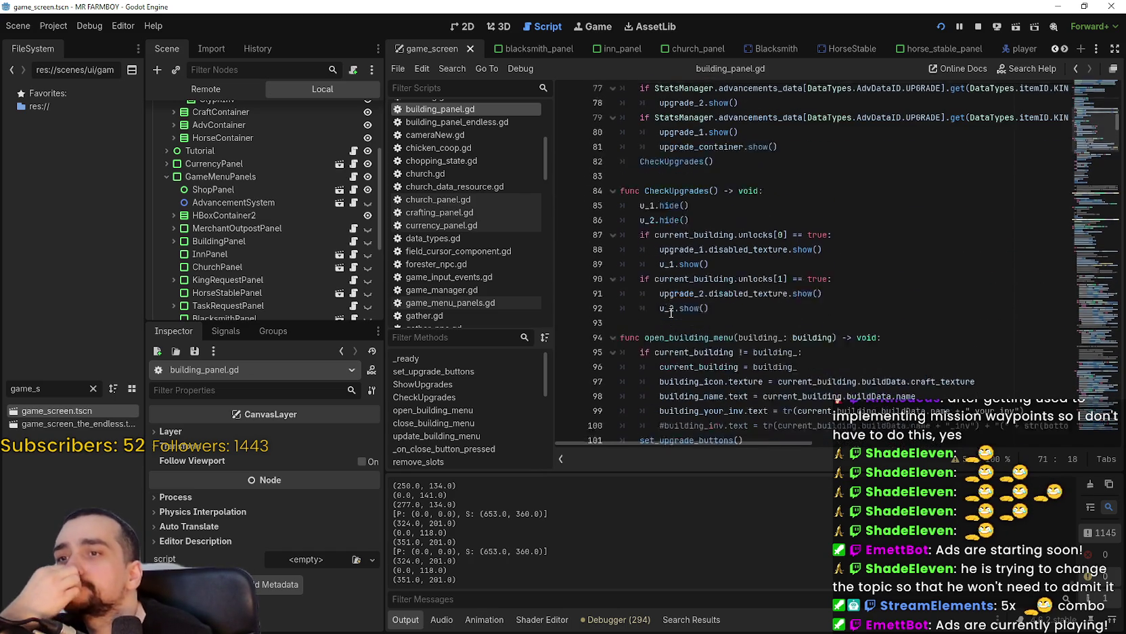
pyautogui.scroll(3, 671, 312)
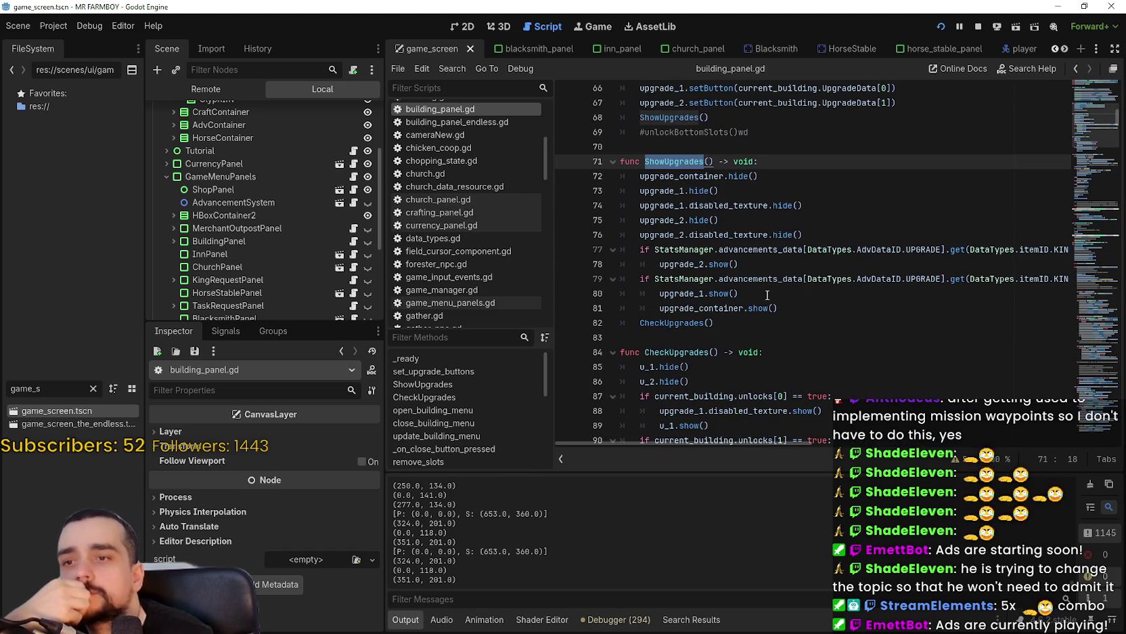
pyautogui.doubleClick(697, 307)
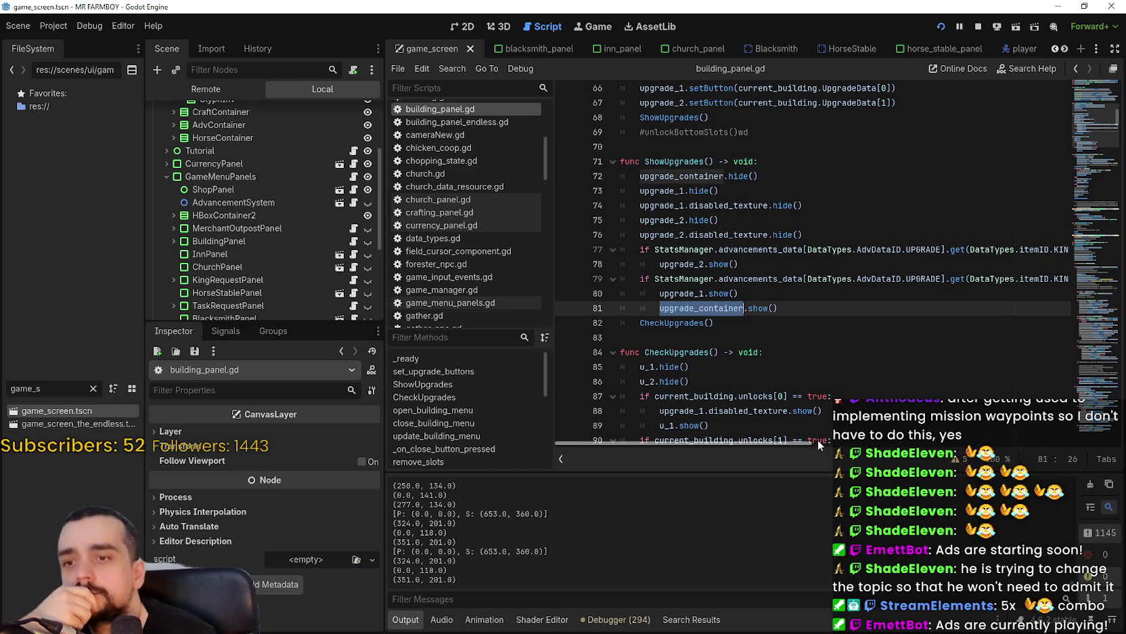
pyautogui.hscroll(3, 816, 439)
pyautogui.hscroll(-2, 766, 434)
pyautogui.hscroll(-2, 638, 427)
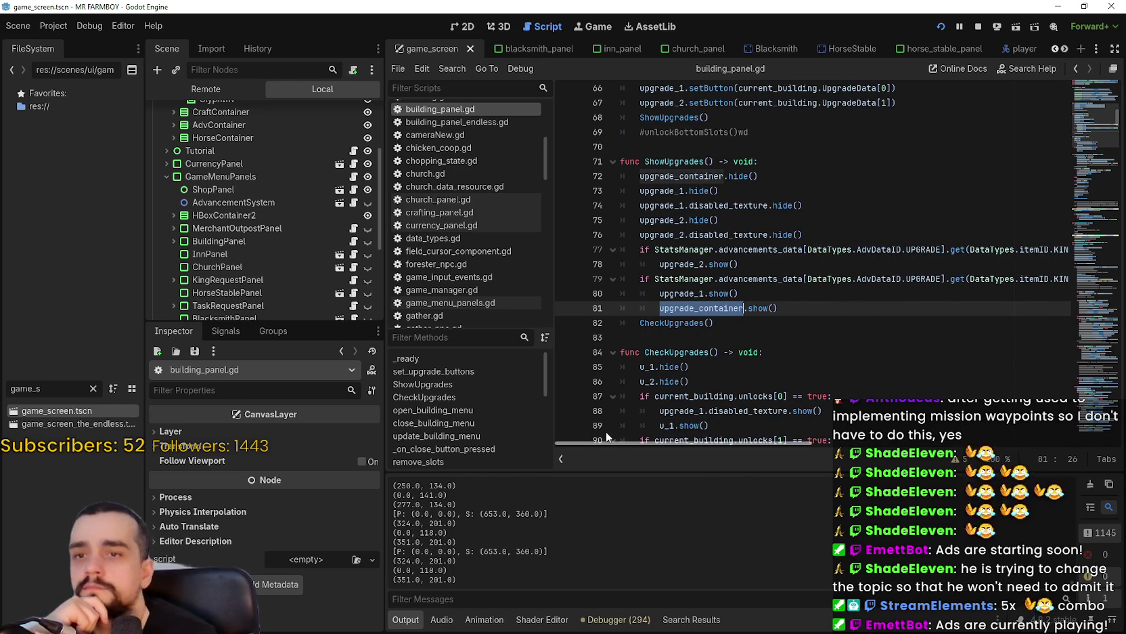
# - Search the script for ShowUpgrades and set_upgrade_buttons, stepping through each match
pyautogui.doubleClick(678, 162)
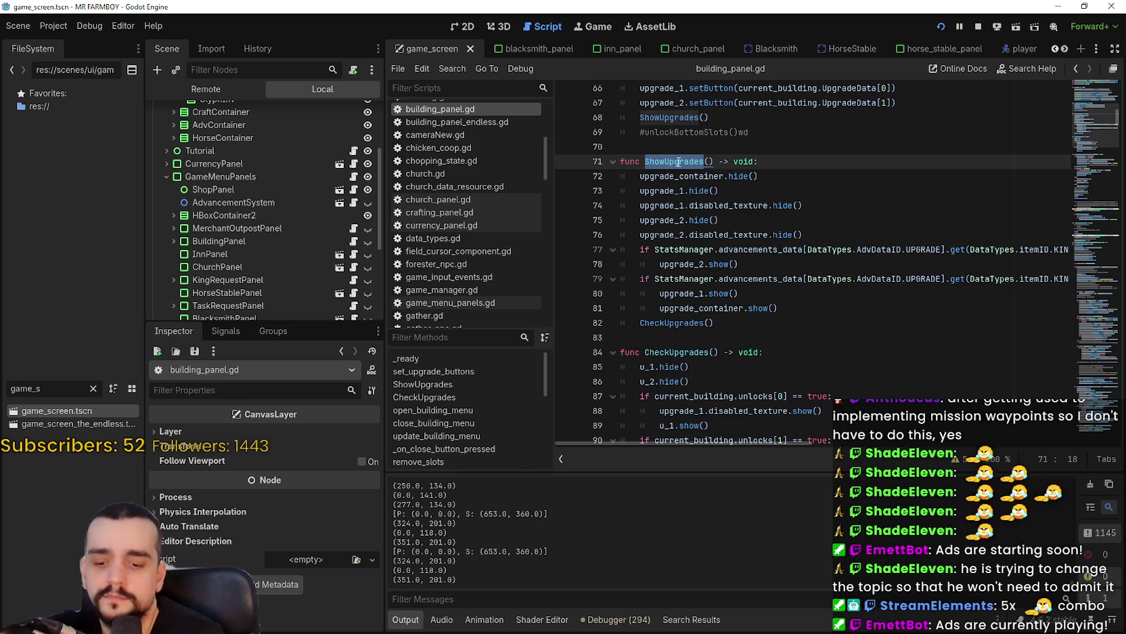
pyautogui.hotkey('ctrl', 'f')
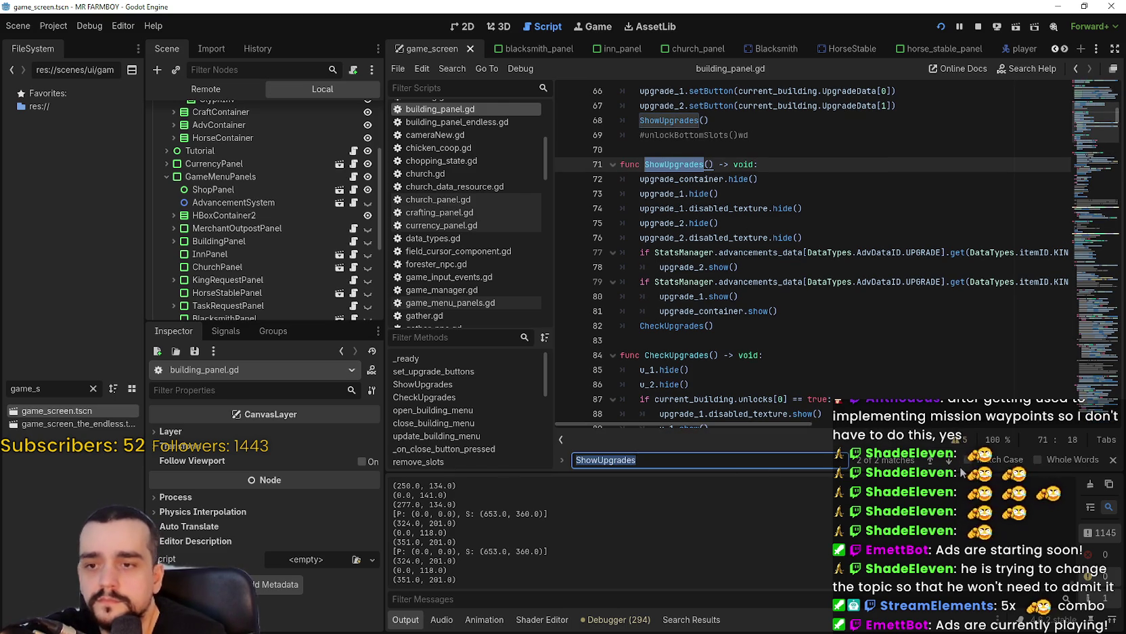
pyautogui.click(951, 462)
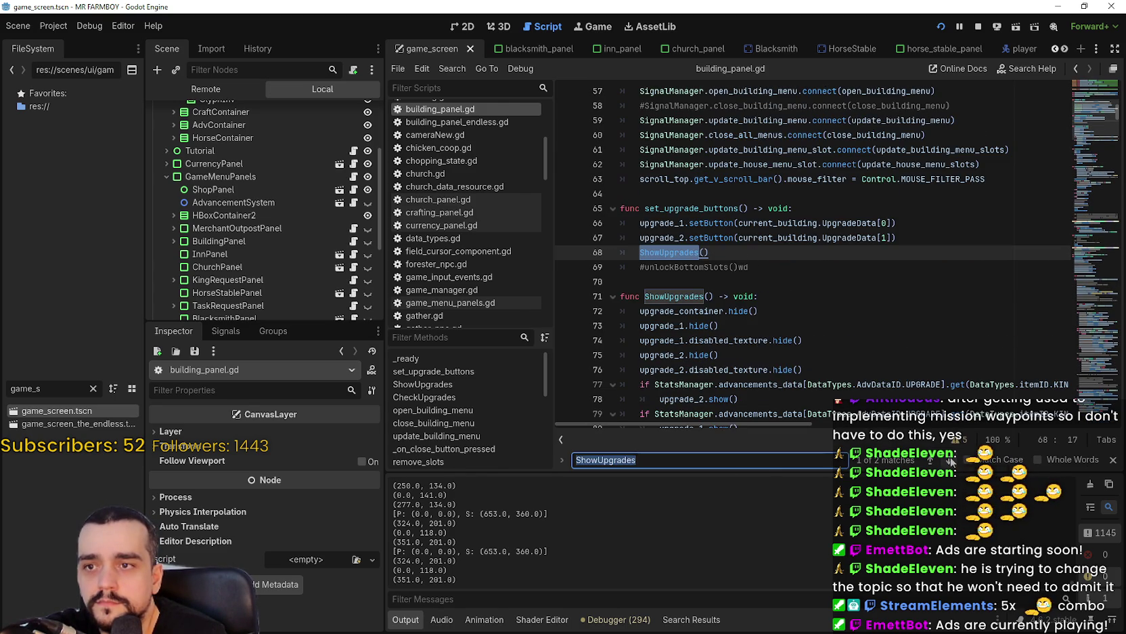
pyautogui.doubleClick(730, 209)
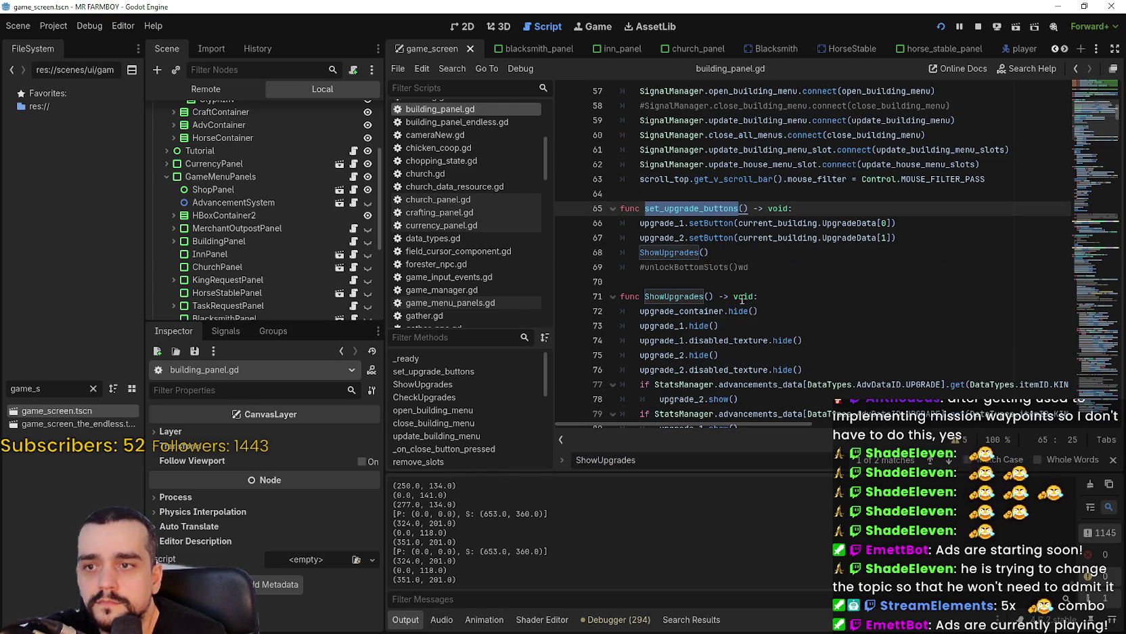
pyautogui.hotkey('ctrl', 'f')
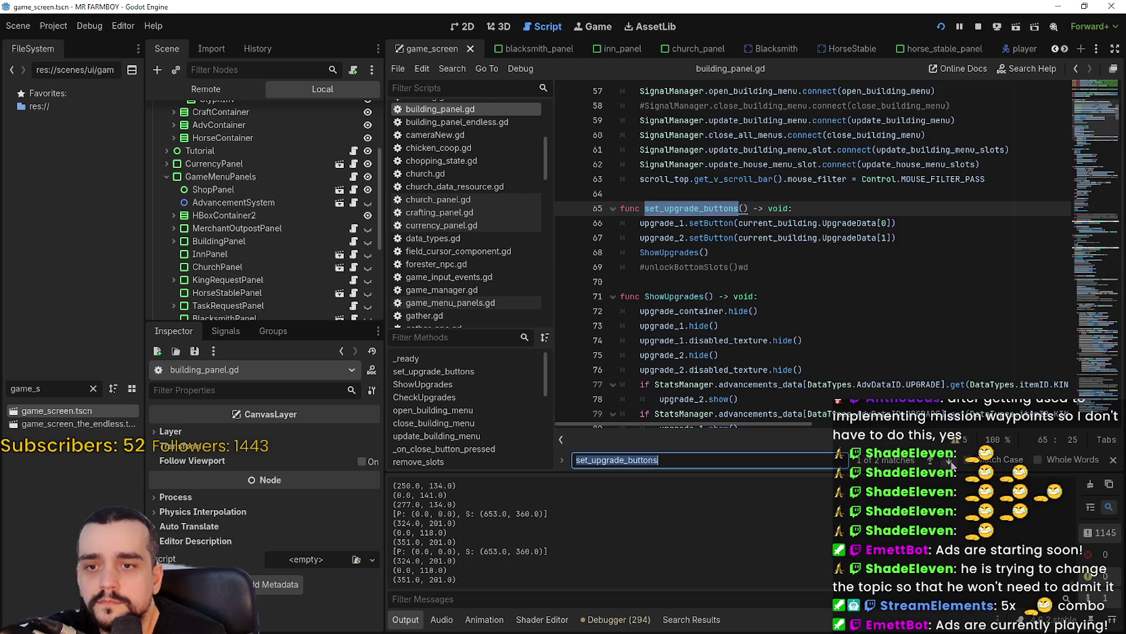
pyautogui.click(952, 463)
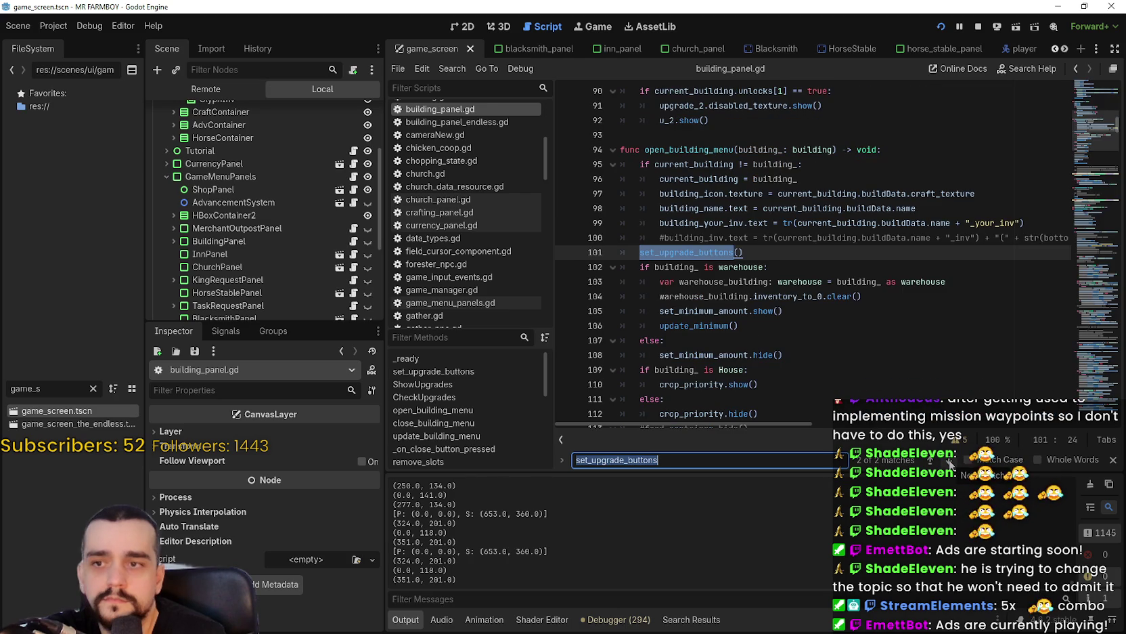
pyautogui.click(950, 463)
pyautogui.click(951, 461)
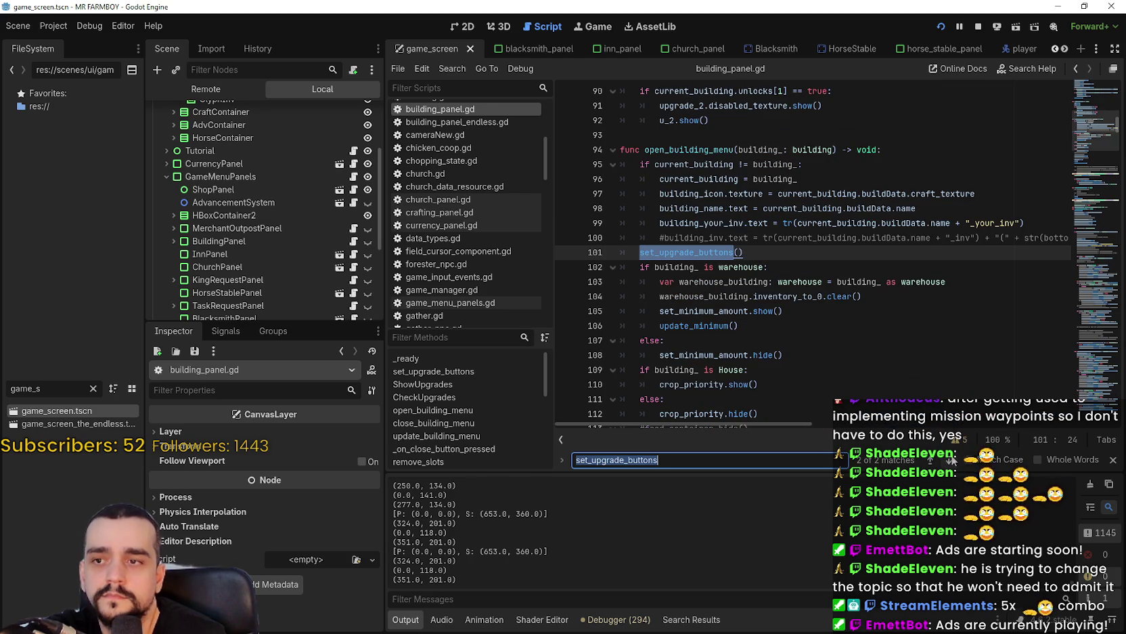
pyautogui.click(948, 461)
pyautogui.click(948, 461)
pyautogui.click(948, 461)
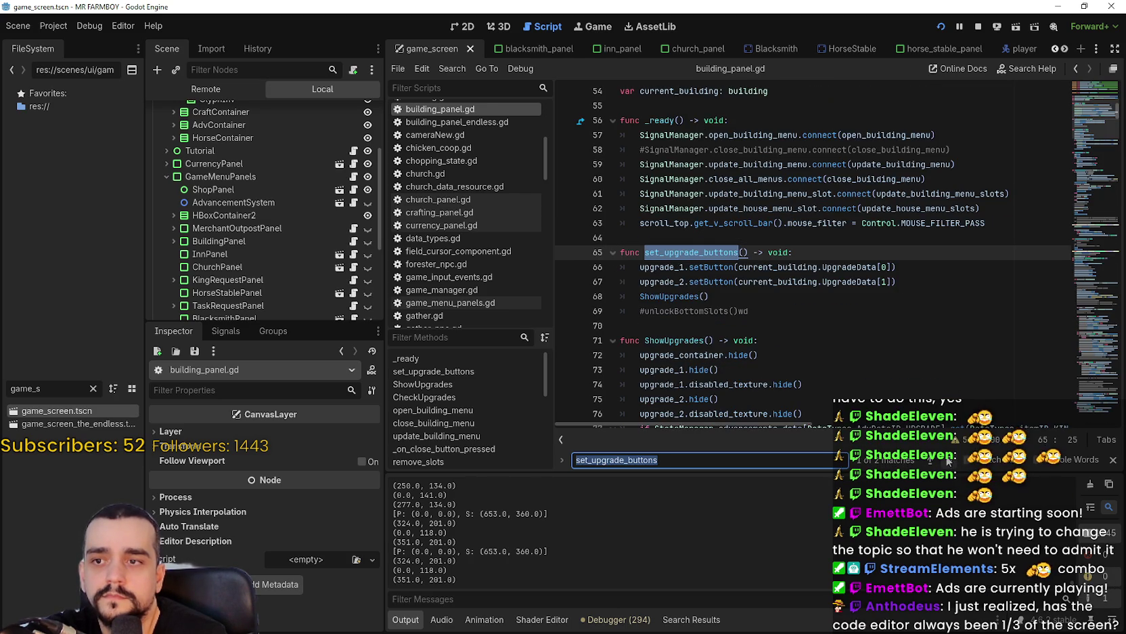
# - Select the upgrade hide lines inside ShowUpgrades to review them
pyautogui.scroll(-1, 776, 305)
pyautogui.click(775, 304)
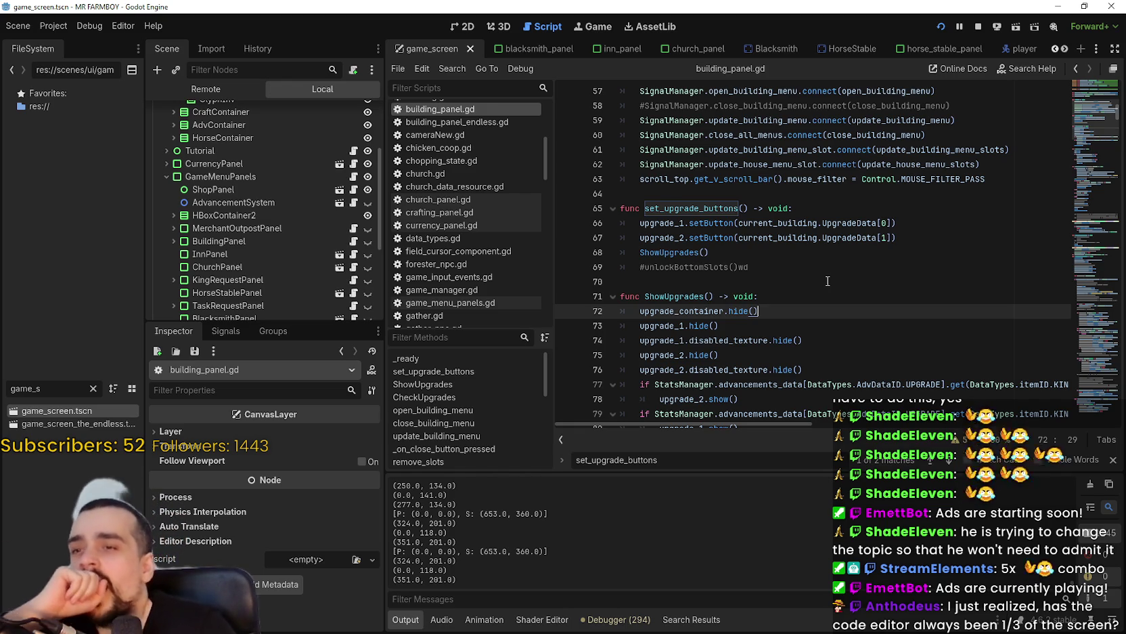
pyautogui.click(827, 274)
pyautogui.scroll(3, 779, 291)
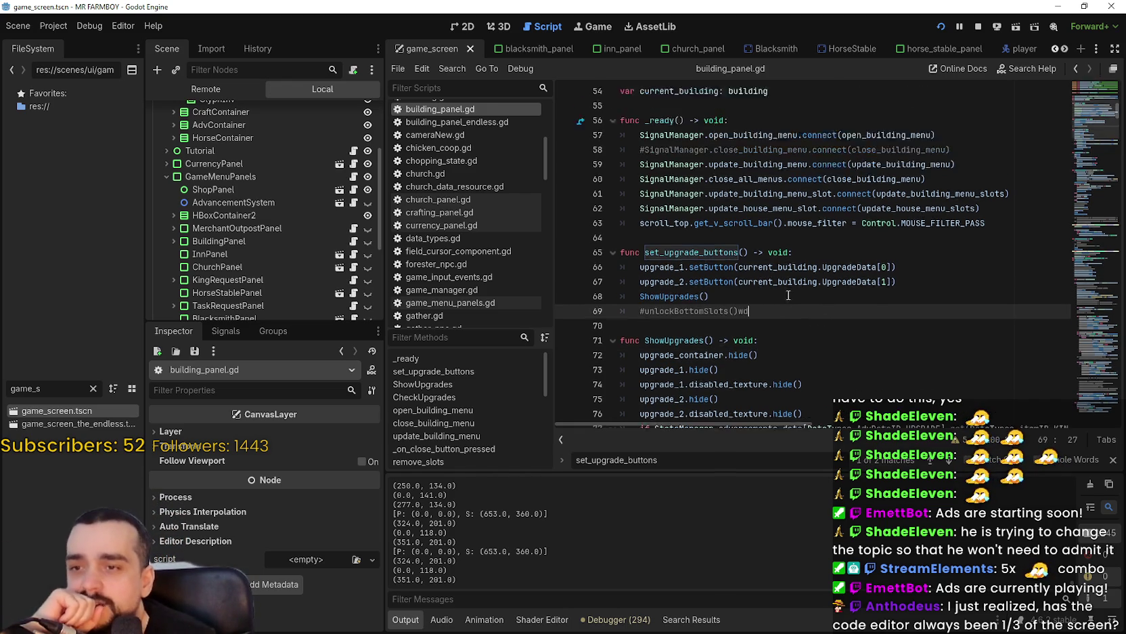
pyautogui.scroll(-1, 737, 311)
pyautogui.scroll(-3, 733, 314)
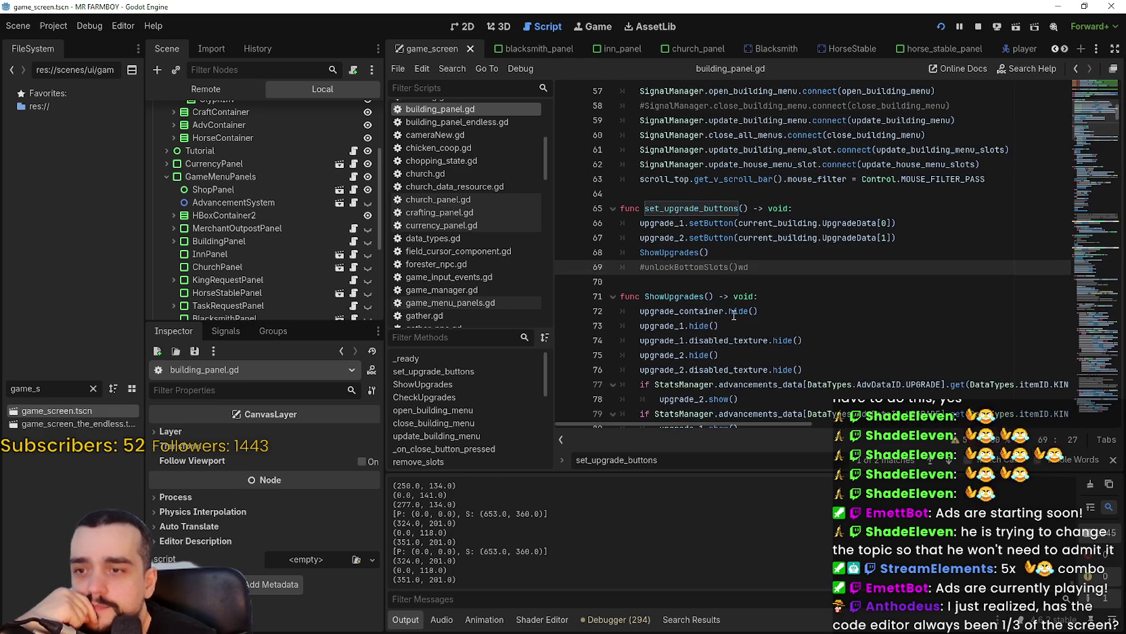
pyautogui.doubleClick(683, 237)
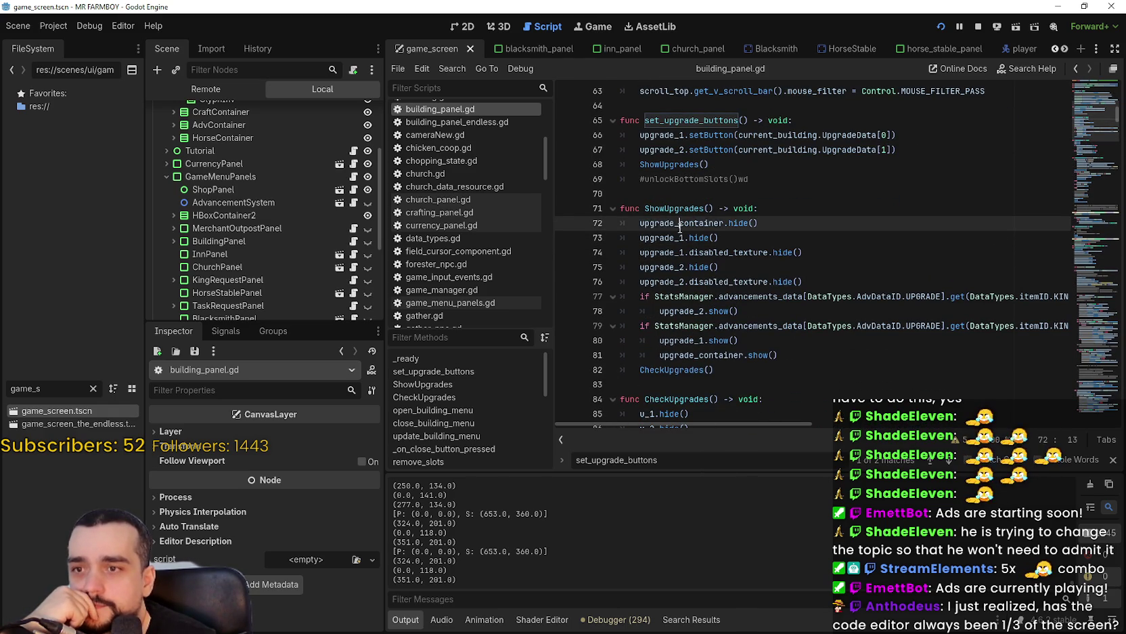
pyautogui.moveTo(867, 281); pyautogui.dragTo(779, 267)
pyautogui.moveTo(702, 206); pyautogui.dragTo(649, 179)
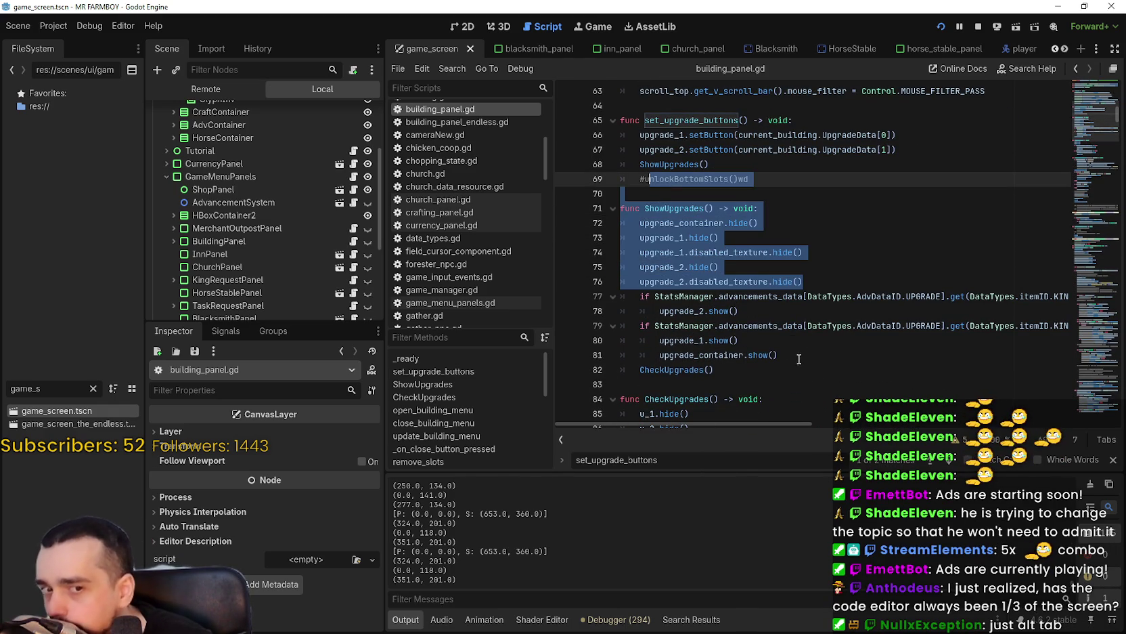
pyautogui.moveTo(817, 280); pyautogui.dragTo(666, 207)
pyautogui.doubleClick(667, 208)
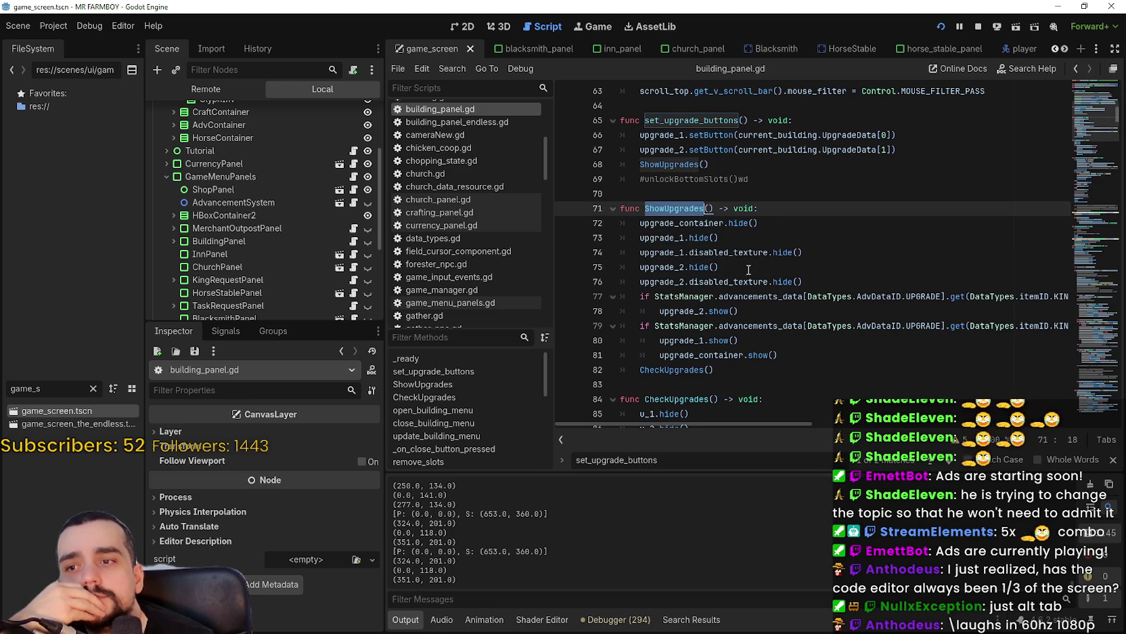
# - Highlight CheckUpgrades' uses on line 82, then select the whole ShowUpgrades function, lines 71–82
pyautogui.click(768, 370)
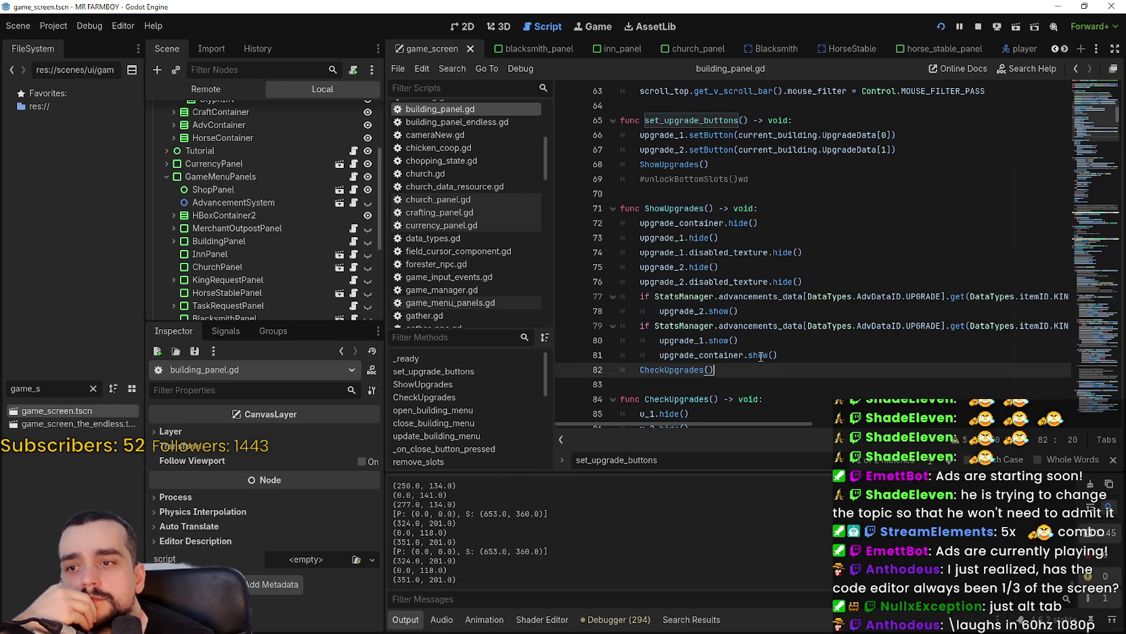
pyautogui.press('Left')
pyautogui.press('Left')
pyautogui.hotkey('ctrl', 'd')
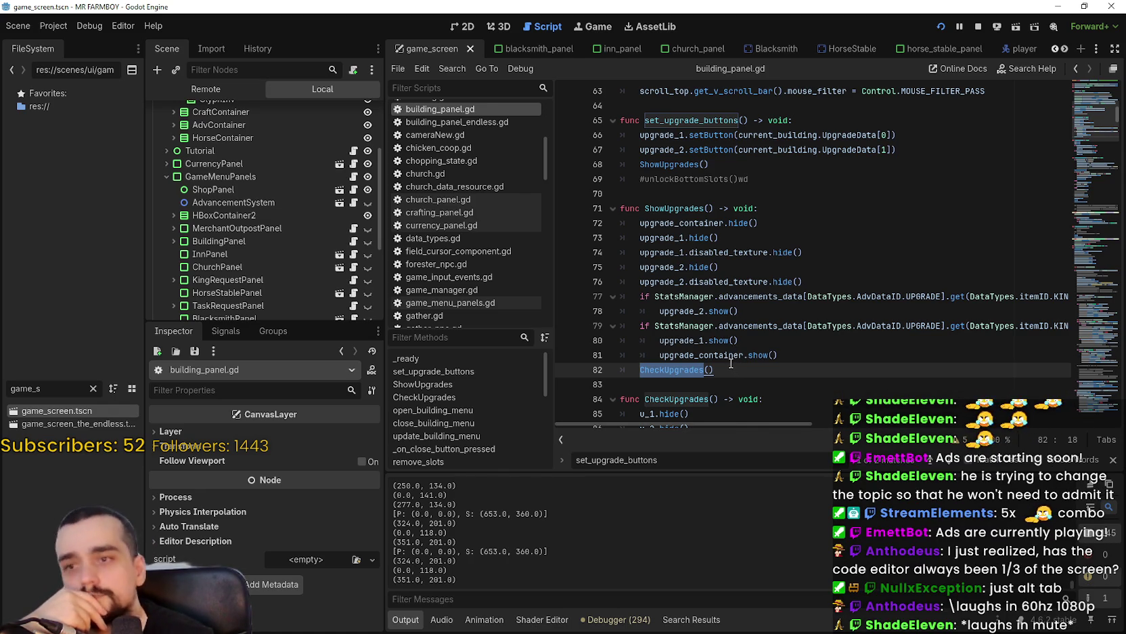
pyautogui.click(729, 368)
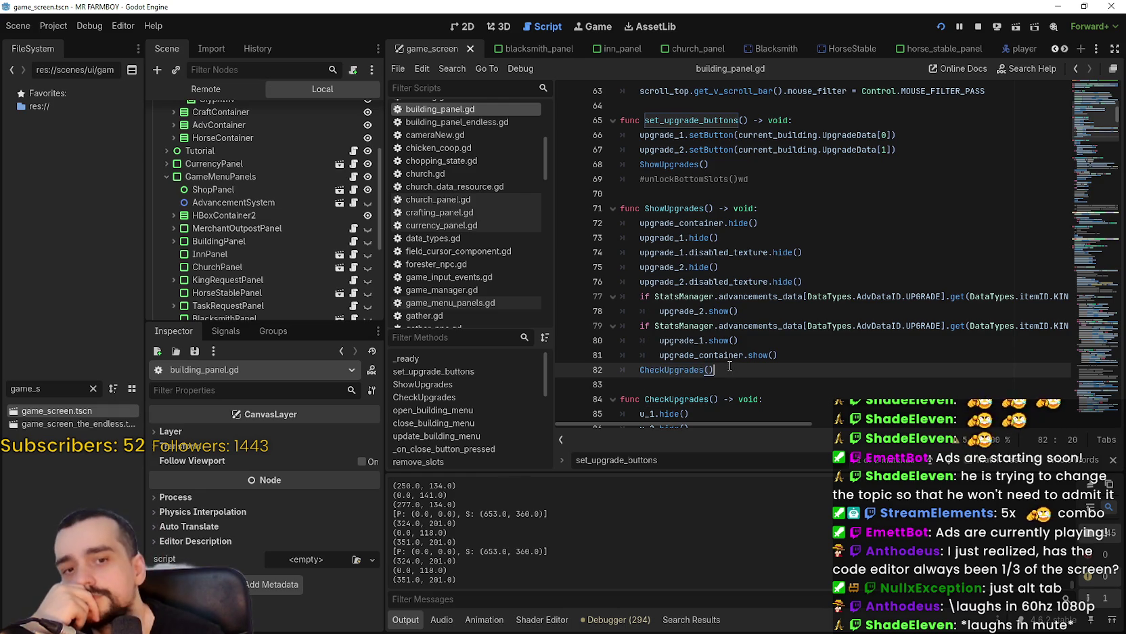
pyautogui.moveTo(732, 365); pyautogui.dragTo(619, 215)
# - Copy the ShowUpgrades function and open horse_stable_panel.gd from the horse_stable_panel scene
pyautogui.rightClick(647, 251)
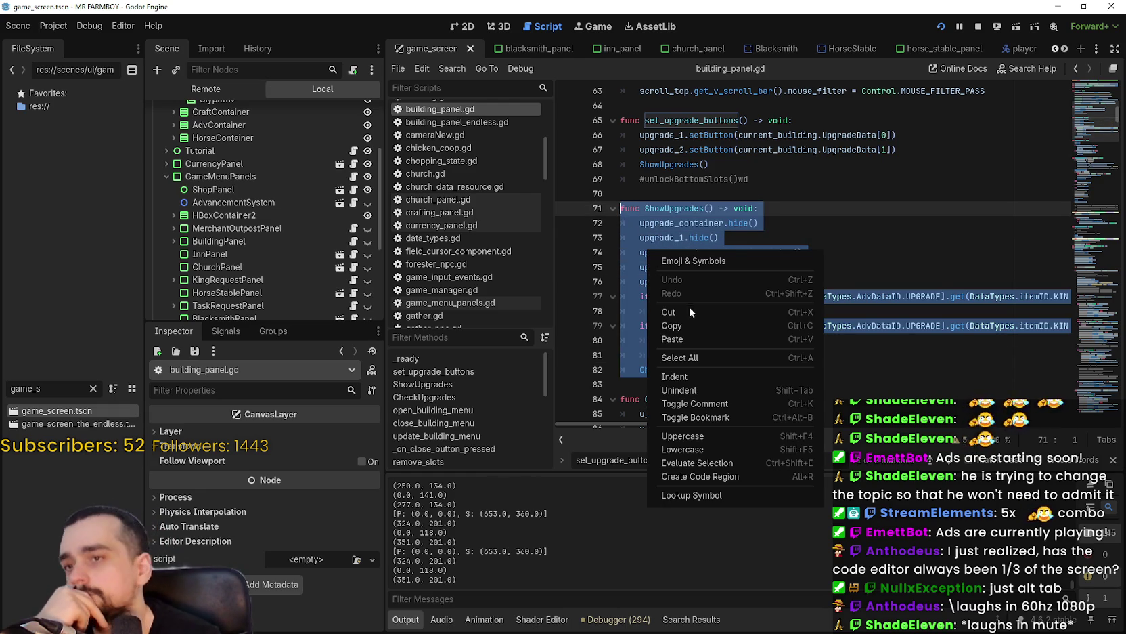
pyautogui.click(699, 328)
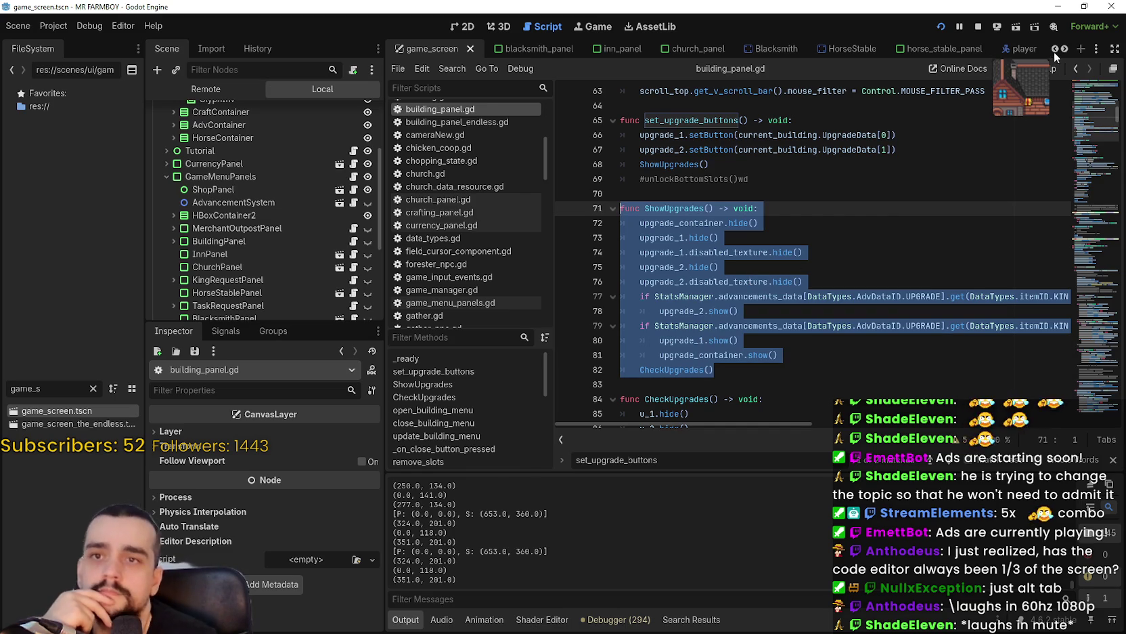
pyautogui.click(941, 49)
pyautogui.scroll(3, 355, 178)
pyautogui.scroll(5, 352, 203)
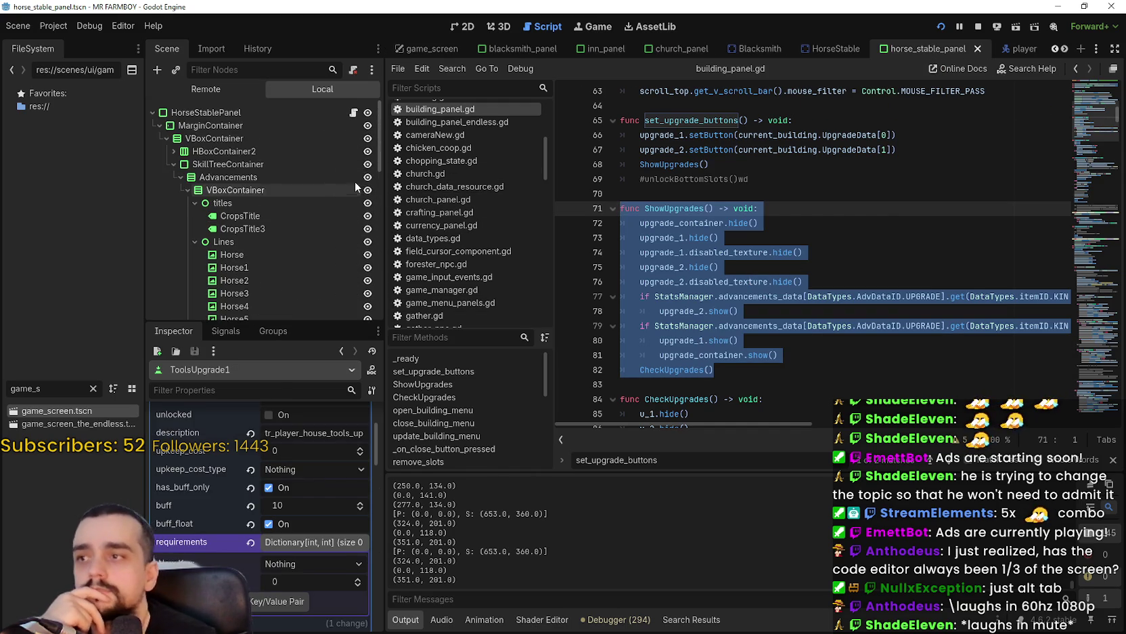
pyautogui.click(353, 112)
# - Highlight the uses of CheckUpgrades from its call on line 160
pyautogui.scroll(7, 761, 252)
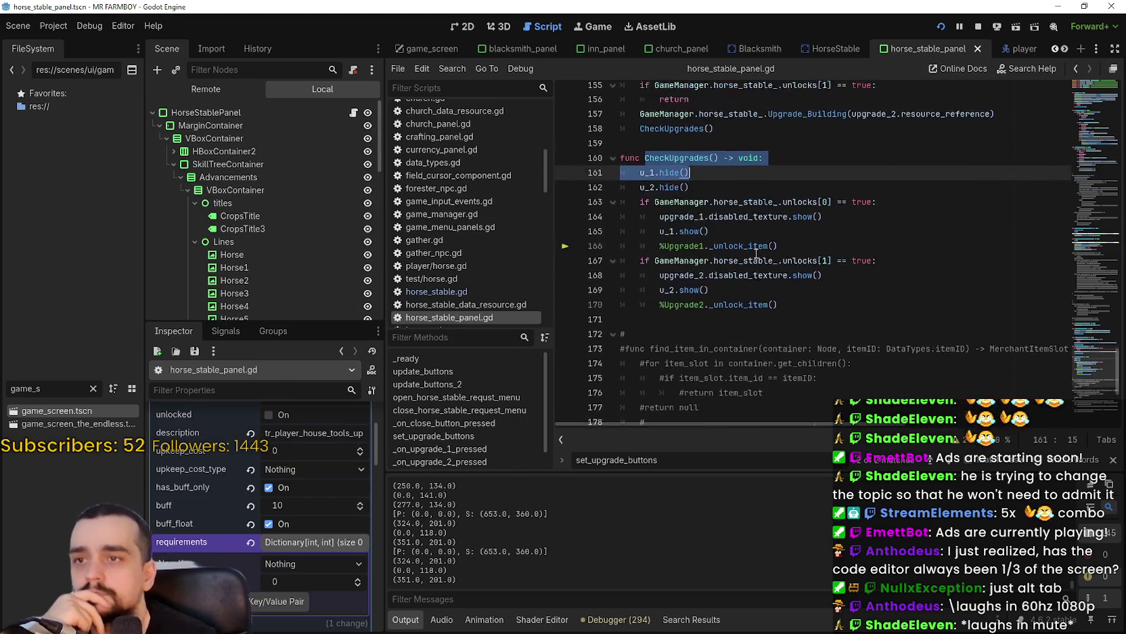
pyautogui.click(702, 267)
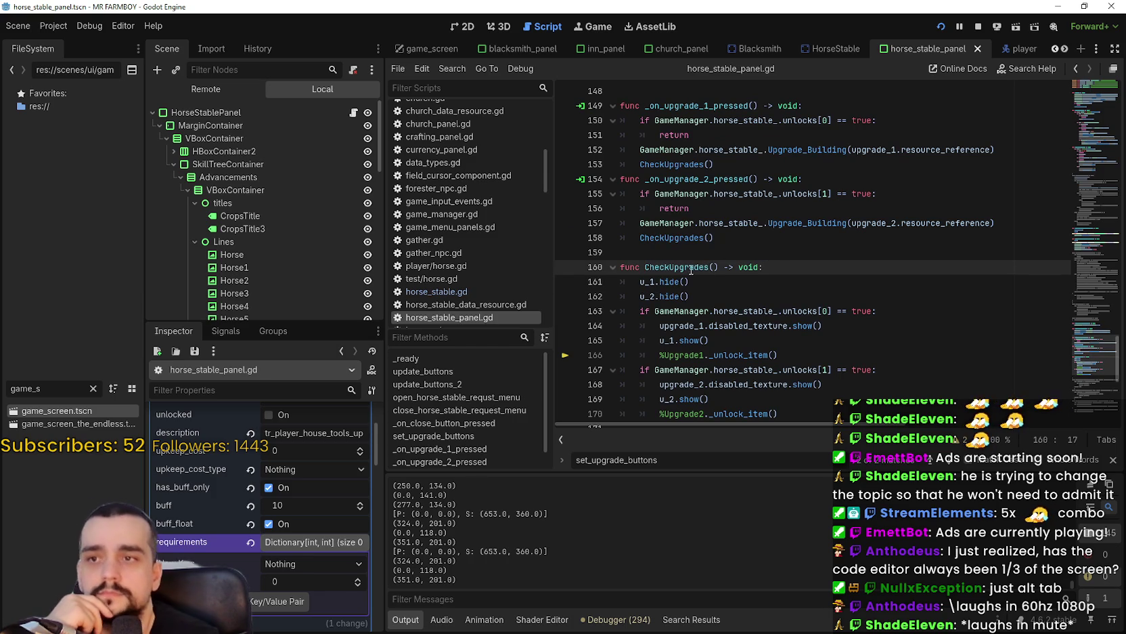
pyautogui.doubleClick(691, 268)
pyautogui.scroll(2, 776, 293)
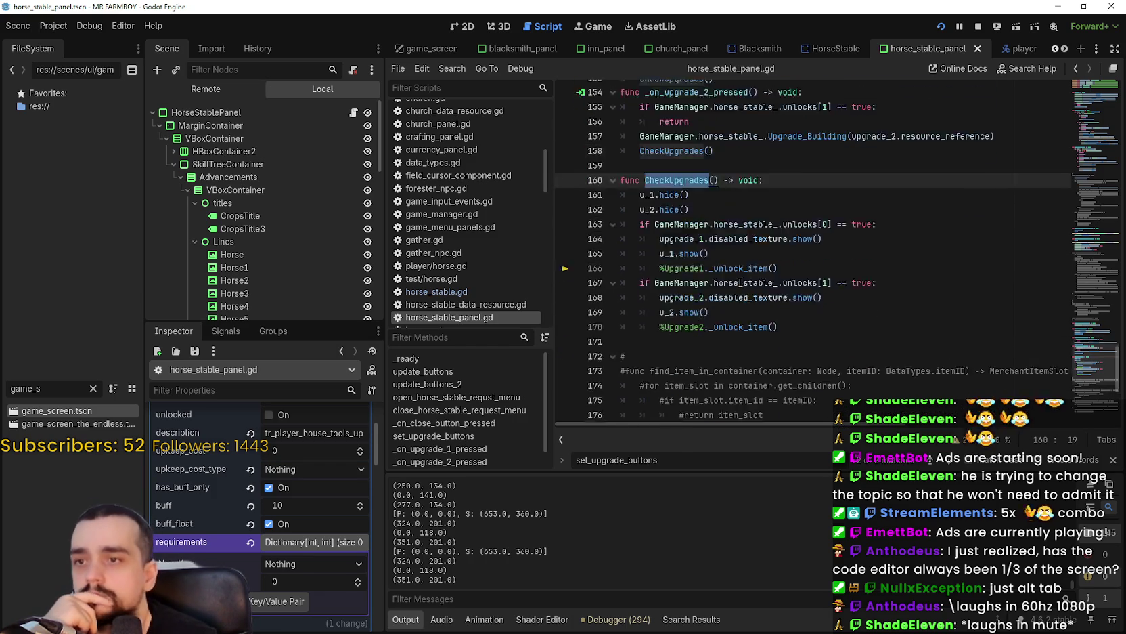
pyautogui.scroll(2, 739, 279)
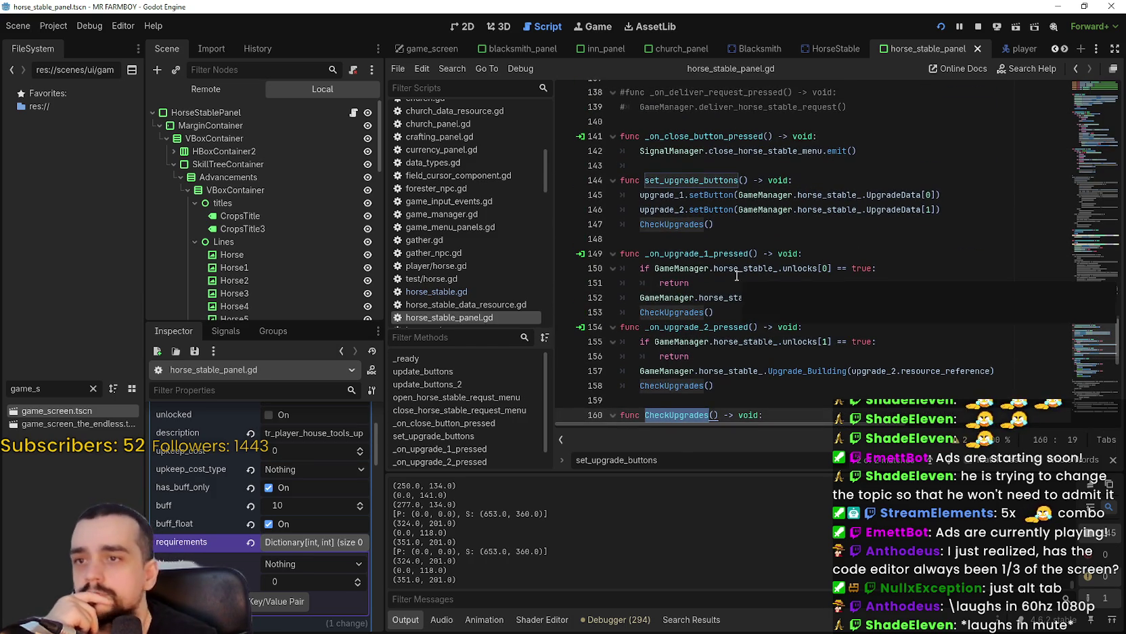
pyautogui.click(655, 162)
# - Find the CheckUpgrades call on line 88 and bring up code options for set_upgrade_buttons
pyautogui.scroll(3, 676, 200)
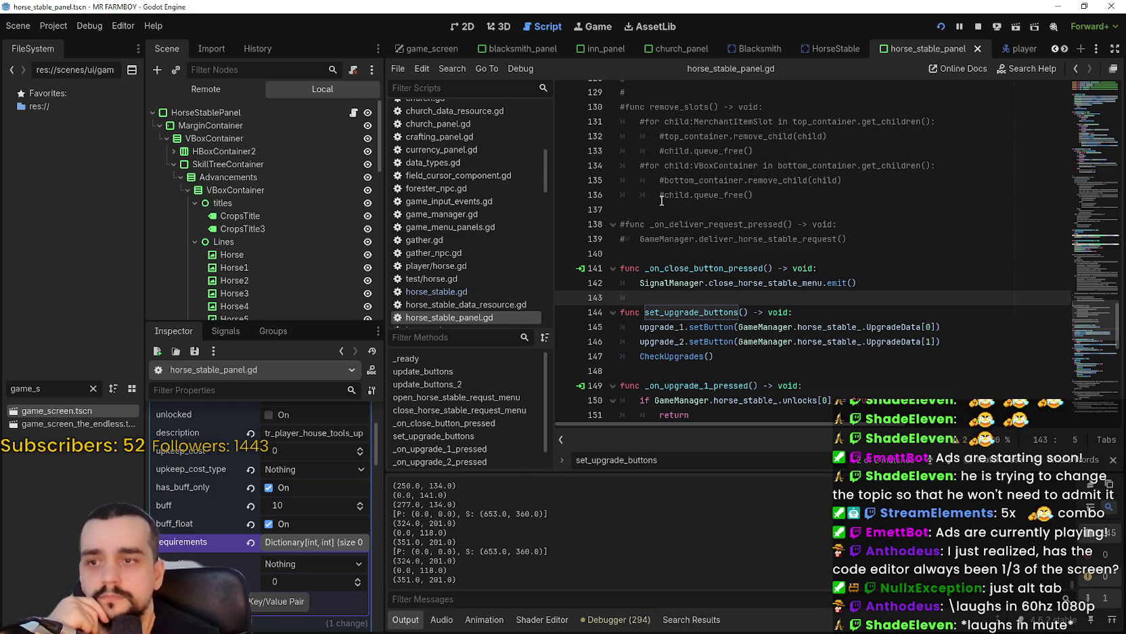
pyautogui.scroll(12, 660, 199)
pyautogui.scroll(6, 662, 201)
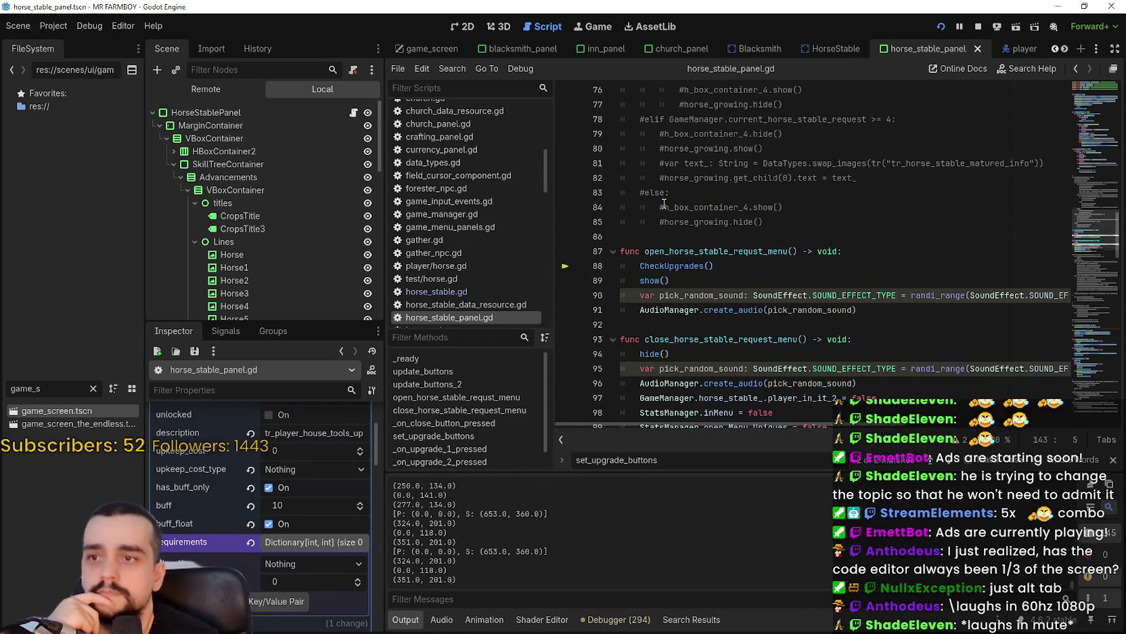
pyautogui.scroll(1, 664, 203)
pyautogui.doubleClick(681, 310)
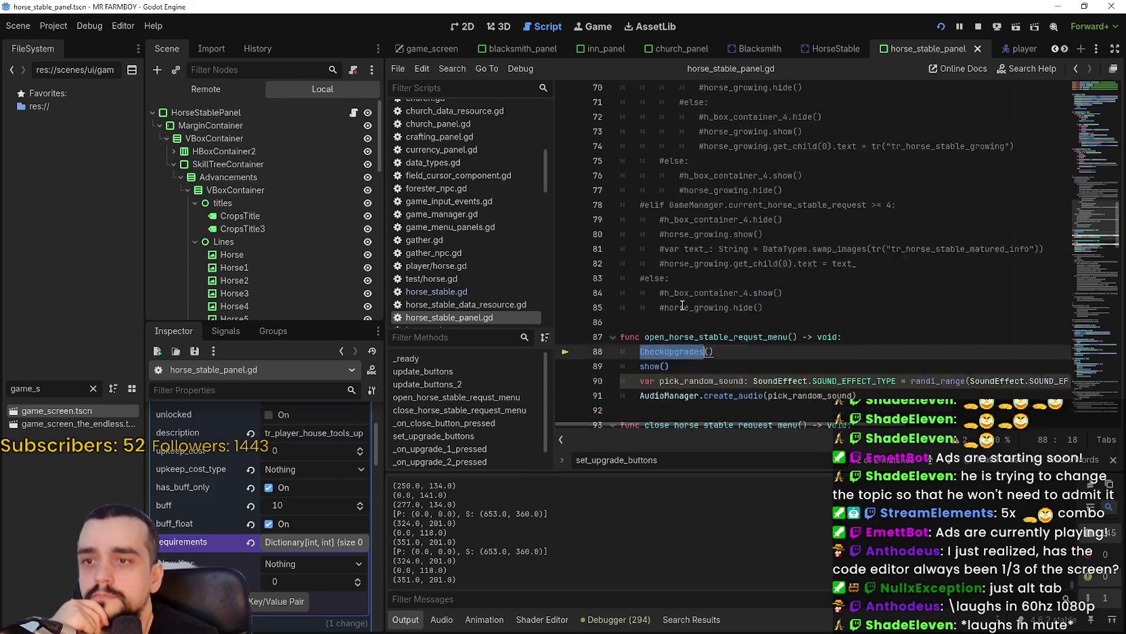
pyautogui.scroll(11, 682, 289)
pyautogui.scroll(7, 682, 289)
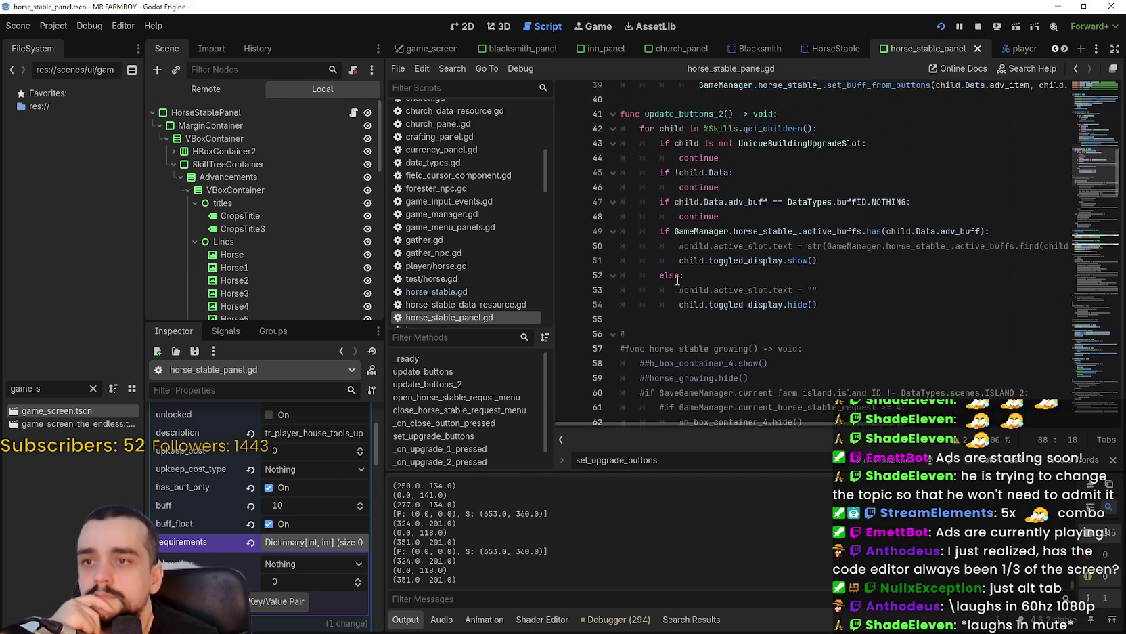
pyautogui.scroll(5, 741, 272)
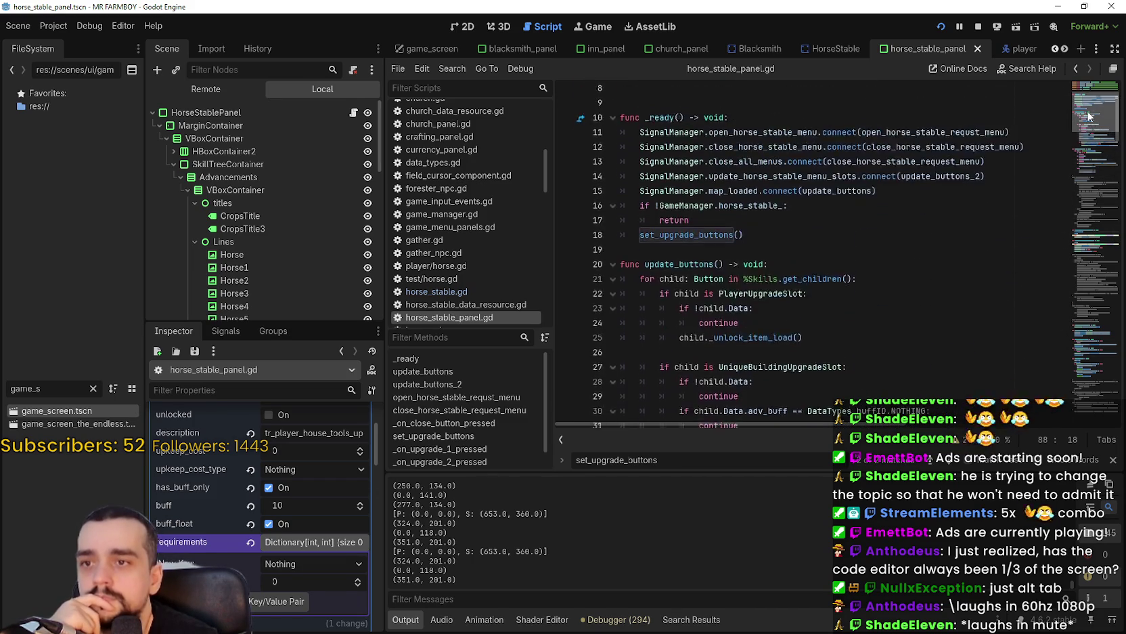
pyautogui.click(715, 293)
pyautogui.rightClick(714, 293)
# - Paste the ShowUpgrades function on a new line after line 143, above set_upgrade_buttons
pyautogui.click(764, 477)
pyautogui.doubleClick(678, 228)
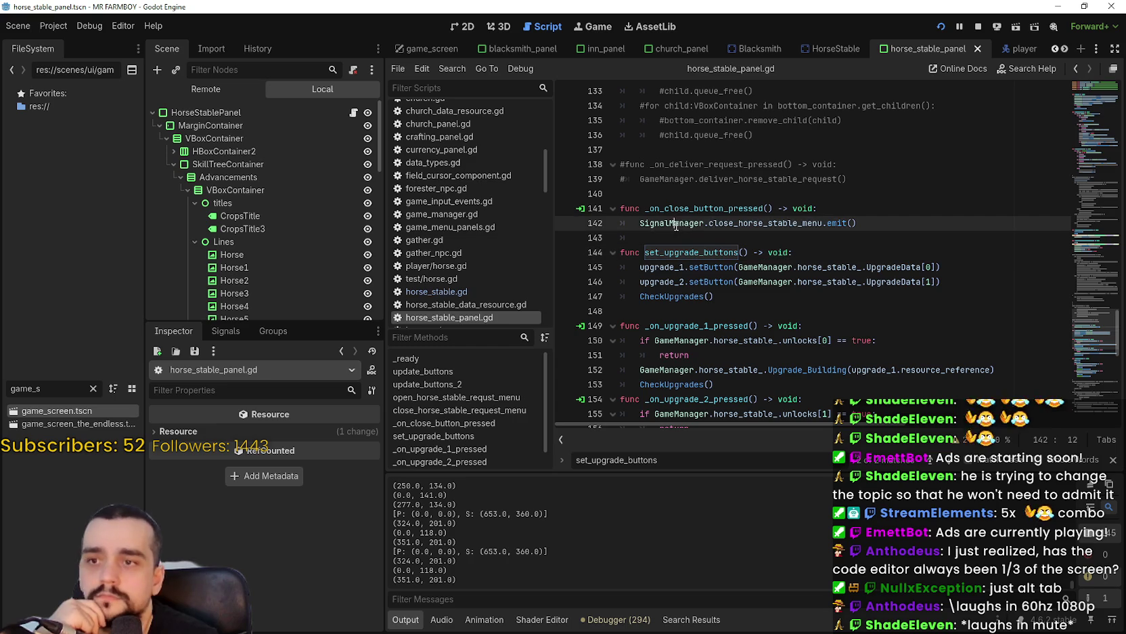
pyautogui.click(681, 240)
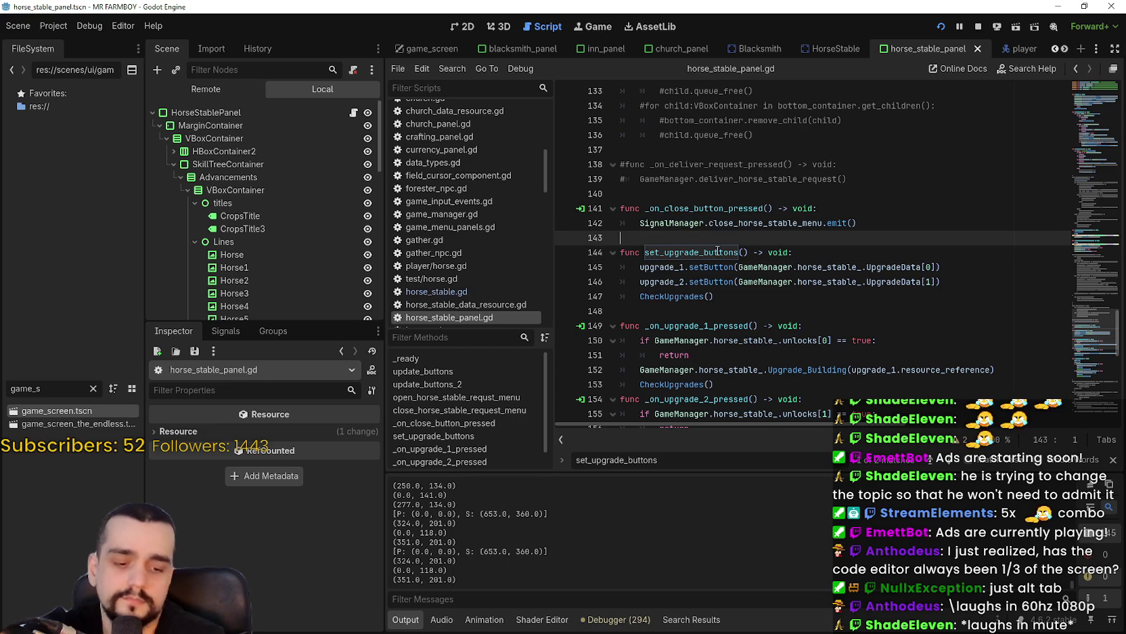
pyautogui.press('Return')
pyautogui.hotkey('ctrl', 'v')
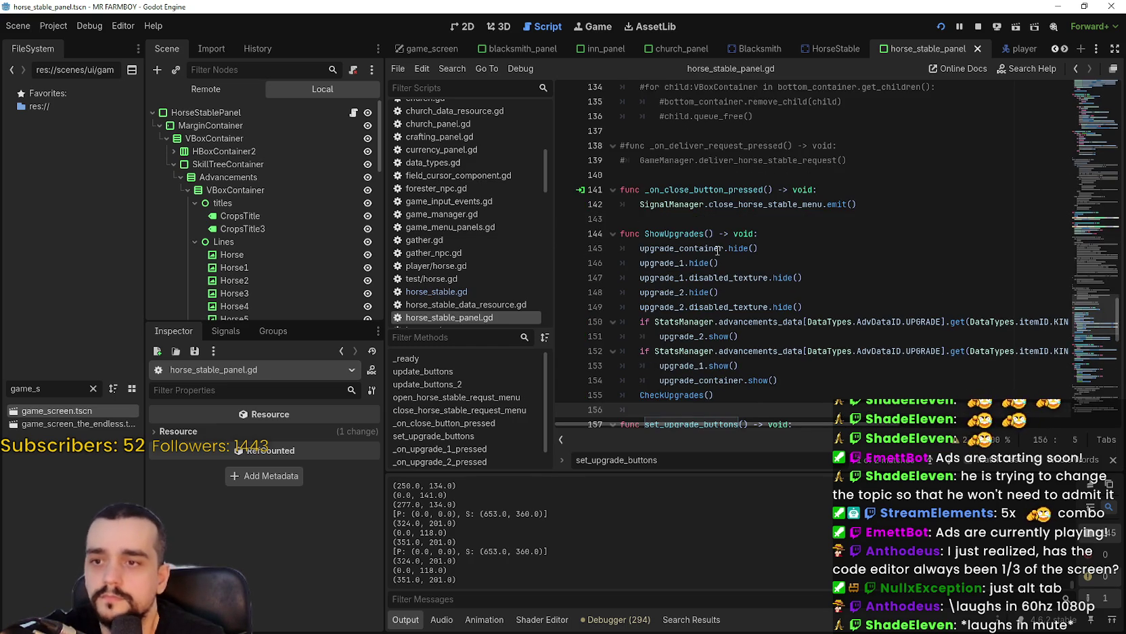
# - Check set_upgrade_buttons and the CheckUpgrades call on line 155, then return to game_screen
pyautogui.scroll(-4, 717, 249)
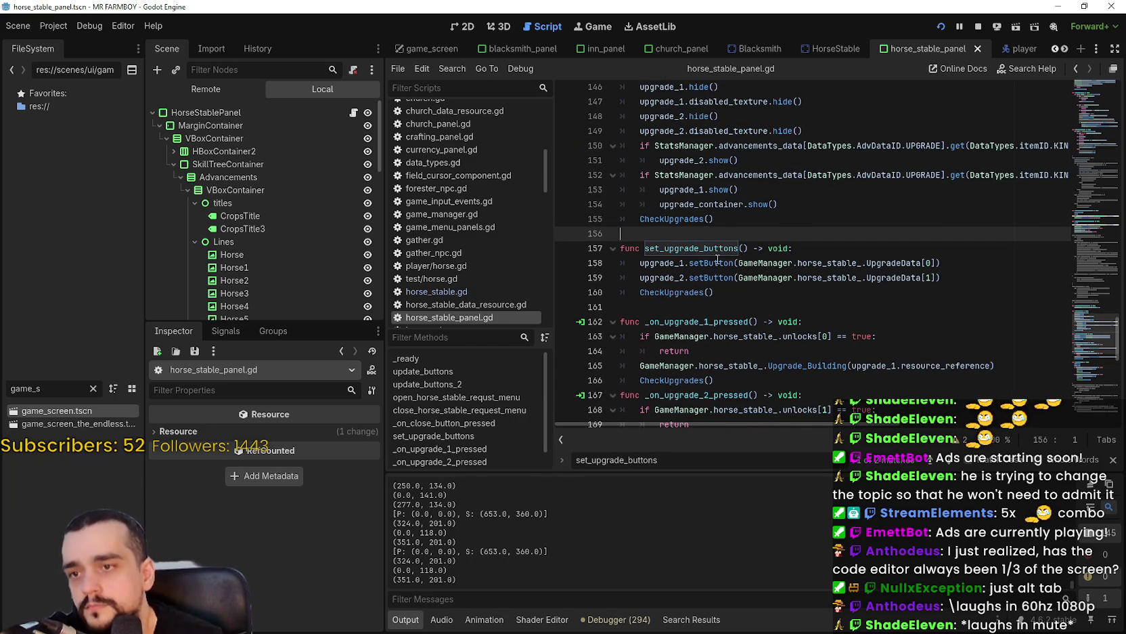
pyautogui.click(697, 255)
pyautogui.doubleClick(697, 254)
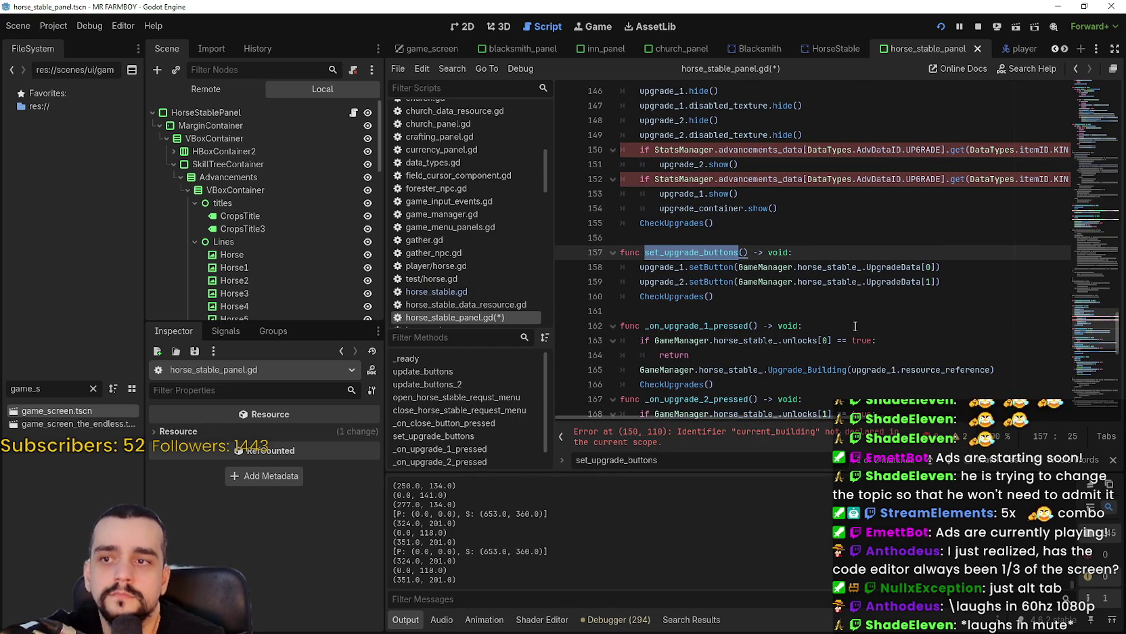
pyautogui.scroll(1, 855, 326)
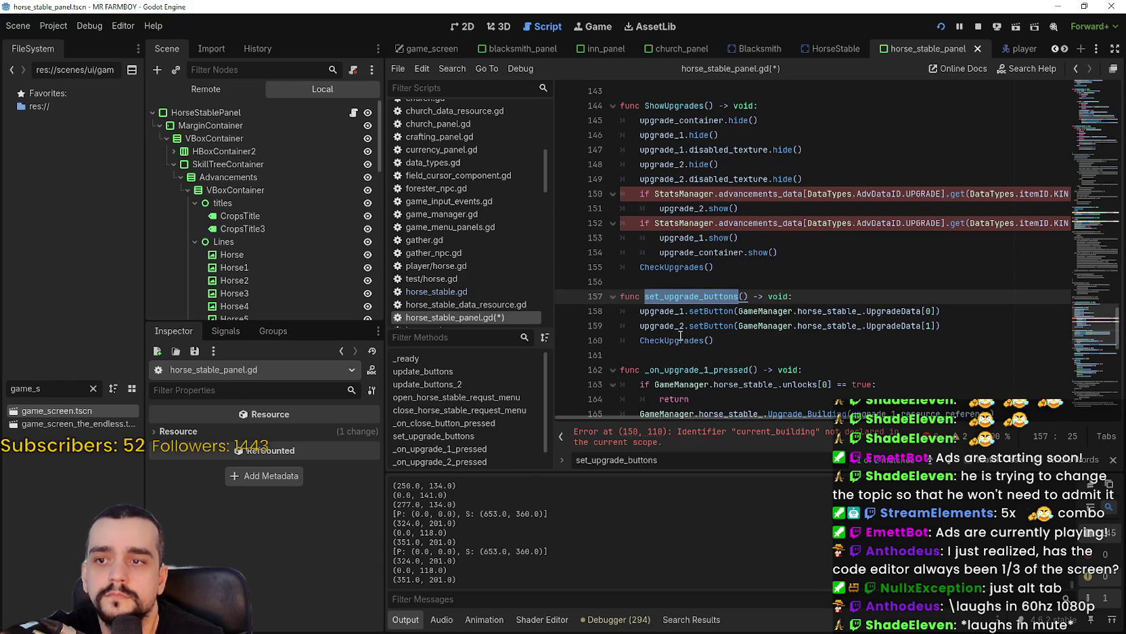
pyautogui.moveTo(680, 336)
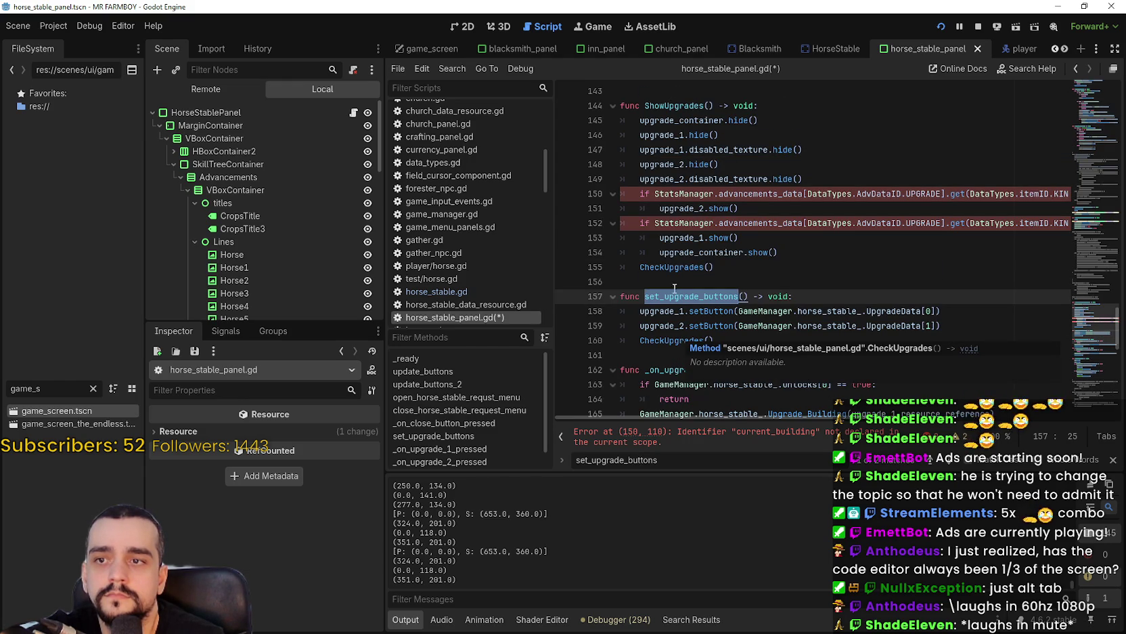
pyautogui.doubleClick(670, 267)
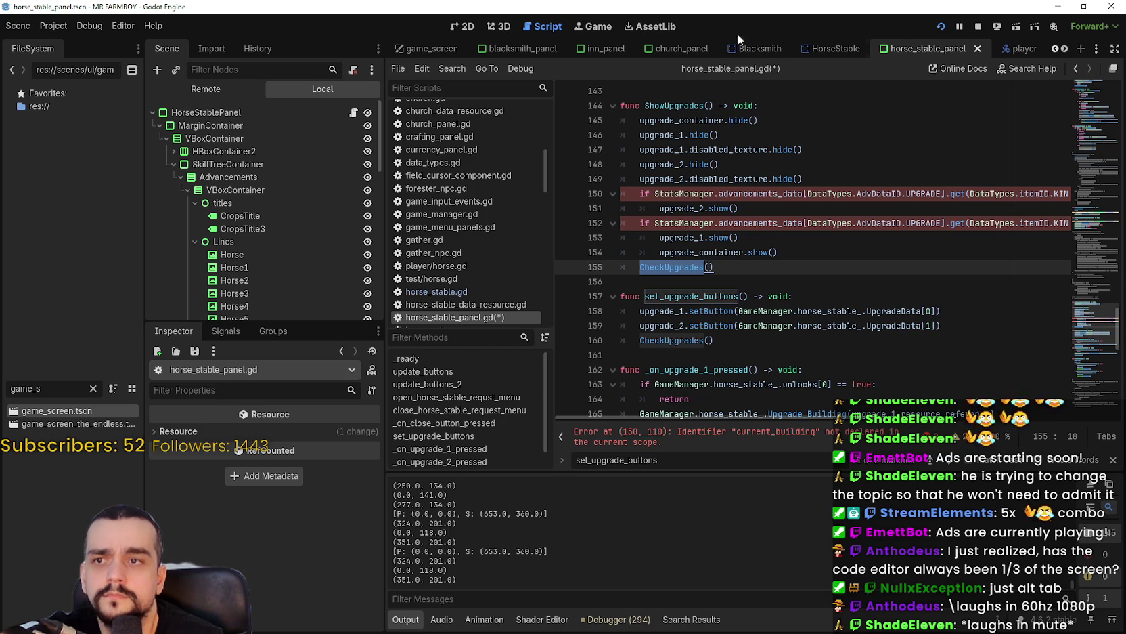
pyautogui.click(424, 49)
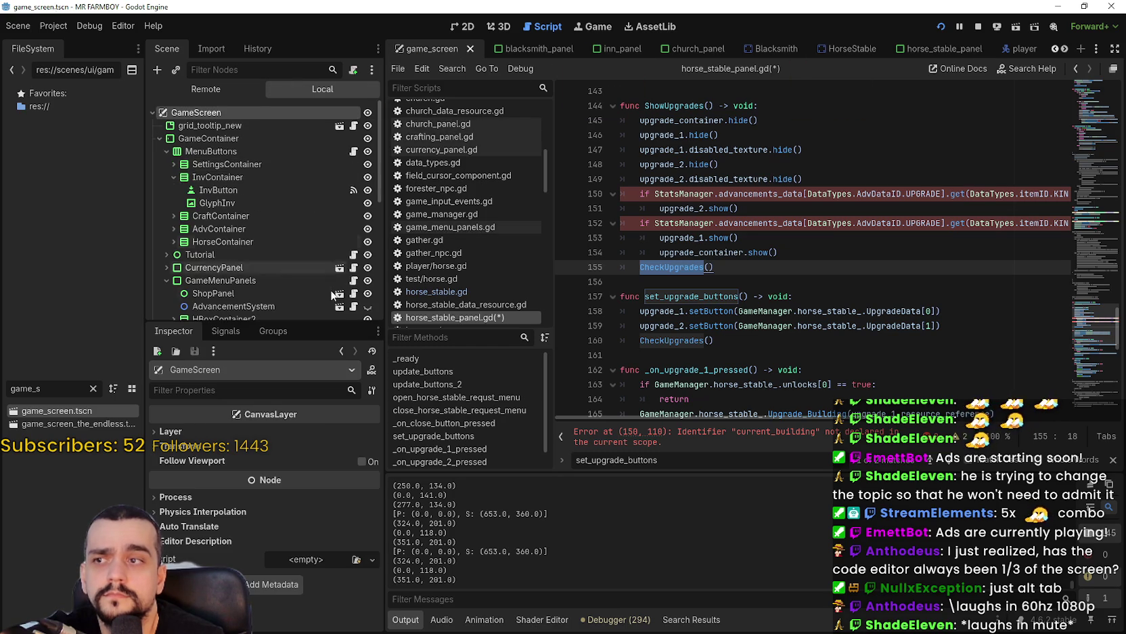
pyautogui.scroll(-4, 331, 273)
pyautogui.click(354, 241)
pyautogui.click(771, 268)
pyautogui.scroll(-2, 701, 318)
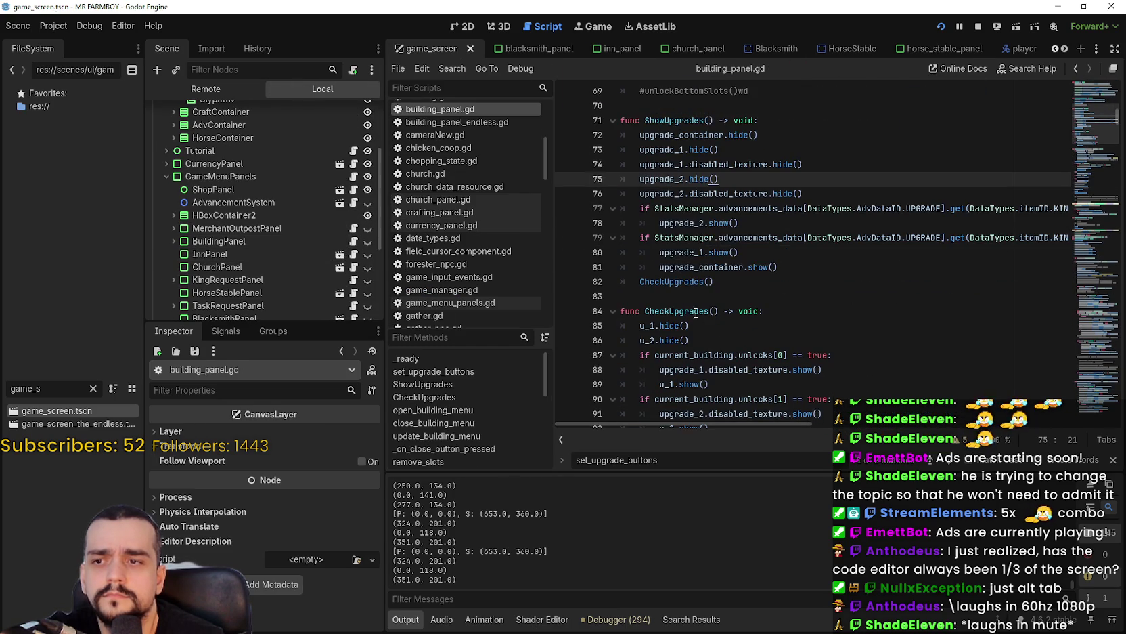
pyautogui.scroll(-3, 684, 281)
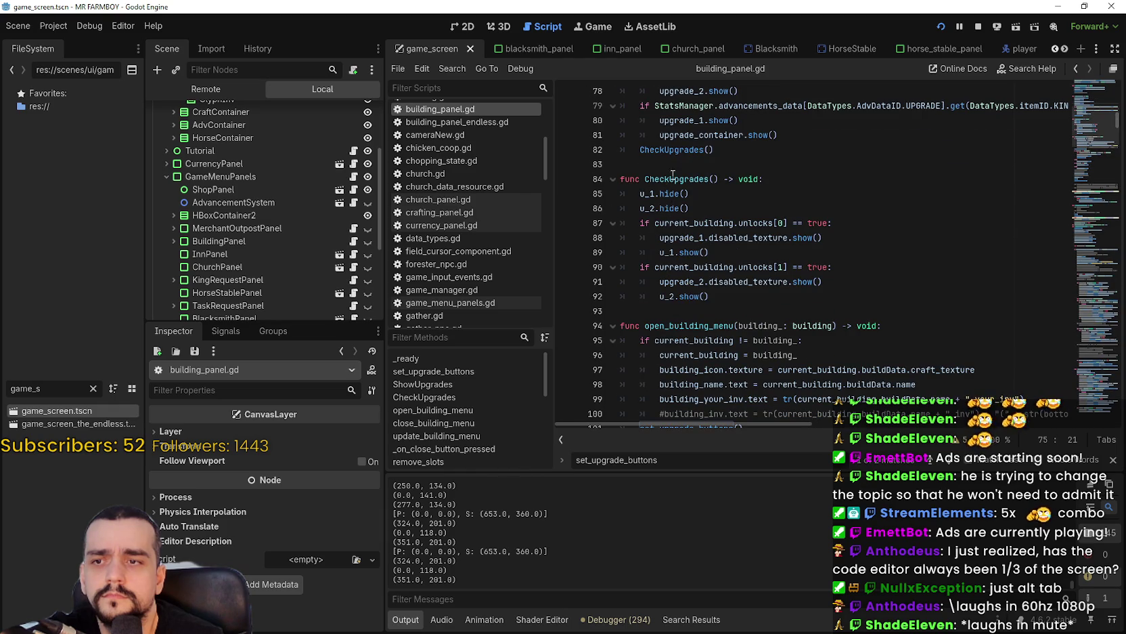
pyautogui.scroll(4, 677, 243)
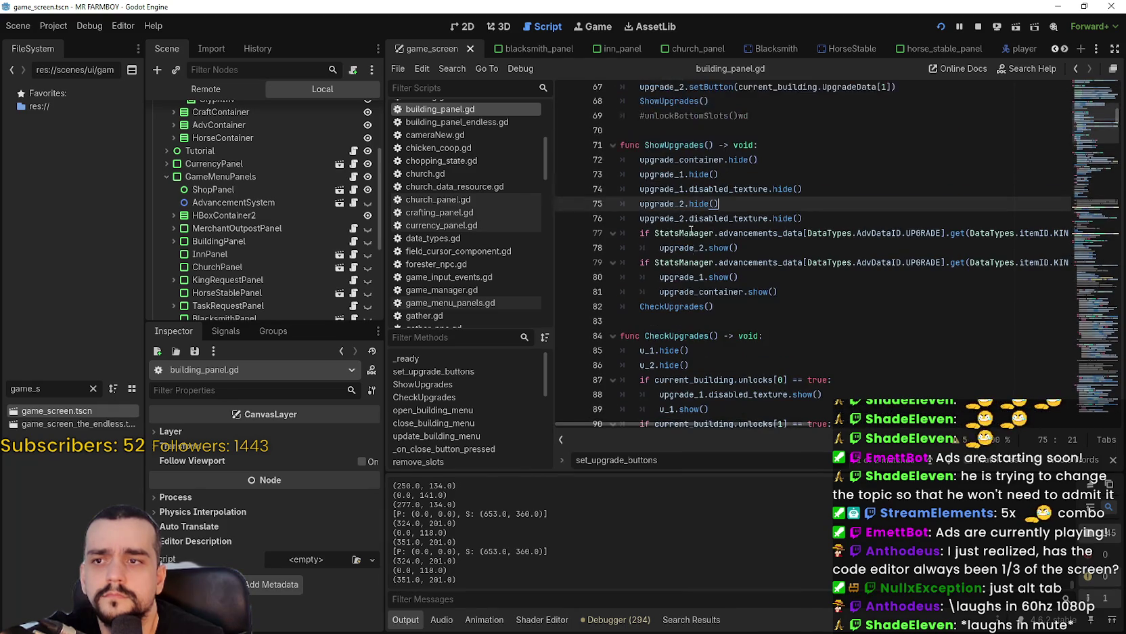
pyautogui.doubleClick(687, 145)
pyautogui.scroll(3, 686, 145)
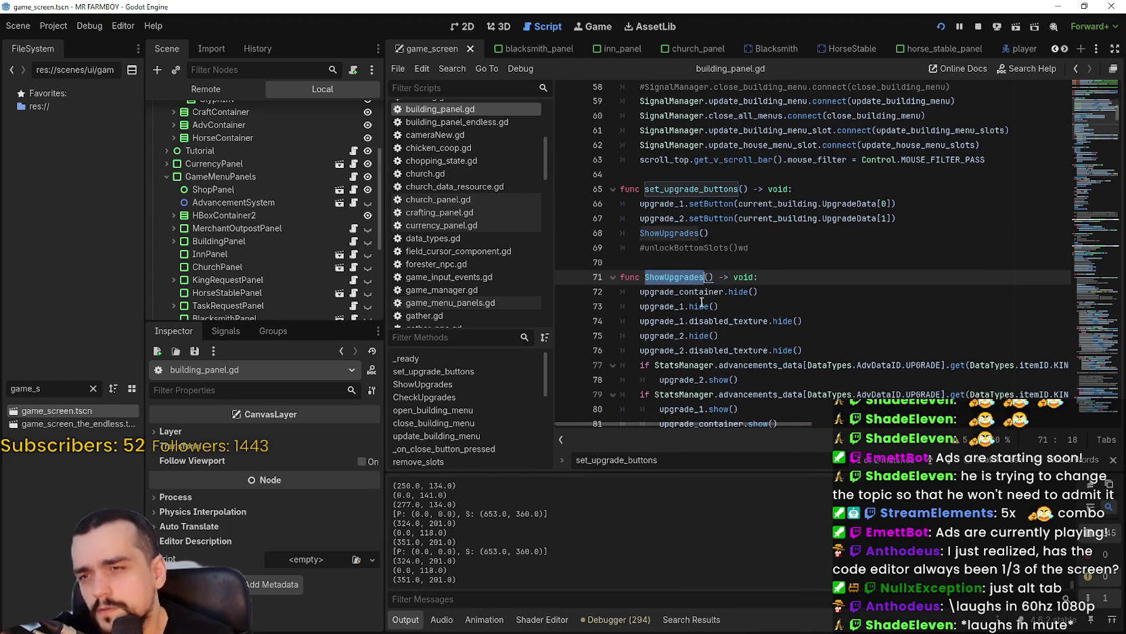
pyautogui.click(693, 187)
pyautogui.click(678, 232)
pyautogui.hotkey('shift', 'Home')
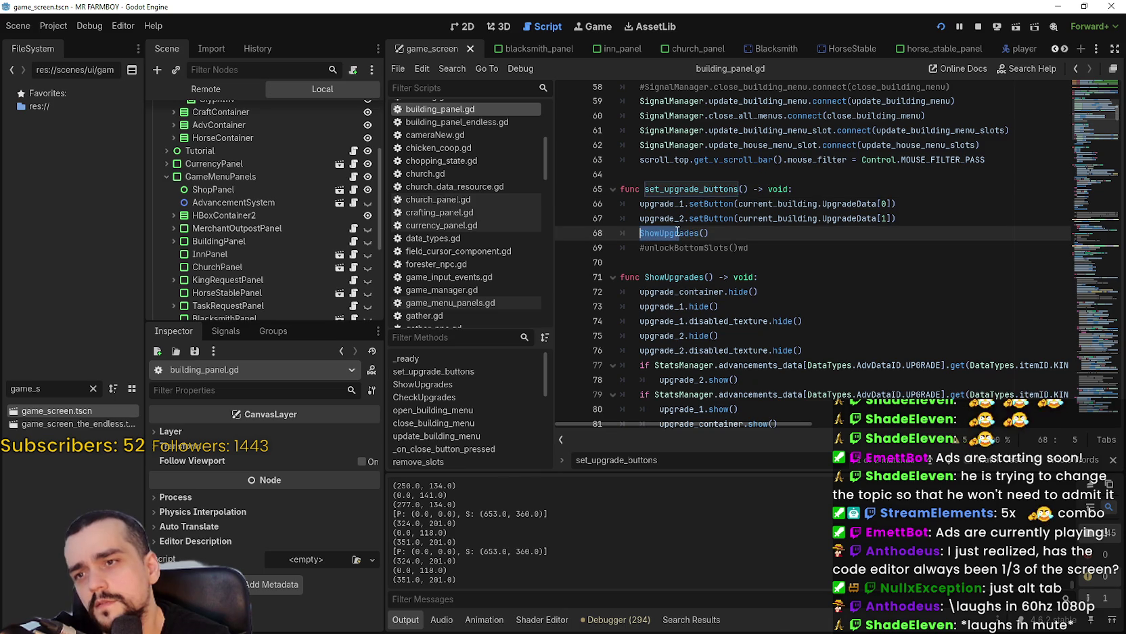
pyautogui.doubleClick(677, 231)
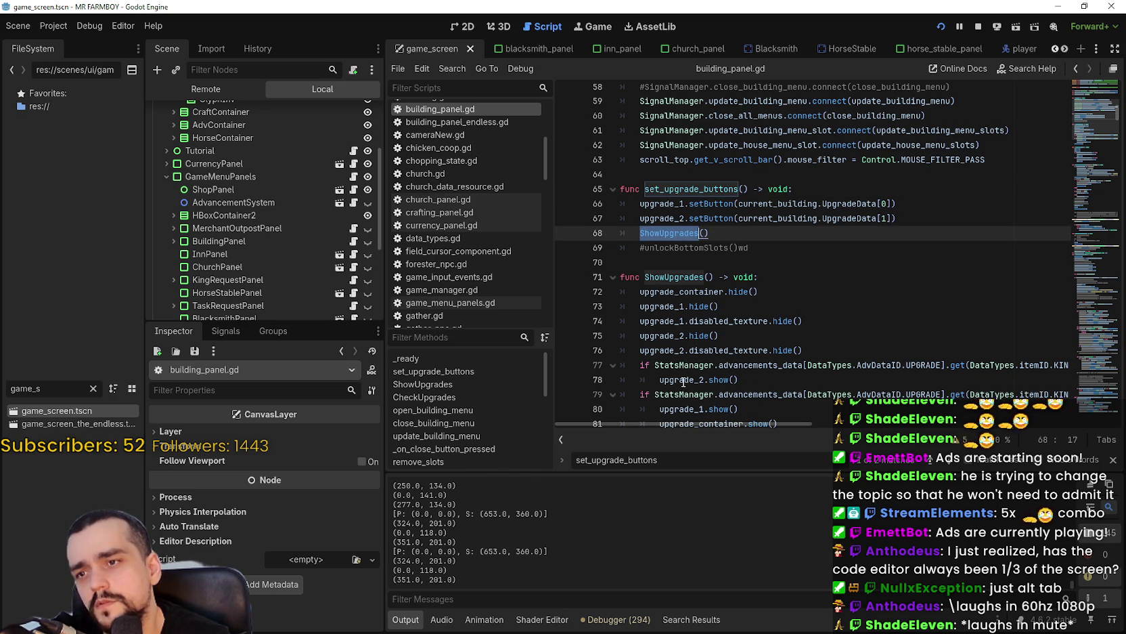
pyautogui.scroll(-2, 683, 374)
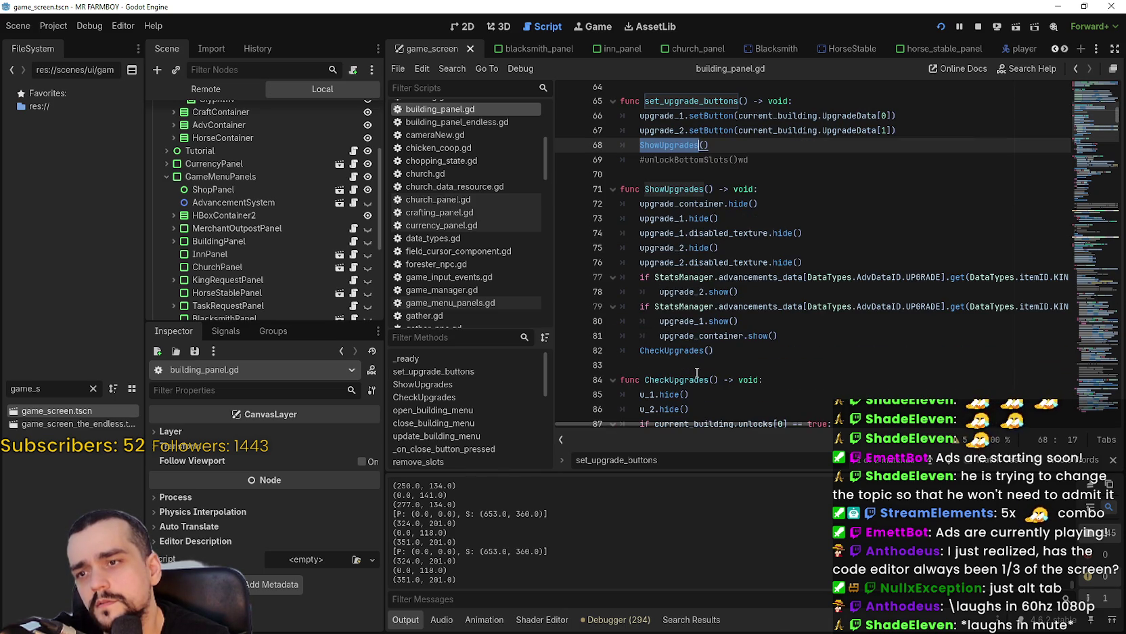
pyautogui.scroll(2, 696, 362)
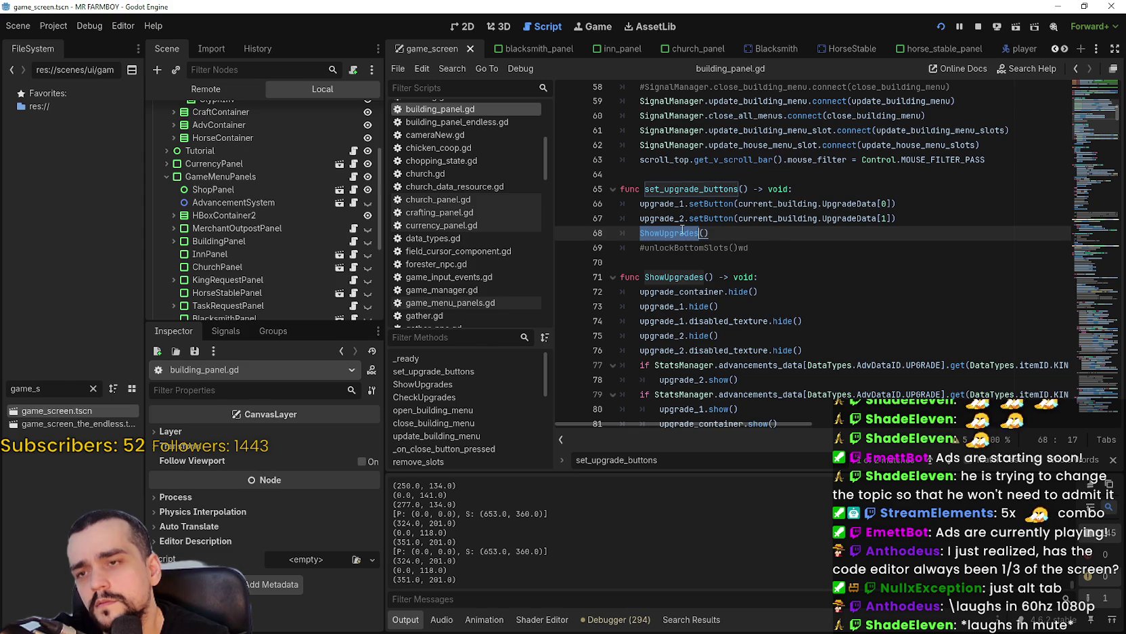
pyautogui.scroll(-6, 759, 236)
pyautogui.scroll(3, 702, 222)
pyautogui.doubleClick(679, 145)
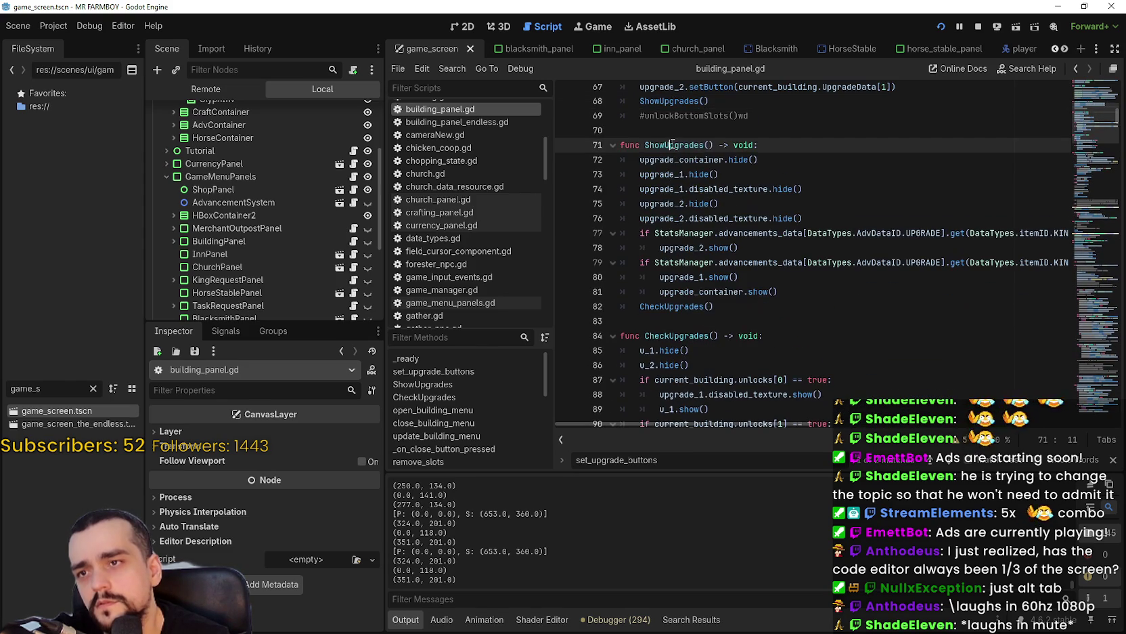
pyautogui.doubleClick(685, 306)
pyautogui.scroll(-3, 686, 306)
pyautogui.scroll(7, 687, 291)
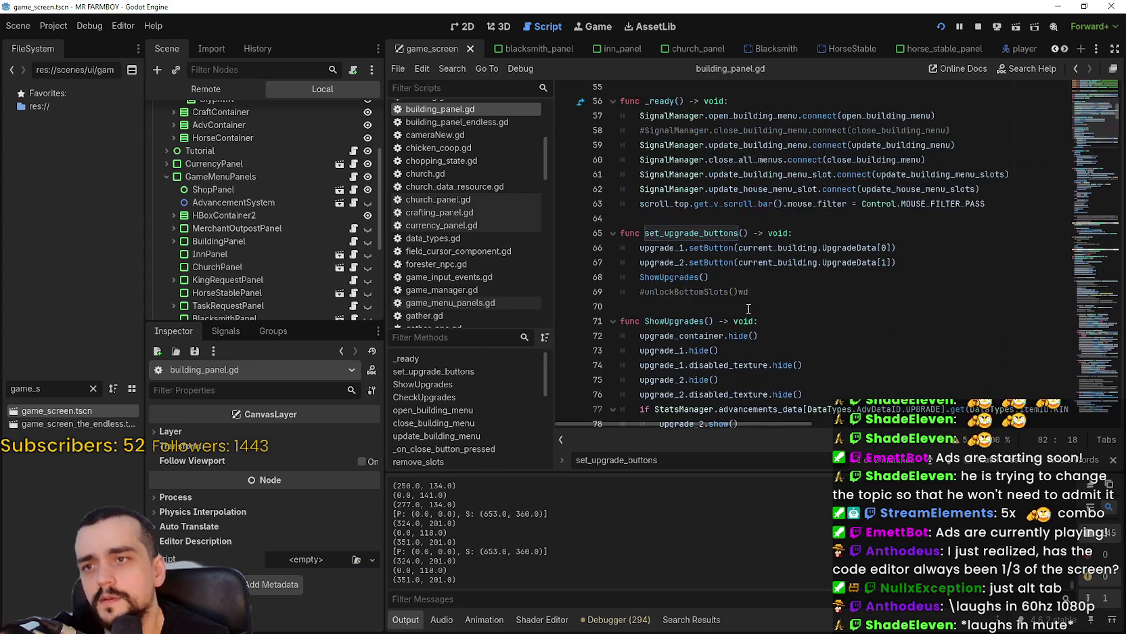
pyautogui.moveTo(640, 277); pyautogui.dragTo(709, 276)
pyautogui.hotkey('ctrl', 'c')
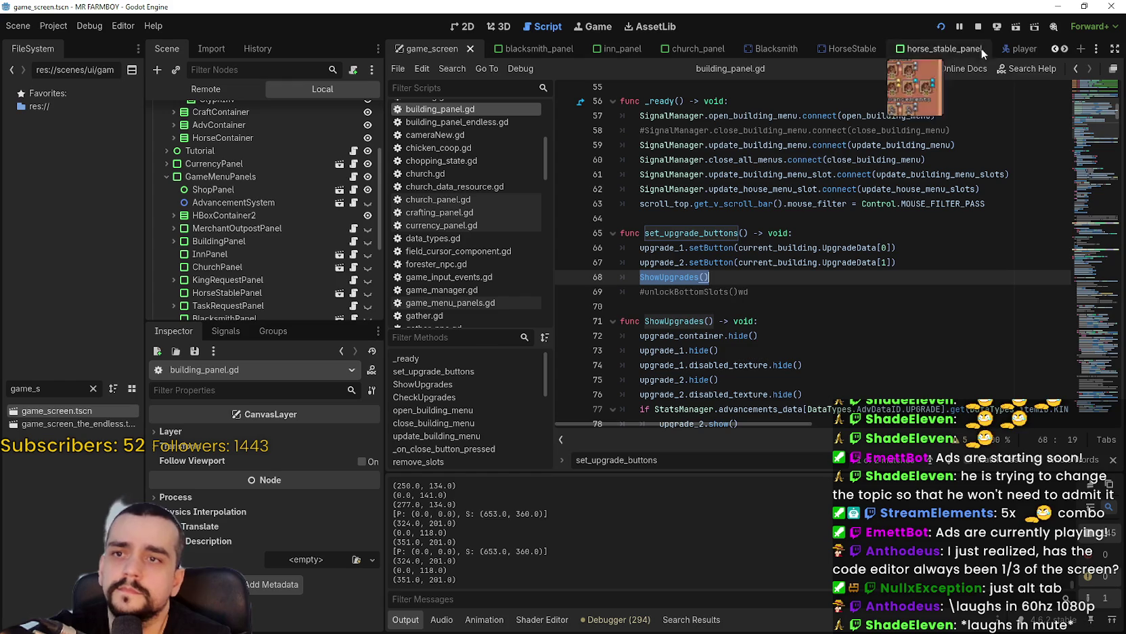
pyautogui.click(959, 47)
# - Open horse_stable_panel.gd and try ShowUpgrades on line 155, then revert it to CheckUpgrades()
pyautogui.scroll(3, 374, 147)
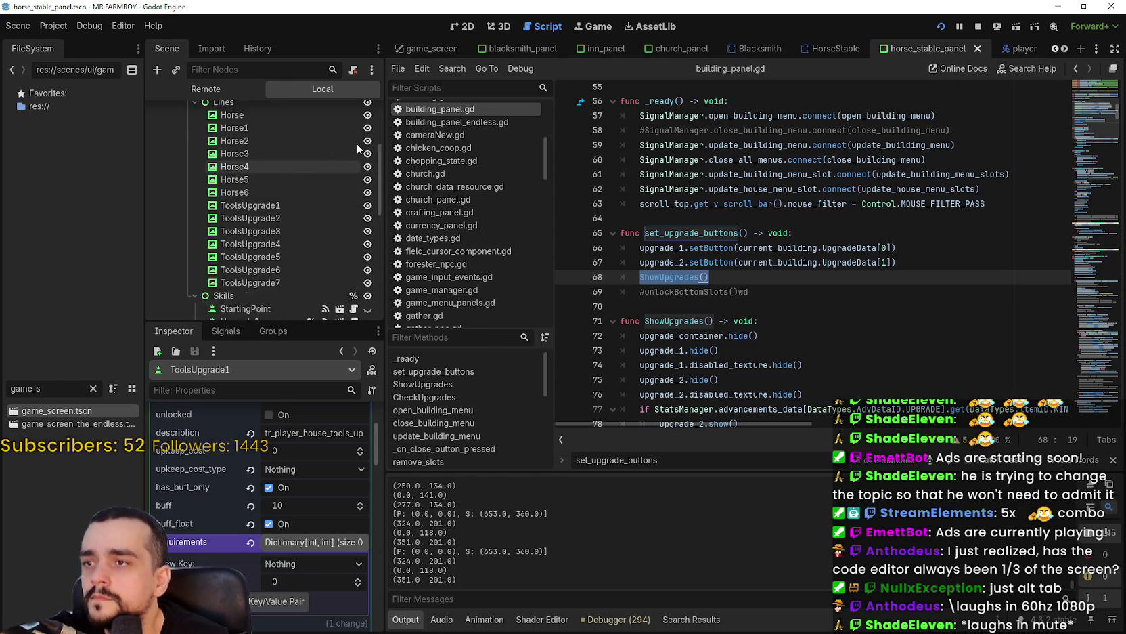
pyautogui.scroll(4, 381, 127)
pyautogui.click(354, 112)
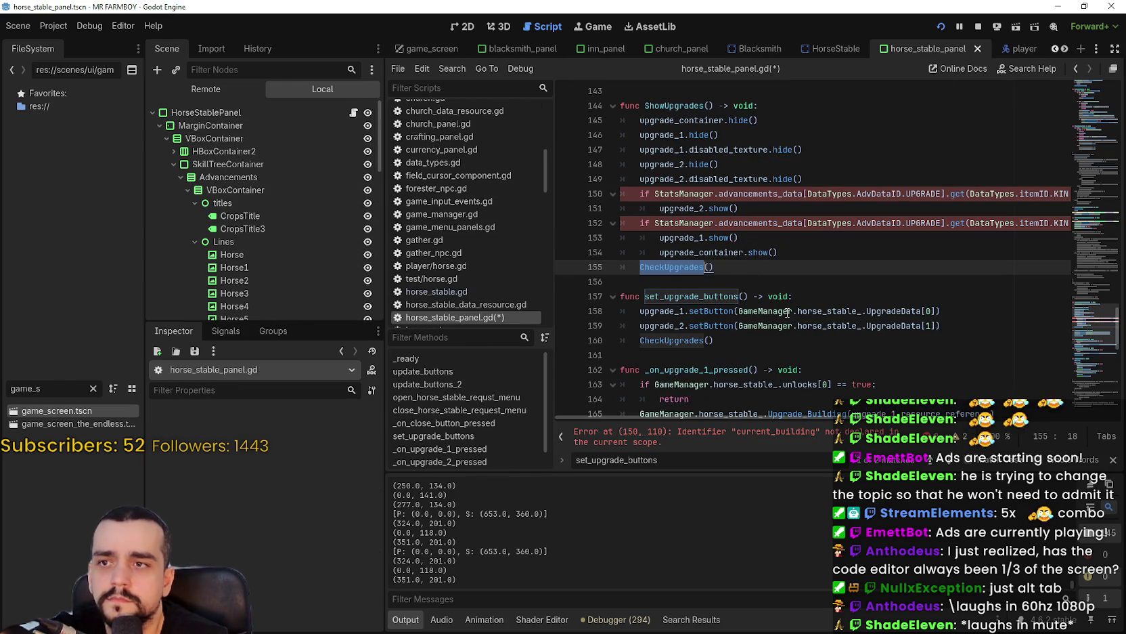
pyautogui.moveTo(787, 312)
pyautogui.write('Show')
pyautogui.press('Return')
pyautogui.hotkey('ctrl', 'z')
# - Replace CheckUpgrades() with ShowUpgrades() on line 160
pyautogui.click(742, 286)
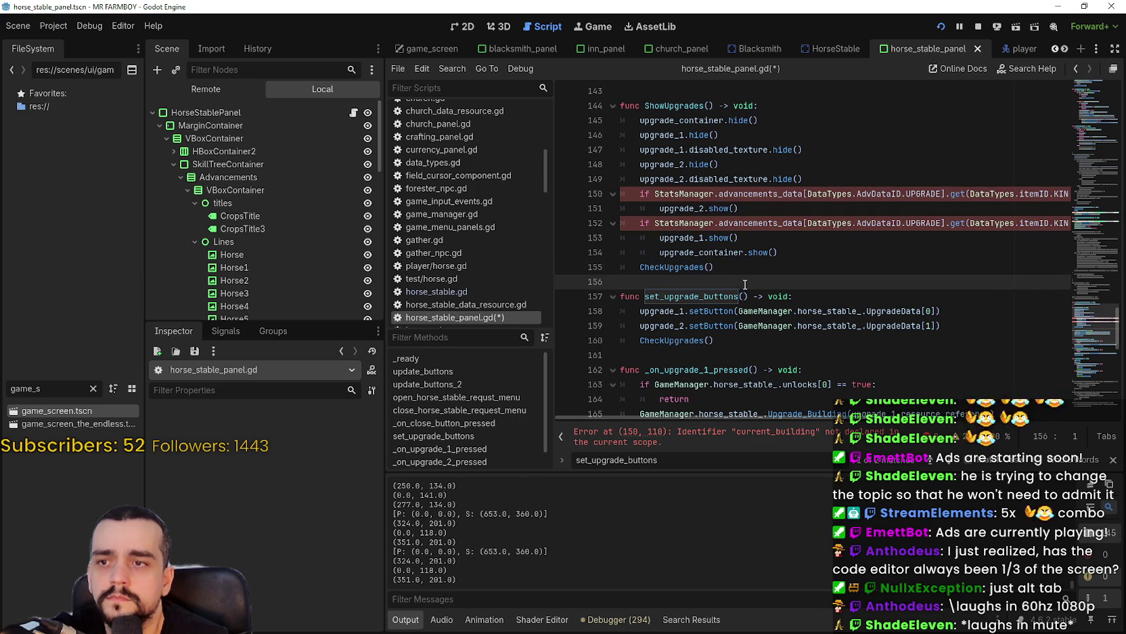
pyautogui.scroll(-1, 745, 284)
pyautogui.doubleClick(674, 296)
pyautogui.hotkey('ctrl', 'v')
pyautogui.press('Delete')
pyautogui.press('Delete')
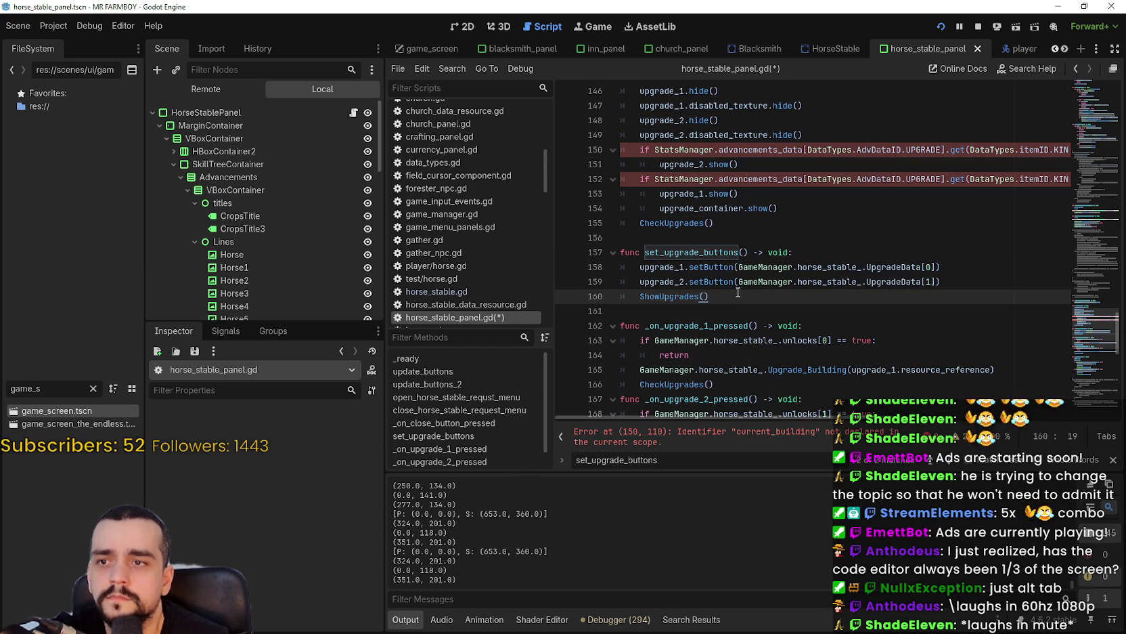
# - Inspect the current_building error reported on line 150 of ShowUpgrades
pyautogui.scroll(3, 717, 271)
pyautogui.doubleClick(679, 196)
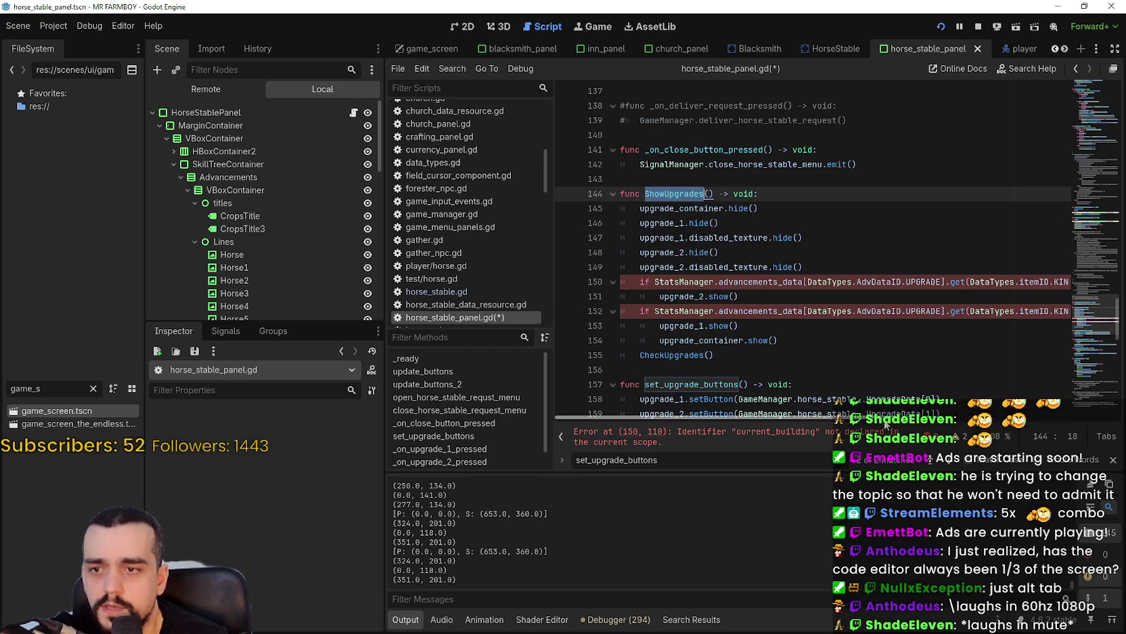
pyautogui.click(884, 431)
pyautogui.click(1112, 459)
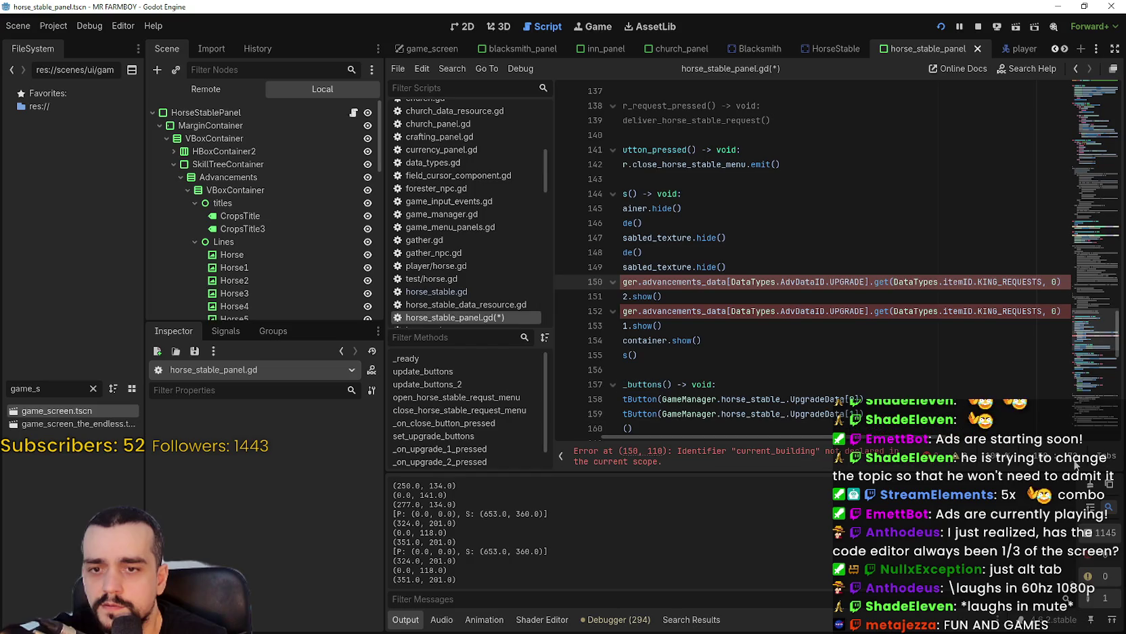
pyautogui.moveTo(921, 438)
pyautogui.mouseDown()
pyautogui.moveTo(1073, 439)
pyautogui.moveTo(893, 438)
pyautogui.mouseUp()
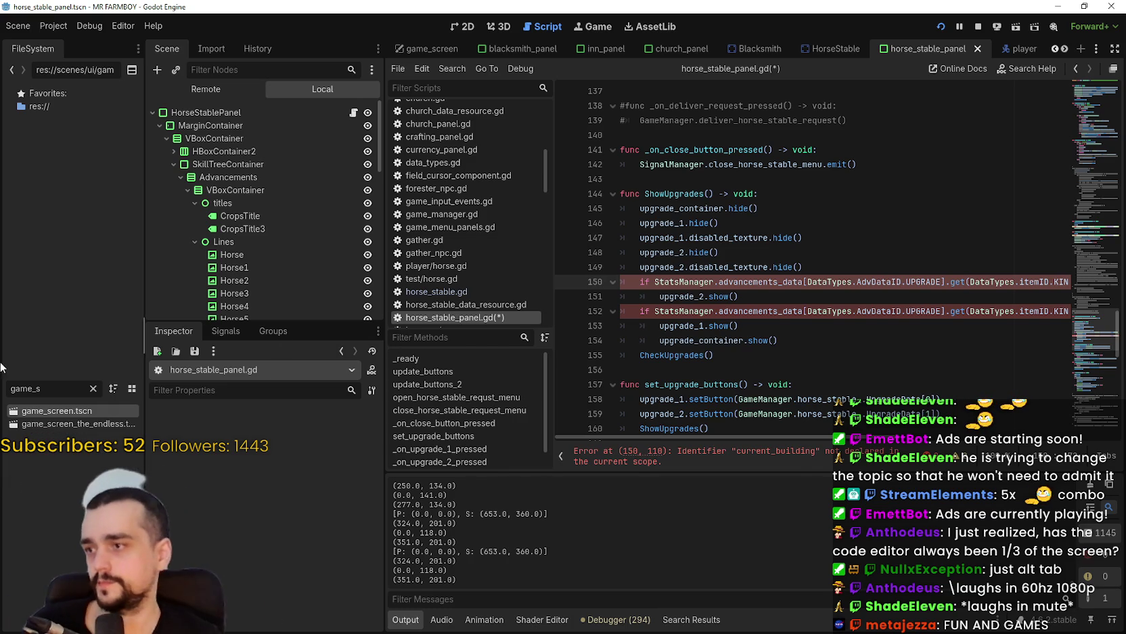
pyautogui.moveTo(71, 394); pyautogui.dragTo(1, 364)
# - Filter the FileSystem for 'va' and check AdvancementSystem.tscn against buildingUpgradeUnlock on line 150
pyautogui.write('va')
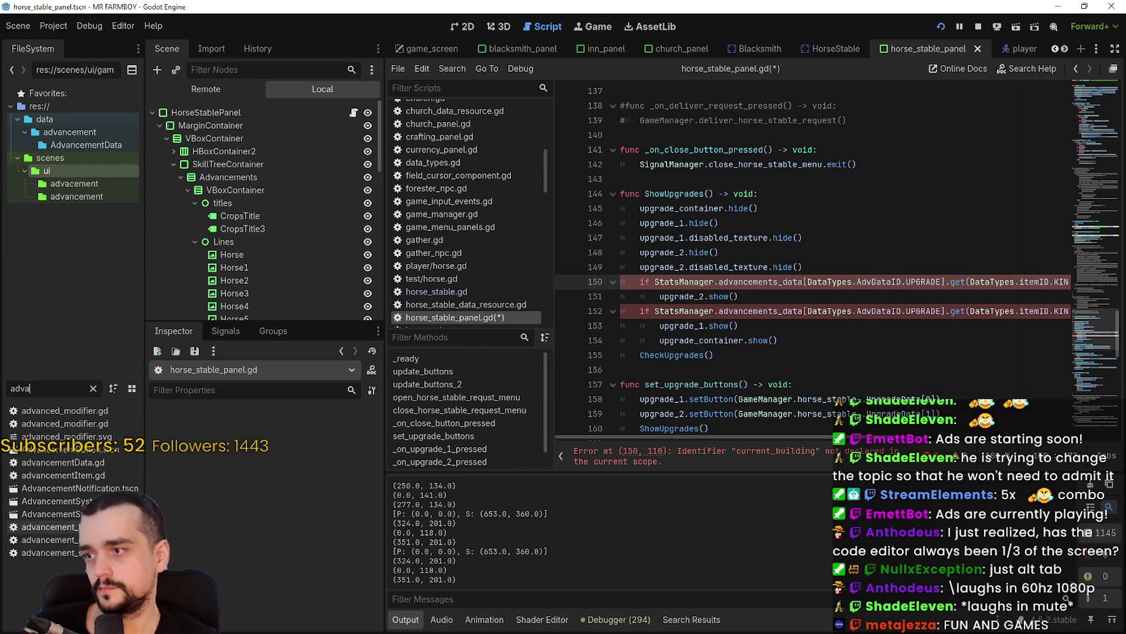
pyautogui.click(65, 504)
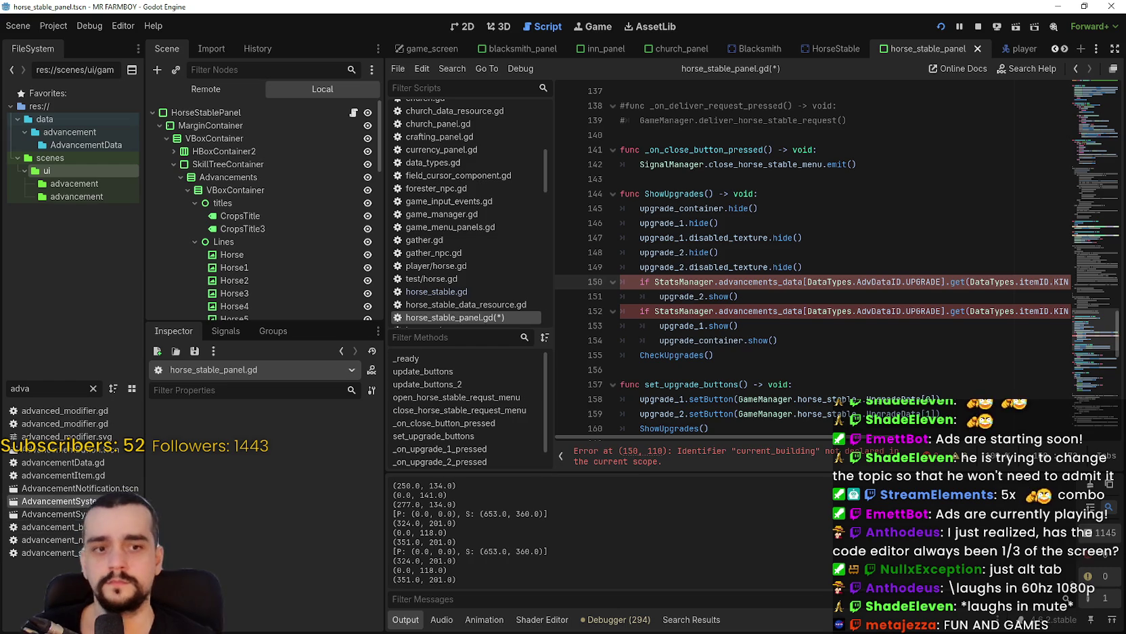
pyautogui.moveTo(777, 440); pyautogui.dragTo(1023, 429)
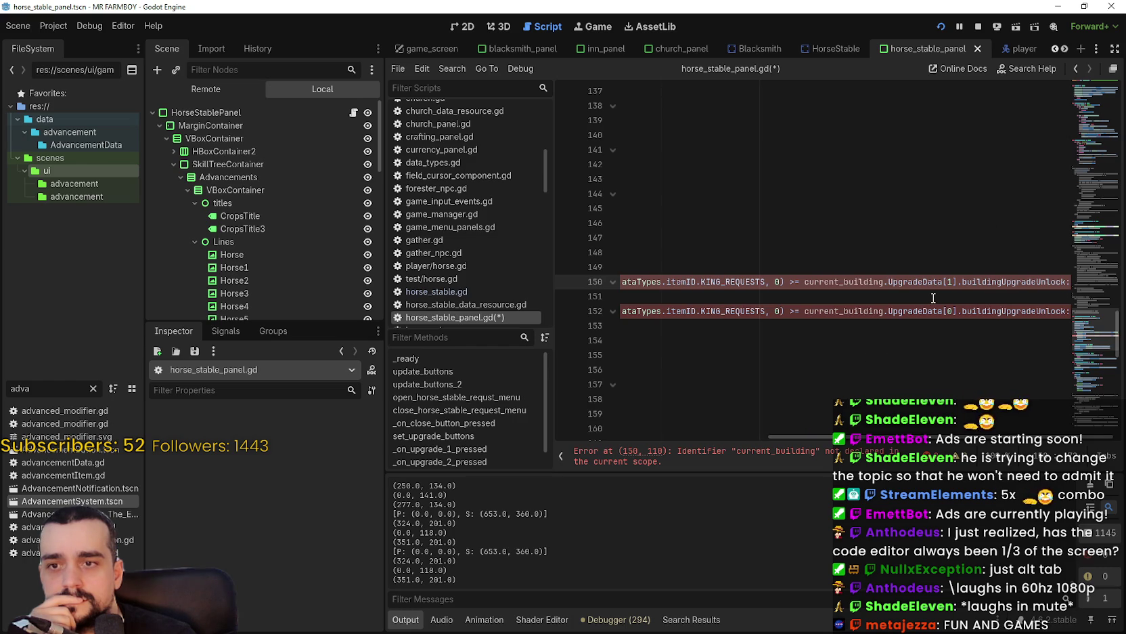
pyautogui.doubleClick(998, 281)
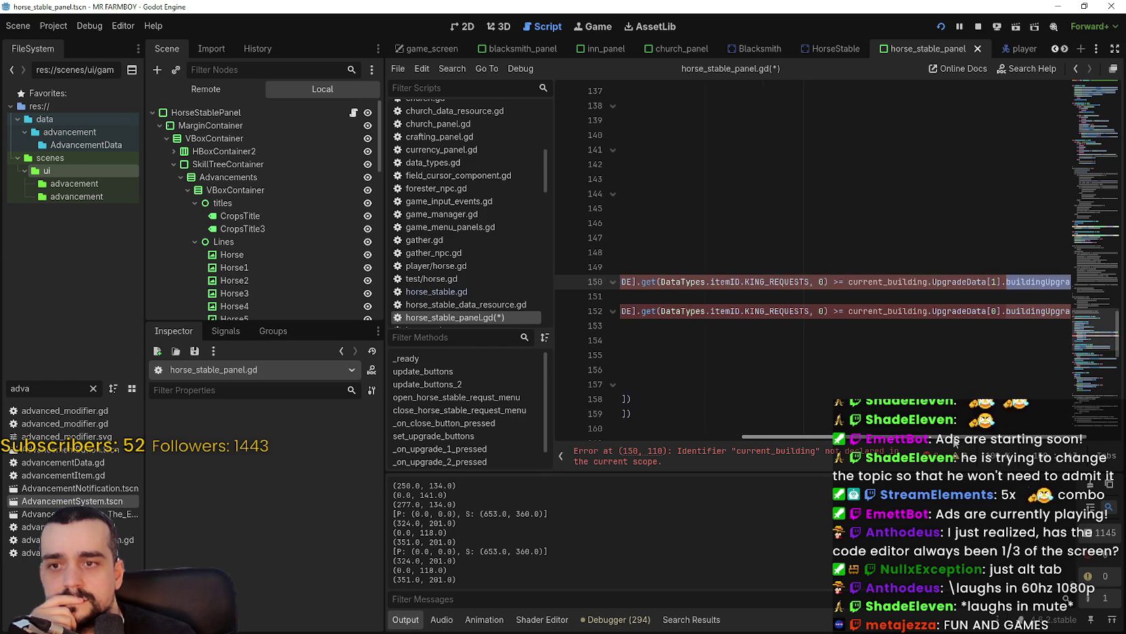
pyautogui.moveTo(983, 438); pyautogui.dragTo(722, 443)
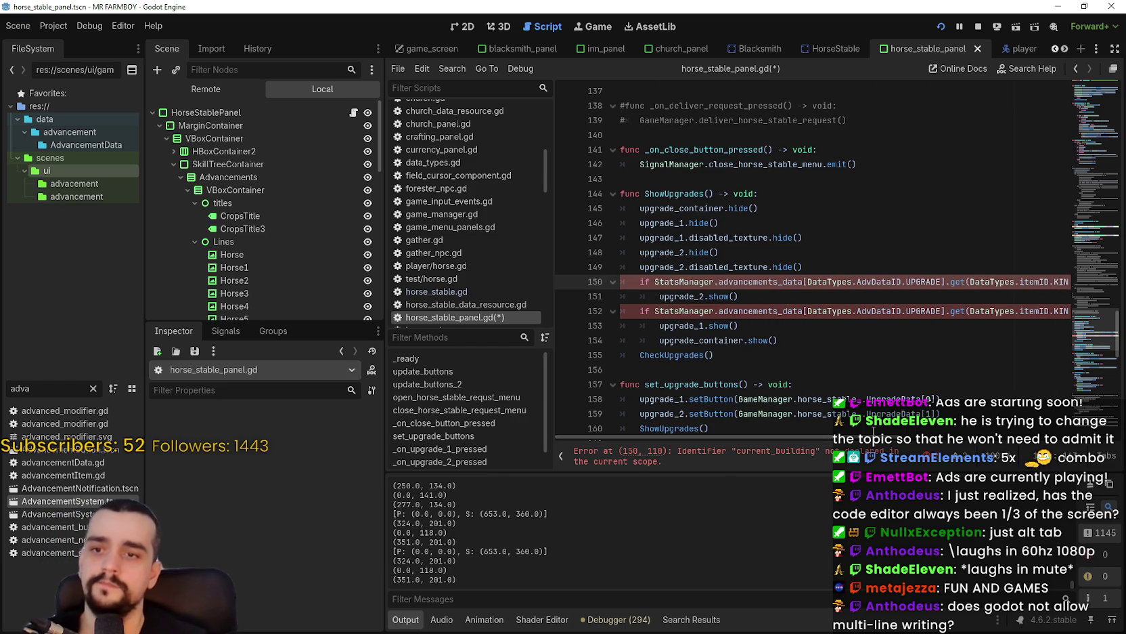
pyautogui.moveTo(874, 437); pyautogui.dragTo(1094, 452)
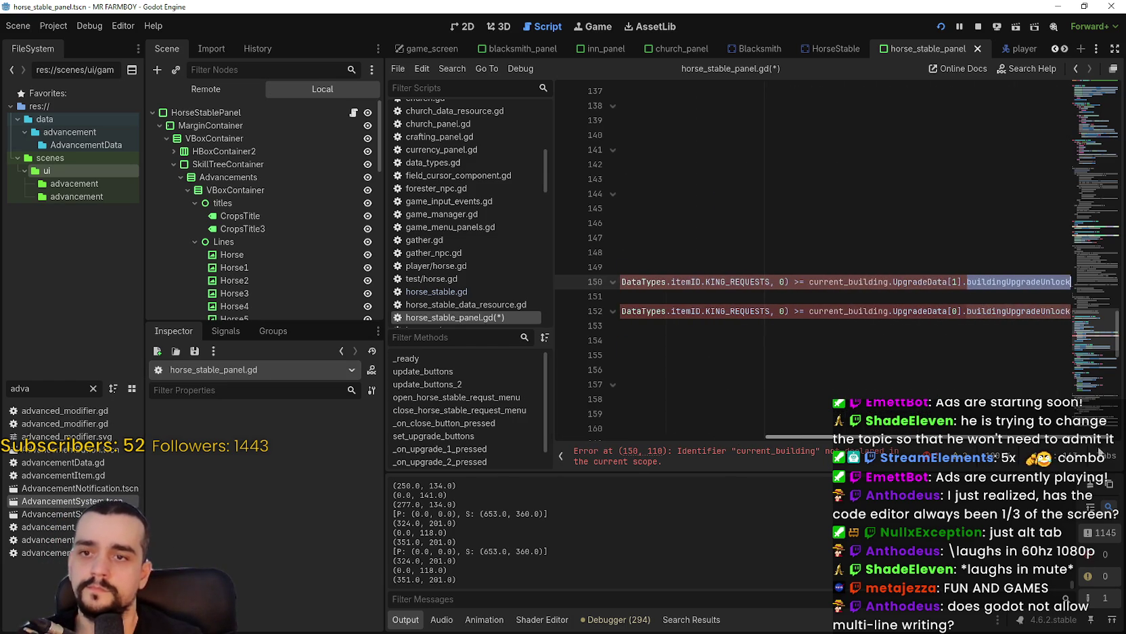
# - Remove the current_building. prefix from lines 150 and 152
pyautogui.doubleClick(859, 281)
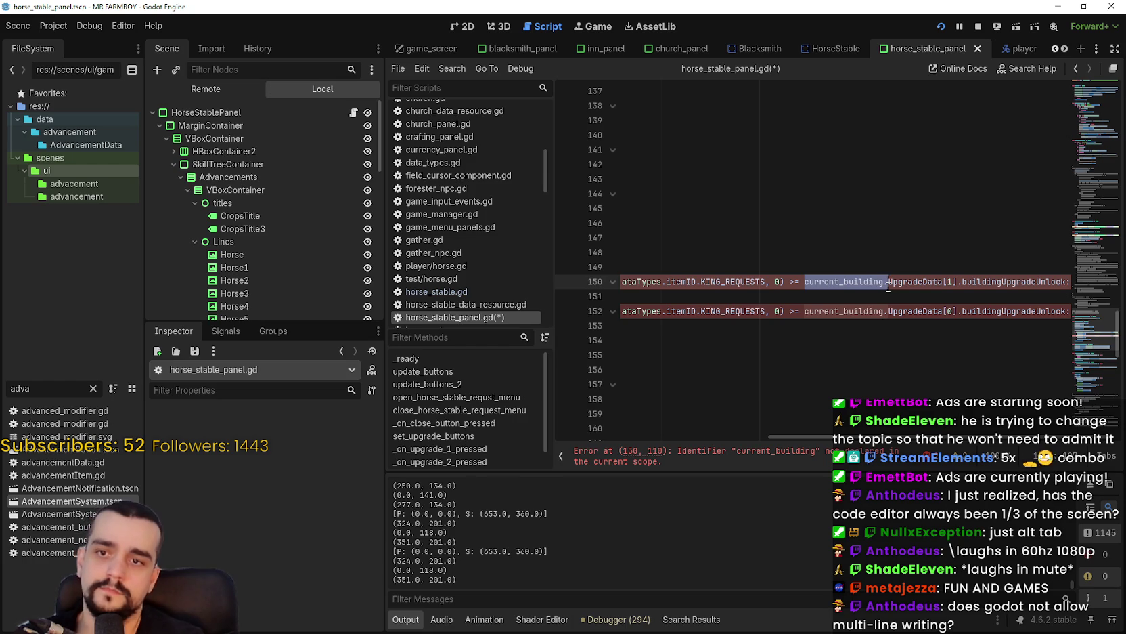
pyautogui.press('BackSpace')
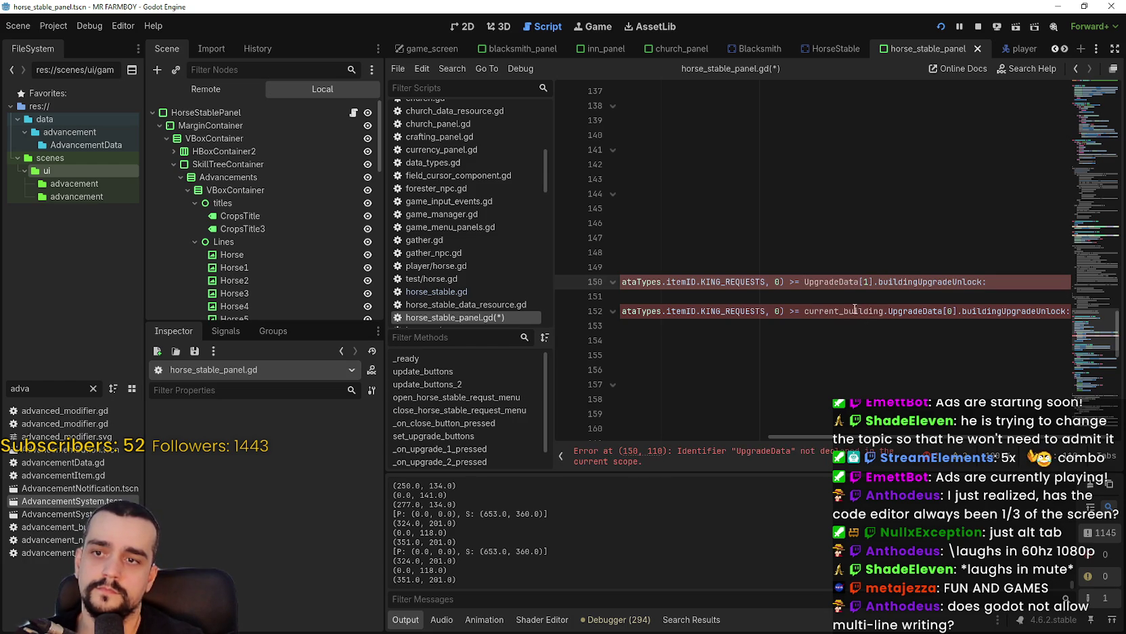
pyautogui.doubleClick(860, 311)
pyautogui.moveTo(859, 311); pyautogui.dragTo(887, 312)
pyautogui.press('BackSpace')
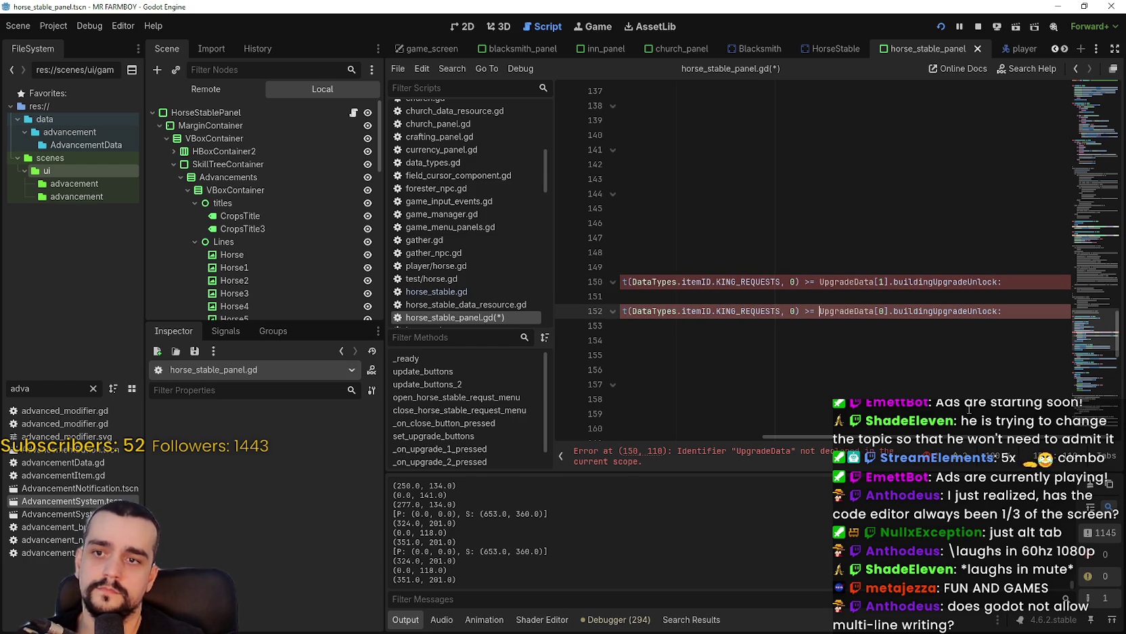
# - Replace current_building with GameManager.horse_stable_ on lines 150 and 152
pyautogui.moveTo(872, 438)
pyautogui.mouseDown()
pyautogui.moveTo(636, 425)
pyautogui.moveTo(785, 418)
pyautogui.moveTo(672, 415)
pyautogui.mouseUp()
pyautogui.moveTo(862, 407); pyautogui.dragTo(1032, 415)
pyautogui.moveTo(929, 421)
pyautogui.mouseDown()
pyautogui.moveTo(724, 401)
pyautogui.moveTo(966, 411)
pyautogui.moveTo(692, 378)
pyautogui.mouseUp()
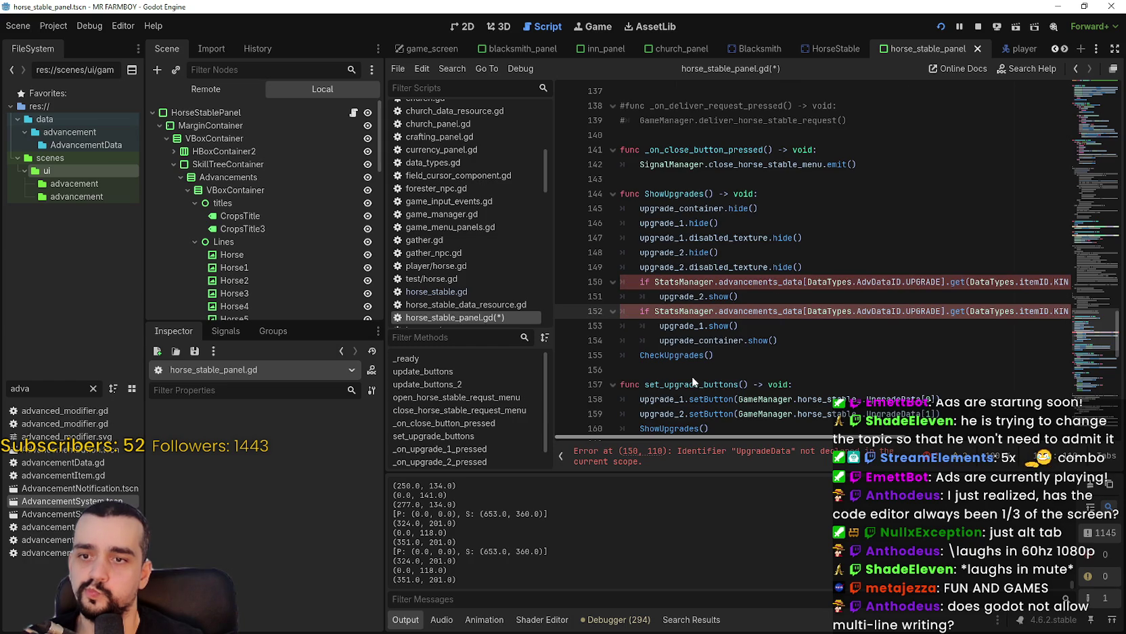
pyautogui.hscroll(3, 763, 392)
pyautogui.moveTo(812, 399); pyautogui.dragTo(689, 399)
pyautogui.hotkey('ctrl', 'c')
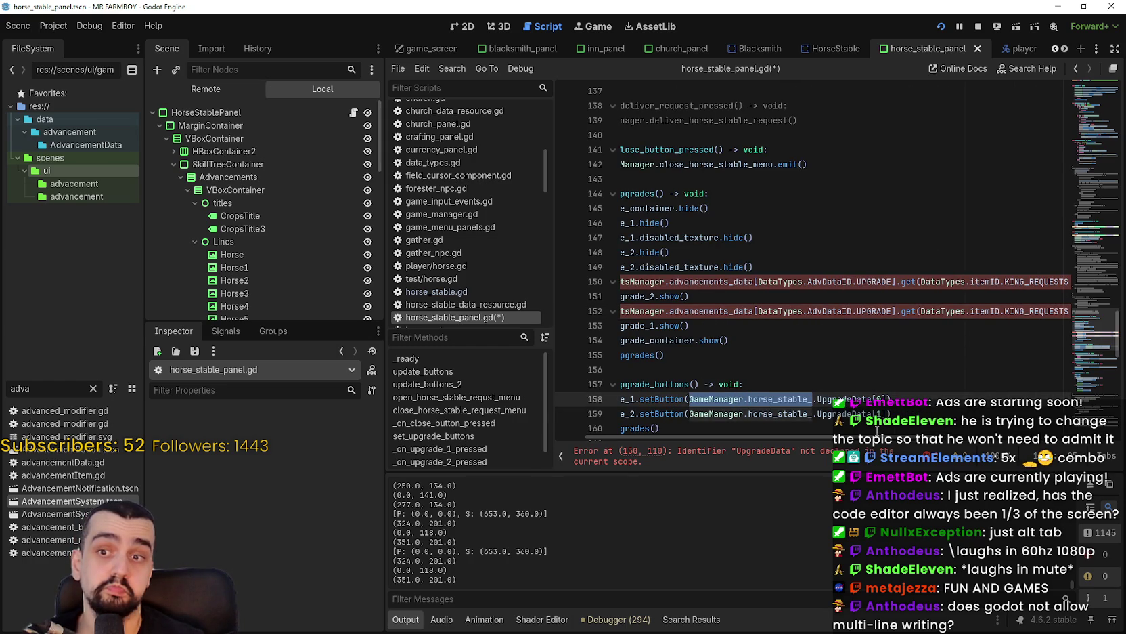
pyautogui.hscroll(10, 877, 430)
pyautogui.doubleClick(880, 310)
pyautogui.doubleClick(895, 283)
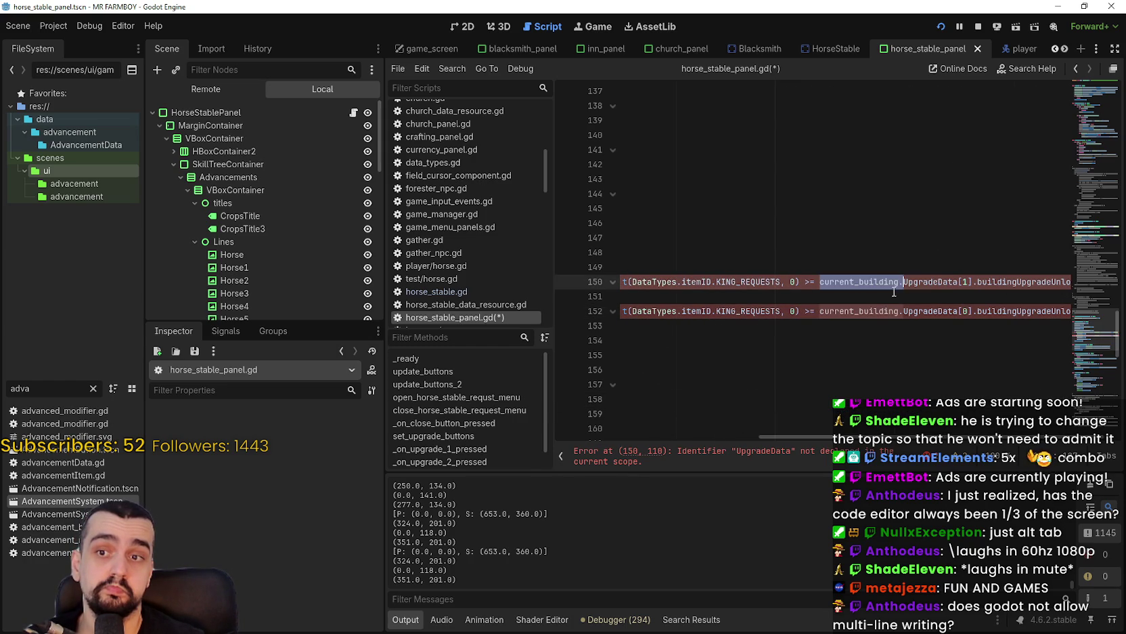
pyautogui.doubleClick(866, 279)
pyautogui.hotkey('ctrl', 'v')
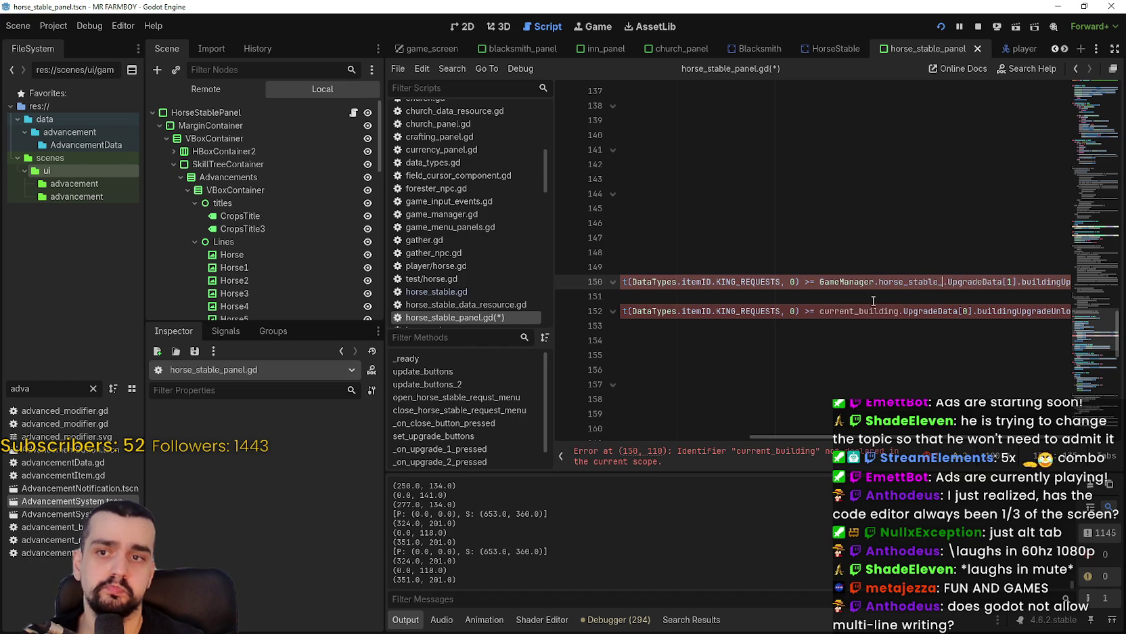
pyautogui.doubleClick(863, 311)
pyautogui.hotkey('ctrl', 'v')
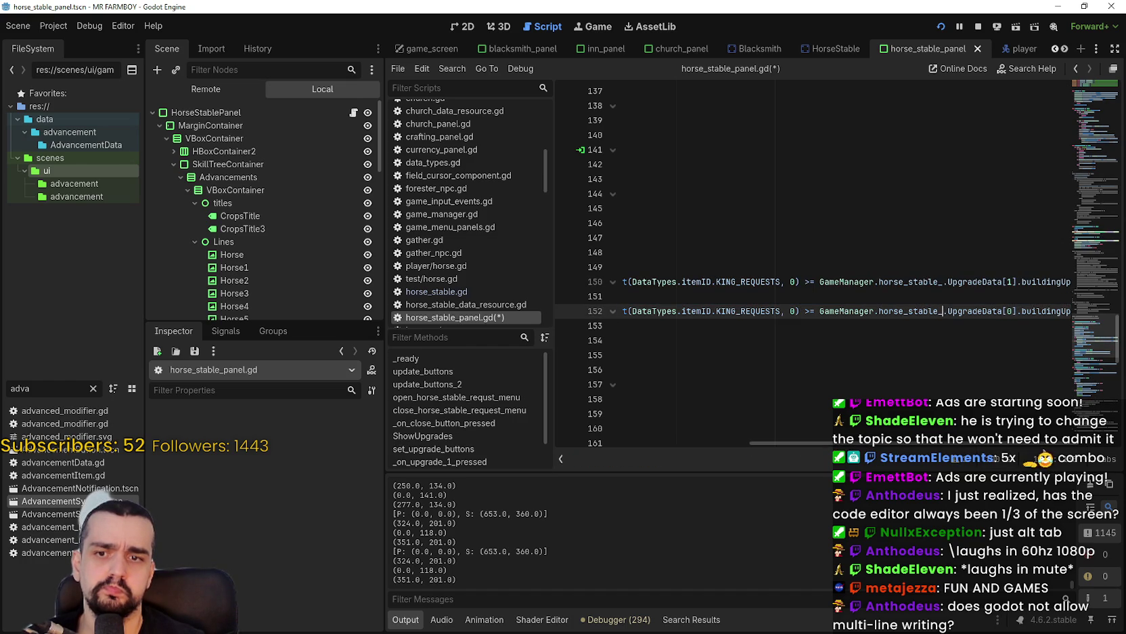
pyautogui.hscroll(-5, 744, 335)
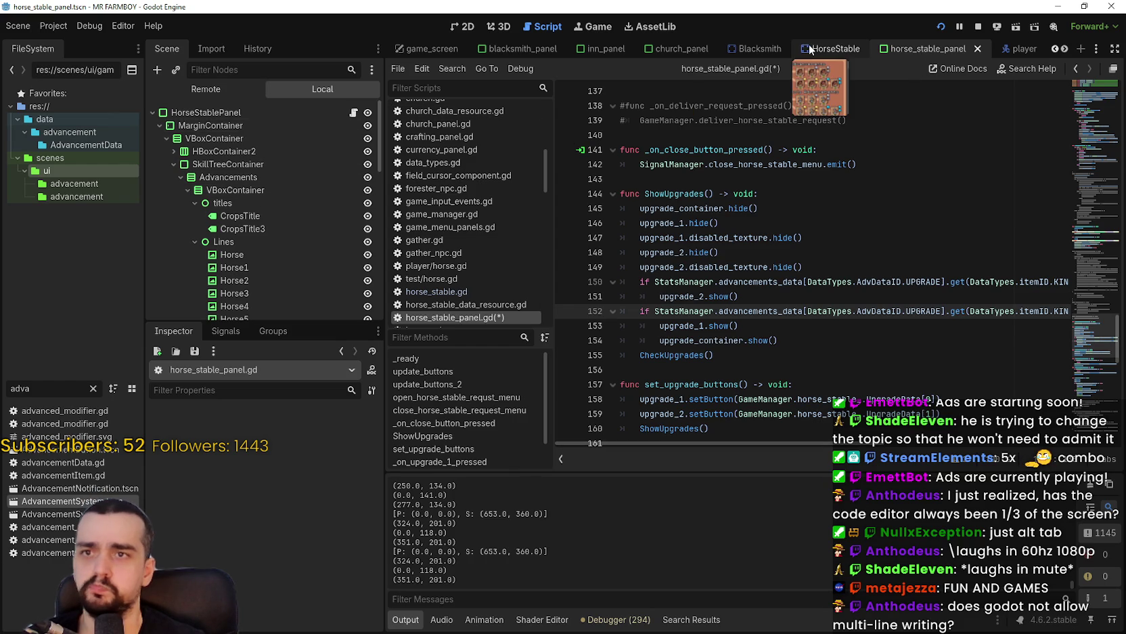
pyautogui.click(834, 48)
pyautogui.scroll(-10, 295, 514)
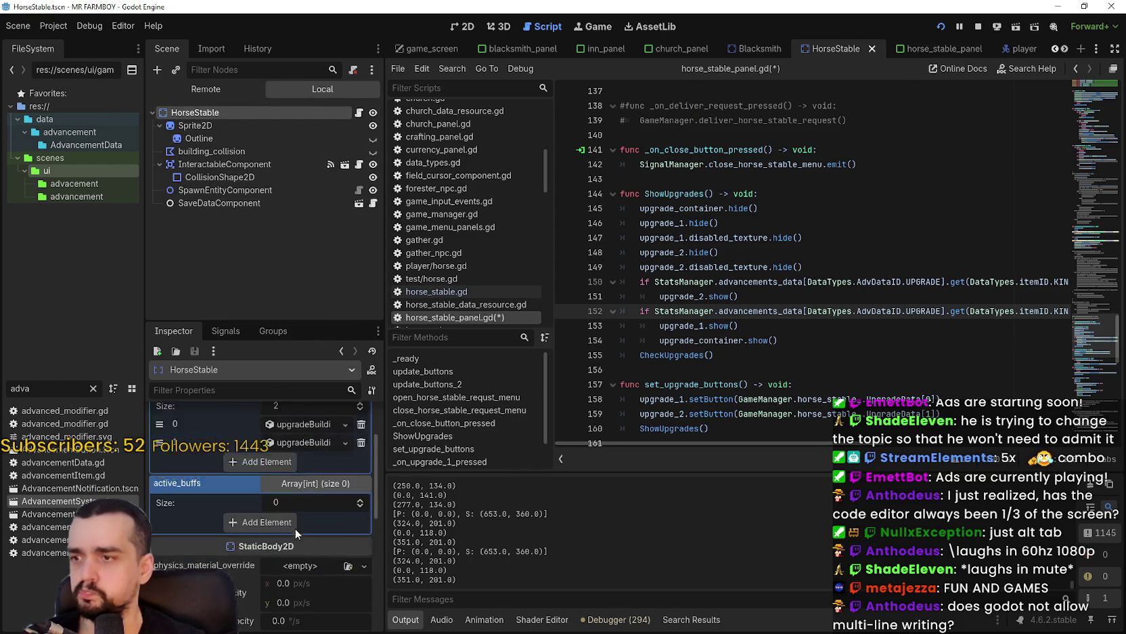
pyautogui.scroll(-5, 329, 575)
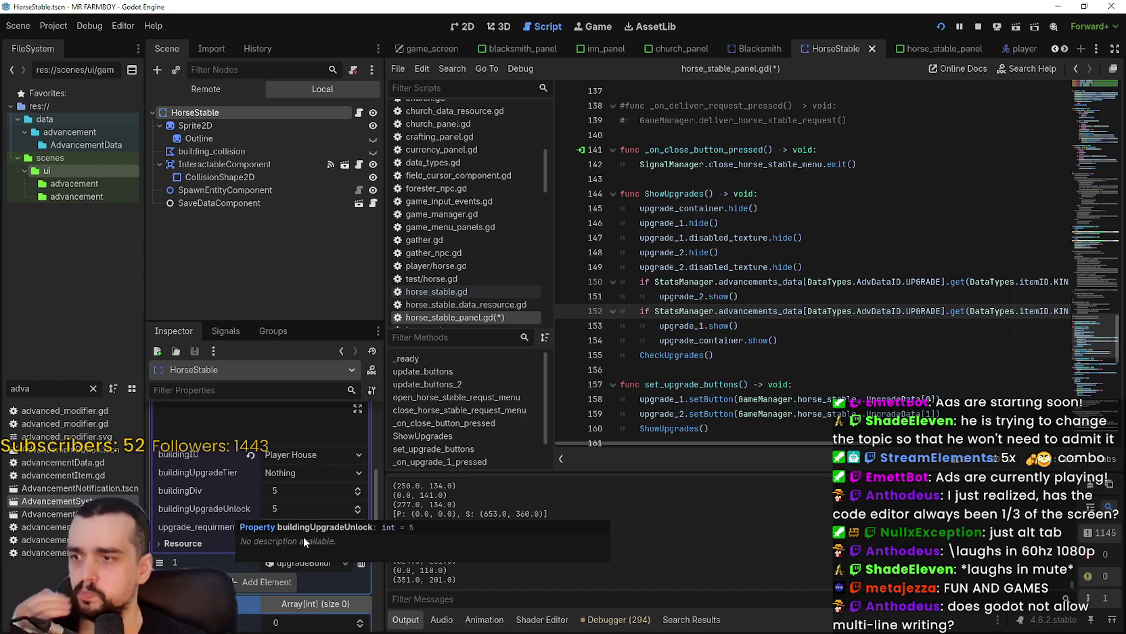
pyautogui.click(357, 512)
pyautogui.click(357, 512)
pyautogui.click(357, 512)
pyautogui.click(356, 512)
pyautogui.hotkey('ctrl', 's')
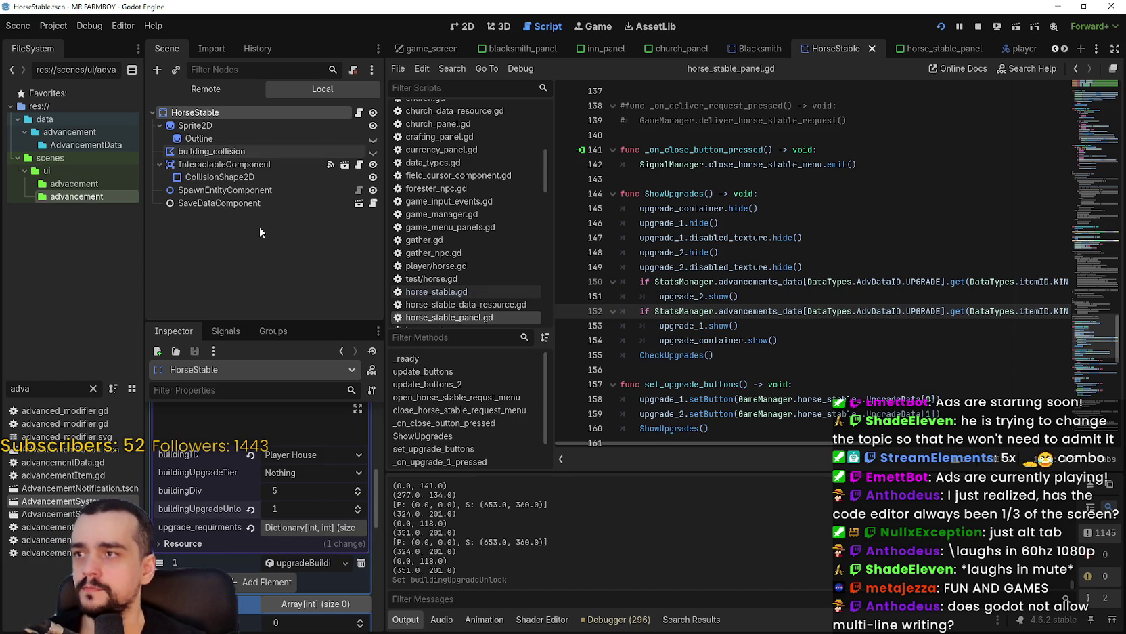
pyautogui.scroll(-5, 321, 542)
pyautogui.scroll(3, 322, 482)
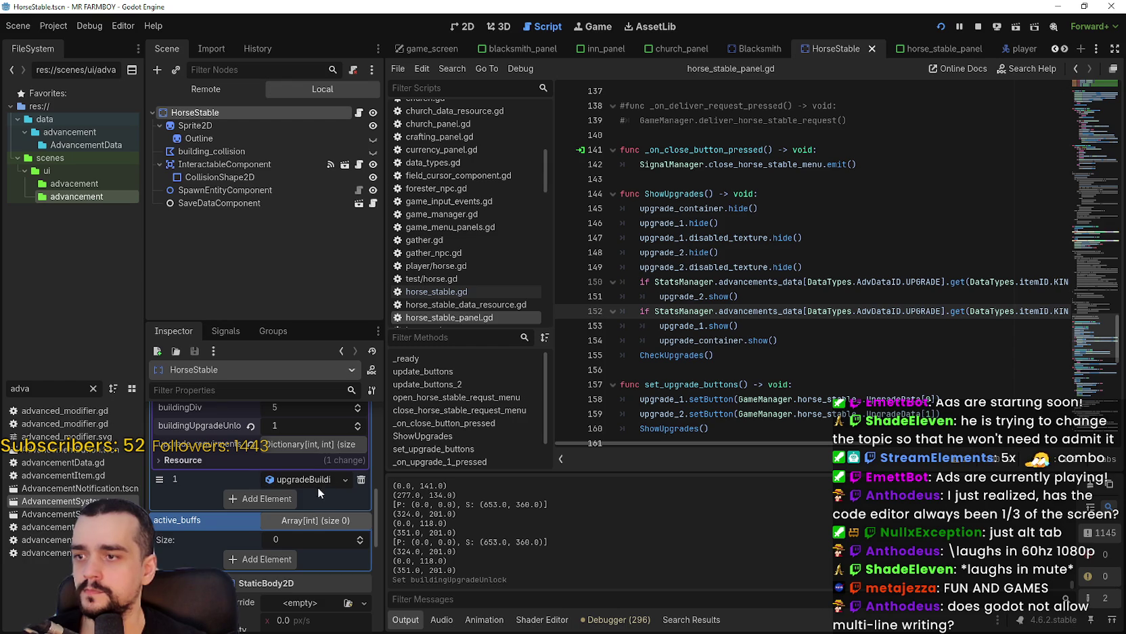
pyautogui.click(320, 482)
pyautogui.scroll(-2, 310, 508)
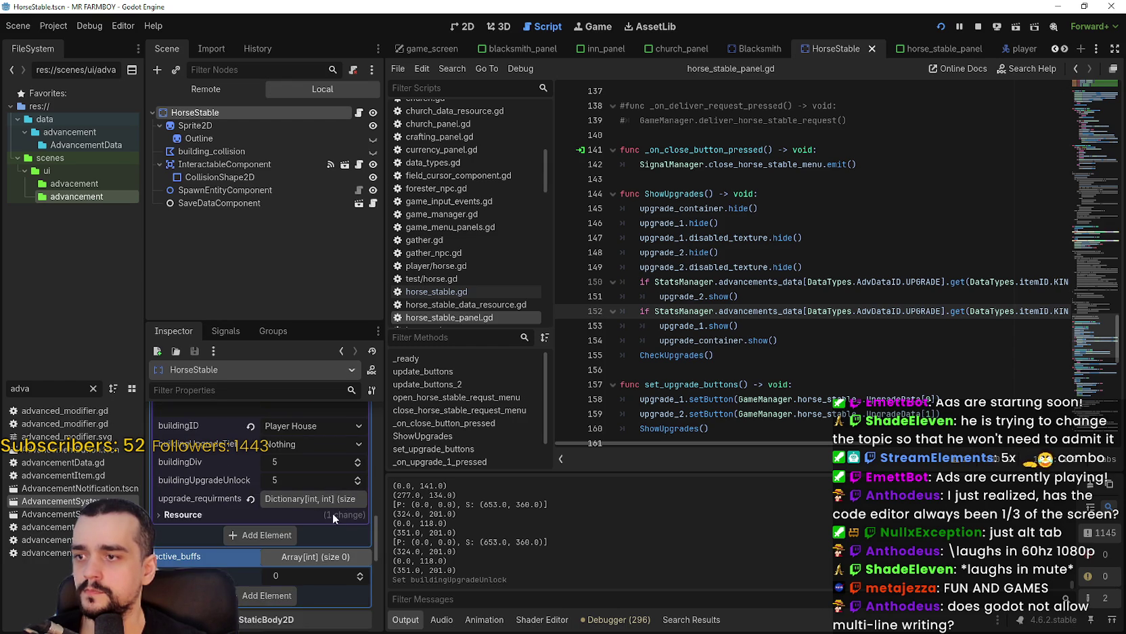
pyautogui.scroll(1, 333, 512)
pyautogui.click(359, 512)
pyautogui.hotkey('ctrl', 's')
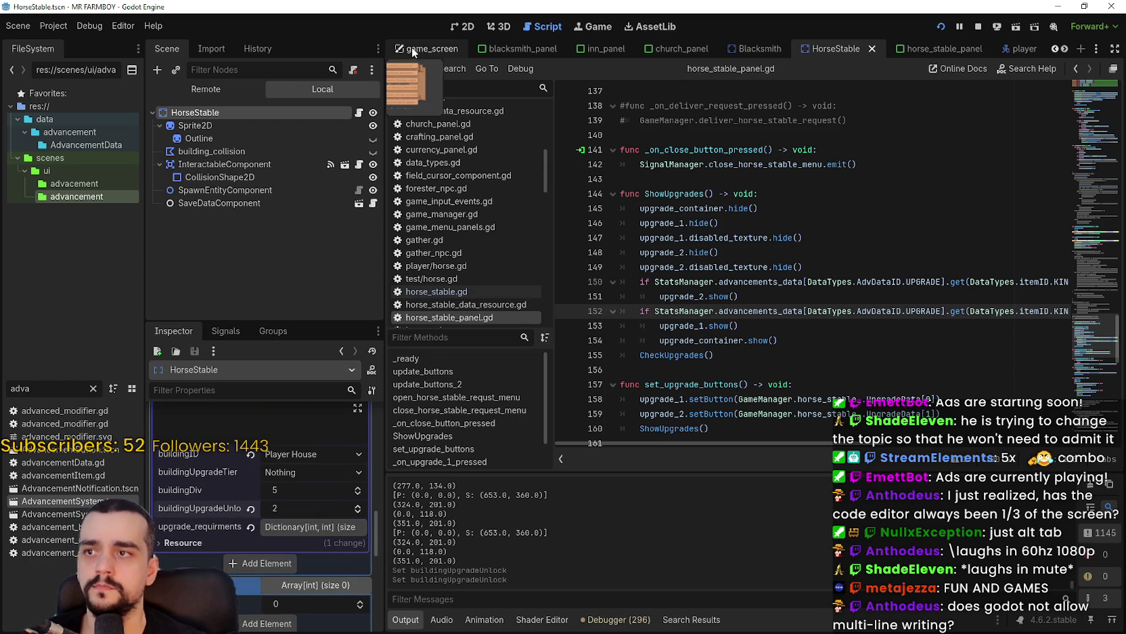
pyautogui.doubleClick(19, 388)
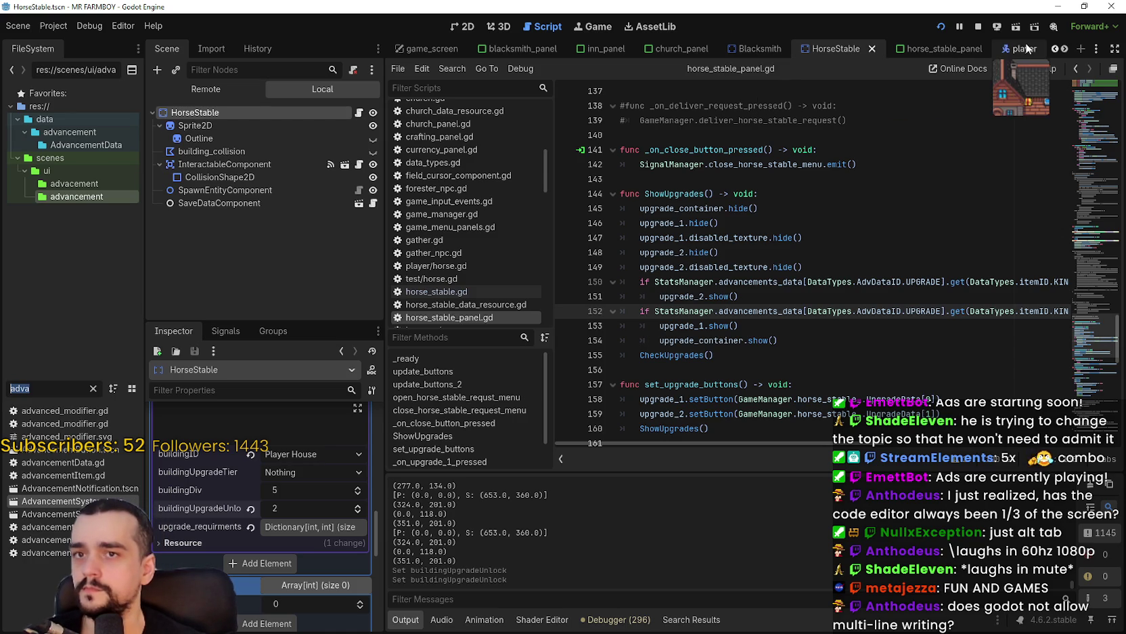
# - Open House.tscn from the FileSystem filtered by 'house' and expand its first upgrade data entry
pyautogui.write('house')
pyautogui.doubleClick(42, 463)
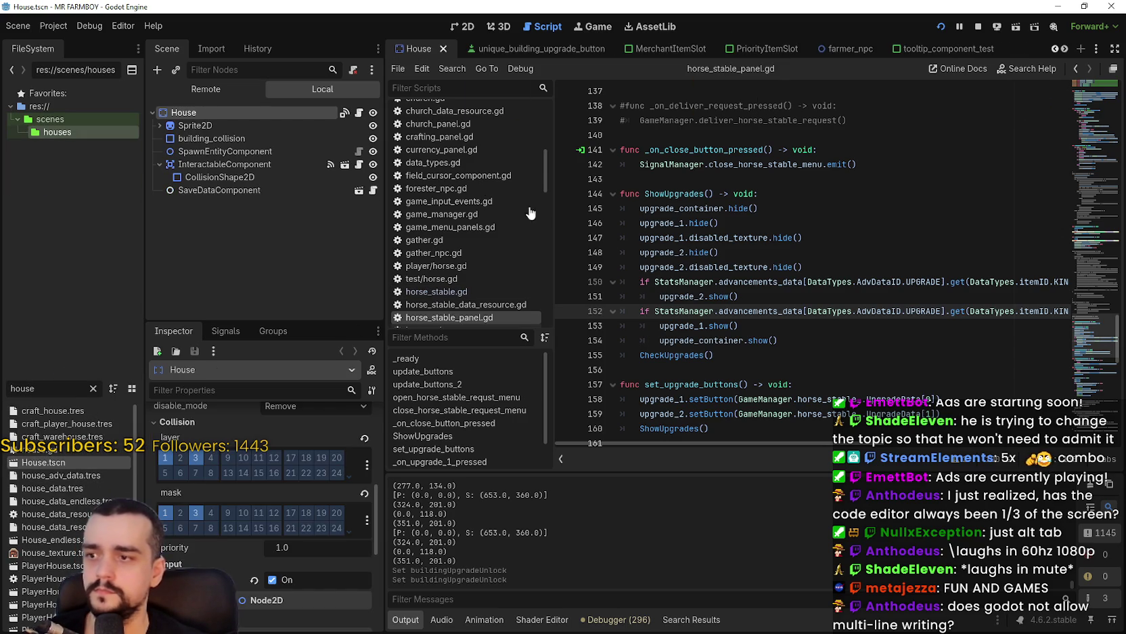
pyautogui.scroll(5, 260, 524)
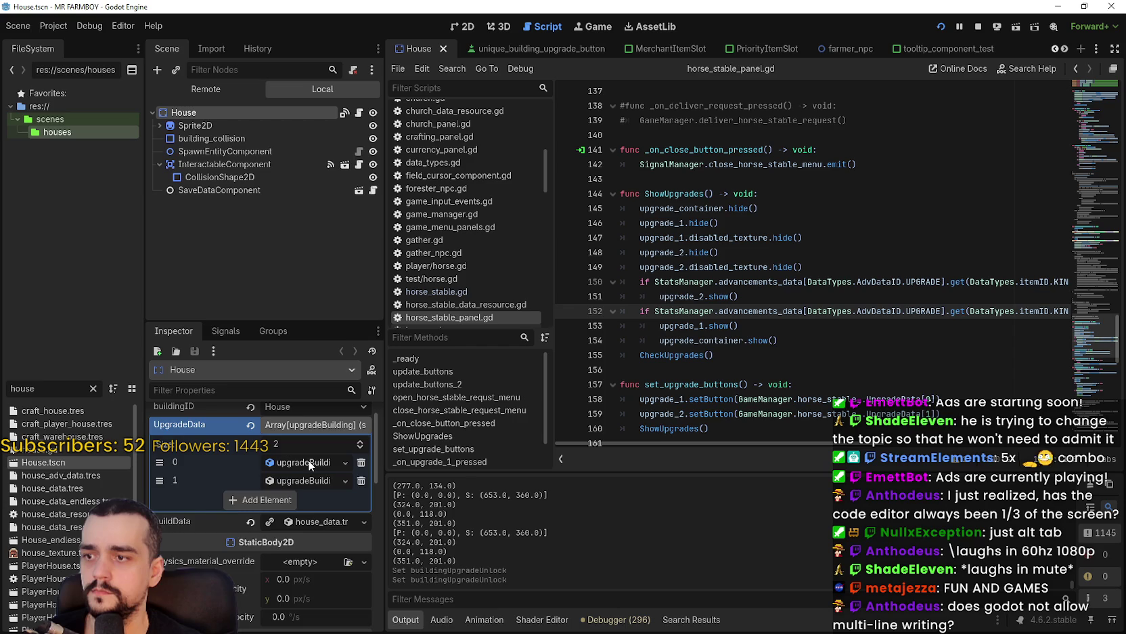
pyautogui.click(308, 462)
pyautogui.scroll(-2, 313, 548)
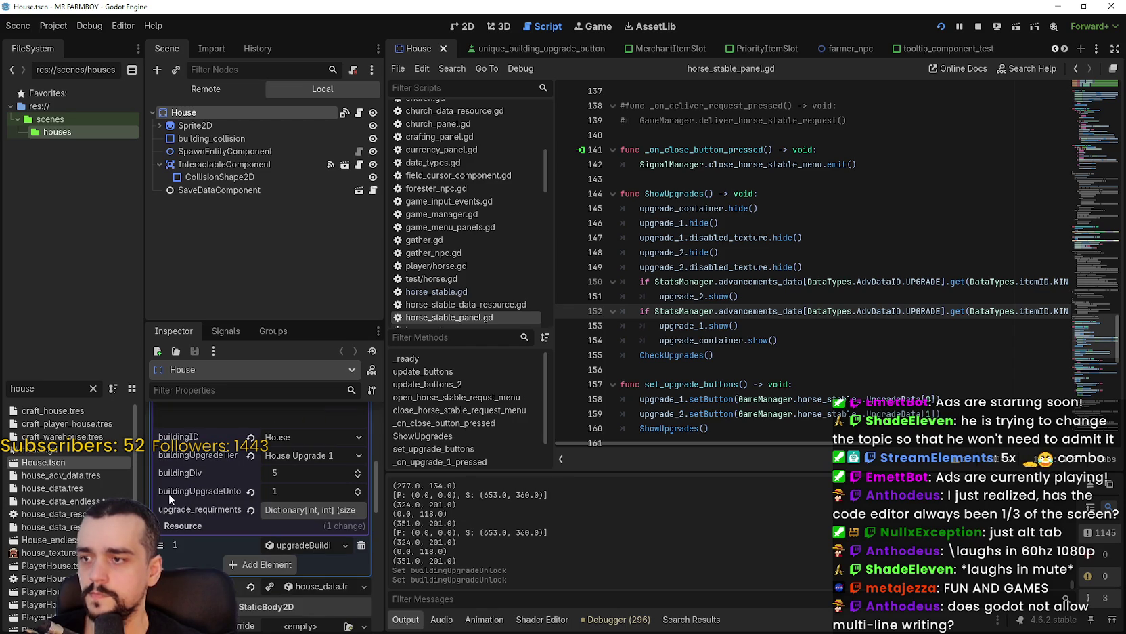
pyautogui.moveTo(847, 444)
pyautogui.mouseDown()
pyautogui.moveTo(1025, 440)
pyautogui.moveTo(874, 443)
pyautogui.mouseUp()
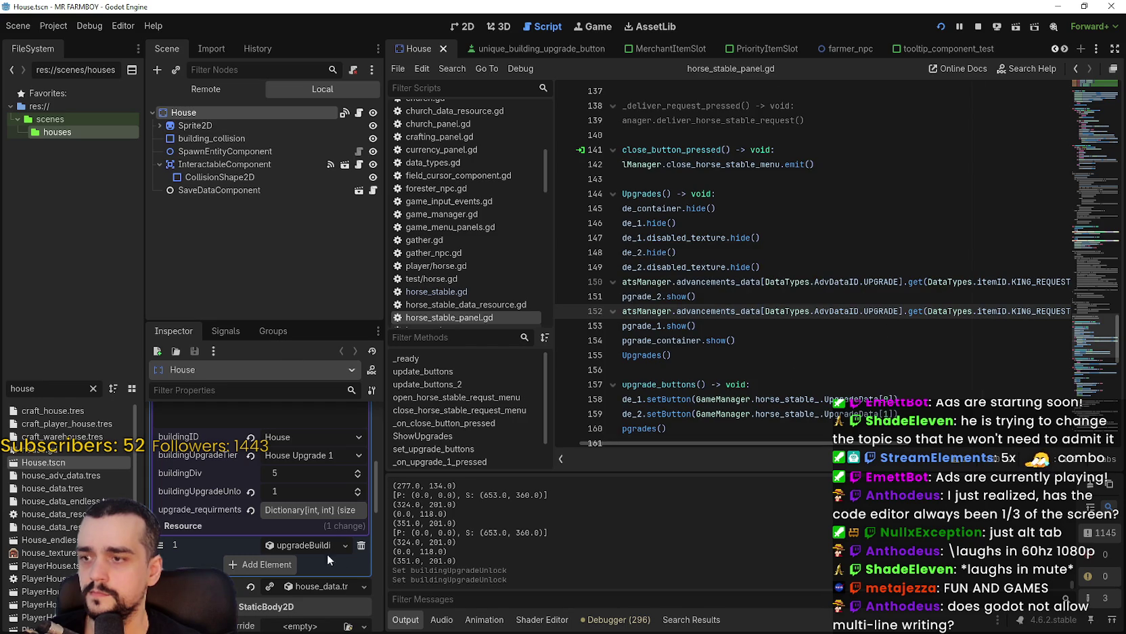
pyautogui.scroll(-3, 330, 557)
pyautogui.scroll(2, 306, 495)
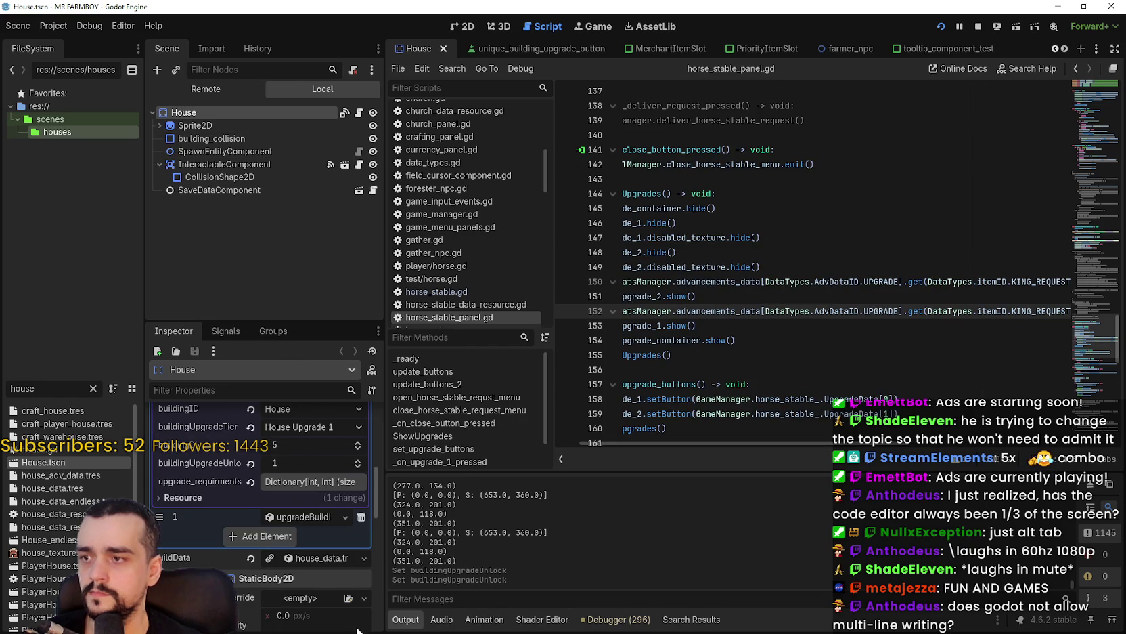
# - Expand the House building data and inspect its placeReq and preview_craft_data dictionaries
pyautogui.click(312, 563)
pyautogui.scroll(-3, 313, 575)
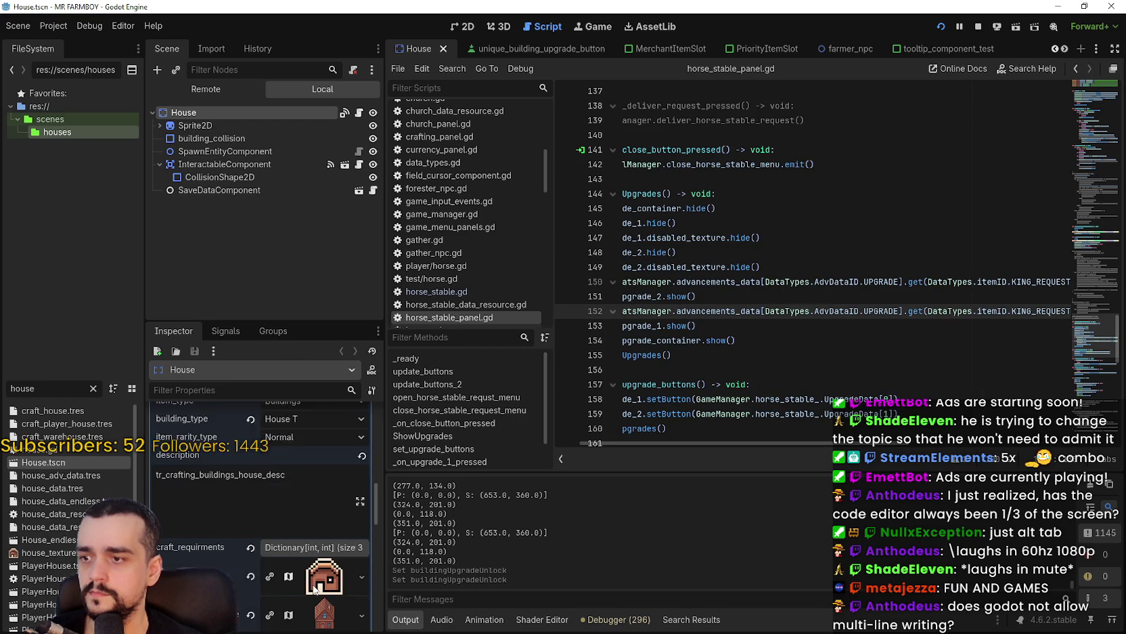
pyautogui.scroll(-3, 313, 581)
pyautogui.click(315, 495)
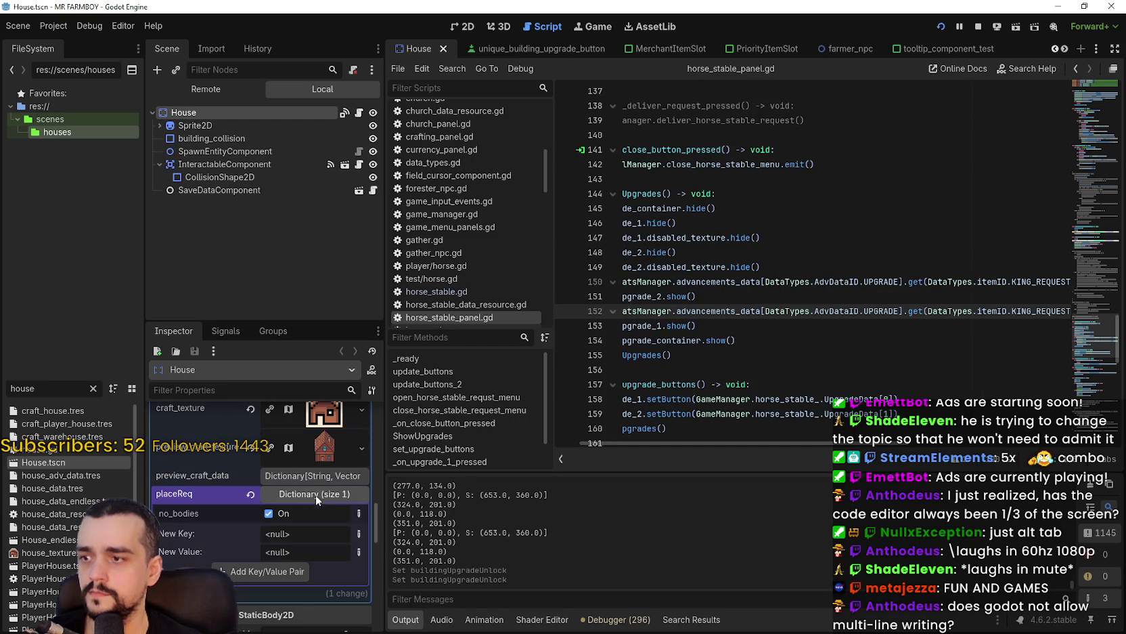
pyautogui.click(321, 476)
pyautogui.click(302, 475)
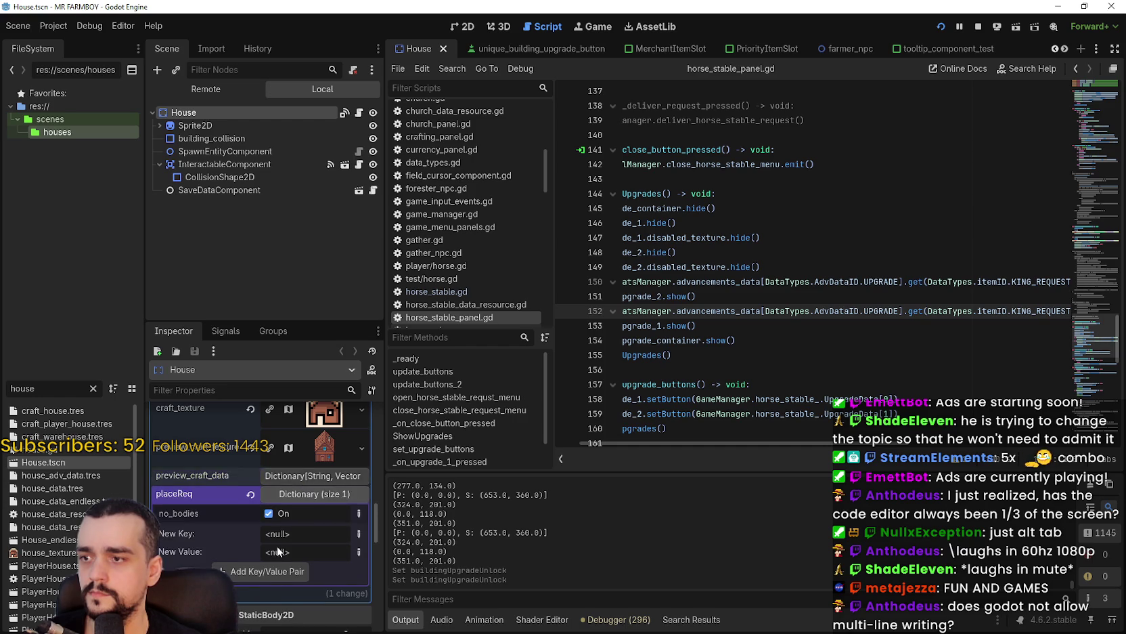
pyautogui.click(308, 495)
pyautogui.click(308, 497)
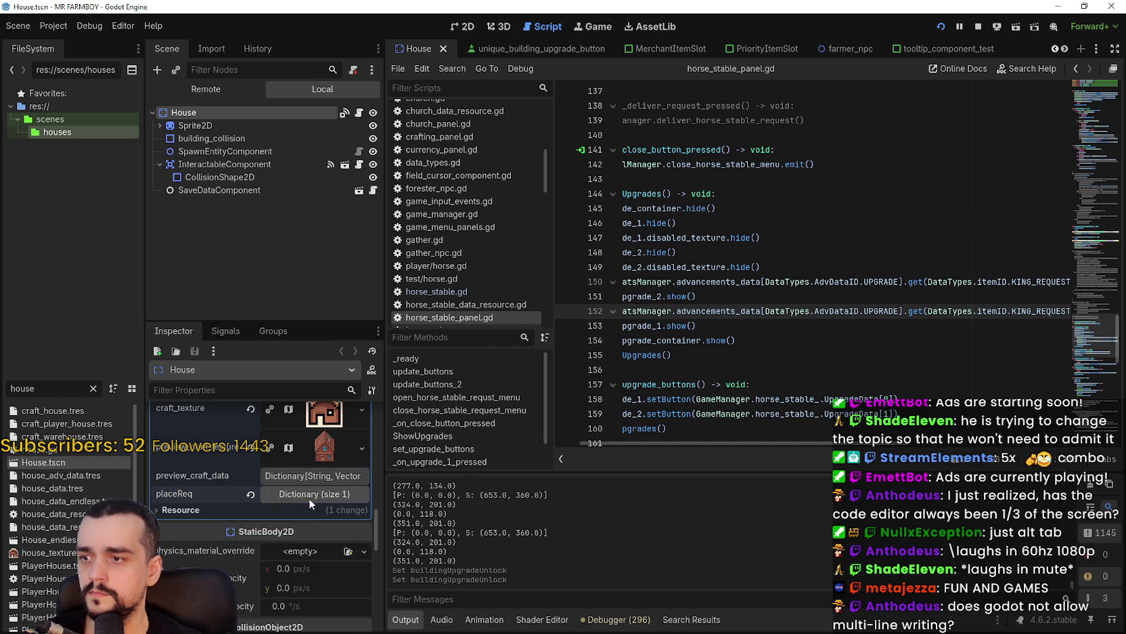
pyautogui.scroll(-3, 308, 523)
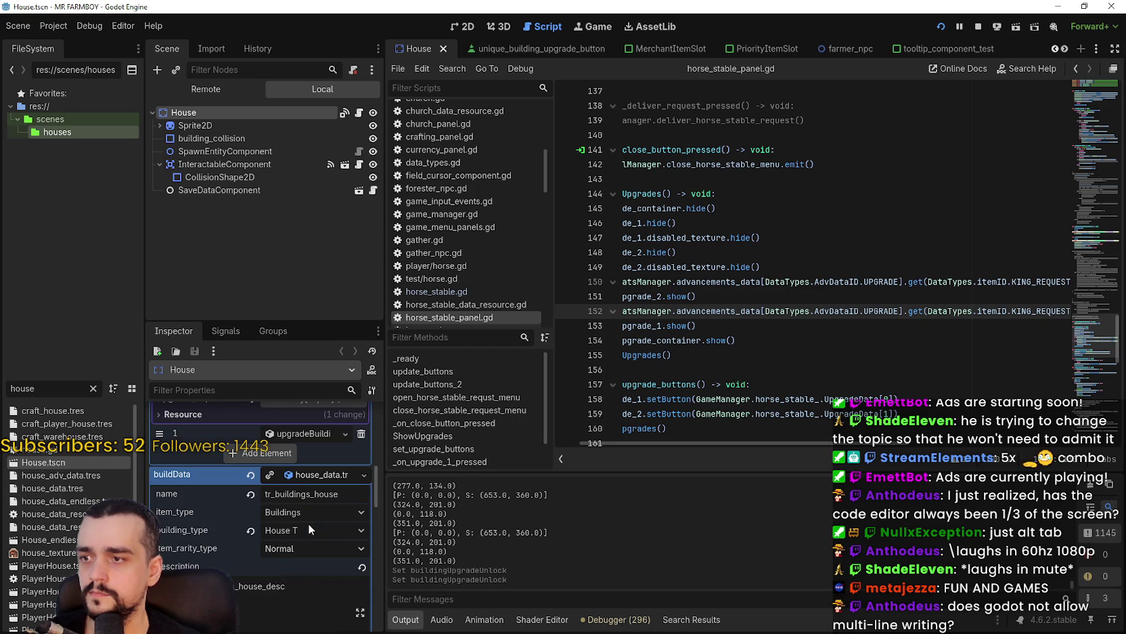
pyautogui.scroll(-5, 308, 524)
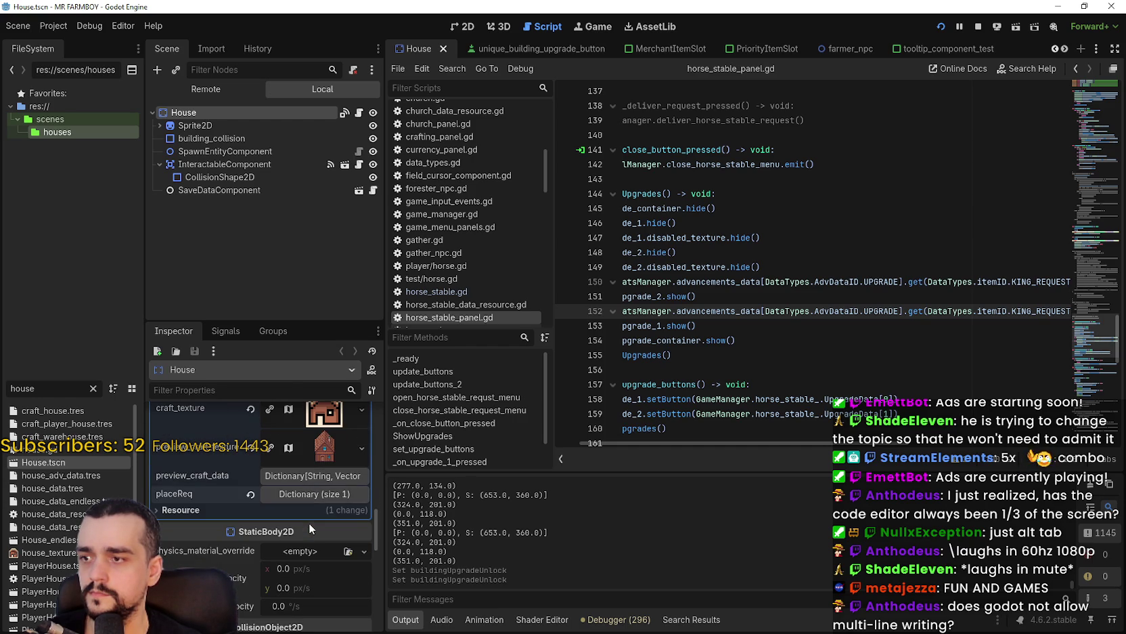
pyautogui.scroll(4, 308, 524)
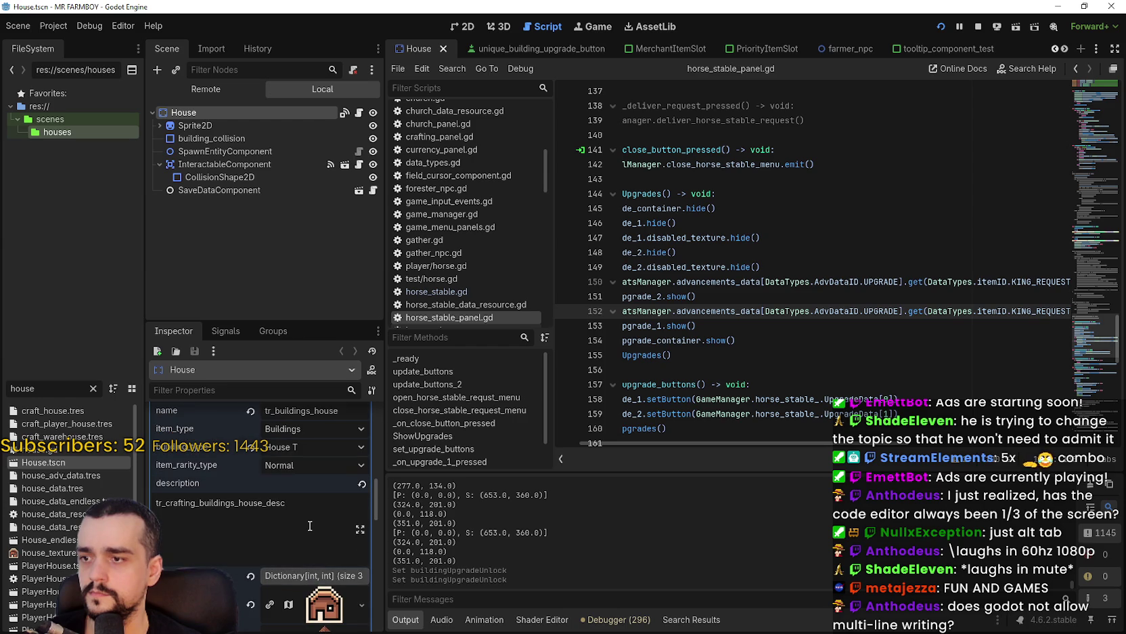
pyautogui.scroll(4, 309, 522)
# - Expand the second upgrade entry (buildingDiv 5, buildingUpgradeUnlock 2) and save House.tscn
pyautogui.click(314, 533)
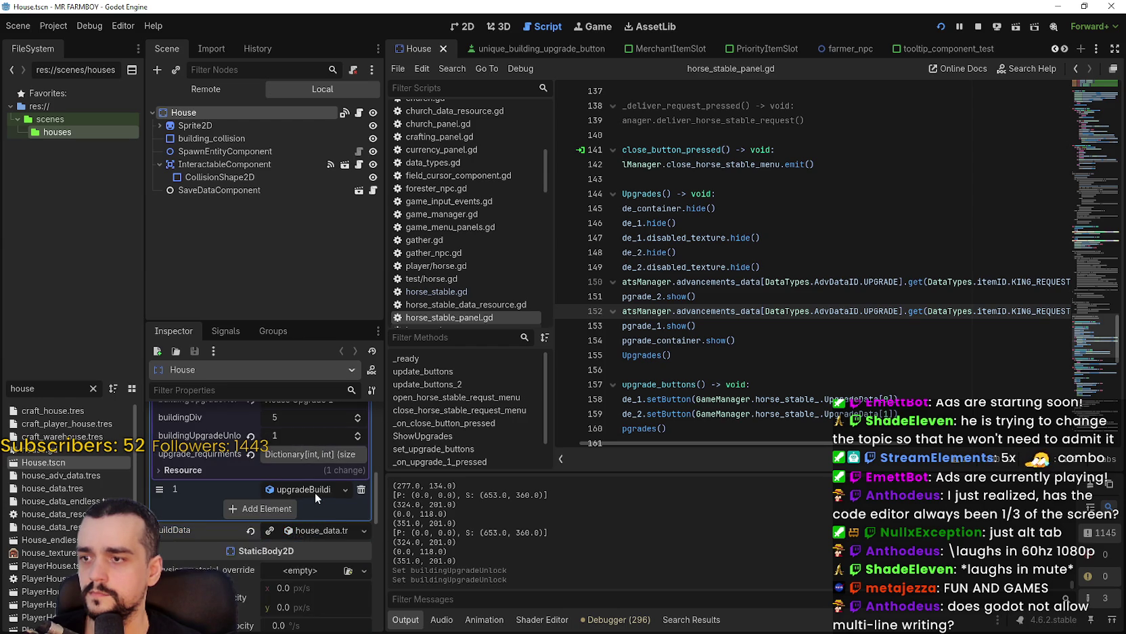
pyautogui.click(314, 492)
pyautogui.scroll(-2, 311, 564)
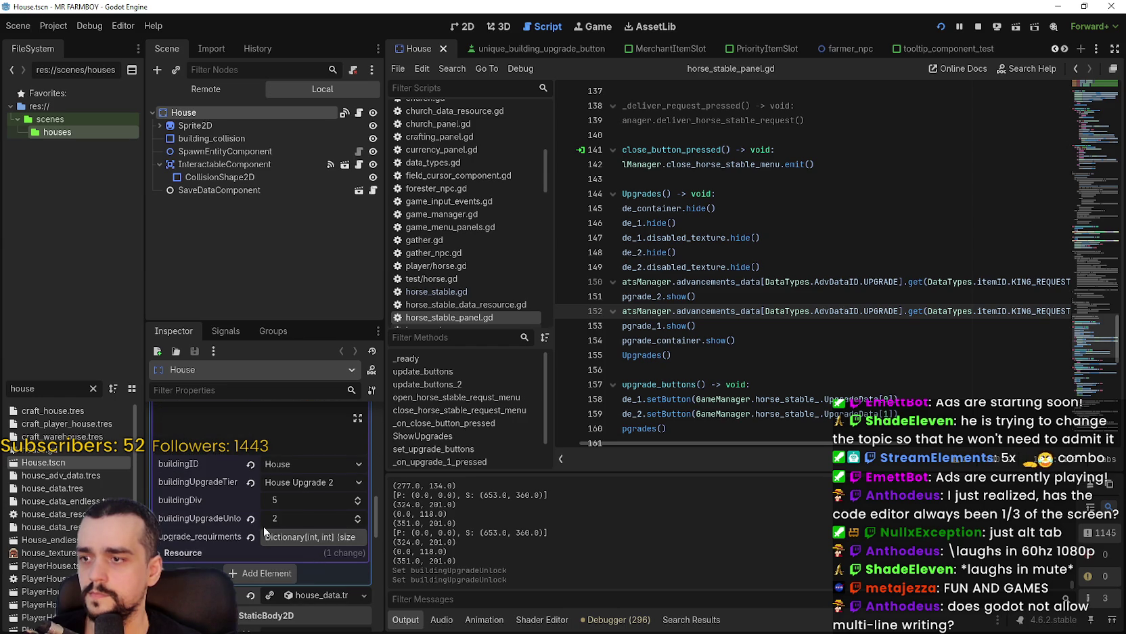
pyautogui.hotkey('ctrl', 's')
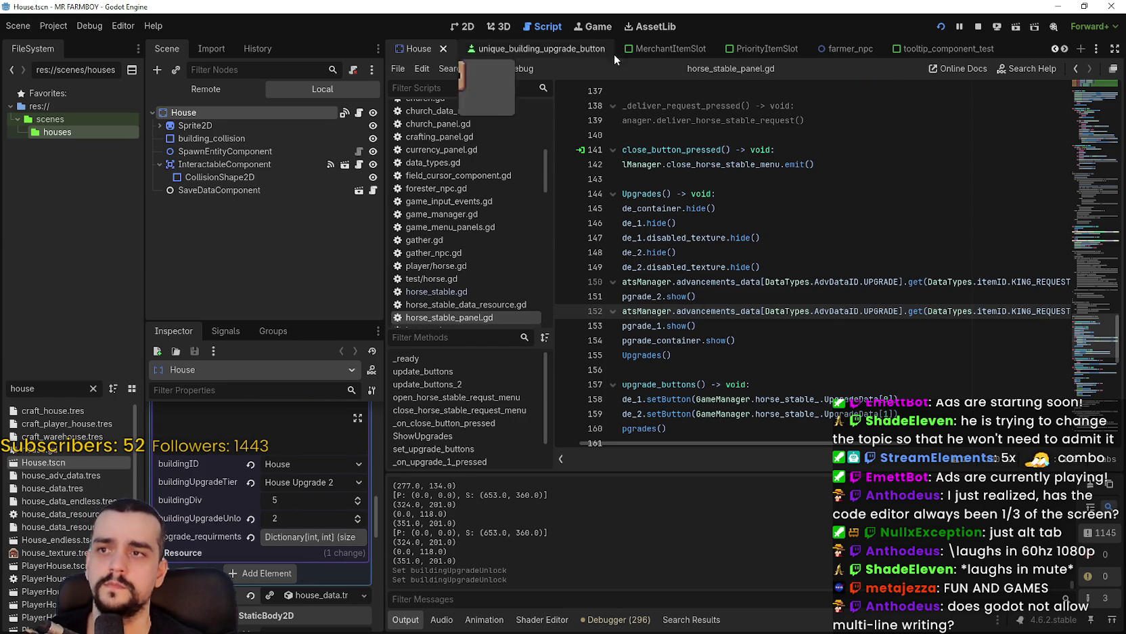
# - Scroll through the open scene tabs and switch to the HorseStable scene
pyautogui.click(1056, 50)
pyautogui.click(1056, 50)
pyautogui.click(1056, 50)
pyautogui.click(1056, 50)
pyautogui.click(1056, 49)
pyautogui.click(1067, 49)
pyautogui.click(1067, 49)
pyautogui.click(1067, 49)
pyautogui.click(1067, 49)
pyautogui.click(1066, 49)
pyautogui.click(1067, 49)
pyautogui.click(1067, 49)
pyautogui.click(1067, 49)
pyautogui.click(1067, 50)
pyautogui.click(1067, 49)
pyautogui.click(1066, 49)
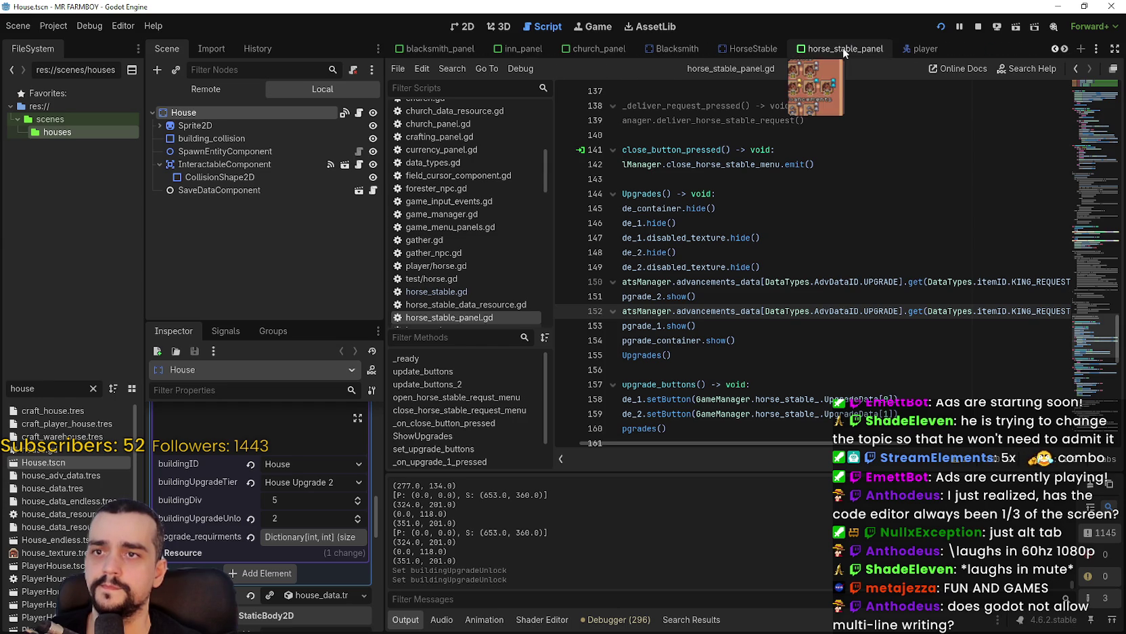
pyautogui.click(843, 47)
pyautogui.click(753, 49)
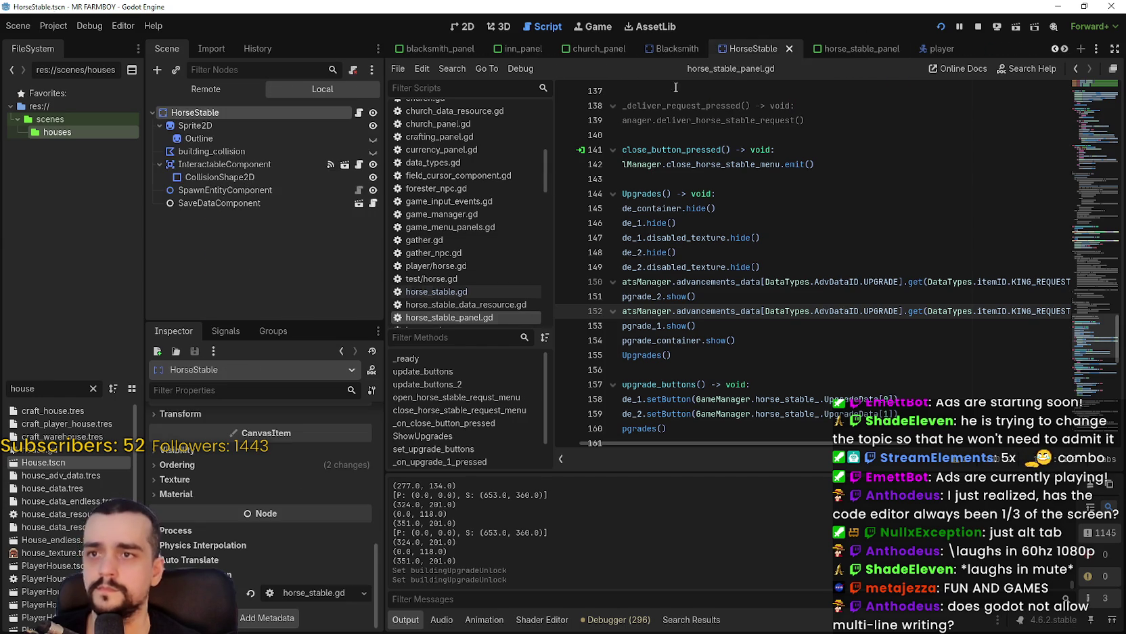
# - Expand the first HorseStable upgrade entry (Player House, tier Nothing) and review its fields
pyautogui.scroll(-10, 288, 523)
pyautogui.scroll(10, 297, 515)
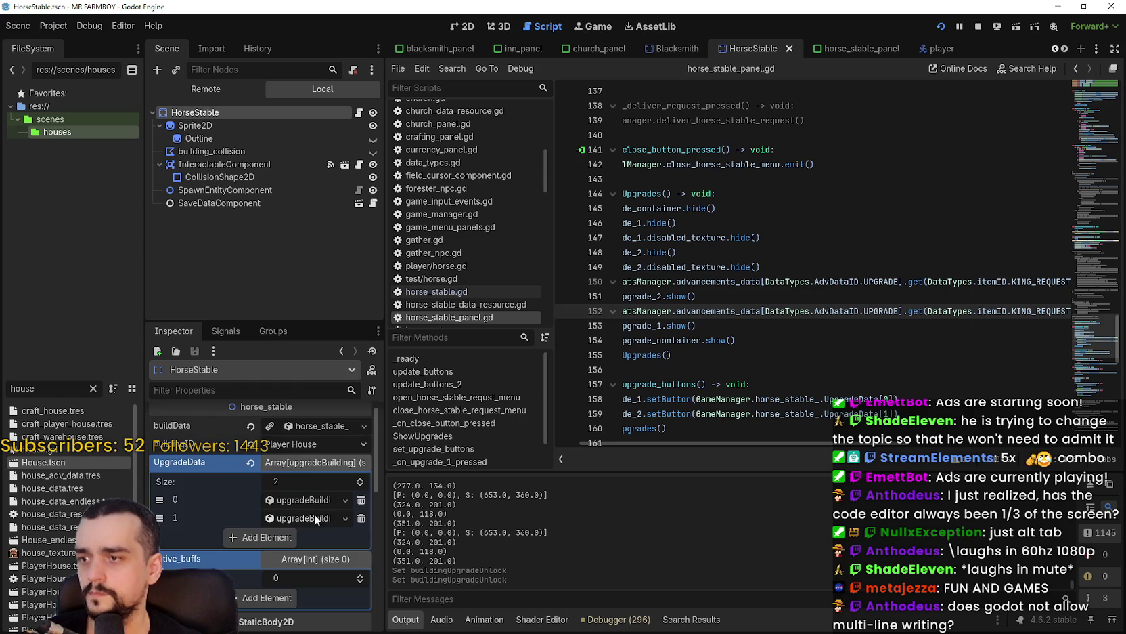
pyautogui.click(310, 507)
pyautogui.scroll(-5, 303, 507)
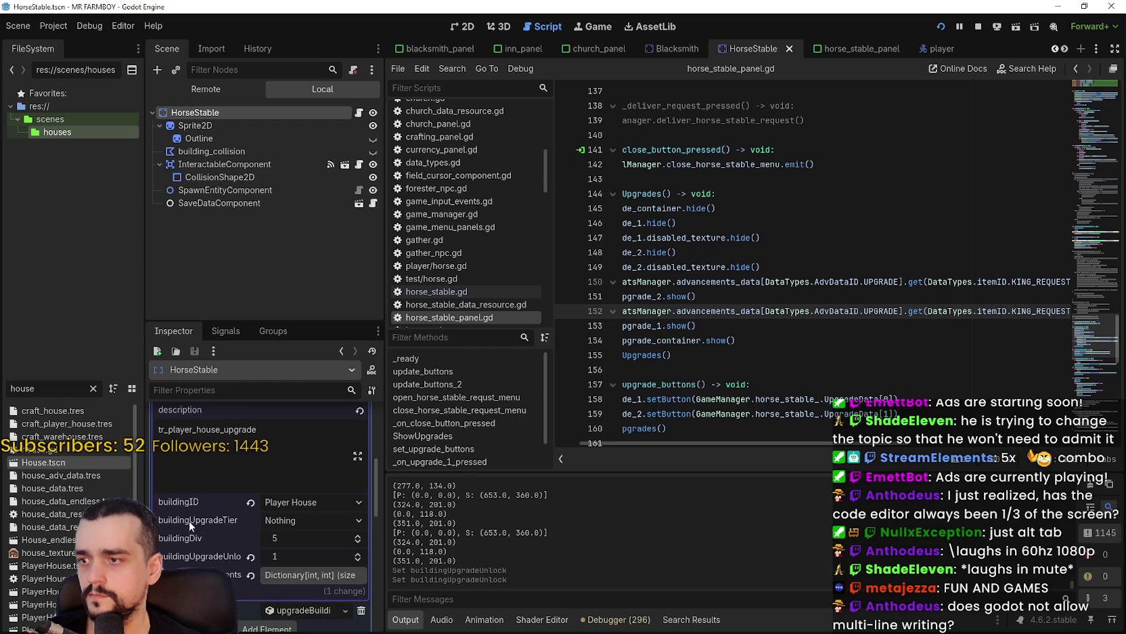
pyautogui.moveTo(190, 519)
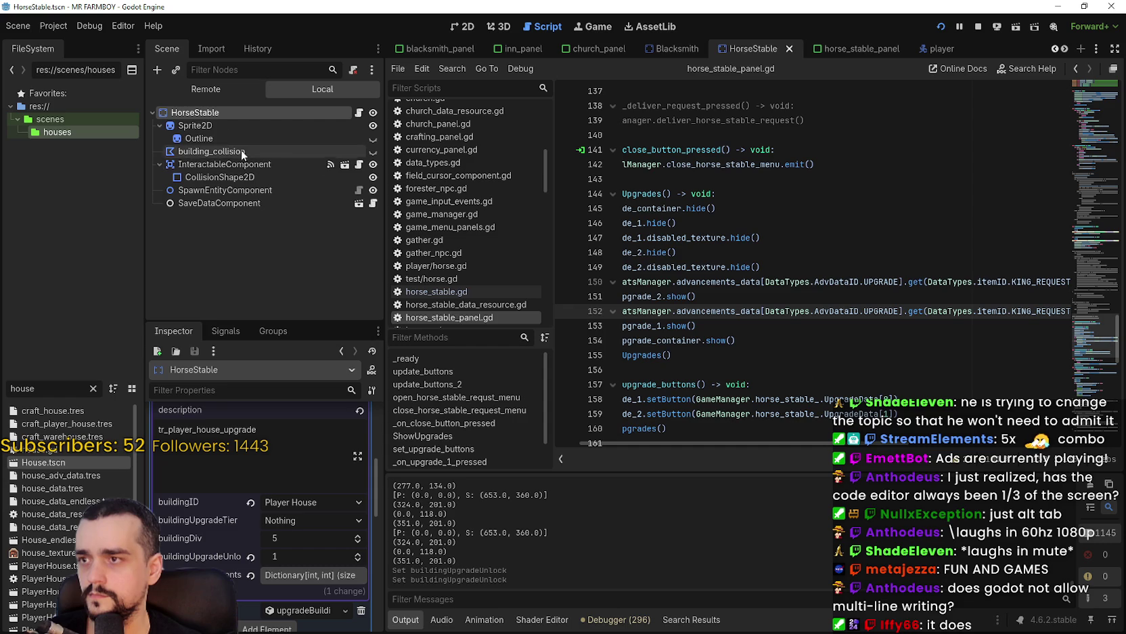
pyautogui.scroll(2, 316, 479)
pyautogui.scroll(-3, 311, 489)
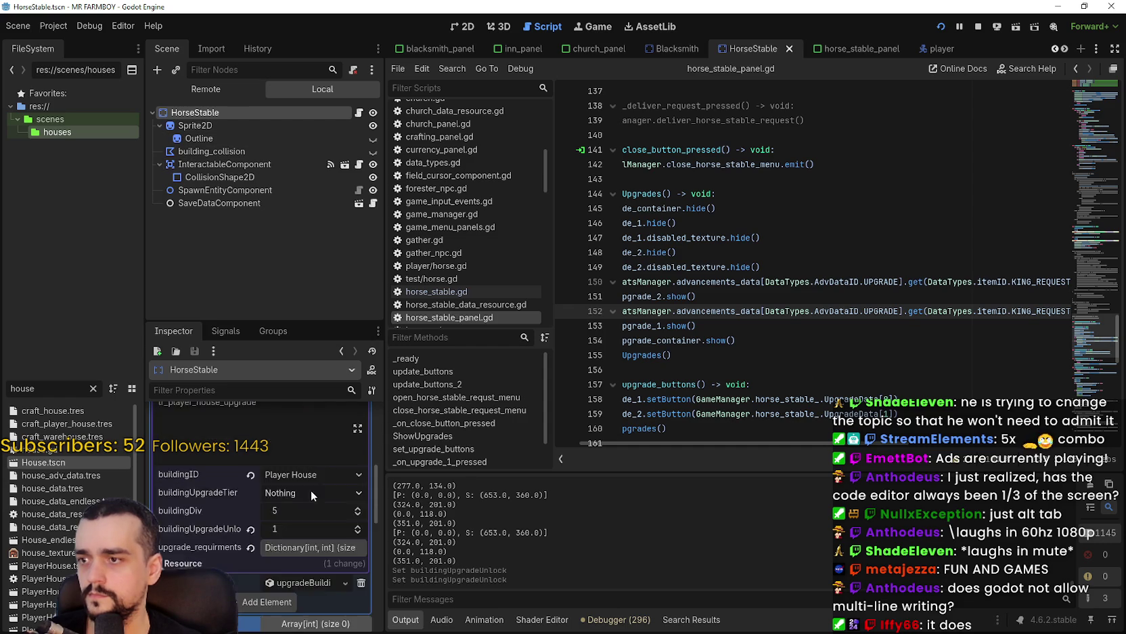
pyautogui.scroll(3, 310, 476)
pyautogui.scroll(-4, 303, 501)
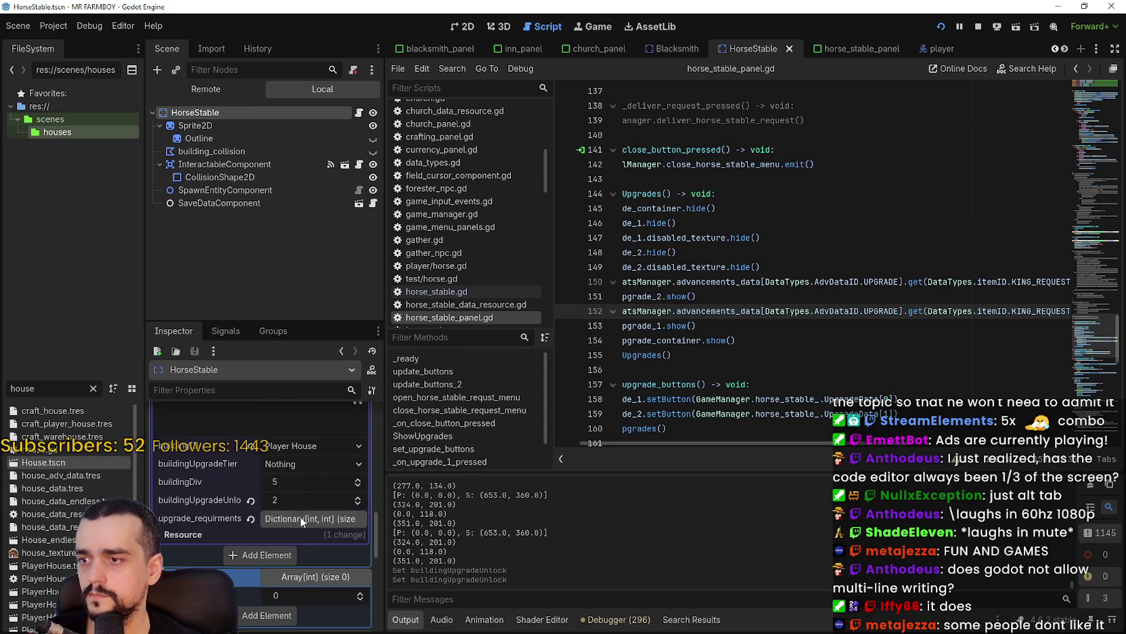
pyautogui.click(948, 166)
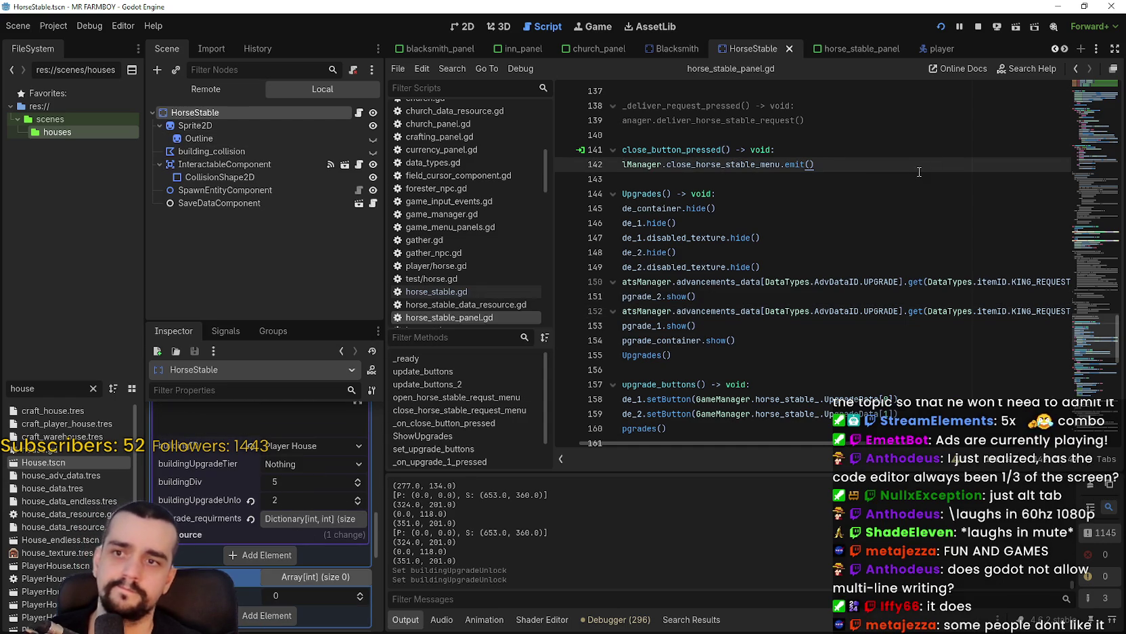
pyautogui.moveTo(827, 444); pyautogui.dragTo(714, 451)
pyautogui.click(716, 370)
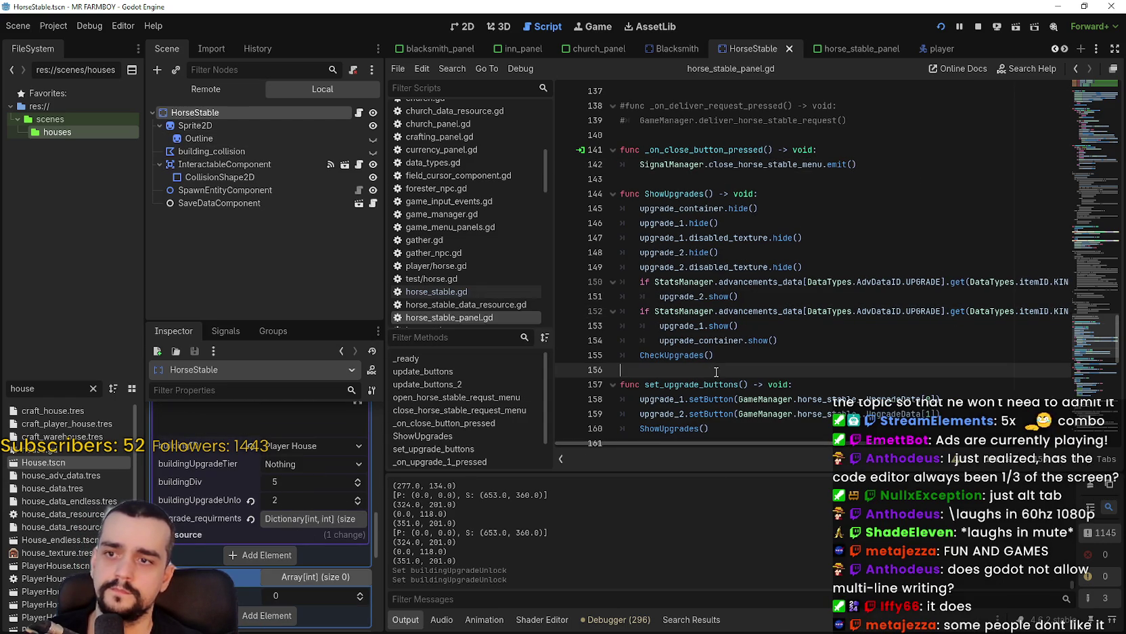
pyautogui.press('F5')
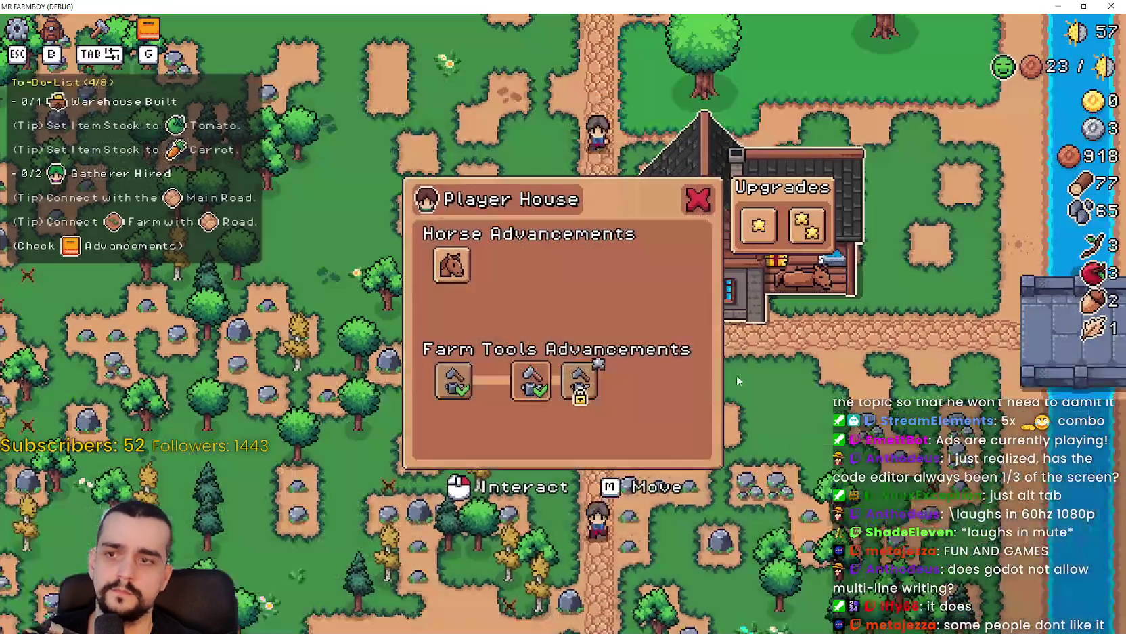
pyautogui.click(738, 381)
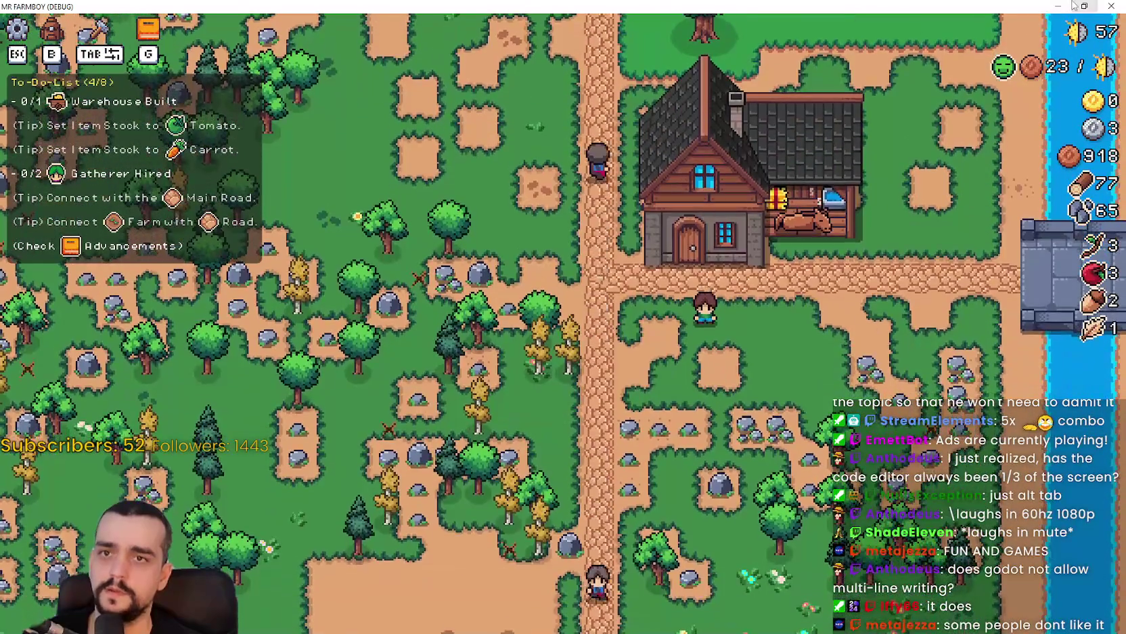
pyautogui.click(1084, 6)
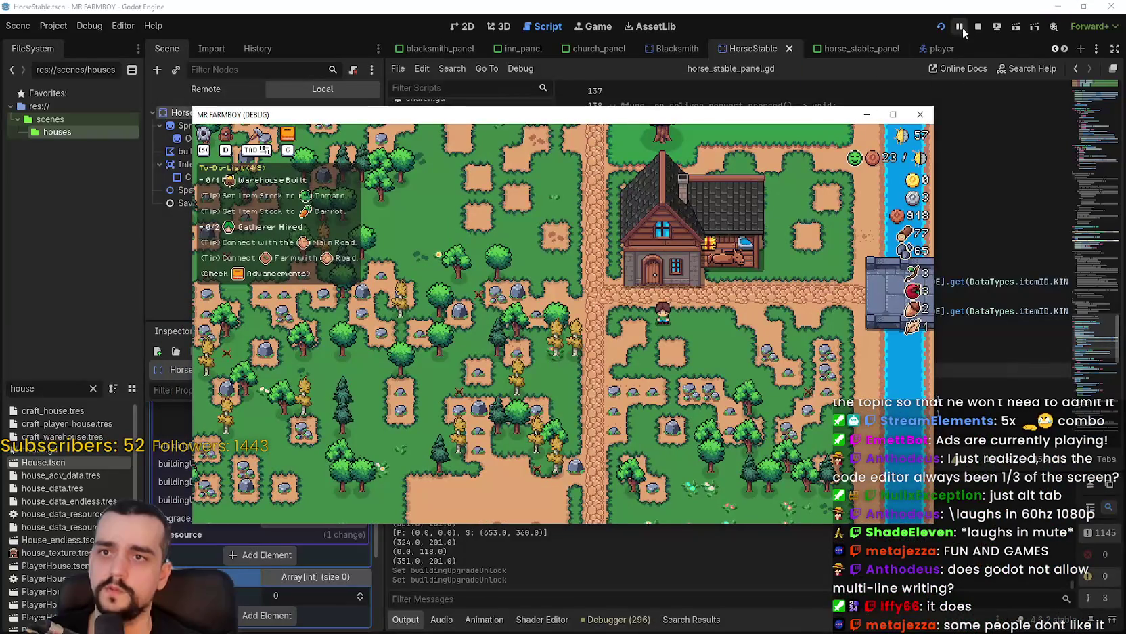
pyautogui.hotkey('alt', 'F4')
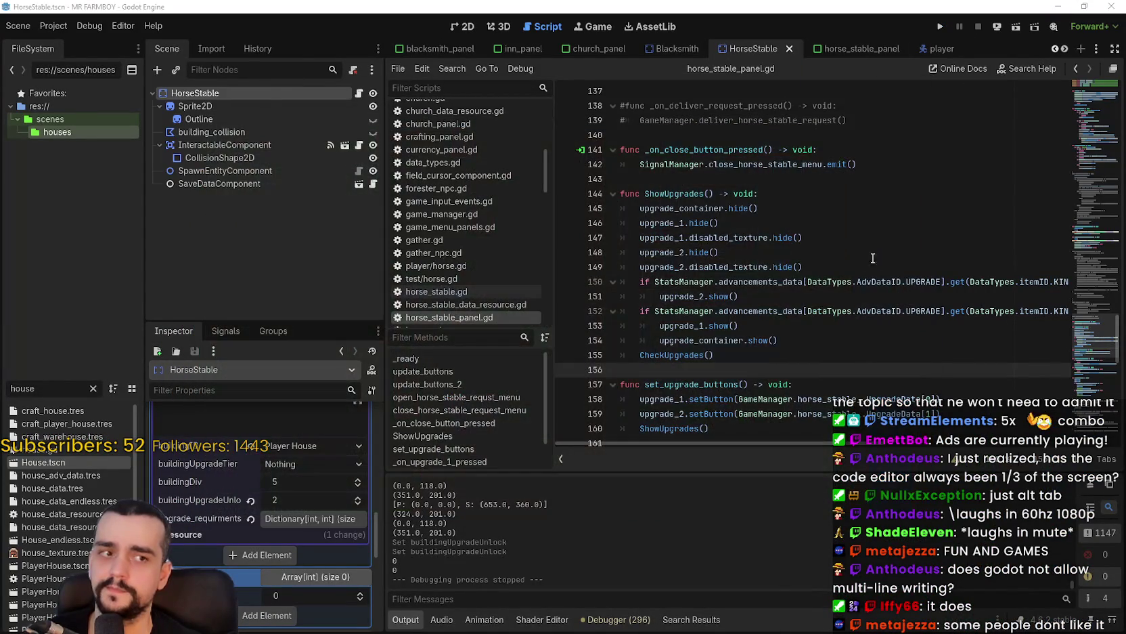
pyautogui.click(789, 296)
pyautogui.doubleClick(685, 195)
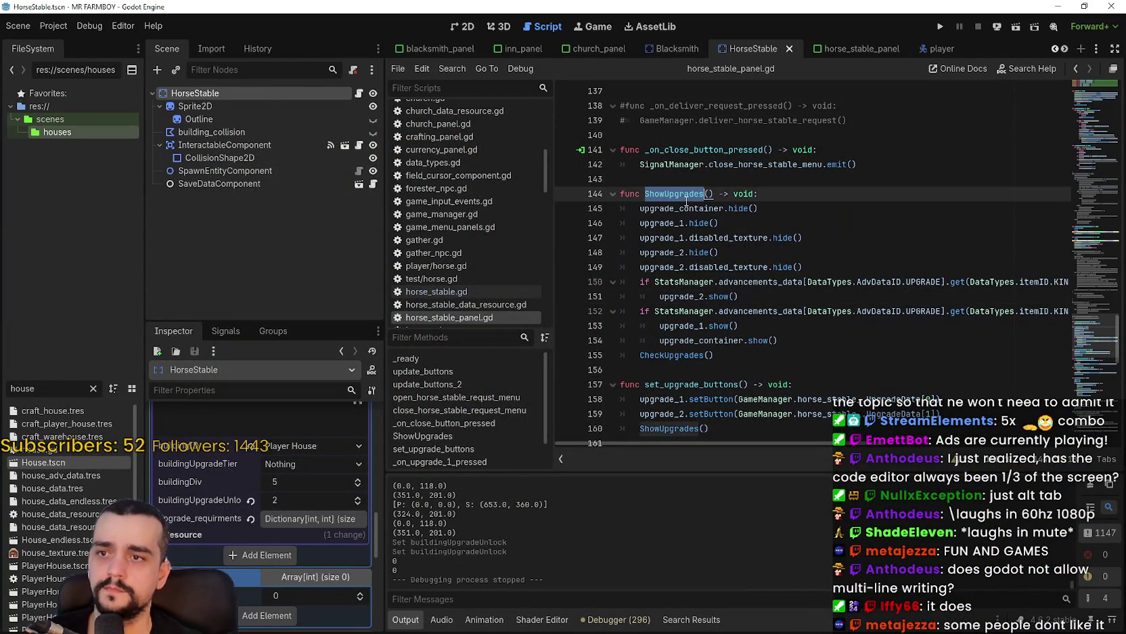
pyautogui.scroll(-2, 691, 314)
pyautogui.click(688, 286)
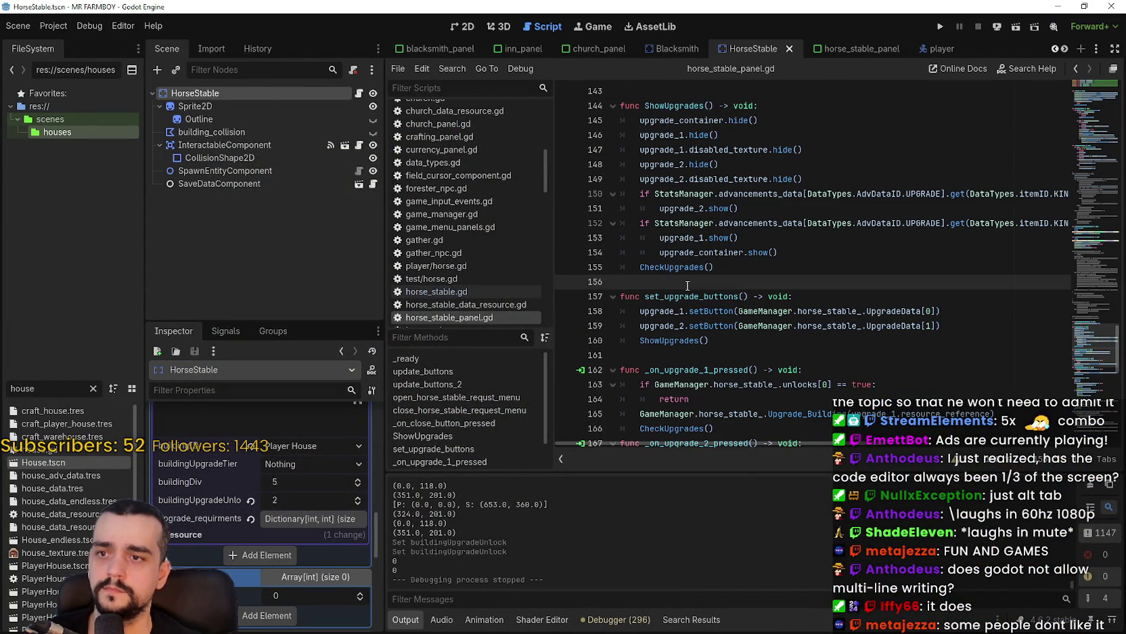
pyautogui.hotkey('ctrl', 's')
pyautogui.doubleClick(681, 105)
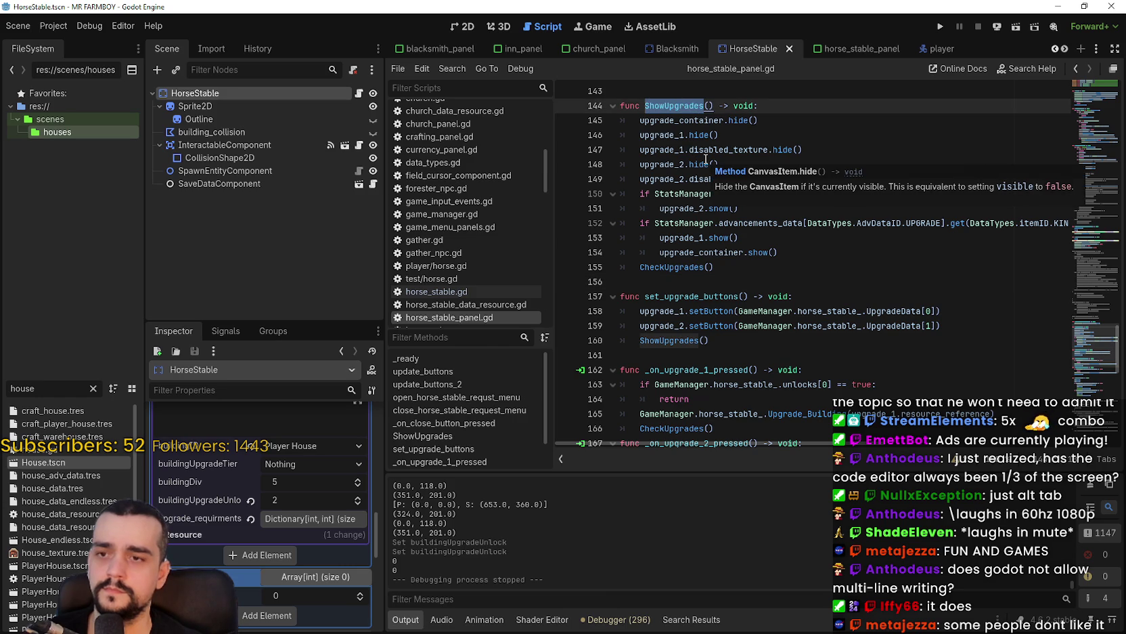
pyautogui.click(763, 298)
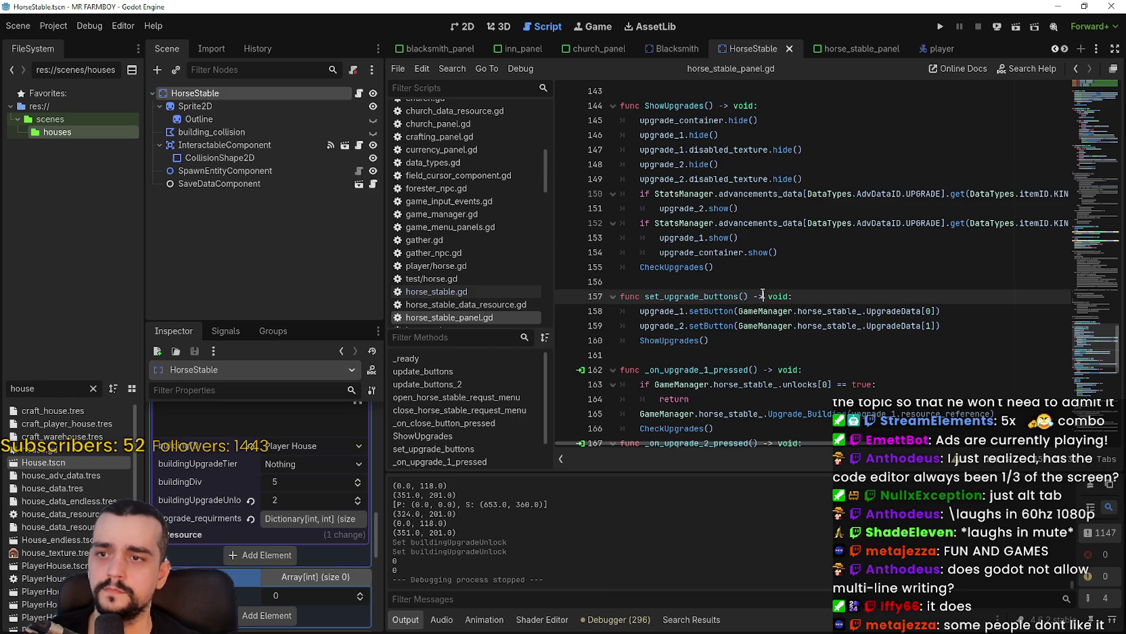
pyautogui.click(778, 276)
pyautogui.doubleClick(667, 269)
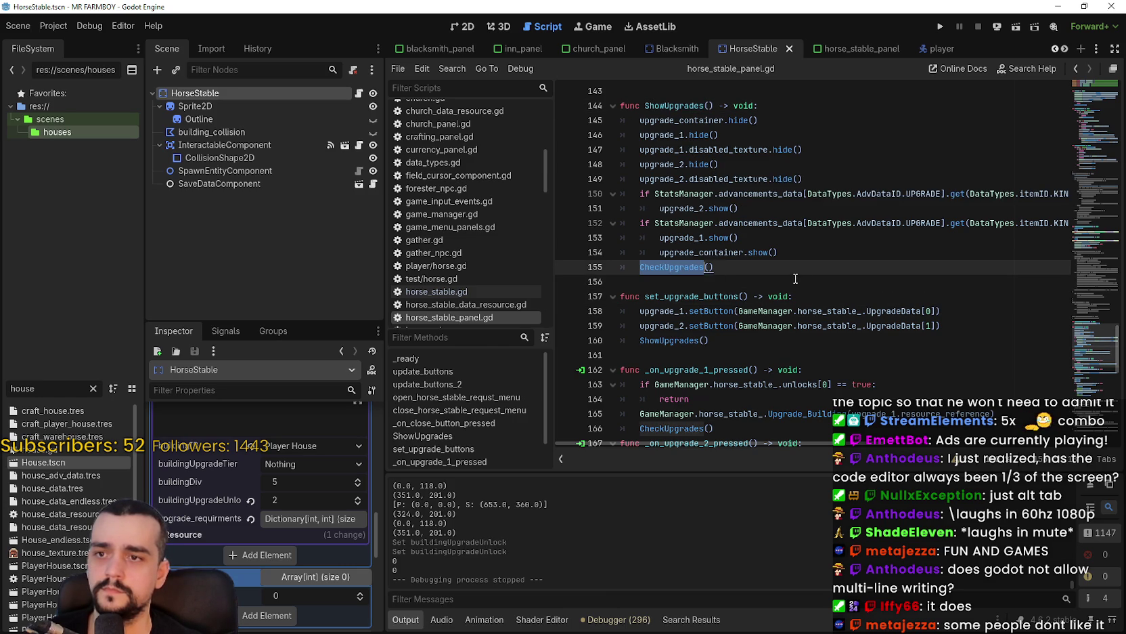
pyautogui.scroll(-3, 796, 289)
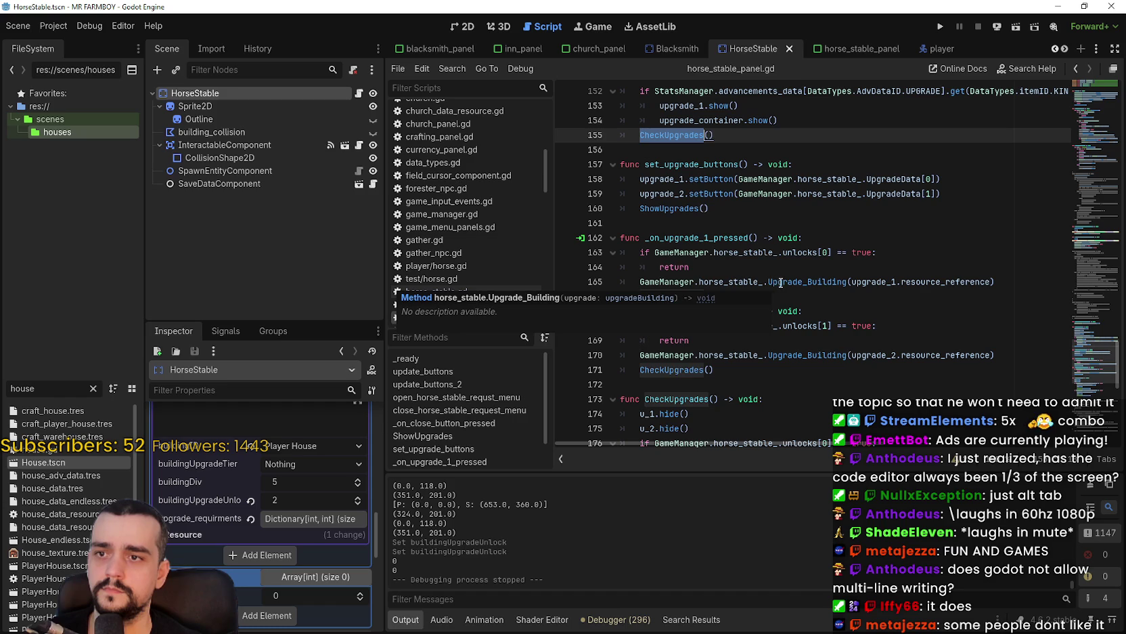
pyautogui.scroll(3, 748, 196)
pyautogui.click(789, 283)
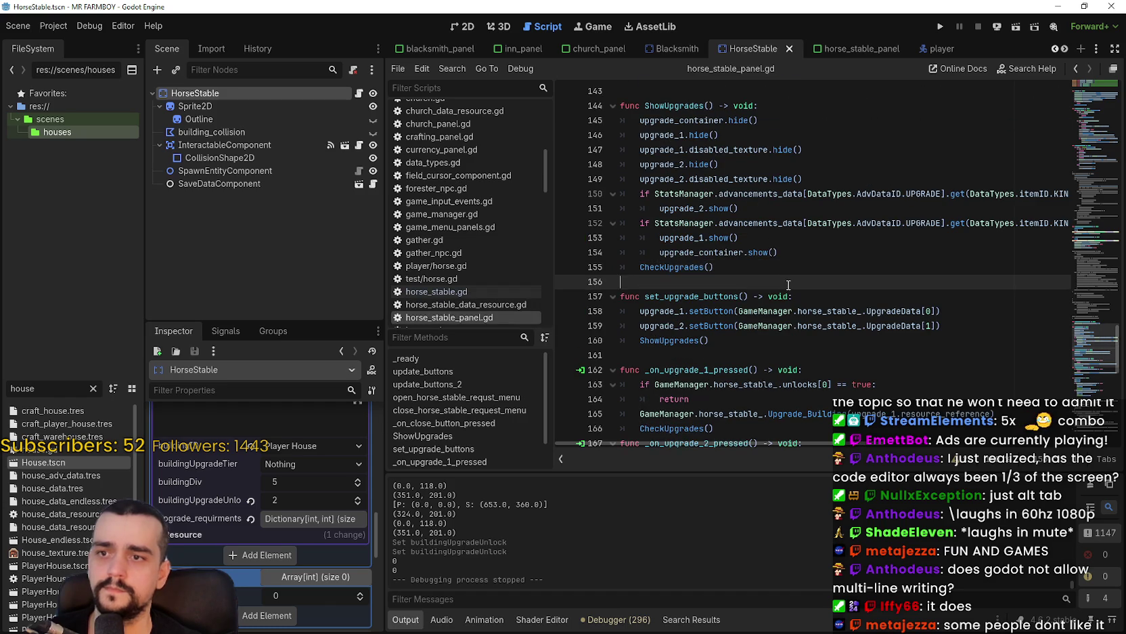
pyautogui.scroll(-4, 802, 232)
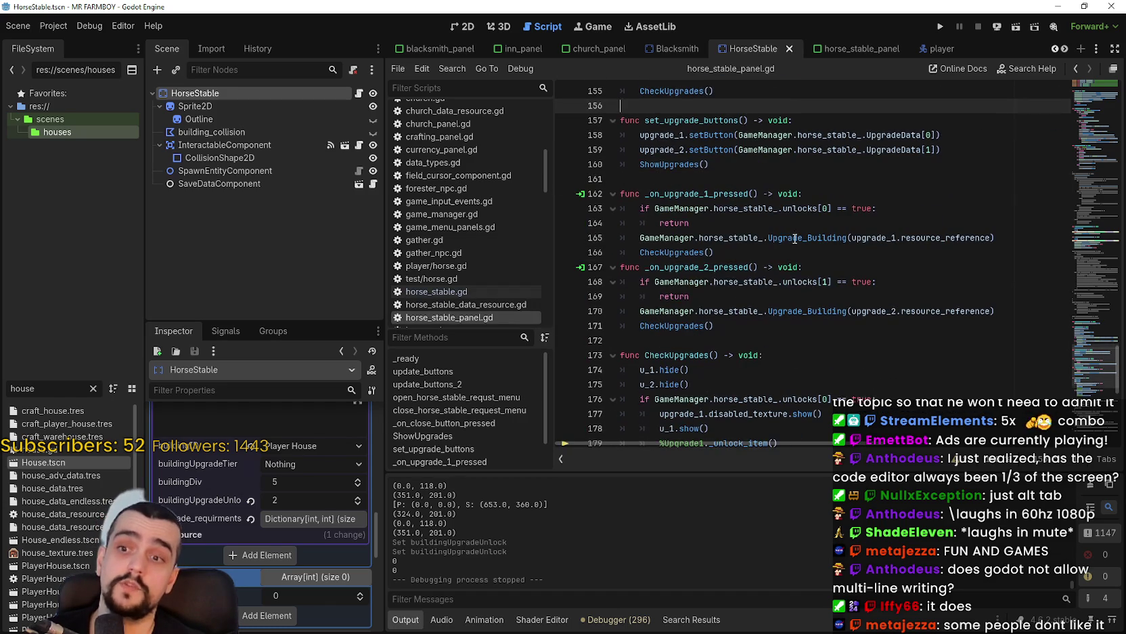
pyautogui.moveTo(794, 239)
pyautogui.scroll(1, 795, 213)
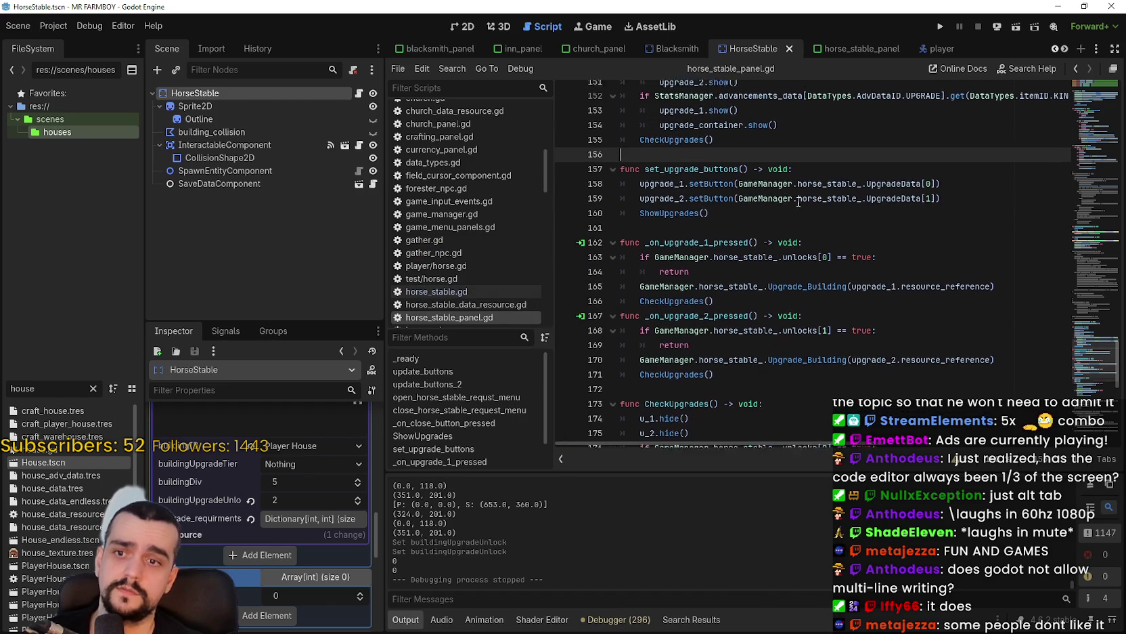
pyautogui.click(938, 27)
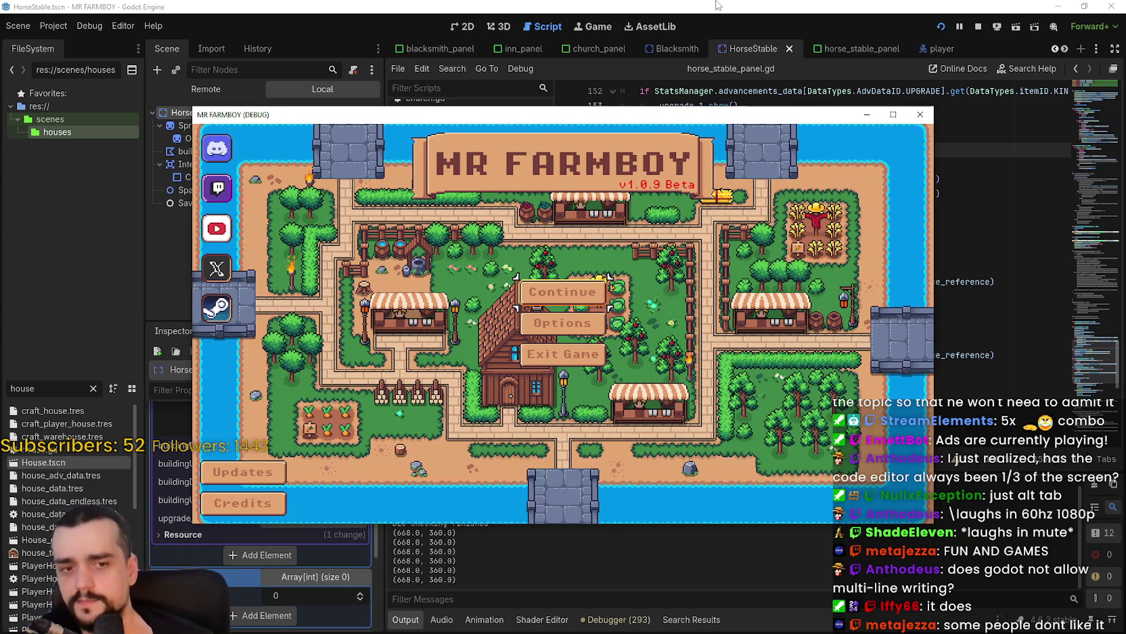
# - Load Save 1 from the saved-games list, then stop and relaunch the game
pyautogui.click(568, 288)
pyautogui.click(507, 288)
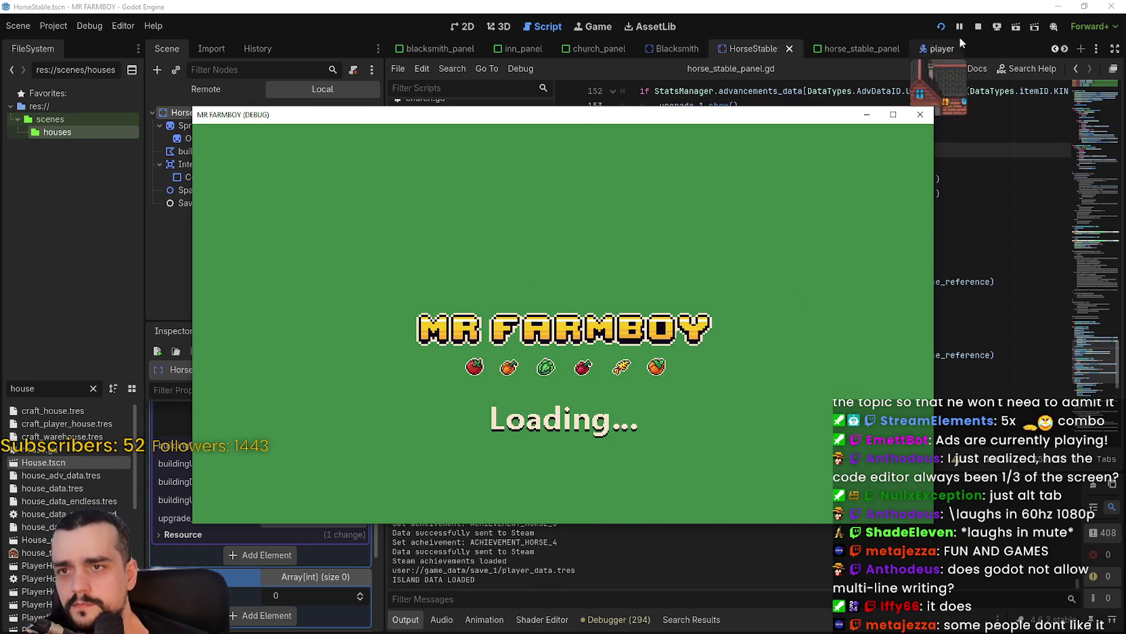
pyautogui.click(975, 27)
pyautogui.click(934, 27)
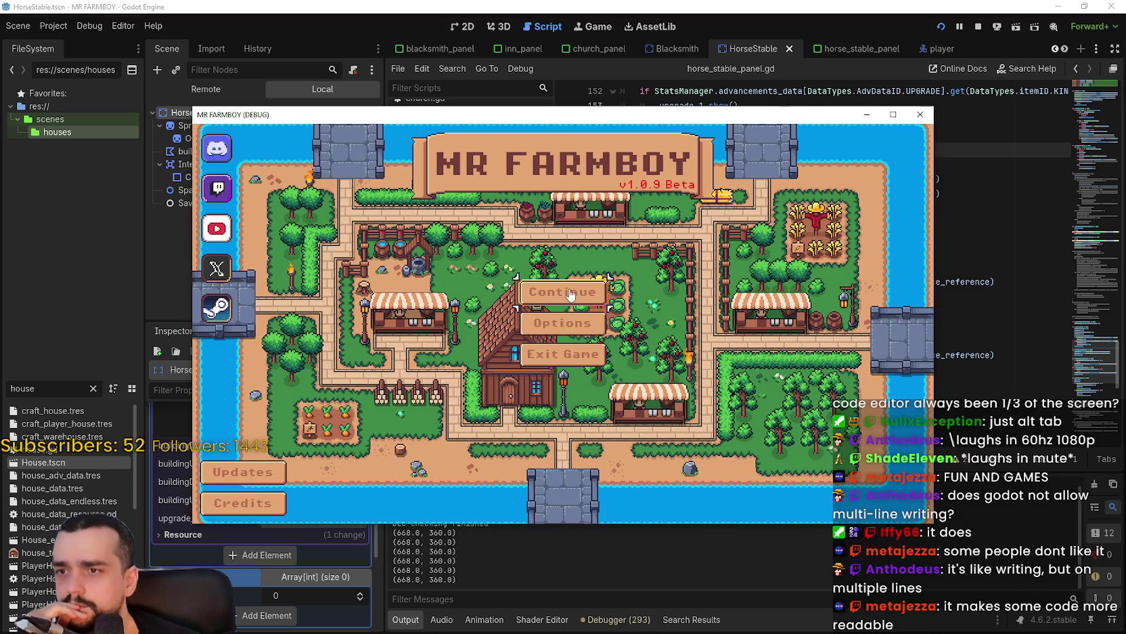
# - Load Save 8 from the saved-games list and maximize the game window
pyautogui.click(571, 295)
pyautogui.scroll(-5, 615, 318)
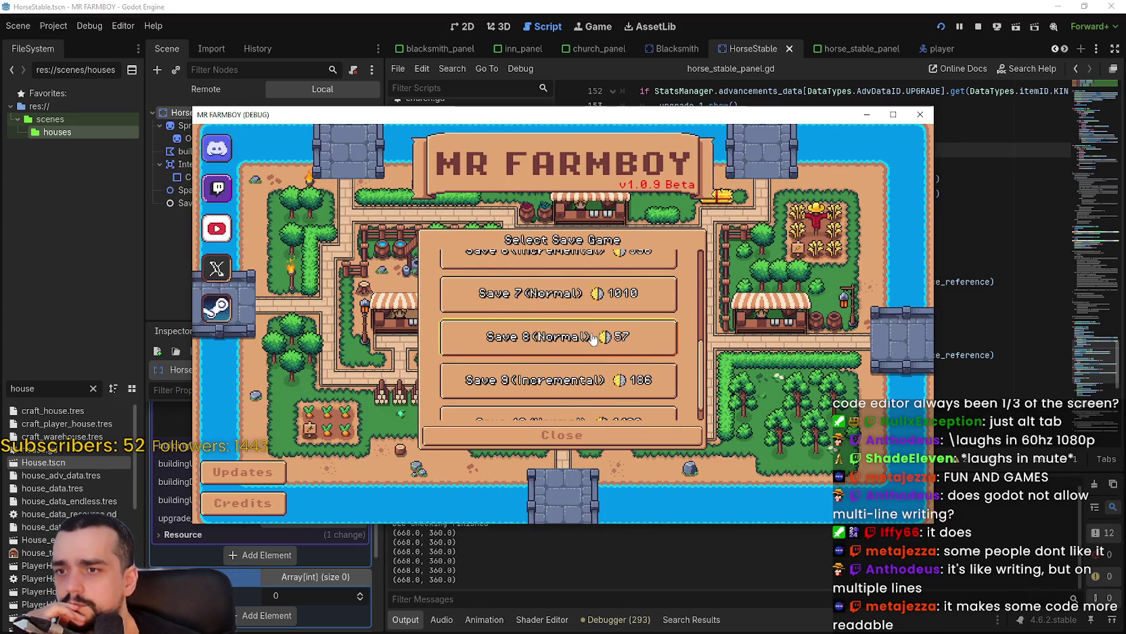
pyautogui.scroll(-1, 591, 326)
pyautogui.click(527, 328)
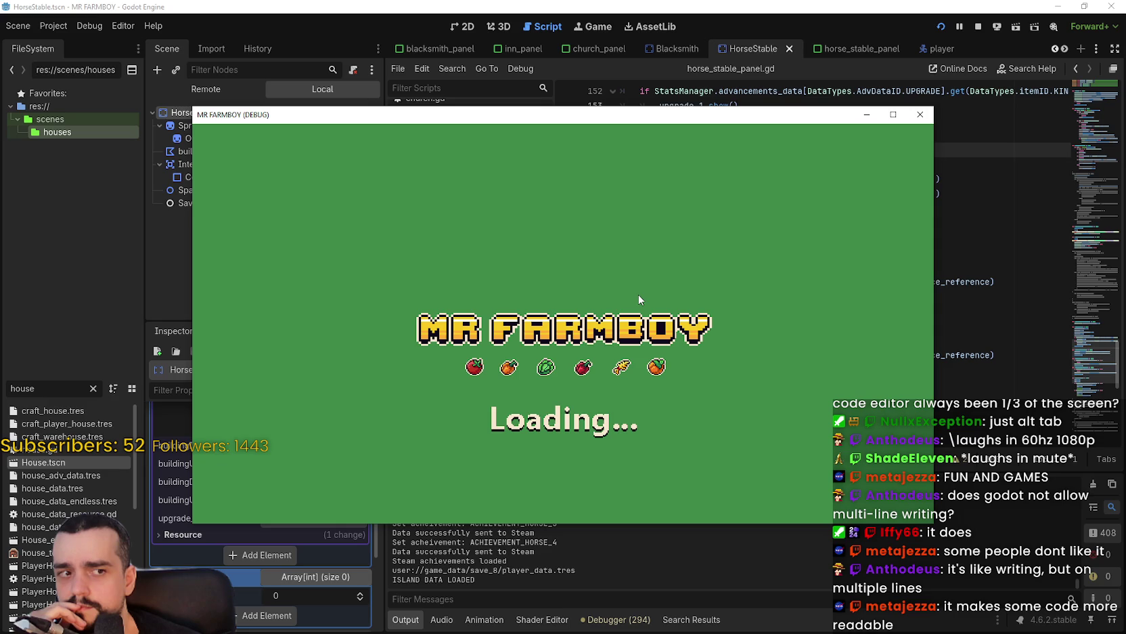
pyautogui.click(893, 115)
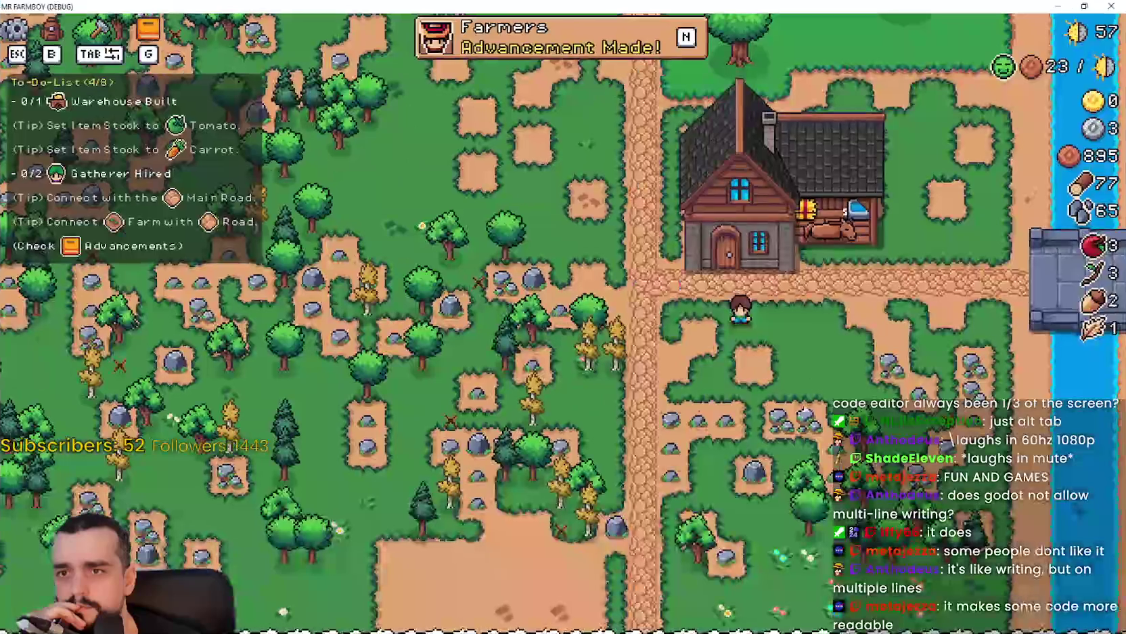
# - Check the Player House panel and browse the Workers and Land and Buildings advancements
pyautogui.press('w')
pyautogui.click(803, 401)
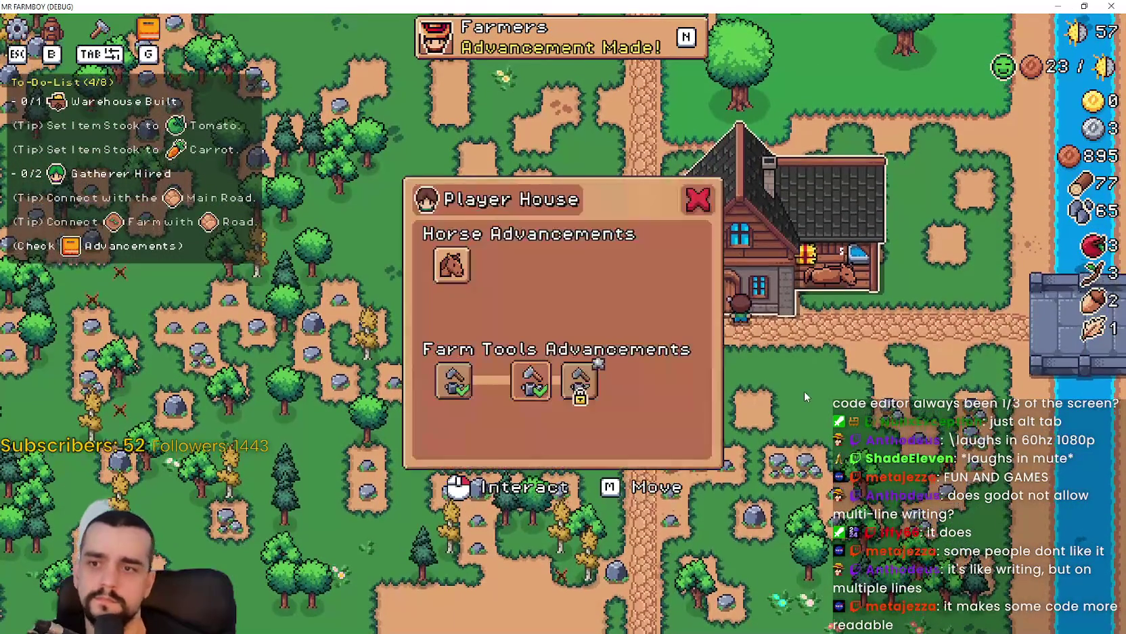
pyautogui.press('n')
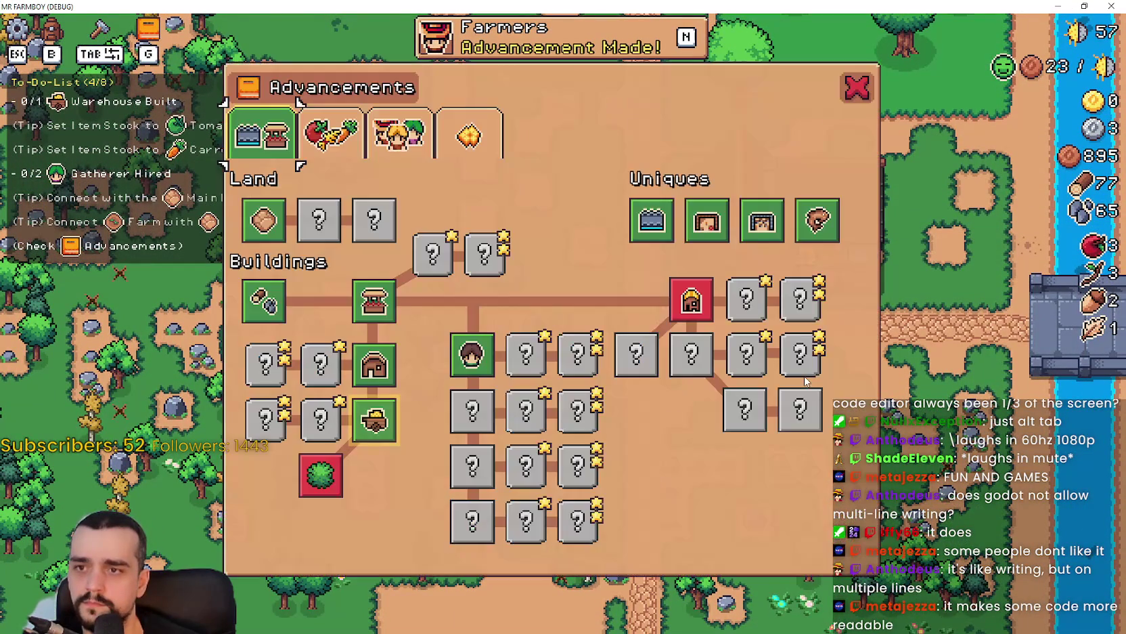
pyautogui.press('Escape')
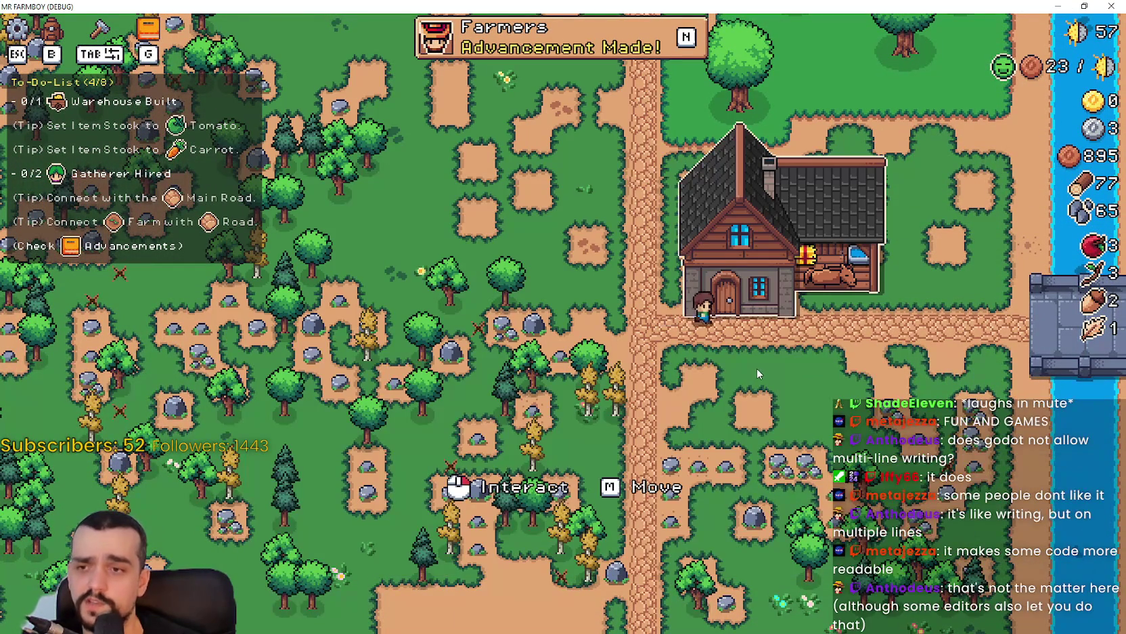
pyautogui.click(756, 368)
pyautogui.press('Escape')
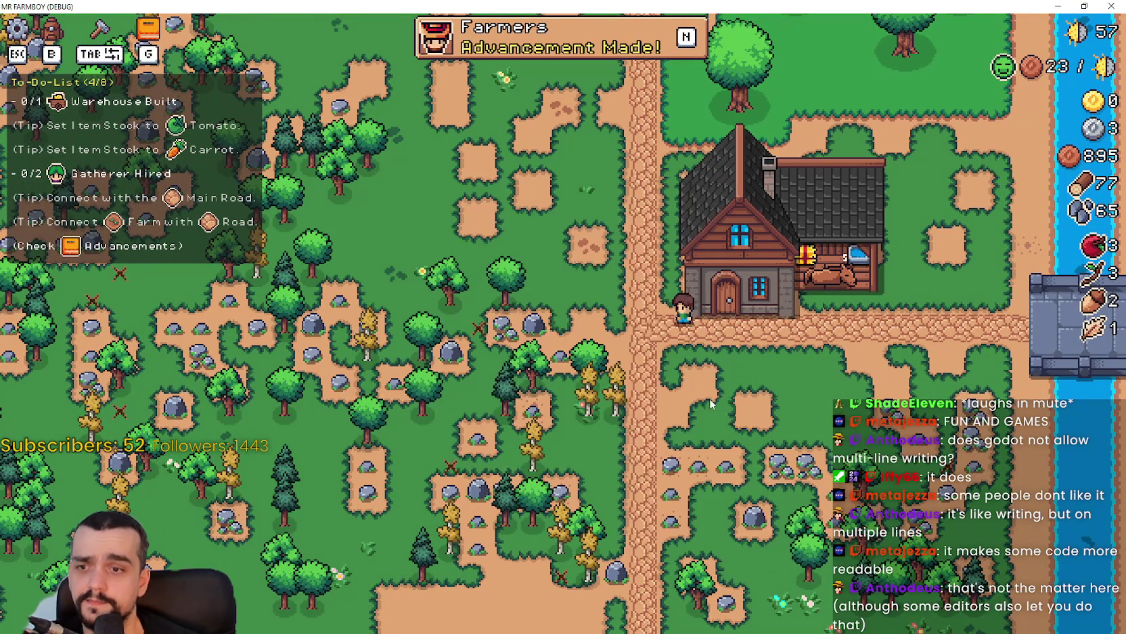
pyautogui.press('w')
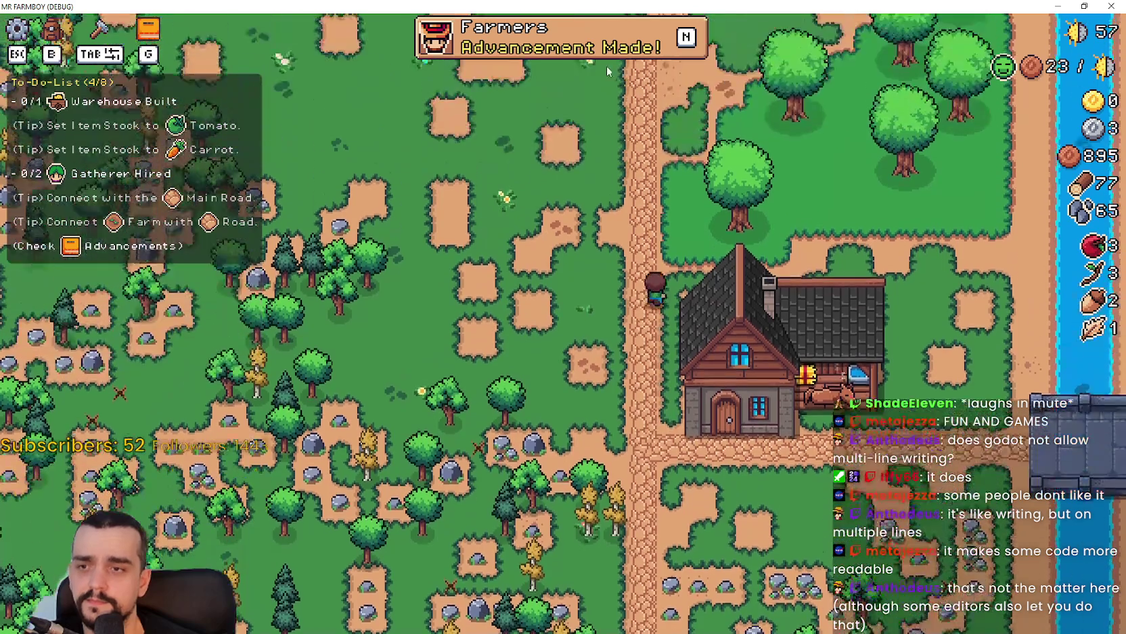
pyautogui.press('n')
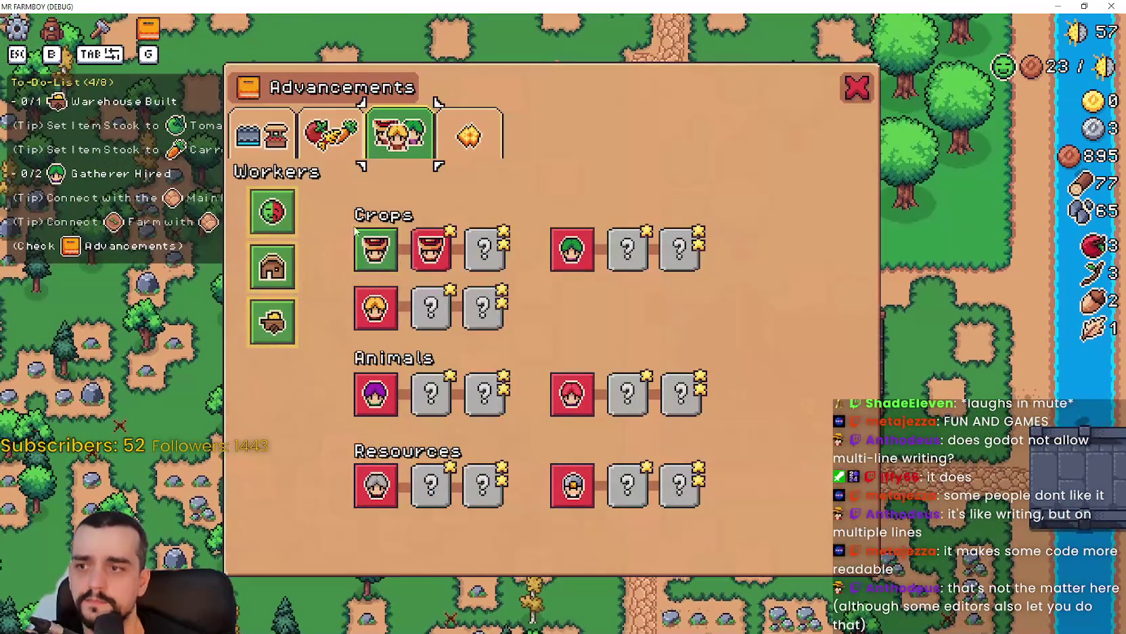
pyautogui.click(464, 138)
pyautogui.press('Tab')
pyautogui.click(857, 86)
# - Walk through the carrot field harvesting its rows of carrots
pyautogui.press('w')
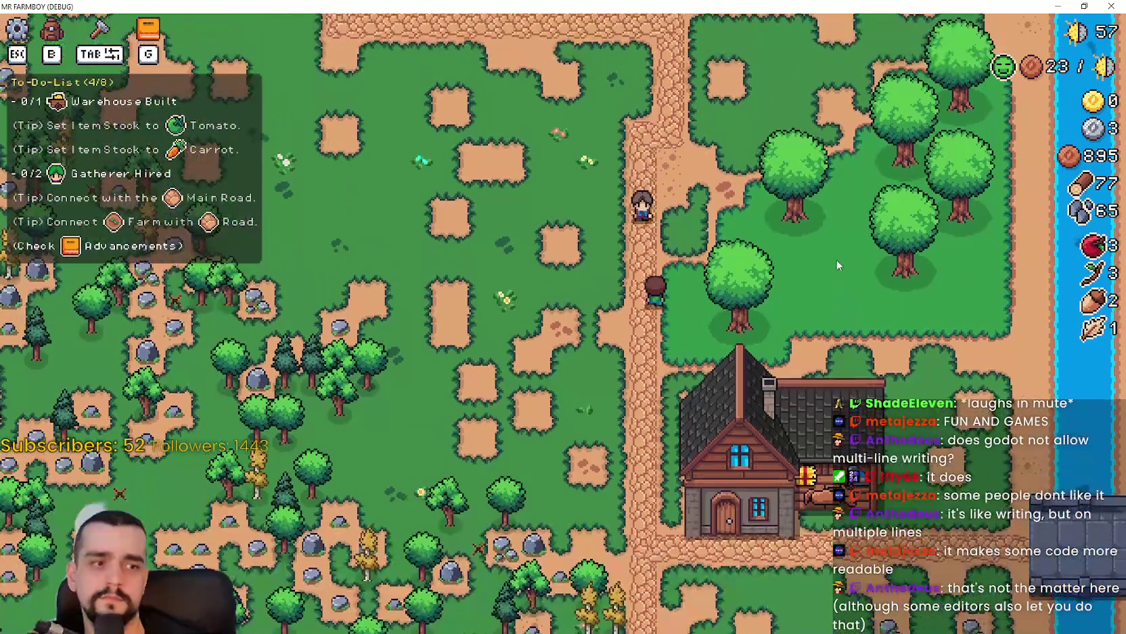
pyautogui.press('w')
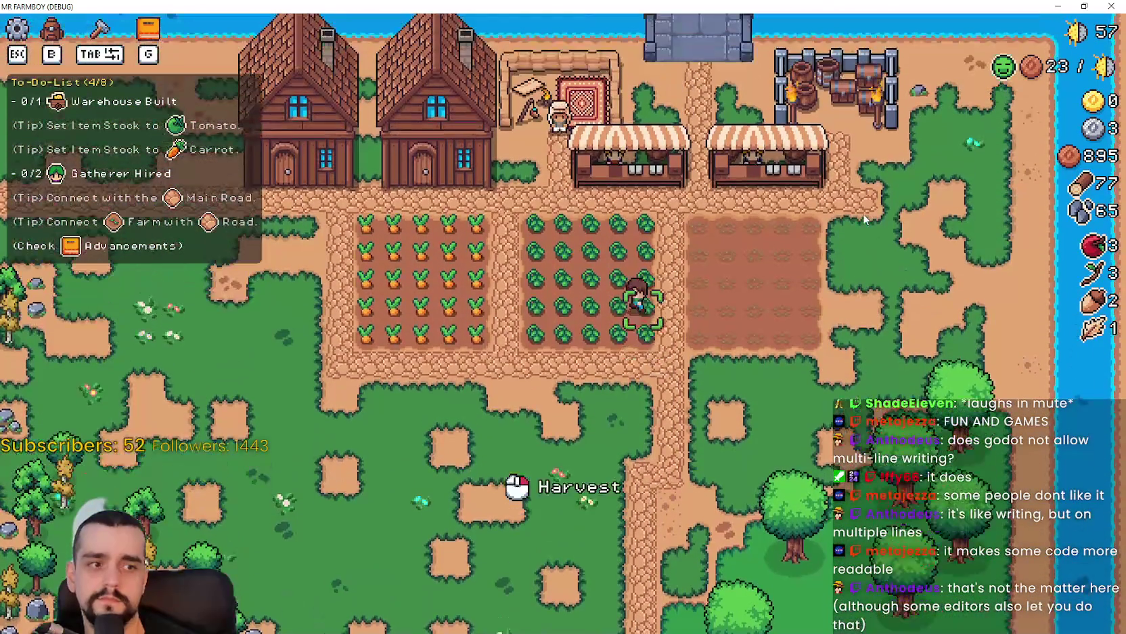
pyautogui.press('a')
pyautogui.press('w')
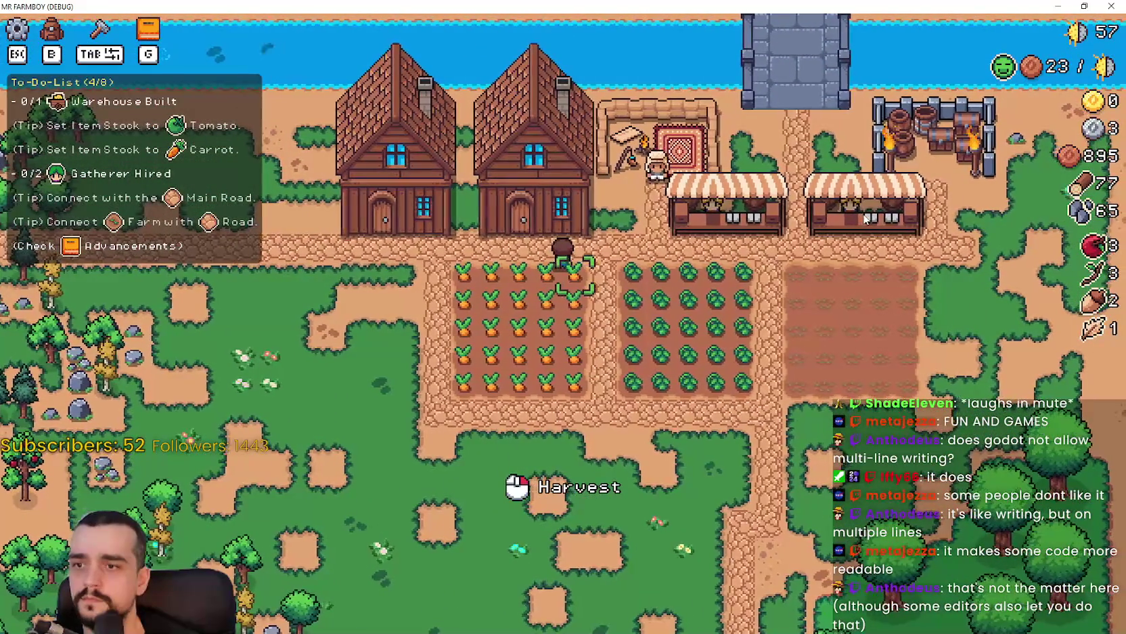
pyautogui.press('a')
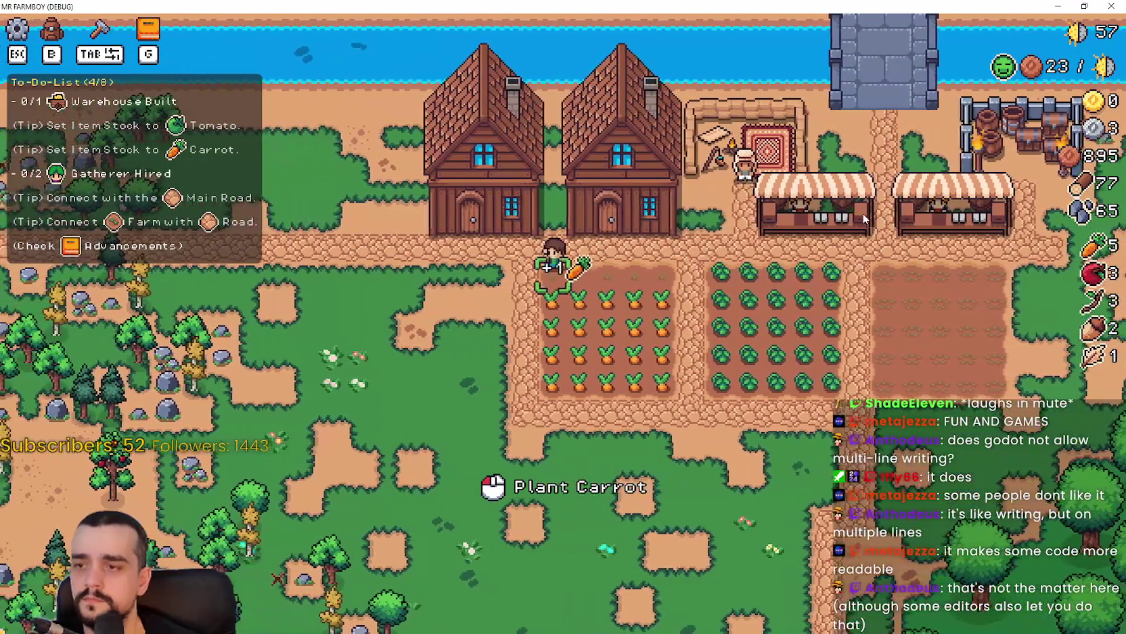
pyautogui.press('s')
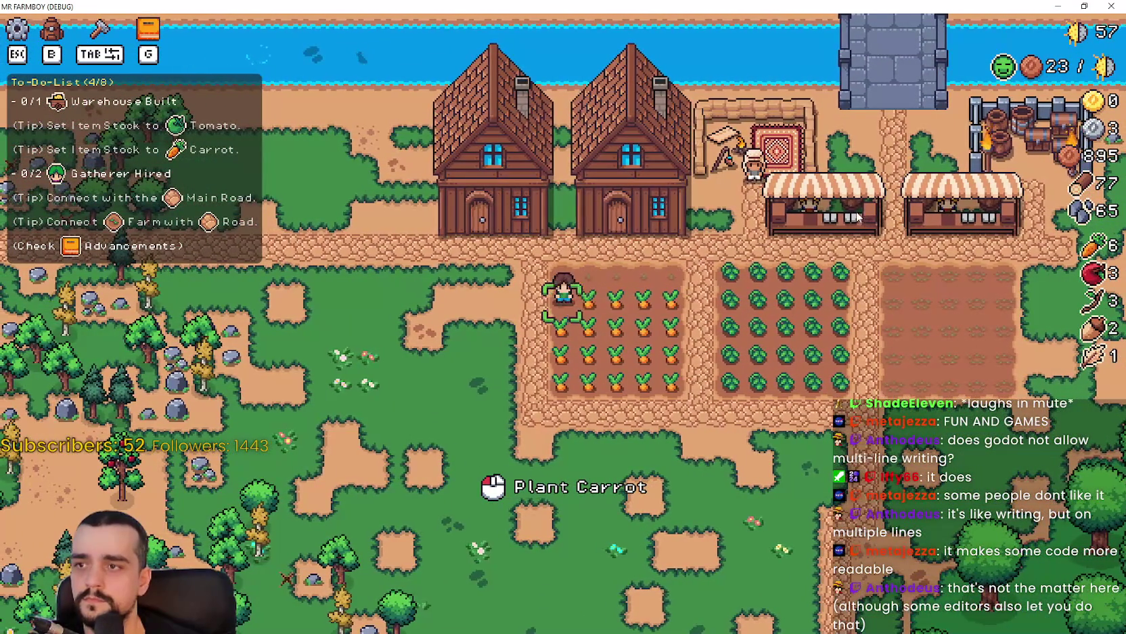
pyautogui.press('d')
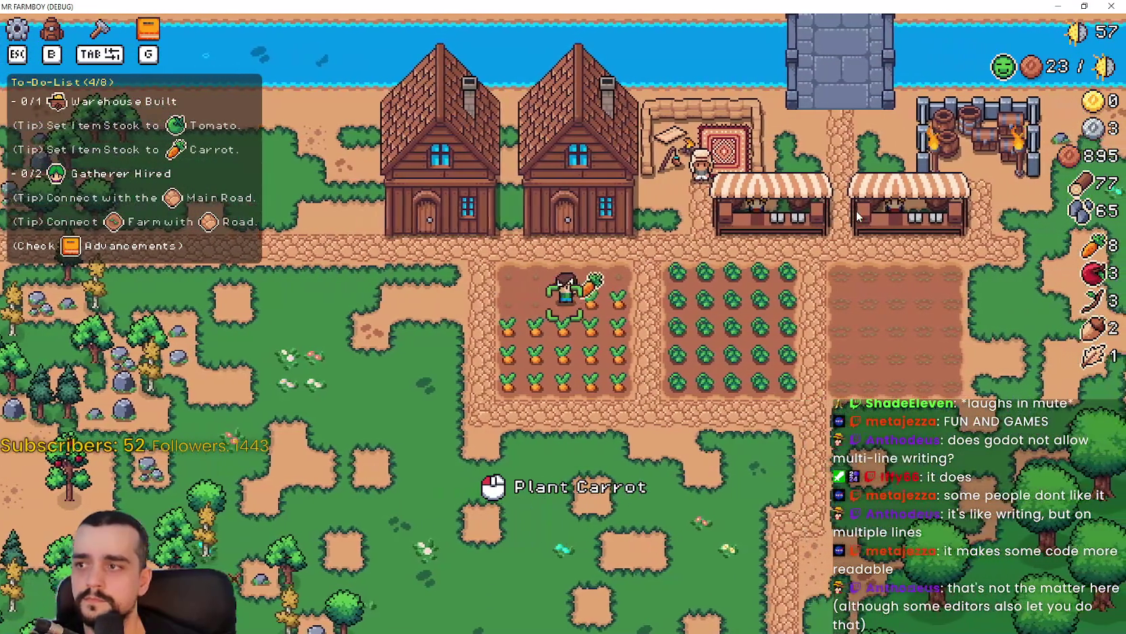
pyautogui.press('a')
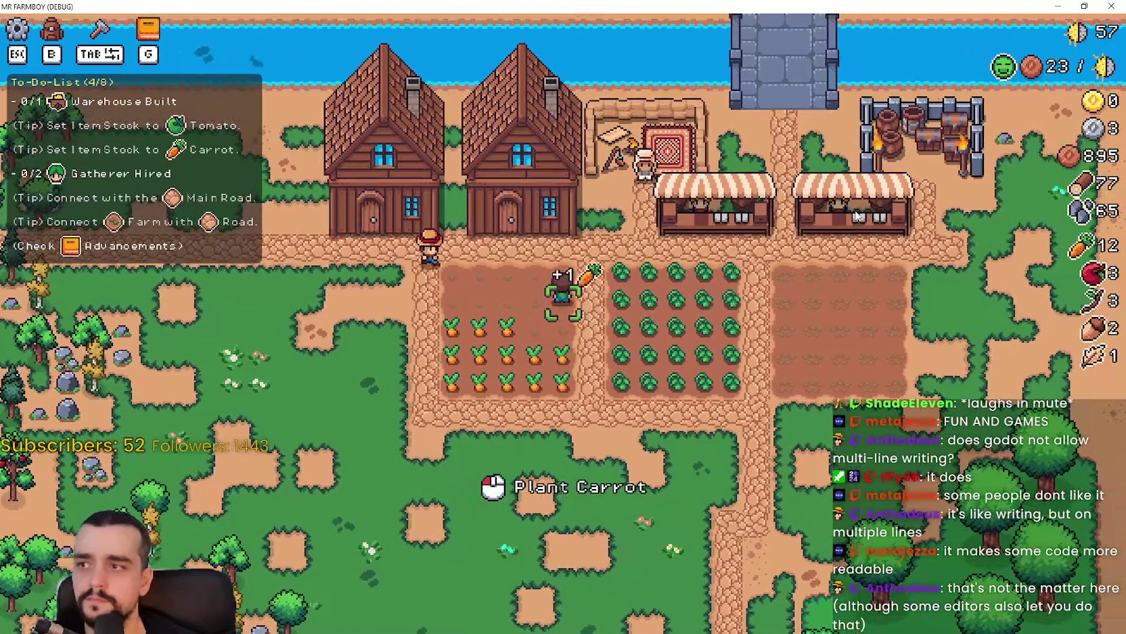
pyautogui.press('a')
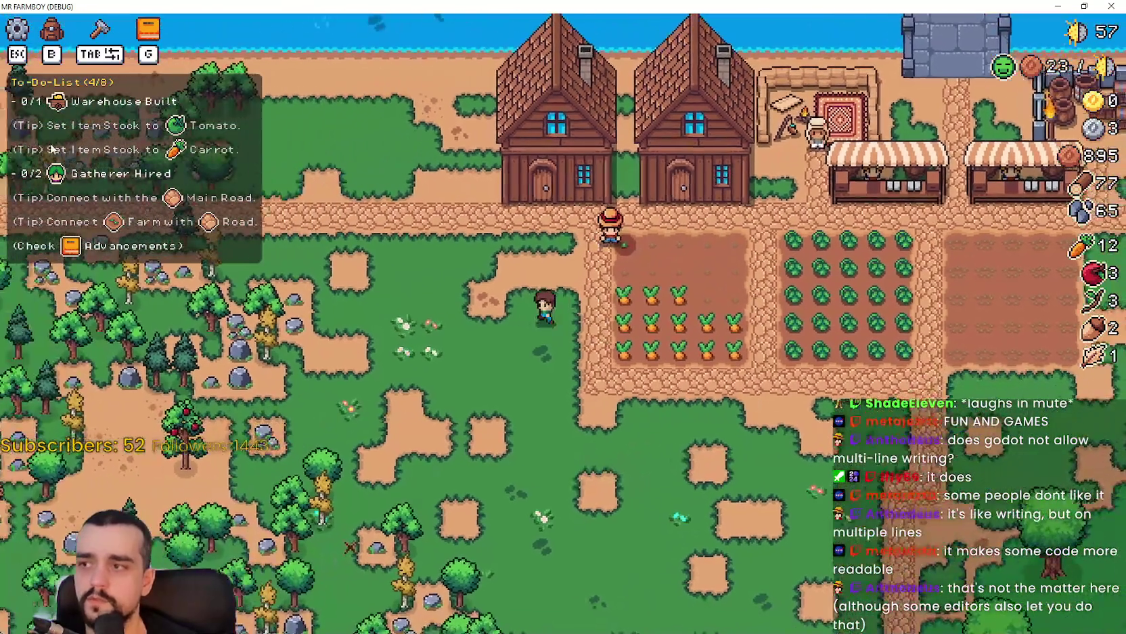
# - Build a Warehouse from the crafting menu beside the carrot field
pyautogui.press('Tab')
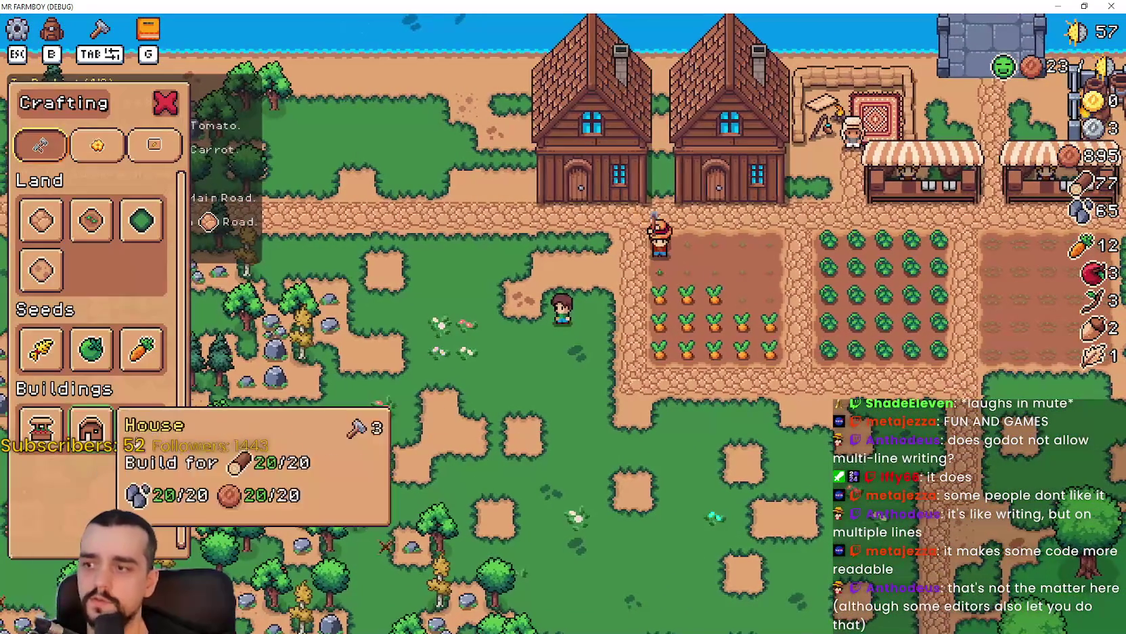
pyautogui.click(141, 426)
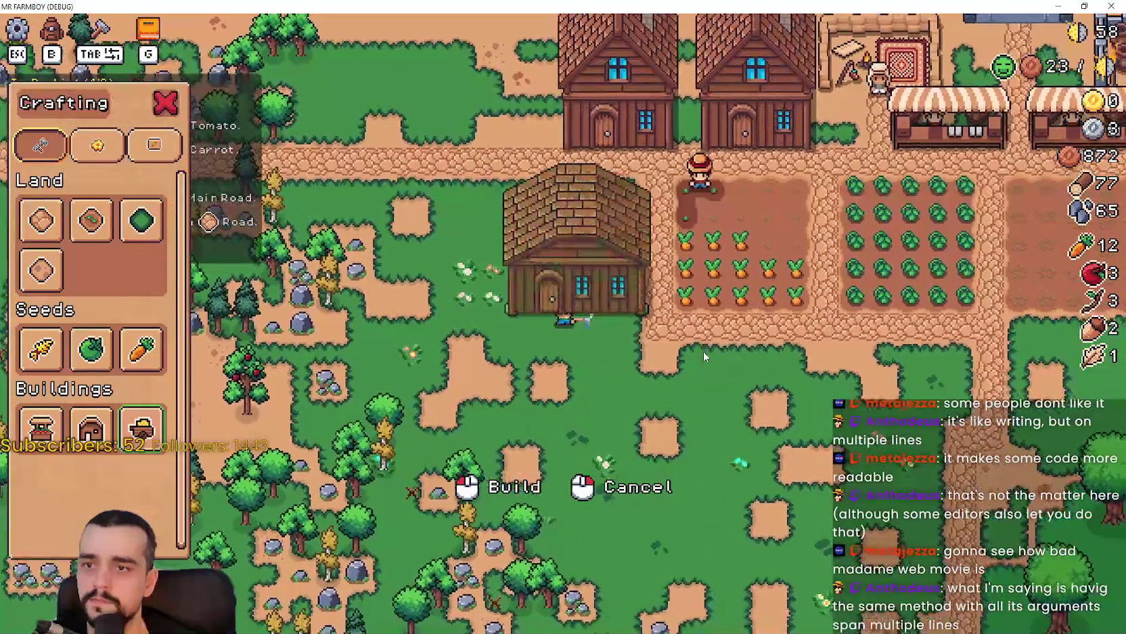
pyautogui.click(526, 323)
pyautogui.click(18, 215)
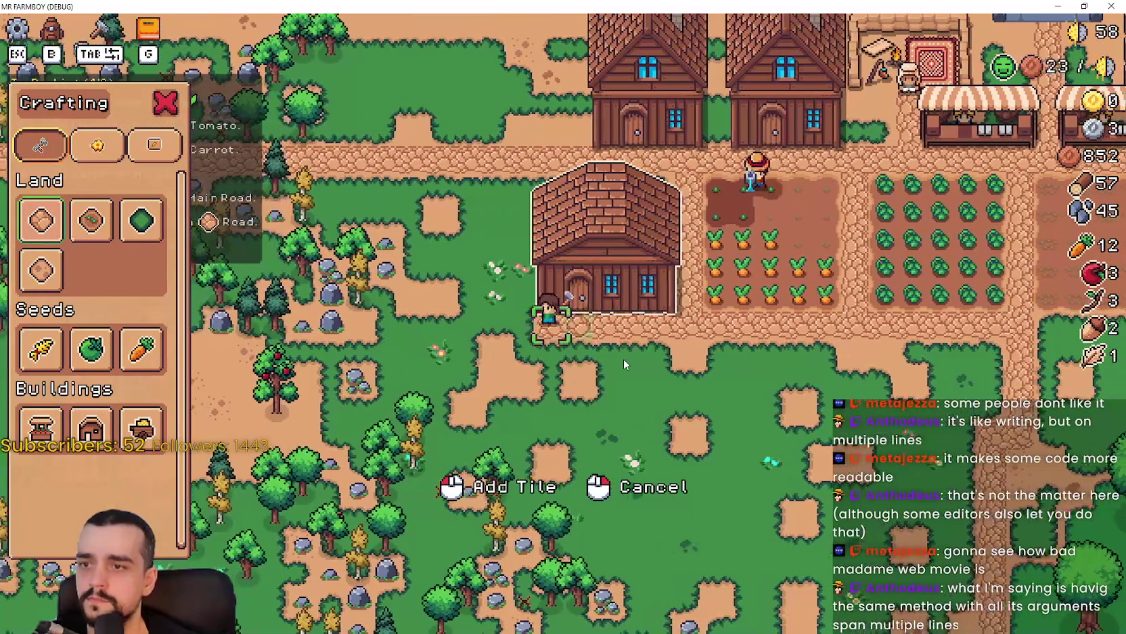
pyautogui.rightClick(623, 358)
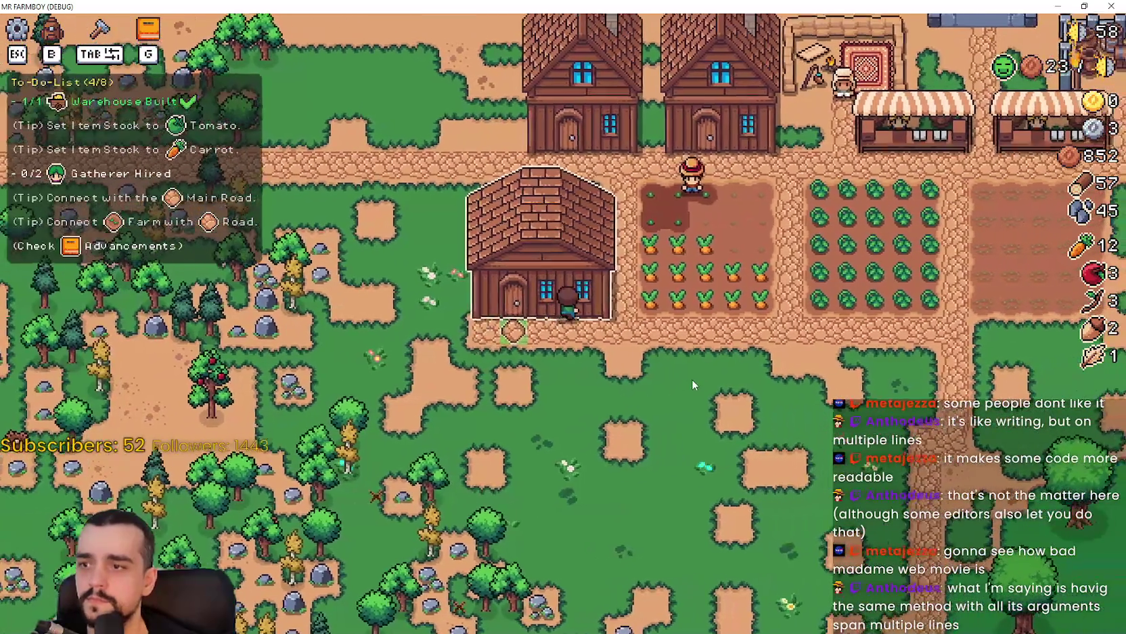
# - Add Green Tomato and Carrots to the warehouse stock
pyautogui.press('e')
pyautogui.click(576, 215)
pyautogui.keyDown('shift'); pyautogui.click(526, 216); pyautogui.keyUp('shift')
pyautogui.press('Escape')
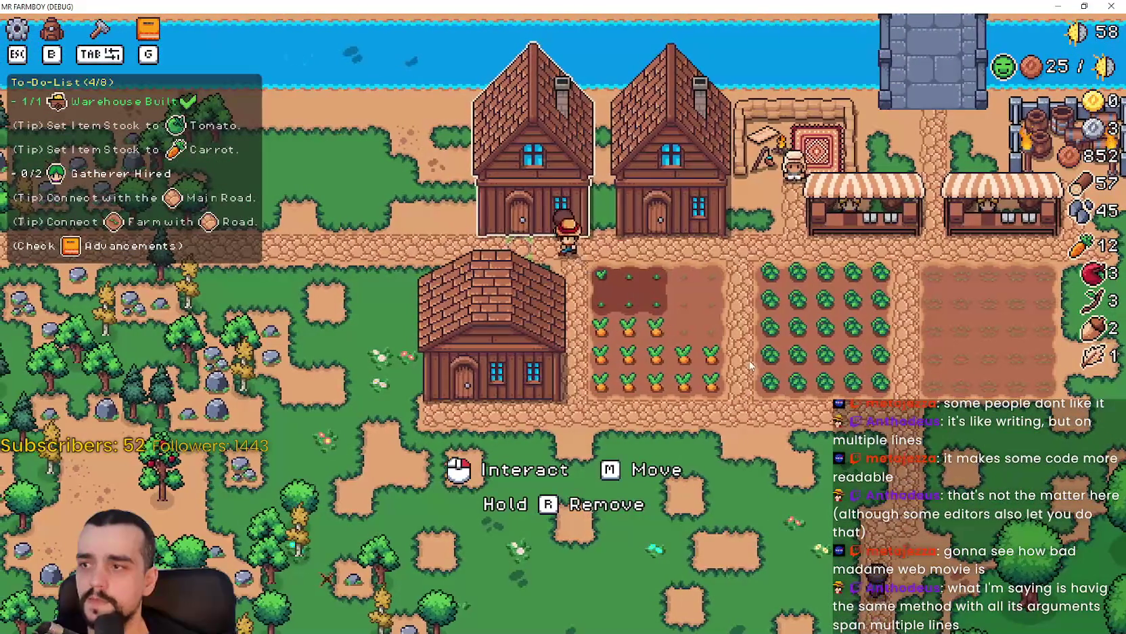
# - Hire two Gatherer workers from the house
pyautogui.press('e')
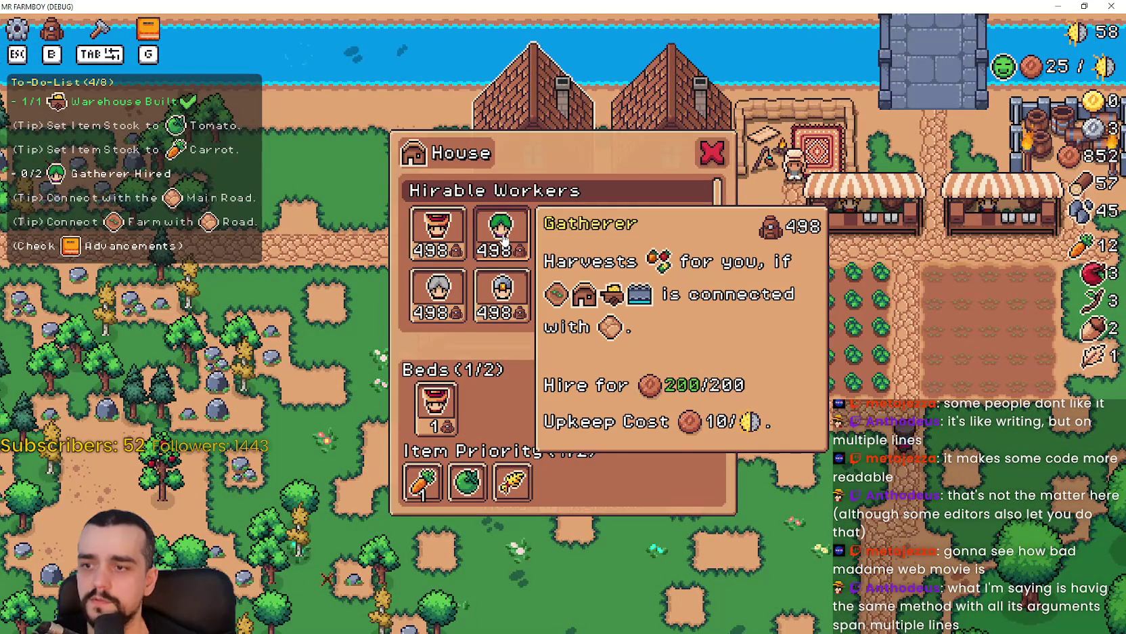
pyautogui.click(504, 238)
pyautogui.press('e')
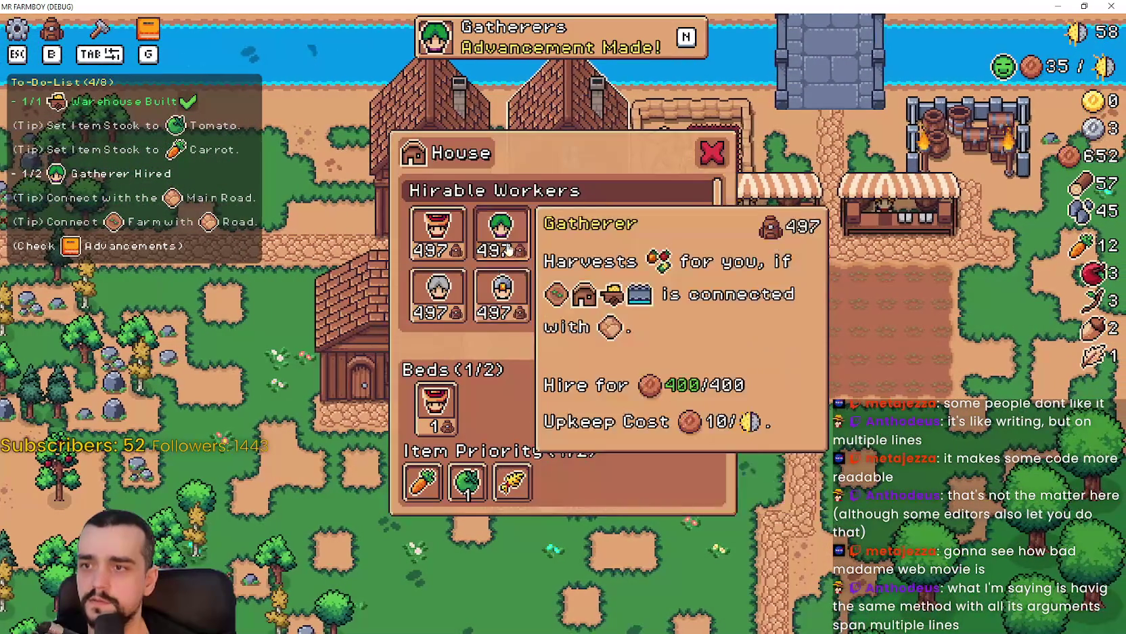
pyautogui.click(508, 249)
pyautogui.press('e')
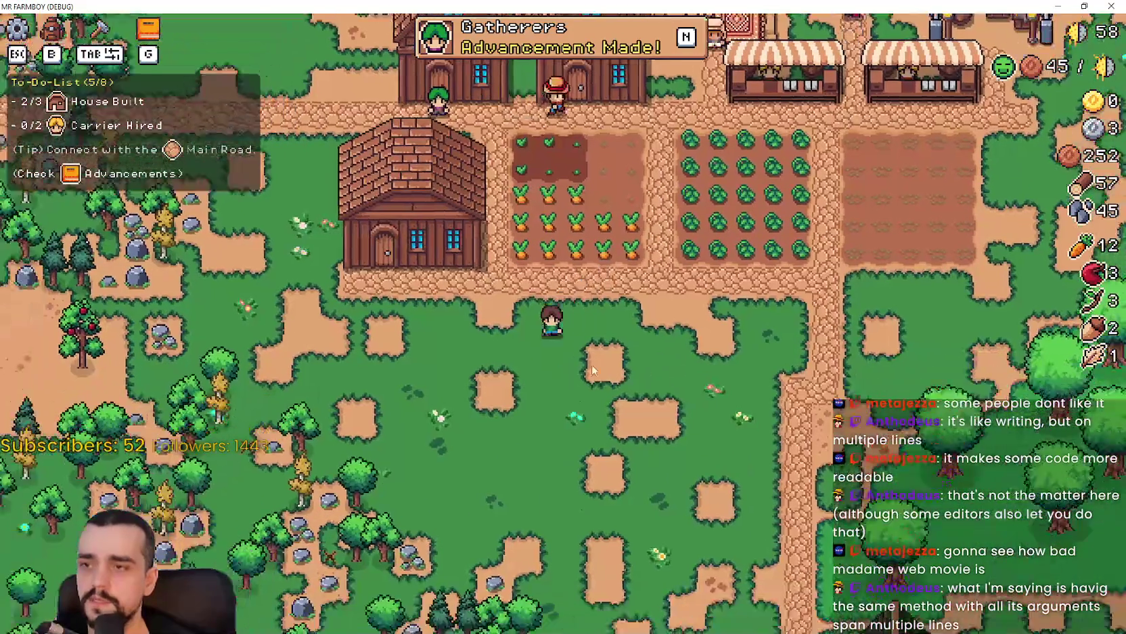
# - Harvest the apple tree to the west and walk back across the farm
pyautogui.press('a')
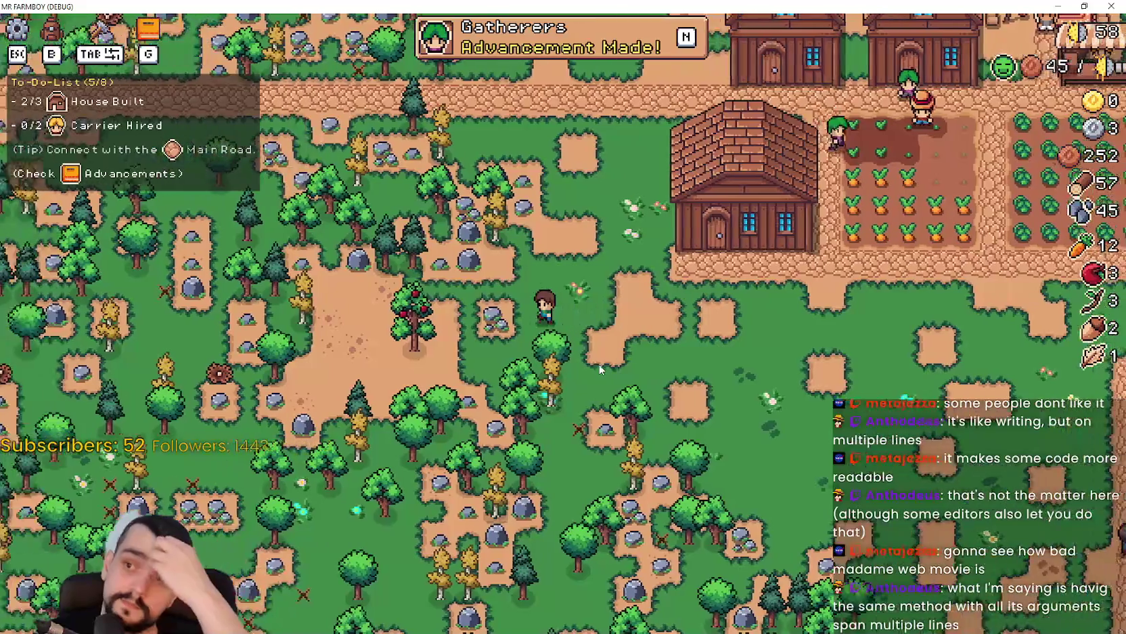
pyautogui.press('a')
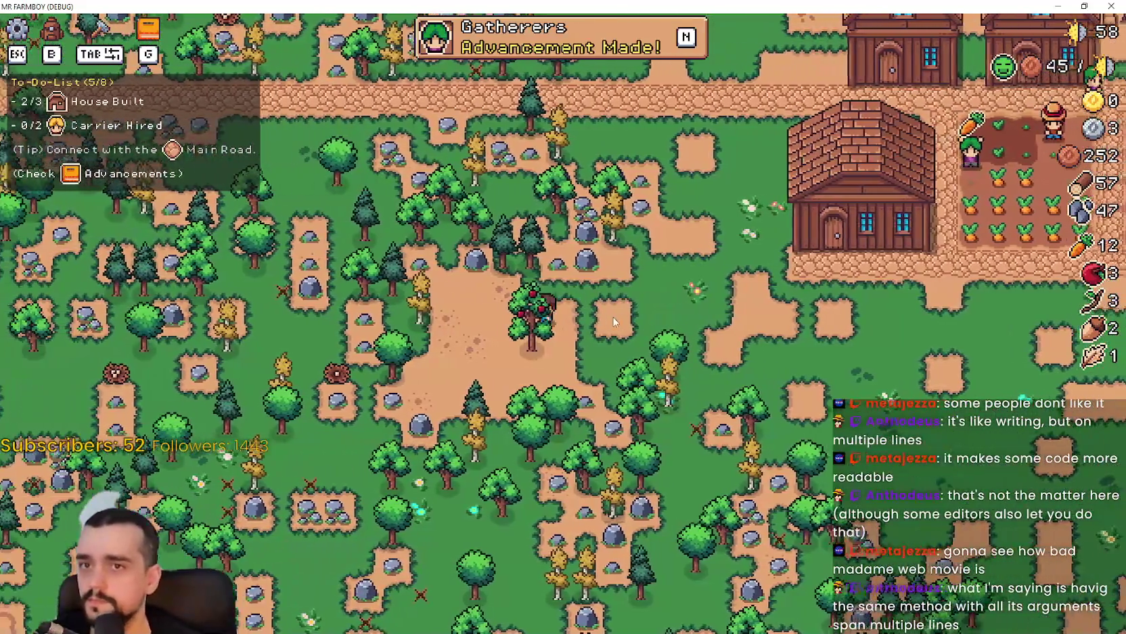
pyautogui.click(615, 322)
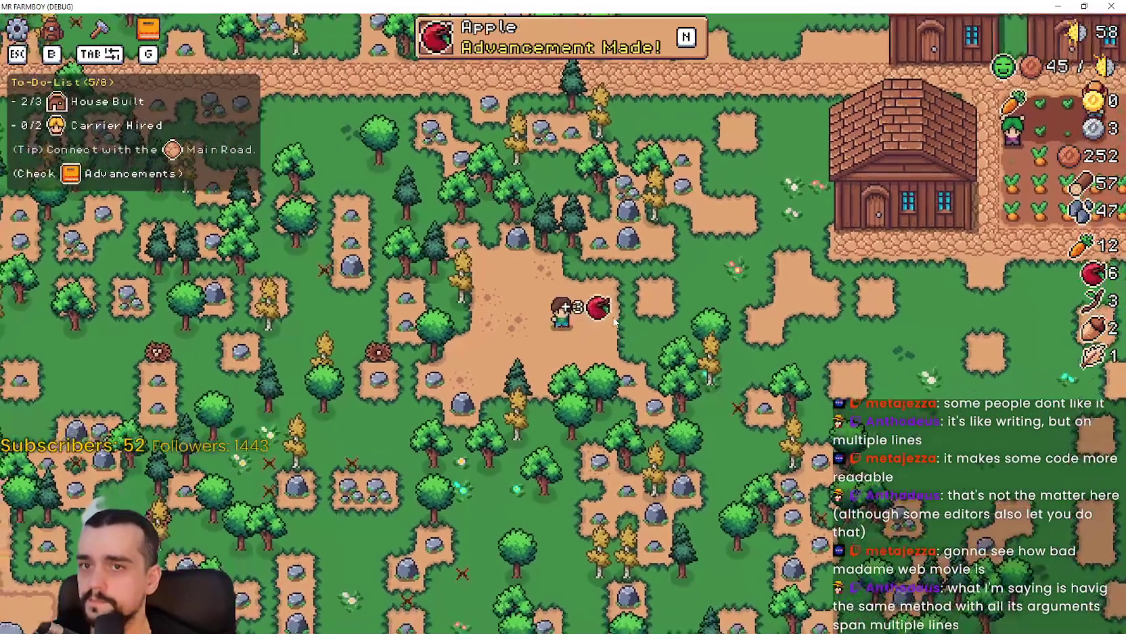
pyautogui.press('d')
pyautogui.press('w')
pyautogui.press('d')
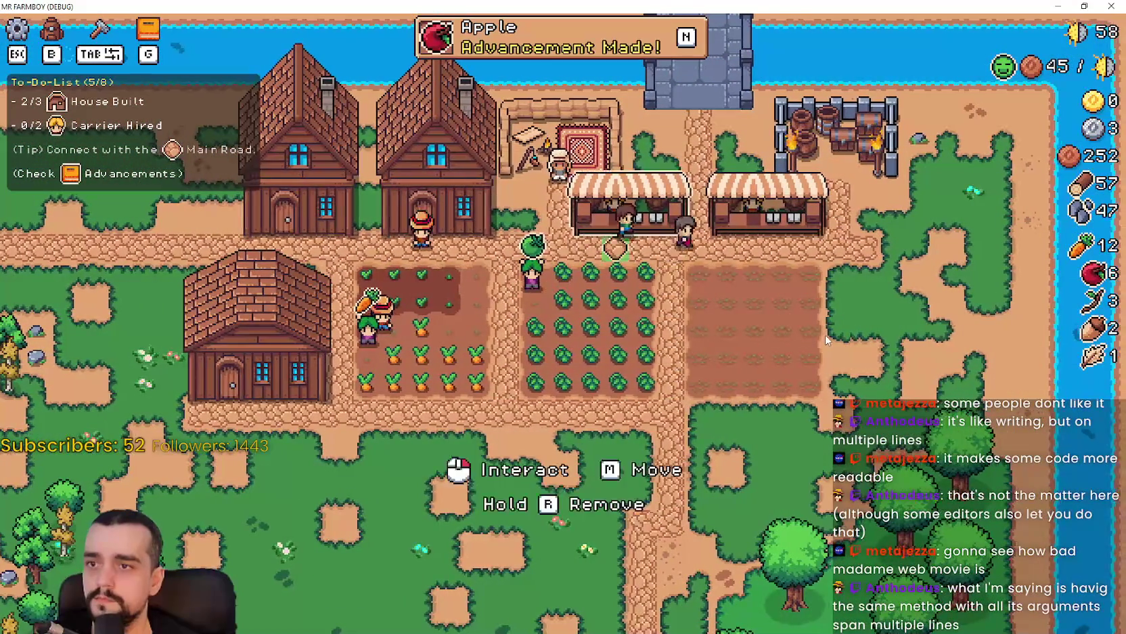
# - Open the market stall and toggle Apple and Green Tomato on its sell list
pyautogui.click(630, 203)
pyautogui.click(486, 447)
pyautogui.click(534, 308)
pyautogui.press('Escape')
pyautogui.click(772, 196)
pyautogui.press('Escape')
pyautogui.click(779, 203)
pyautogui.click(486, 446)
# - Add Apple to the market's sell list, close the market and dismiss the apple advancement notice
pyautogui.click(586, 311)
pyautogui.press('Escape')
pyautogui.click(768, 203)
pyautogui.click(483, 312)
pyautogui.press('Escape')
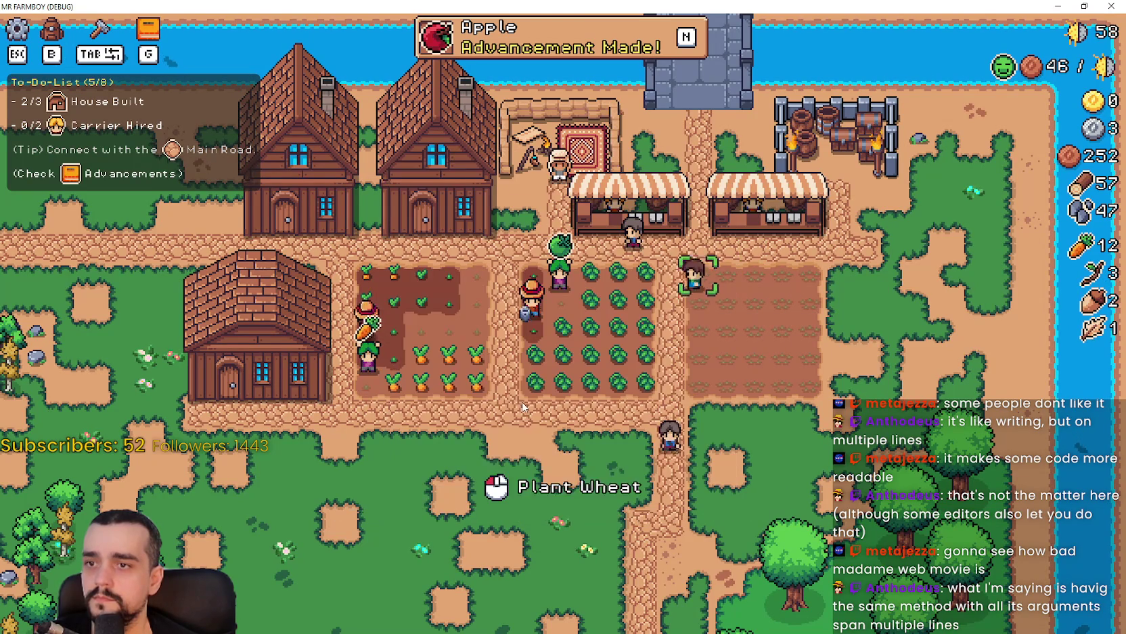
pyautogui.press('s')
pyautogui.press('a')
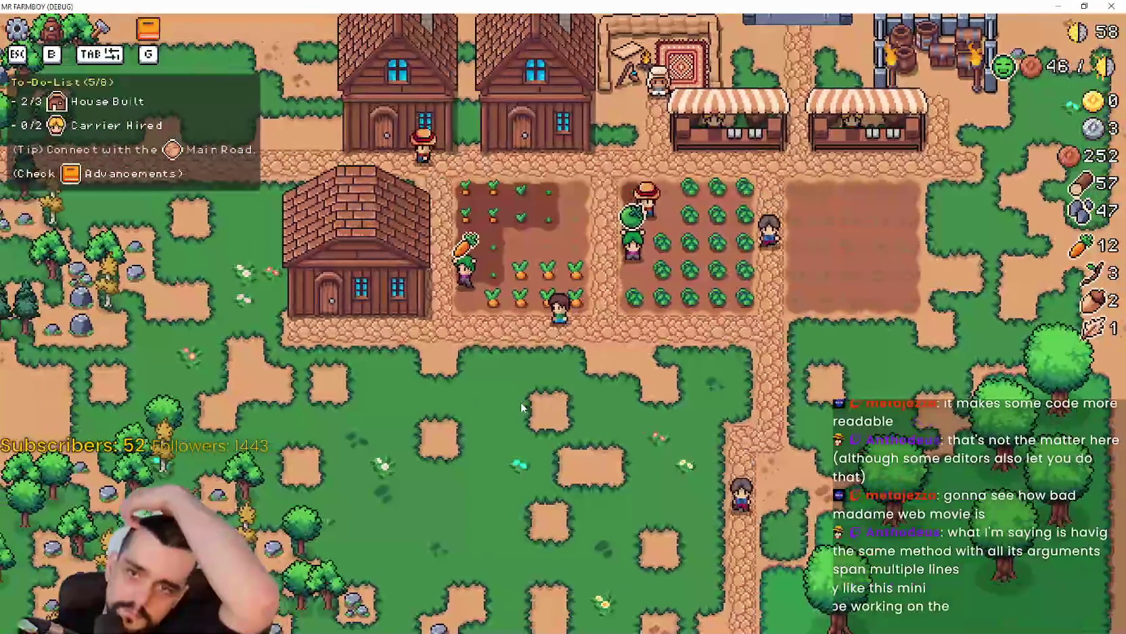
# - Review the crops advancement tree in the Advancements panel
pyautogui.press('g')
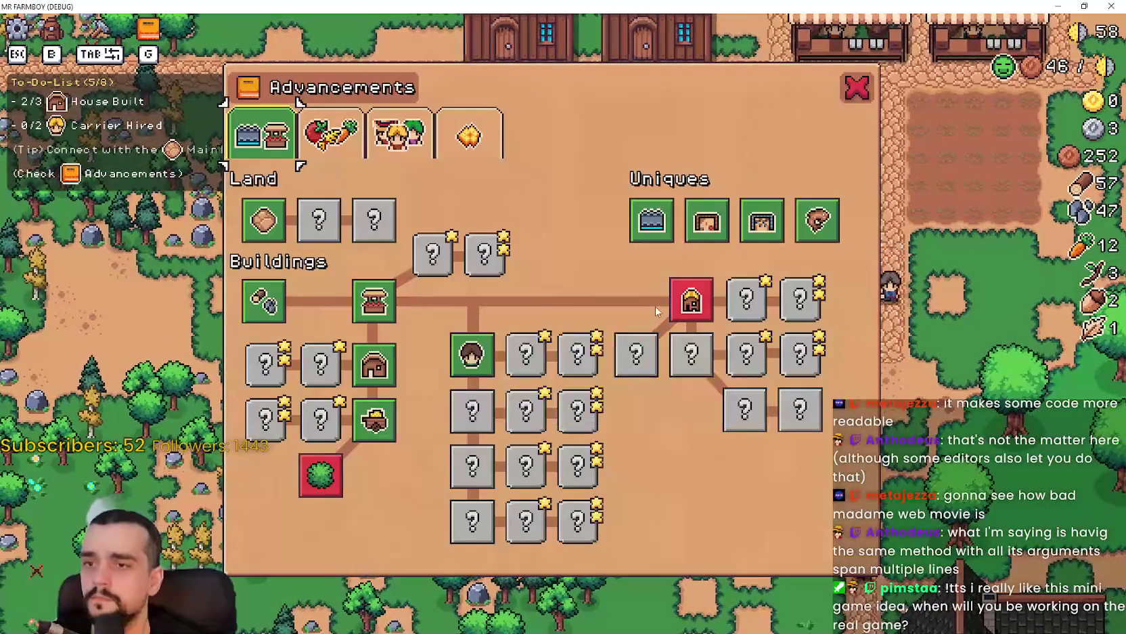
pyautogui.press('Escape')
pyautogui.press('b')
pyautogui.press('Escape')
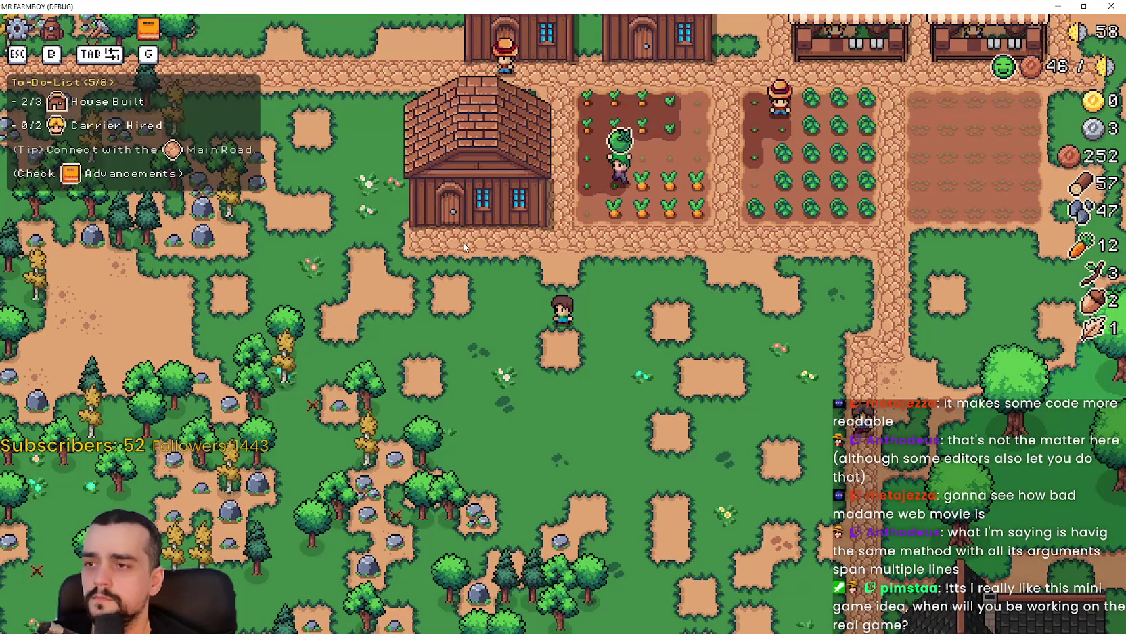
pyautogui.press('g')
pyautogui.click(347, 139)
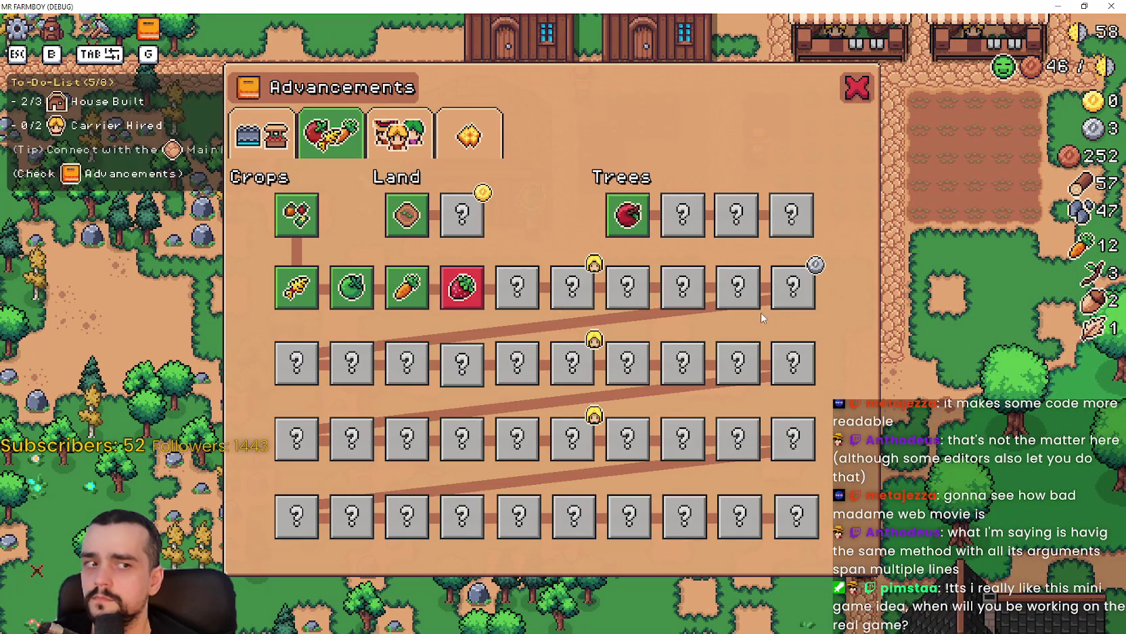
pyautogui.press('Escape')
# - Walk around the paths below the fields and through the carrot field
pyautogui.hotkey('w', 'd')
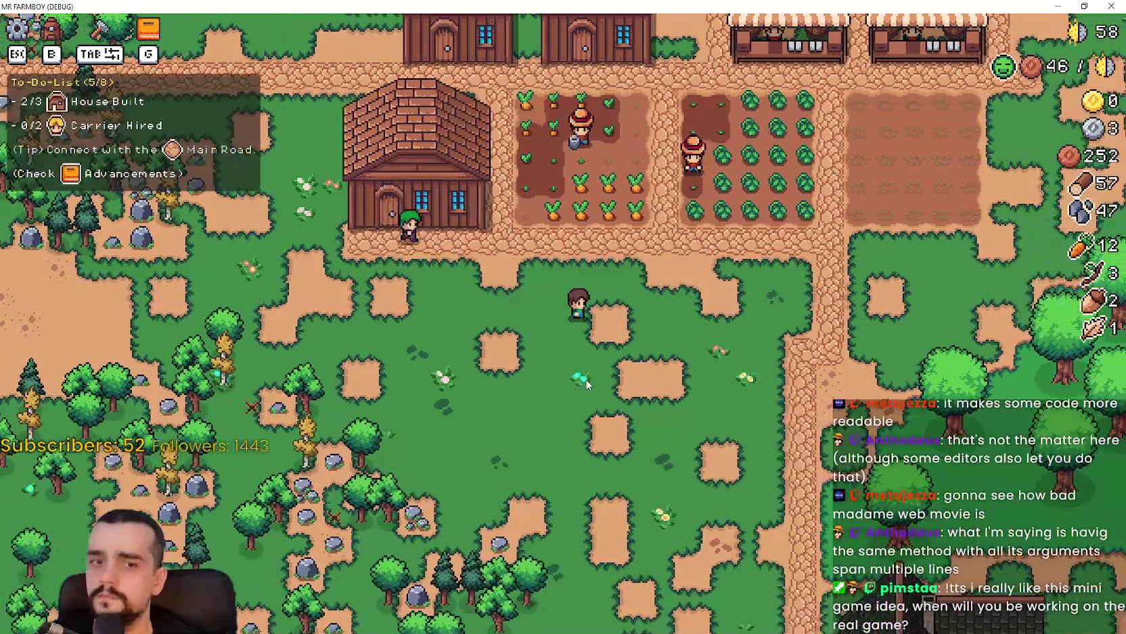
pyautogui.press('a')
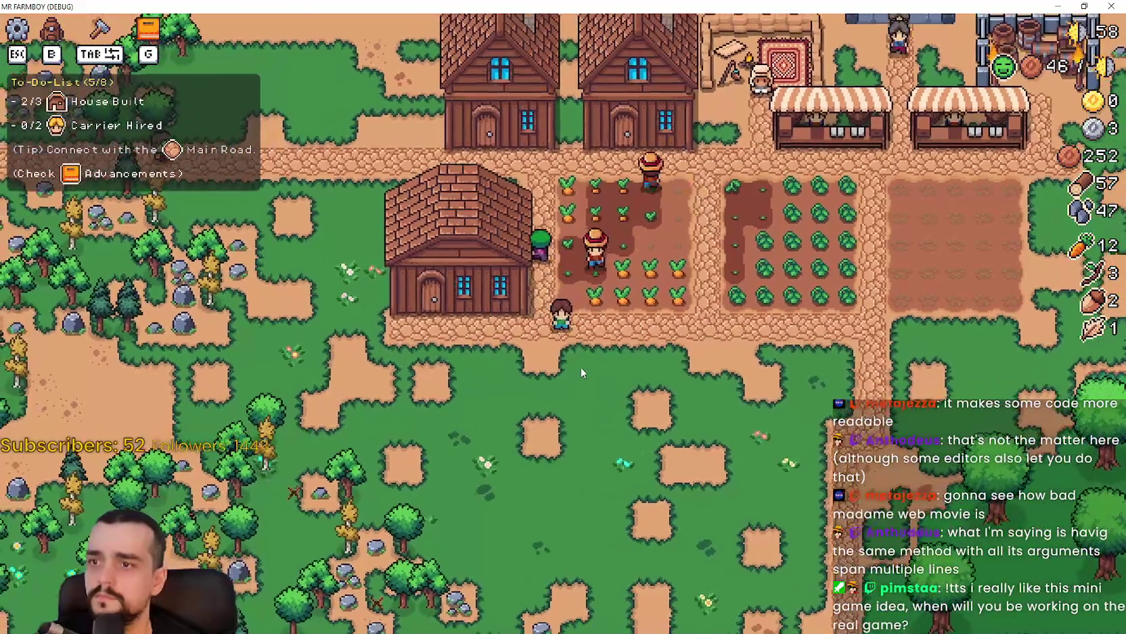
pyautogui.press('d')
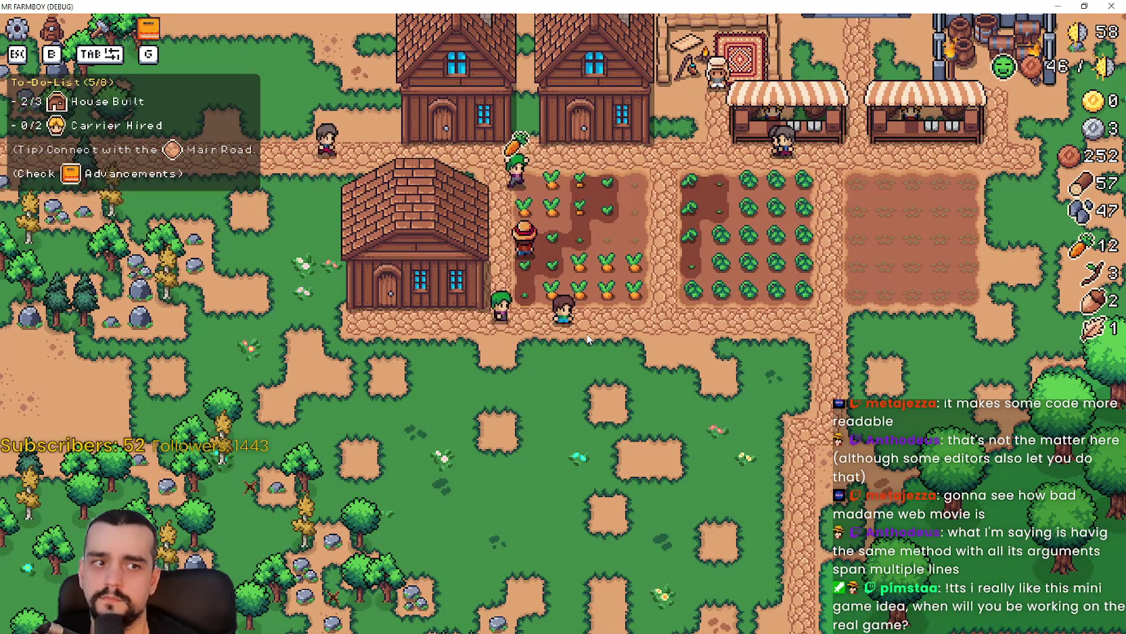
pyautogui.hotkey('w', 'd')
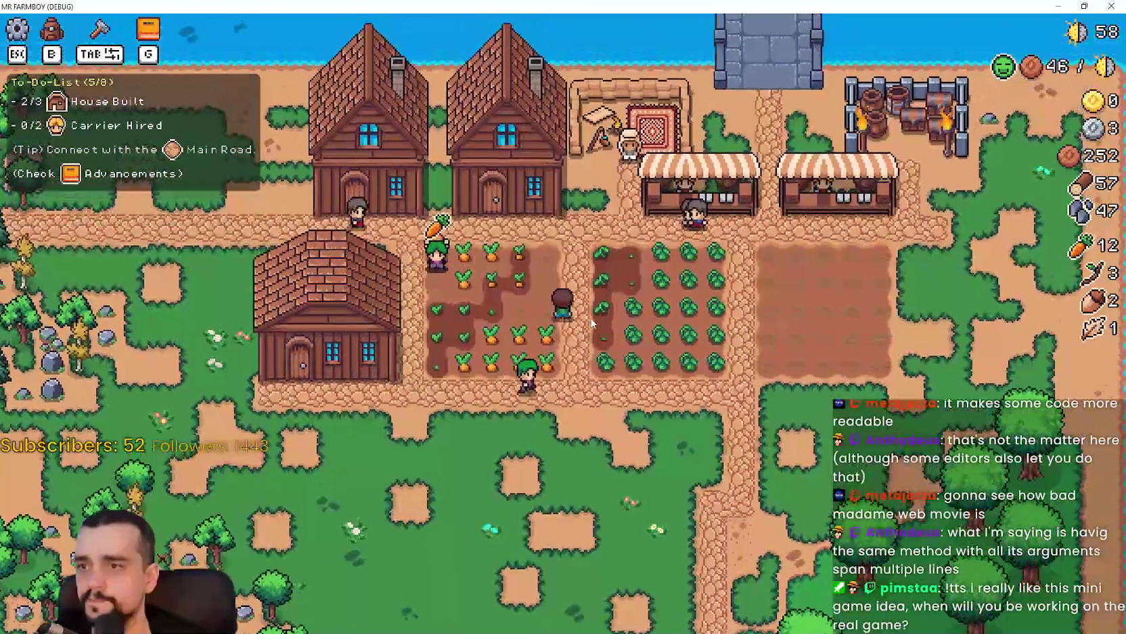
pyautogui.hotkey('s', 'd')
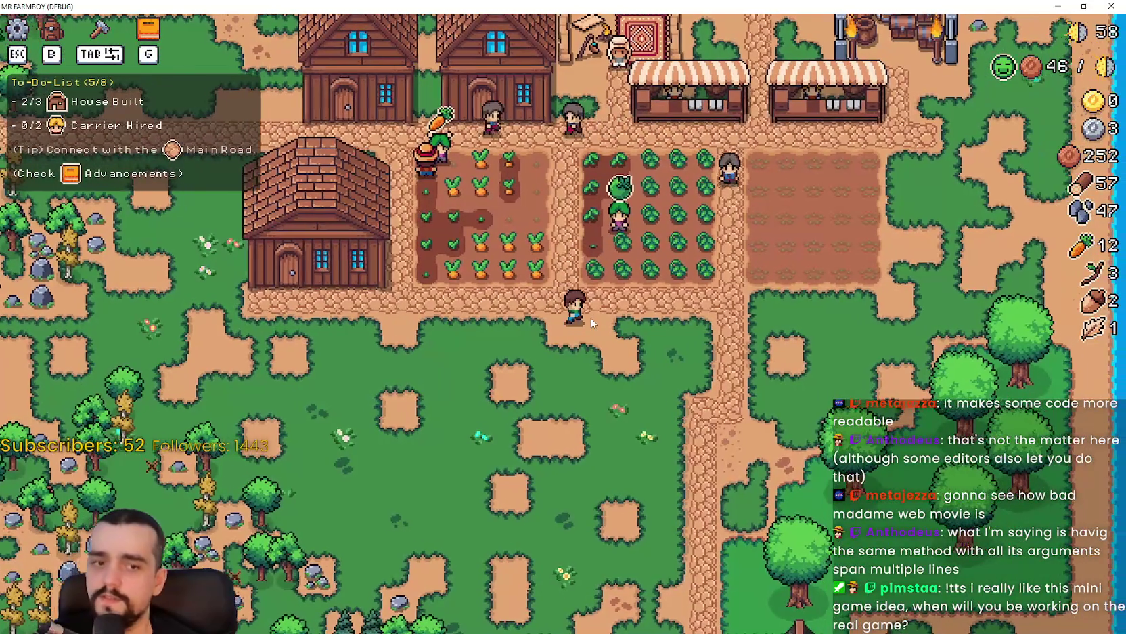
pyautogui.hotkey('w', 'a')
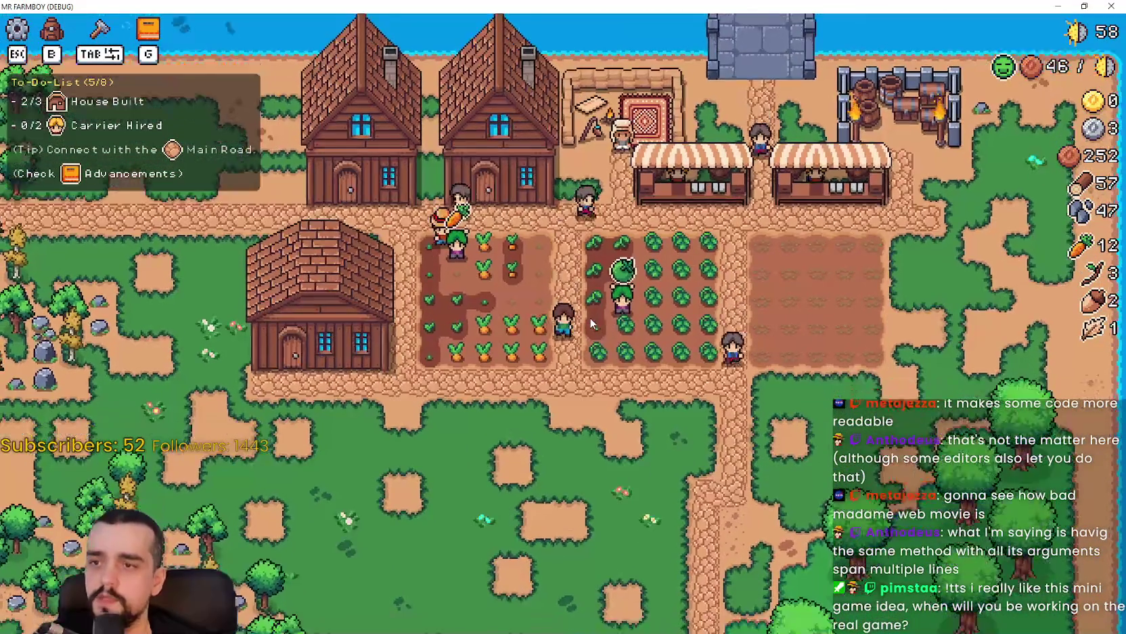
pyautogui.press('a')
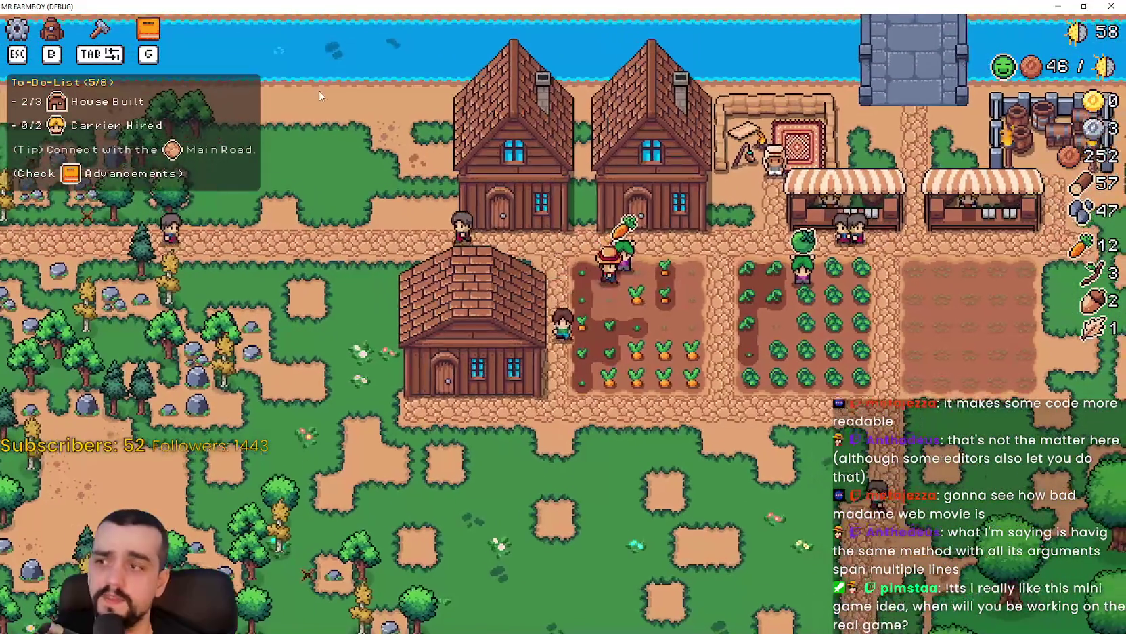
pyautogui.hotkey('s', 'a')
# - Toggle the build panel and switch back to the Godot editor
pyautogui.press('b')
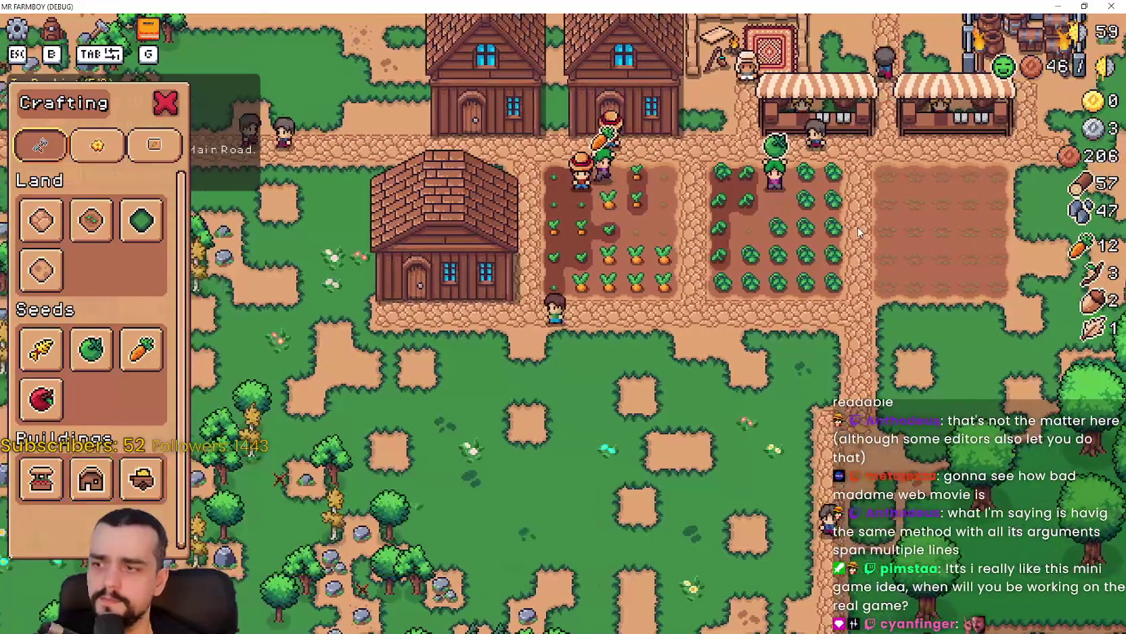
pyautogui.press('b')
pyautogui.hotkey('alt', 'Tab')
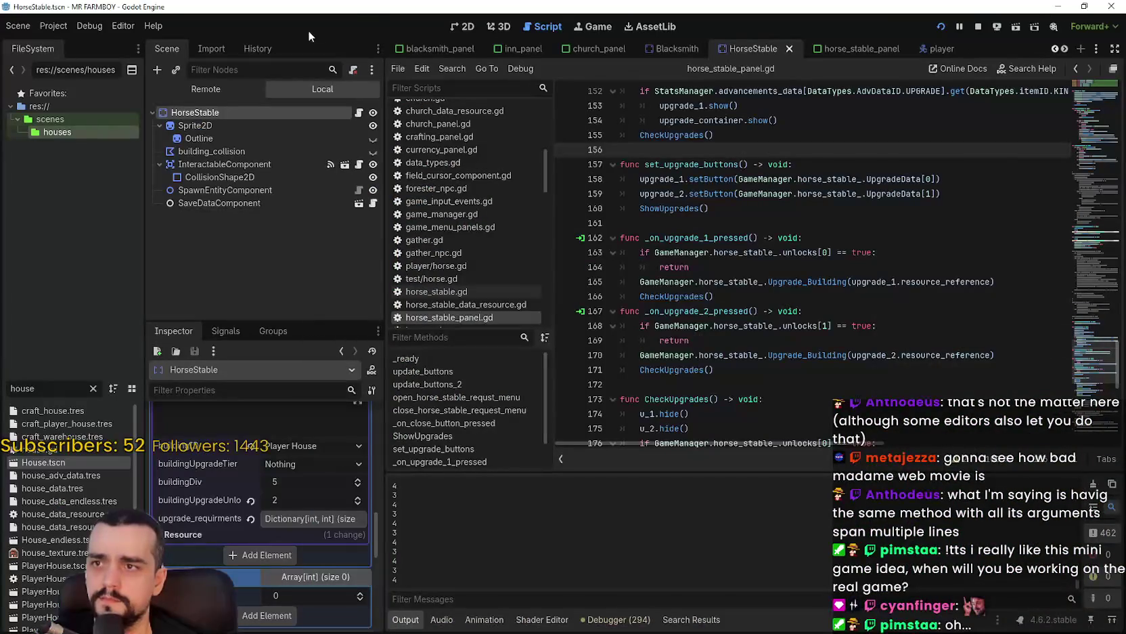
# - Show the editor's Game view with its zoom options, then return to the fullscreen game
pyautogui.click(594, 27)
pyautogui.click(441, 69)
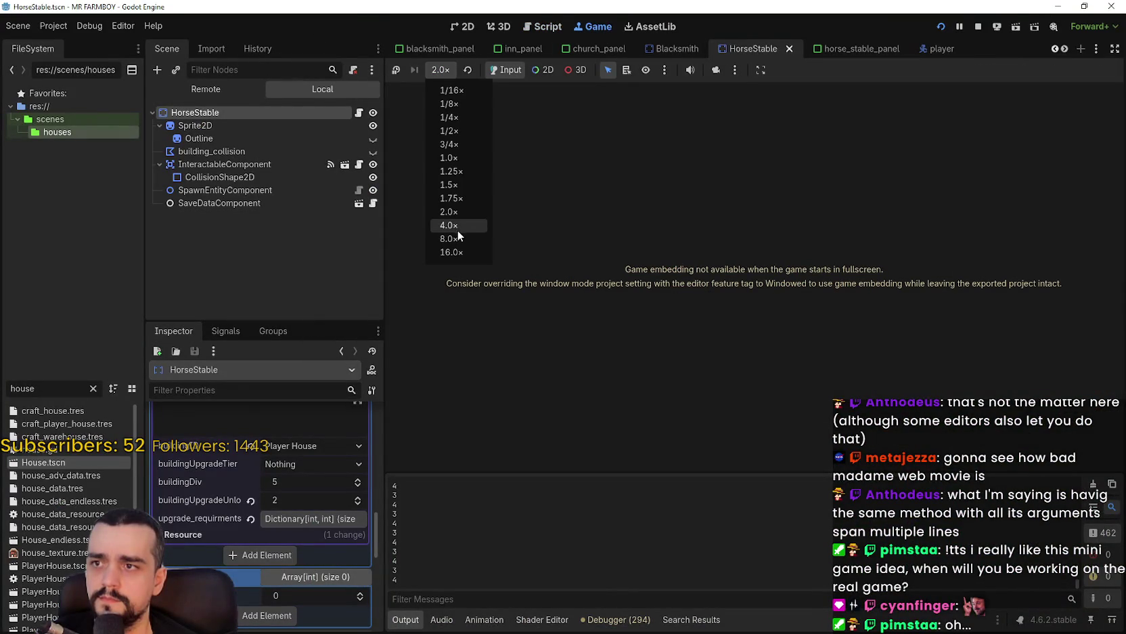
pyautogui.hotkey('alt', 'Tab')
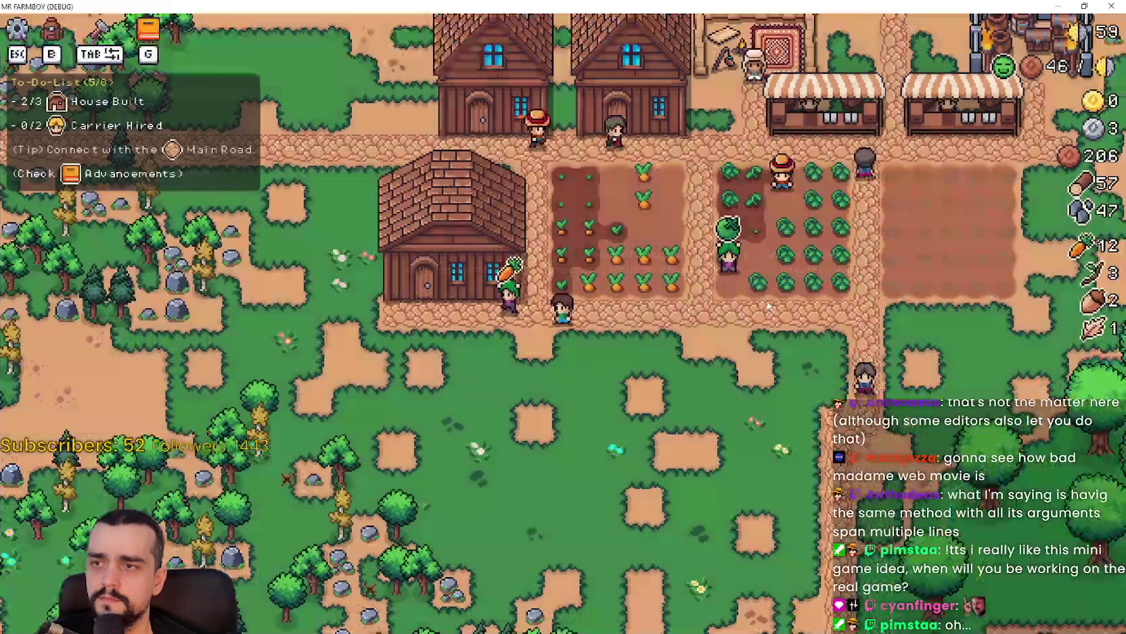
# - Build a third House next to the existing houses, check its workers, then pan left
pyautogui.press('b')
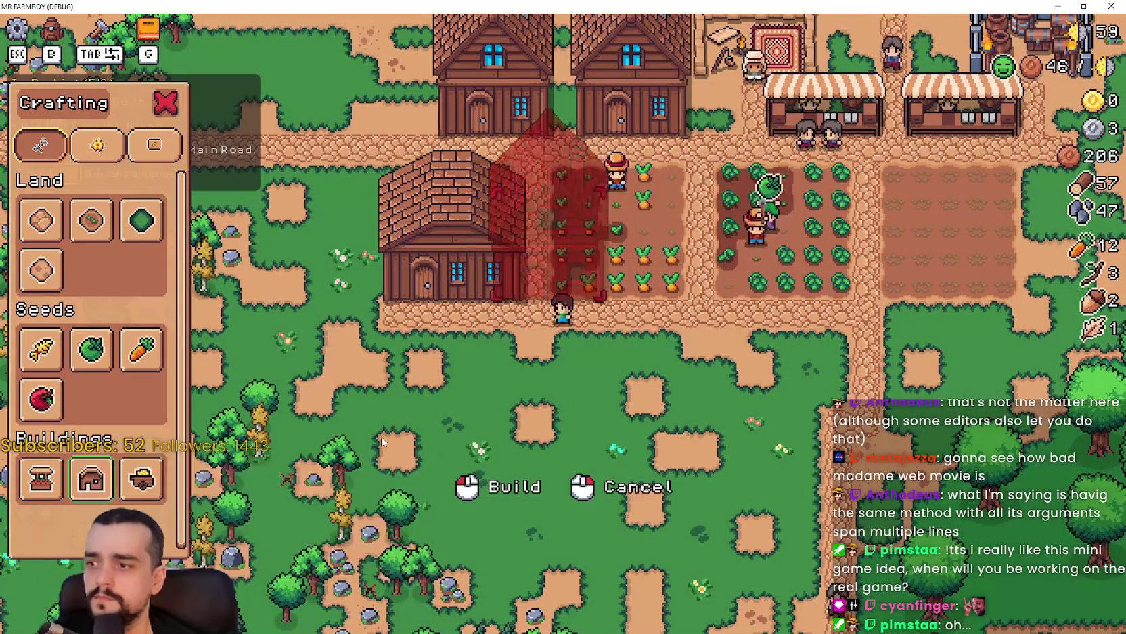
pyautogui.click(190, 475)
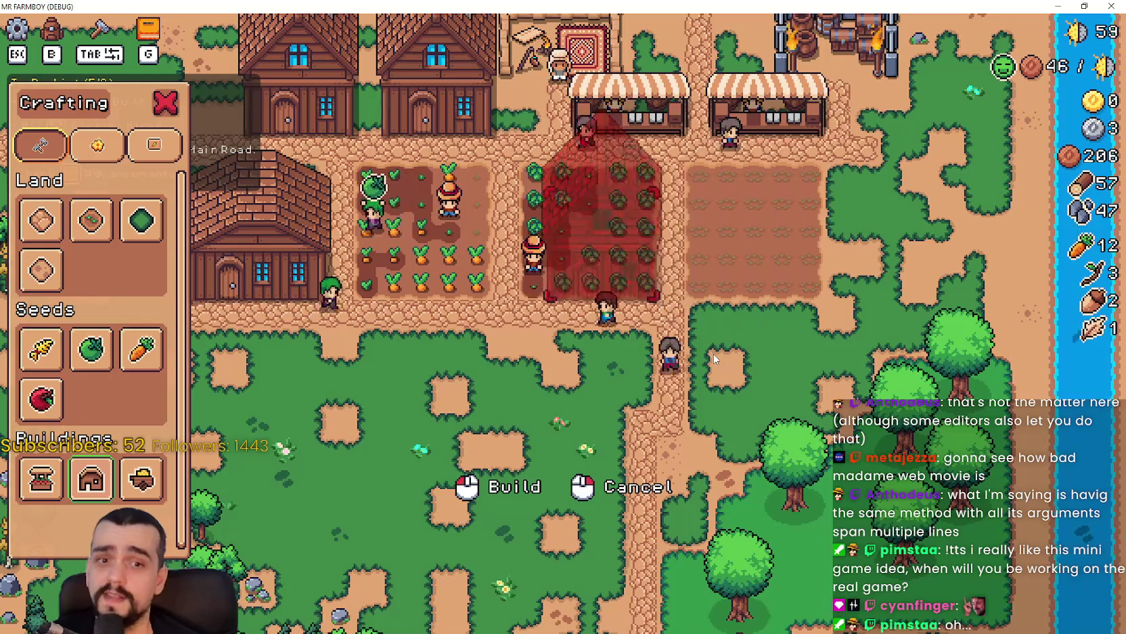
pyautogui.press('a')
pyautogui.press('w')
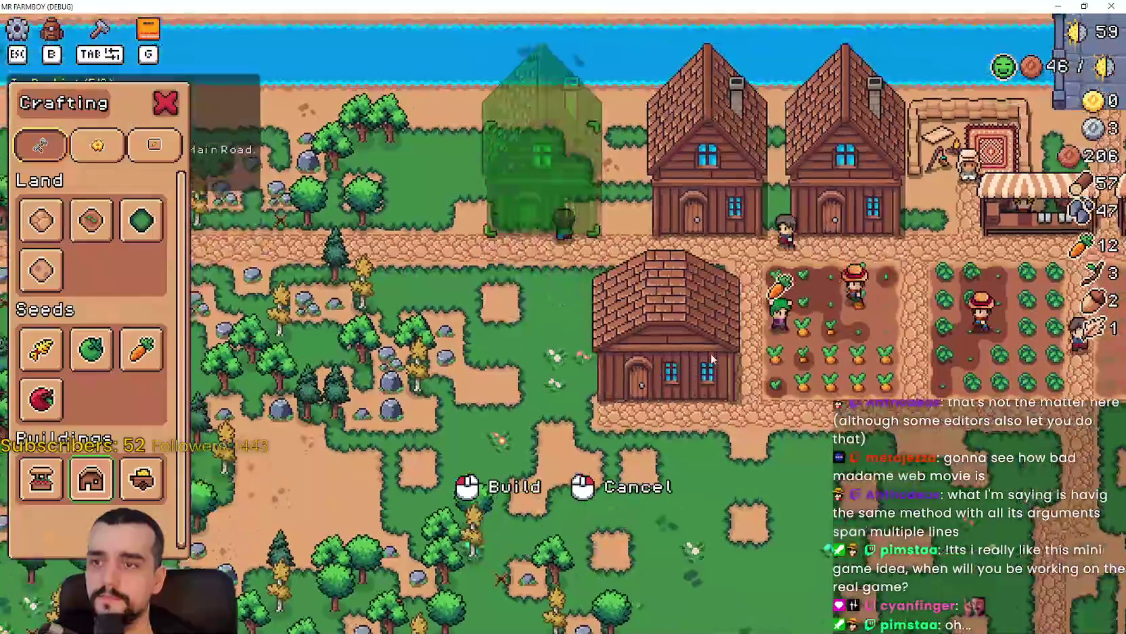
pyautogui.click(712, 359)
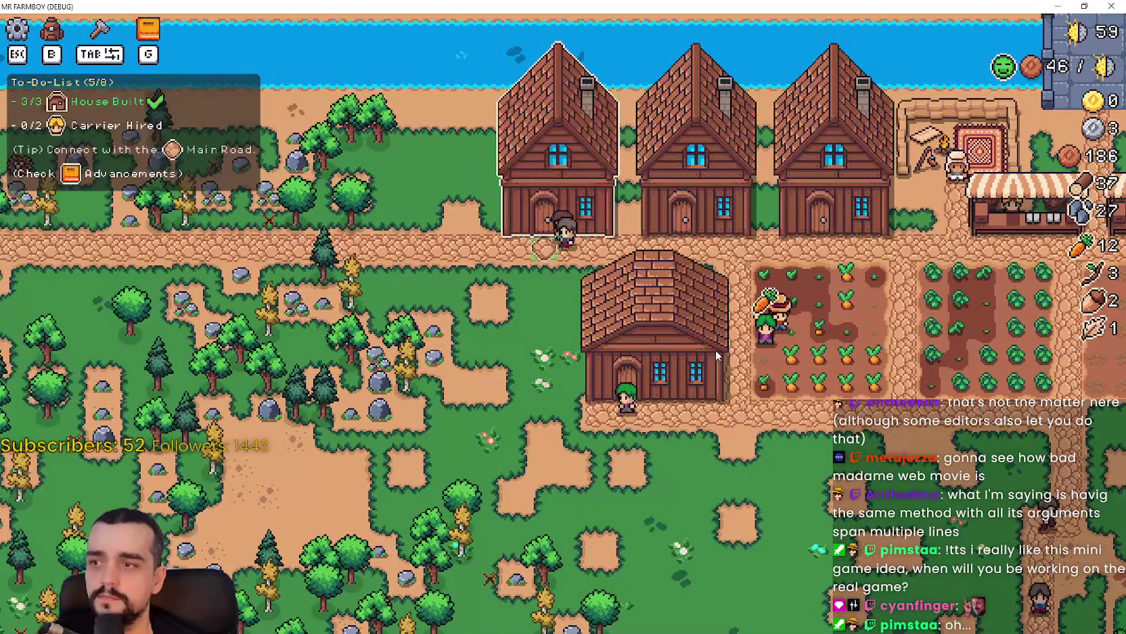
pyautogui.click(728, 343)
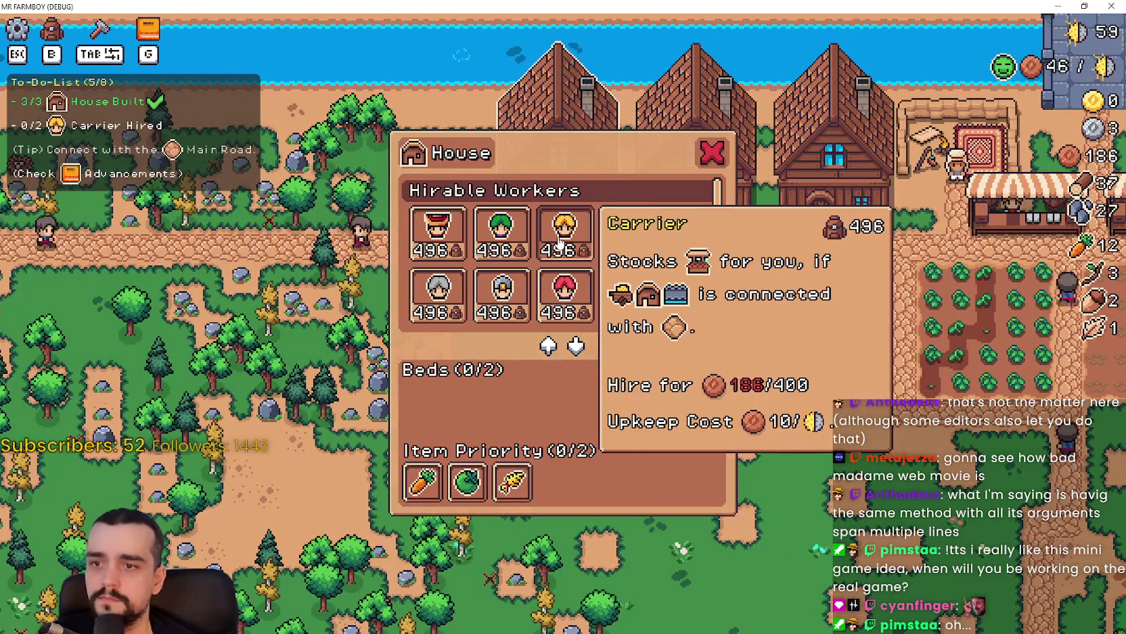
pyautogui.press('Escape')
pyautogui.press('a')
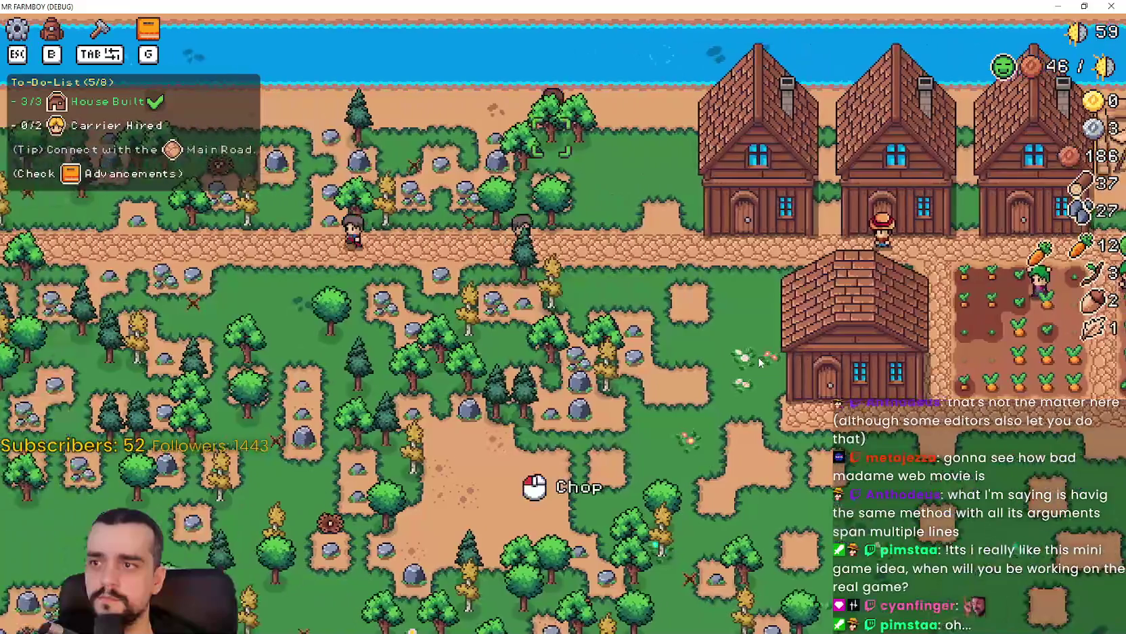
pyautogui.press('a')
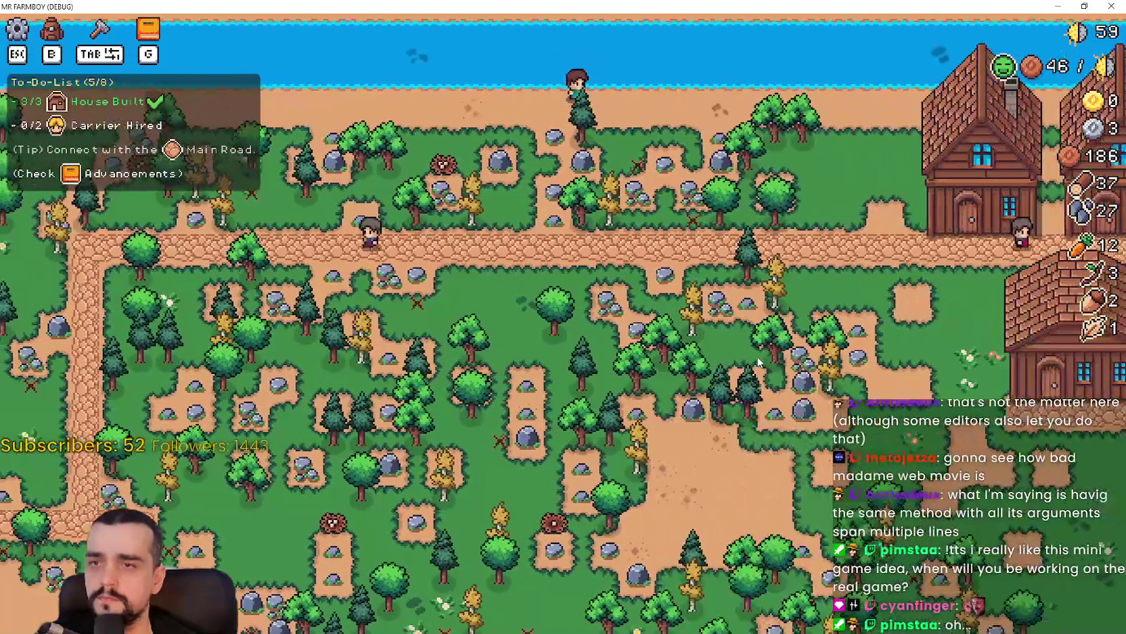
pyautogui.press('a')
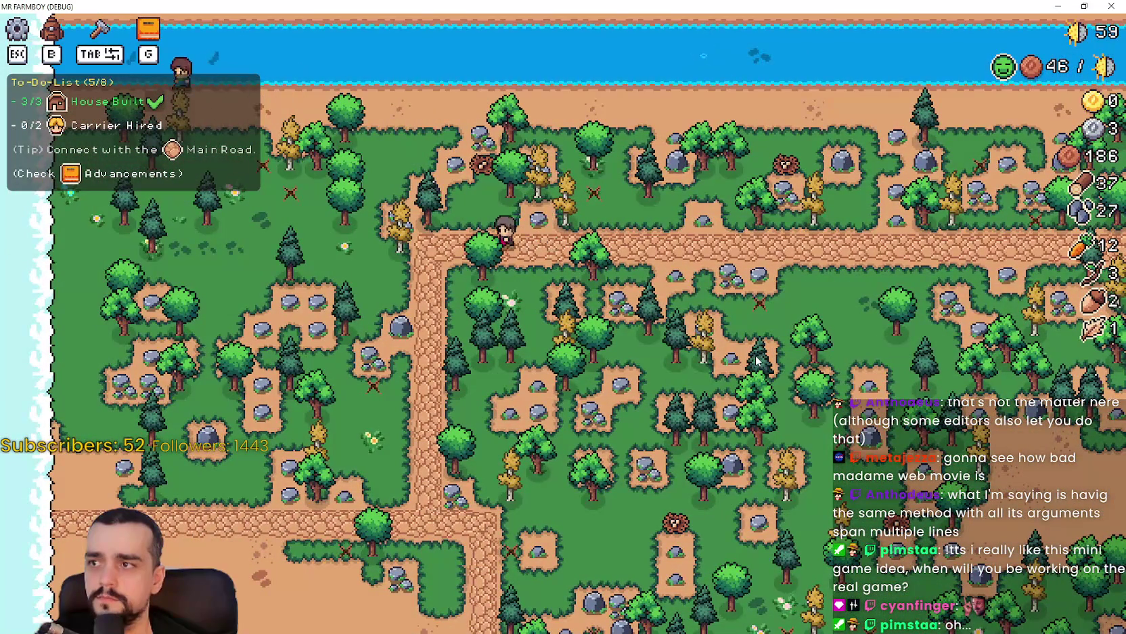
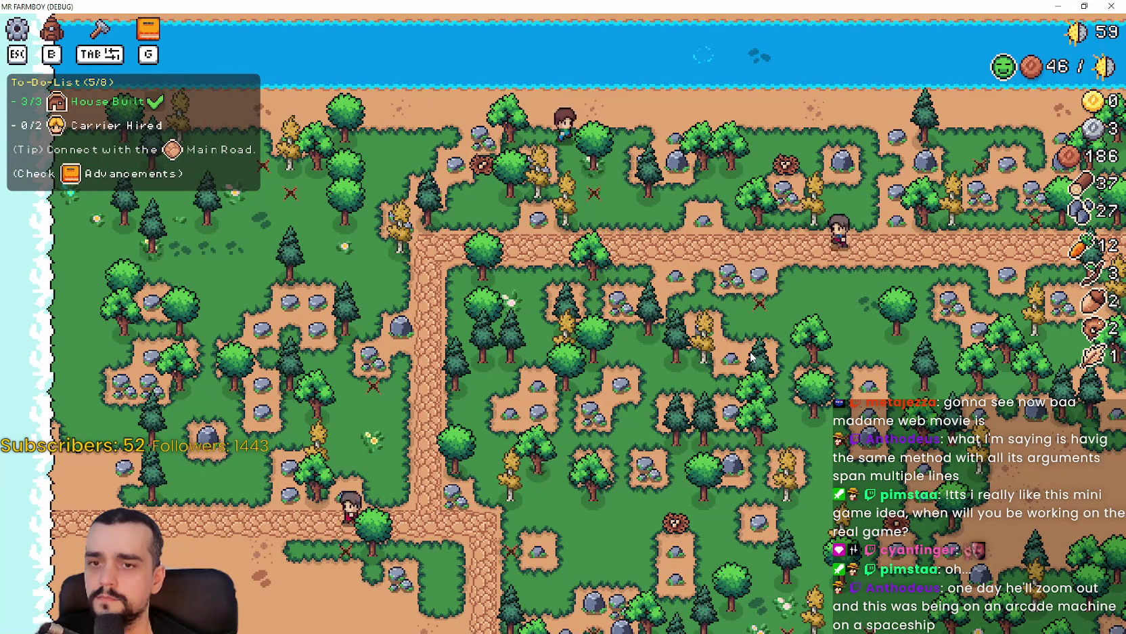
# - At the market stall, remove the green tomato from the Sell slots, leaving only wheat
pyautogui.press('d')
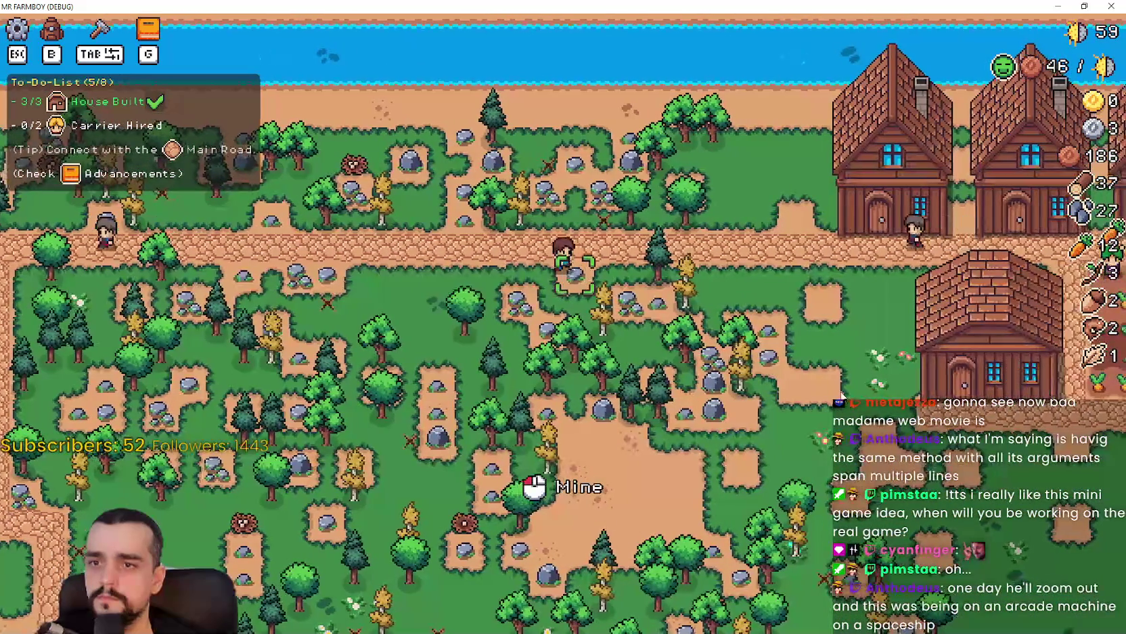
pyautogui.press('d')
pyautogui.press('d')
pyautogui.press('e')
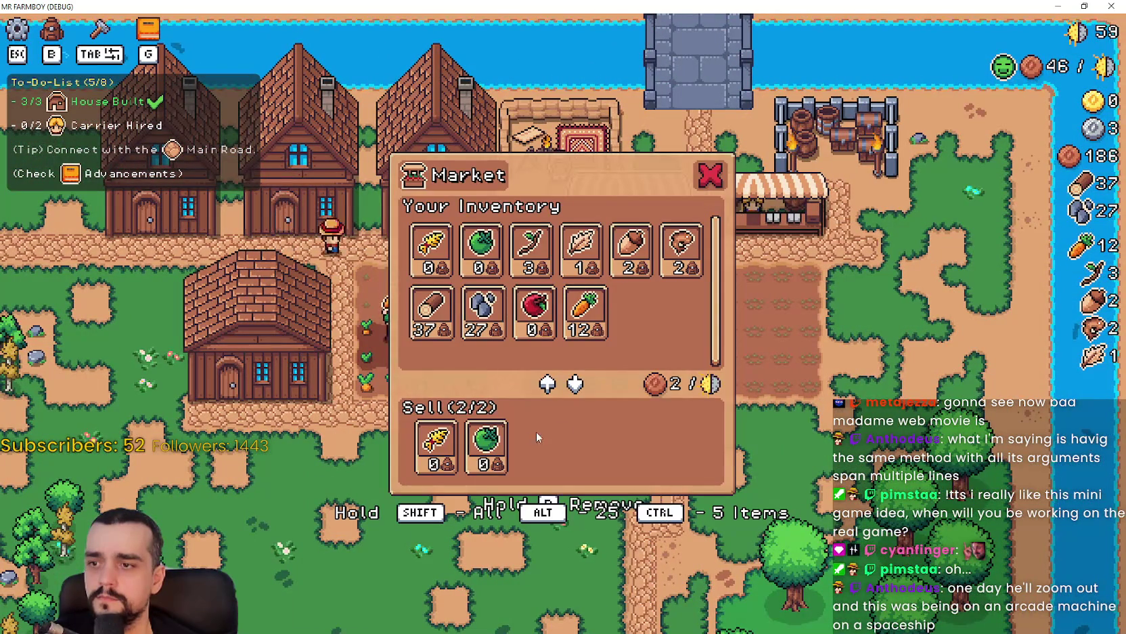
pyautogui.click(486, 446)
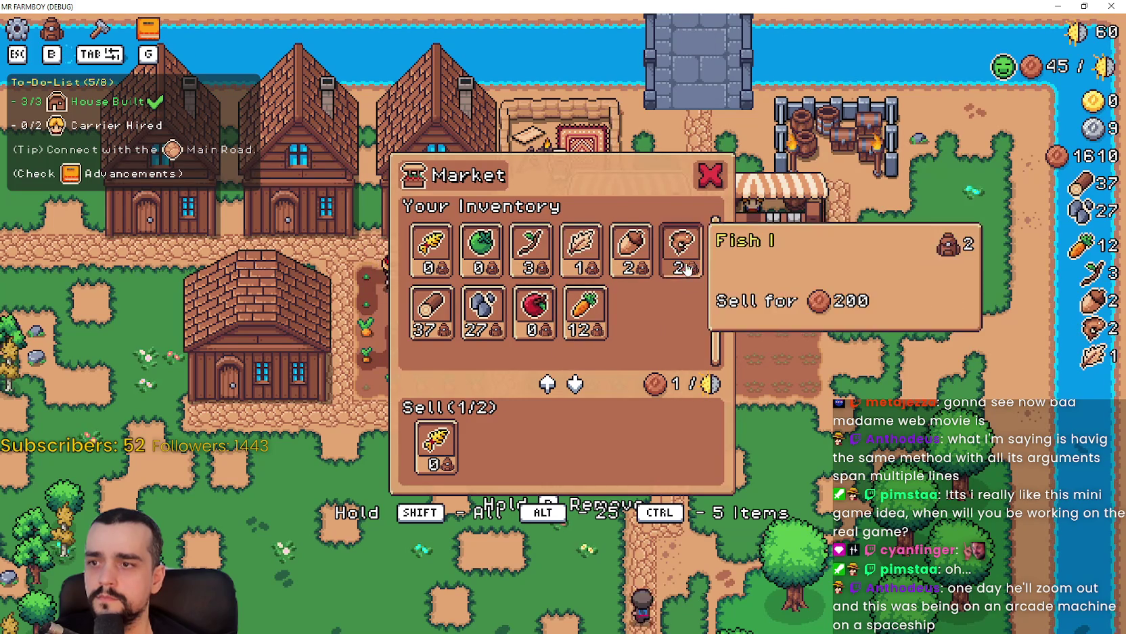
pyautogui.press('Escape')
# - Walk back to the row of houses and hire a Carrier from one of them
pyautogui.press('s')
pyautogui.press('a')
pyautogui.press('w')
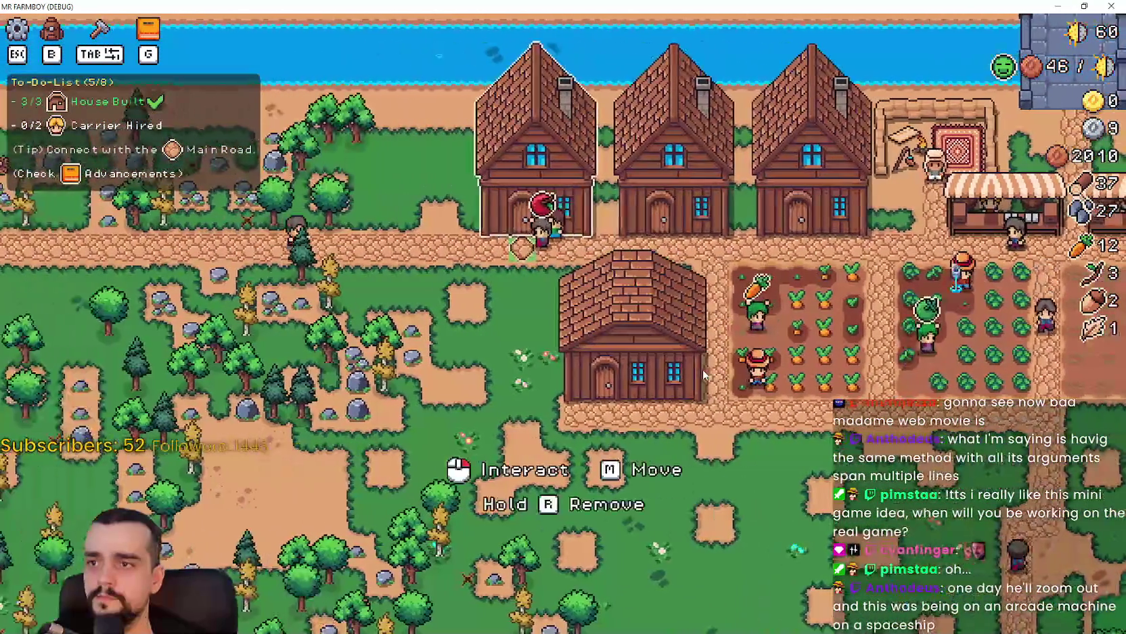
pyautogui.click(702, 369)
pyautogui.click(629, 237)
pyautogui.press('Escape')
# - Walk east and south across the map toward the crop fields
pyautogui.press('d')
pyautogui.press('s')
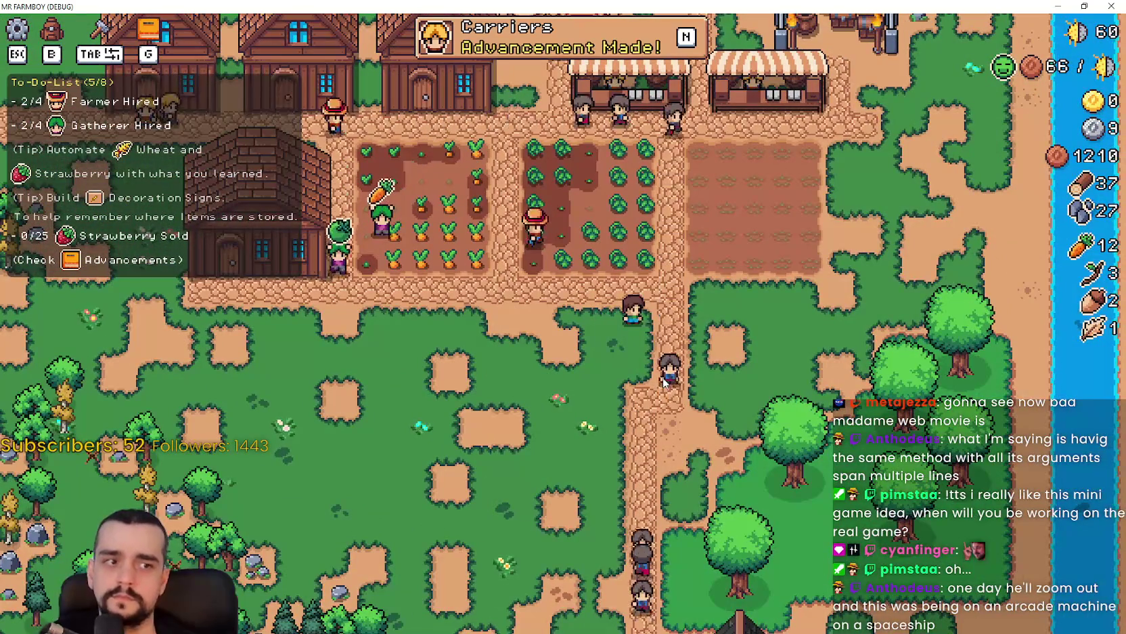
pyautogui.press('a')
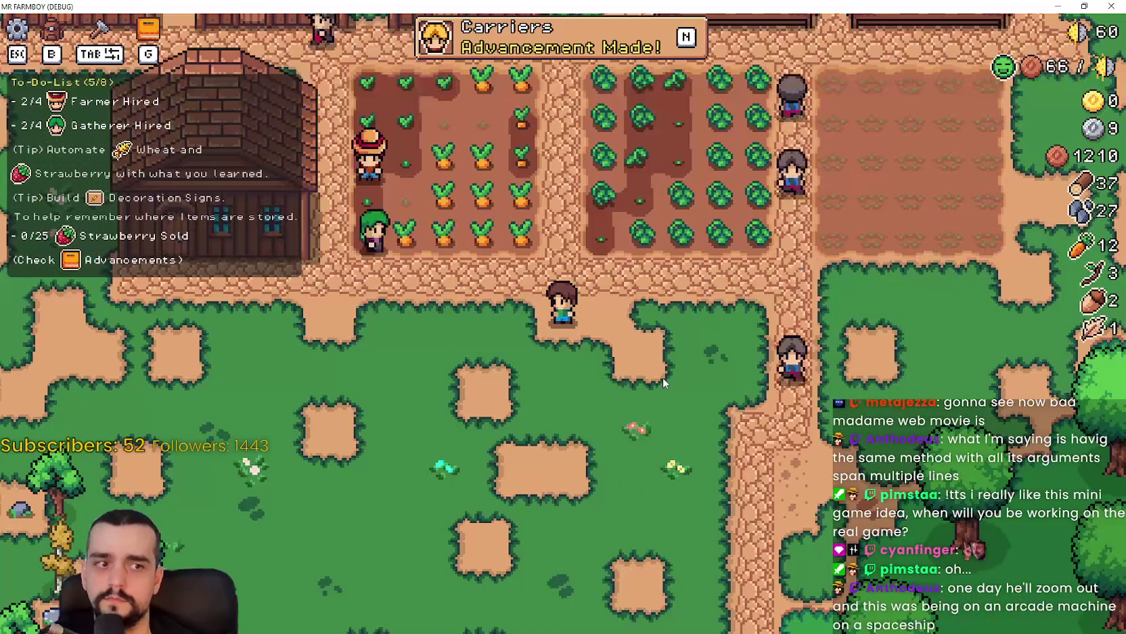
pyautogui.scroll(1, 664, 382)
pyautogui.press('a')
pyautogui.press('w')
pyautogui.scroll(-2, 667, 386)
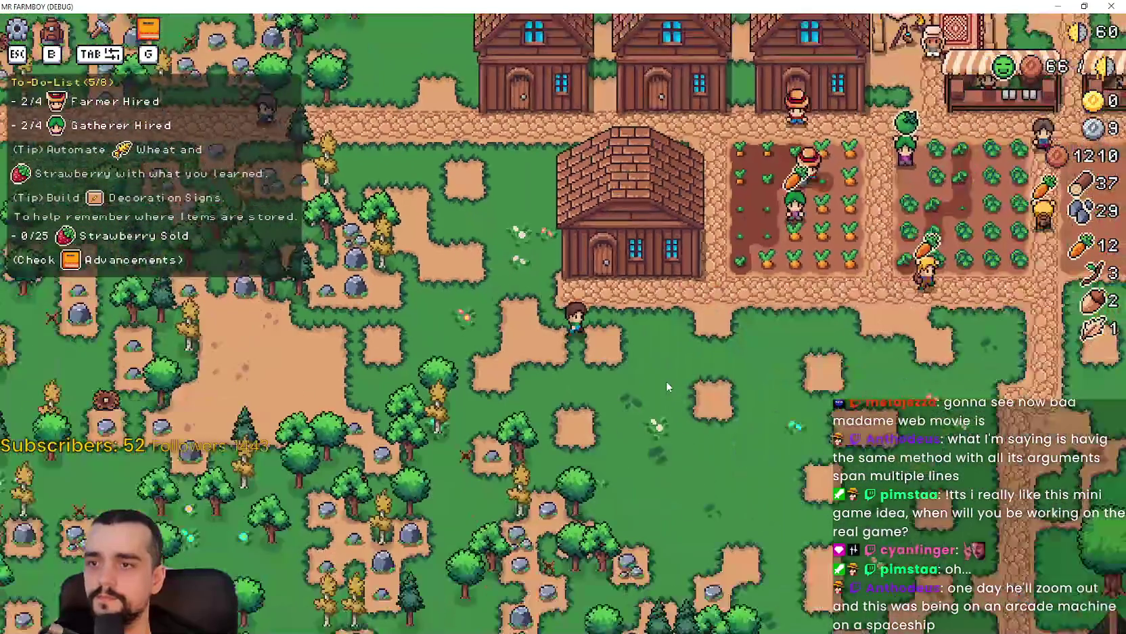
pyautogui.press('s')
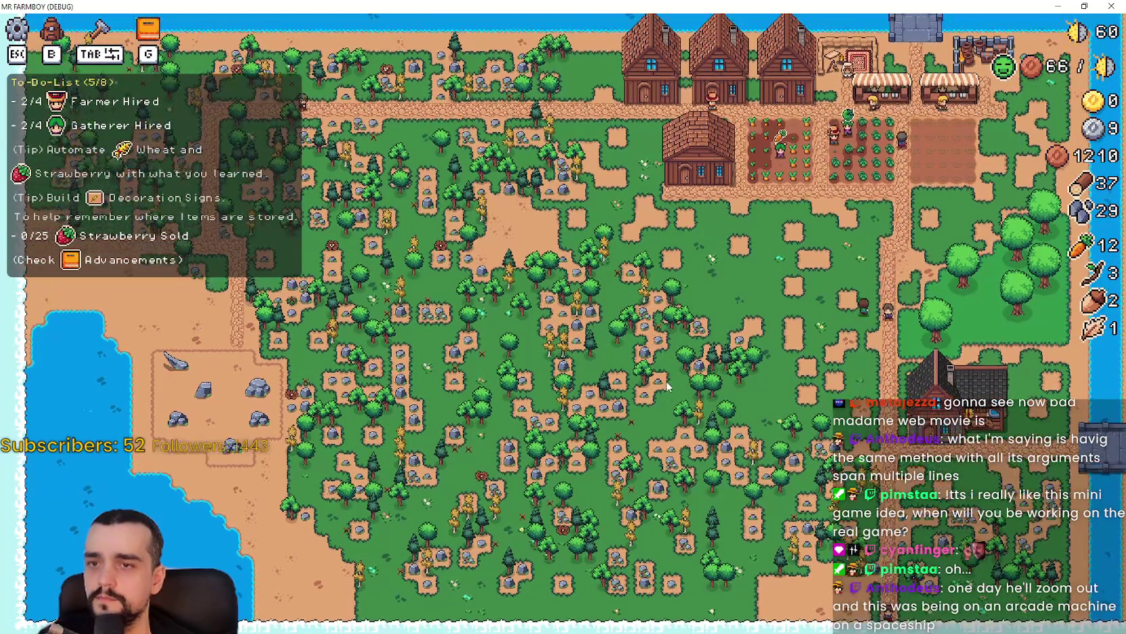
pyautogui.scroll(3, 667, 386)
# - Pass the cabbage and carrot plots into the tomato field and harvest a green tomato
pyautogui.press('w')
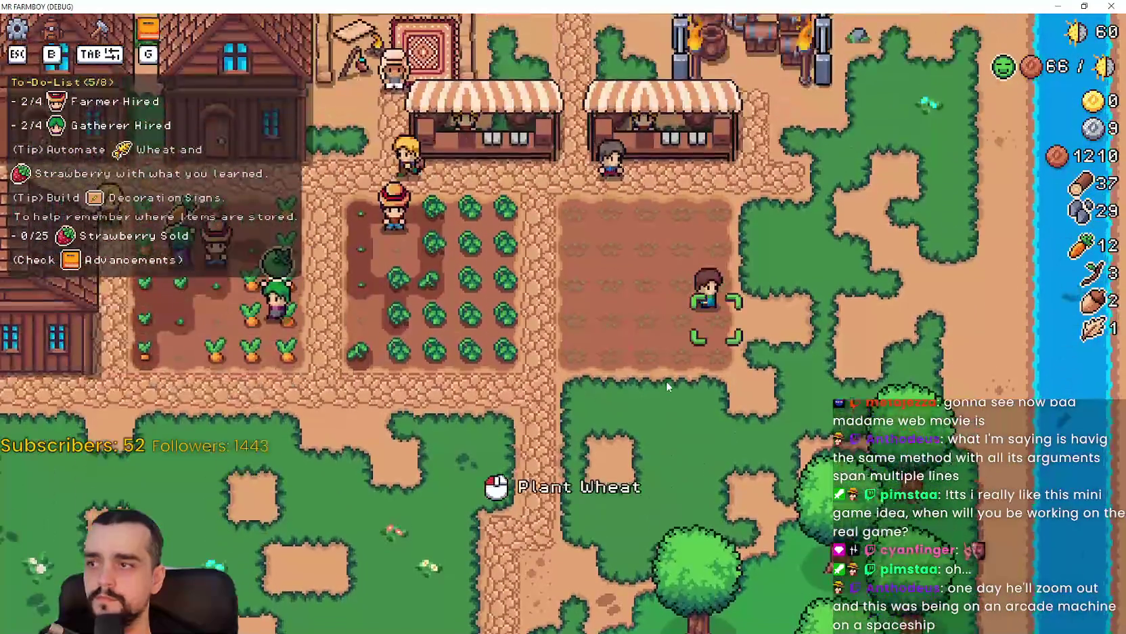
pyautogui.press('a')
pyautogui.press('a')
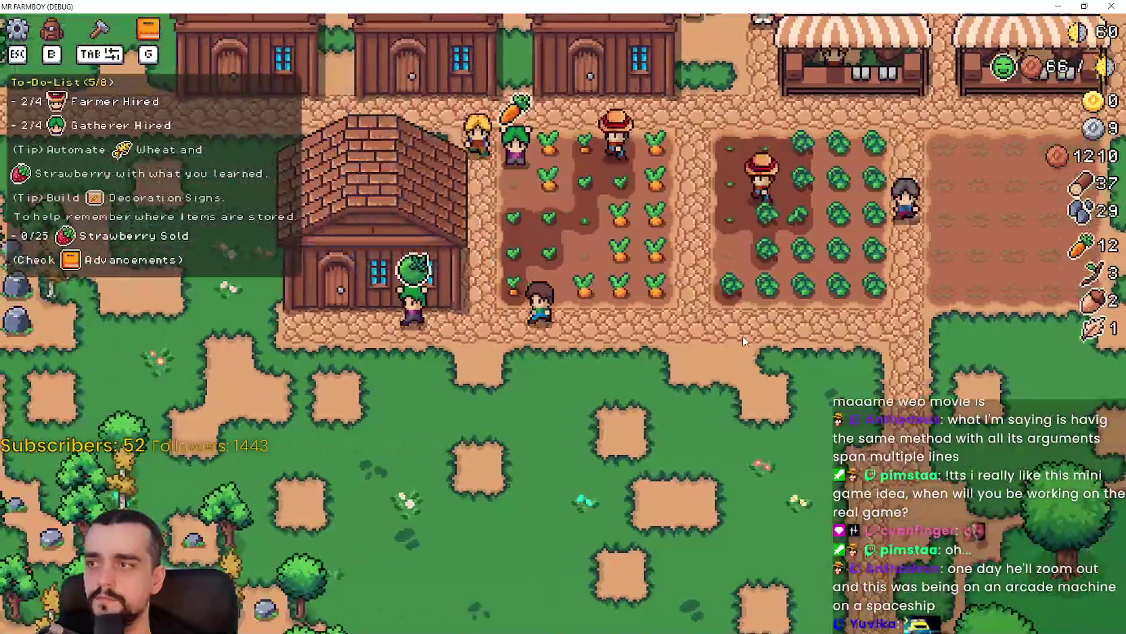
pyautogui.press('d')
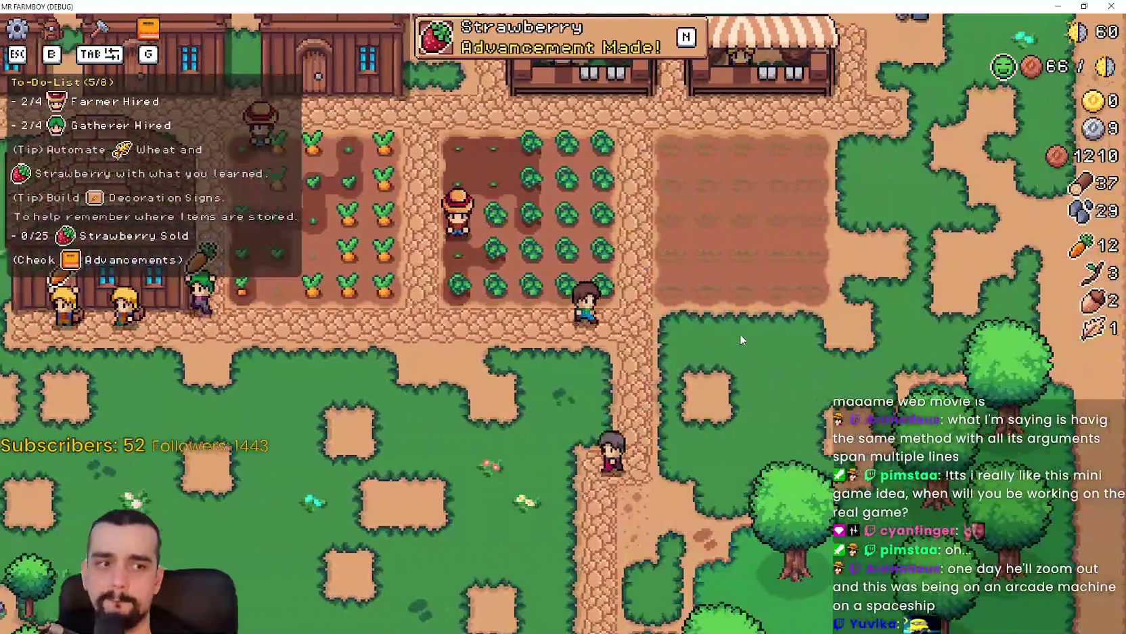
pyautogui.press('s')
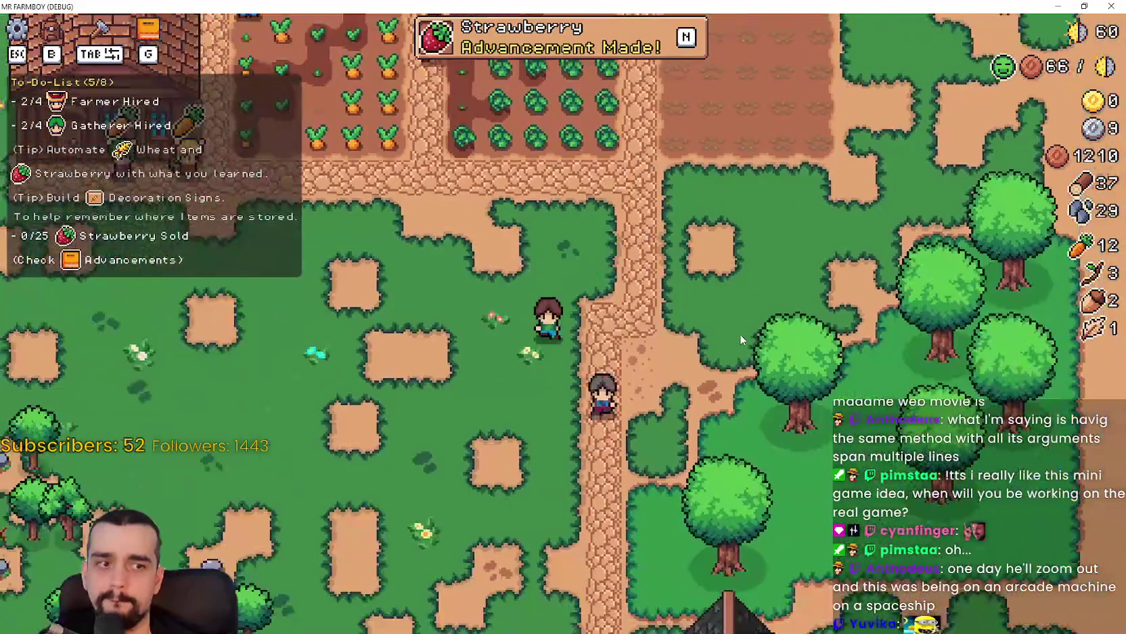
pyautogui.press('w')
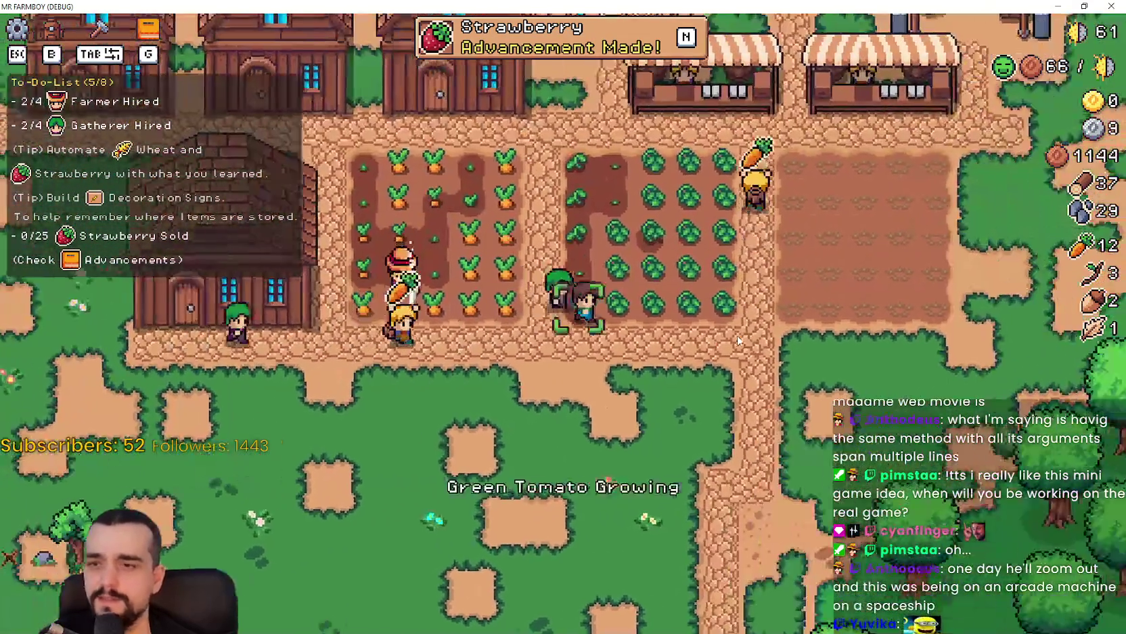
pyautogui.click(739, 341)
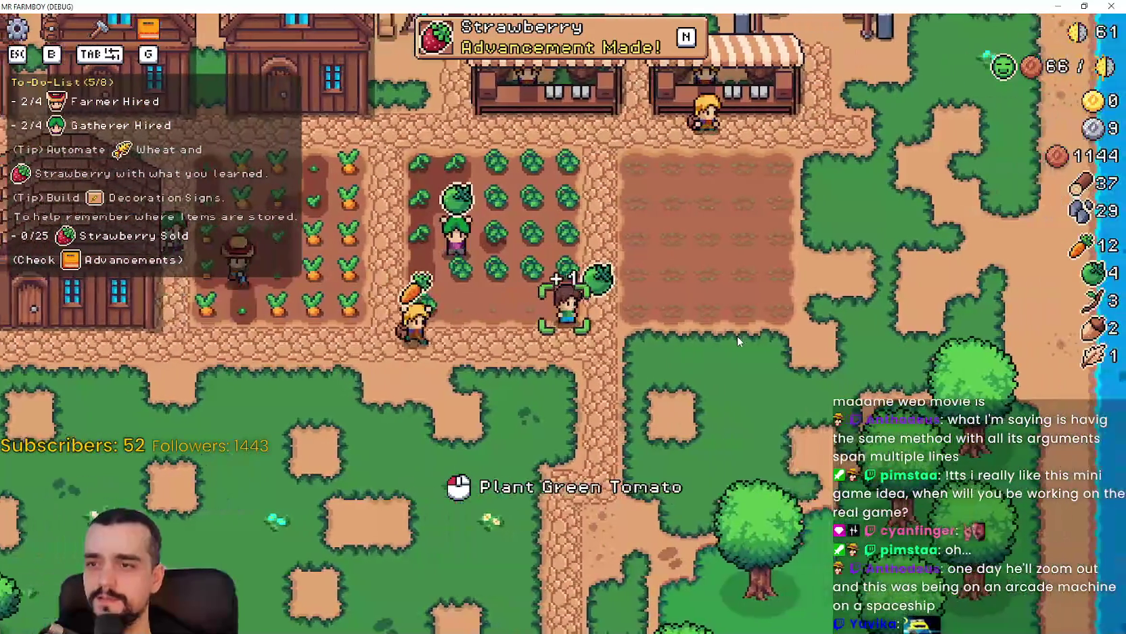
# - Move south-east onto open grass and bring up the Crafting panel
pyautogui.press('s')
pyautogui.press('a')
pyautogui.press('b')
pyautogui.press('b')
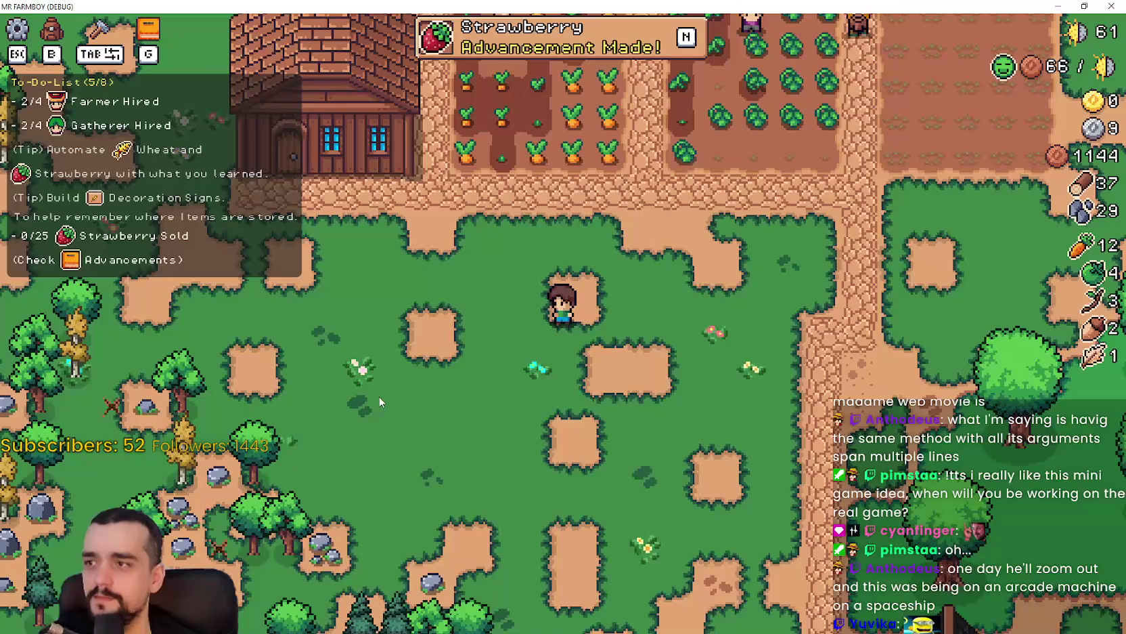
pyautogui.press('b')
pyautogui.press('s')
pyautogui.press('d')
pyautogui.press('b')
pyautogui.press('b')
pyautogui.press('w')
pyautogui.press('d')
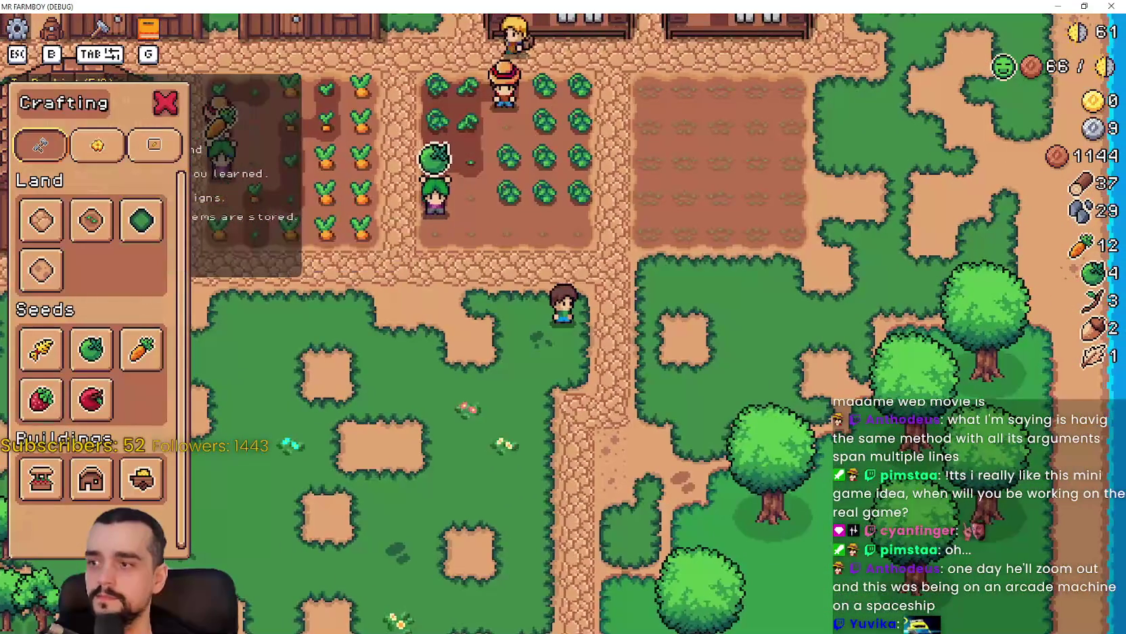
# - Place a wooden House on the grass south of the fields, then stop placing more
pyautogui.scroll(-5, 511, 391)
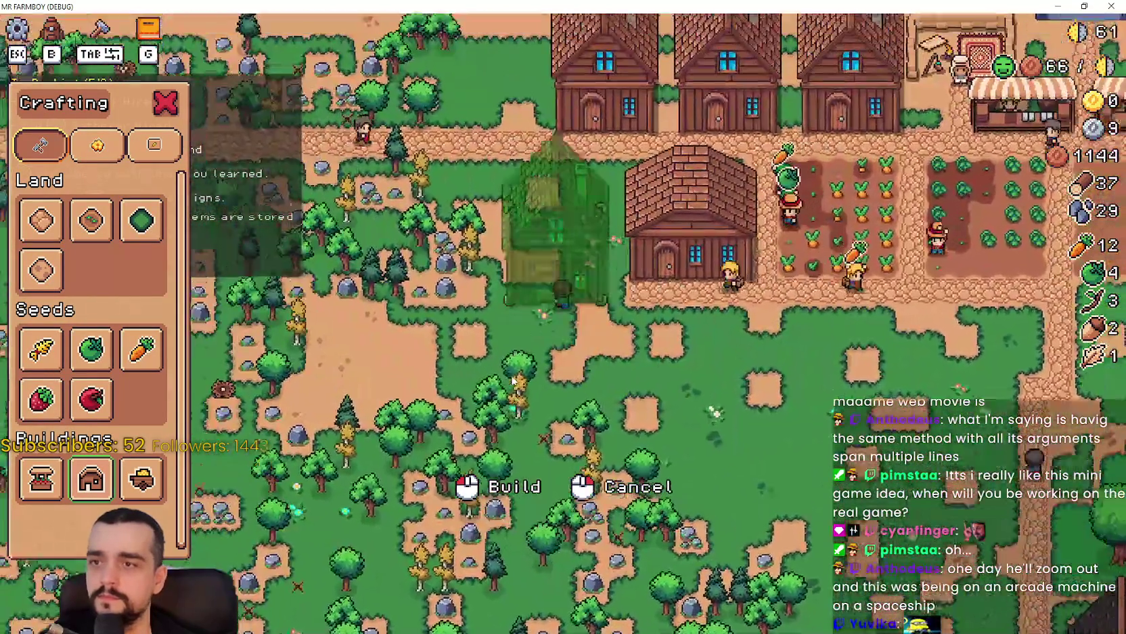
pyautogui.scroll(5, 513, 381)
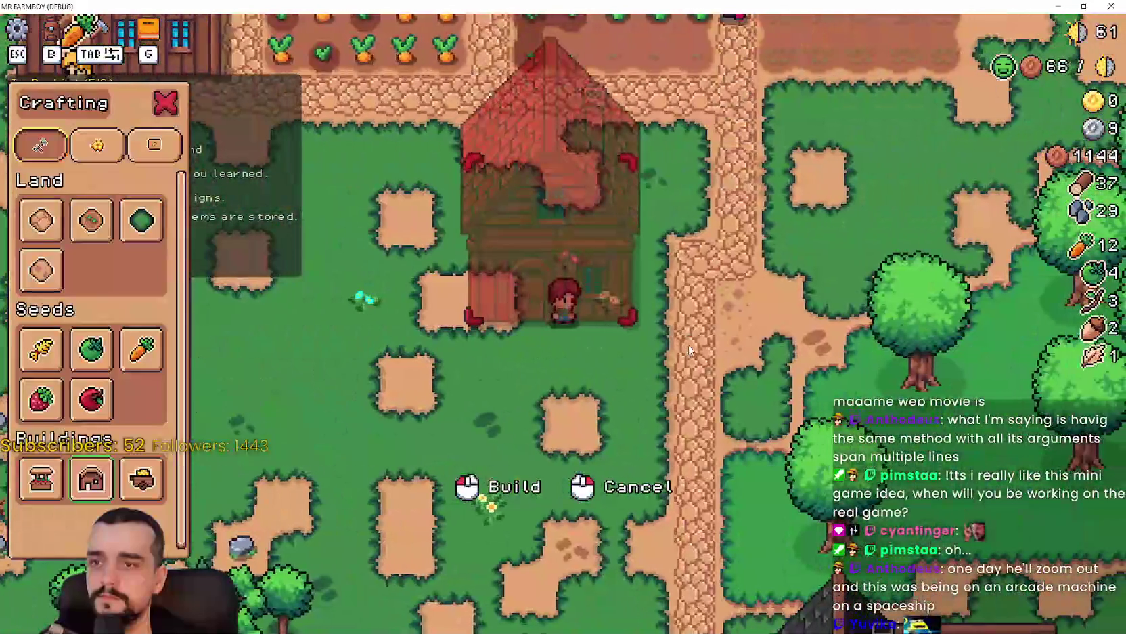
pyautogui.press('s')
pyautogui.press('d')
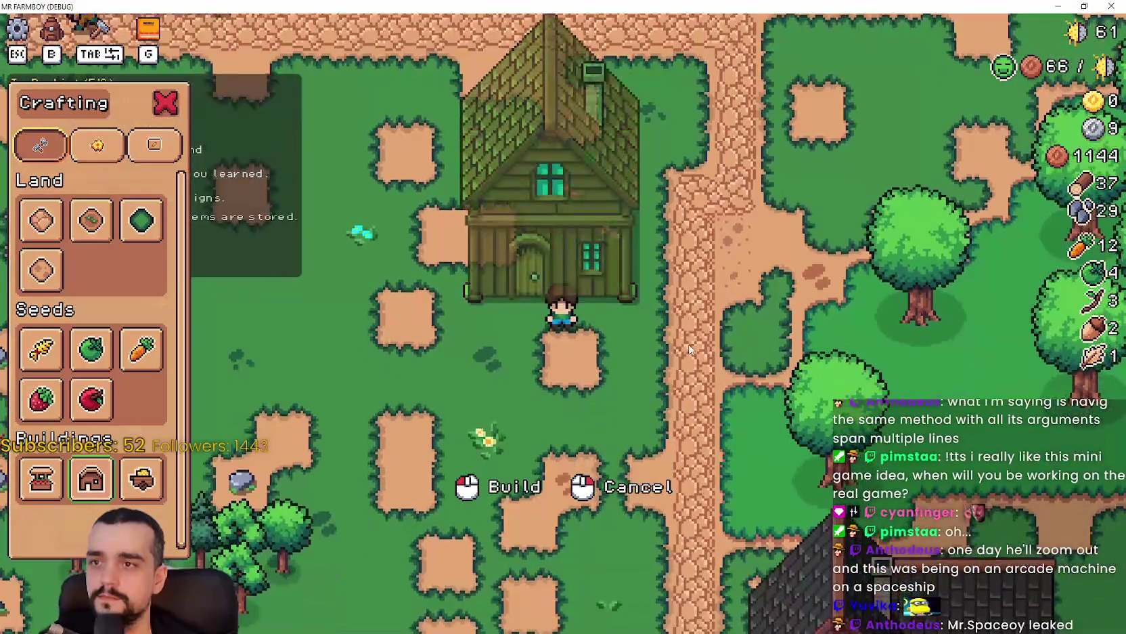
pyautogui.click(689, 346)
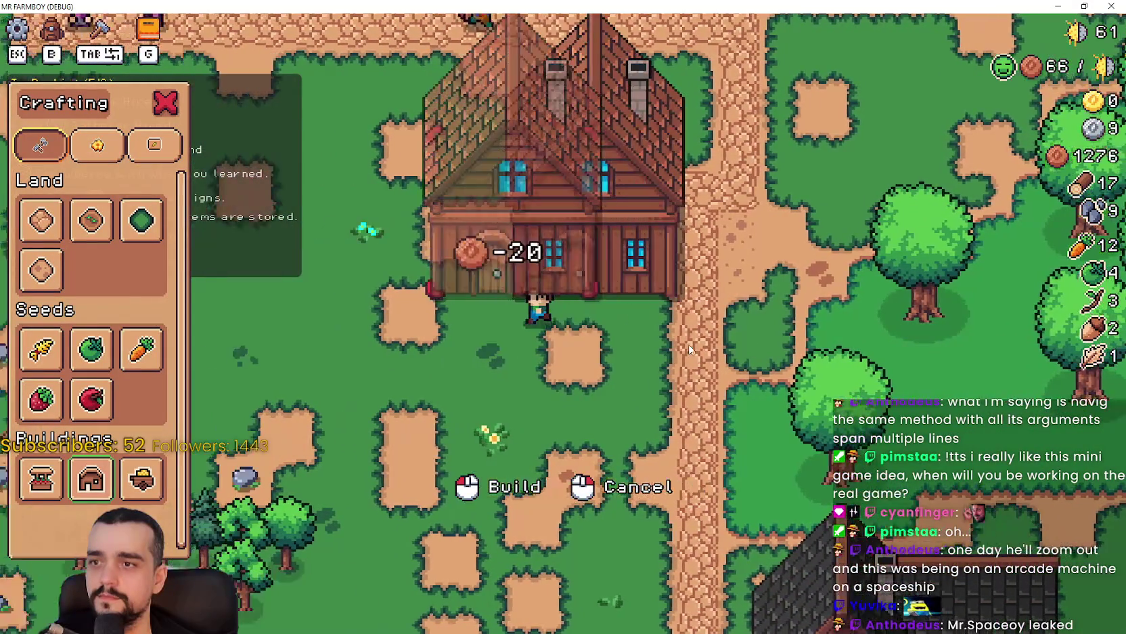
pyautogui.scroll(-5, 688, 344)
pyautogui.scroll(4, 688, 344)
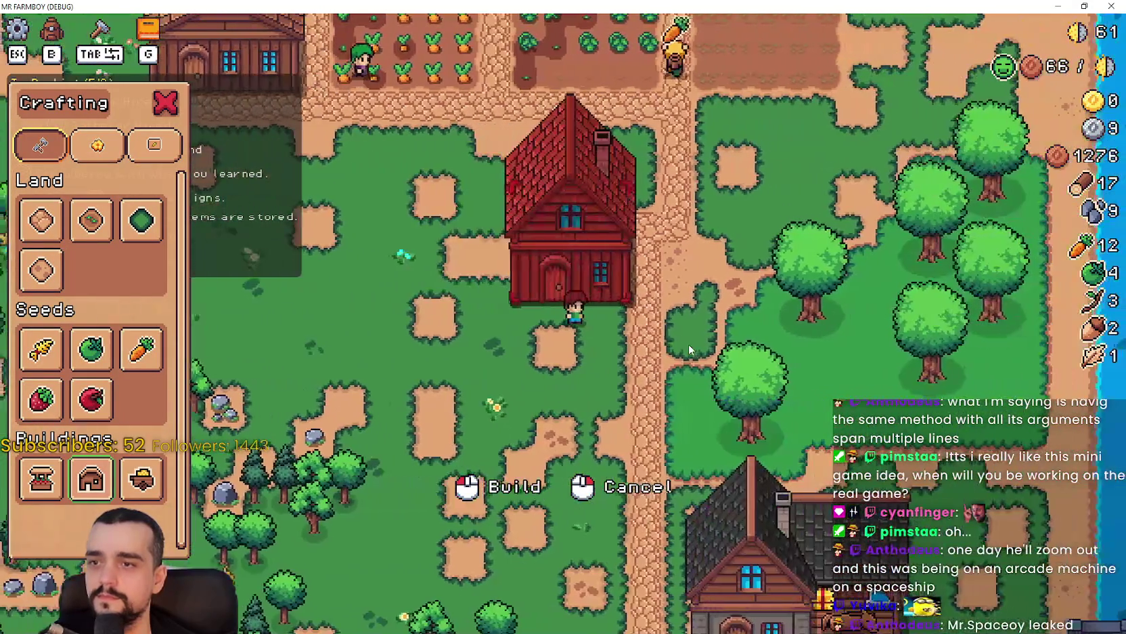
pyautogui.rightClick(689, 348)
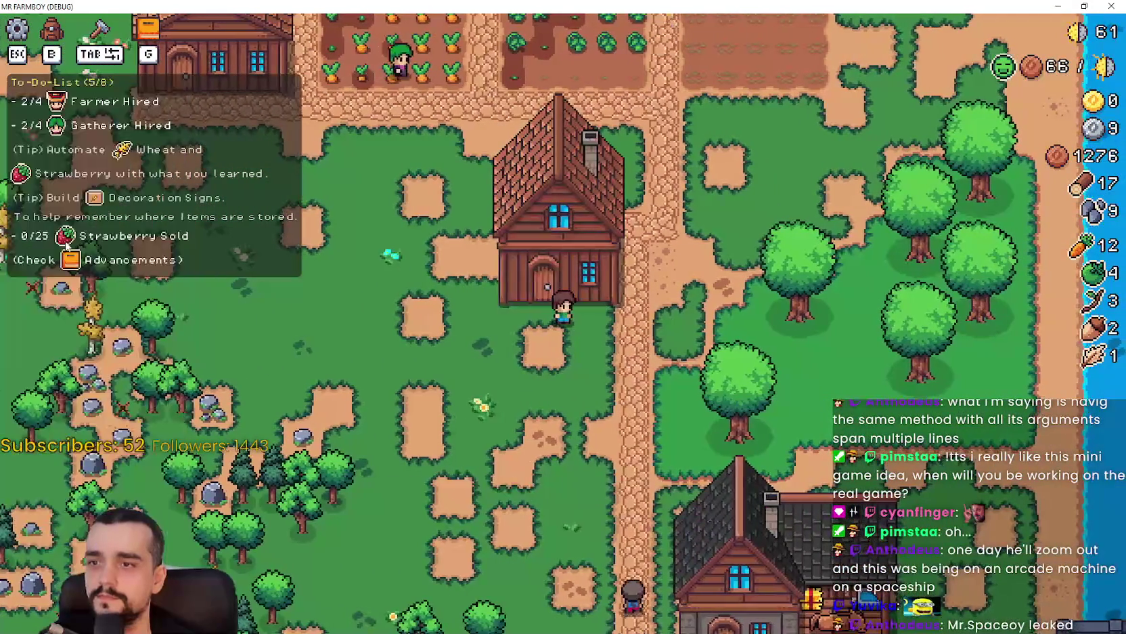
# - Walk around the new house and close the Crafting panel
pyautogui.press('d')
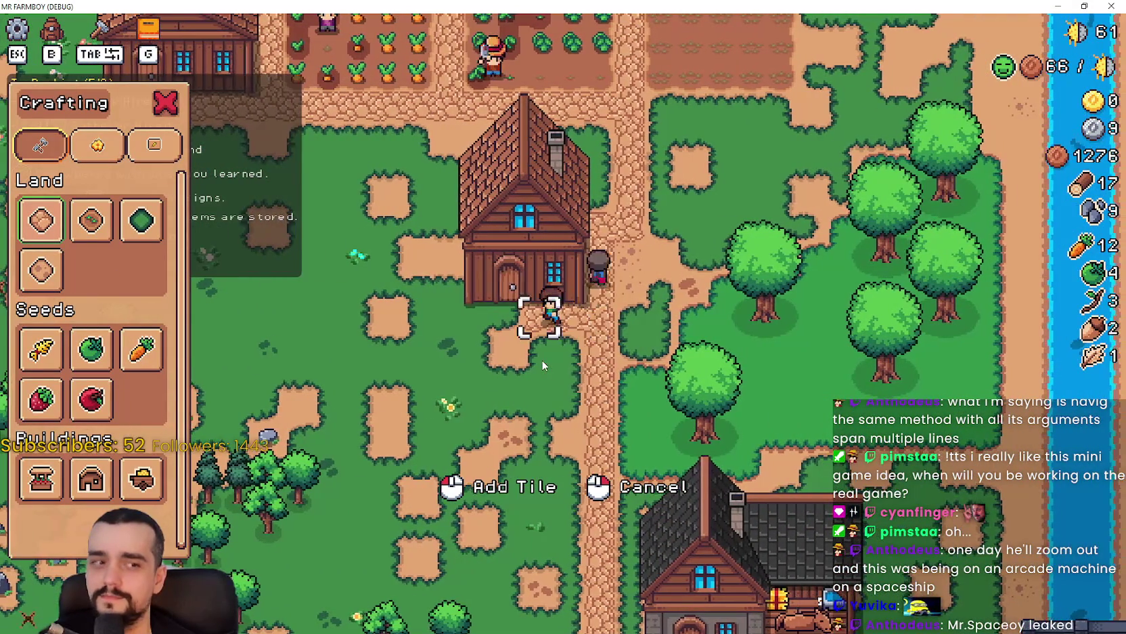
pyautogui.press('a')
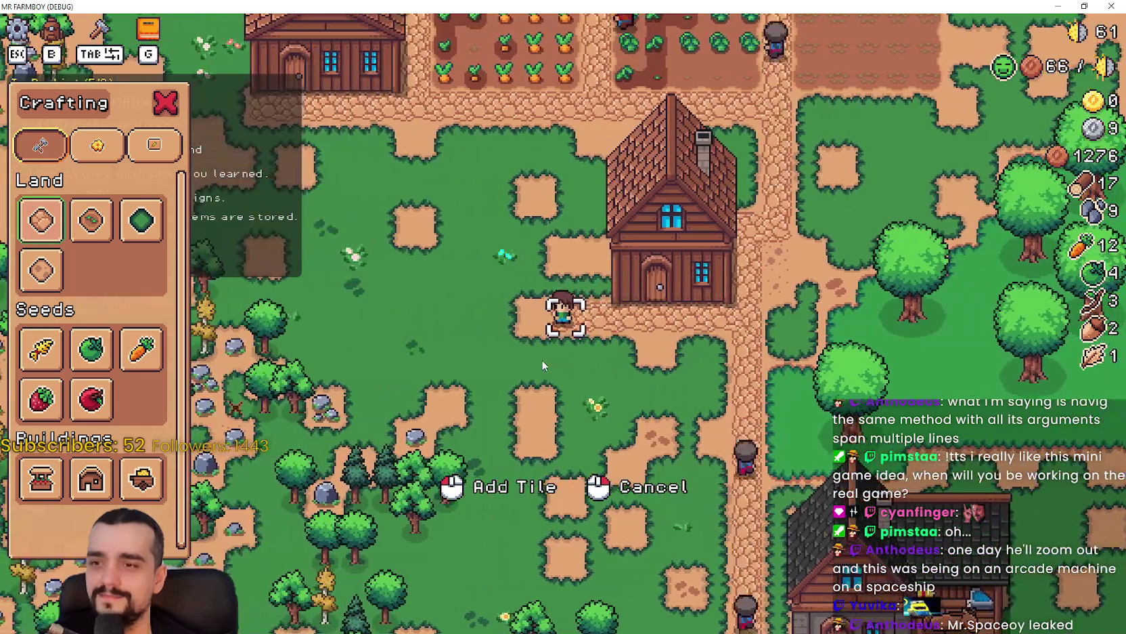
pyautogui.press('w')
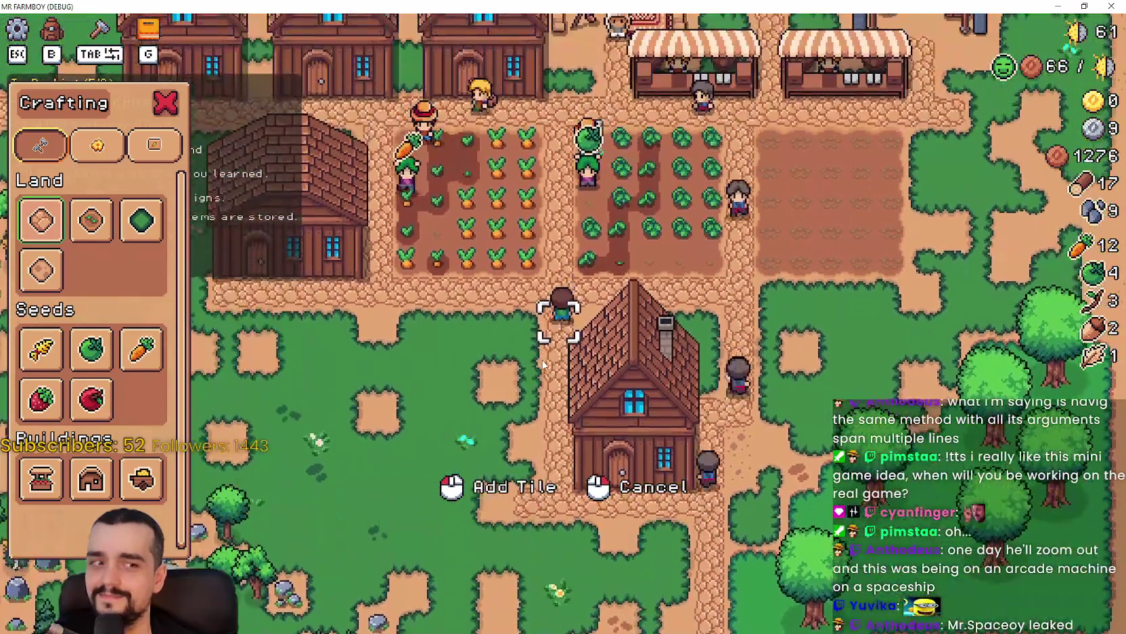
pyautogui.press('s')
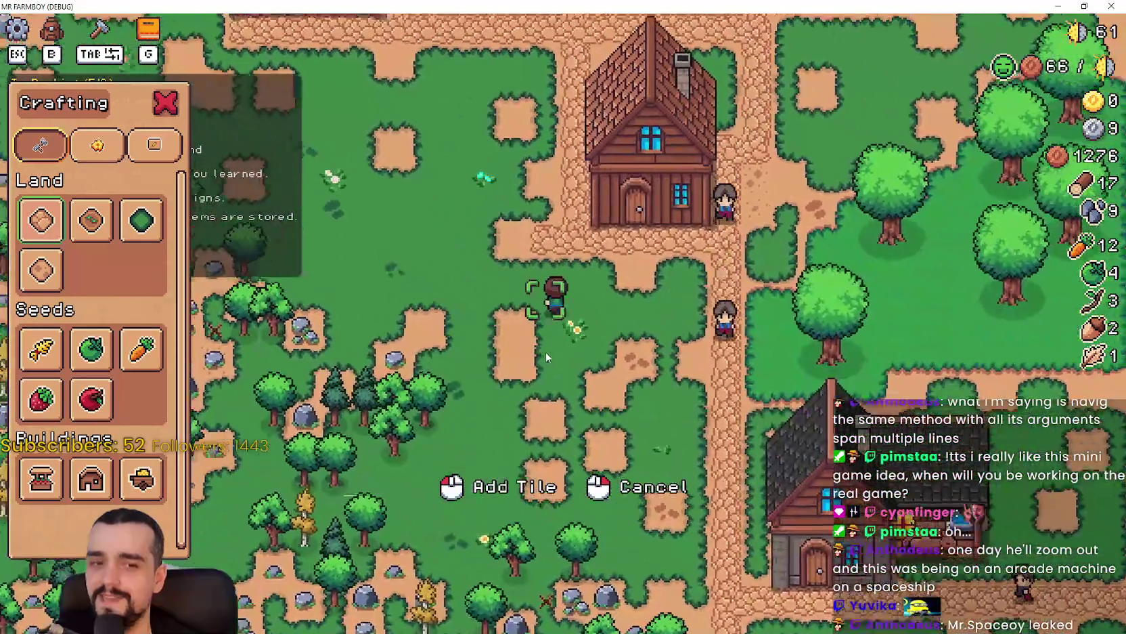
pyautogui.press('w')
pyautogui.press('a')
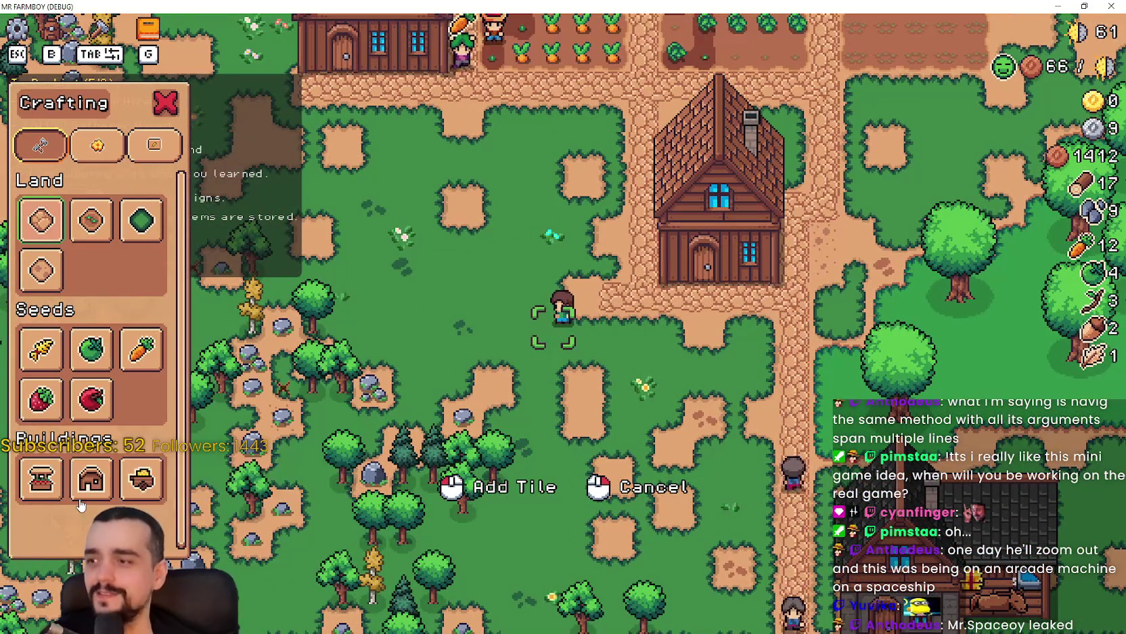
pyautogui.press('Escape')
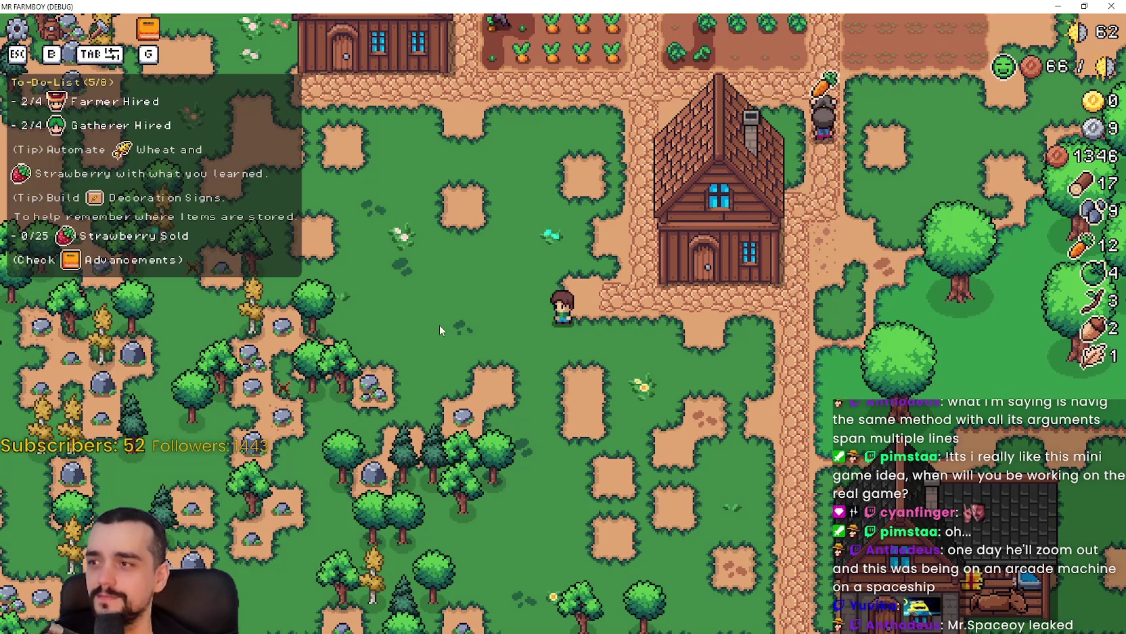
# - Walk from the new house down-left into the forest beside the village
pyautogui.press('d')
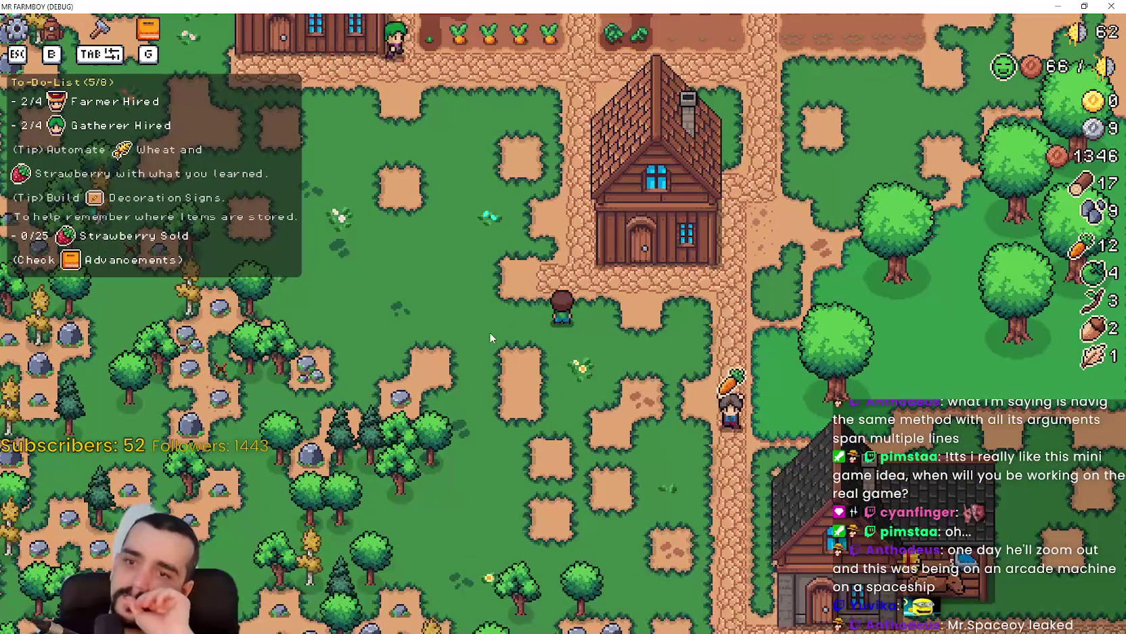
pyautogui.press('w')
pyautogui.press('a')
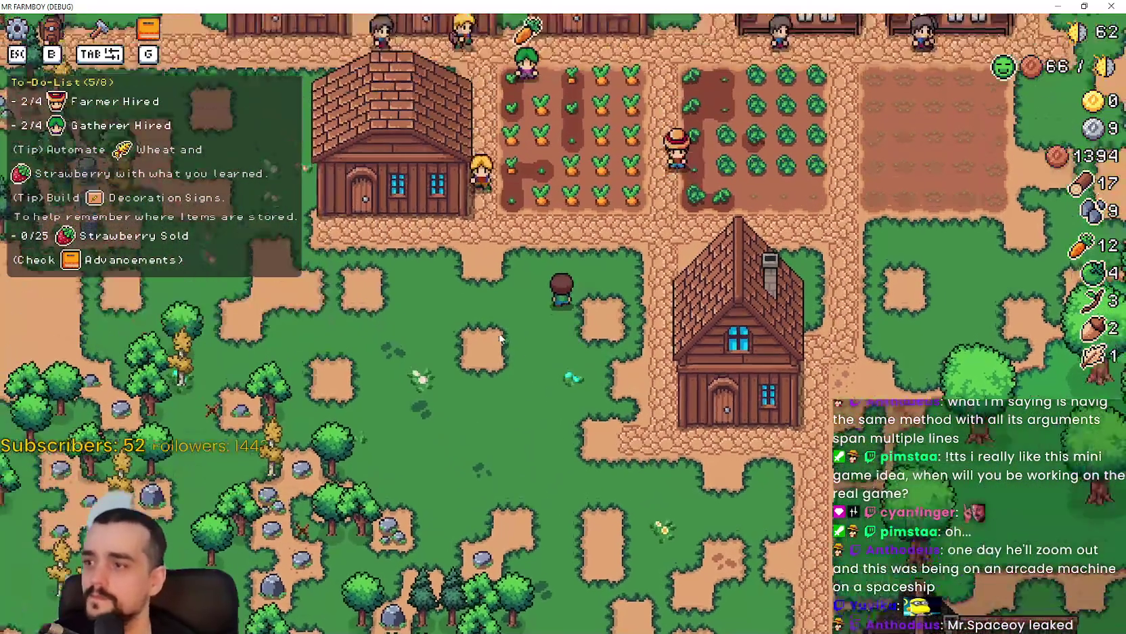
pyautogui.press('b')
pyautogui.press('s')
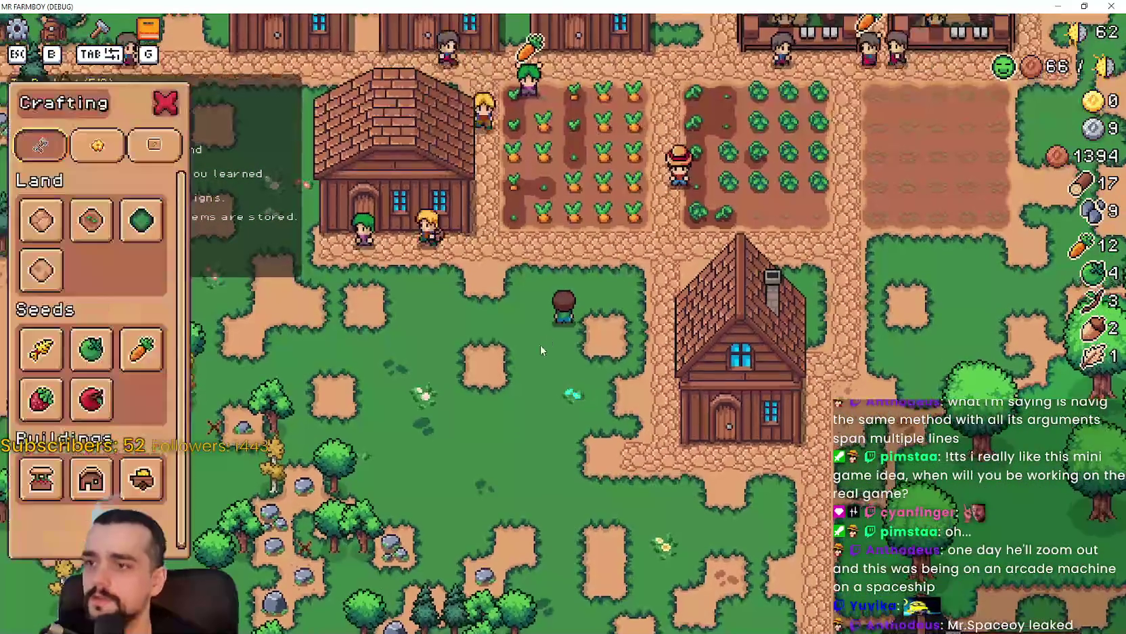
pyautogui.press('a')
pyautogui.press('Escape')
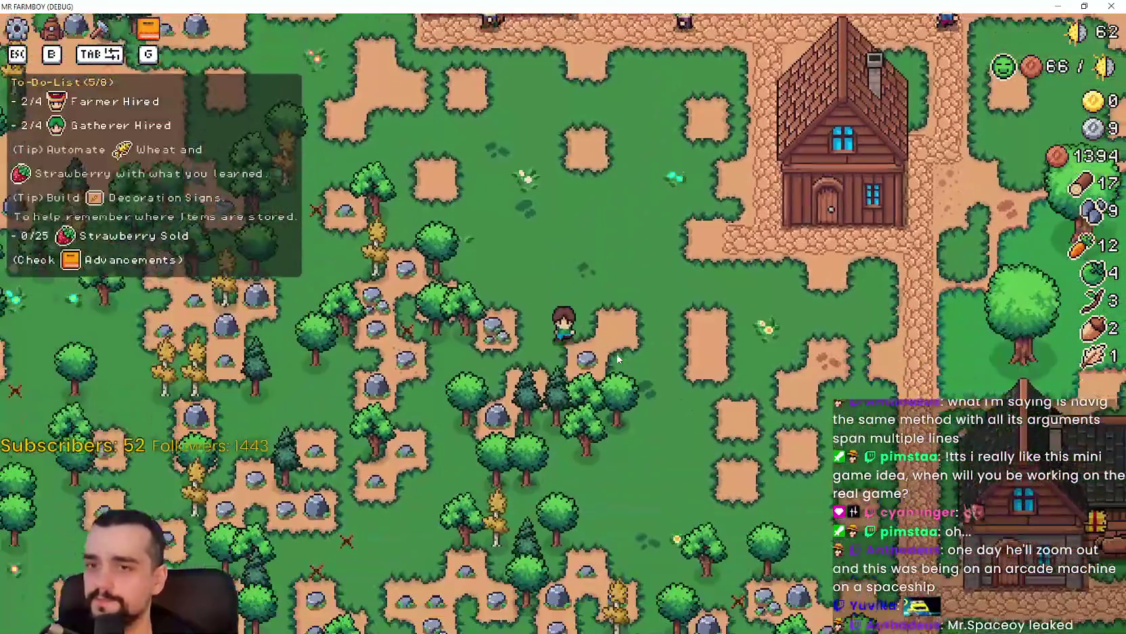
pyautogui.press('s')
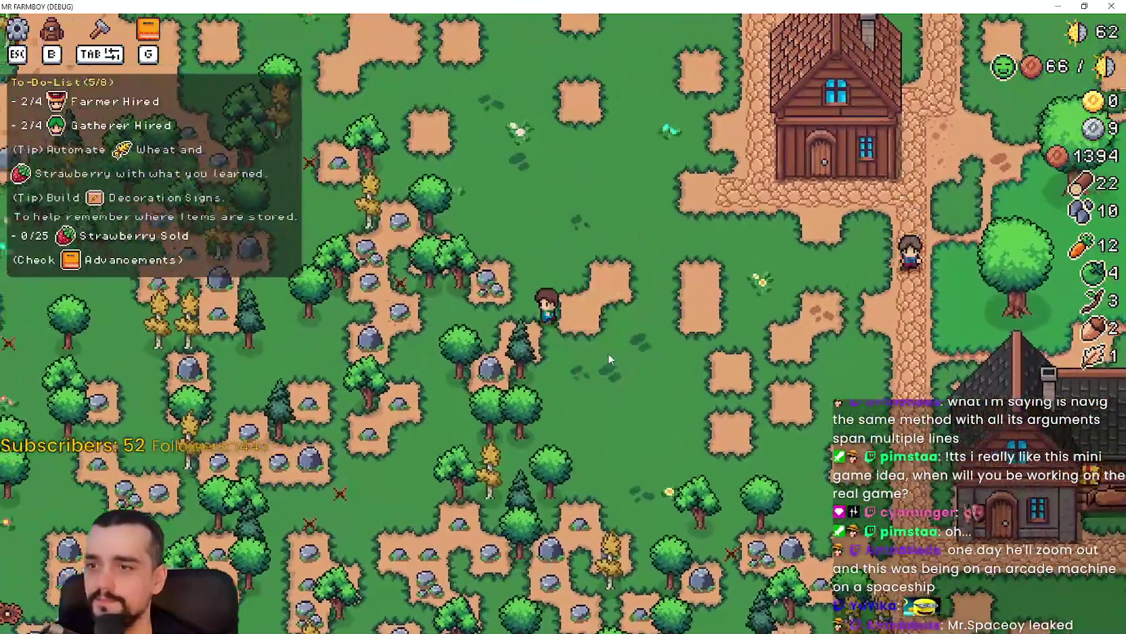
# - Chop trees and break rocks in the forest while heading up-left
pyautogui.press('s')
pyautogui.press('a')
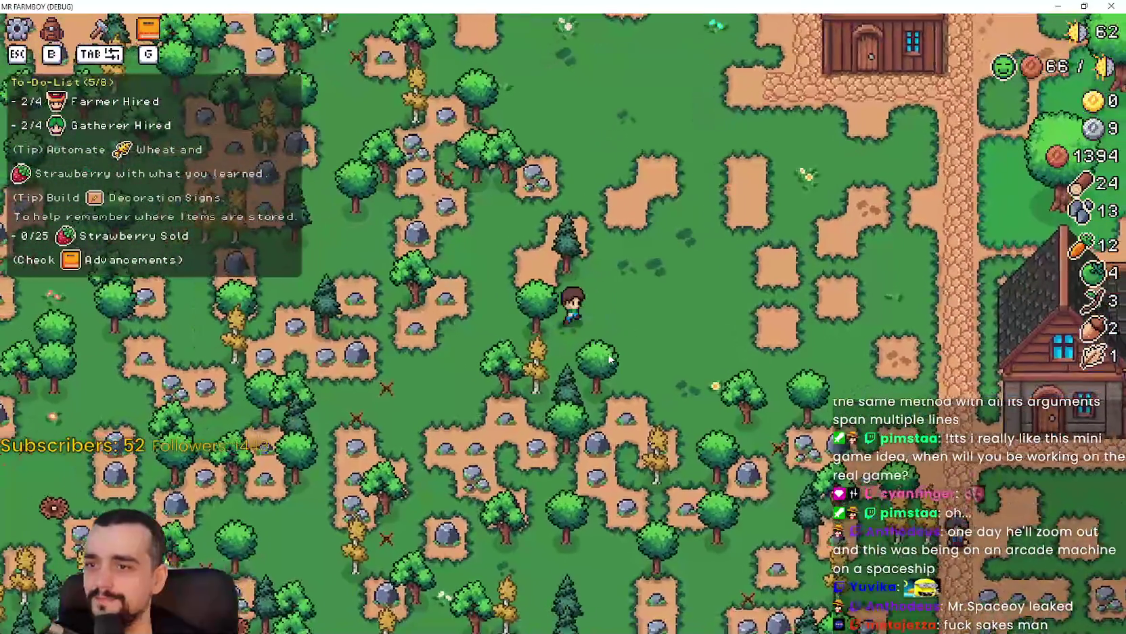
pyautogui.press('w')
pyautogui.press('a')
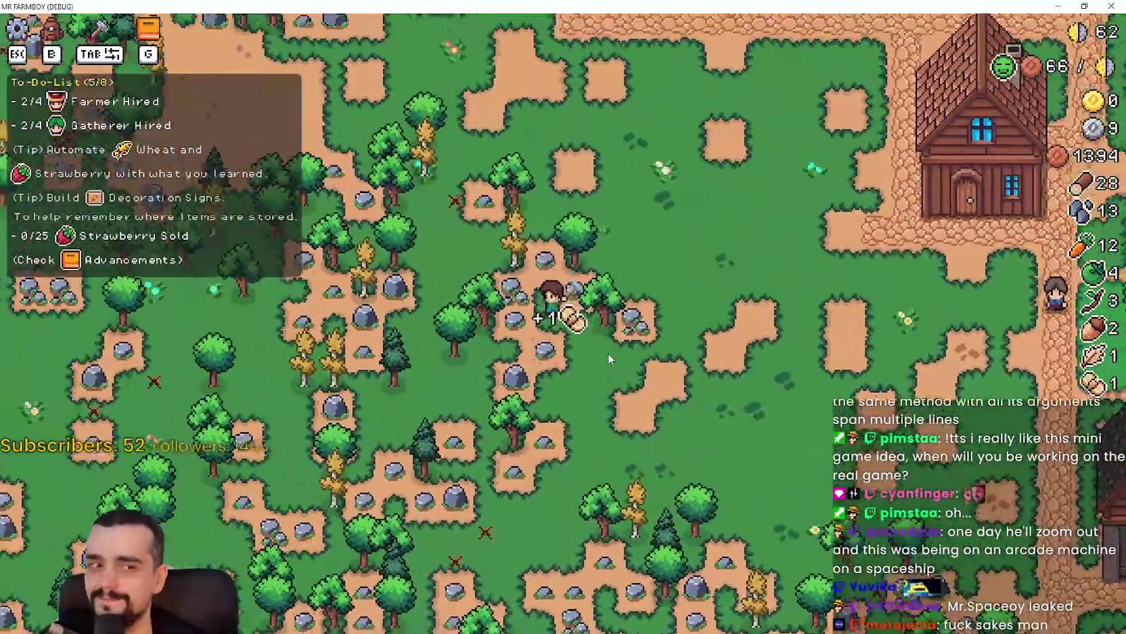
pyautogui.press('s')
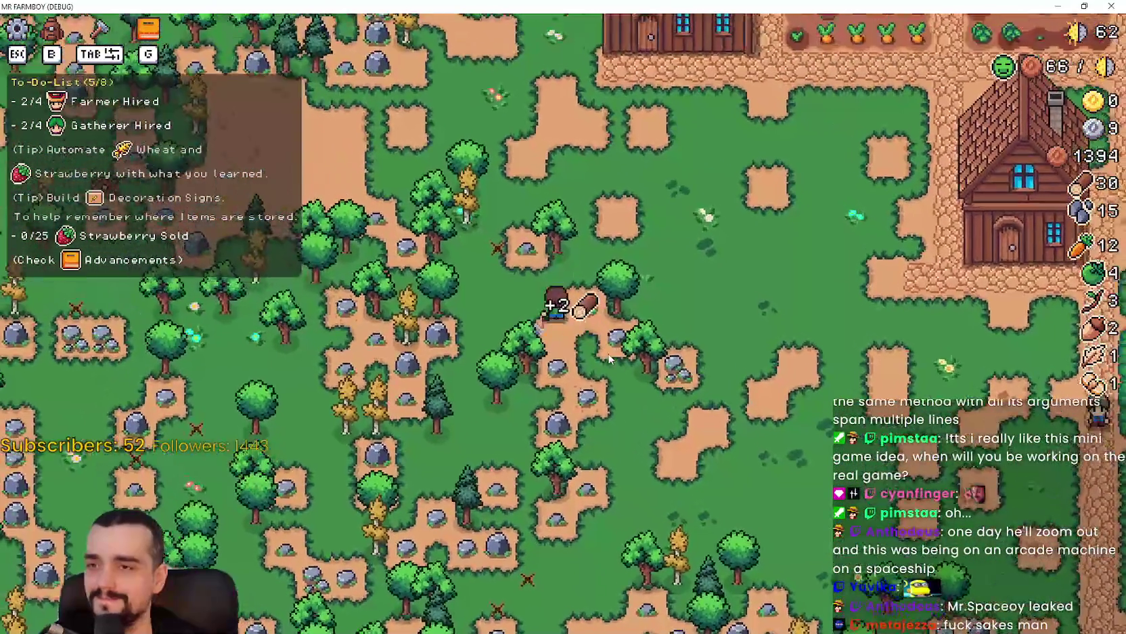
pyautogui.press('d')
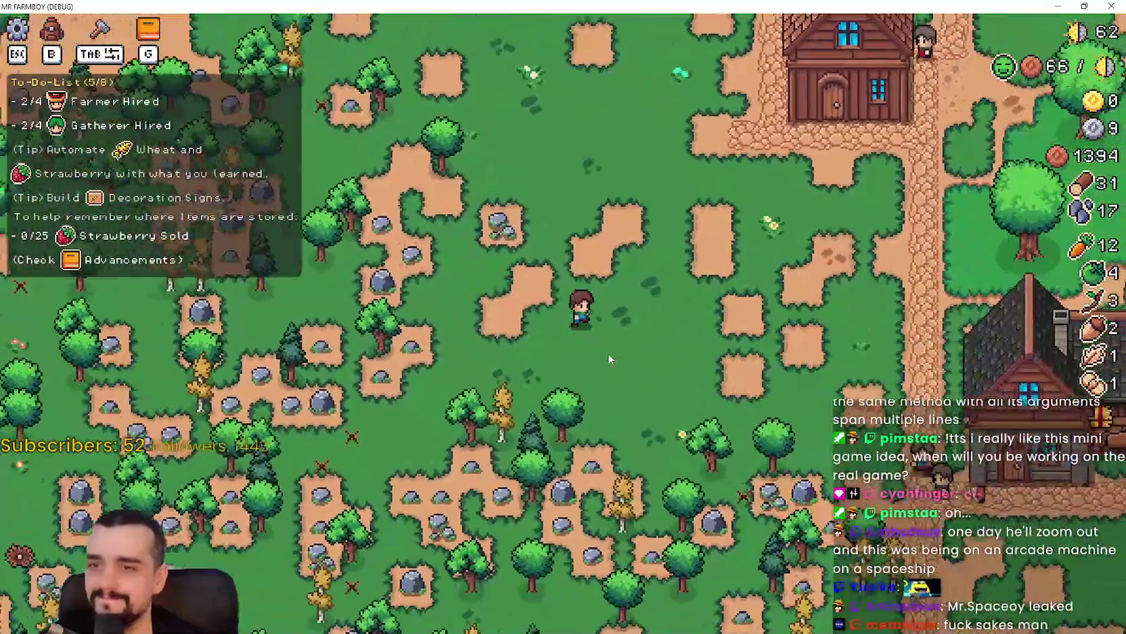
pyautogui.press('a')
pyautogui.press('w')
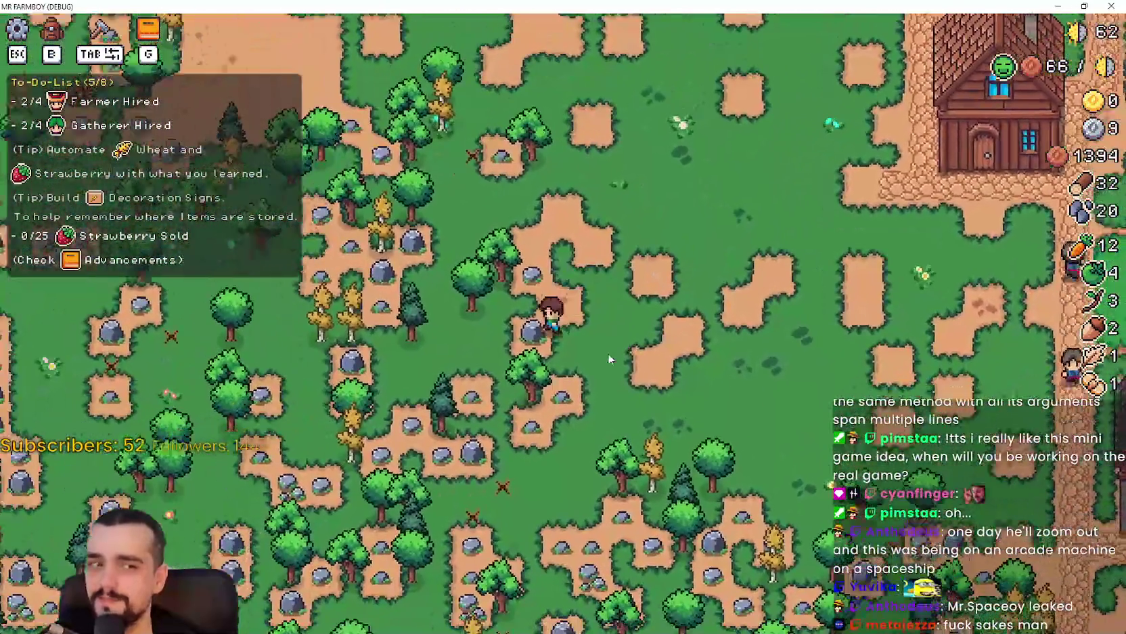
pyautogui.press('w')
pyautogui.press('a')
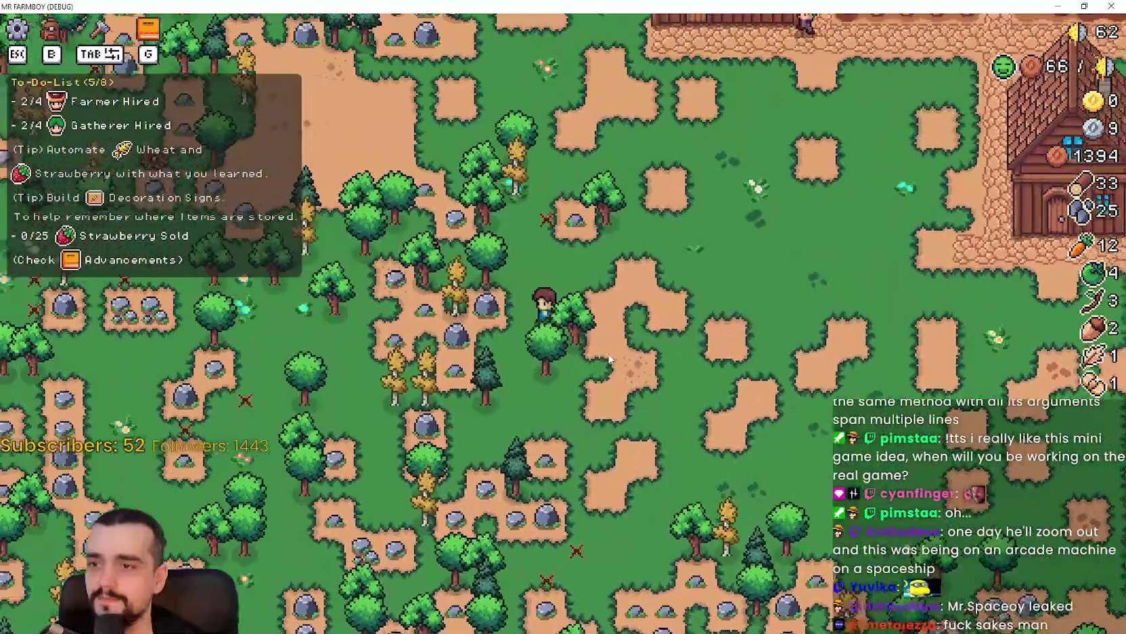
# - Continue up-left through the forest collecting more wood and stone
pyautogui.press('w')
pyautogui.press('d')
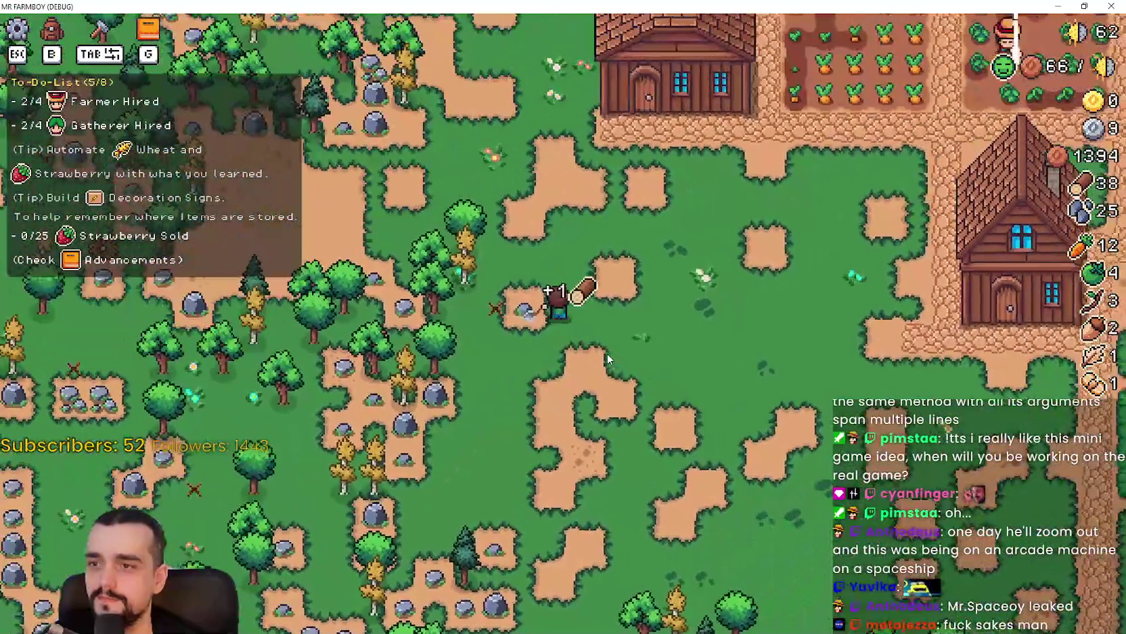
pyautogui.press('w')
pyautogui.press('a')
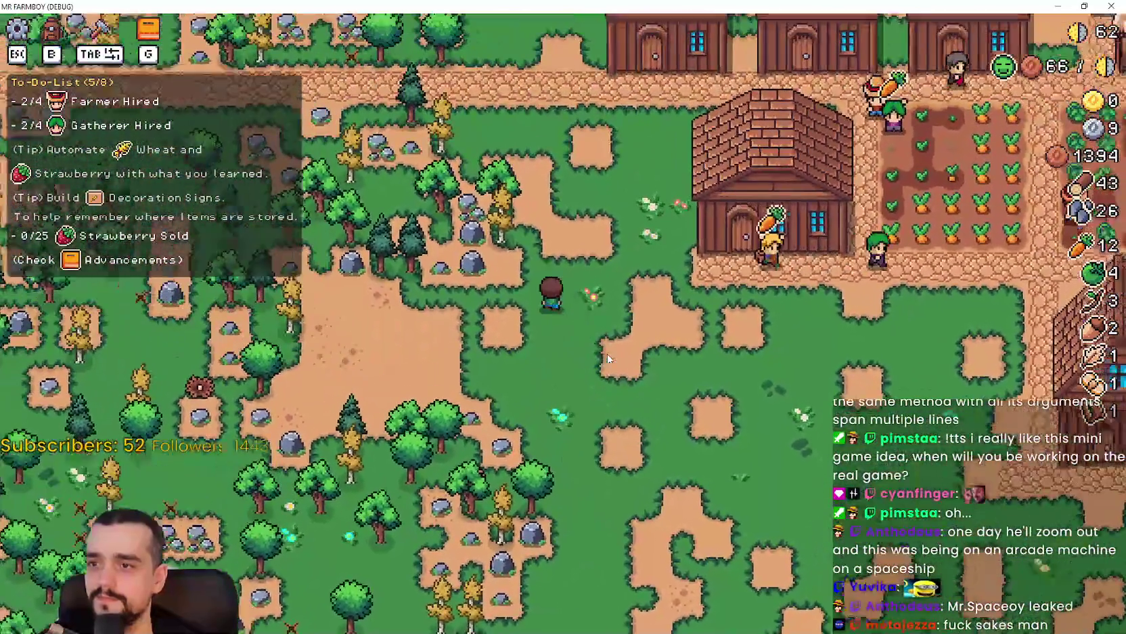
pyautogui.press('w')
pyautogui.press('a')
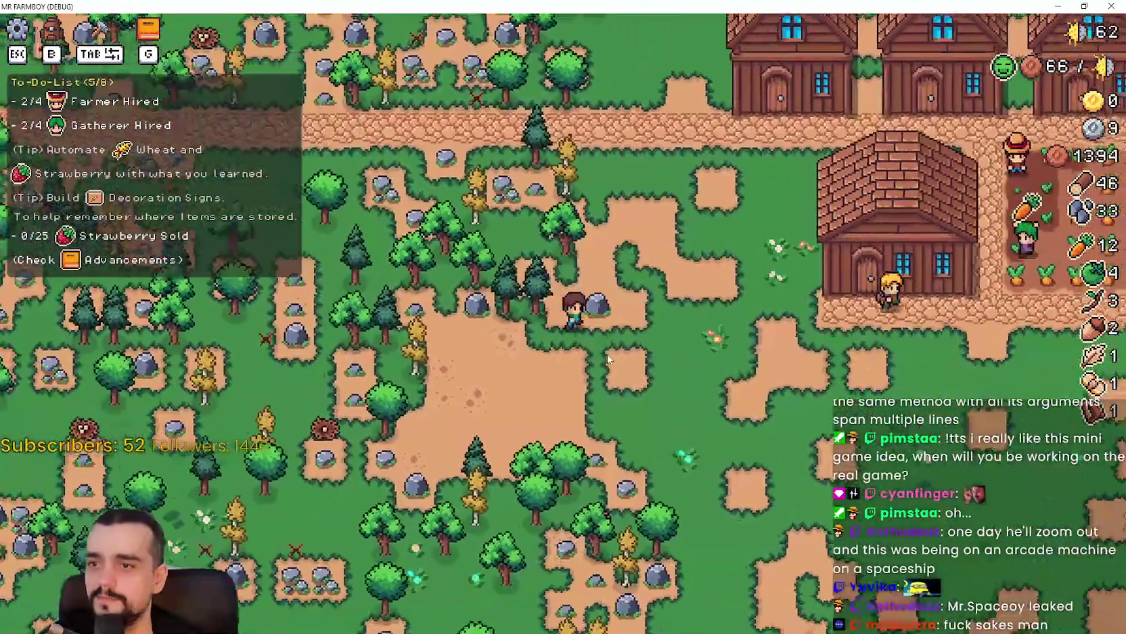
pyautogui.press('w')
pyautogui.press('a')
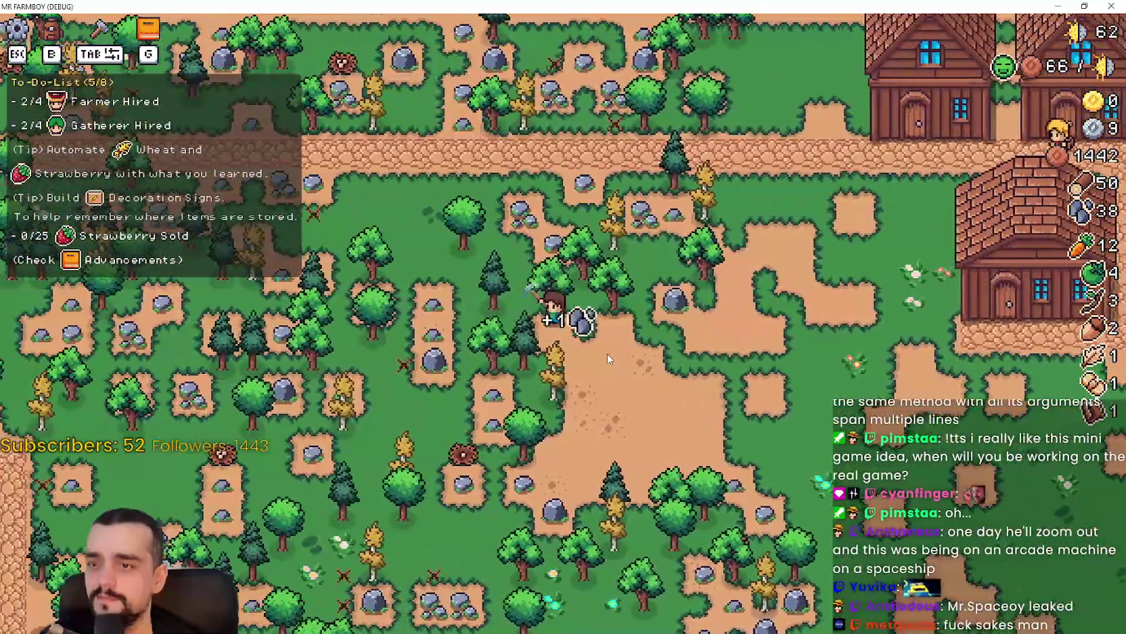
pyautogui.press('a')
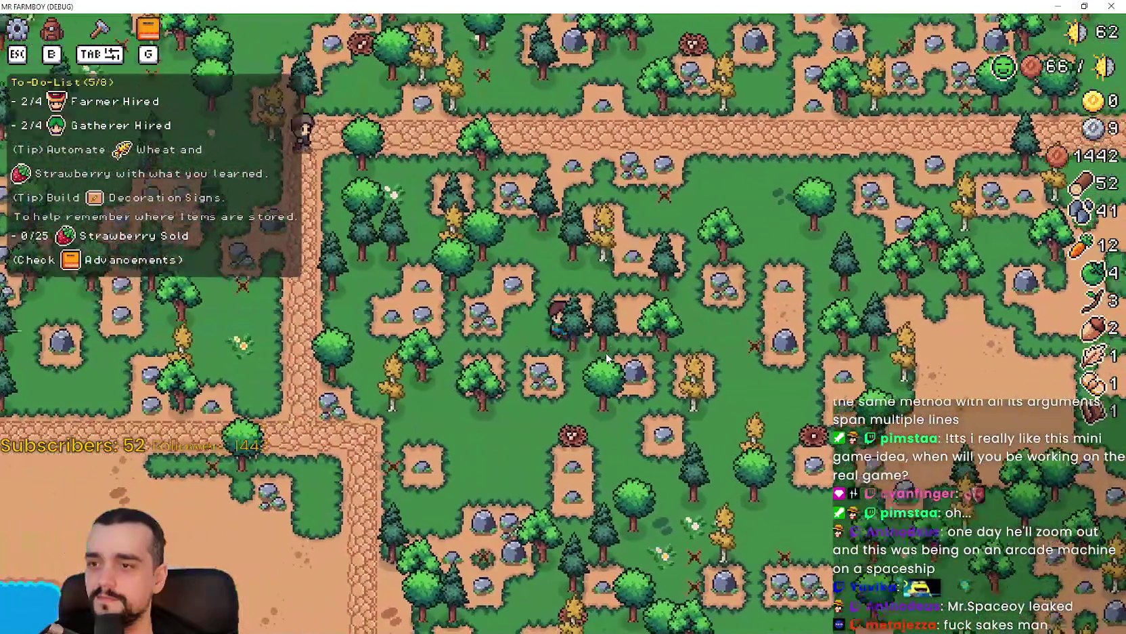
# - Keep chopping trees near the dirt path until wood reaches 88 and stone 64
pyautogui.scroll(3, 607, 357)
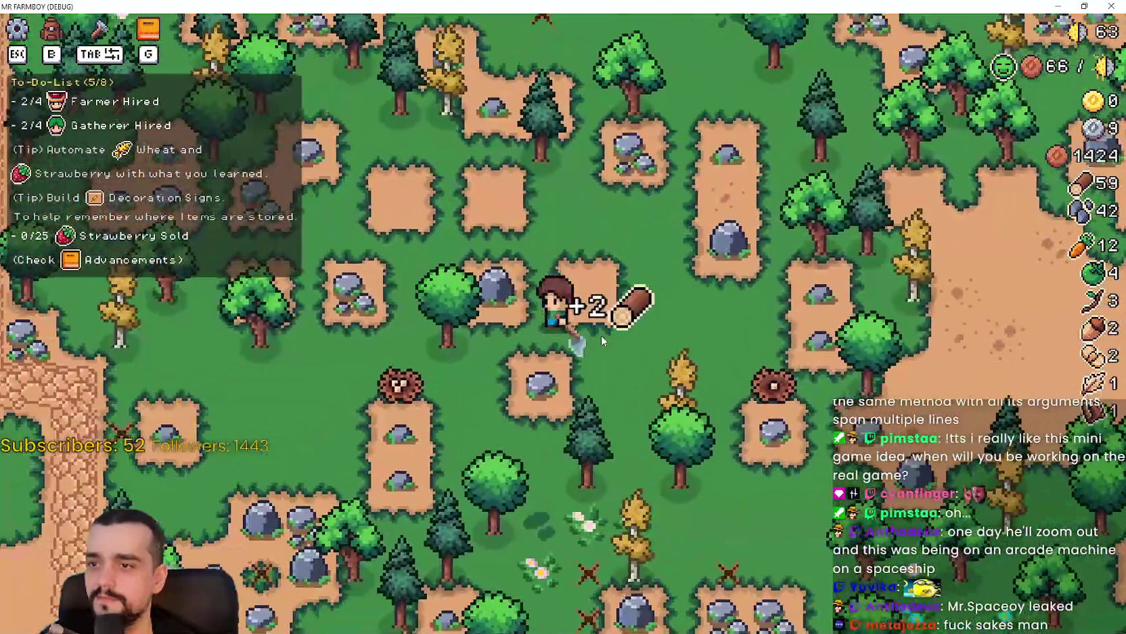
pyautogui.scroll(-3, 602, 335)
pyautogui.press('a')
pyautogui.scroll(3, 601, 335)
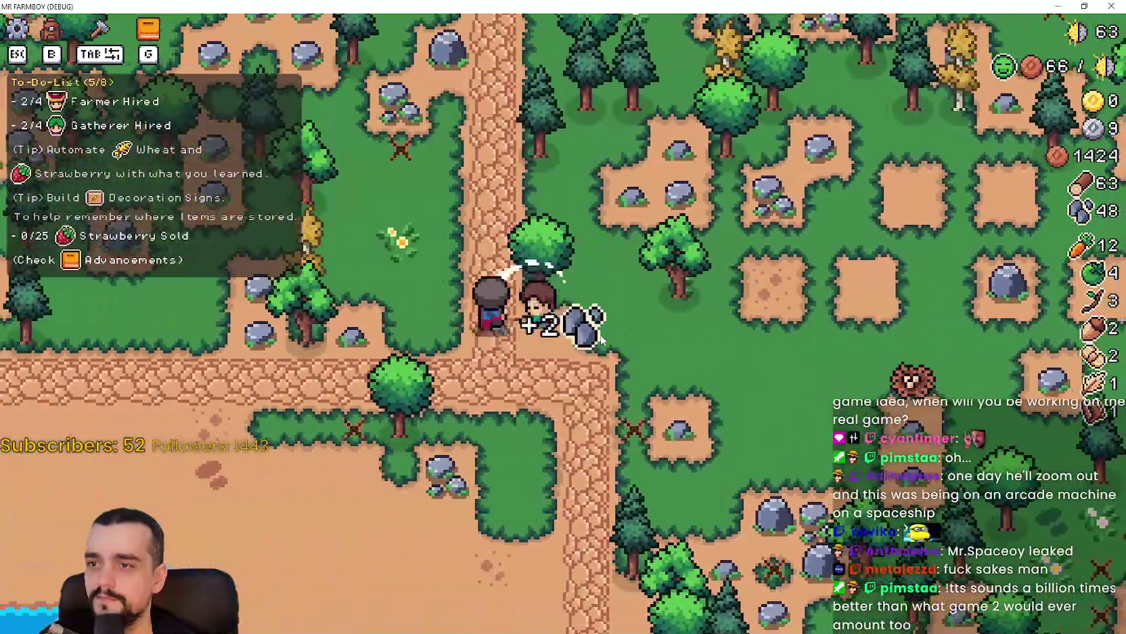
pyautogui.scroll(-3, 601, 335)
pyautogui.press('d')
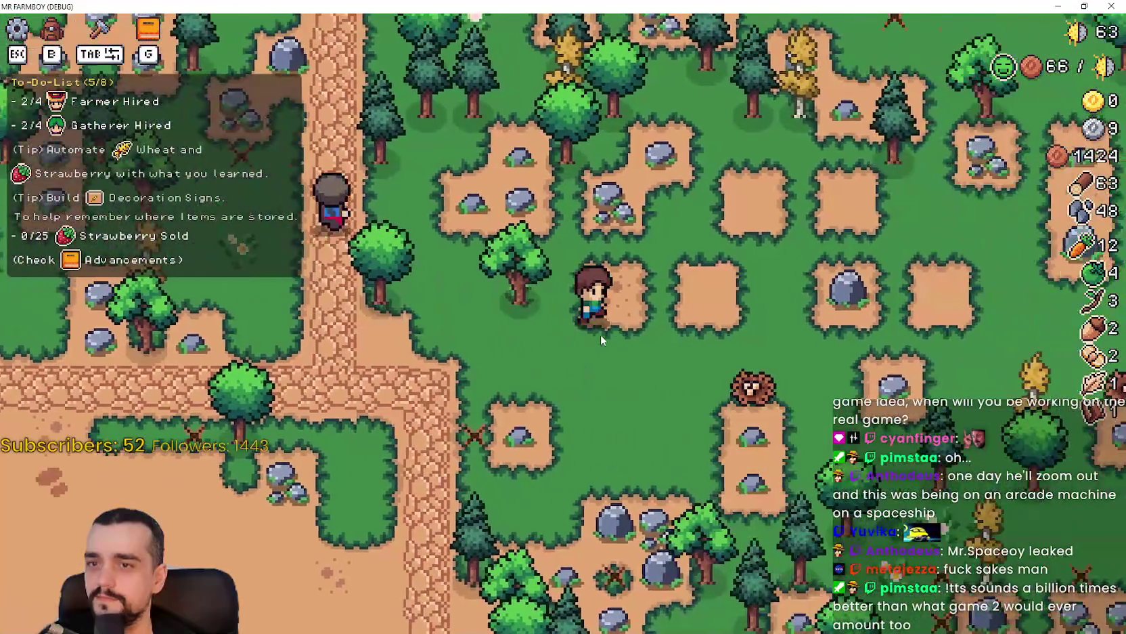
pyautogui.scroll(3, 598, 333)
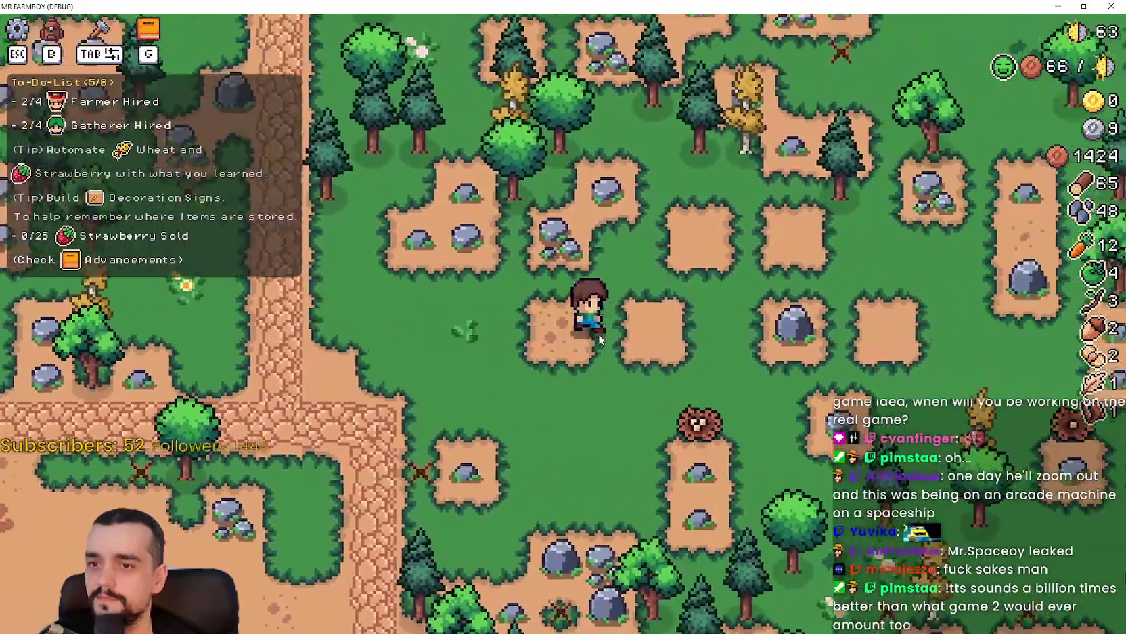
pyautogui.press('s')
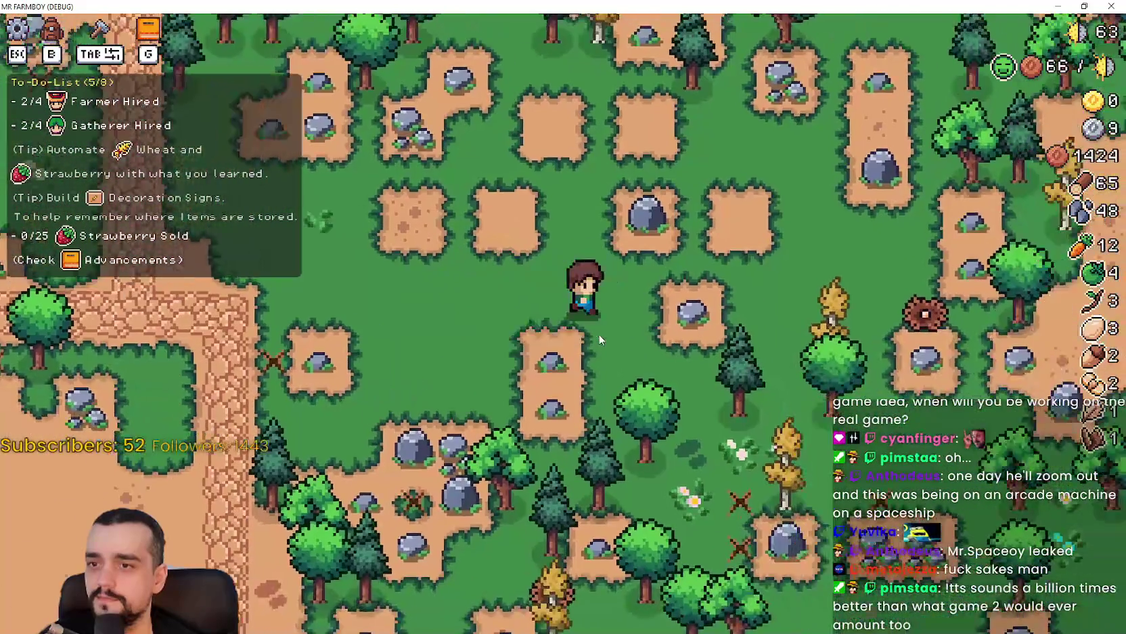
pyautogui.press('w')
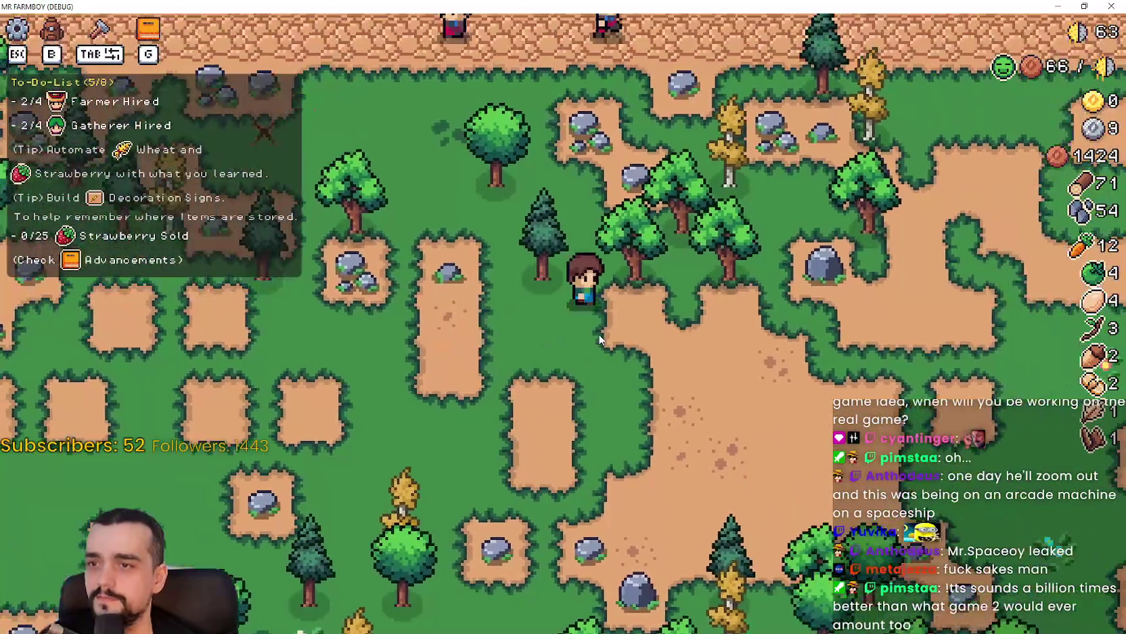
# - Walk around the road area chopping nearby trees to collect wood
pyautogui.press('d')
pyautogui.press('a')
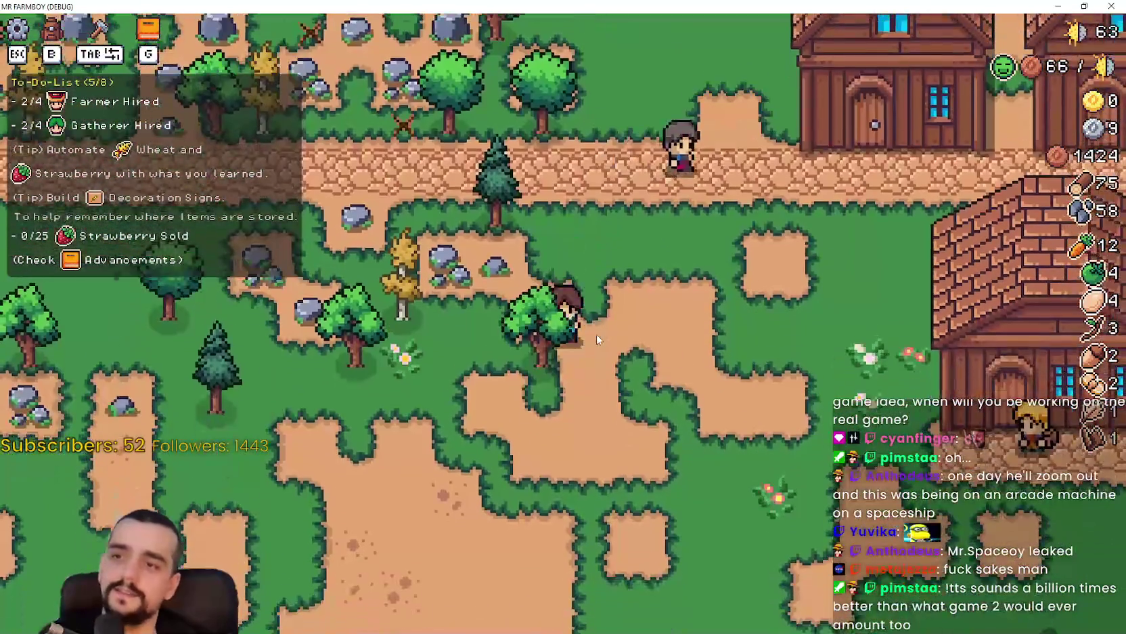
pyautogui.press('s')
pyautogui.press('a')
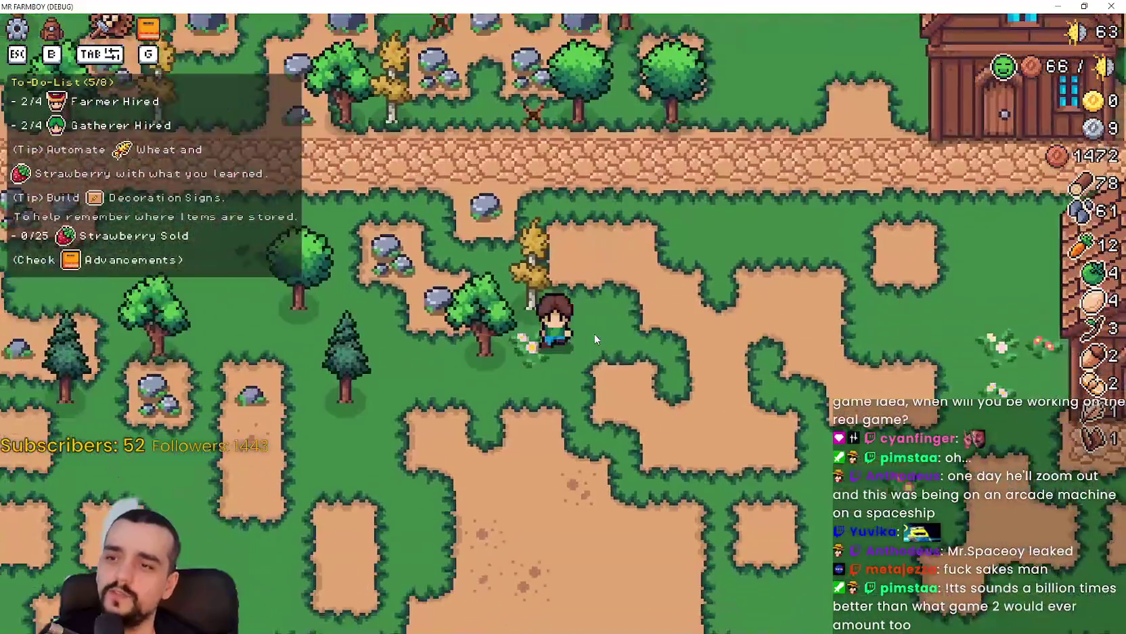
pyautogui.press('w')
pyautogui.press('s')
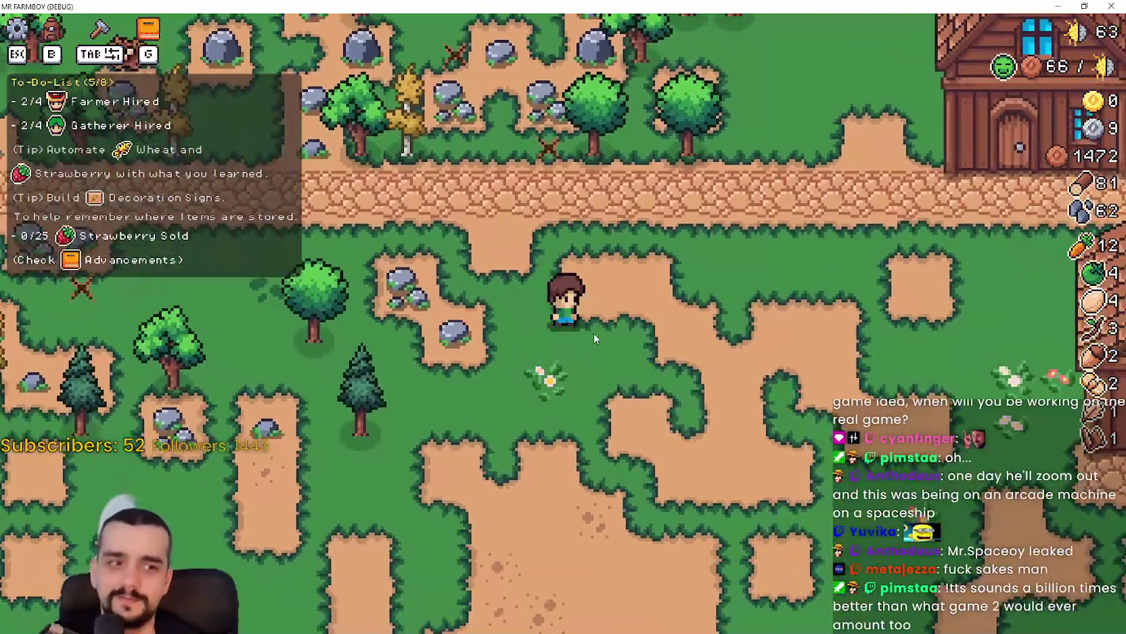
pyautogui.press('w')
pyautogui.press('a')
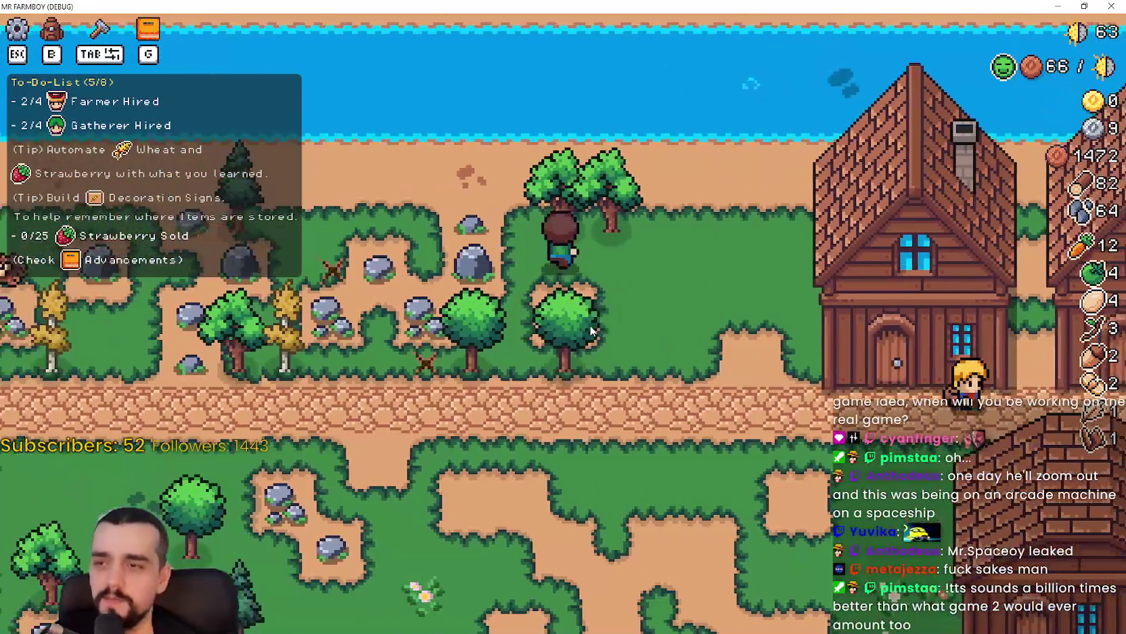
pyautogui.press('w')
pyautogui.press('s')
# - Chop the last trees, cross the road and check the market stall's trade screen
pyautogui.press('a')
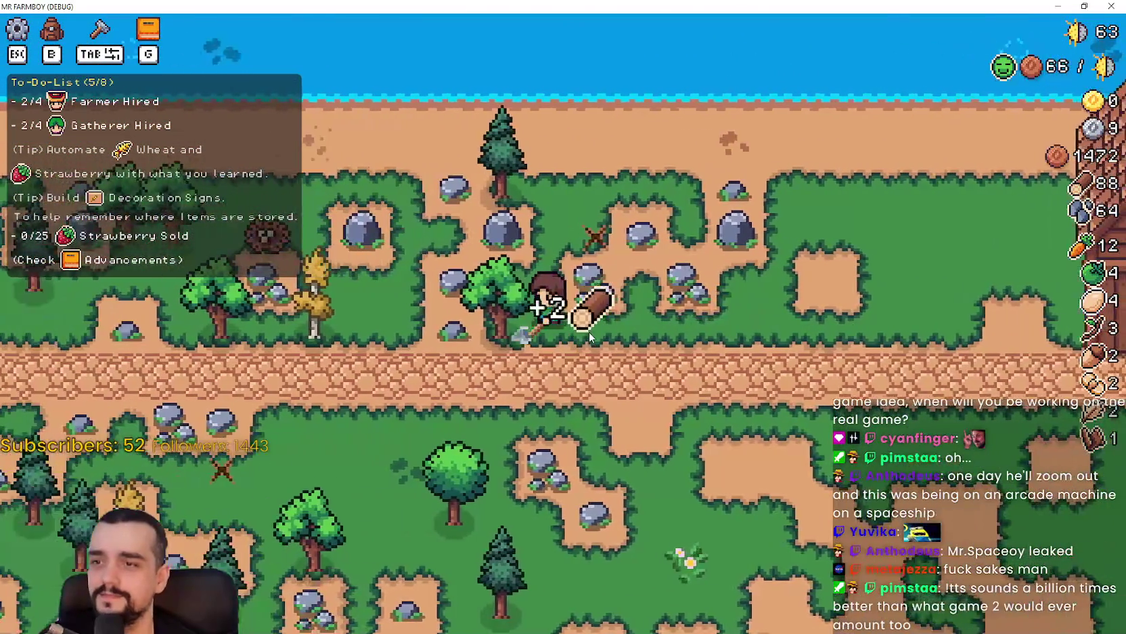
pyautogui.press('s')
pyautogui.press('d')
pyautogui.scroll(-5, 591, 333)
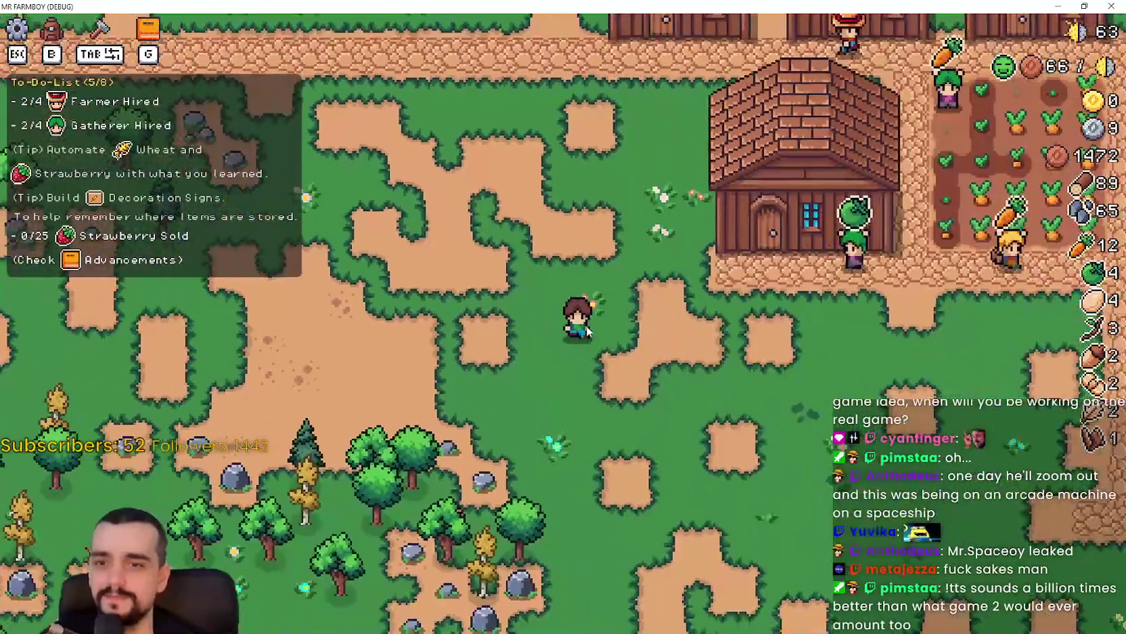
pyautogui.scroll(5, 582, 326)
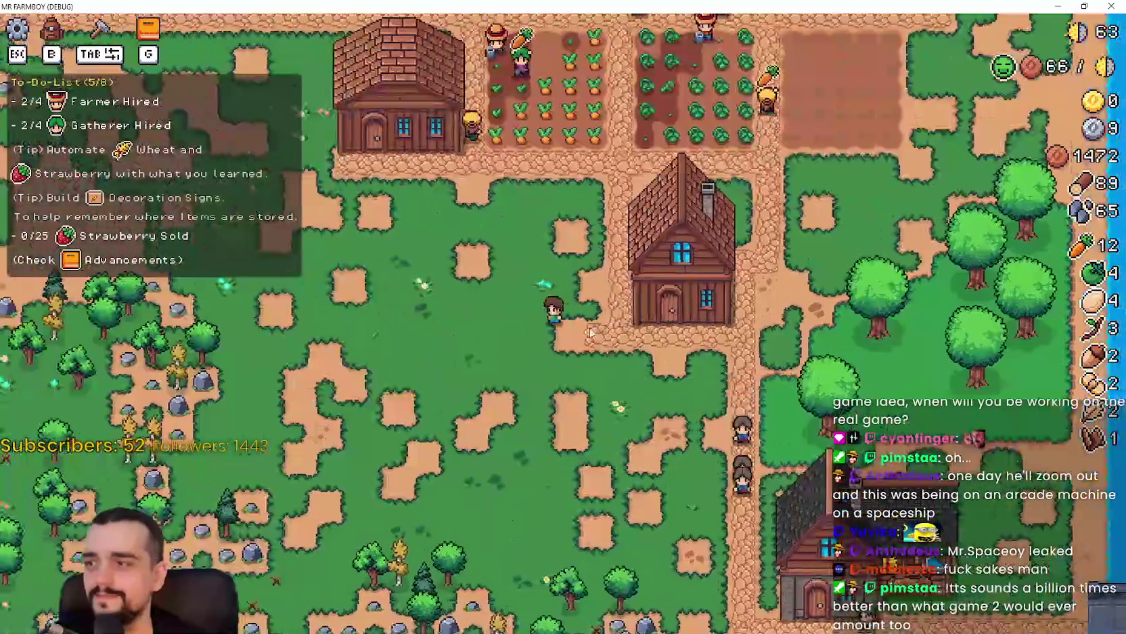
pyautogui.press('w')
pyautogui.press('e')
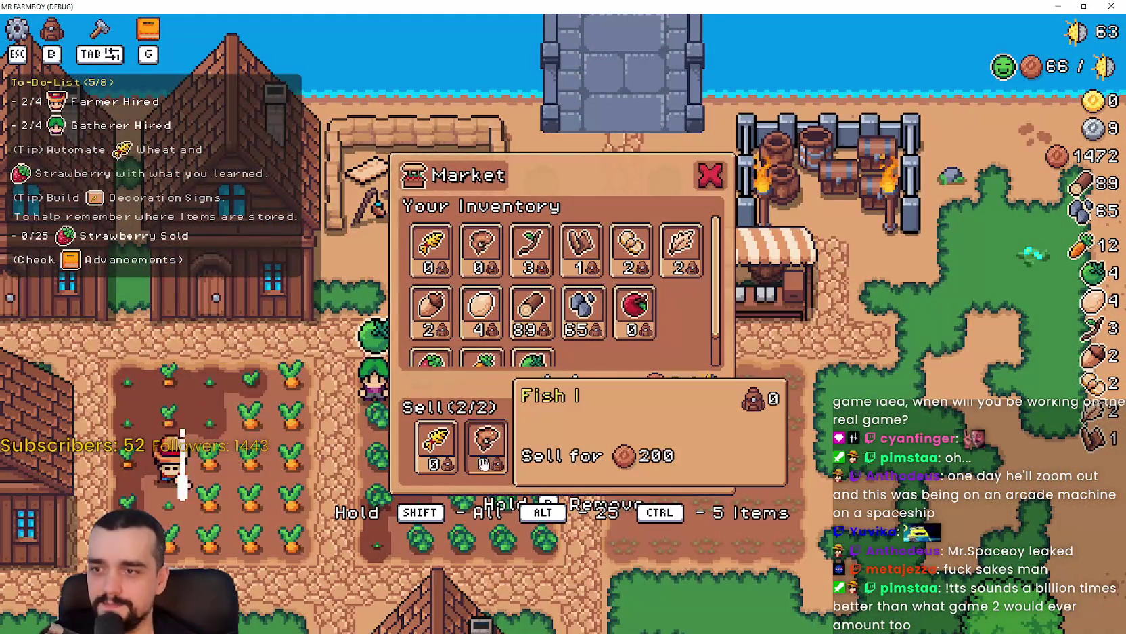
pyautogui.press('Escape')
# - Check the neighbouring stall's market, then leave toward the farm
pyautogui.press('a')
pyautogui.press('e')
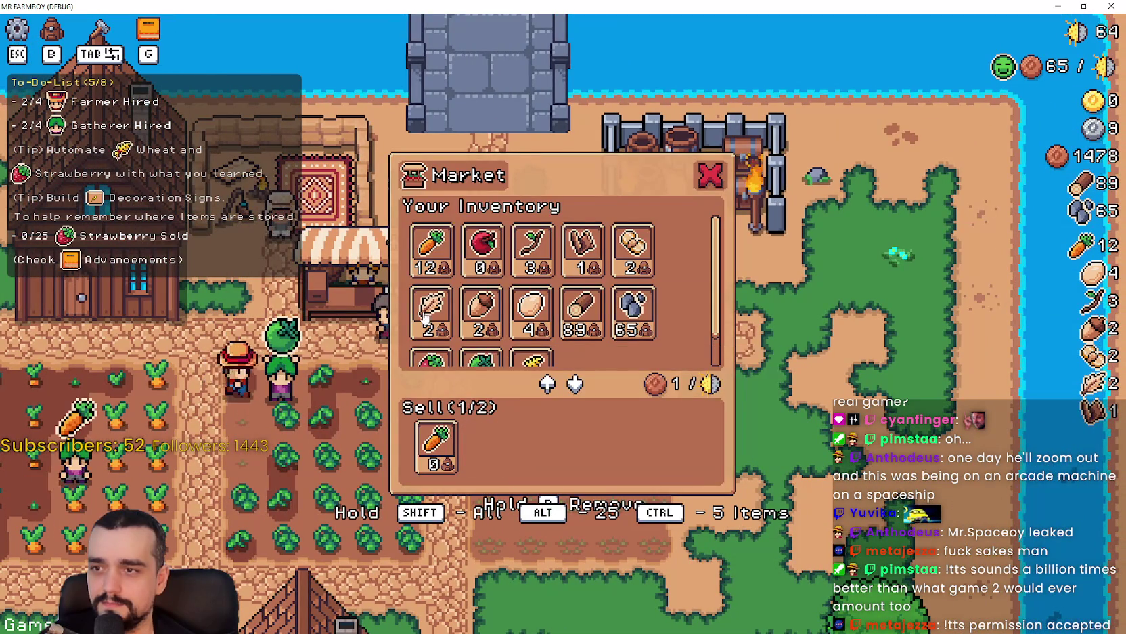
pyautogui.scroll(-1, 628, 314)
pyautogui.press('Escape')
pyautogui.press('s')
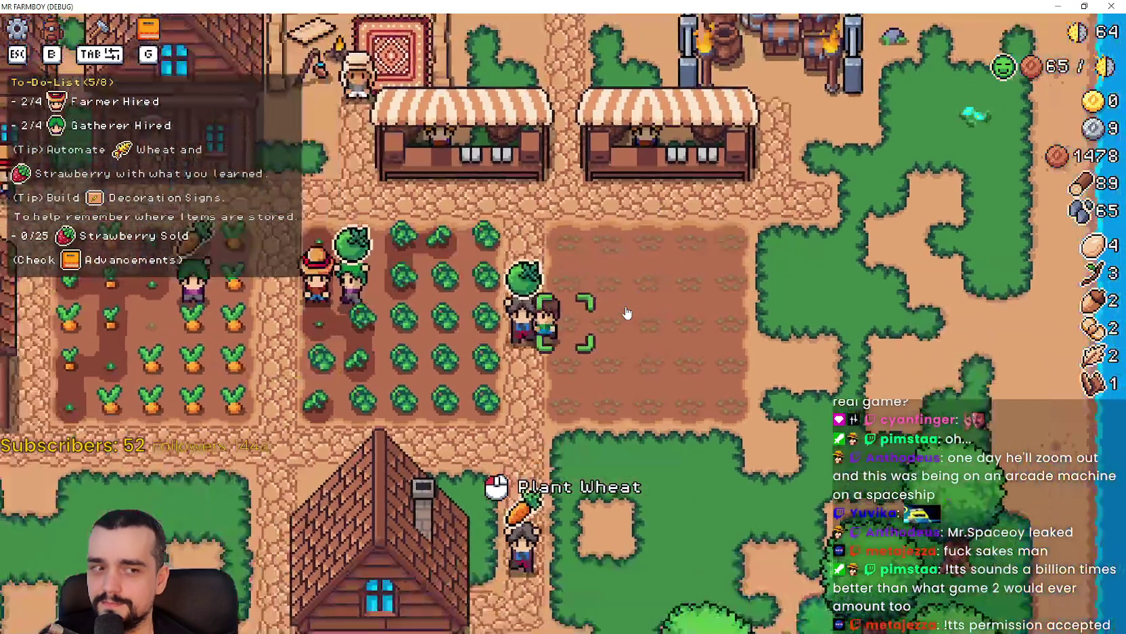
# - Take the green tomatoes from the warehouse and sell them at the market stalls
pyautogui.press('a')
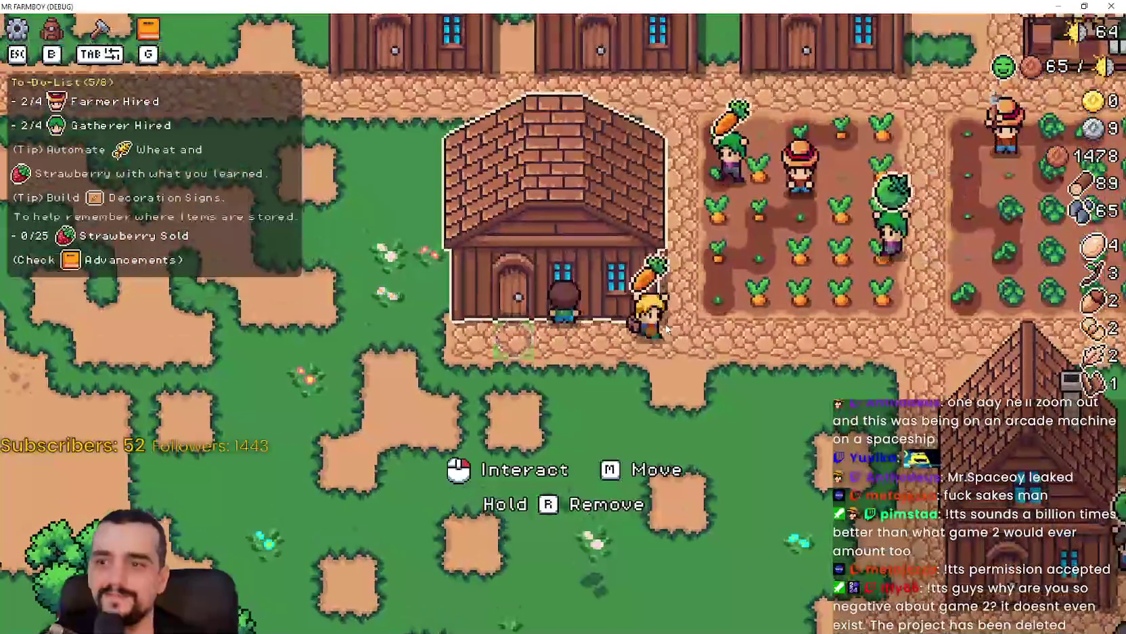
pyautogui.press('e')
pyautogui.press('s')
pyautogui.hotkey('shift', 'e')
pyautogui.press('Escape')
pyautogui.press('w')
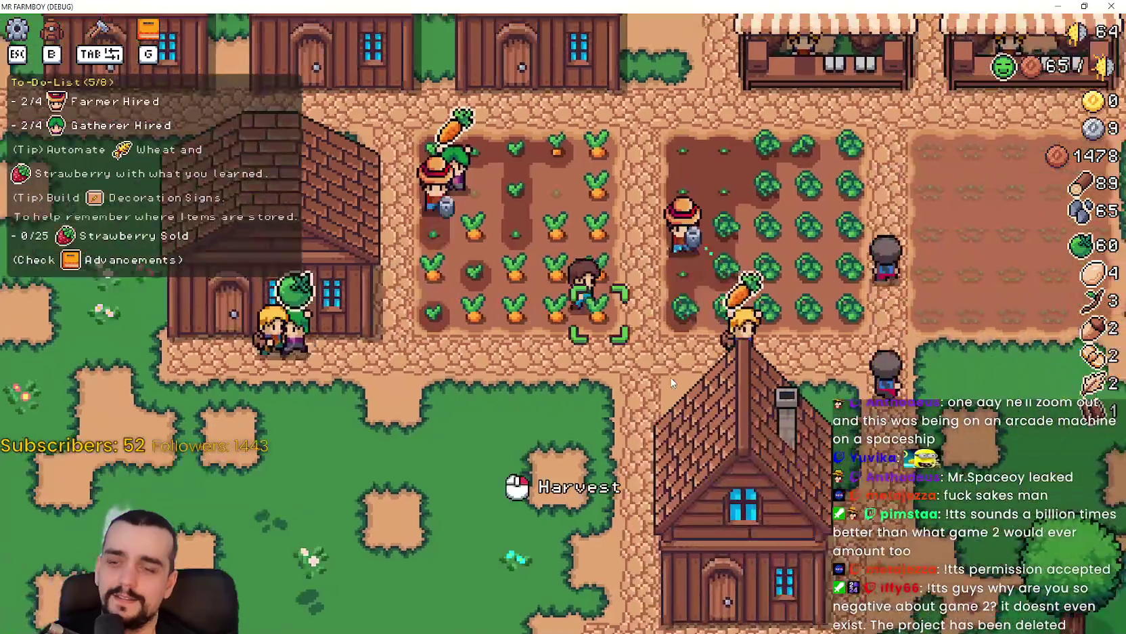
pyautogui.press('e')
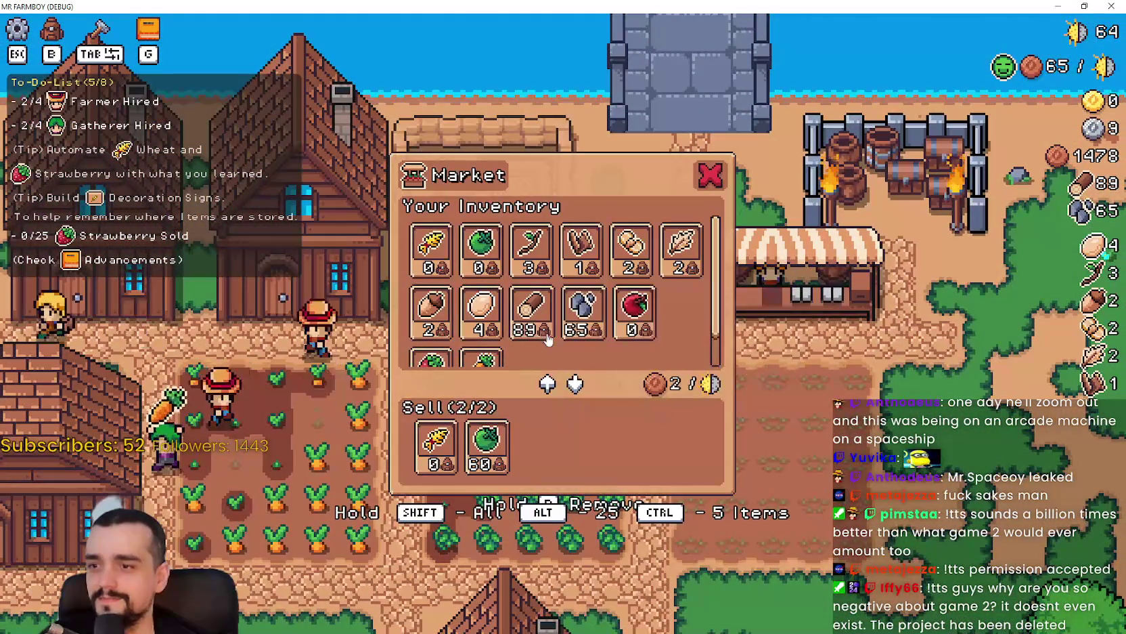
pyautogui.press('Escape')
pyautogui.press('d')
pyautogui.press('e')
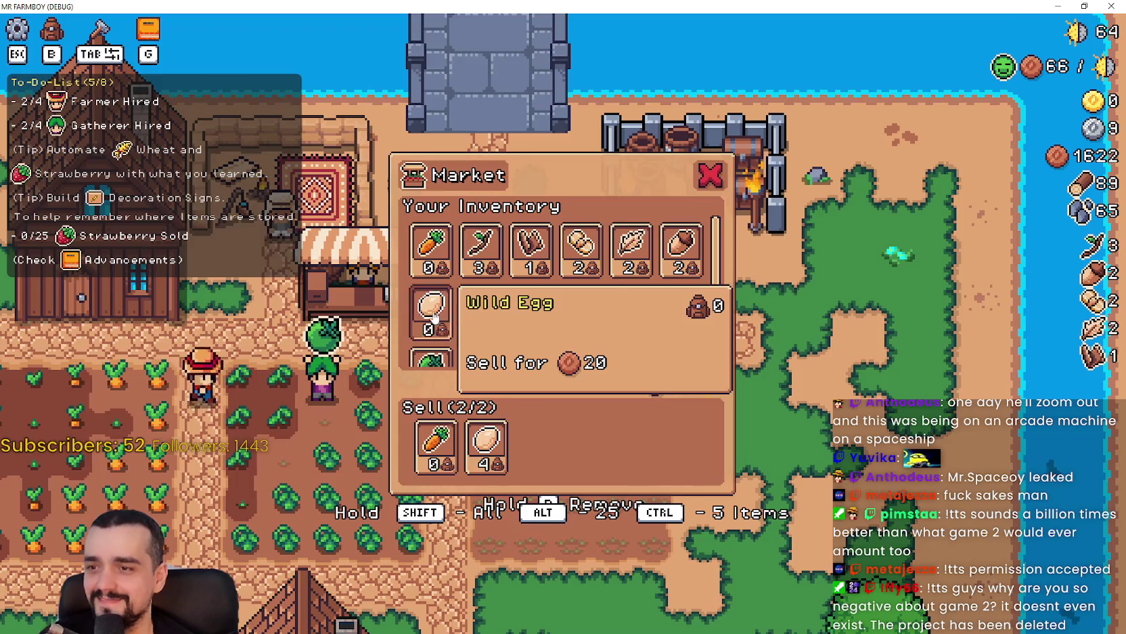
pyautogui.press('Escape')
# - Plant wheat on a tilled tile in the empty field
pyautogui.press('s')
pyautogui.click(567, 313)
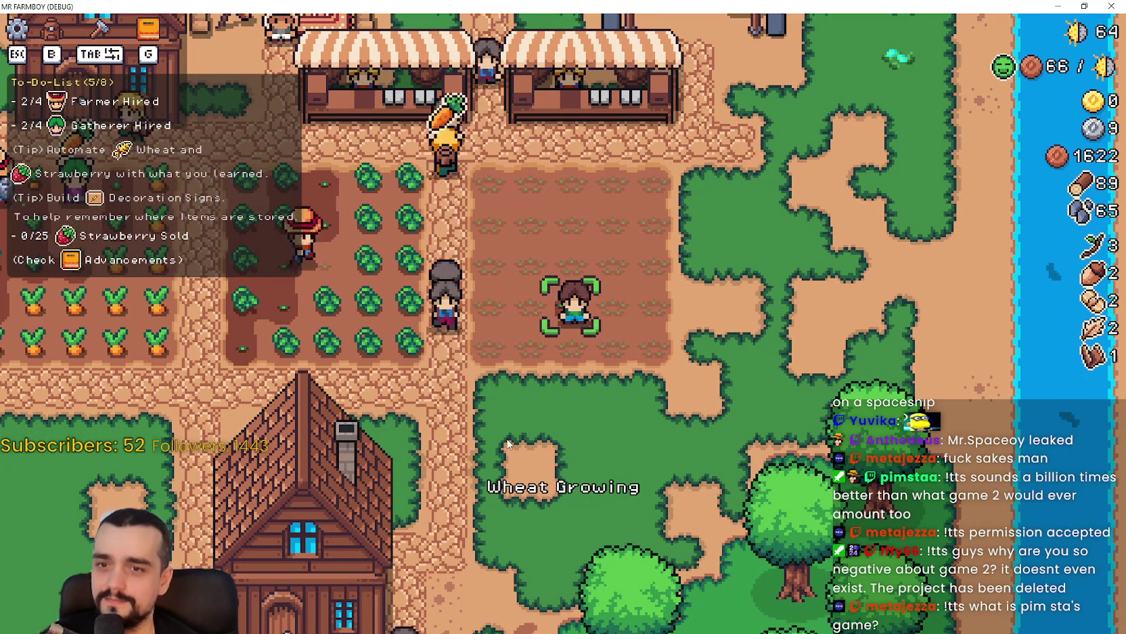
pyautogui.press('s')
pyautogui.press('d')
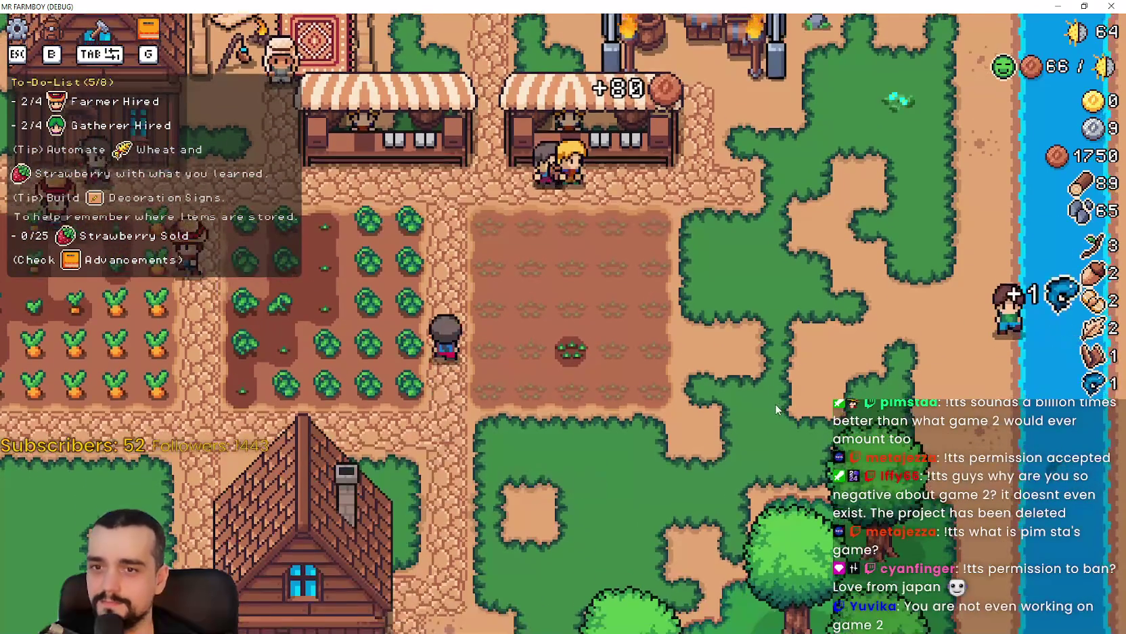
pyautogui.press('a')
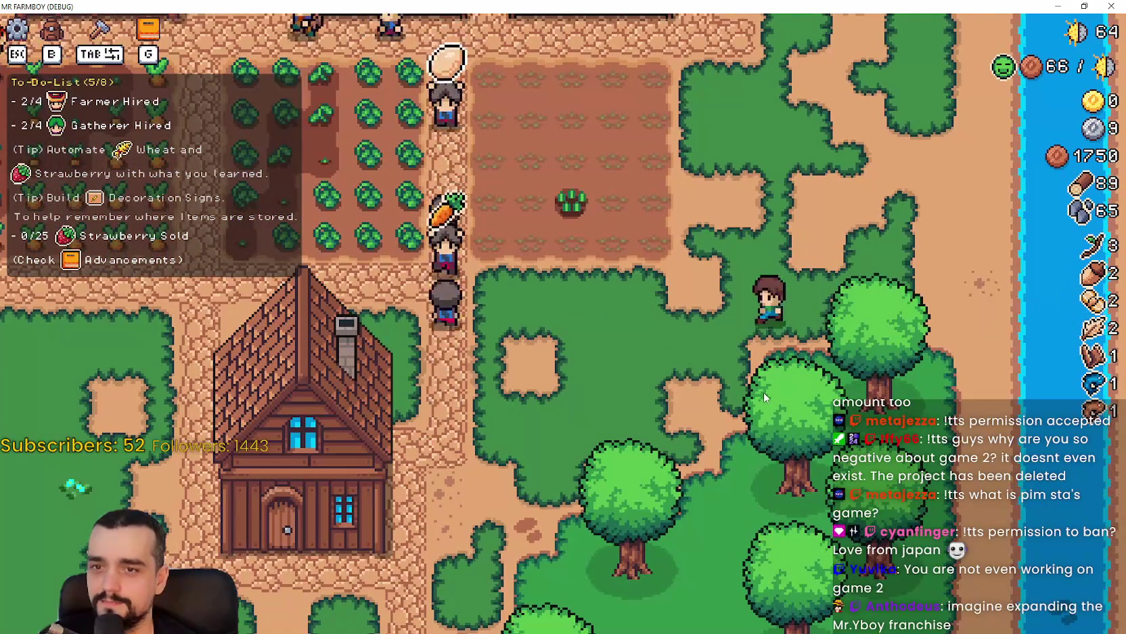
pyautogui.press('w')
pyautogui.press('w')
# - Remove one item from the market stall's sell list
pyautogui.press('e')
pyautogui.click(497, 447)
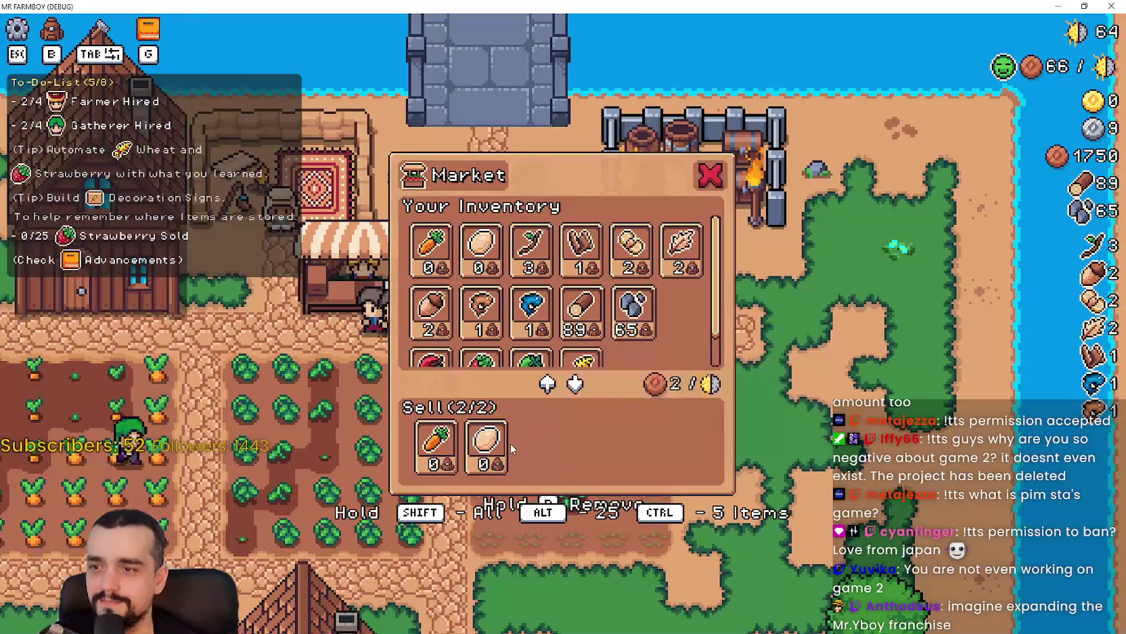
pyautogui.press('Escape')
pyautogui.press('s')
pyautogui.press('a')
# - Walk past the crop fields and harvest a ripe carrot
pyautogui.press('a')
pyautogui.press('w')
pyautogui.press('d')
pyautogui.press('a')
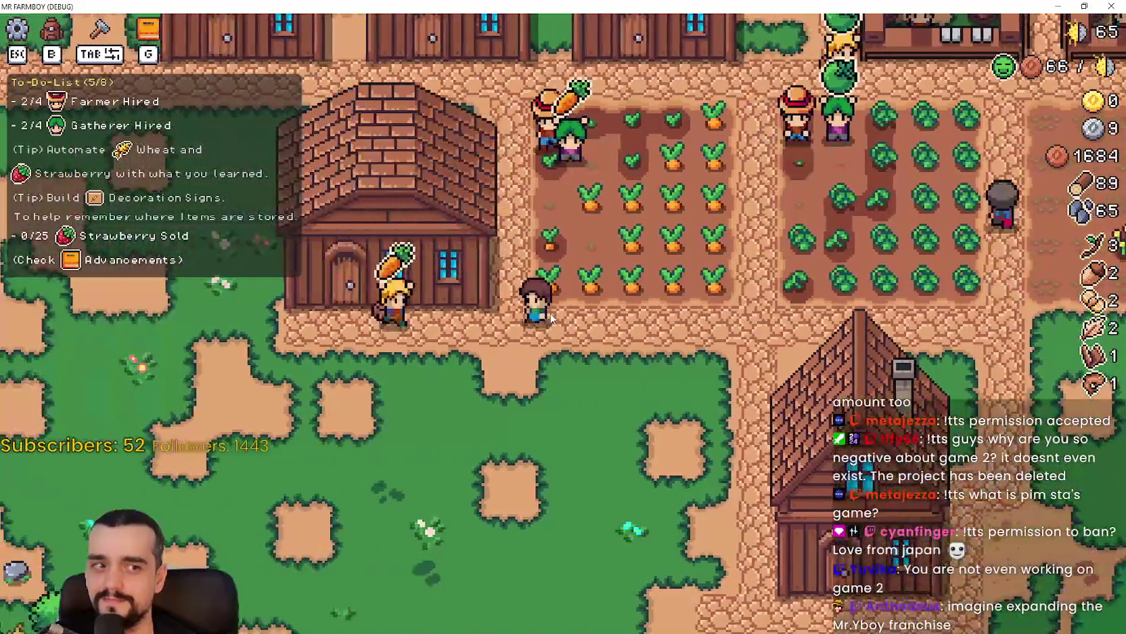
pyautogui.press('d')
pyautogui.press('d')
pyautogui.press('a')
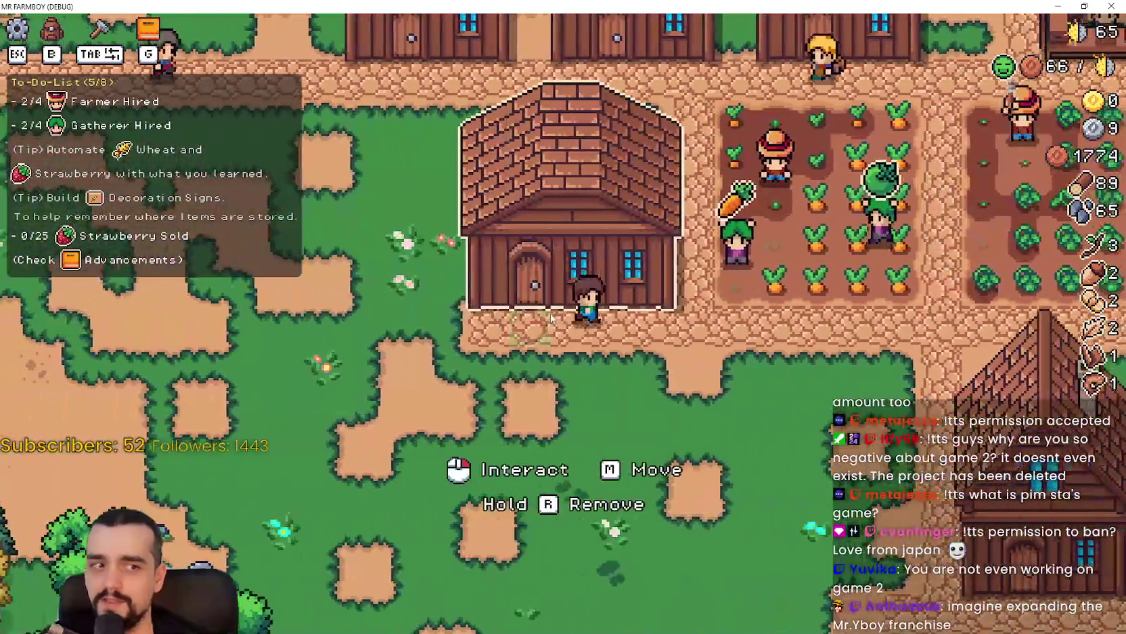
pyautogui.press('d')
pyautogui.press('a')
pyautogui.press('d')
pyautogui.press('w')
pyautogui.click(556, 316)
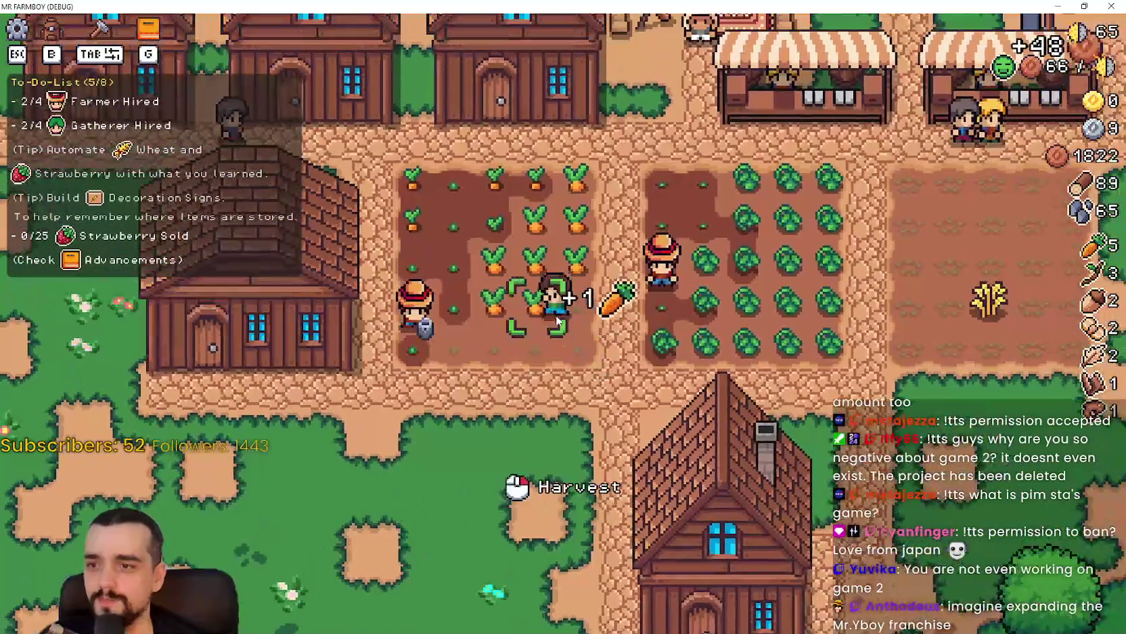
# - Collect warehouse stock and sell the carrots and fish, reaching 2450 coins
pyautogui.press('a')
pyautogui.press('s')
pyautogui.press('a')
pyautogui.press('e')
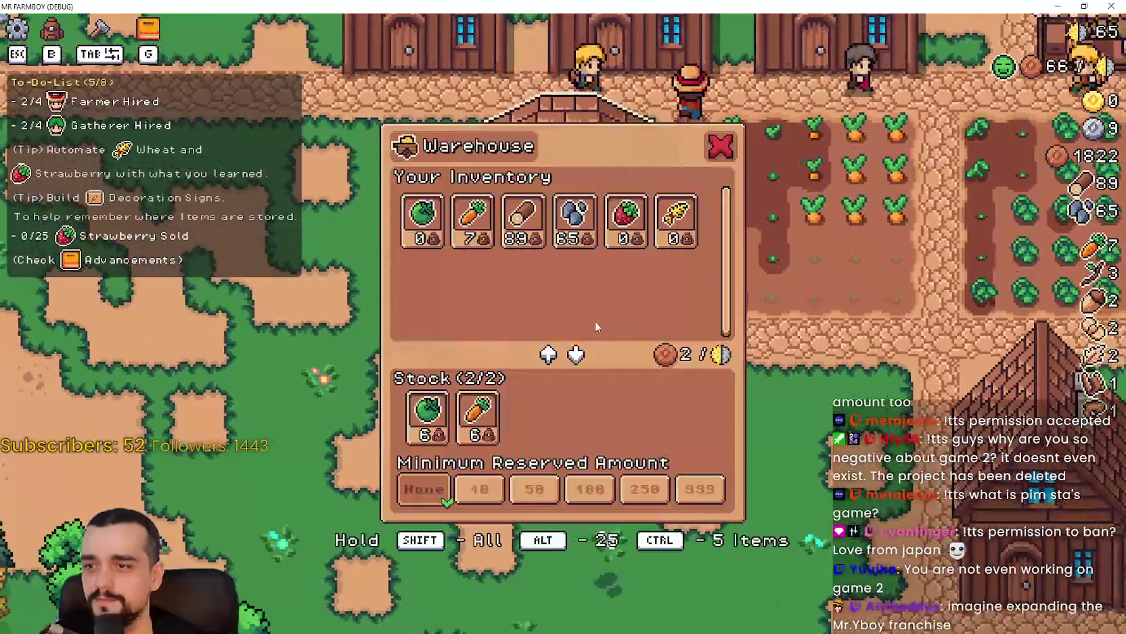
pyautogui.press('Escape')
pyautogui.press('w')
pyautogui.press('d')
pyautogui.press('e')
pyautogui.press('Tab')
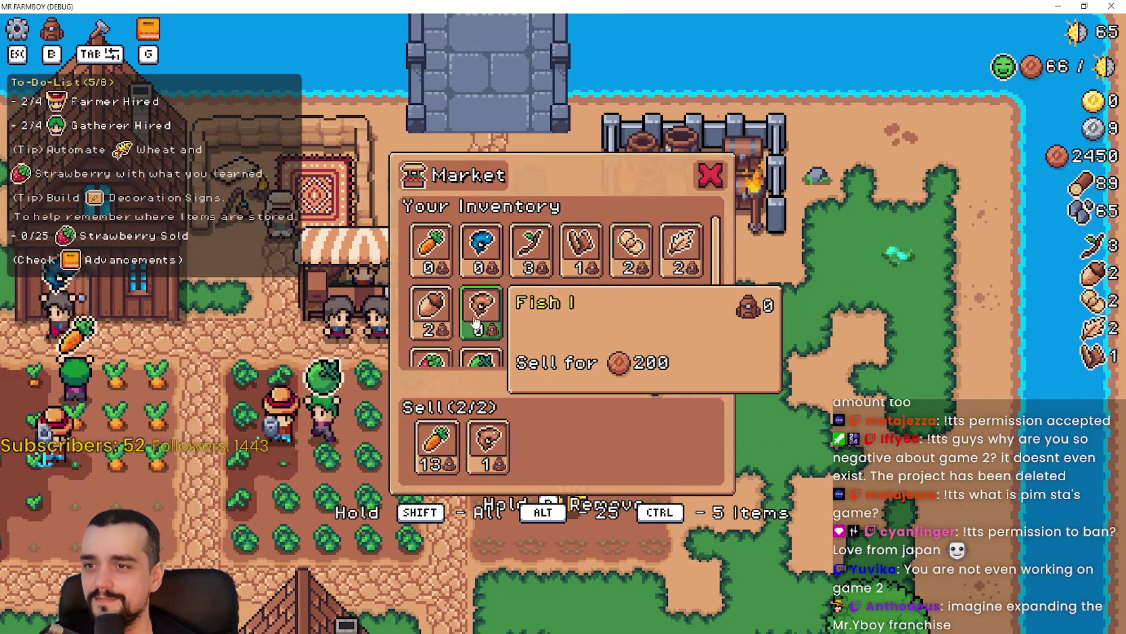
pyautogui.press('Escape')
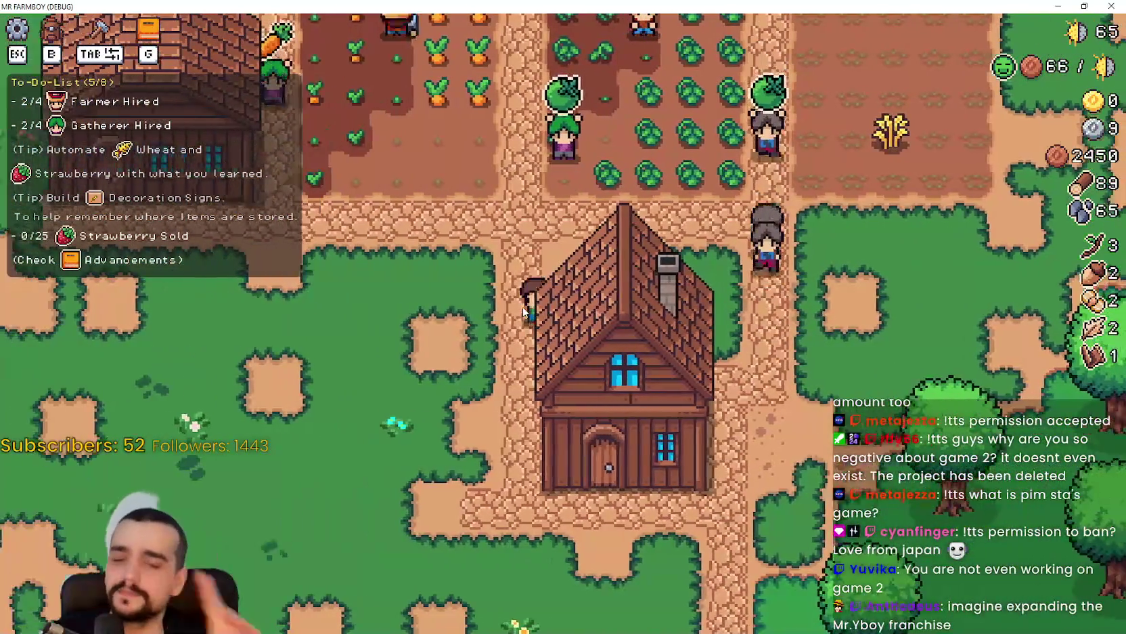
# - Walk to the farmhouse and view its worker hiring screen
pyautogui.press('b')
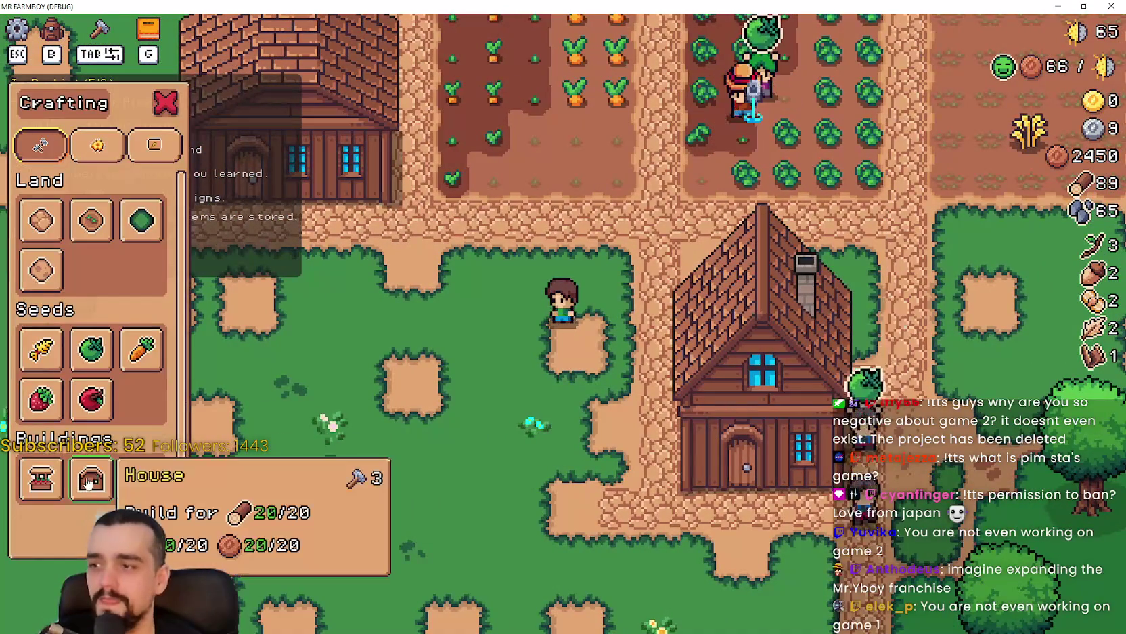
pyautogui.press('Tab')
pyautogui.press('s')
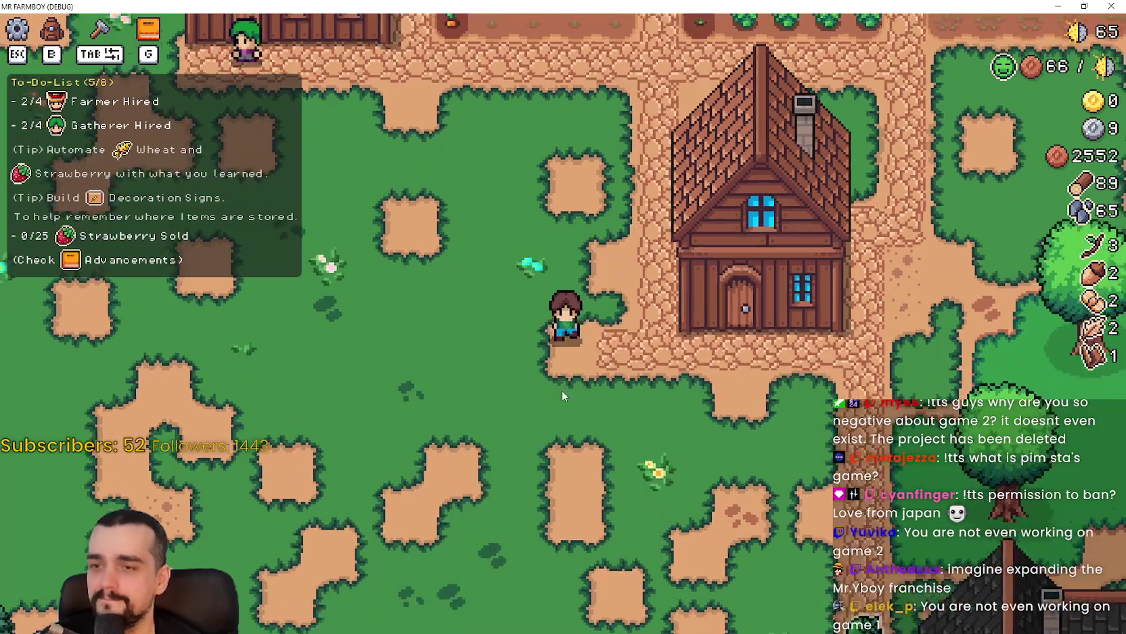
pyautogui.press('d')
pyautogui.press('e')
pyautogui.press('Escape')
# - Place a new House from Crafting just below the existing one
pyautogui.press('b')
pyautogui.click(146, 477)
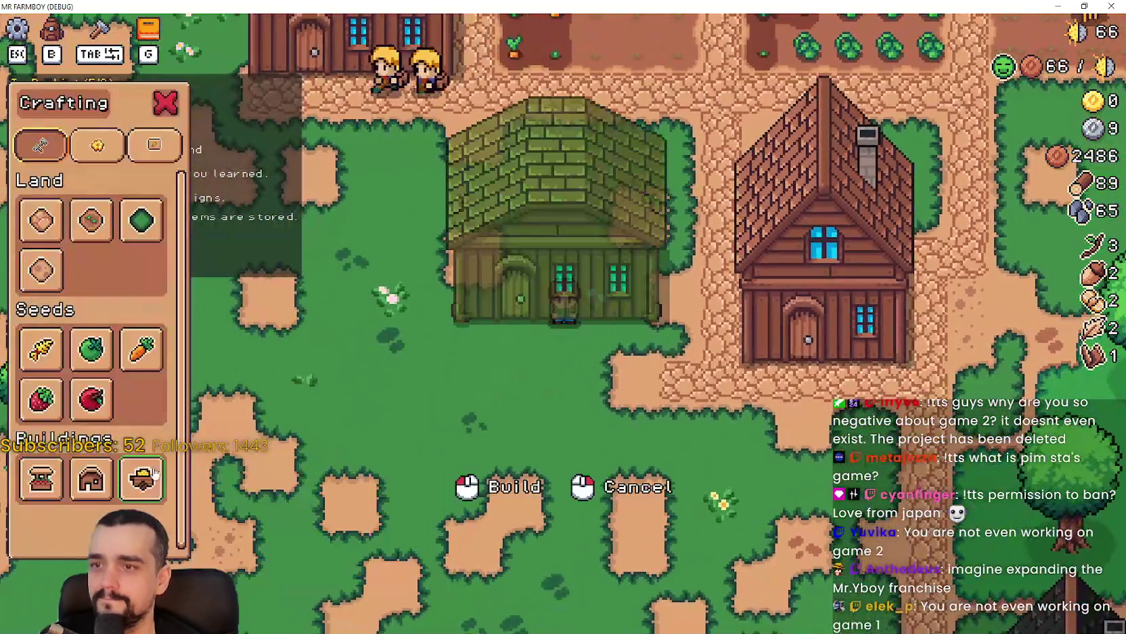
pyautogui.press('a')
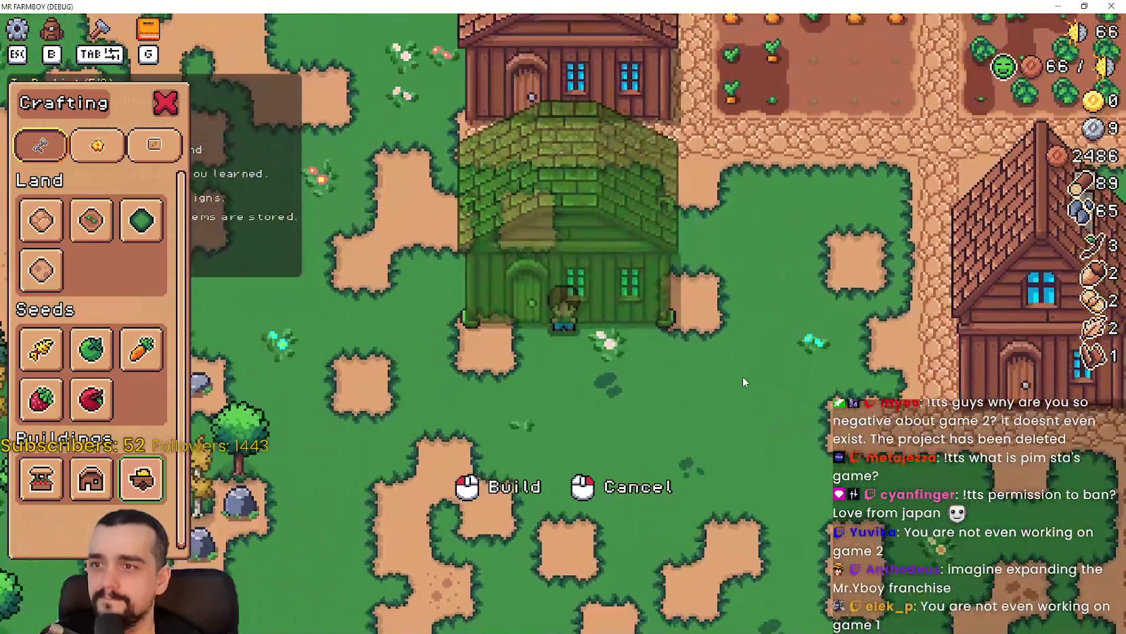
pyautogui.click(435, 310)
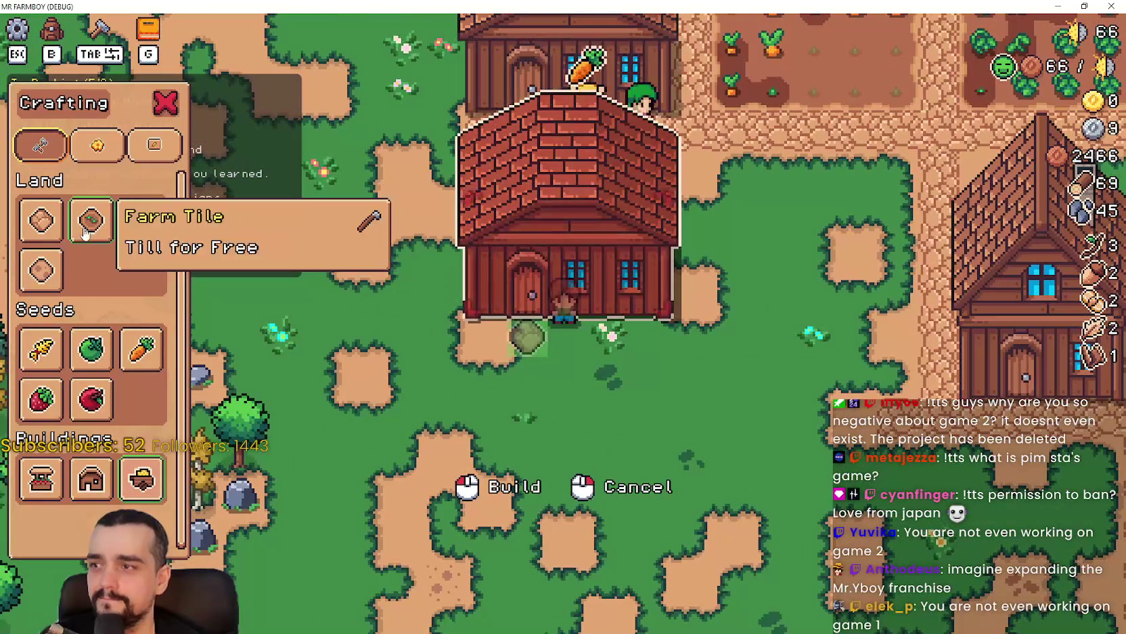
# - Lay Road tiles running north along the new house
pyautogui.click(98, 228)
pyautogui.press('d')
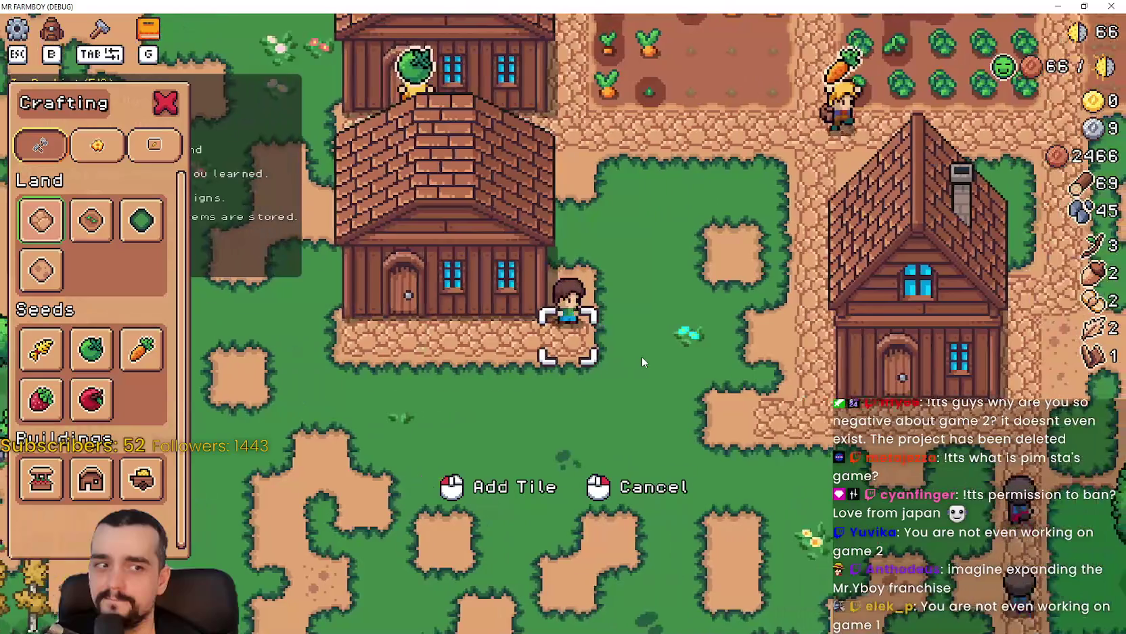
pyautogui.press('w')
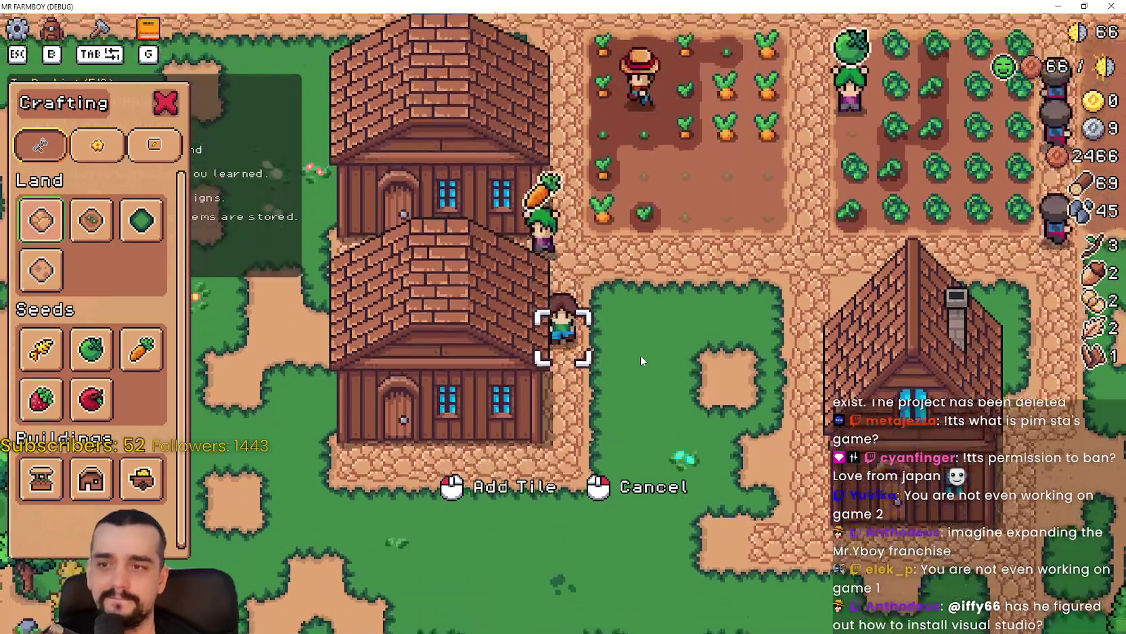
pyautogui.press('s')
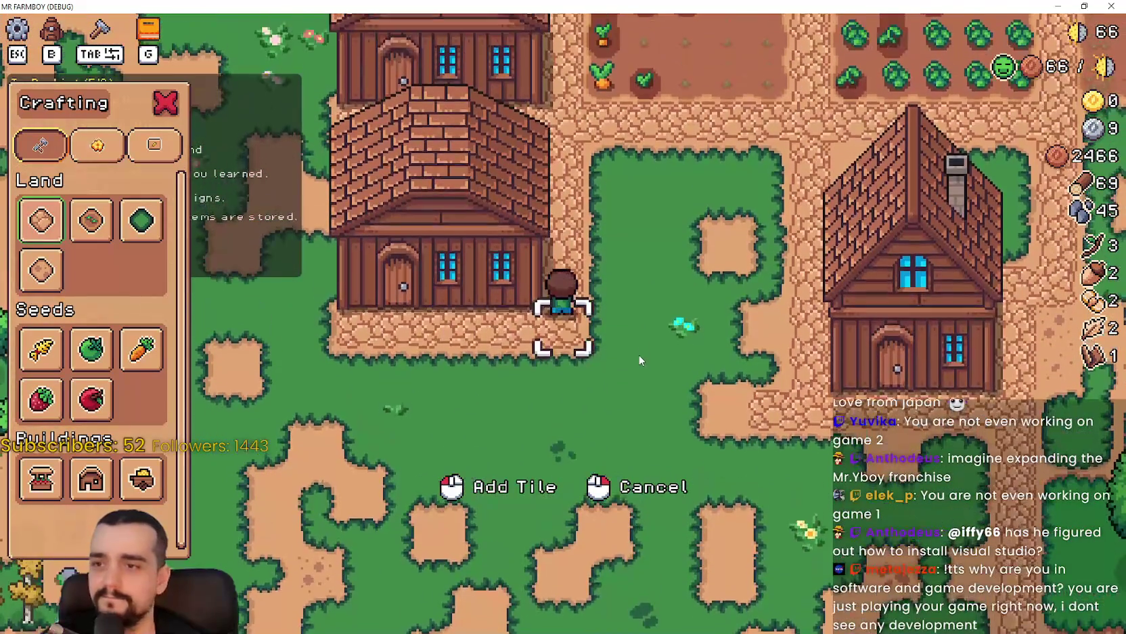
pyautogui.rightClick(640, 360)
pyautogui.press('w')
# - Add another item to the Warehouse stock
pyautogui.press('a')
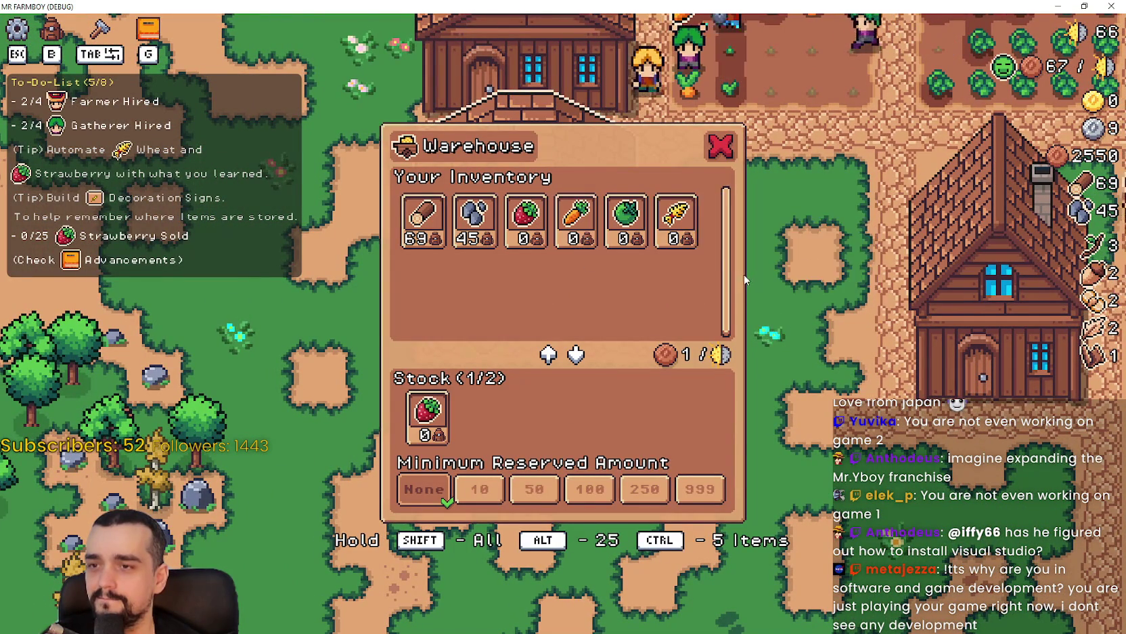
pyautogui.click(676, 220)
pyautogui.press('Tab')
# - Lay a row of stone path tiles beside the new house
pyautogui.press('d')
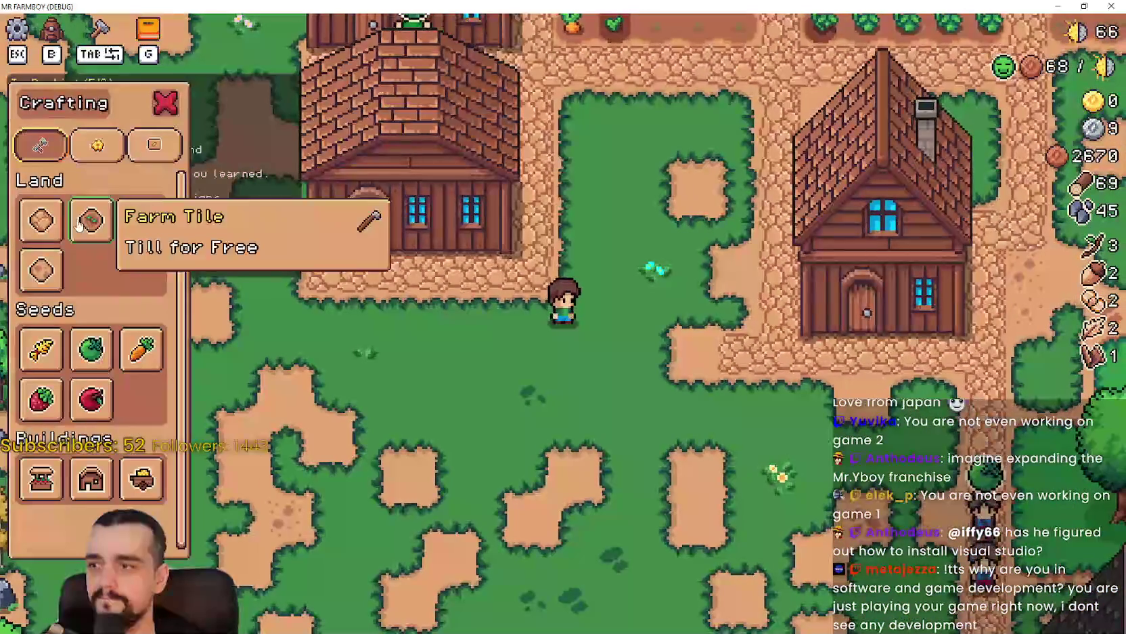
pyautogui.press('d')
pyautogui.click(620, 414)
pyautogui.press('a')
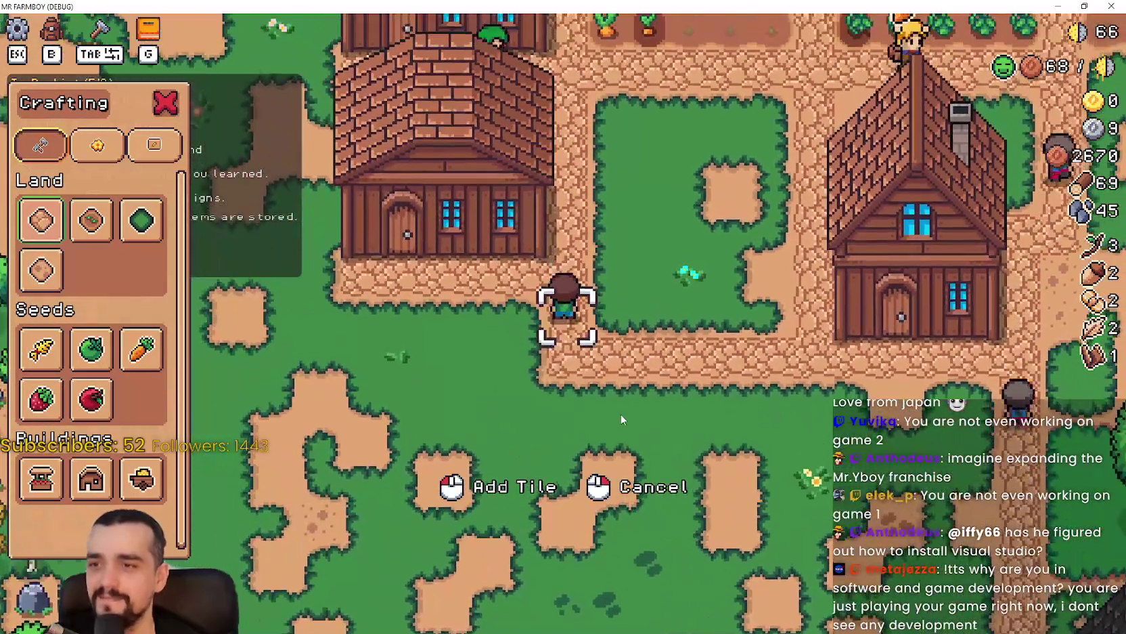
pyautogui.press('d')
# - Check the new house's worker hiring screen
pyautogui.press('Tab')
pyautogui.press('w')
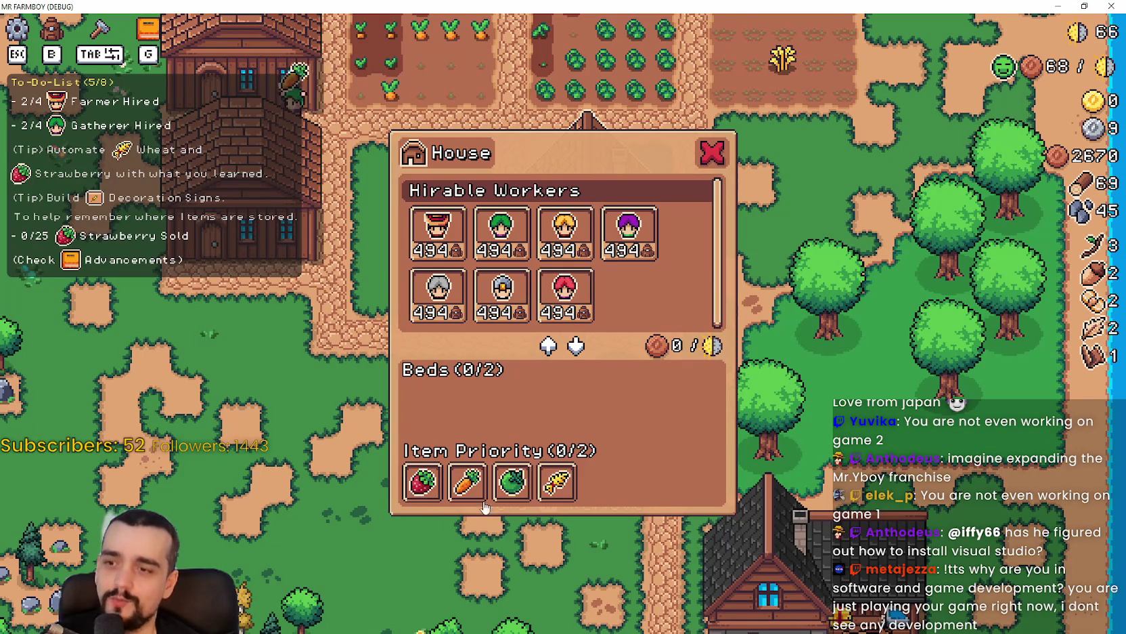
pyautogui.press('a')
# - Select Farm Tile and till grass into soil south of the crop fields
pyautogui.press('Tab')
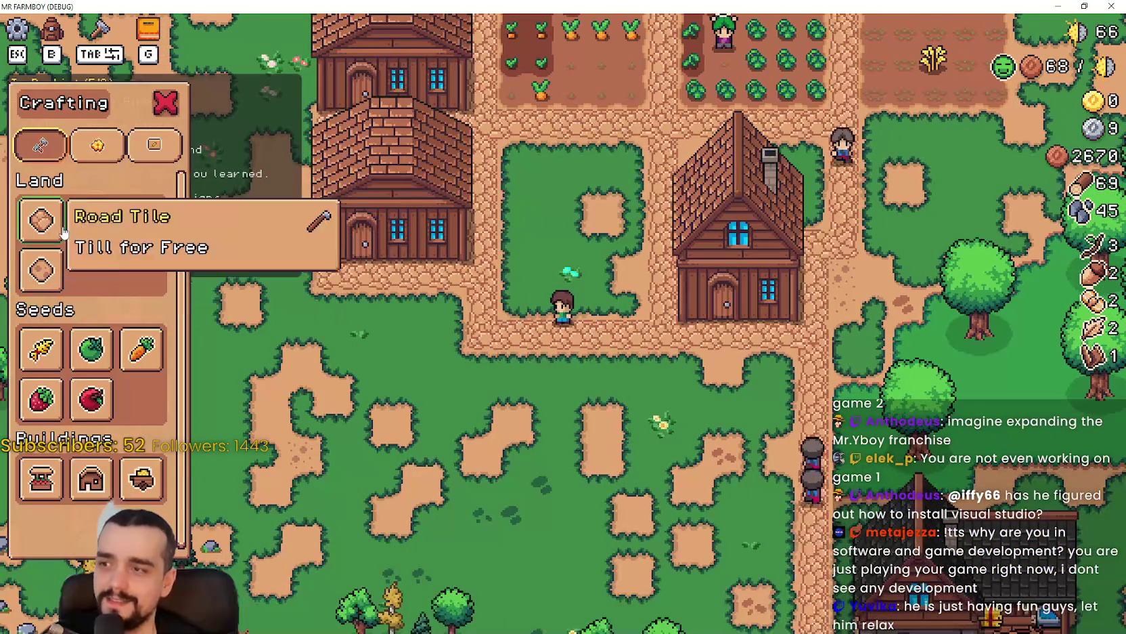
pyautogui.click(111, 223)
pyautogui.press('w')
pyautogui.press('d')
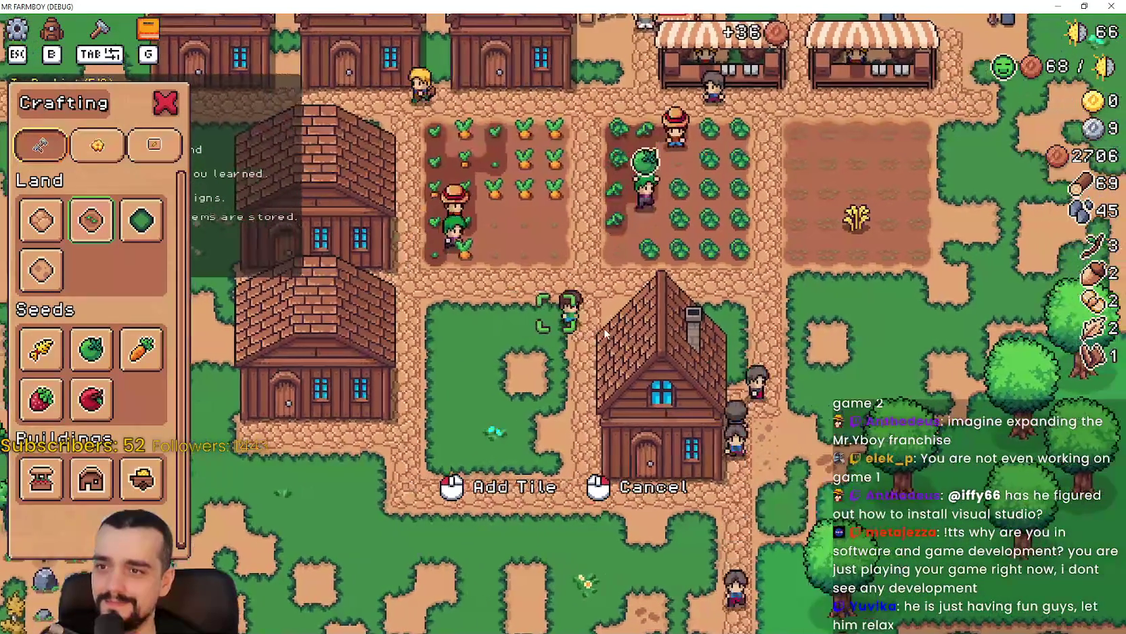
pyautogui.press('a')
pyautogui.click(604, 327)
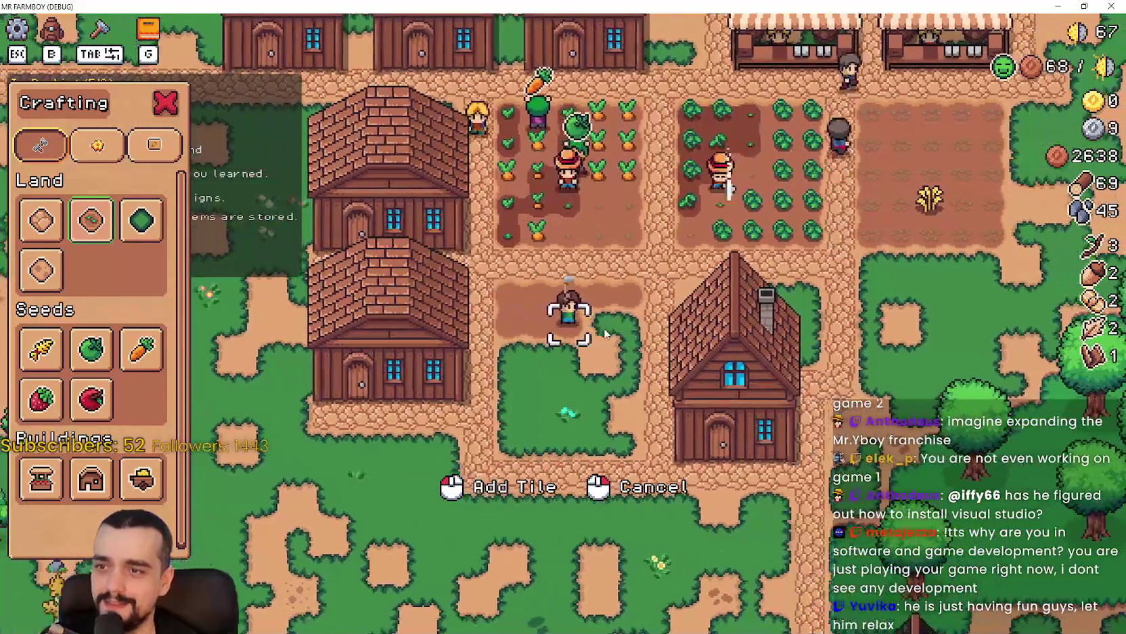
pyautogui.press('d')
pyautogui.click(605, 333)
# - Extend the plot by tilling the row below the dirt patch
pyautogui.press('a')
pyautogui.press('s')
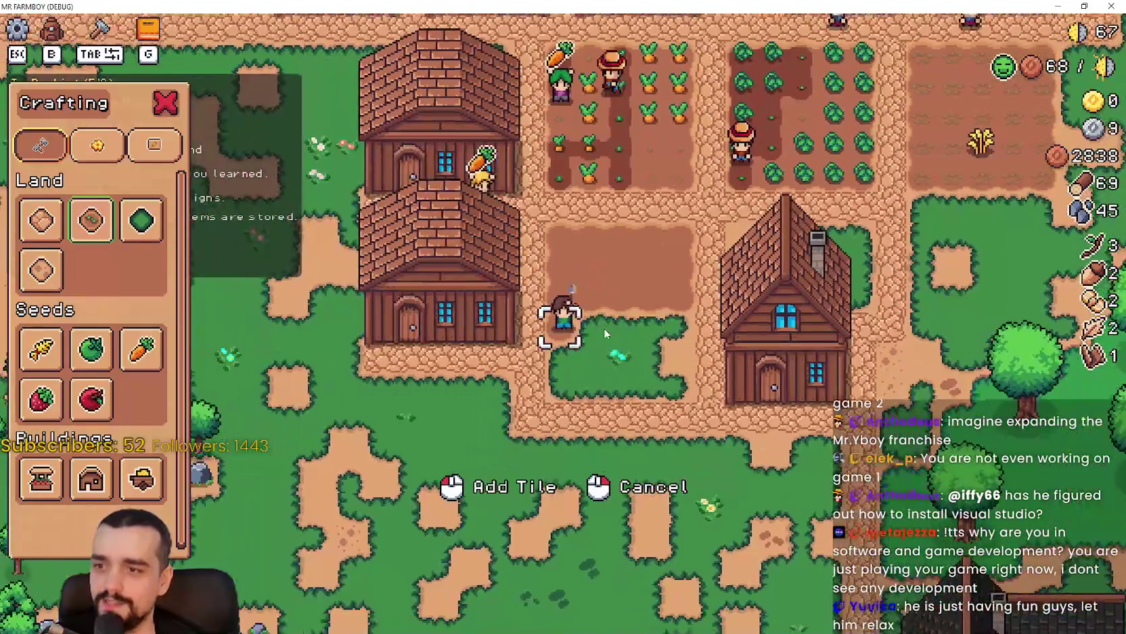
pyautogui.press('d')
pyautogui.press('a')
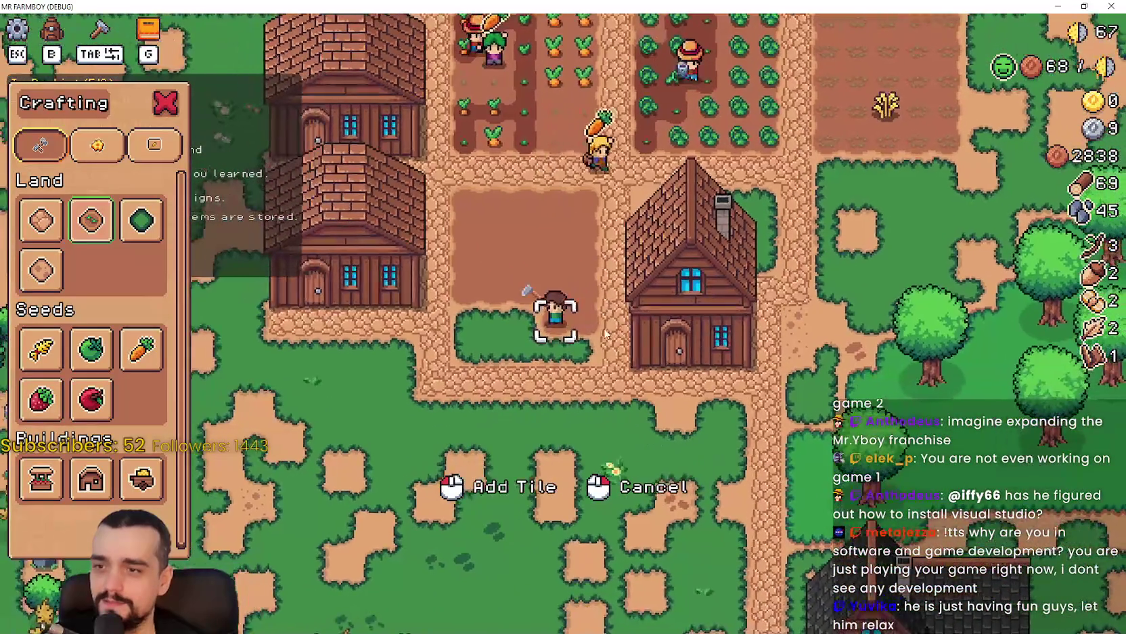
pyautogui.click(605, 333)
# - Plant strawberry seeds across the top two rows of the new patch
pyautogui.press('a')
pyautogui.press('d')
pyautogui.press('b')
pyautogui.press('b')
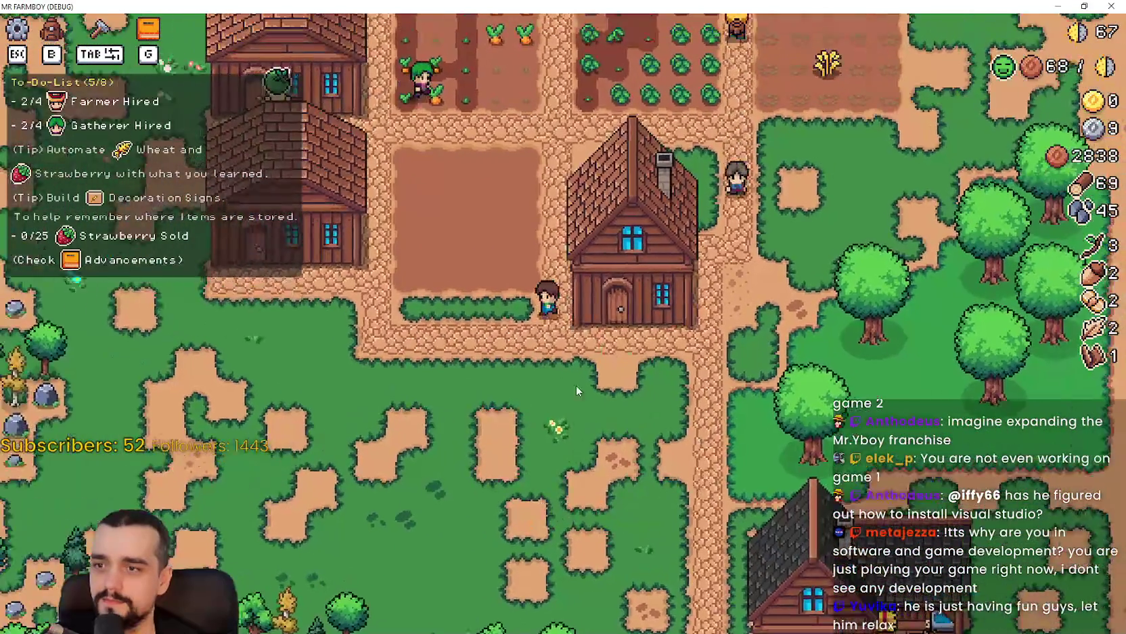
pyautogui.press('w')
pyautogui.press('a')
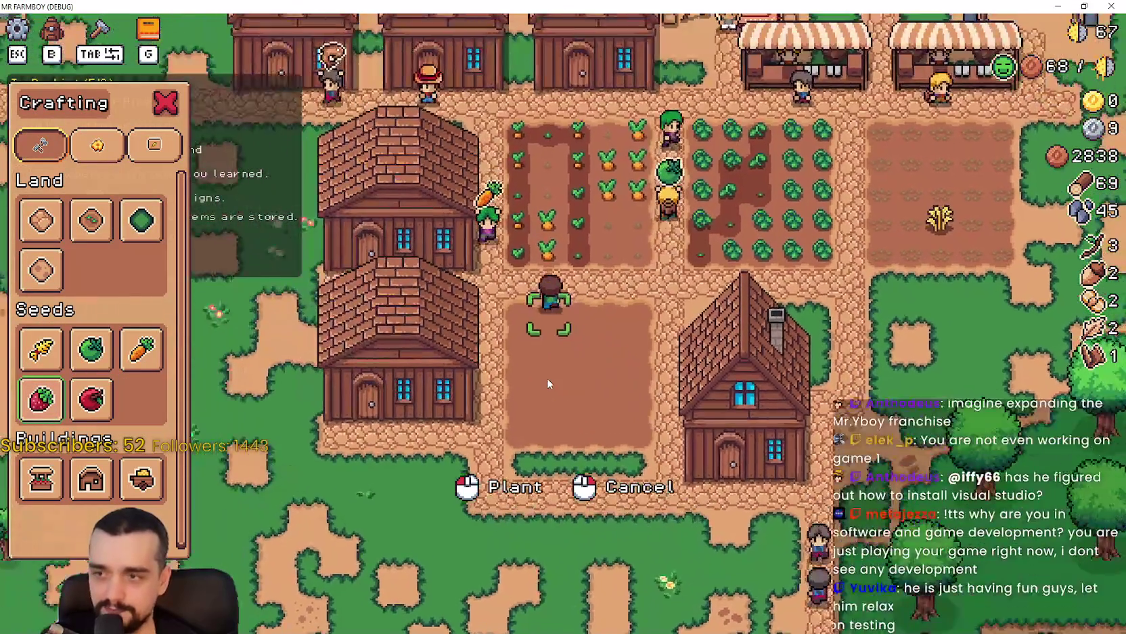
pyautogui.click(548, 376)
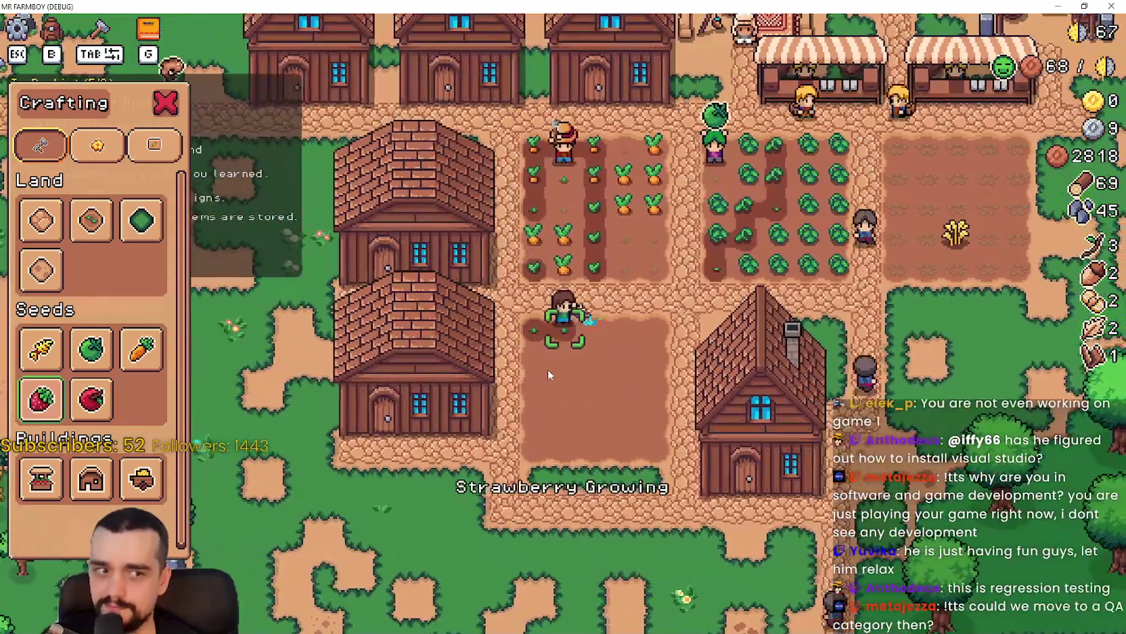
pyautogui.press('d')
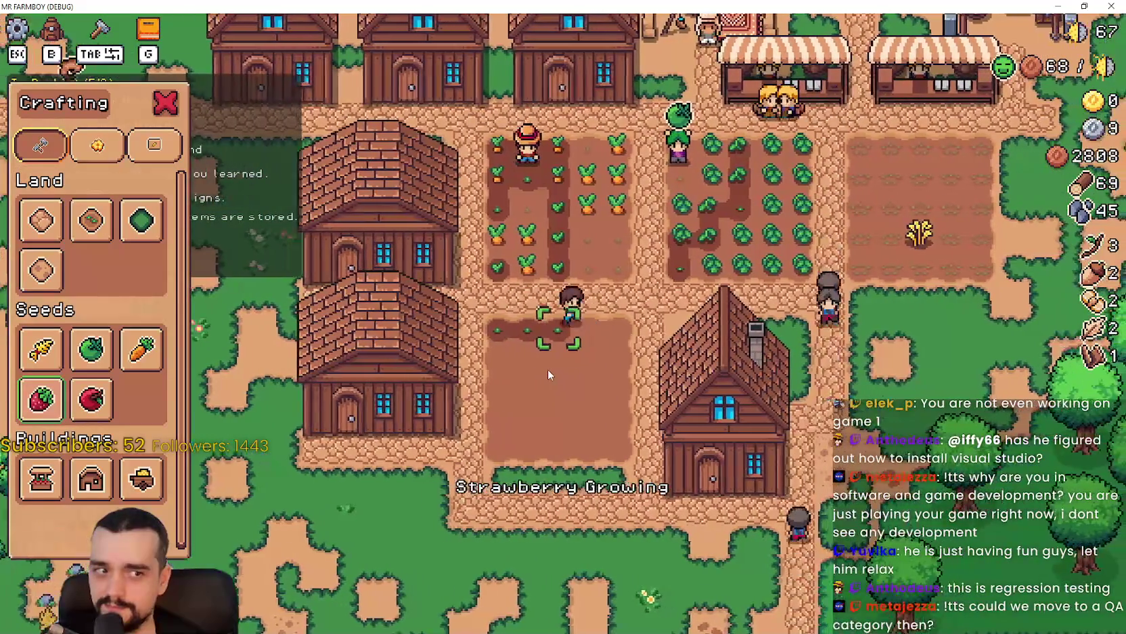
pyautogui.click(548, 369)
pyautogui.click(548, 369)
pyautogui.click(548, 369)
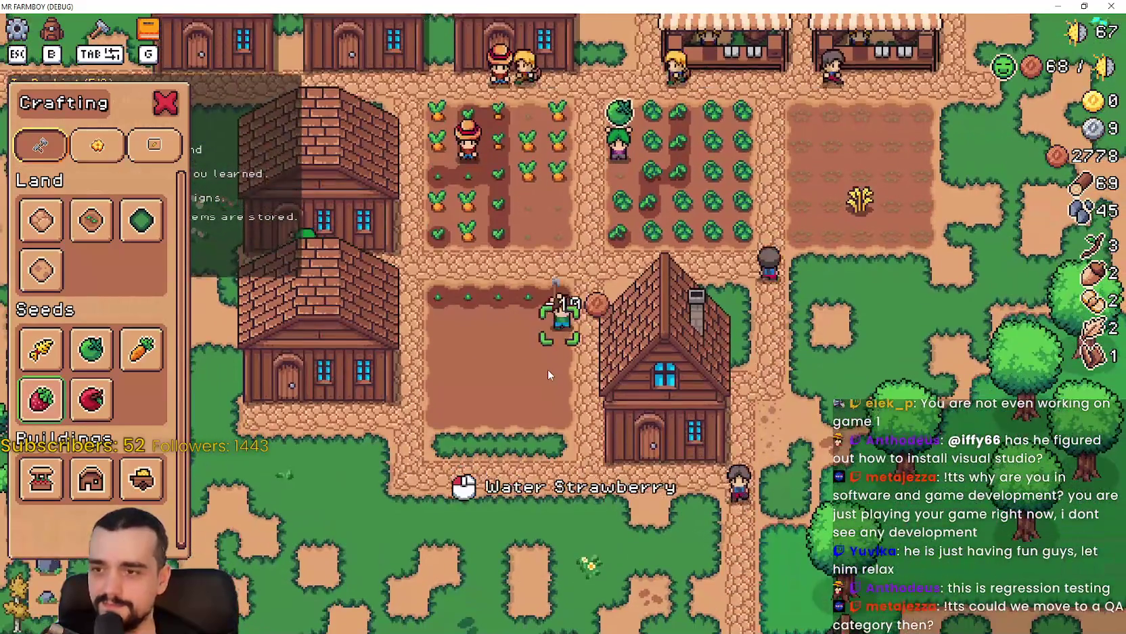
pyautogui.press('s')
pyautogui.click(548, 369)
pyautogui.press('a')
pyautogui.click(548, 369)
pyautogui.click(548, 369)
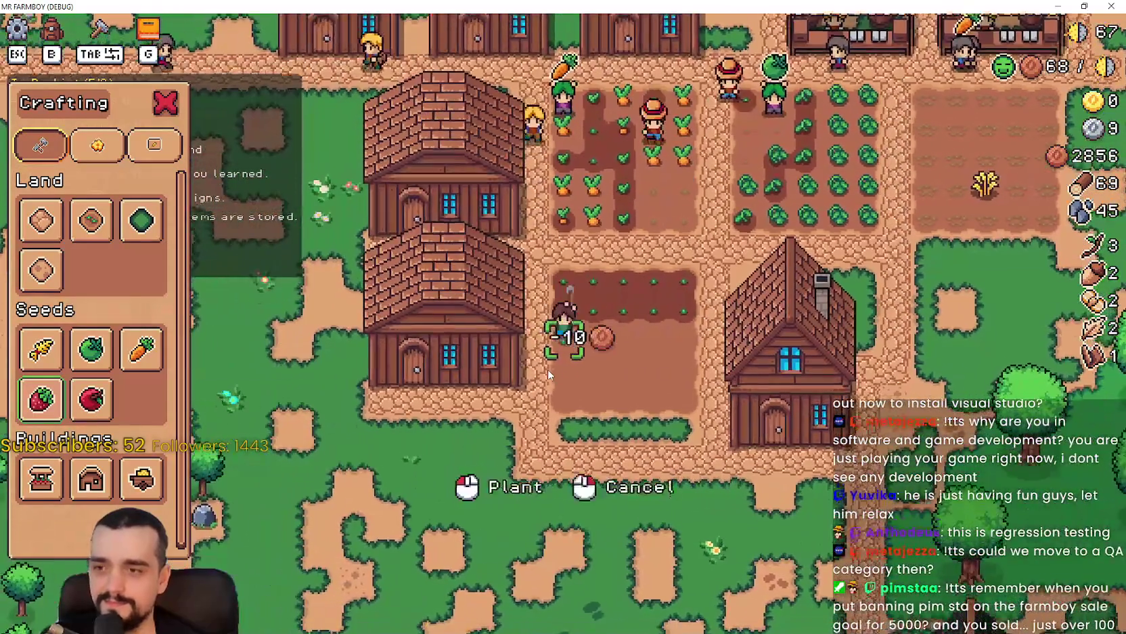
# - Plant strawberries in the third and fourth rows and the last empty spot
pyautogui.press('d')
pyautogui.click(547, 369)
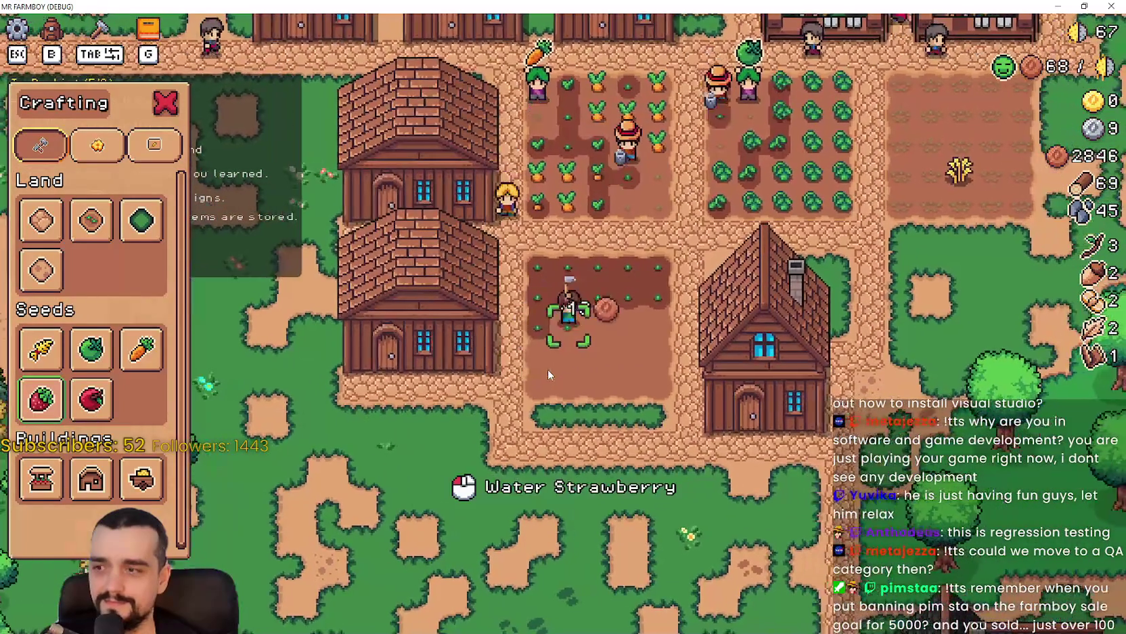
pyautogui.click(547, 369)
pyautogui.click(548, 369)
pyautogui.click(548, 369)
pyautogui.press('s')
pyautogui.click(548, 369)
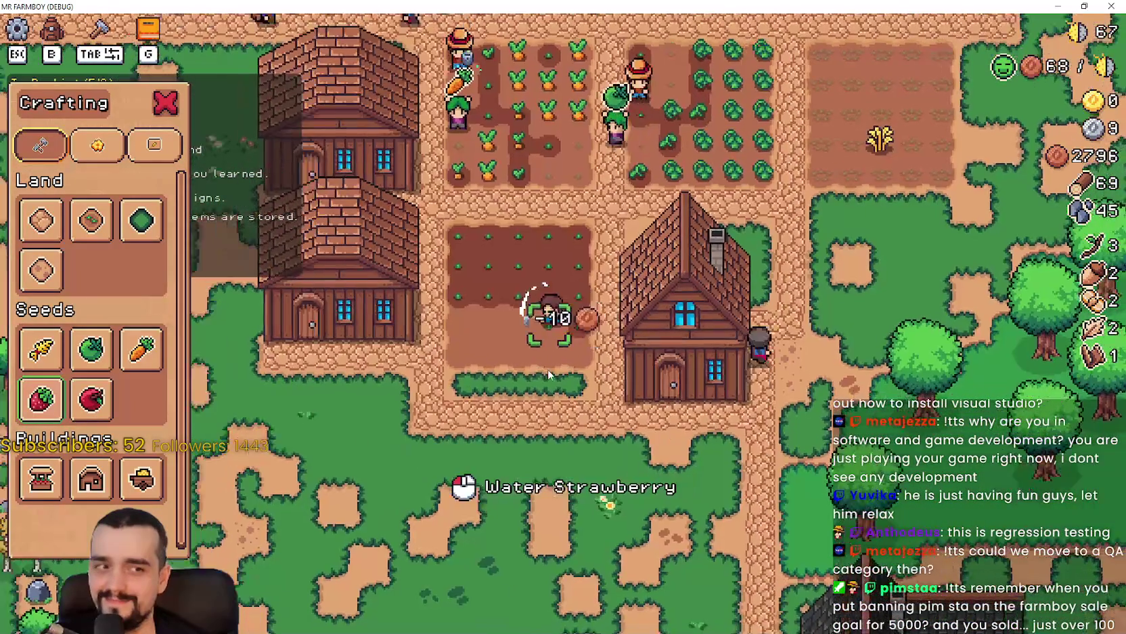
pyautogui.press('a')
pyautogui.click(547, 369)
pyautogui.click(548, 368)
pyautogui.click(547, 369)
pyautogui.press('s')
pyautogui.press('a')
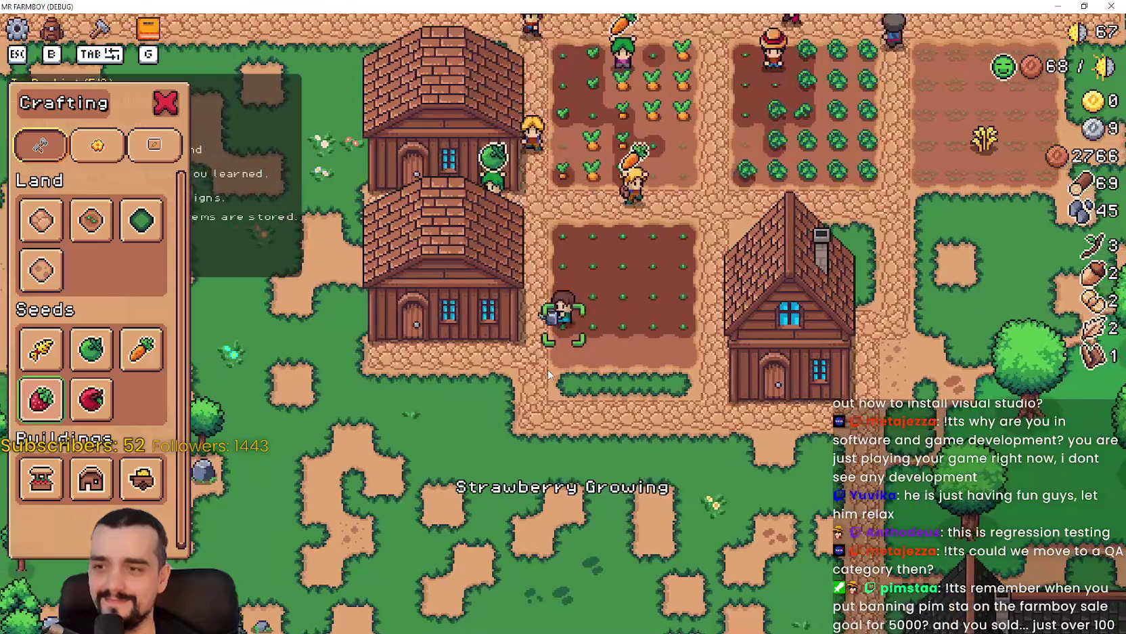
pyautogui.click(547, 372)
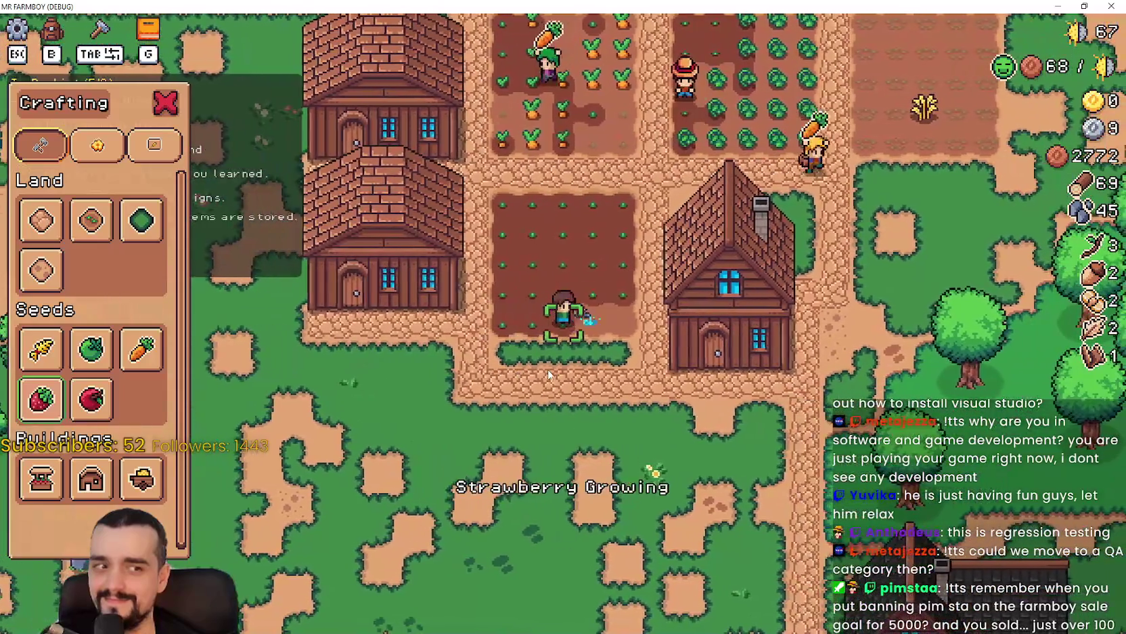
# - Walk to the new house and give strawberries item priority there
pyautogui.press('d')
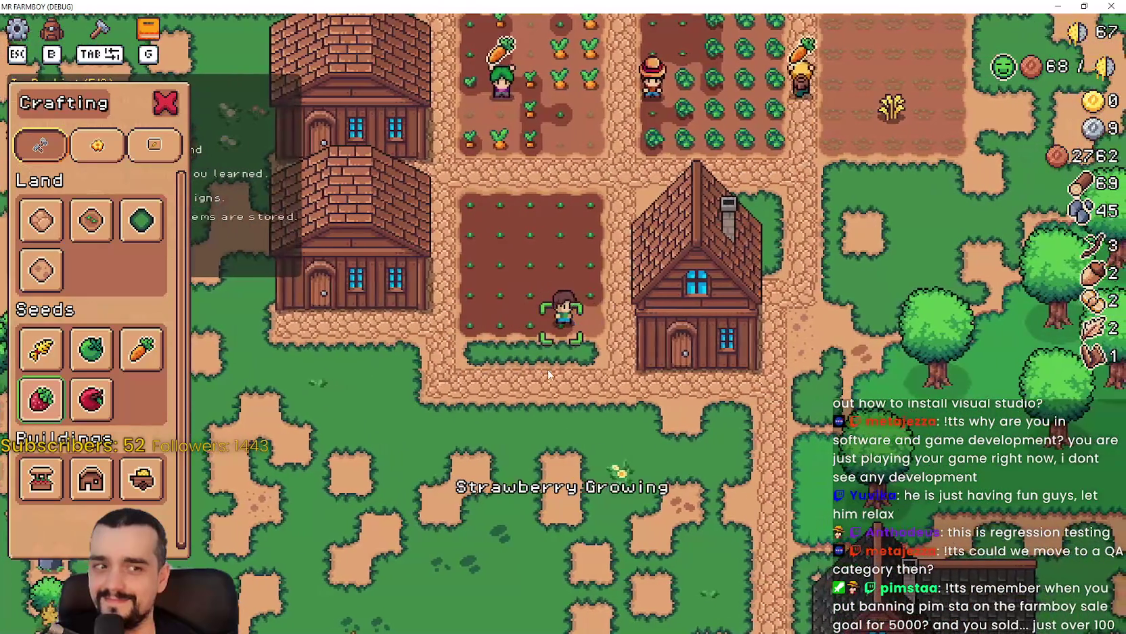
pyautogui.press('d')
pyautogui.press('s')
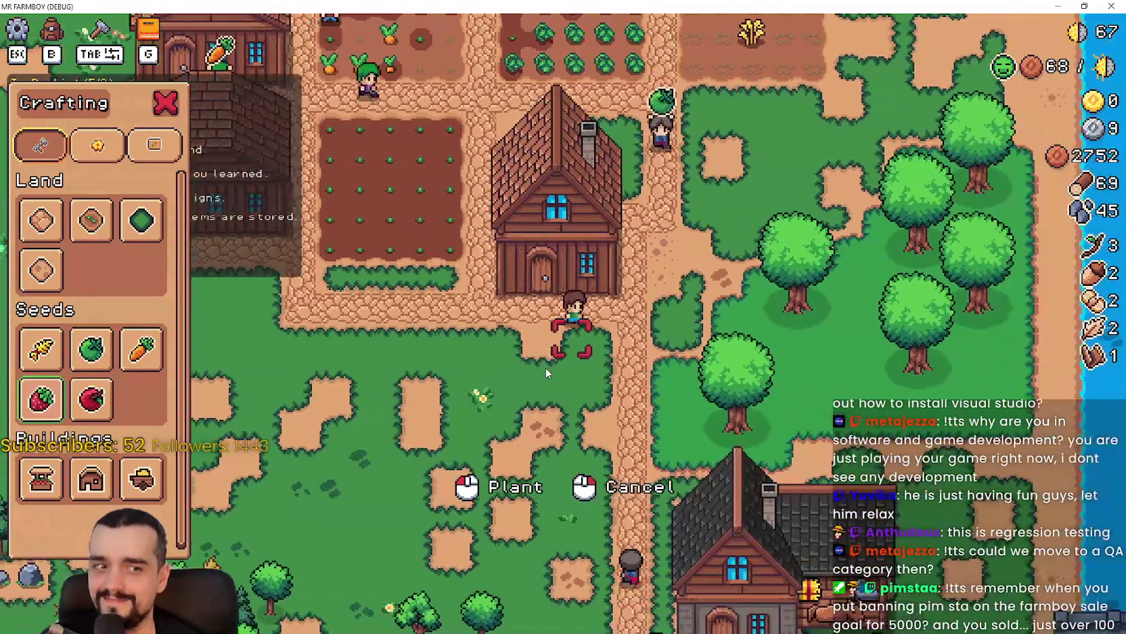
pyautogui.press('Tab')
pyautogui.press('w')
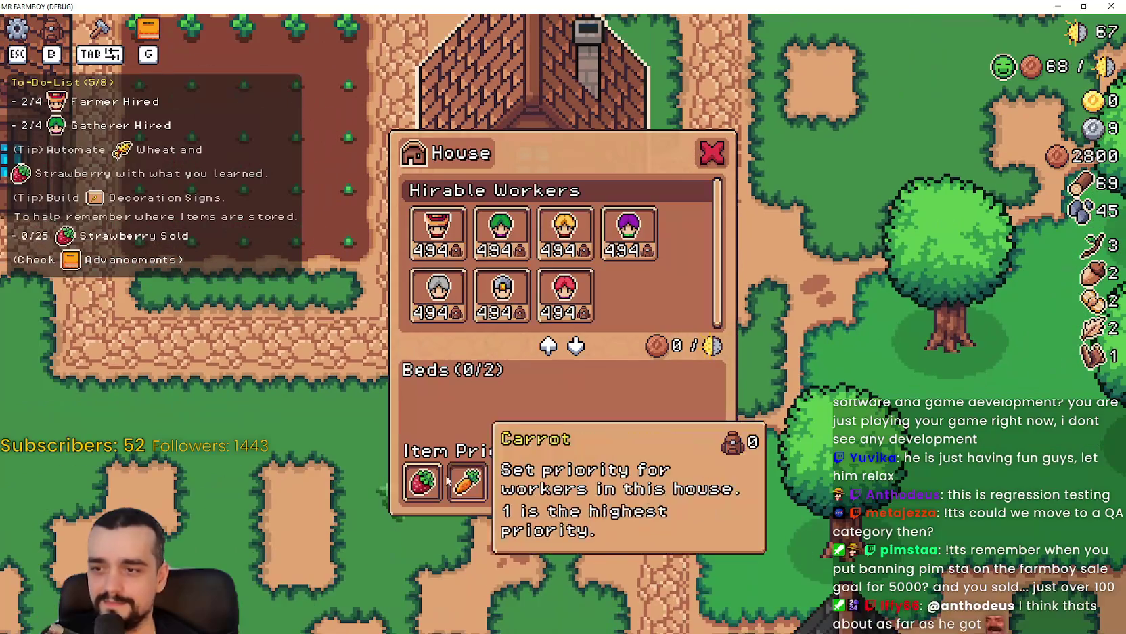
pyautogui.click(423, 482)
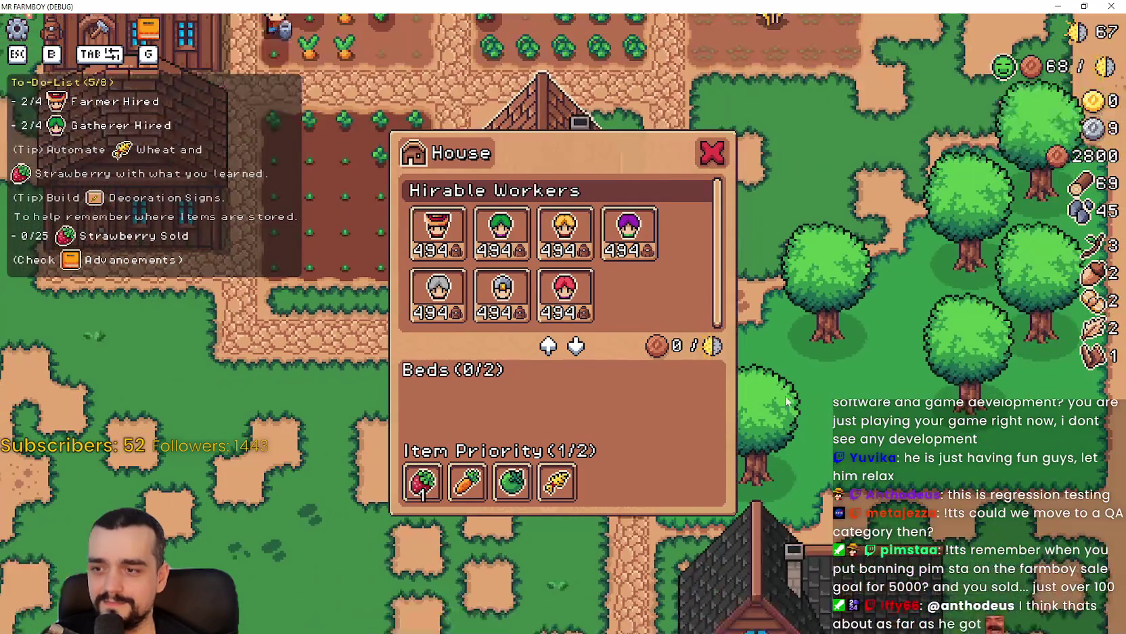
# - Close the house's hiring panel, then zoom out and back in to survey the village
pyautogui.press('Escape')
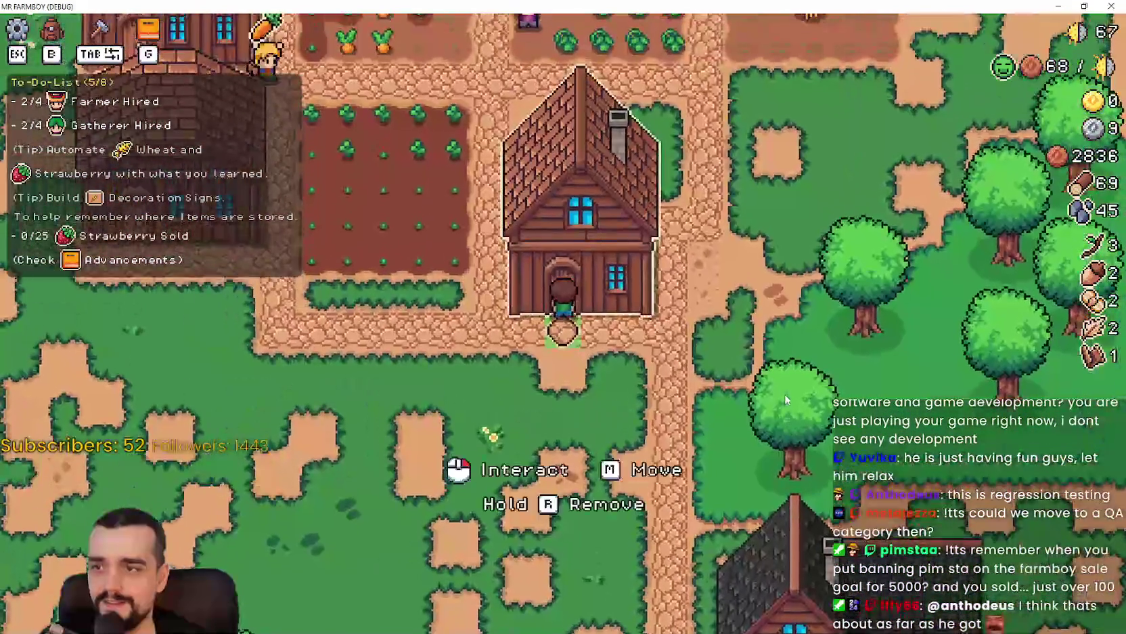
pyautogui.click(786, 400)
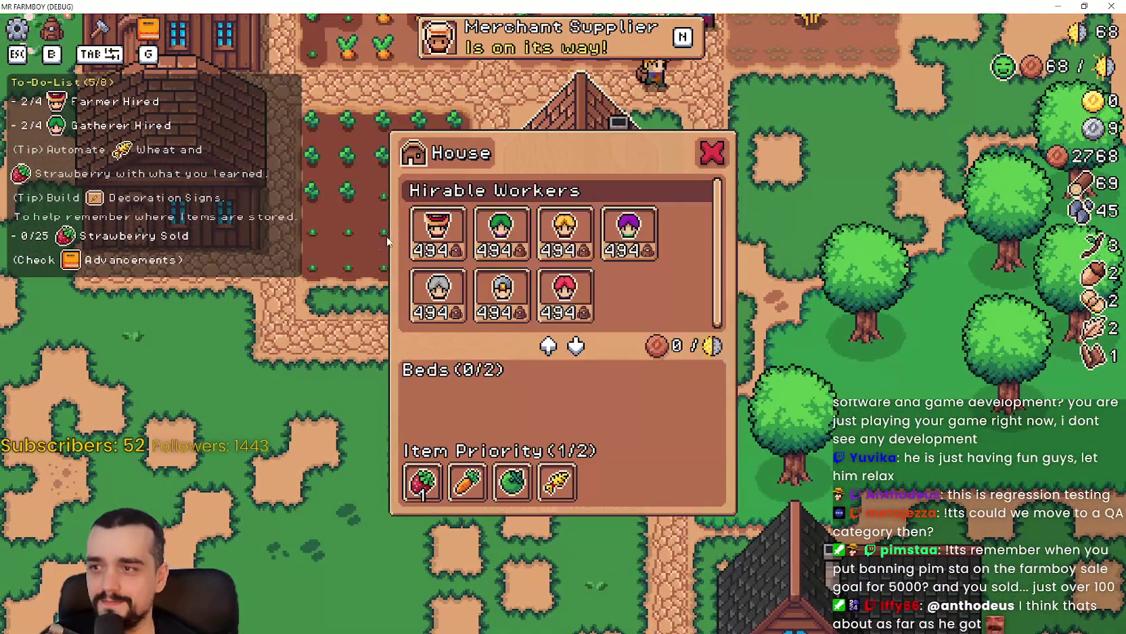
pyautogui.press('Escape')
pyautogui.press('e')
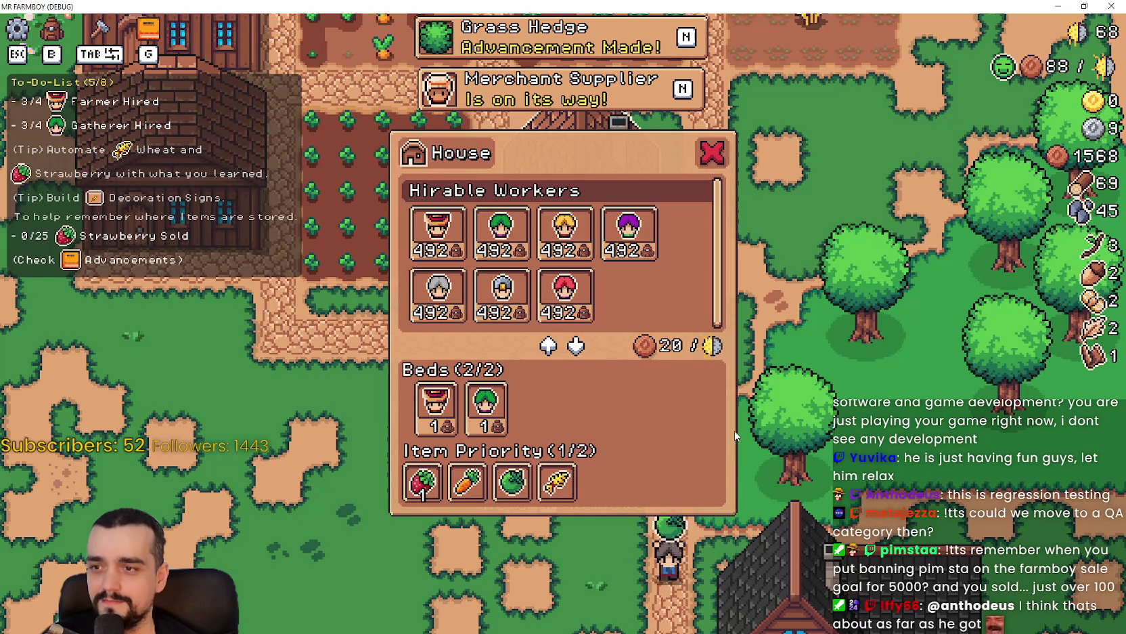
pyautogui.press('Escape')
pyautogui.scroll(-3, 732, 417)
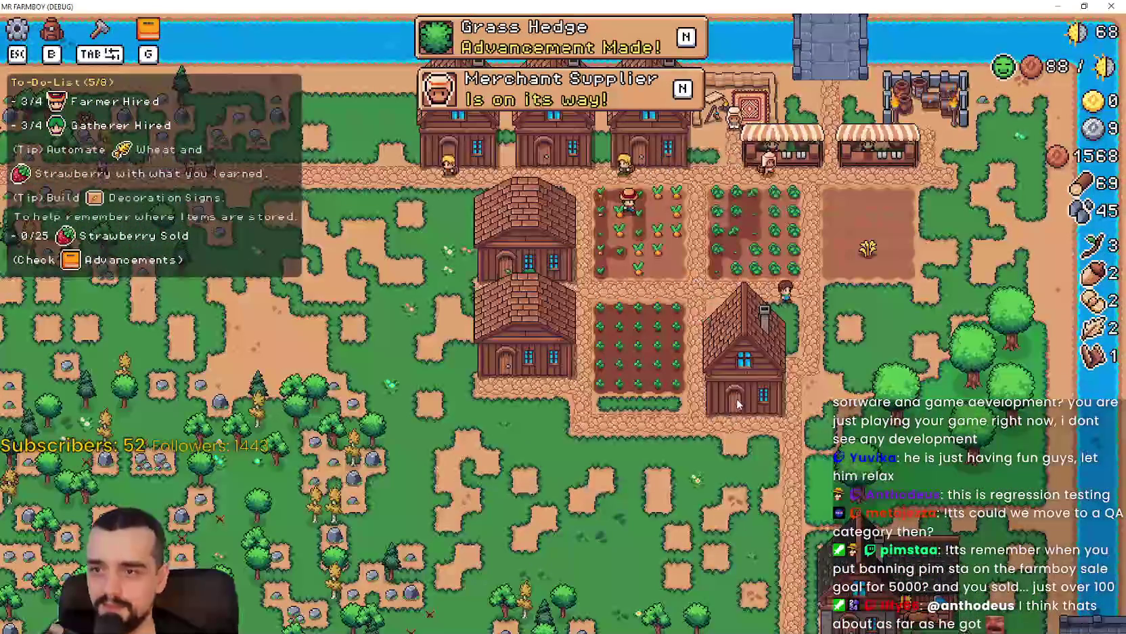
pyautogui.scroll(3, 740, 387)
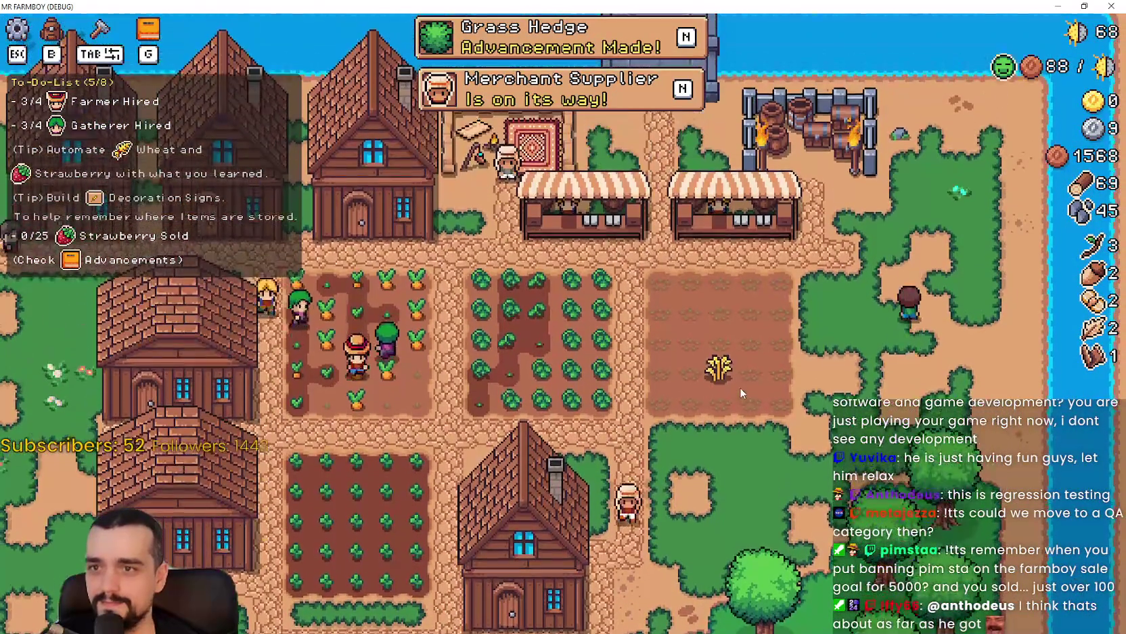
# - Build a House east of the wheat field from the crafting menu
pyautogui.press('b')
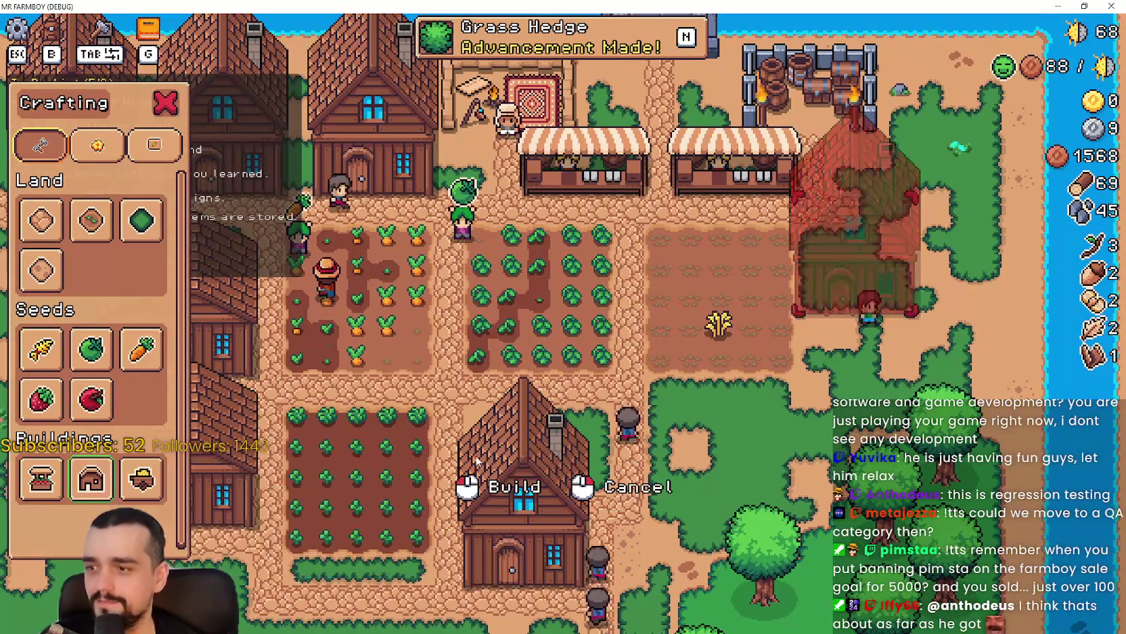
pyautogui.press('s')
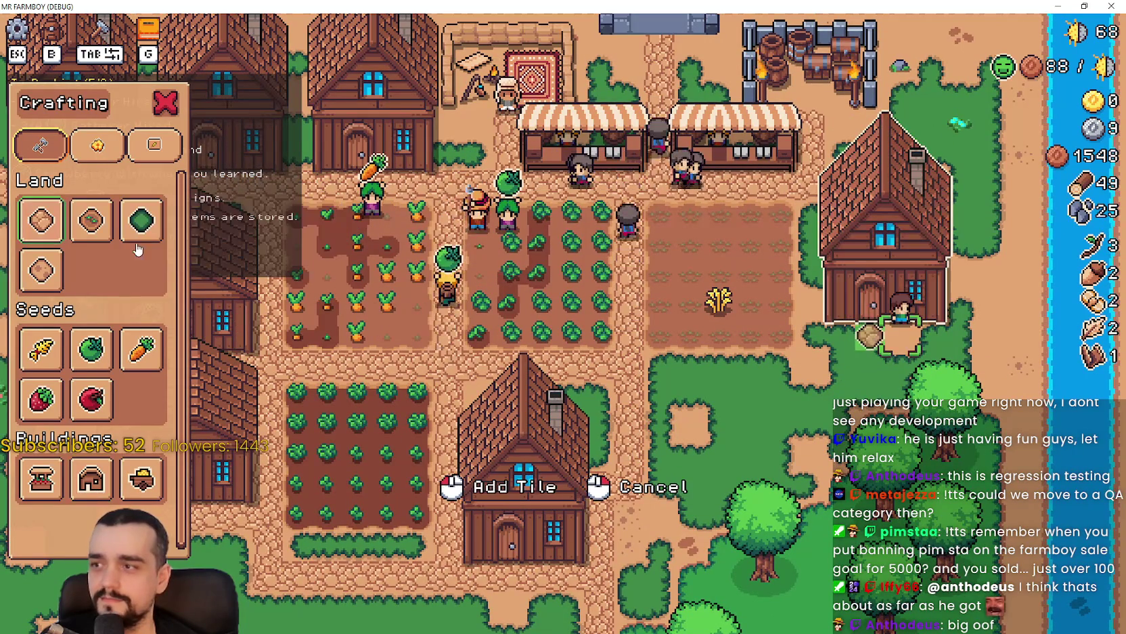
pyautogui.press('w')
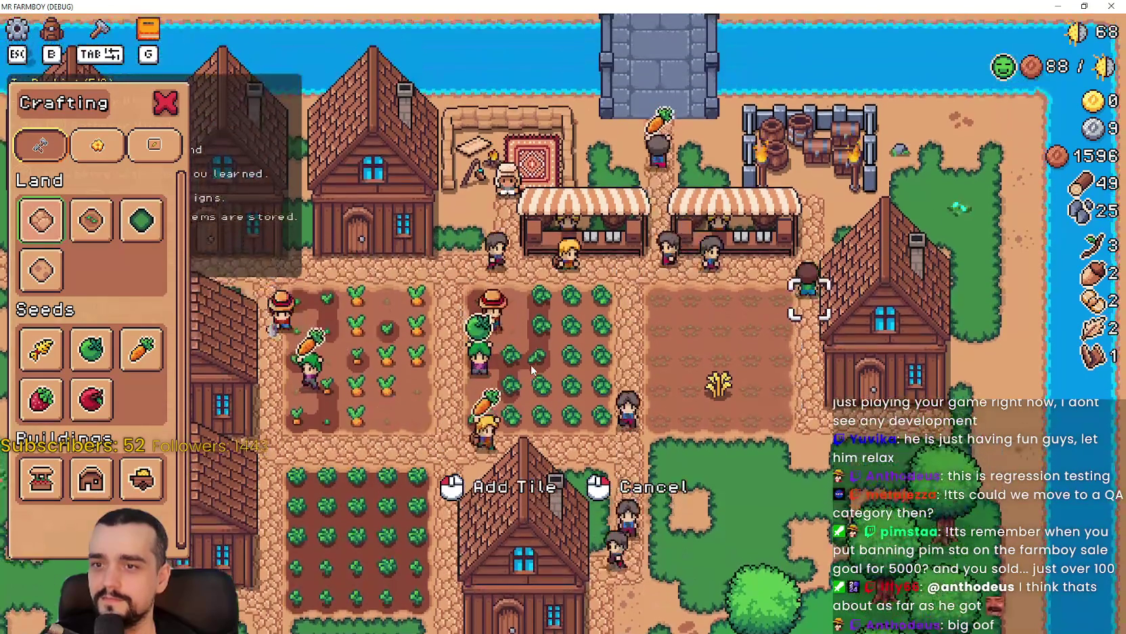
# - Hire a farmer and a gatherer into the new house
pyautogui.press('b')
pyautogui.press('s')
pyautogui.click(521, 467)
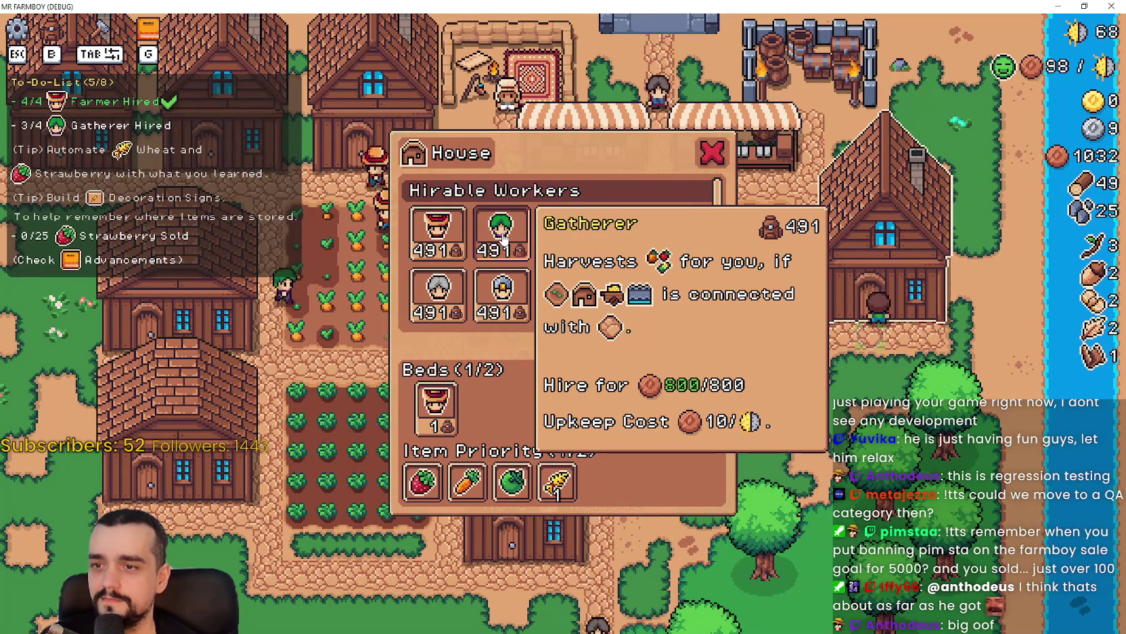
pyautogui.click(503, 238)
# - Walk south into the meadow to harvest wood and stone, then head back north toward the houses
pyautogui.press('s')
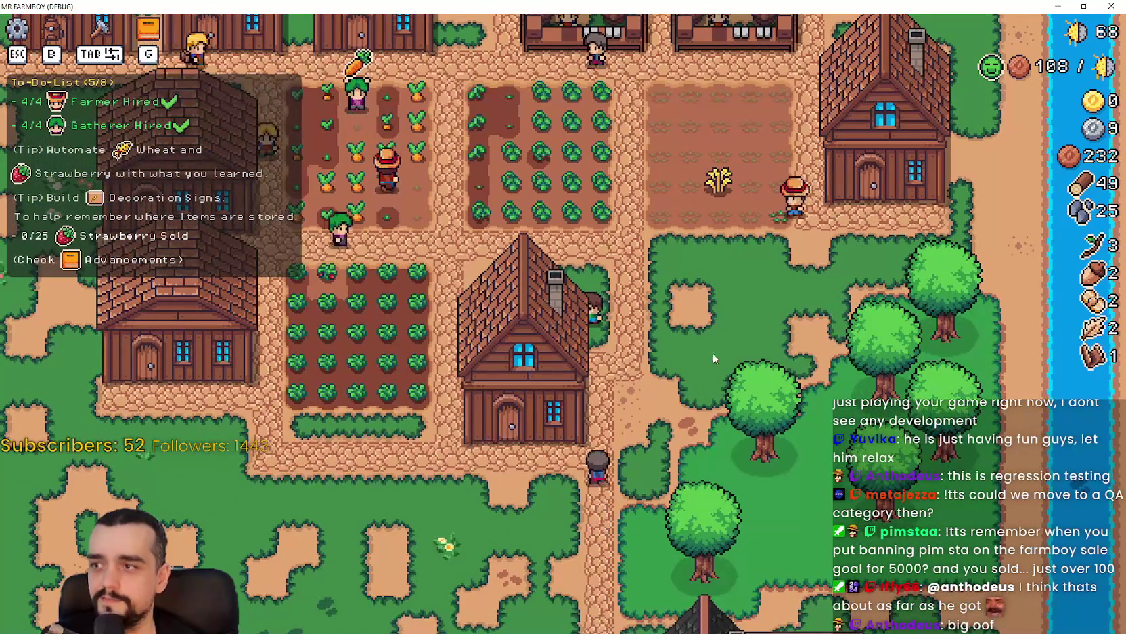
pyautogui.press('s')
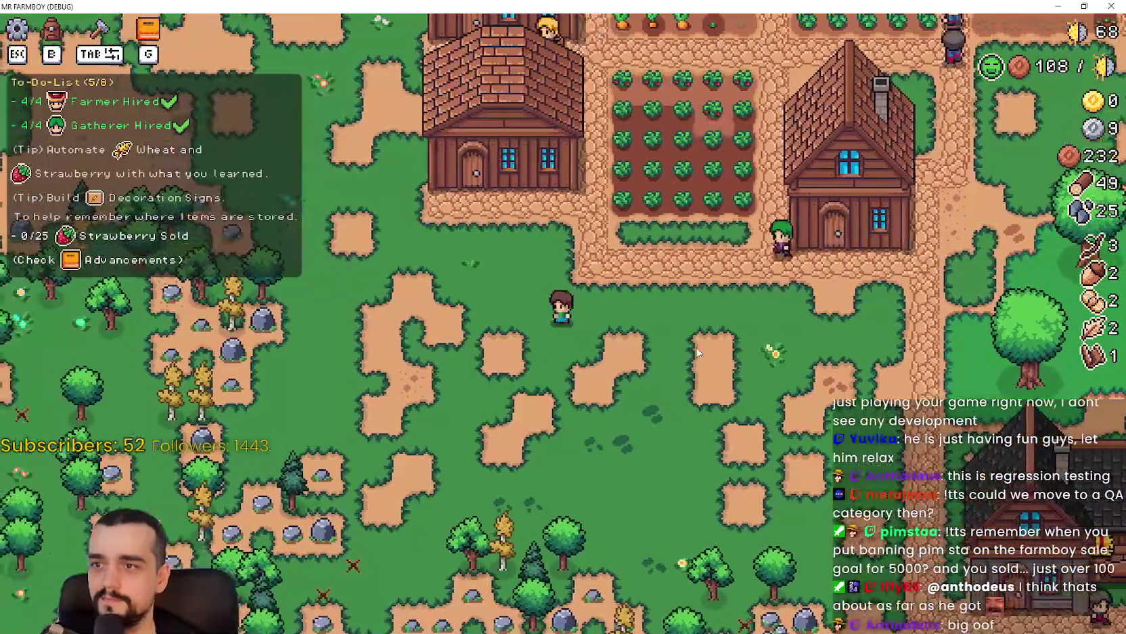
pyautogui.press('d')
pyautogui.press('w')
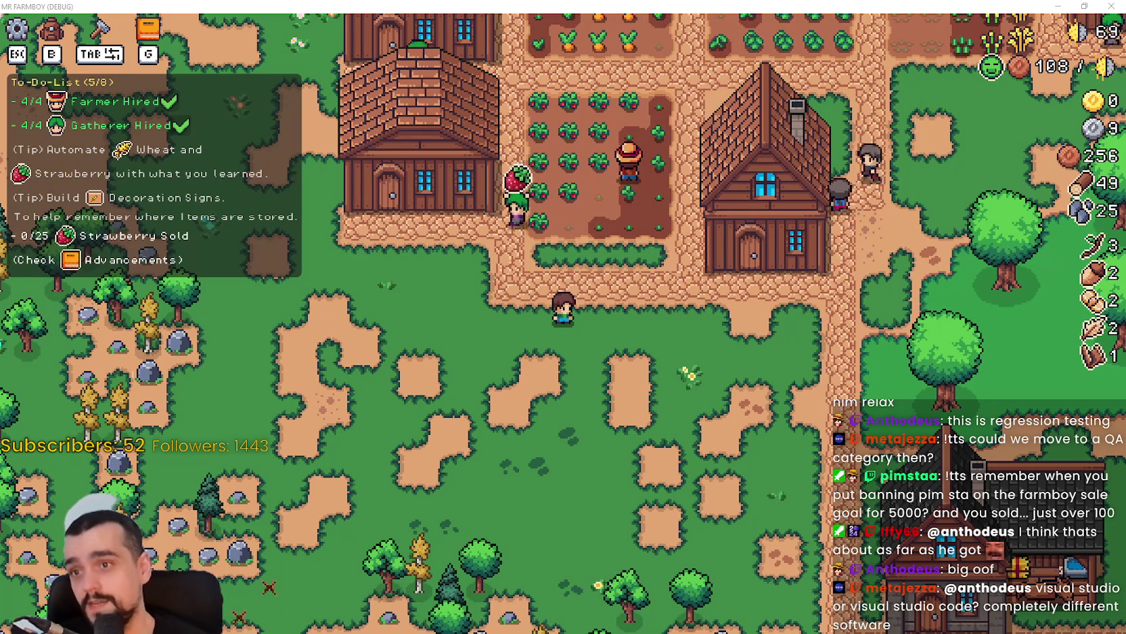
pyautogui.press('w')
pyautogui.press('d')
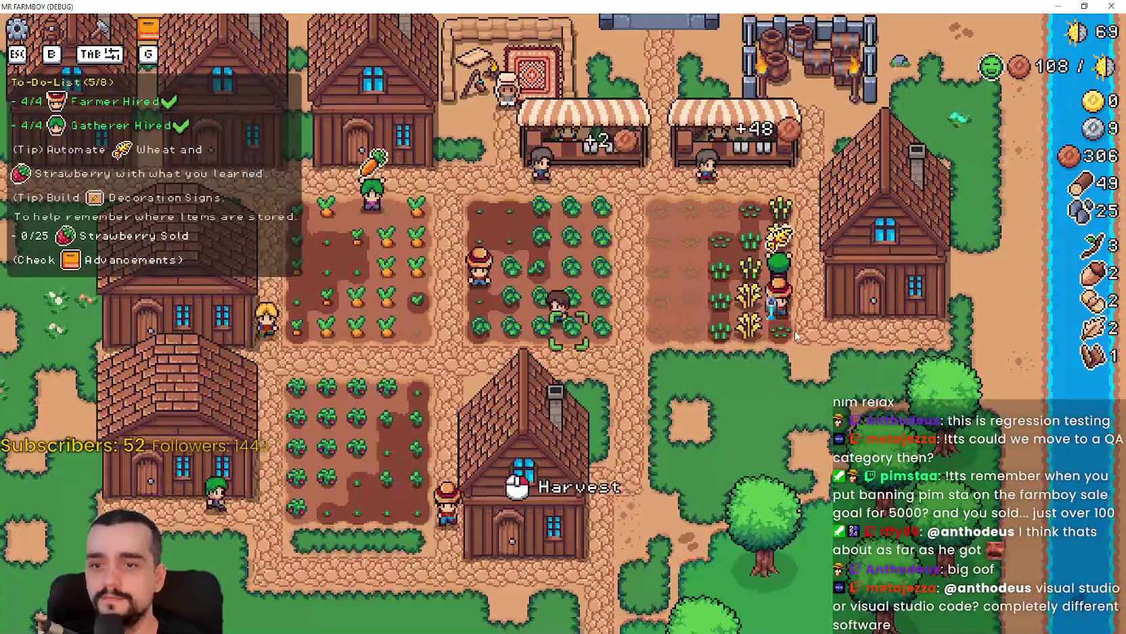
# - Gather wood and stone on the grass, then open the tomato and carrot warehouse
pyautogui.press('s')
pyautogui.press('a')
pyautogui.press('a')
pyautogui.press('w')
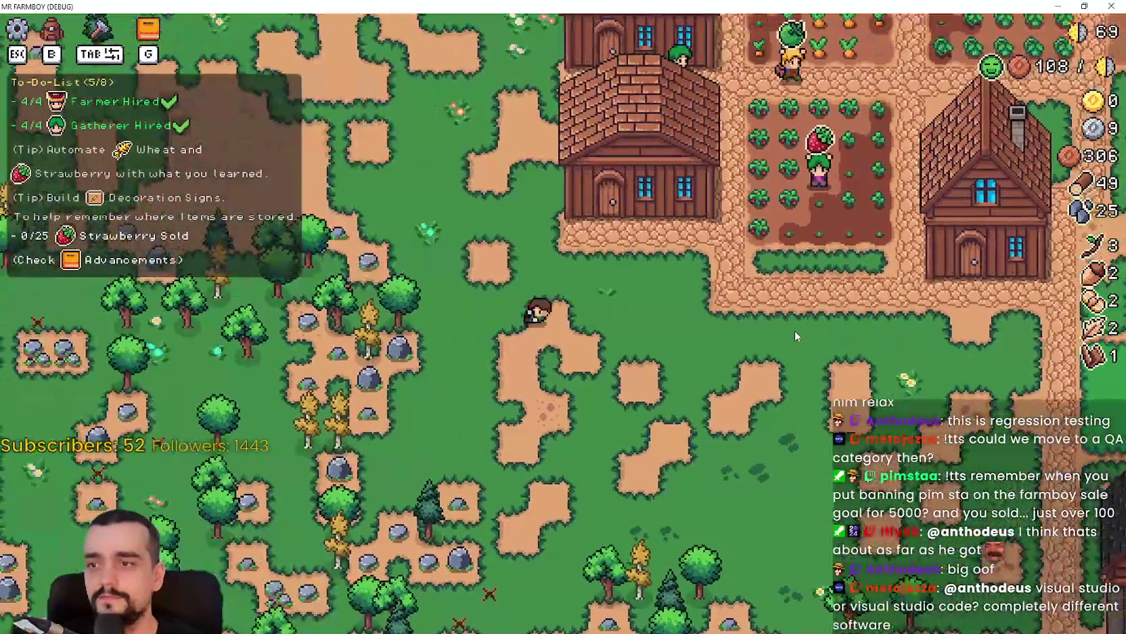
pyautogui.press('d')
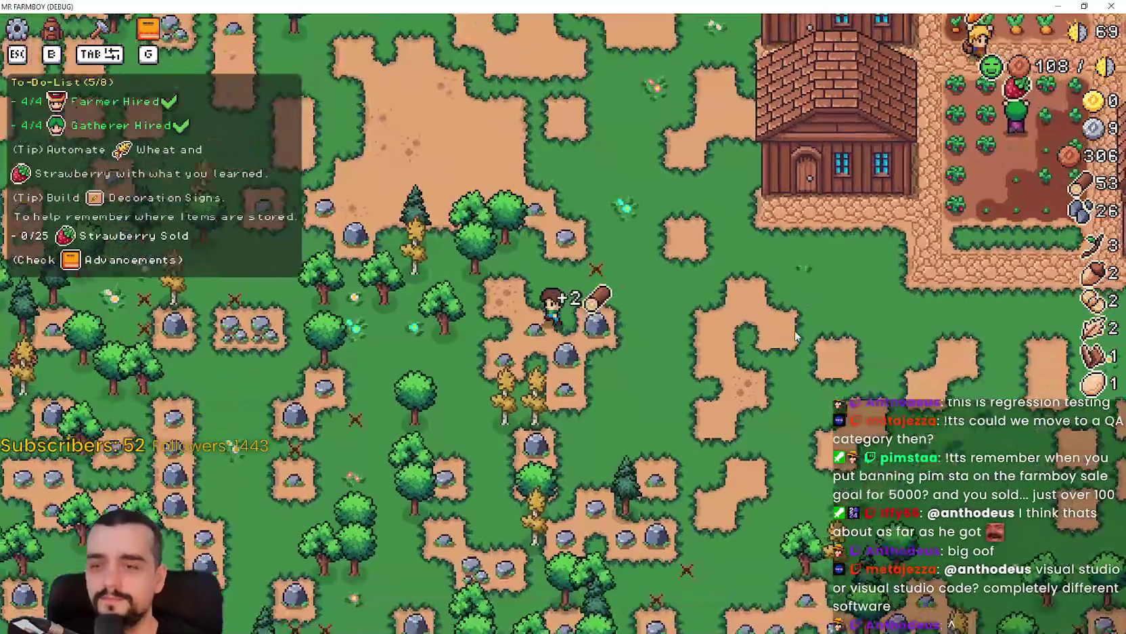
pyautogui.press('s')
pyautogui.press('d')
pyautogui.press('w')
pyautogui.press('a')
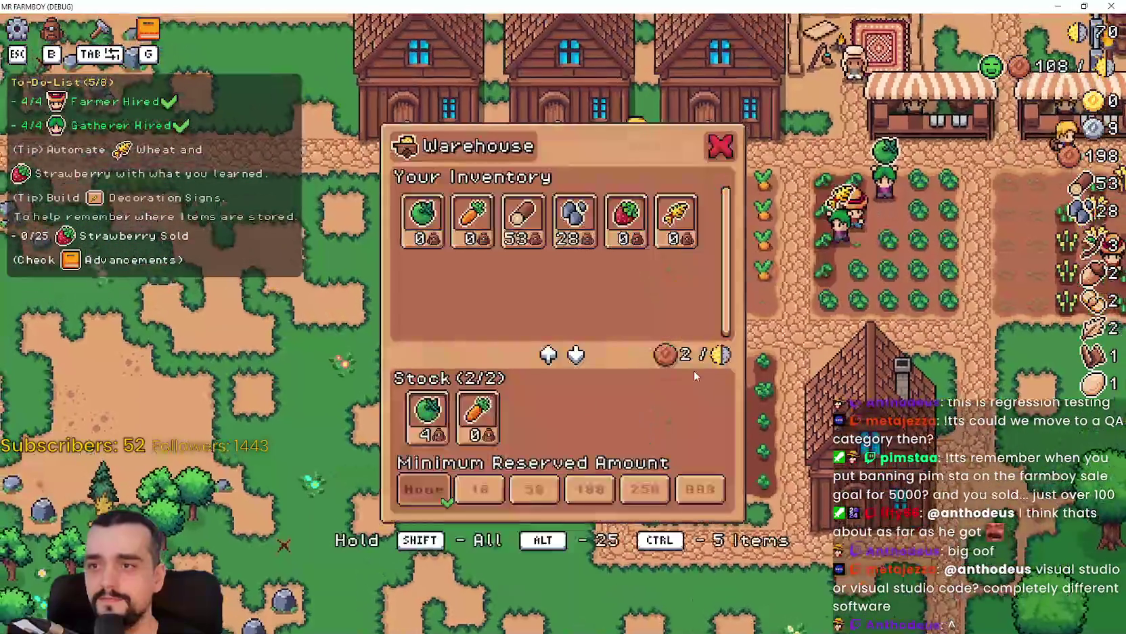
# - Take the stored strawberries out of the strawberry and wheat warehouse
pyautogui.press('d')
pyautogui.press('a')
pyautogui.press('s')
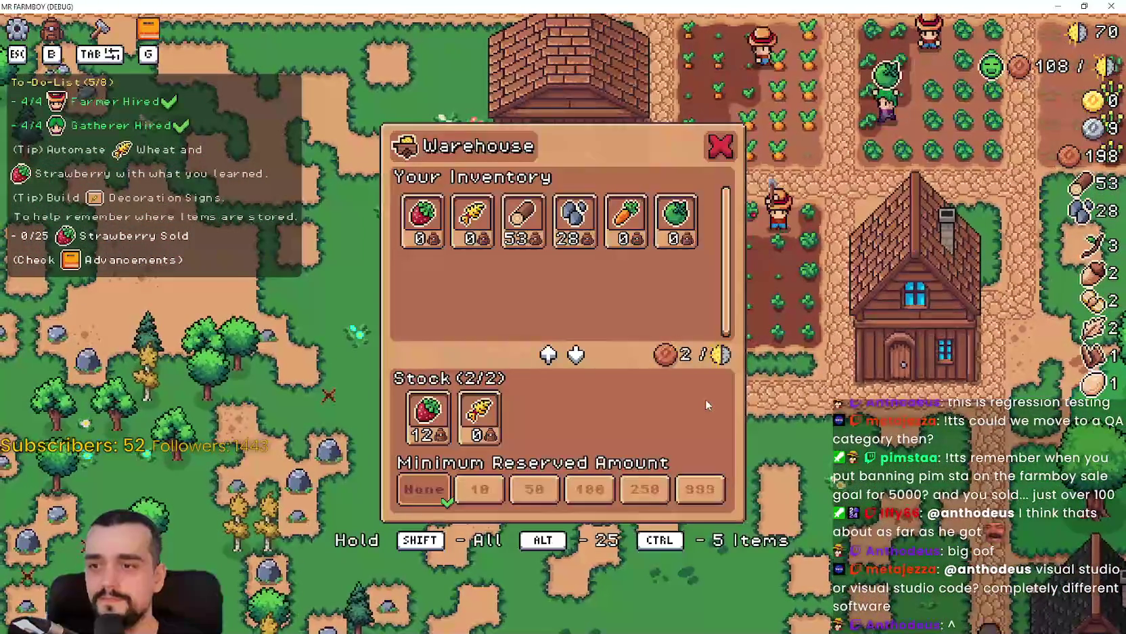
pyautogui.click(428, 415)
# - Visit the market stall and scroll through its listing
pyautogui.press('d')
pyautogui.press('w')
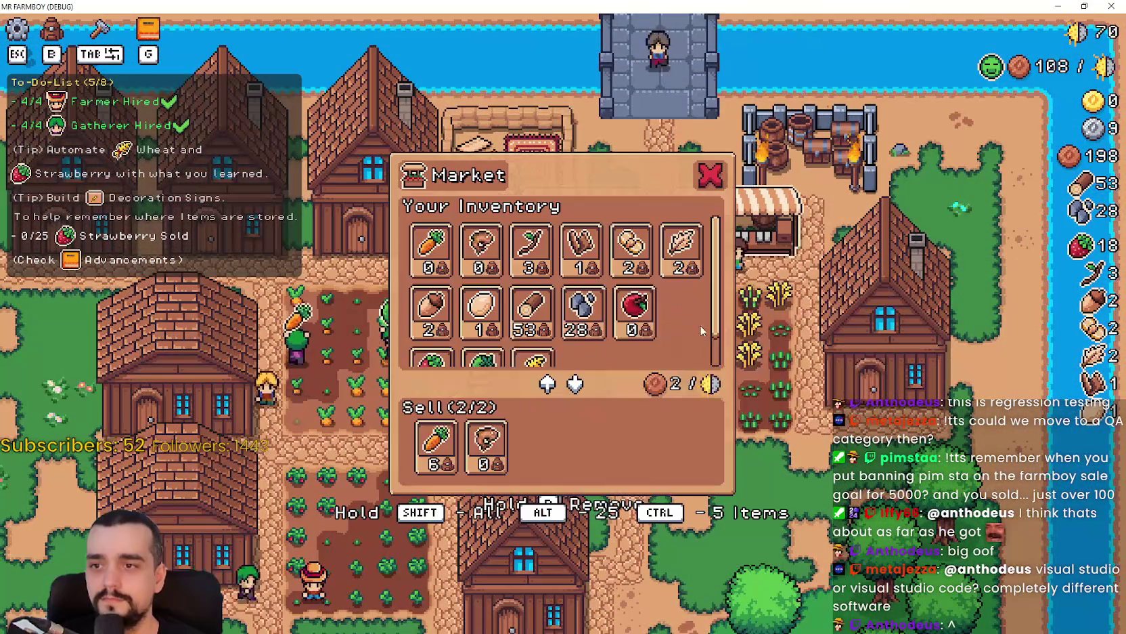
pyautogui.scroll(-1, 634, 322)
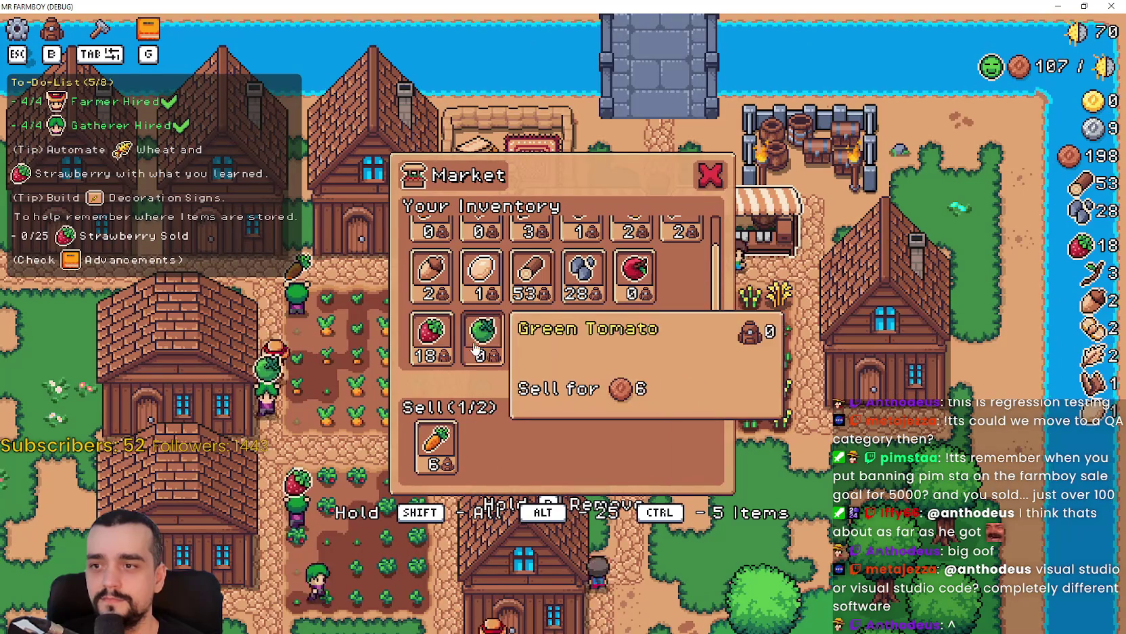
# - Open the advancements tree (G) on its land and buildings page
pyautogui.press('s')
pyautogui.press('a')
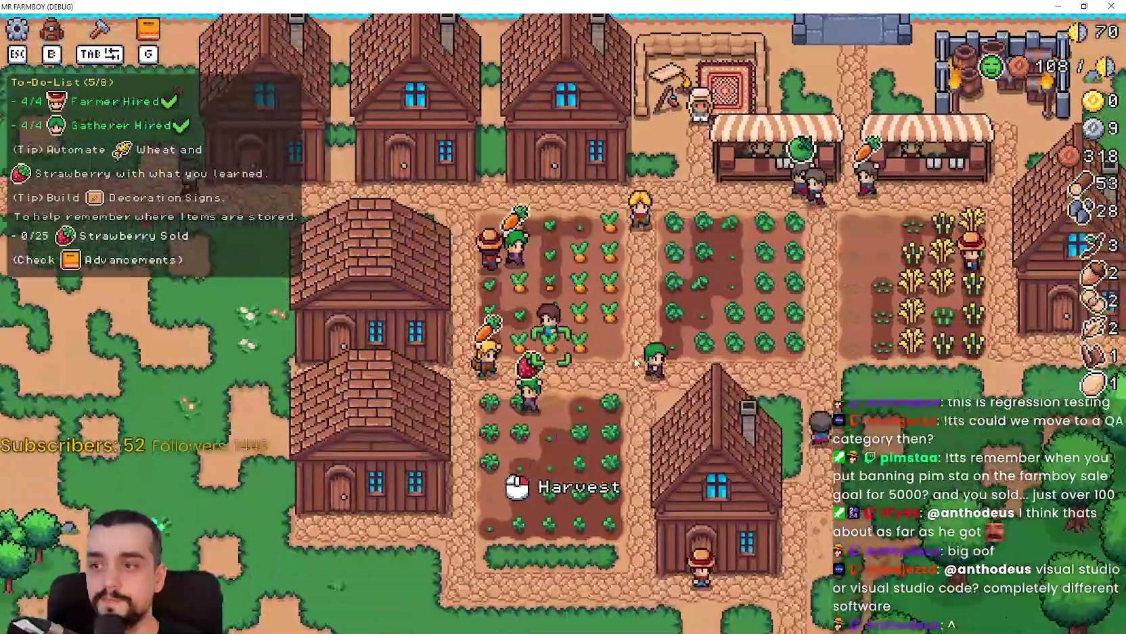
pyautogui.press('d')
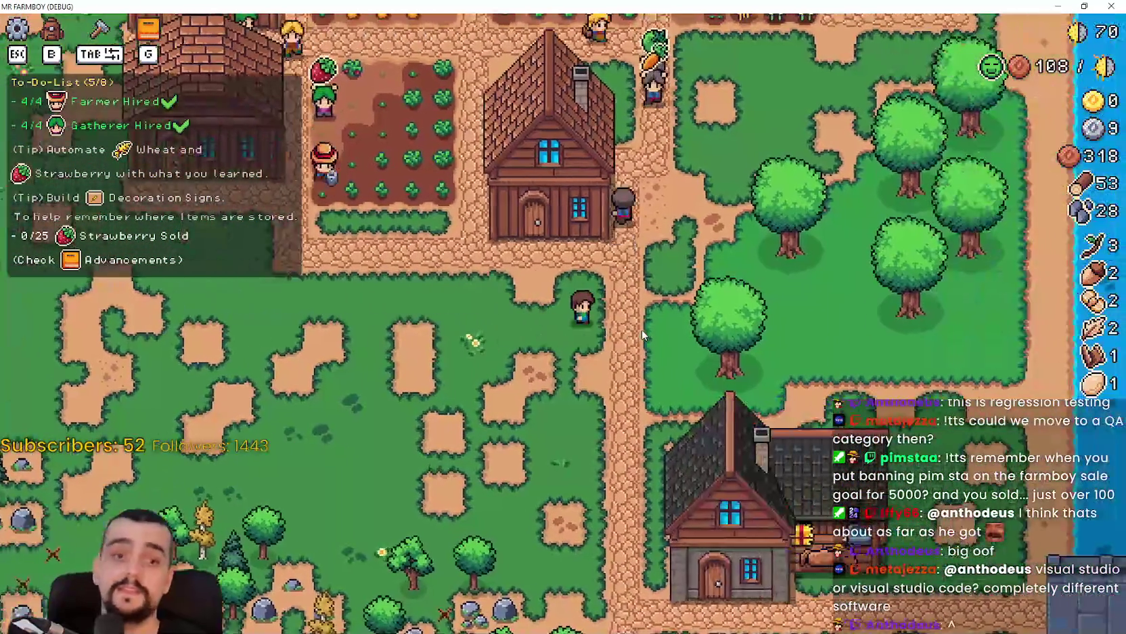
pyautogui.press('w')
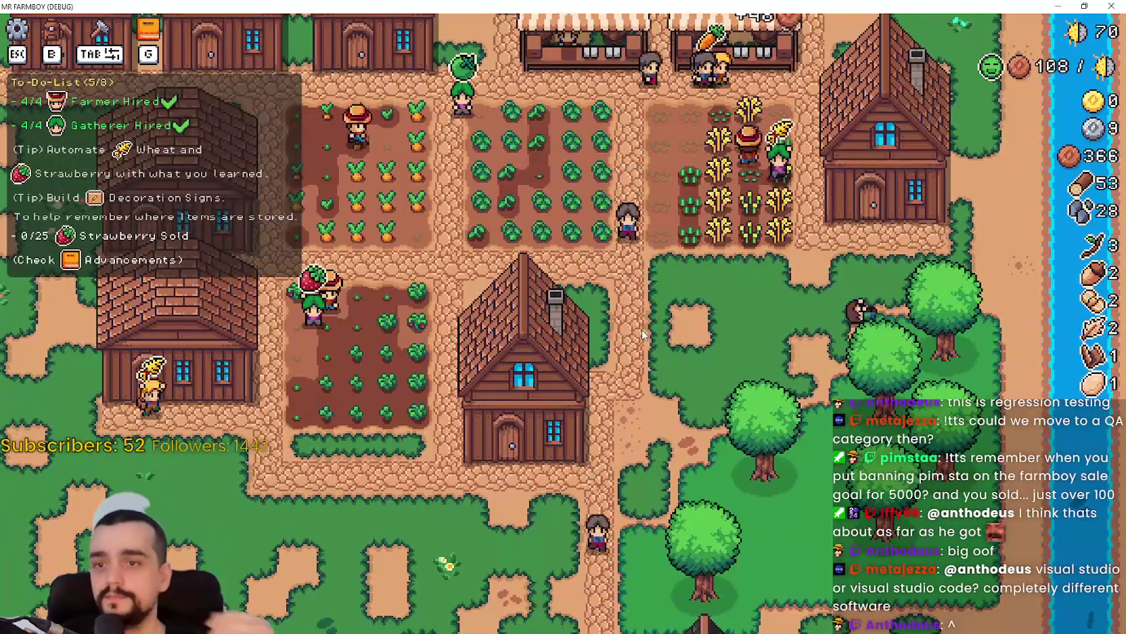
pyautogui.press('s')
pyautogui.press('g')
pyautogui.click(287, 128)
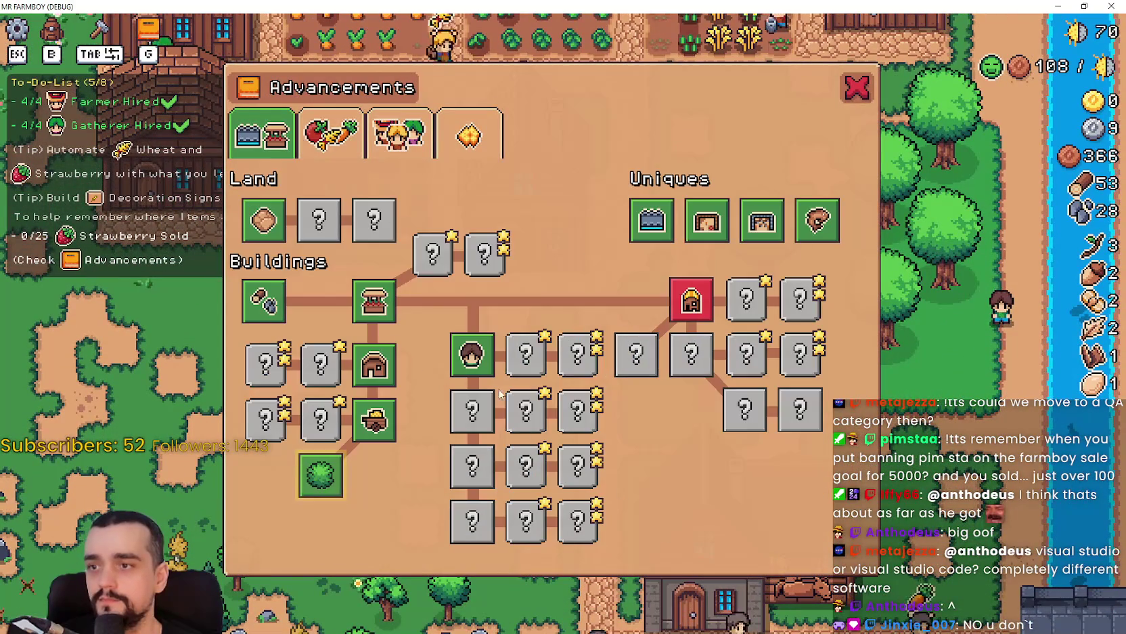
# - Close advancements and view the player house's horse and farm-tool upgrades
pyautogui.press('g')
pyautogui.press('s')
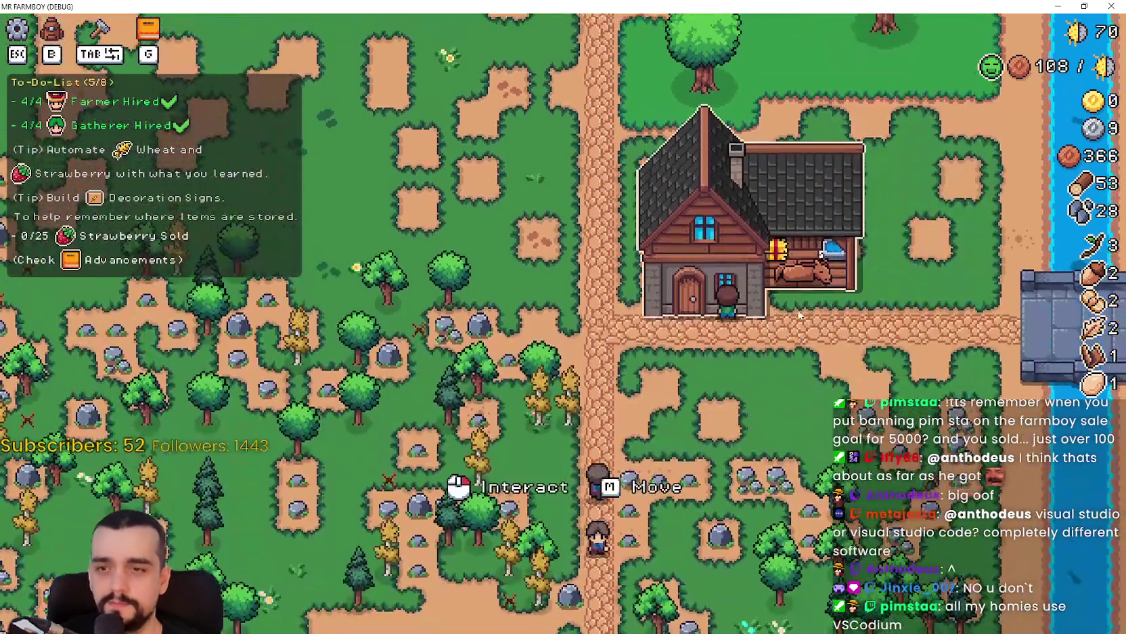
pyautogui.click(799, 315)
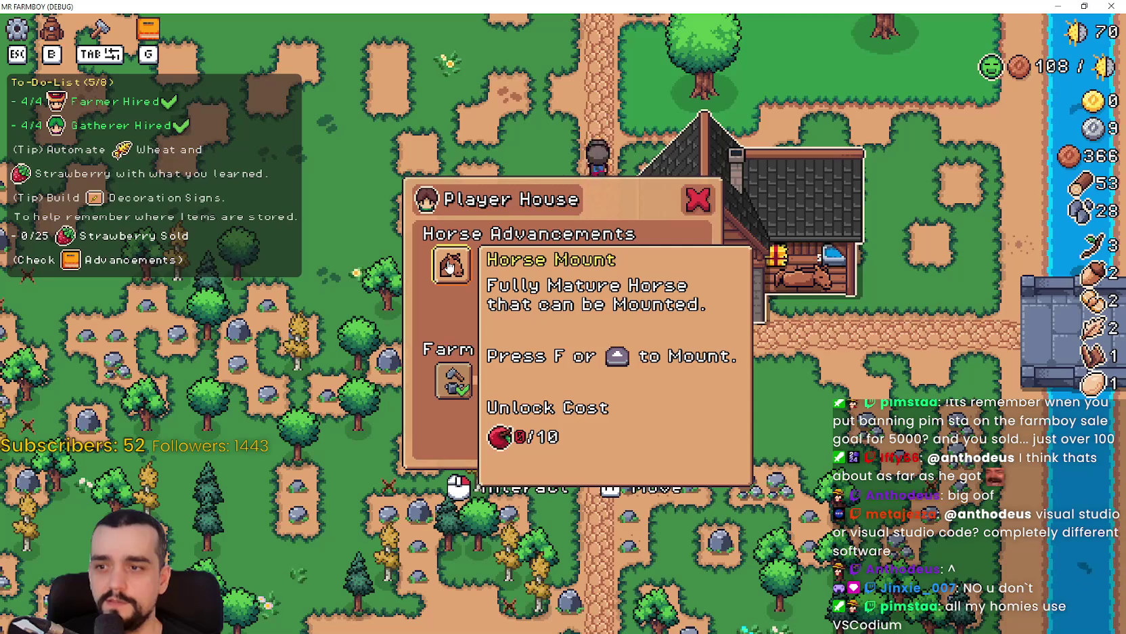
pyautogui.press('Escape')
# - Gather more wood and stone in the woods and meadow, heading back east
pyautogui.press('a')
pyautogui.press('a')
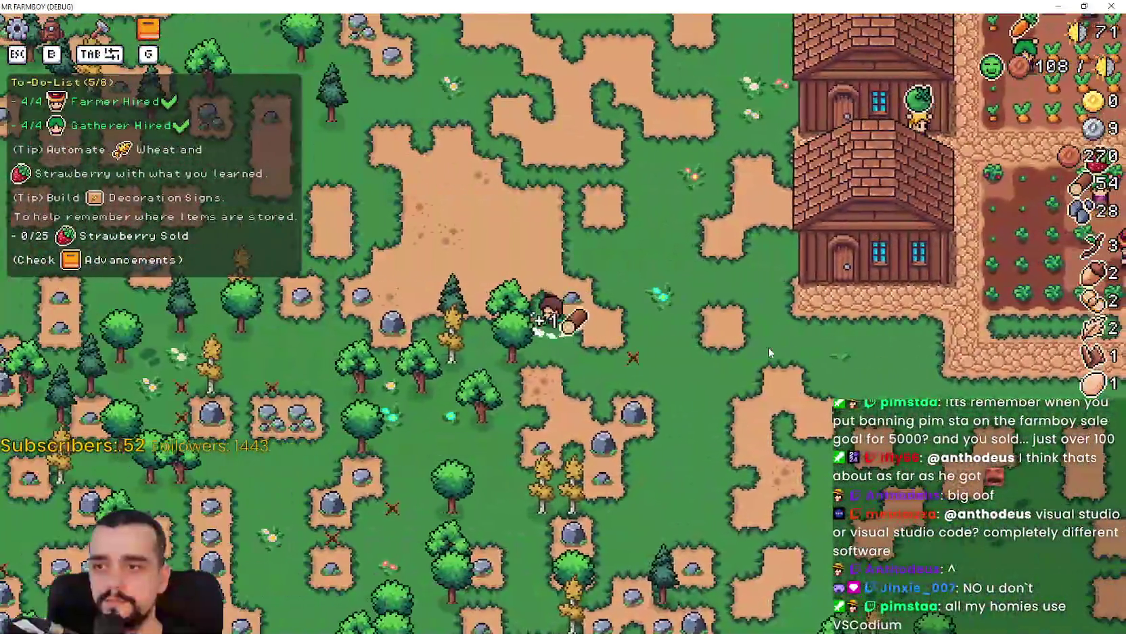
pyautogui.press('s')
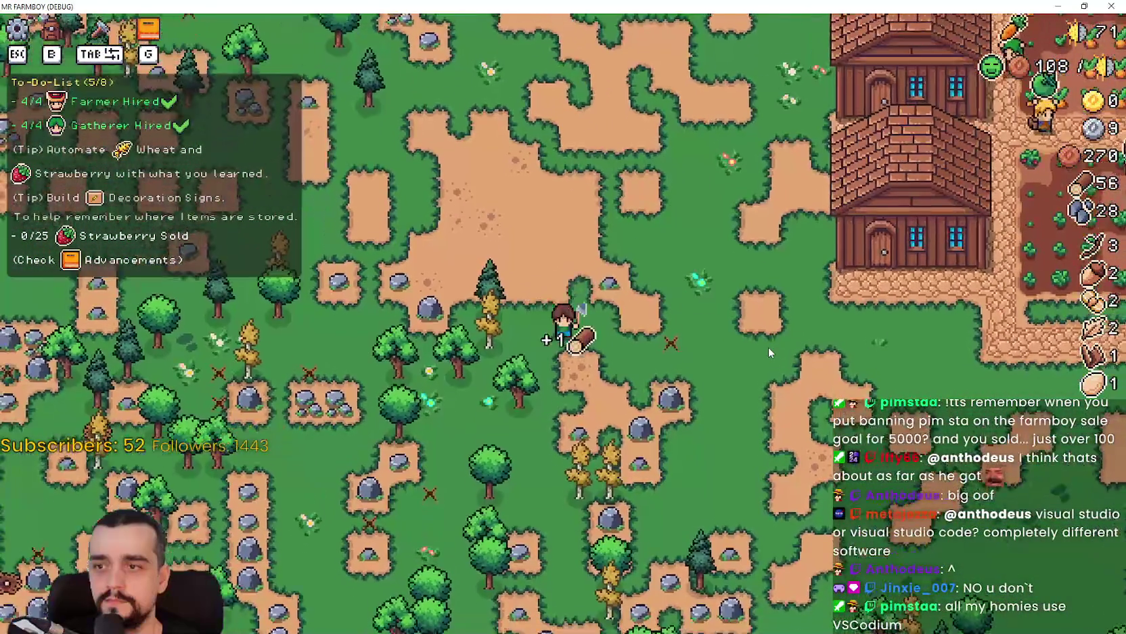
pyautogui.press('d')
pyautogui.press('w')
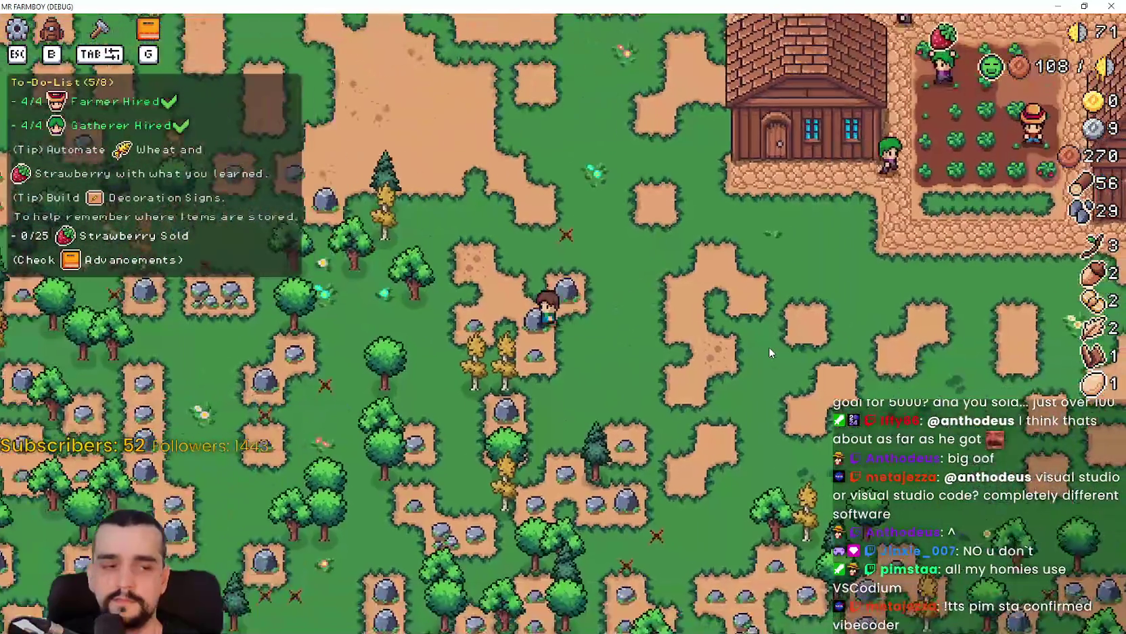
pyautogui.press('d')
pyautogui.press('d')
pyautogui.press('s')
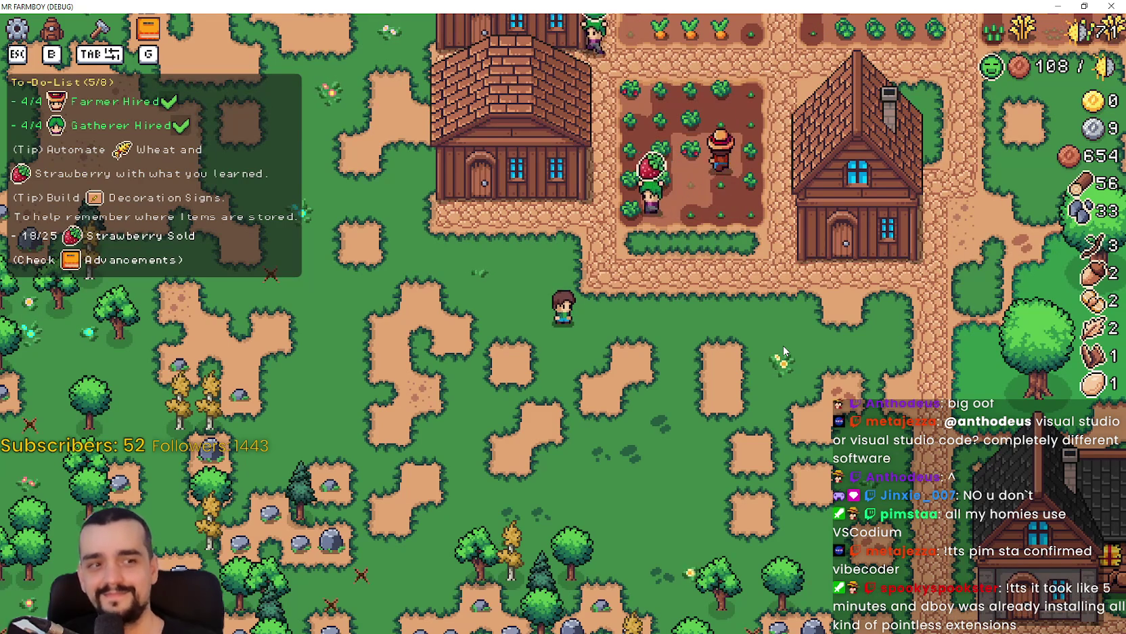
pyautogui.press('d')
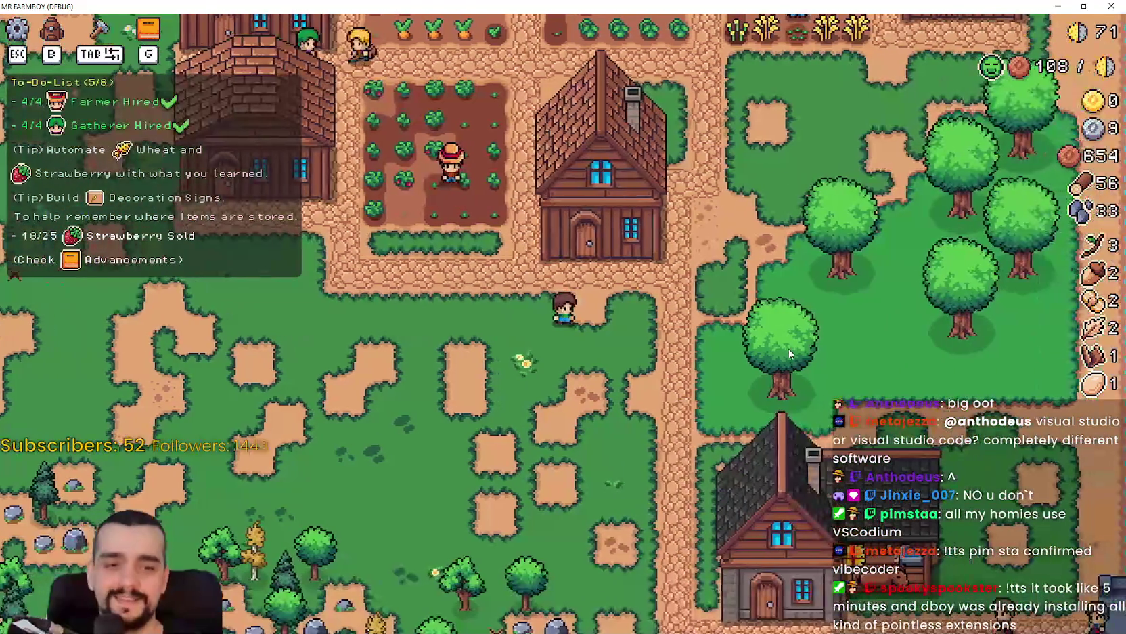
# - Return to the player house, review its advancements again, and toggle the crafting menu
pyautogui.press('s')
pyautogui.press('a')
pyautogui.press('e')
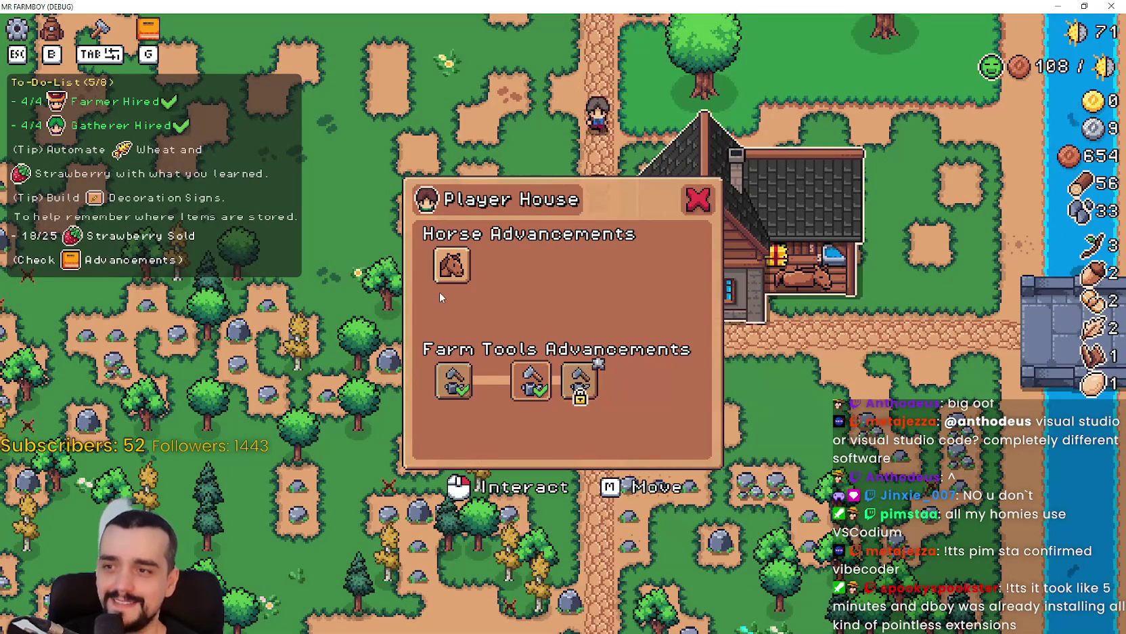
pyautogui.press('w')
pyautogui.press('a')
pyautogui.press('Tab')
pyautogui.press('w')
pyautogui.press('Tab')
# - Walk the farmer north through the village past the house
pyautogui.press('d')
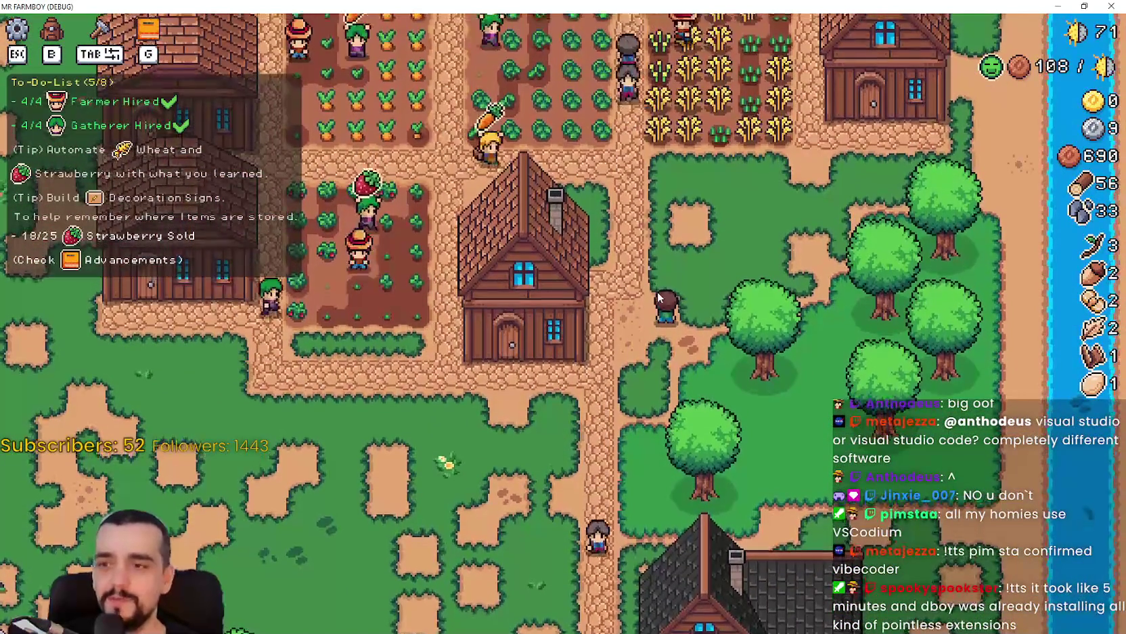
pyautogui.press('w')
pyautogui.press('Tab')
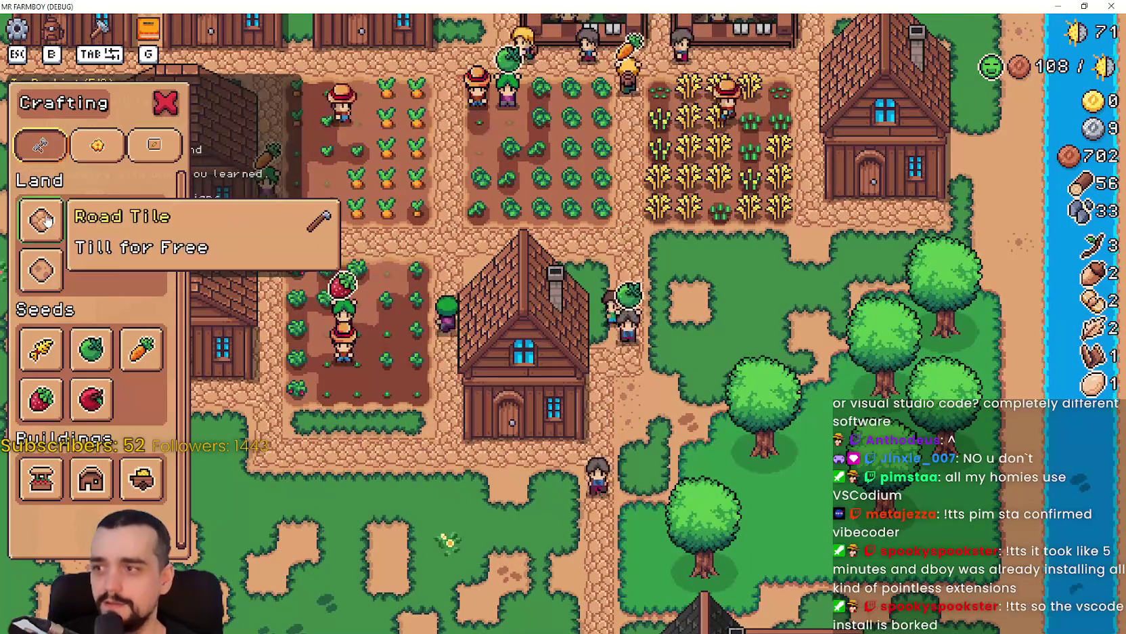
pyautogui.press('a')
pyautogui.press('w')
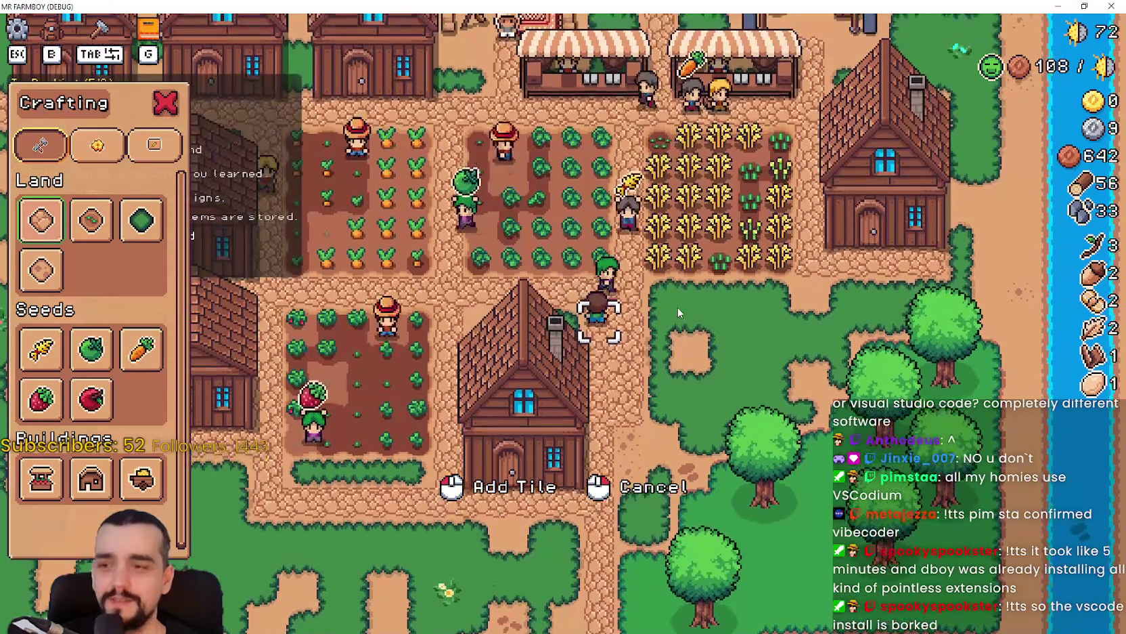
pyautogui.press('s')
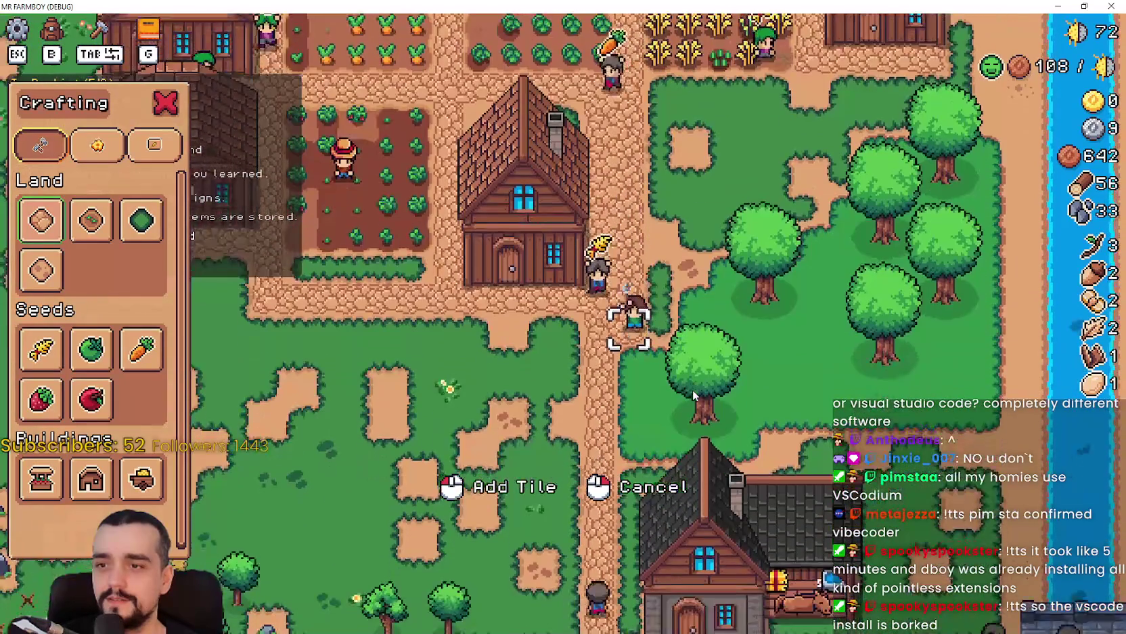
pyautogui.press('w')
pyautogui.press('Tab')
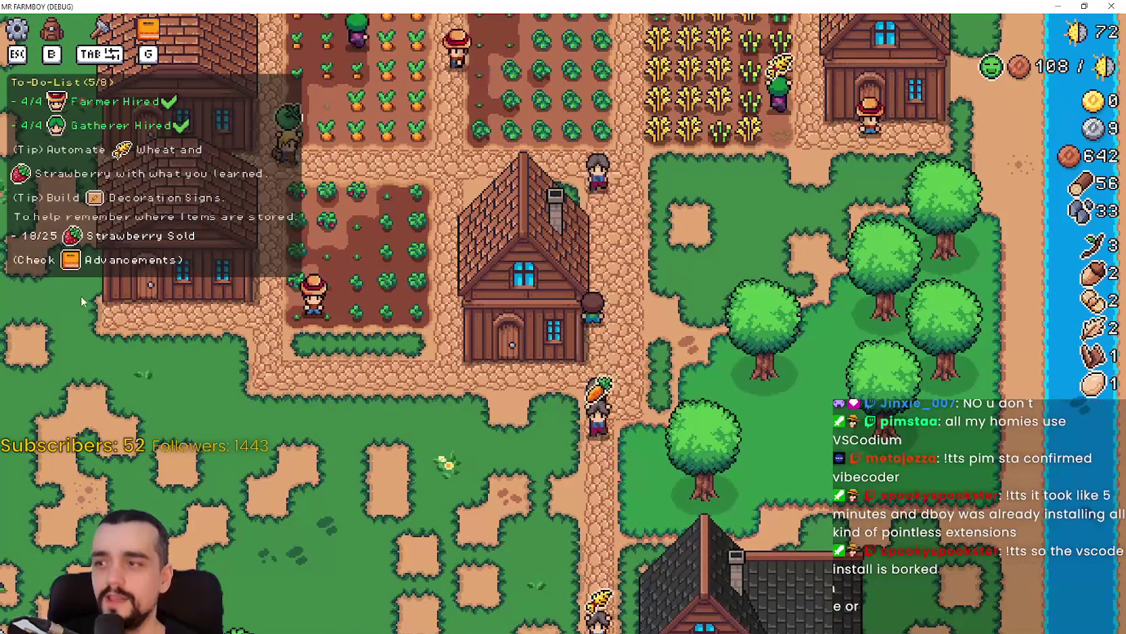
pyautogui.press('Tab')
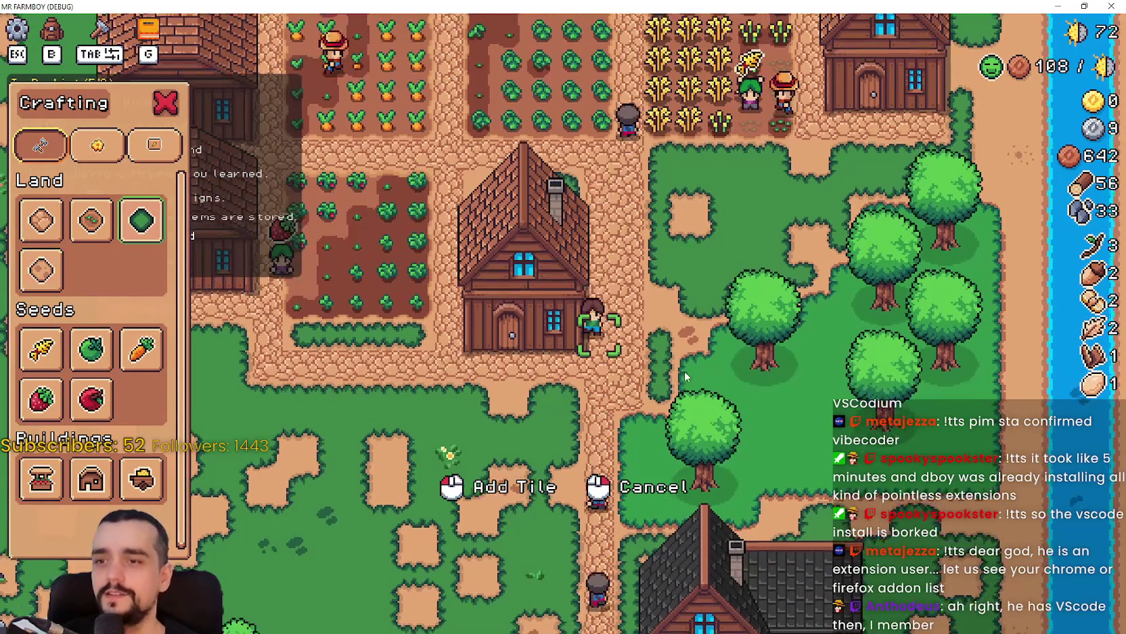
pyautogui.press('s')
pyautogui.press('w')
pyautogui.press('w')
pyautogui.press('a')
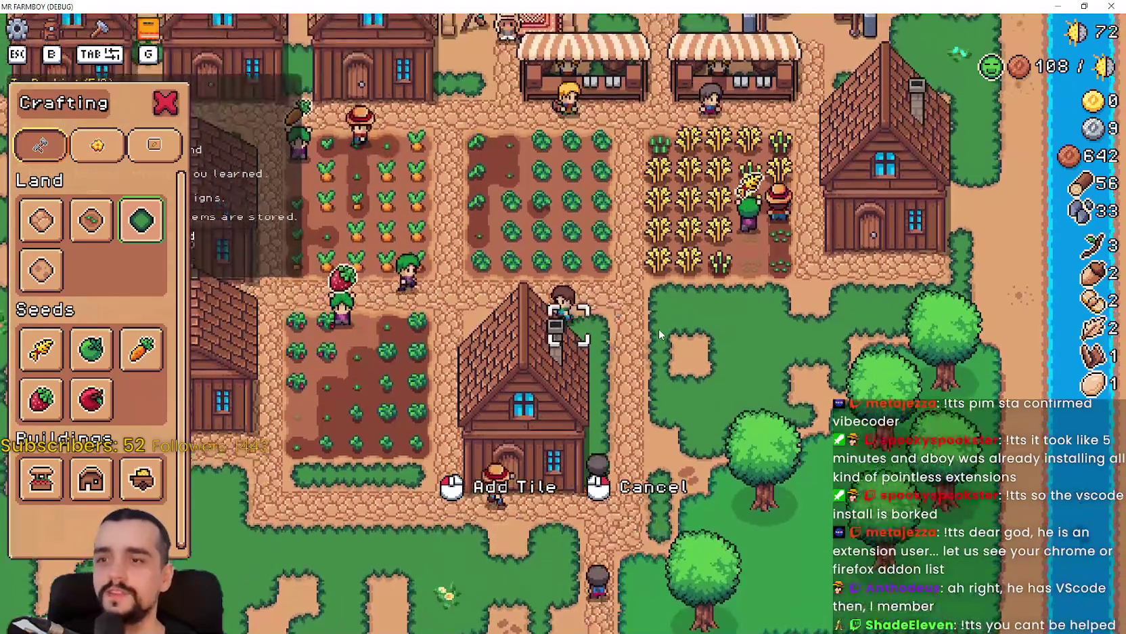
pyautogui.press('s')
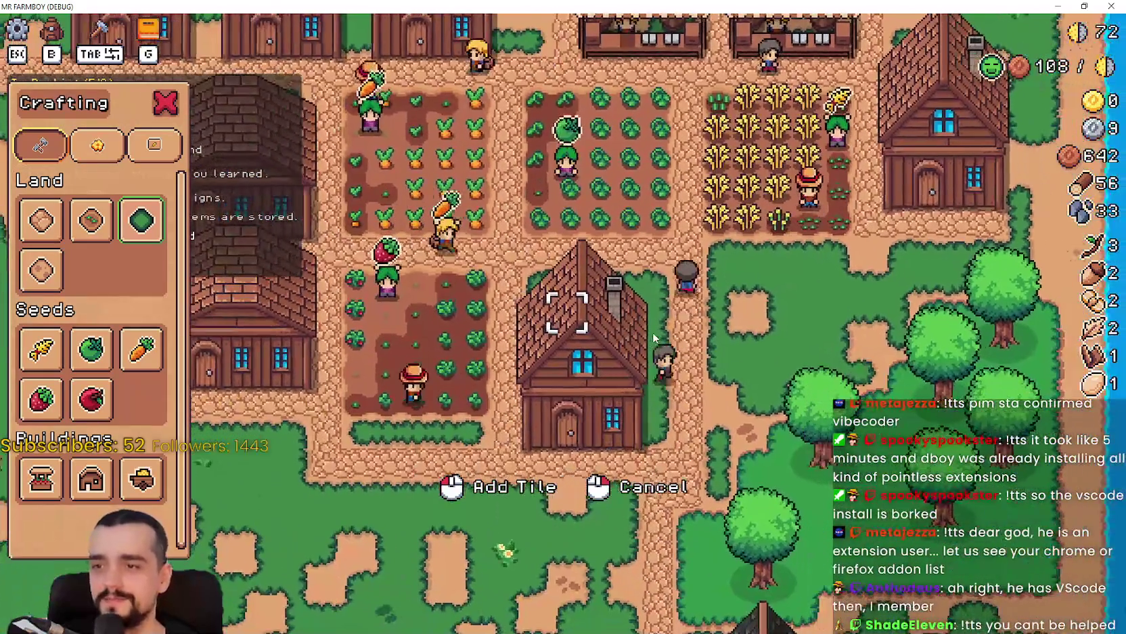
pyautogui.press('d')
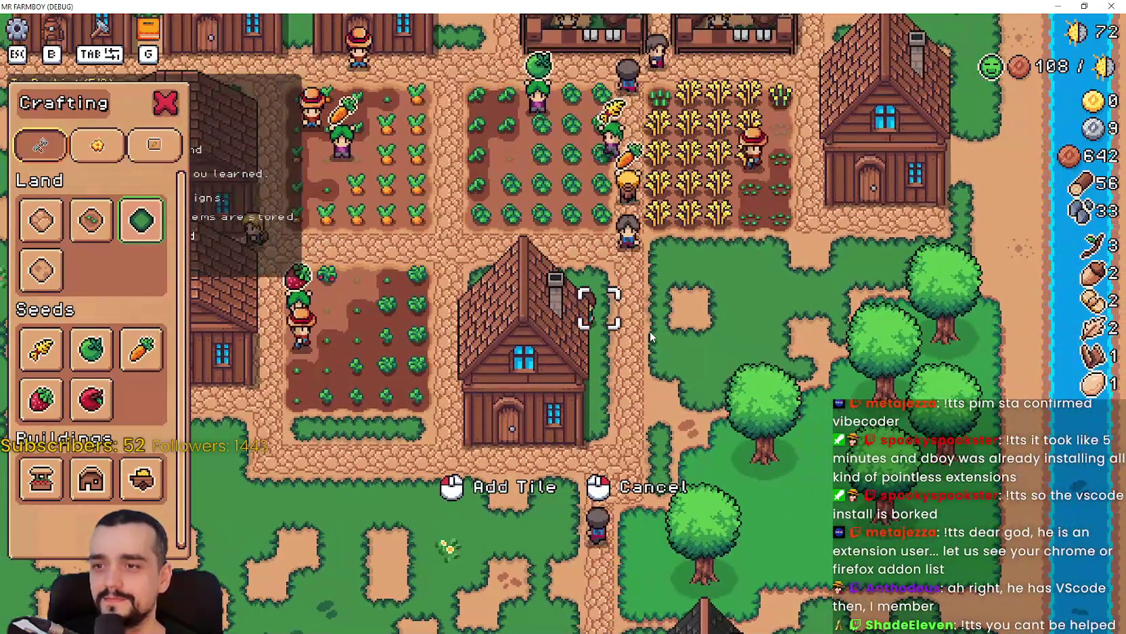
# - Close crafting and walk east and north to reach the market stall
pyautogui.press('s')
pyautogui.press('a')
pyautogui.press('Tab')
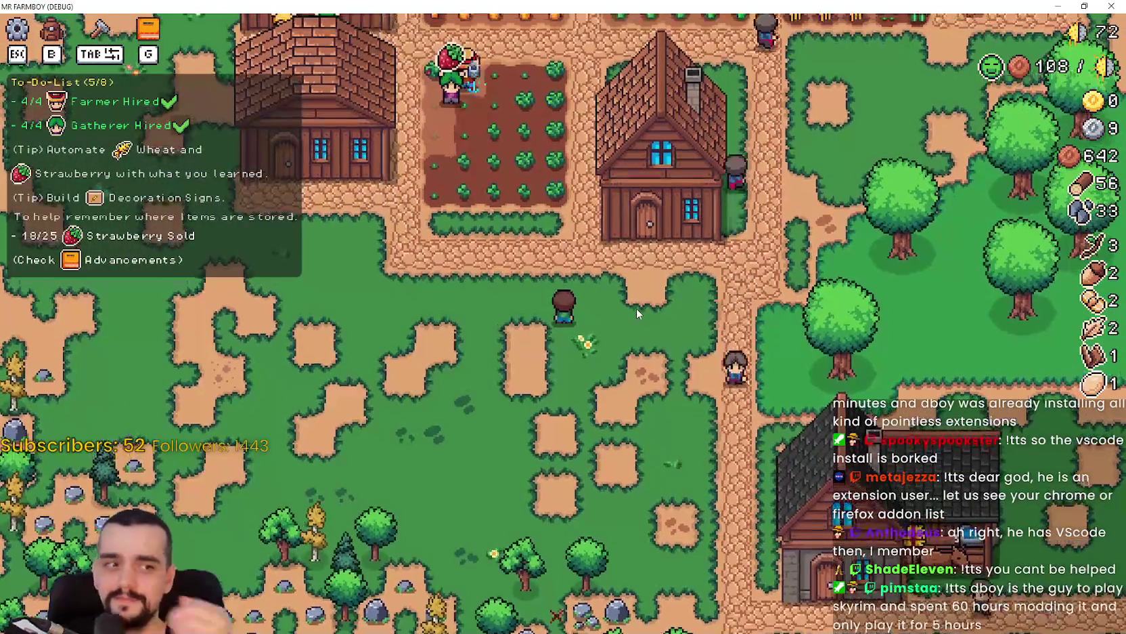
pyautogui.press('d')
pyautogui.press('s')
pyautogui.press('s')
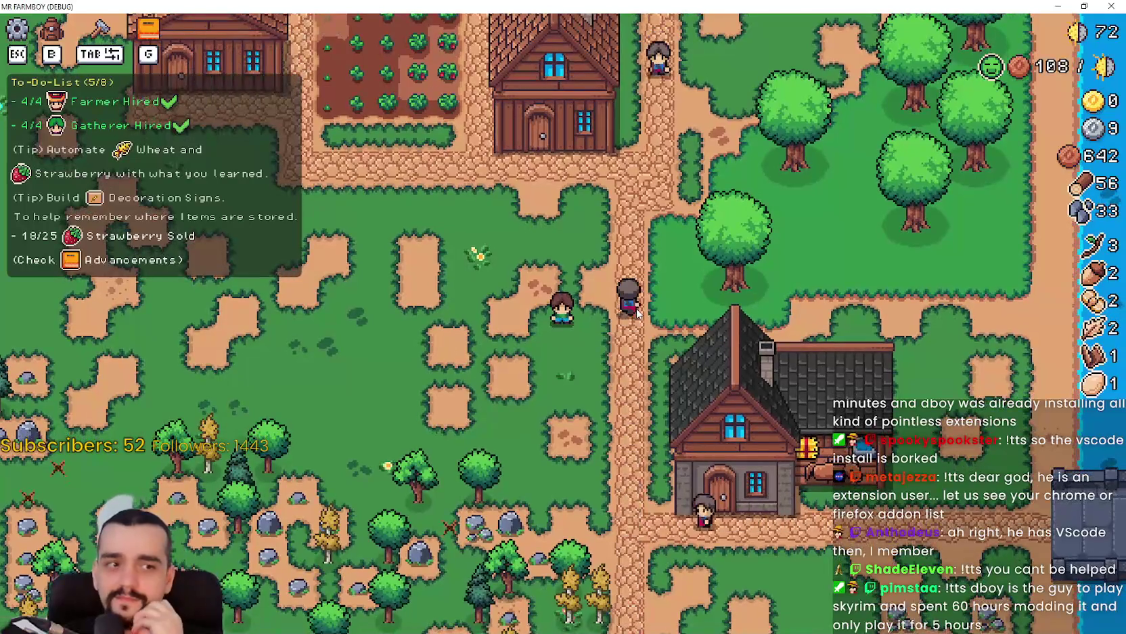
pyautogui.press('w')
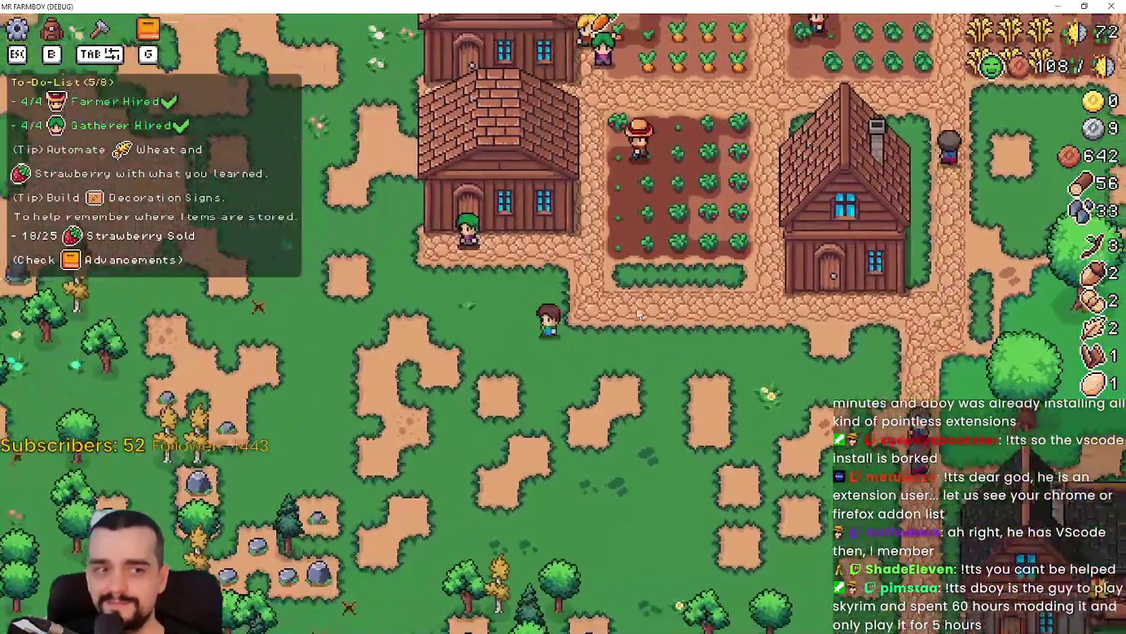
pyautogui.press('d')
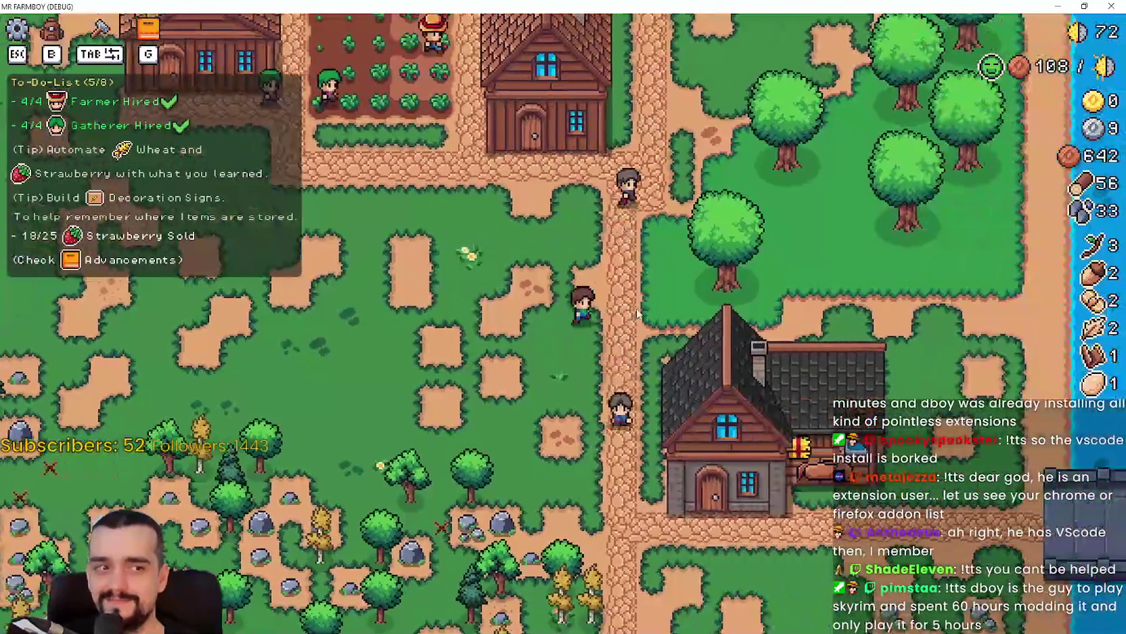
pyautogui.press('w')
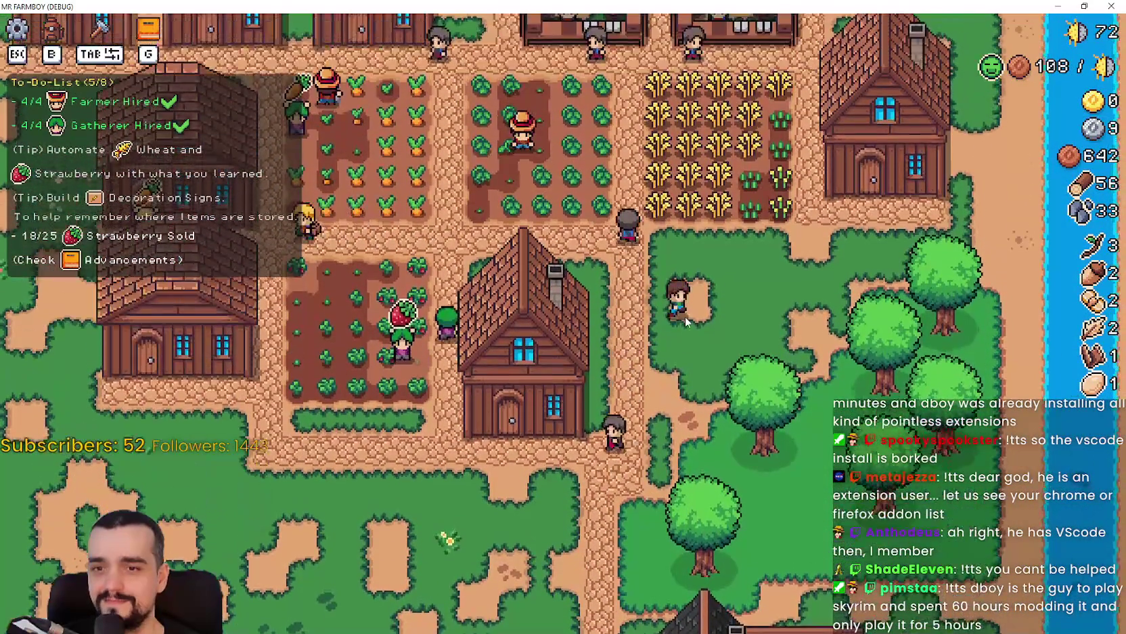
pyautogui.press('s')
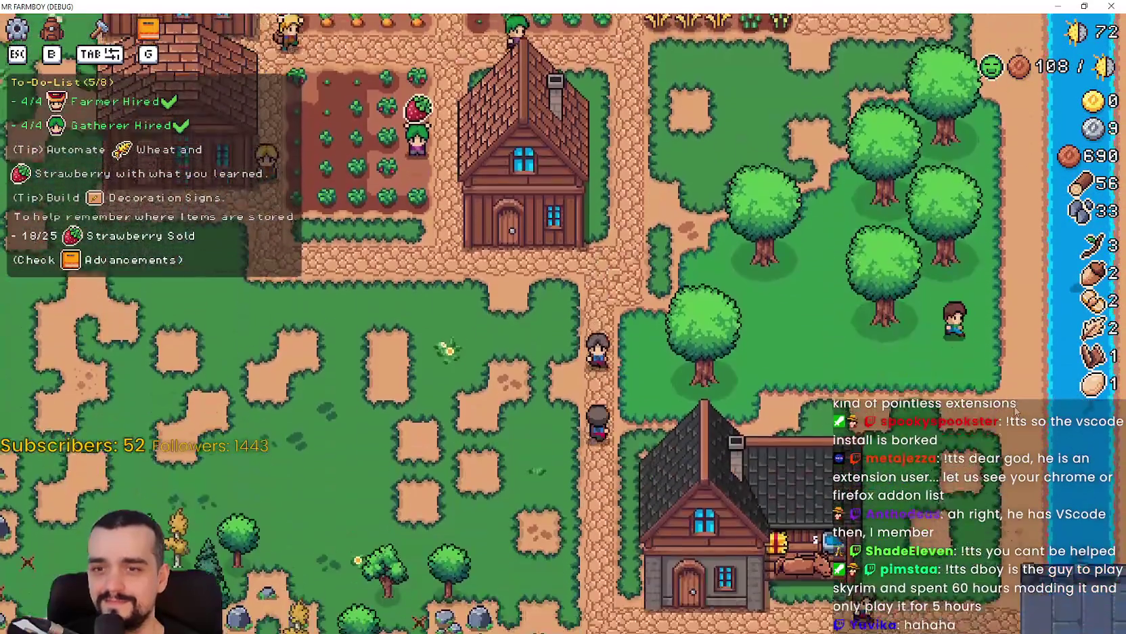
pyautogui.press('s')
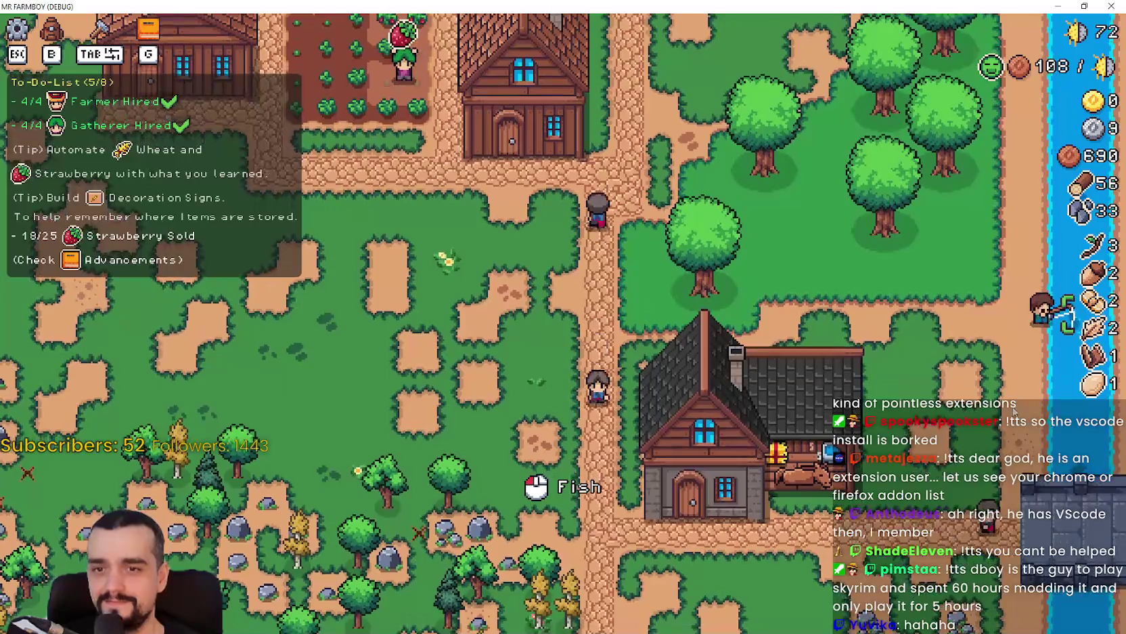
# - Open the market stall's sell window, then close it again
pyautogui.press('w')
pyautogui.press('a')
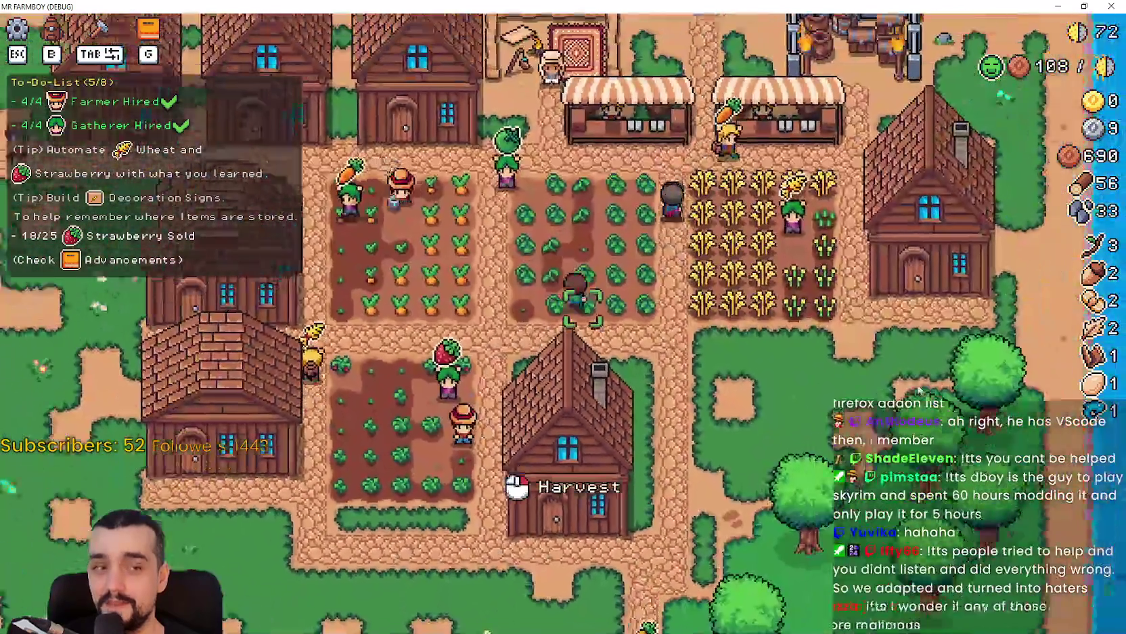
pyautogui.press('w')
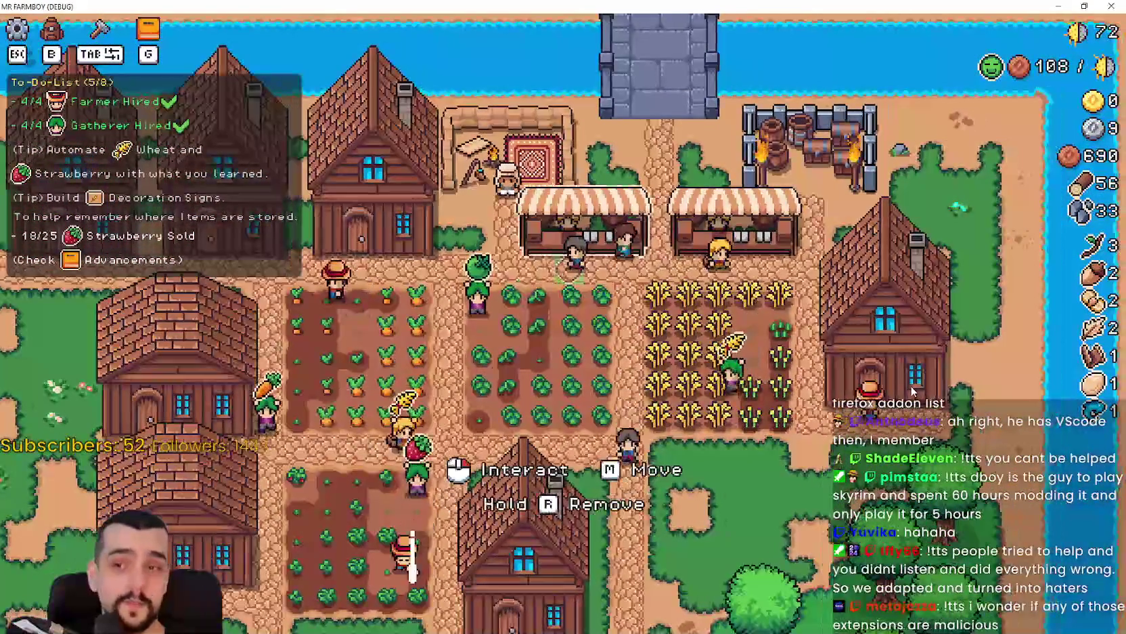
pyautogui.press('e')
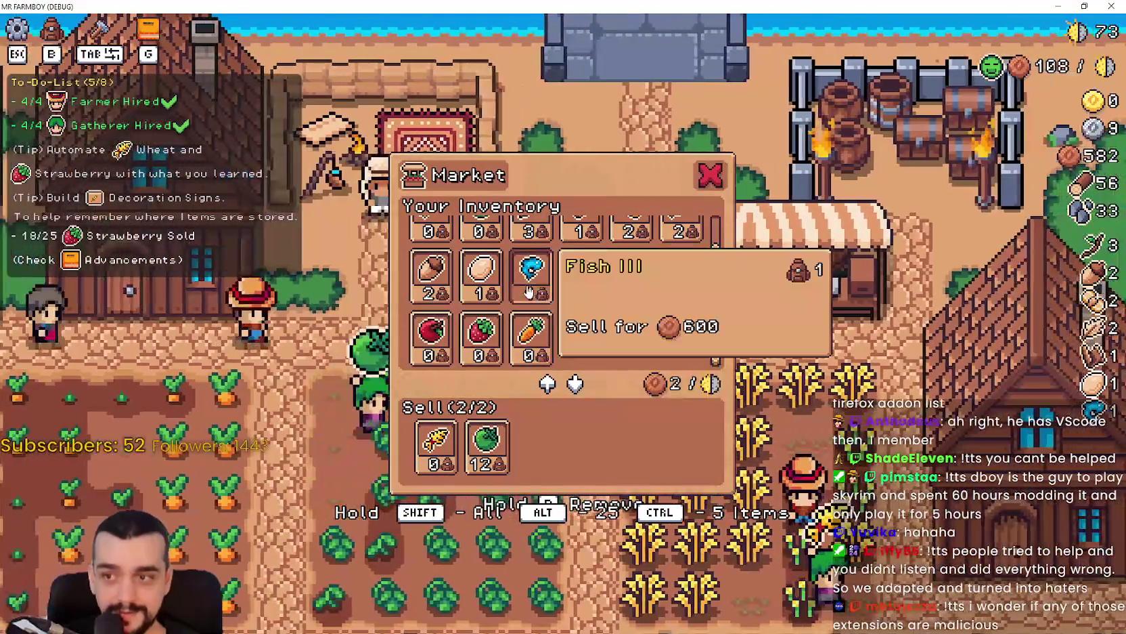
pyautogui.press('Escape')
pyautogui.press('s')
# - Pick the Grass Tile from the crafting options and carry it onto the grass
pyautogui.press('s')
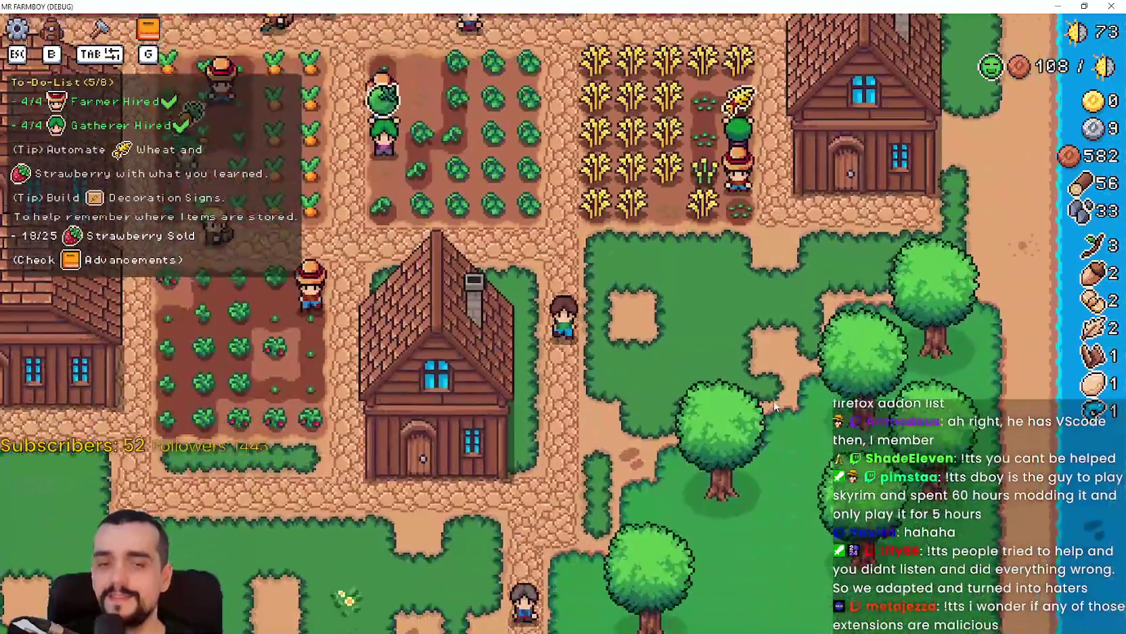
pyautogui.press('s')
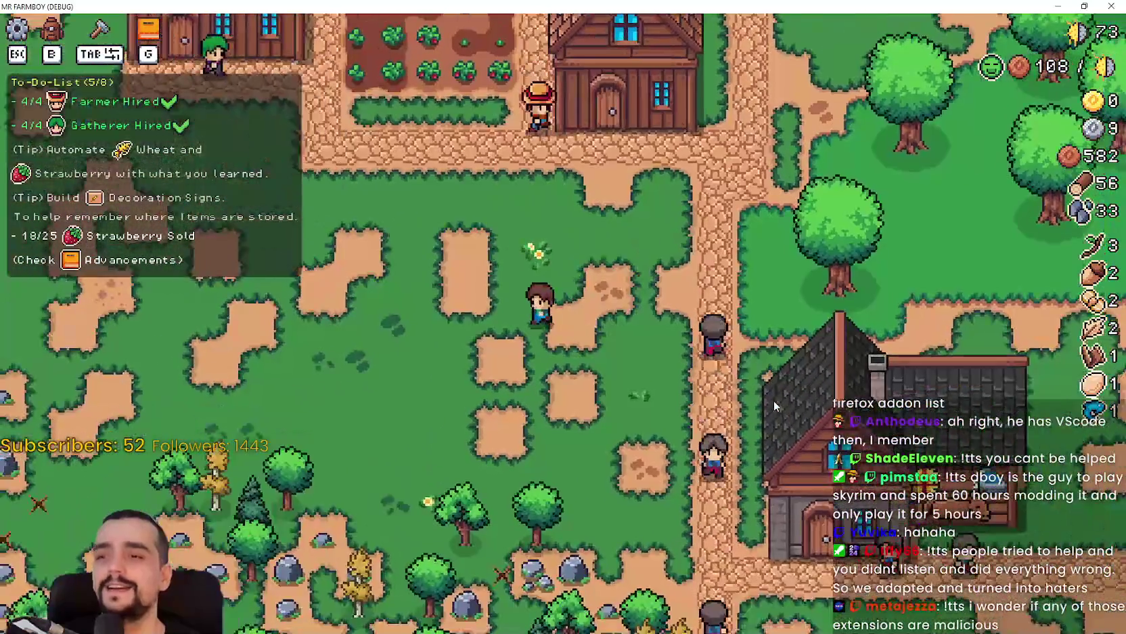
pyautogui.press('Tab')
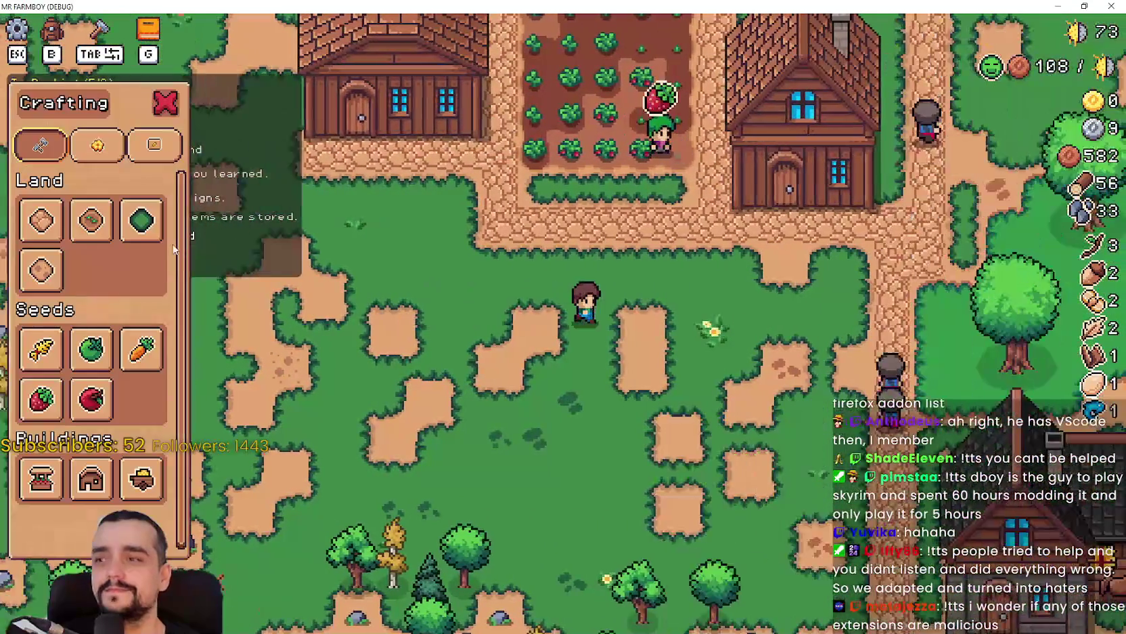
pyautogui.click(141, 220)
pyautogui.press('w')
pyautogui.press('d')
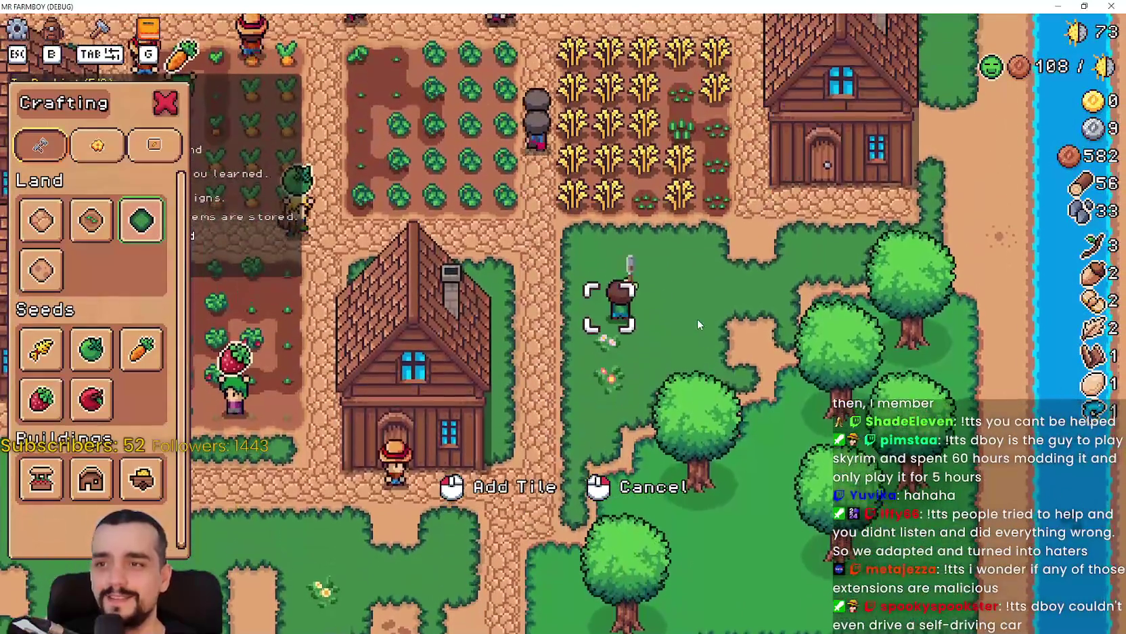
pyautogui.press('d')
pyautogui.press('w')
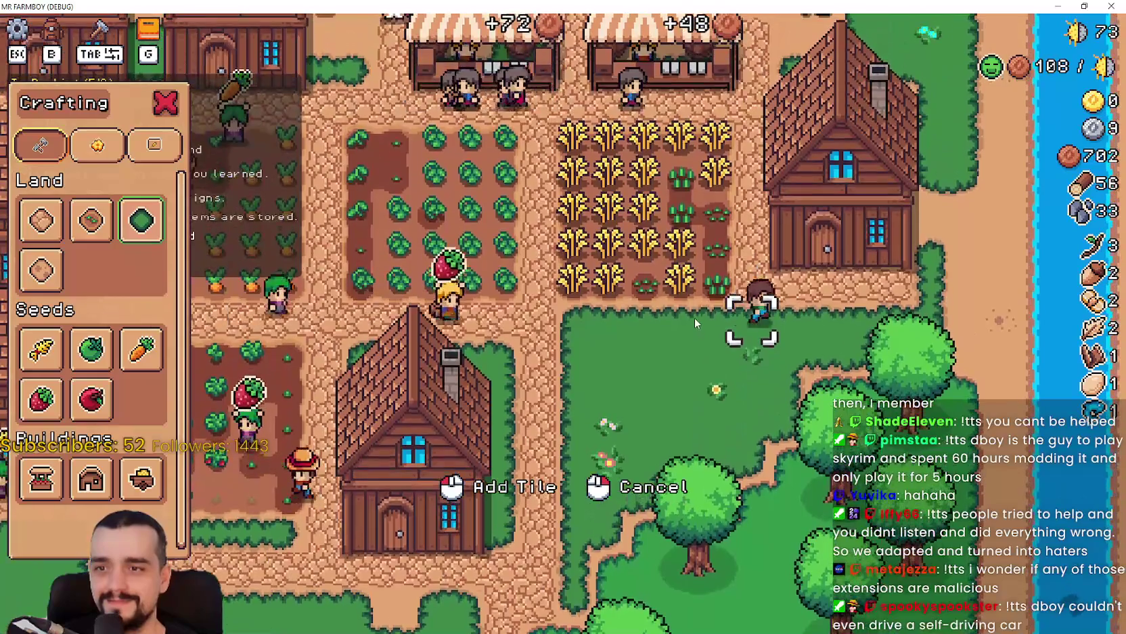
# - Walk north toward the river and back, then cancel tile placement as Coop unlocks
pyautogui.press('d')
pyautogui.press('w')
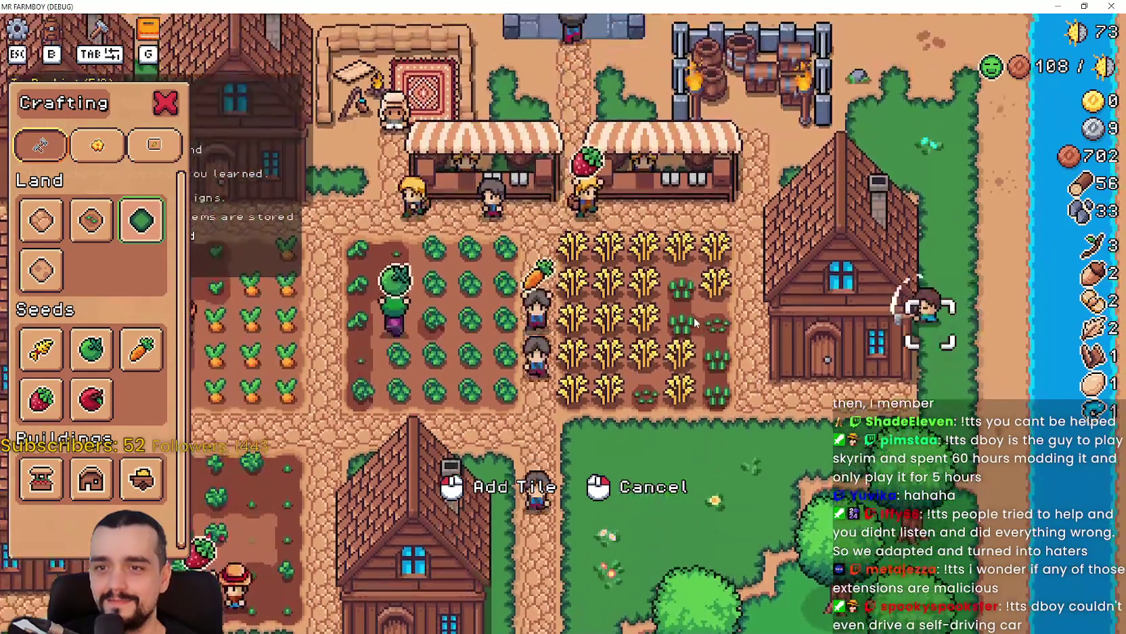
pyautogui.press('w')
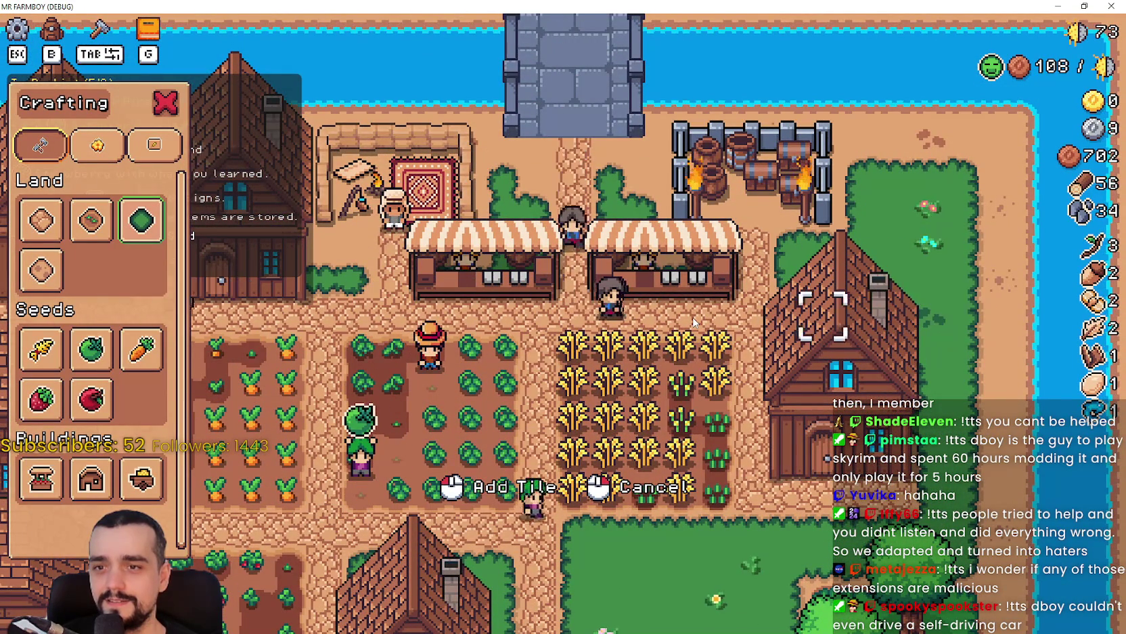
pyautogui.press('s')
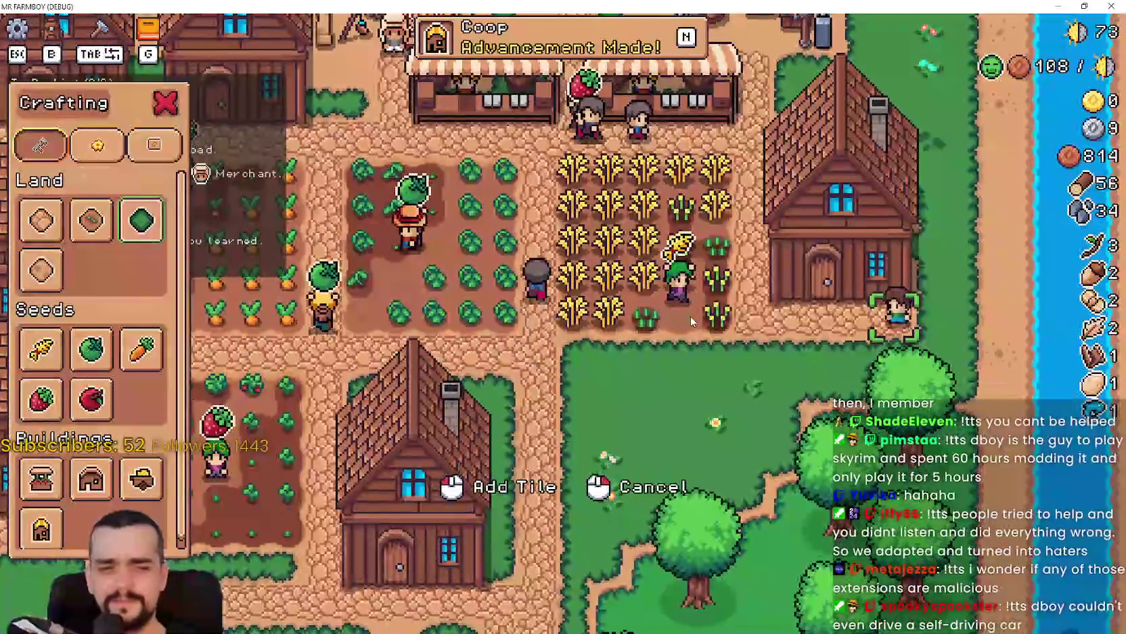
pyautogui.rightClick(690, 316)
# - Walk the farmer around the grassland and briefly interact with the player house
pyautogui.press('s')
pyautogui.press('a')
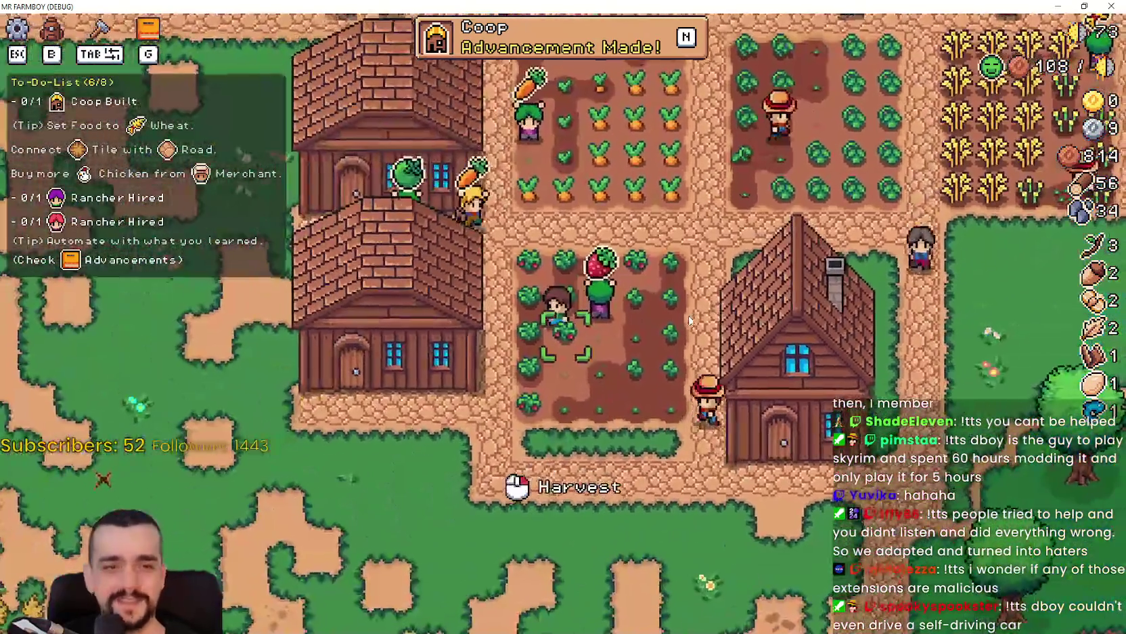
pyautogui.press('s')
pyautogui.press('a')
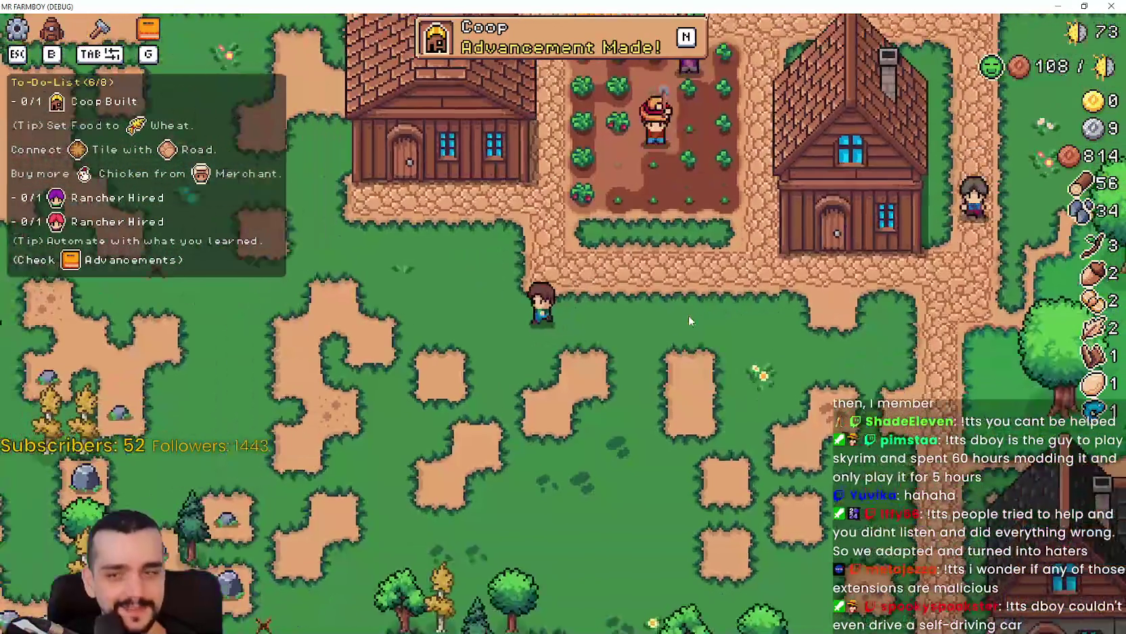
pyautogui.press('w')
pyautogui.press('d')
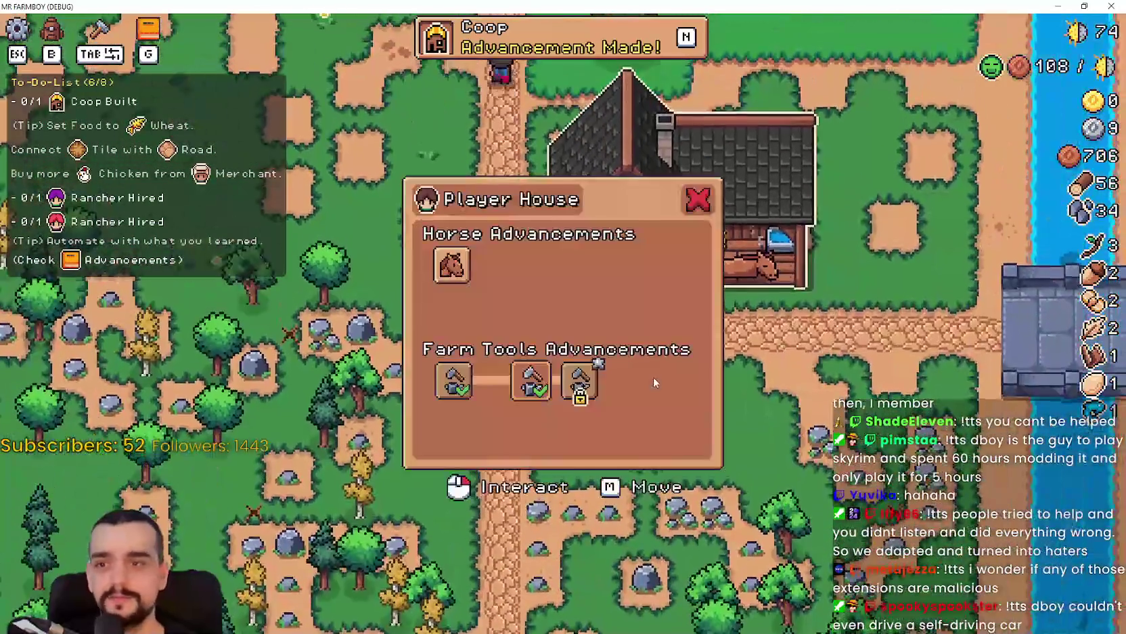
pyautogui.click(653, 376)
pyautogui.press('Escape')
pyautogui.press('a')
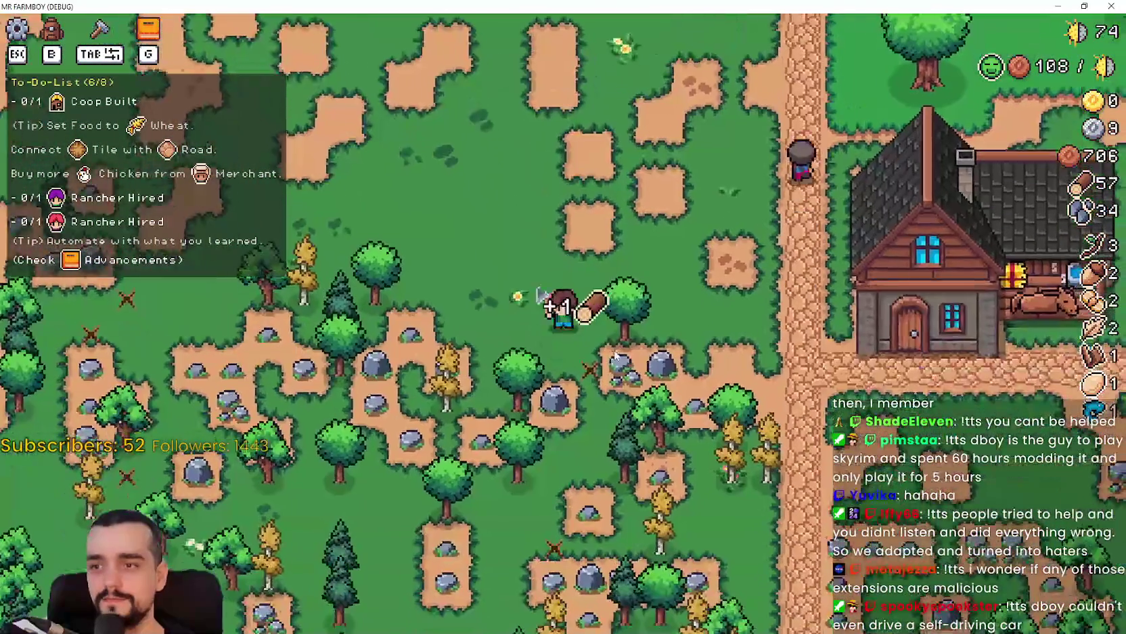
pyautogui.press('d')
# - Chop a tree for logs, then check Basic Tools in the player house advancements: 10000 coins
pyautogui.press('a')
pyautogui.press('s')
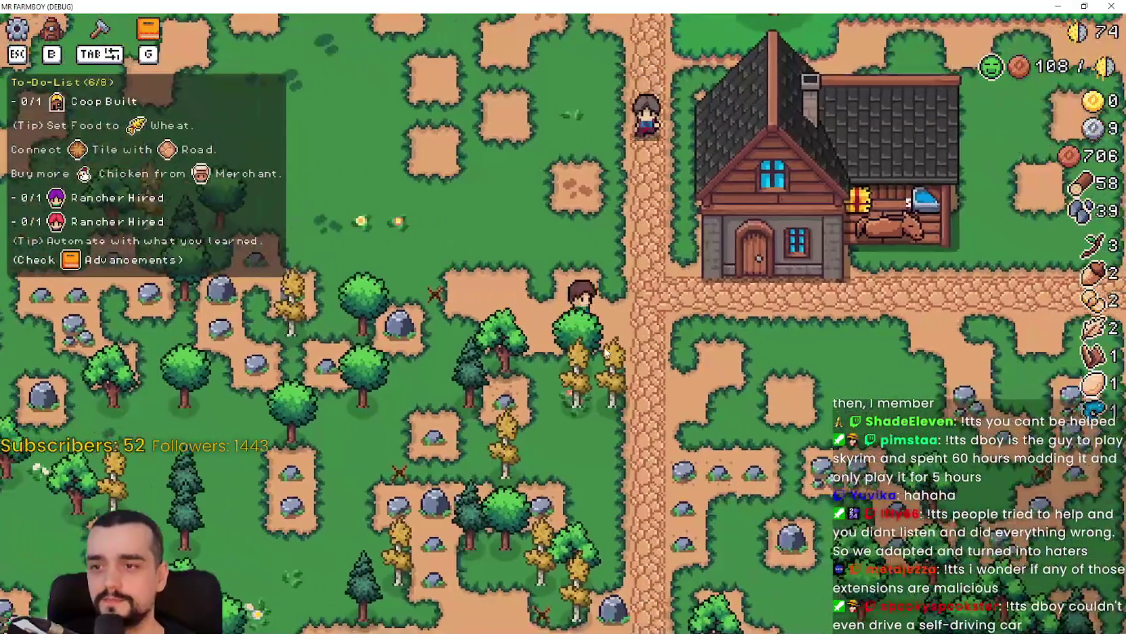
pyautogui.press('d')
pyautogui.press('w')
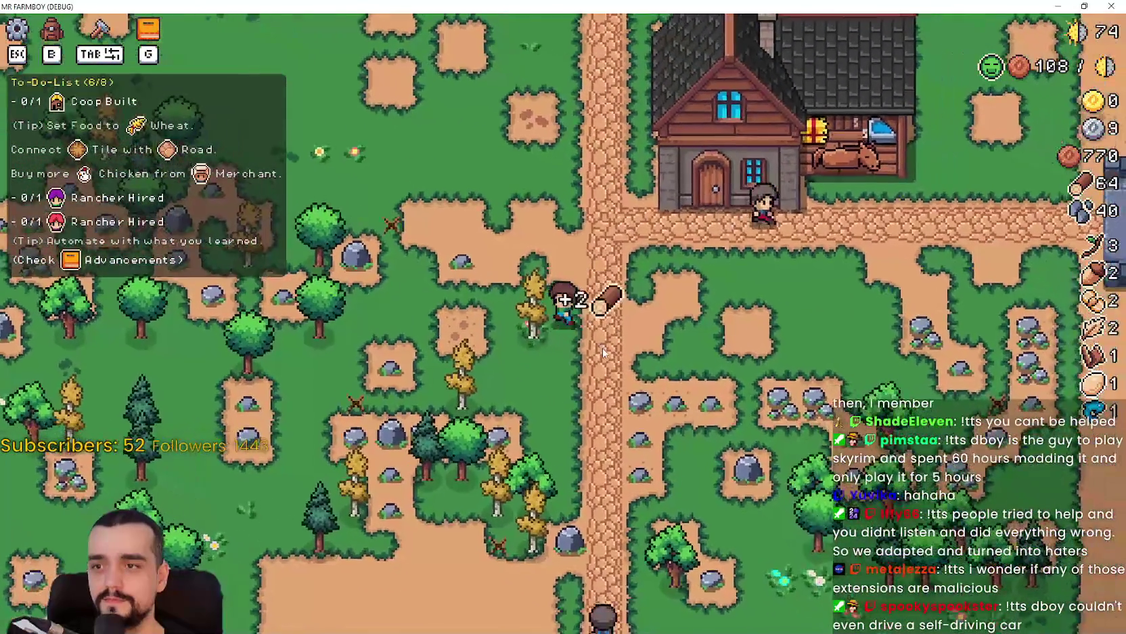
pyautogui.press('a')
pyautogui.press('d')
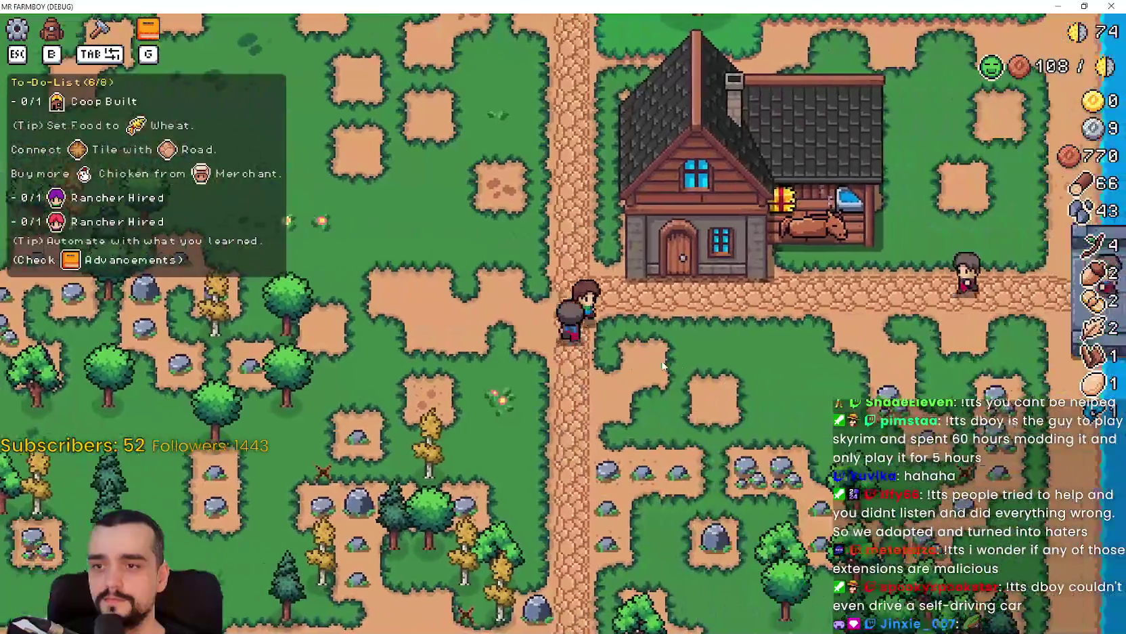
pyautogui.click(661, 366)
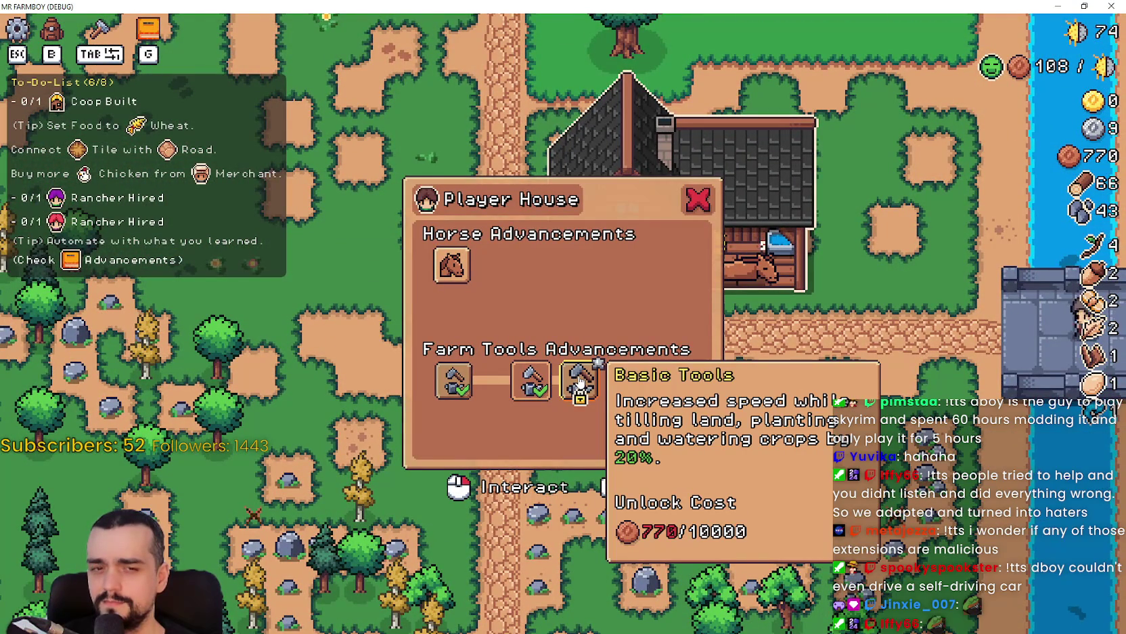
# - Close the advancements and look over a village house's worker hiring list
pyautogui.press('Escape')
pyautogui.press('a')
pyautogui.press('Tab')
pyautogui.press('w')
pyautogui.press('Tab')
pyautogui.click(500, 343)
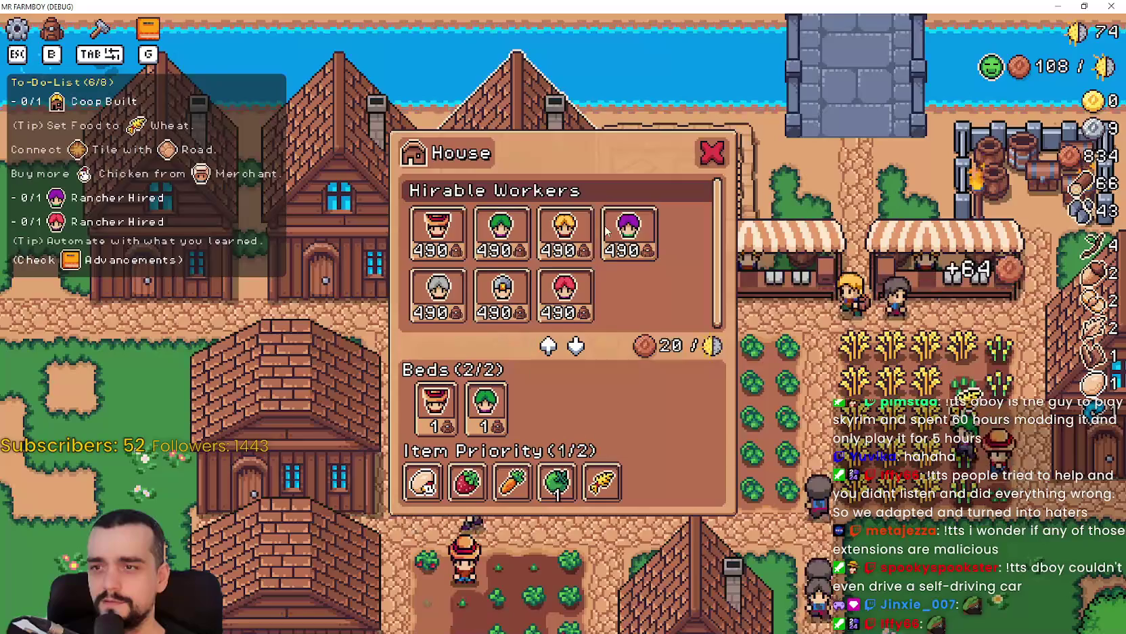
pyautogui.press('Escape')
pyautogui.press('w')
pyautogui.press('a')
# - Build a coop in the clearing west of the player house
pyautogui.press('Tab')
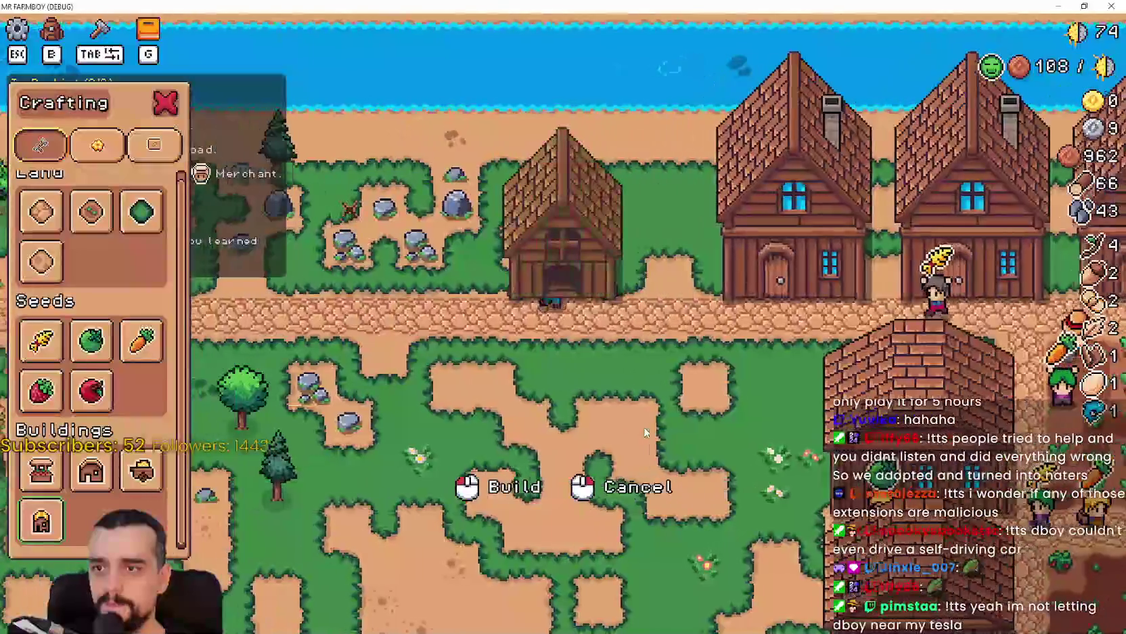
pyautogui.press('s')
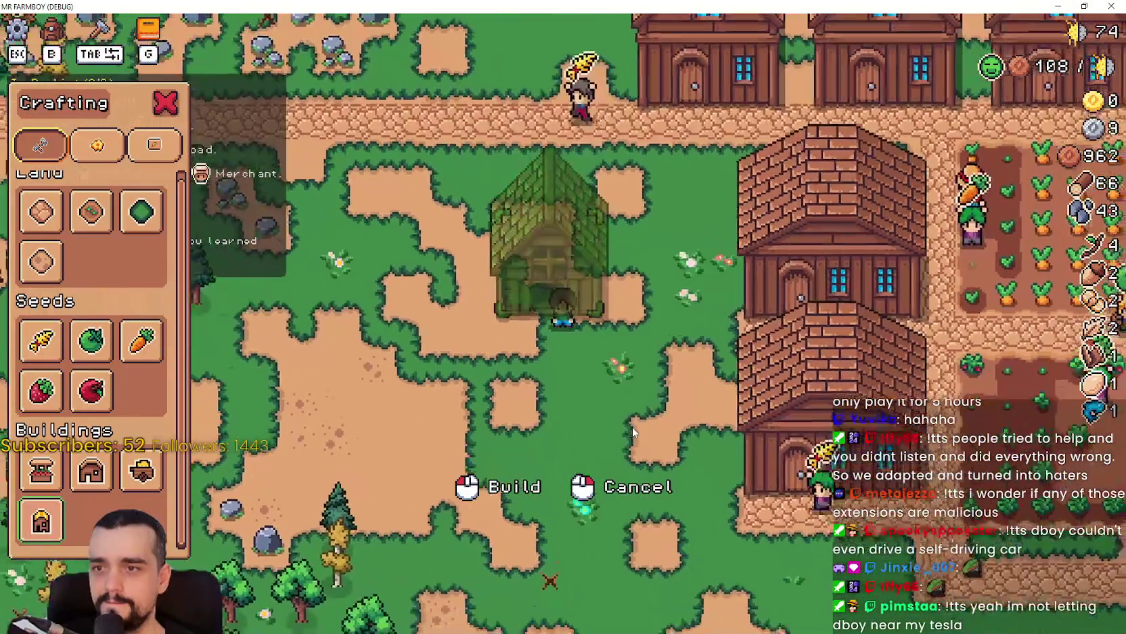
pyautogui.press('s')
pyautogui.press('d')
pyautogui.press('s')
pyautogui.click(718, 391)
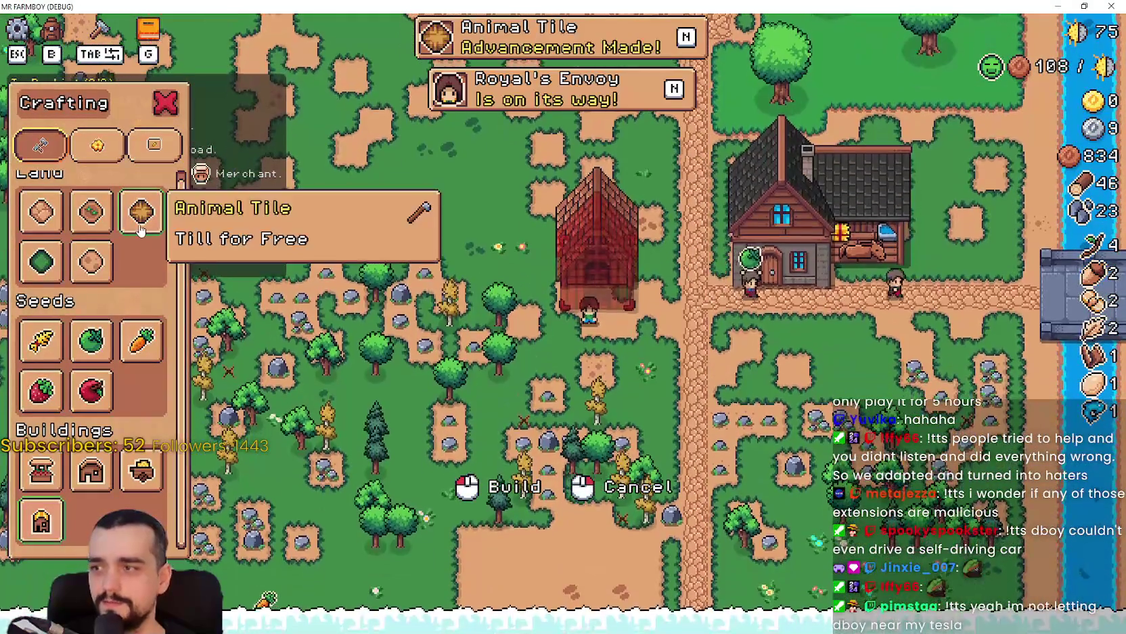
# - Lay hay animal tiles in front of the coop, then switch back to the first land tile
pyautogui.click(141, 211)
pyautogui.click(656, 387)
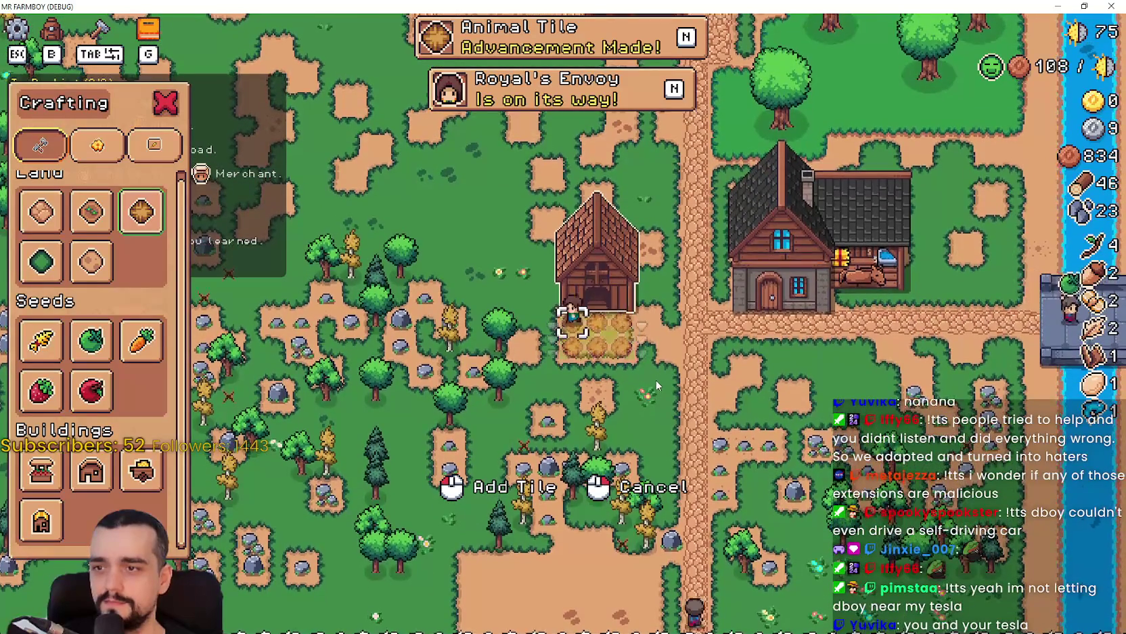
pyautogui.press('d')
pyautogui.press('s')
pyautogui.click(42, 212)
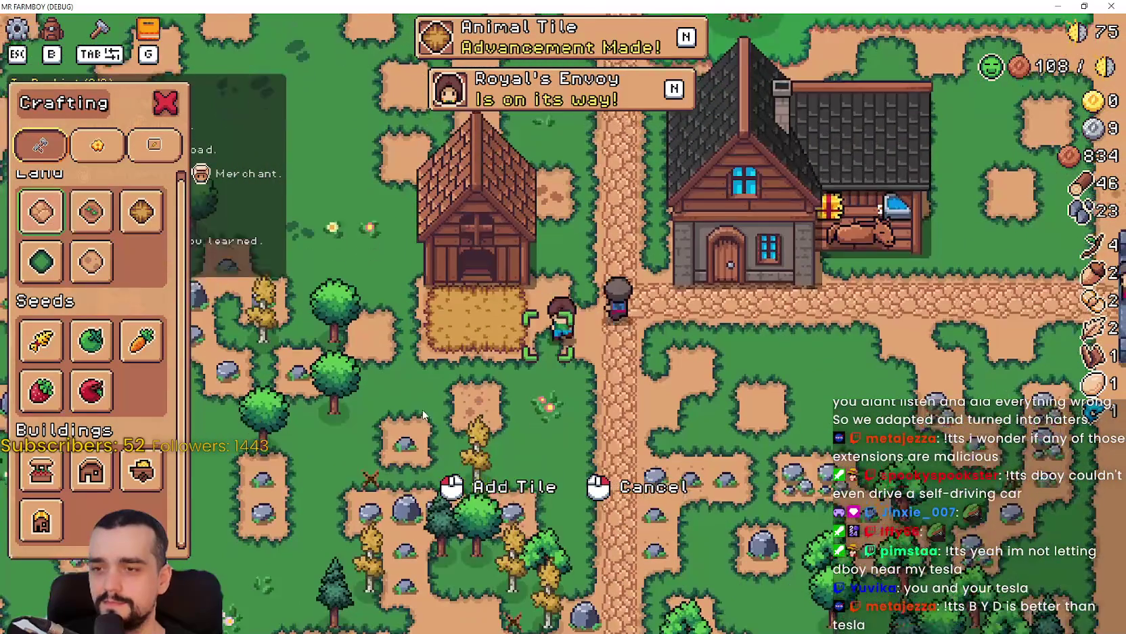
pyautogui.press('a')
pyautogui.press('w')
pyautogui.press('Tab')
# - Check the empty coop panel and the advancements overview
pyautogui.click(654, 398)
pyautogui.press('Escape')
pyautogui.press('s')
pyautogui.press('d')
pyautogui.press('g')
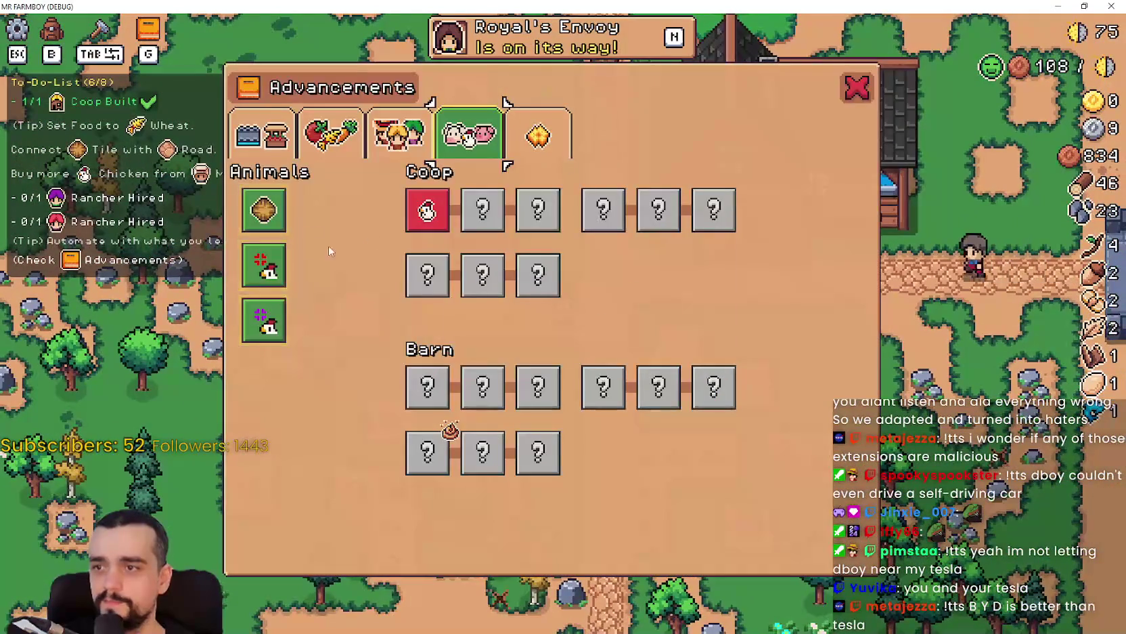
pyautogui.press('g')
pyautogui.press('Tab')
# - Walk to the merchant stall and buy chickens from the Animals section
pyautogui.press('w')
pyautogui.press('d')
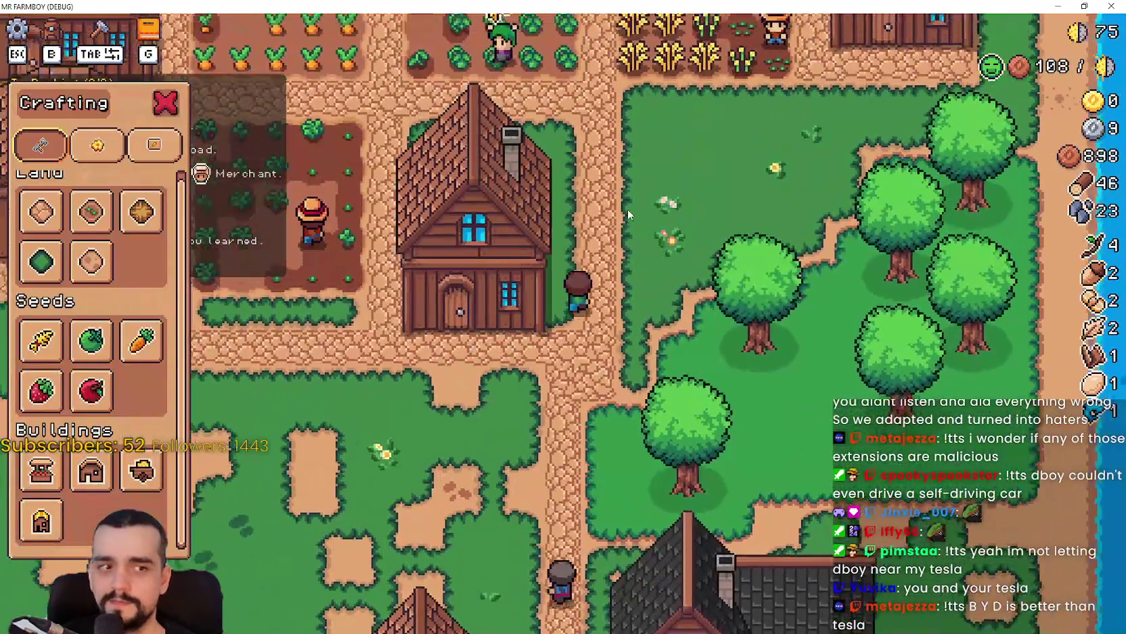
pyautogui.press('w')
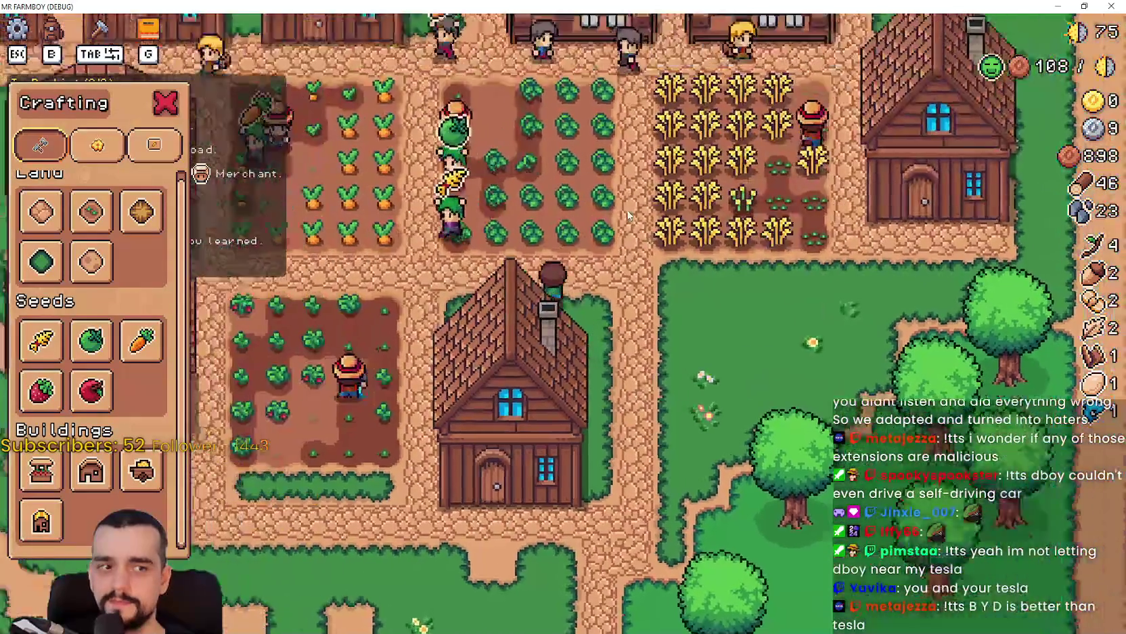
pyautogui.press('a')
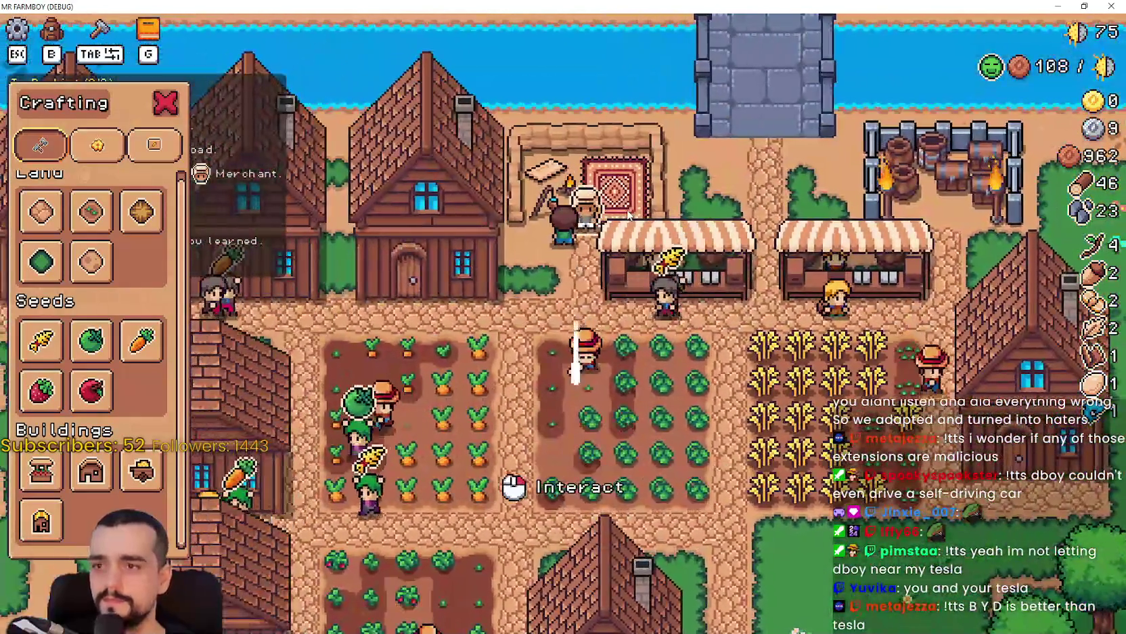
pyautogui.click(633, 273)
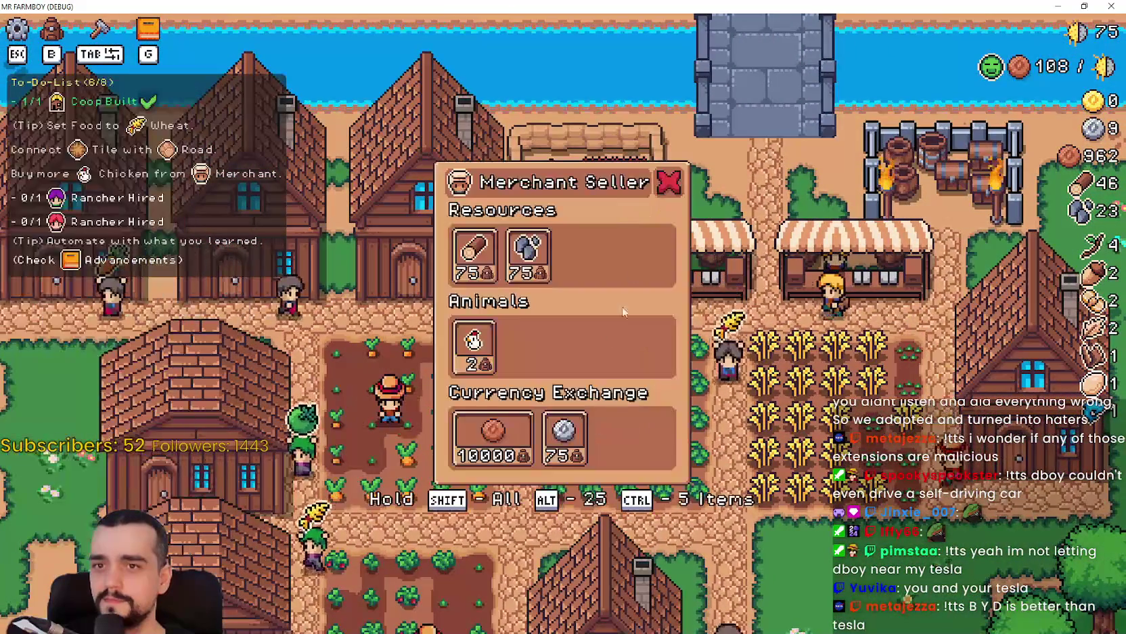
# - Return to the coop and confirm it now houses two chickens
pyautogui.press('s')
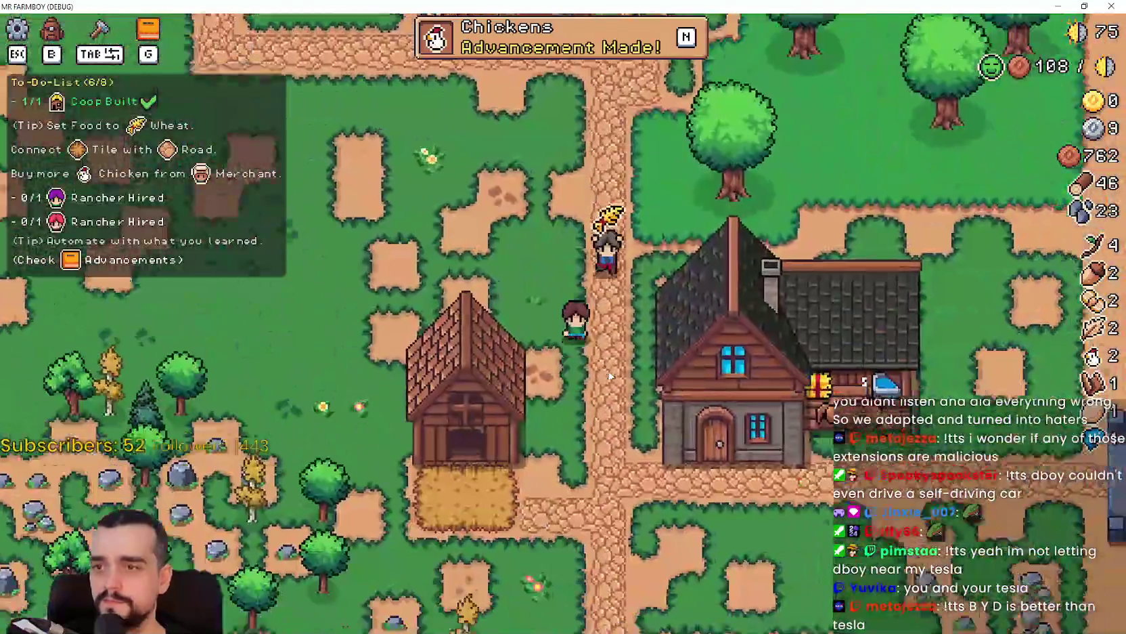
pyautogui.press('s')
pyautogui.click(487, 270)
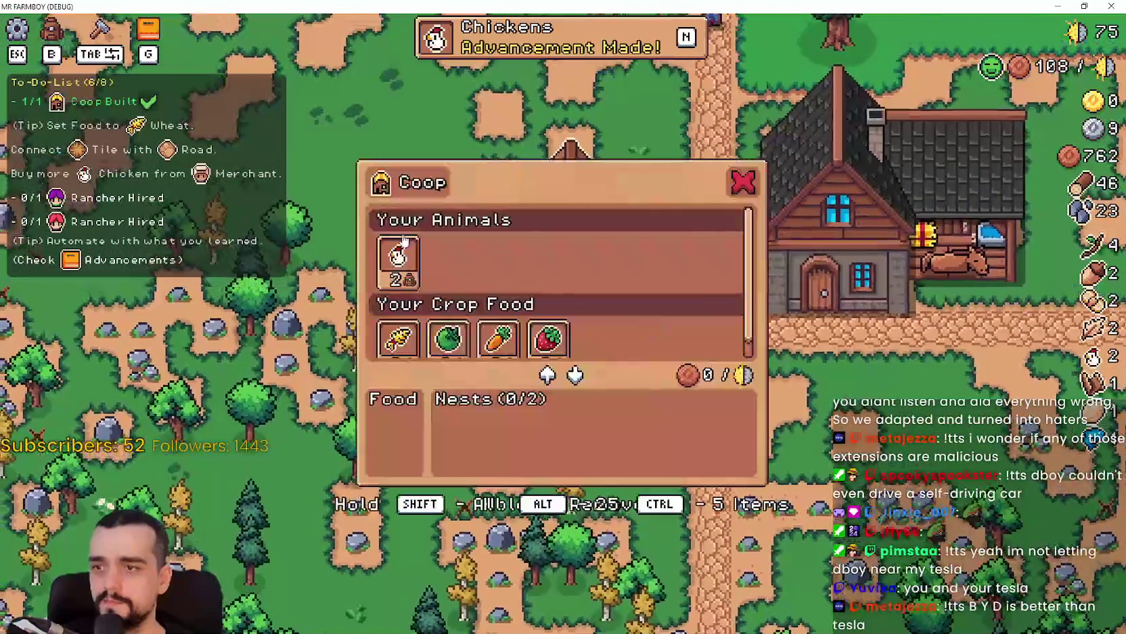
pyautogui.scroll(-1, 382, 345)
pyautogui.press('w')
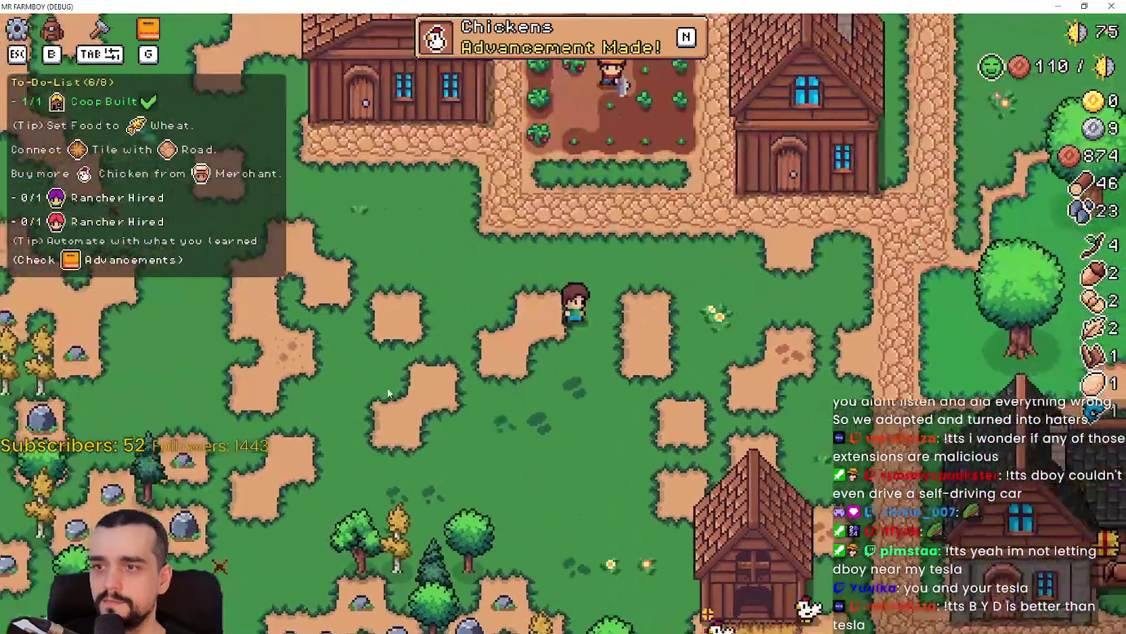
pyautogui.press('Tab')
pyautogui.press('s')
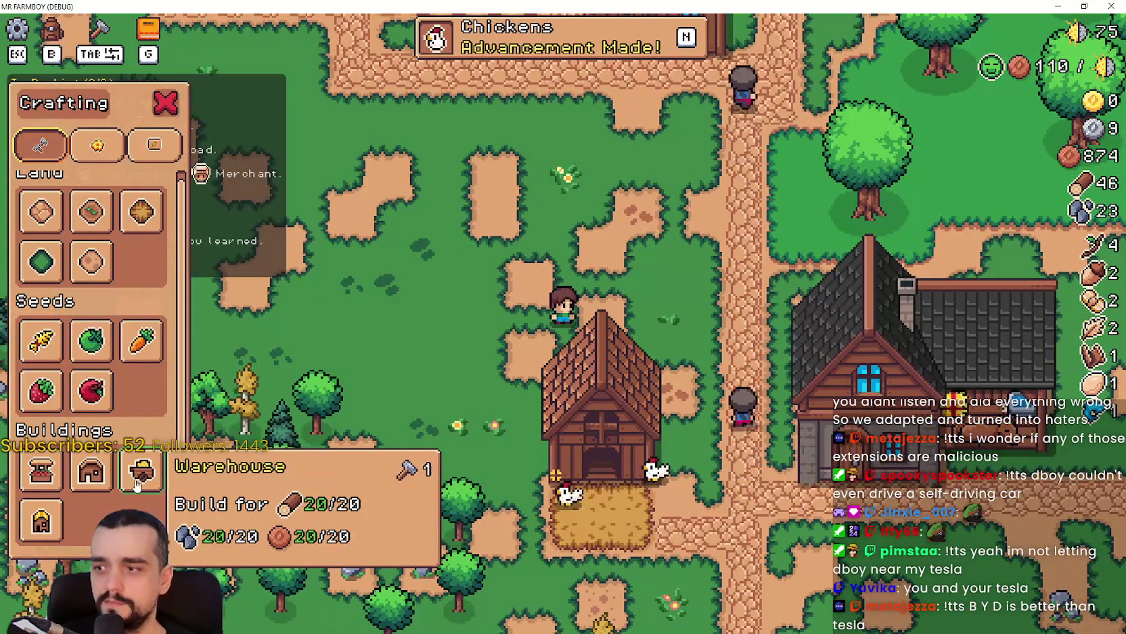
# - Build a warehouse just north of the coop
pyautogui.click(136, 485)
pyautogui.press('d')
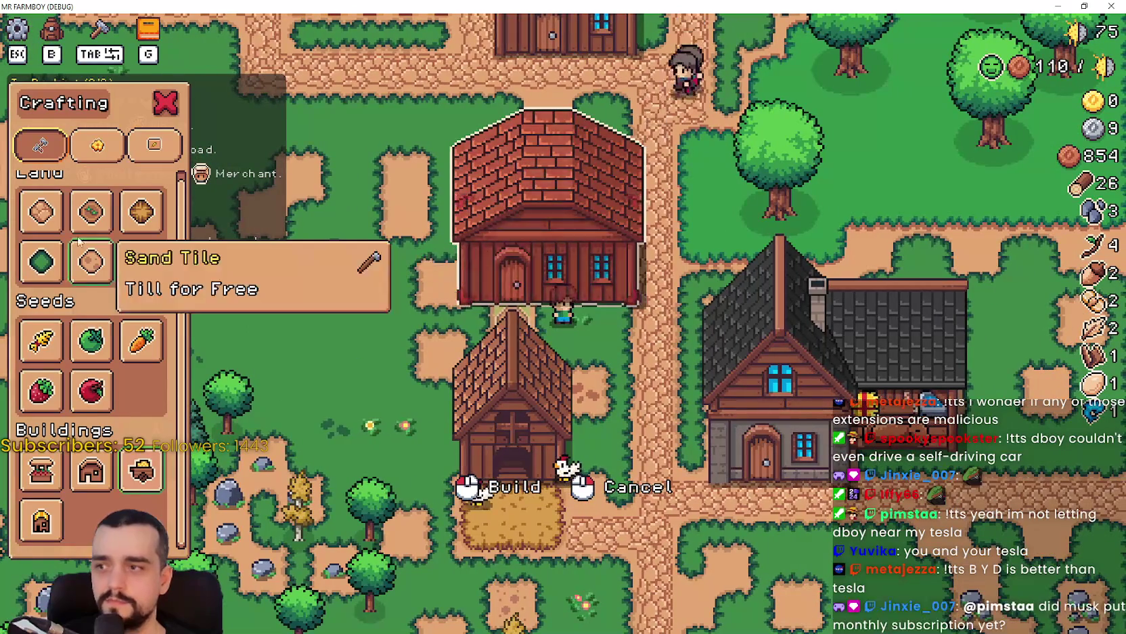
pyautogui.press('a')
pyautogui.click(566, 345)
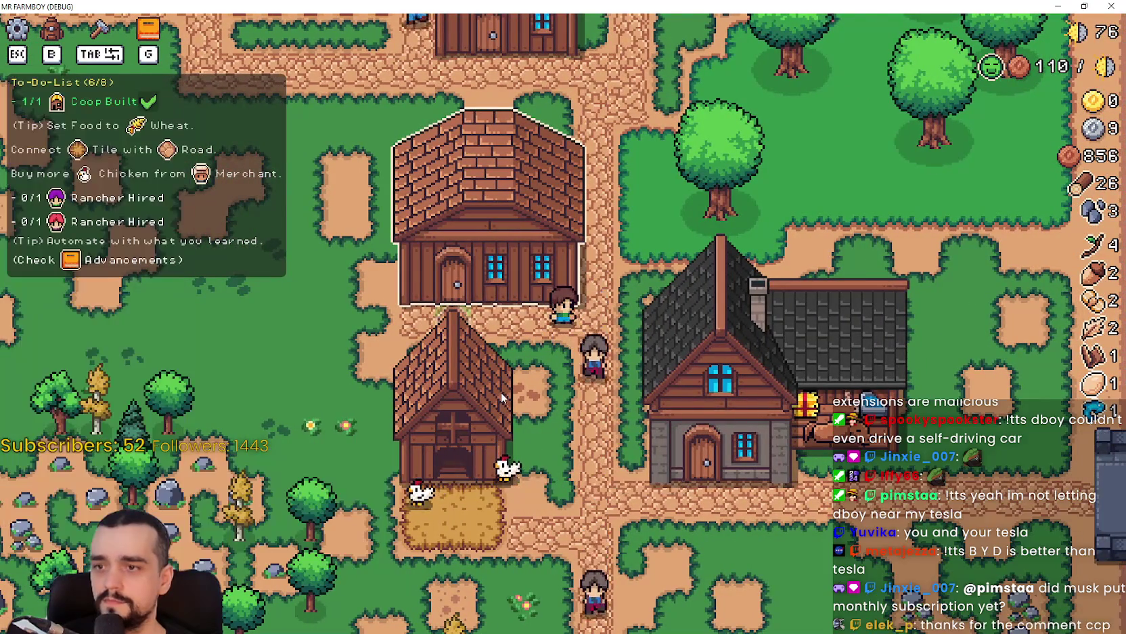
# - Mine rocks and chop trees in the woods west of the coop
pyautogui.press('a')
pyautogui.press('s')
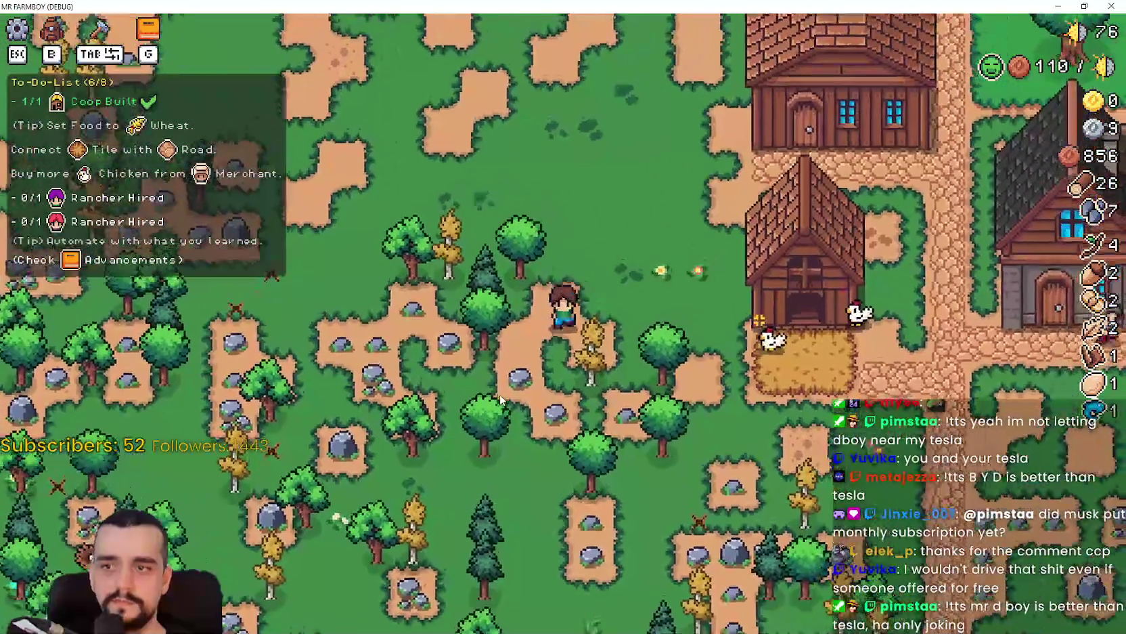
pyautogui.press('s')
pyautogui.press('d')
pyautogui.press('w')
pyautogui.press('a')
pyautogui.press('s')
pyautogui.press('d')
pyautogui.press('s')
pyautogui.press('w')
pyautogui.press('w')
# - Mine more stone, then head back toward the warehouse with wood 35 and stone 28
pyautogui.press('a')
pyautogui.press('s')
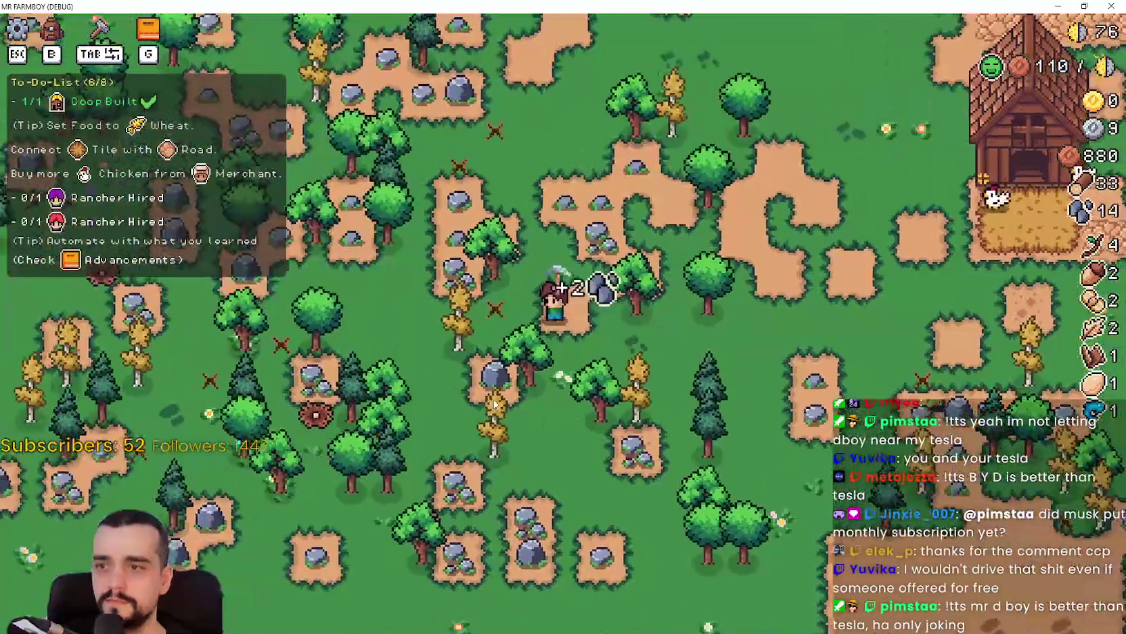
pyautogui.press('w')
pyautogui.press('a')
pyautogui.press('d')
pyautogui.press('a')
pyautogui.press('w')
pyautogui.press('a')
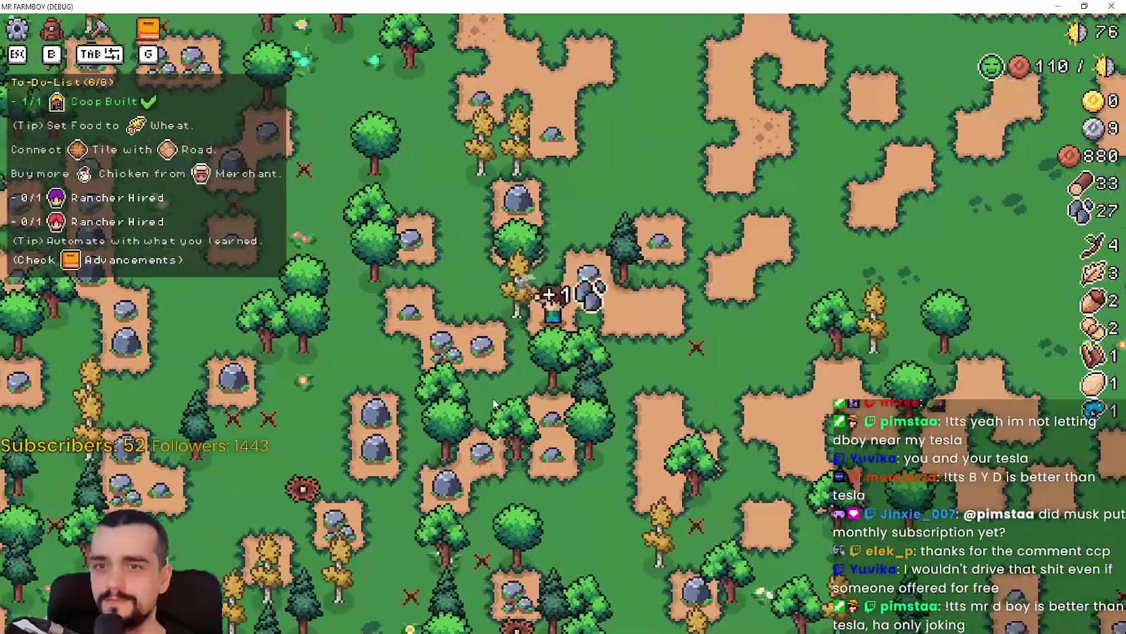
pyautogui.press('w')
pyautogui.press('b')
pyautogui.press('d')
pyautogui.press('w')
pyautogui.press('d')
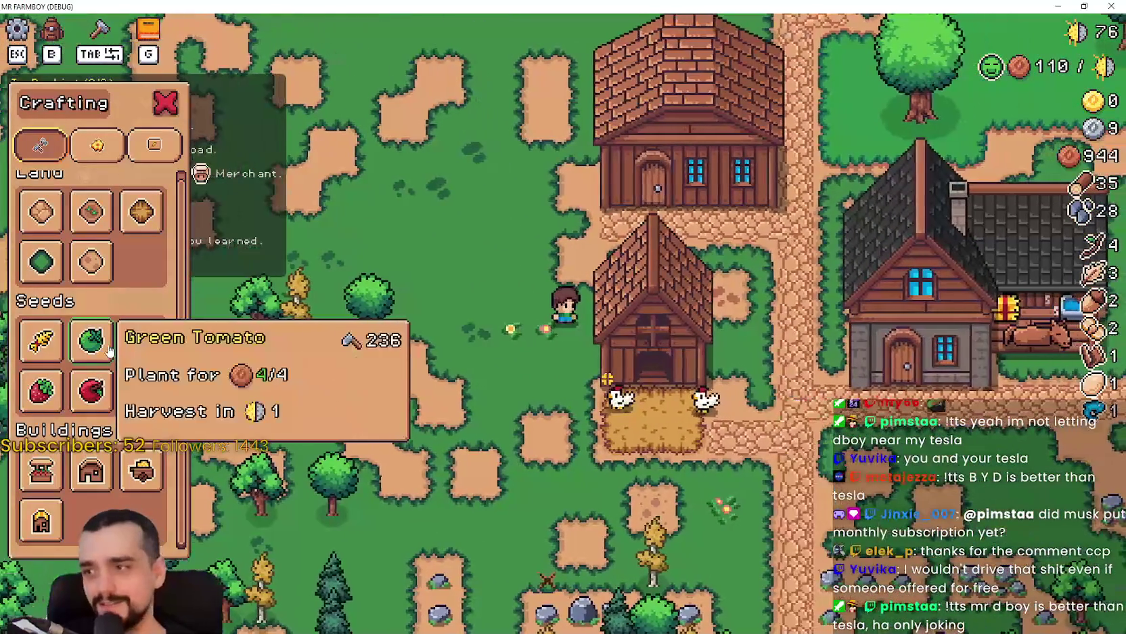
# - Build a new house beside the warehouse
pyautogui.click(91, 474)
pyautogui.press('w')
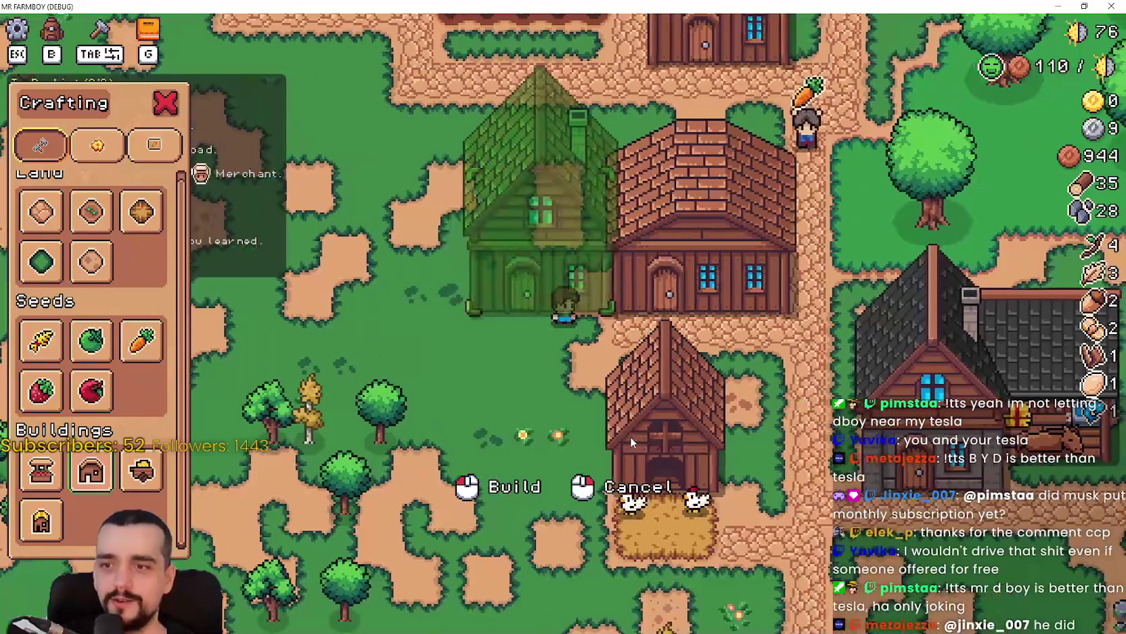
pyautogui.click(630, 443)
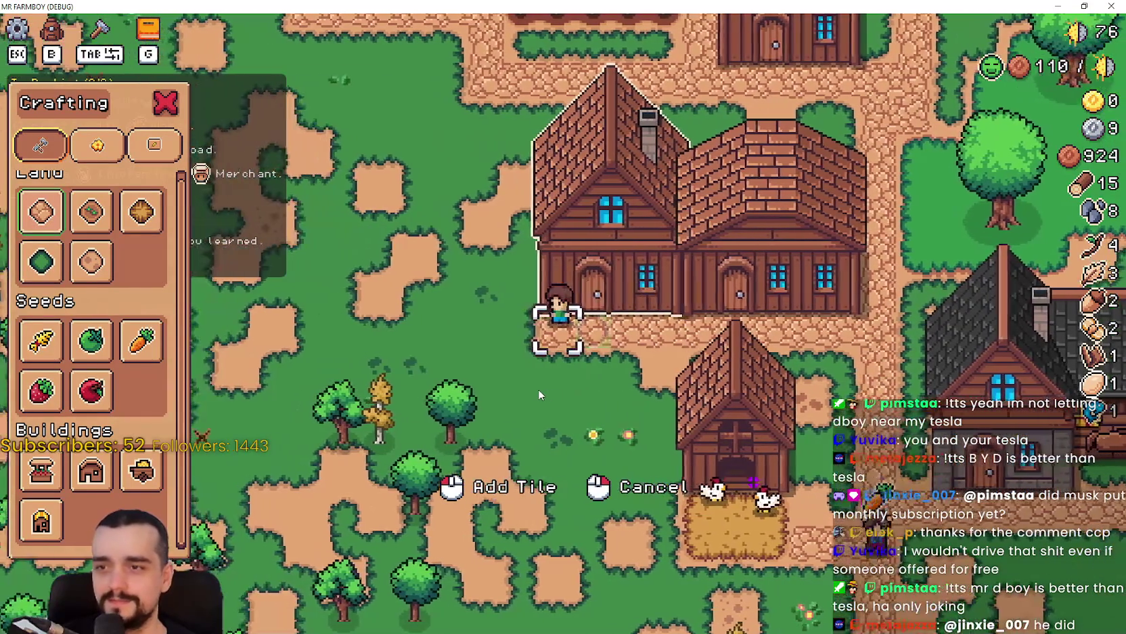
pyautogui.rightClick(539, 389)
# - Hire a rancher feeder into the new house, leaving coins at 165
pyautogui.press('e')
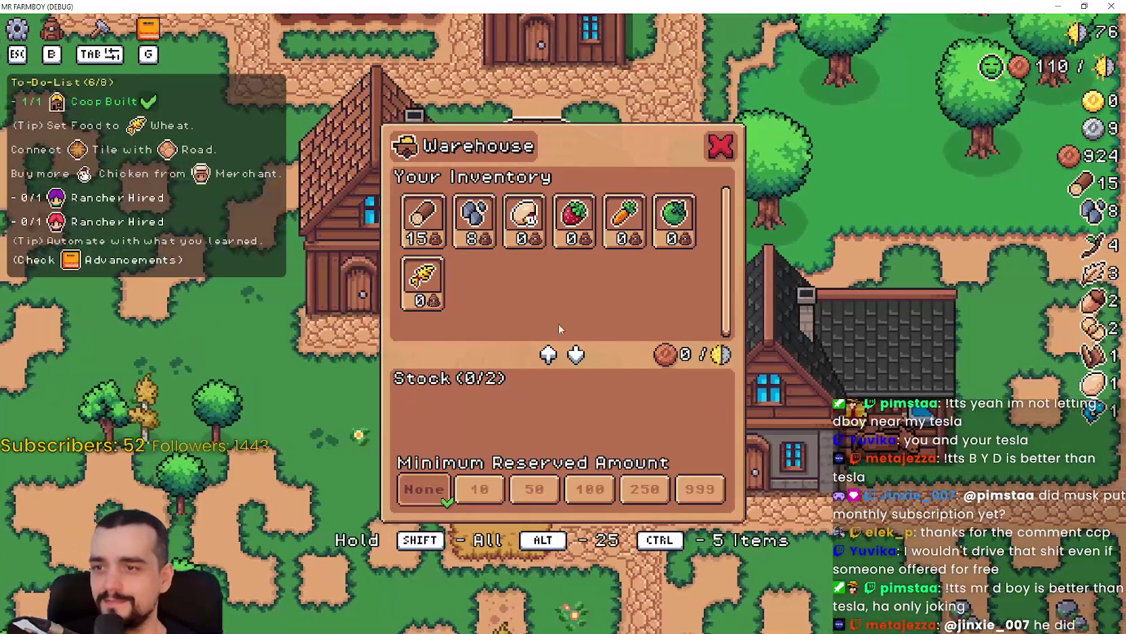
pyautogui.press('a')
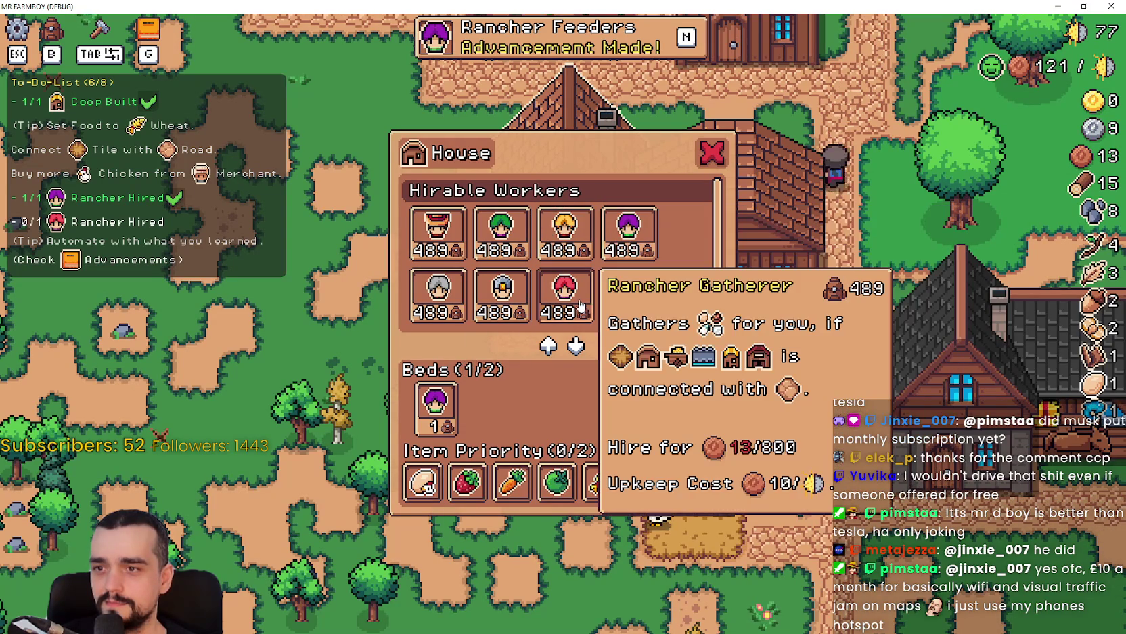
pyautogui.press('Tab')
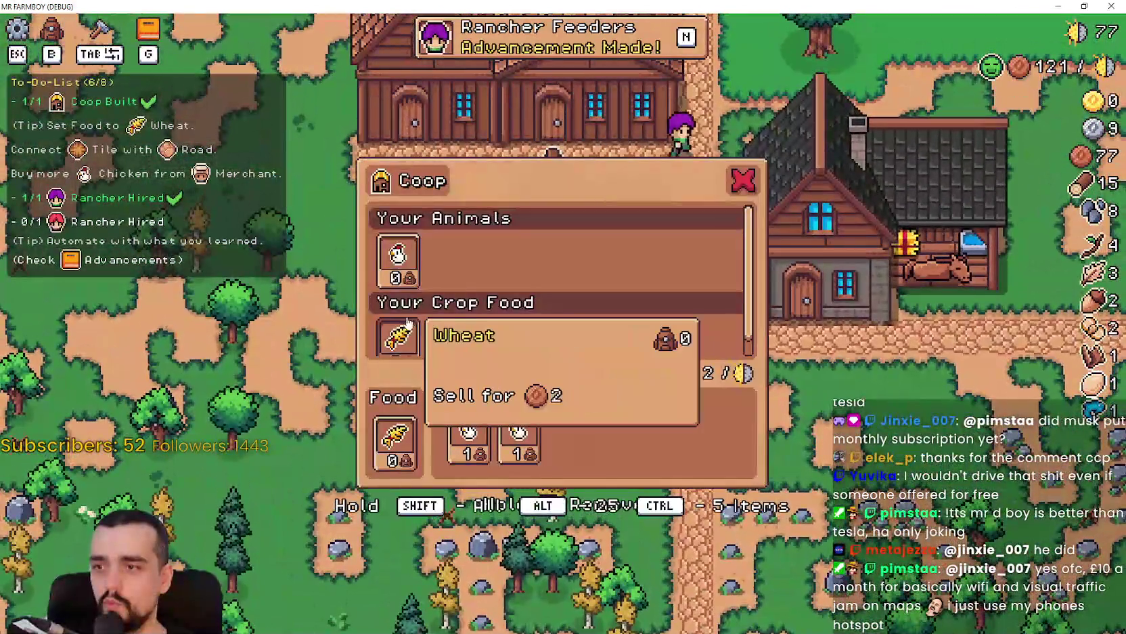
pyautogui.scroll(-1, 408, 324)
pyautogui.press('Tab')
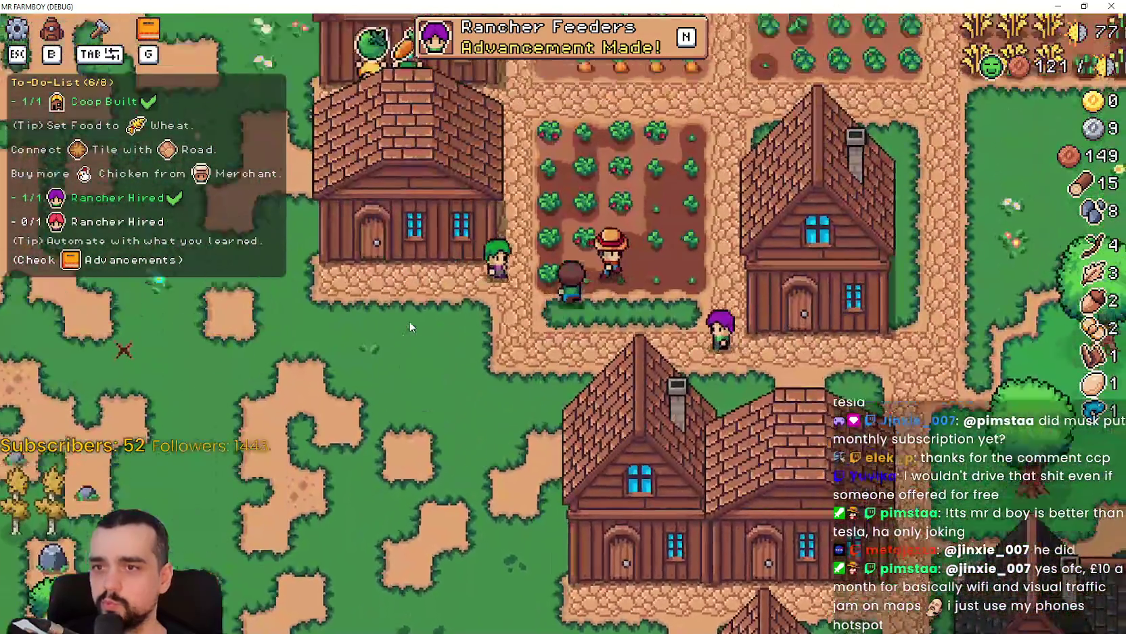
pyautogui.press('Tab')
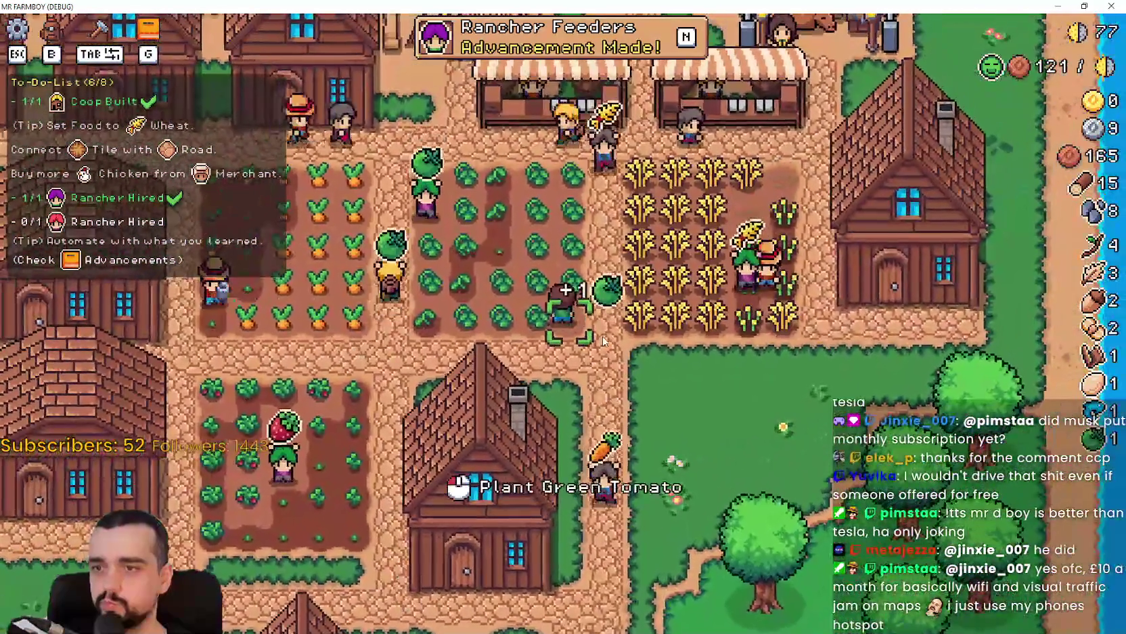
pyautogui.press('Tab')
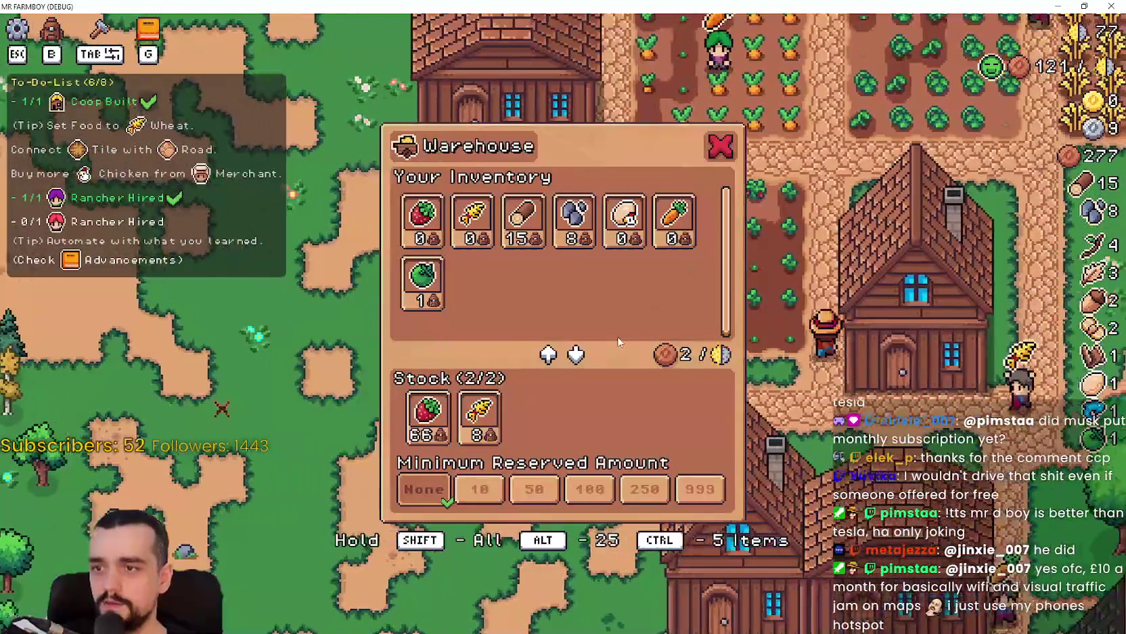
pyautogui.press('Tab')
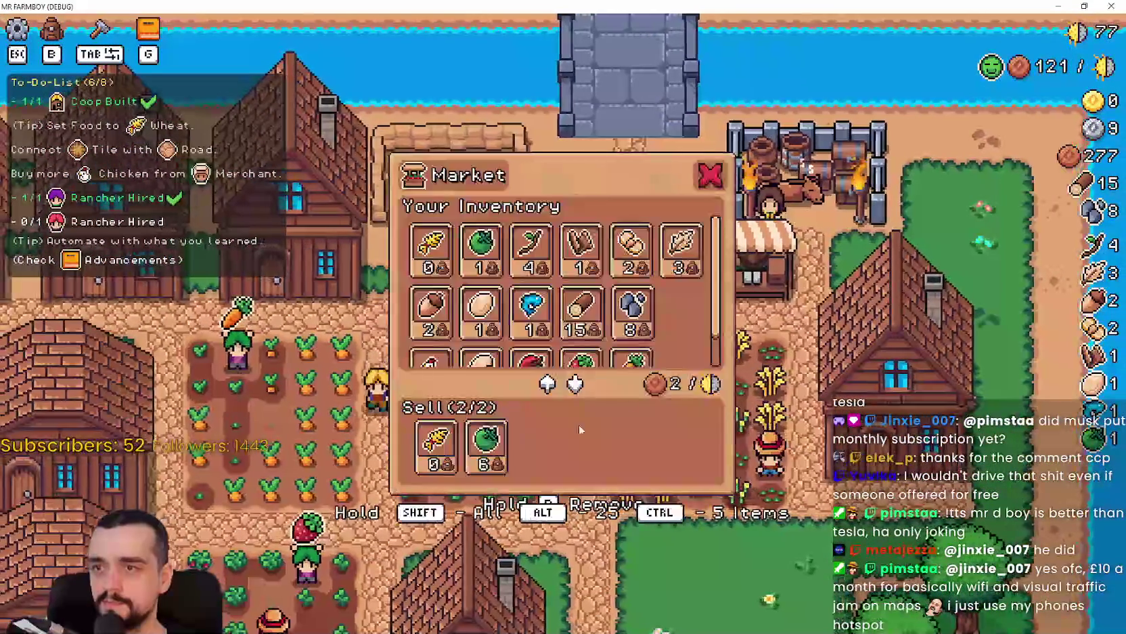
# - Remove wheat from the market sell list
pyautogui.click(436, 447)
pyautogui.scroll(-1, 673, 348)
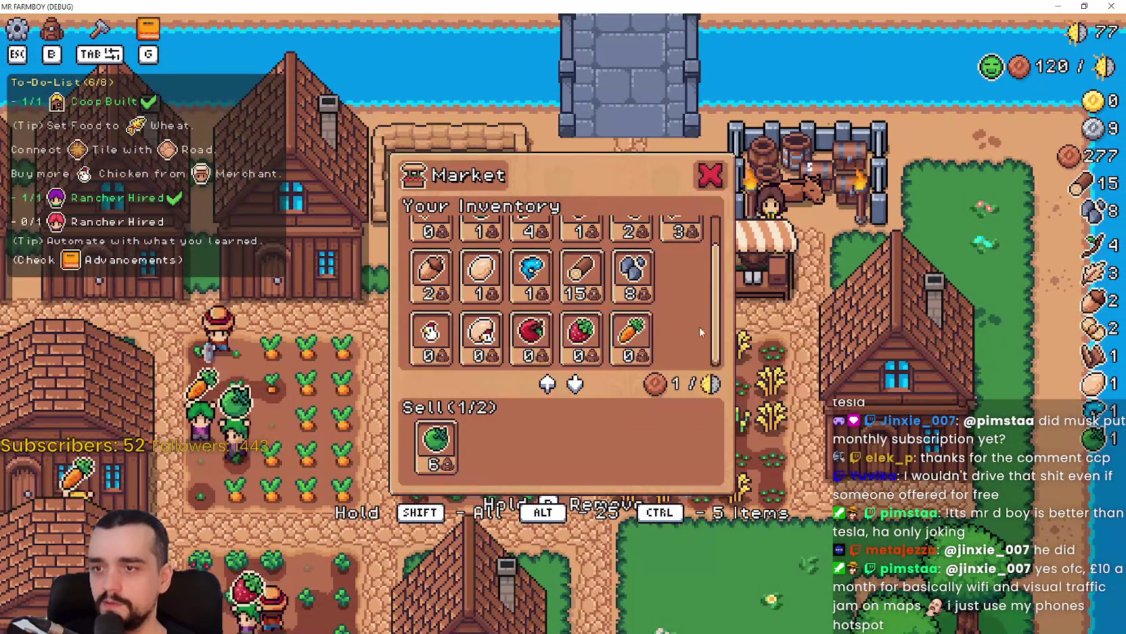
pyautogui.press('Tab')
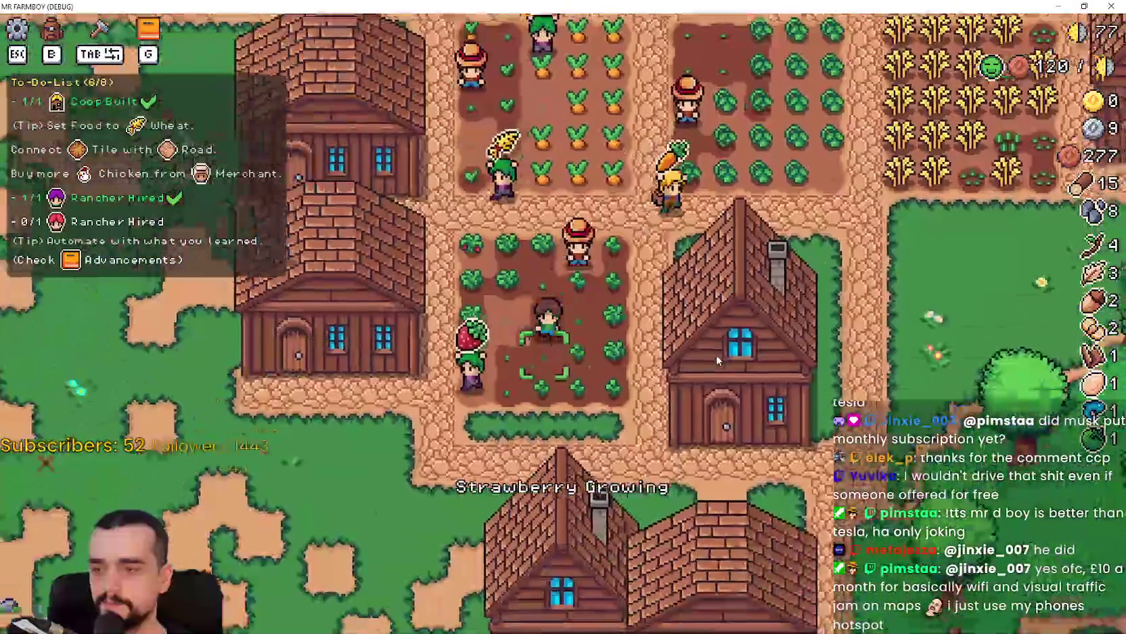
# - Walk the farmboy past the coop up into the village and reopen Crafting
pyautogui.press('a')
pyautogui.press('s')
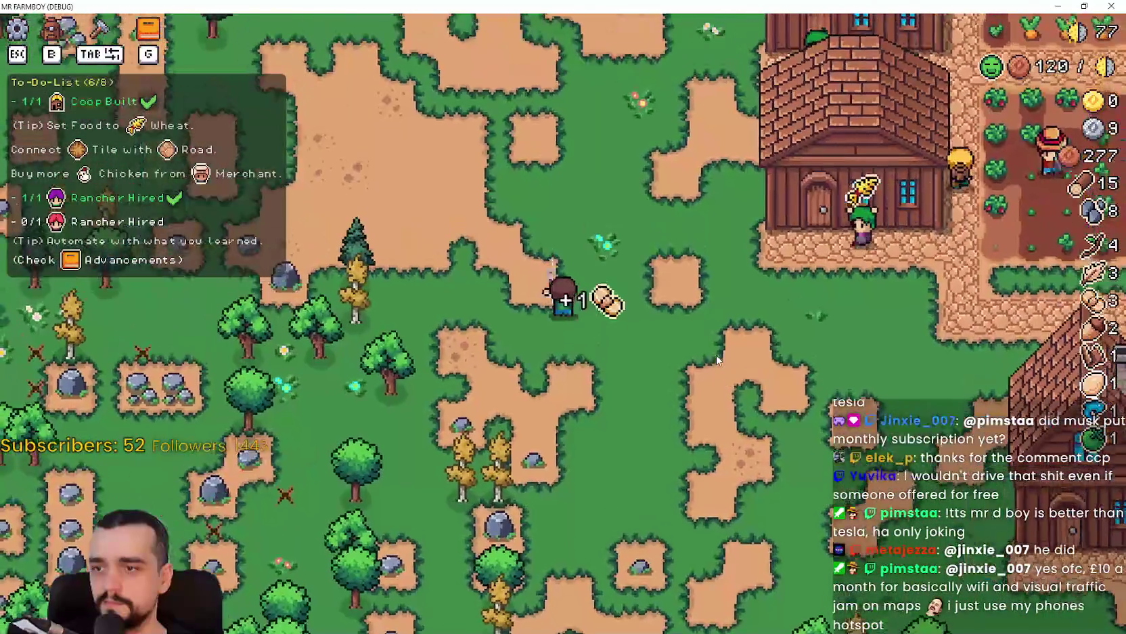
pyautogui.press('d')
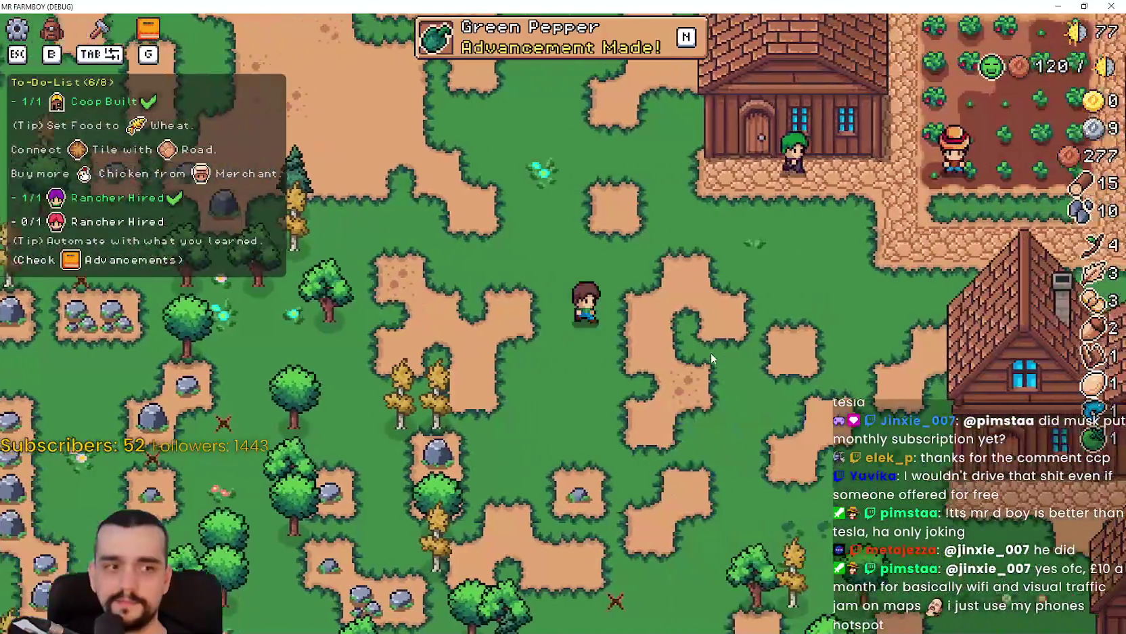
pyautogui.press('a')
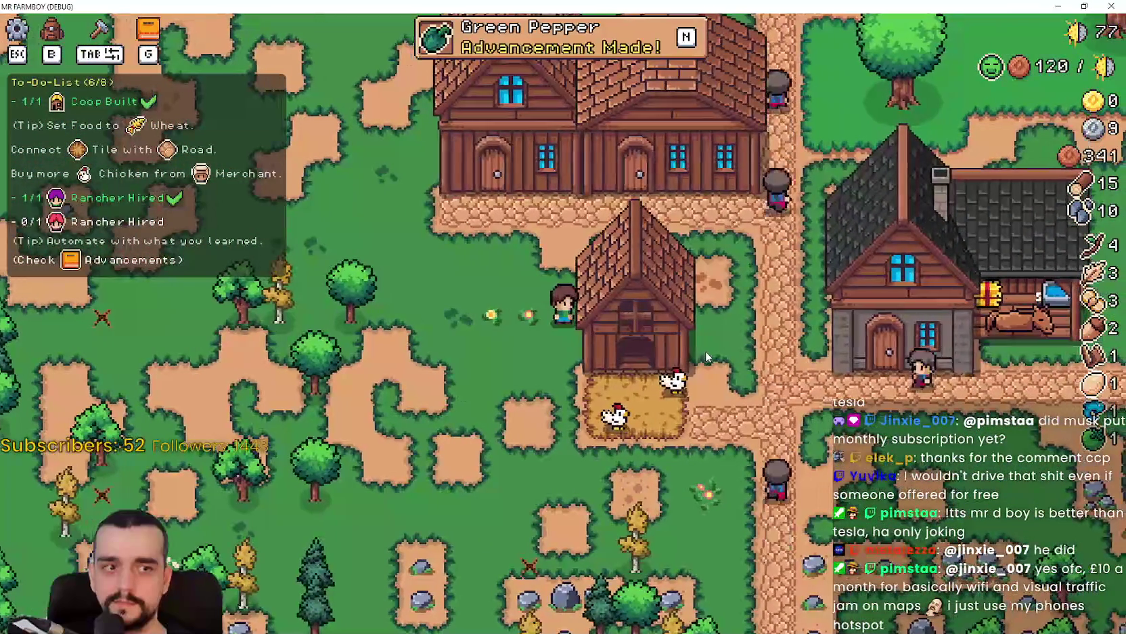
pyautogui.press('w')
pyautogui.press('a')
pyautogui.press('s')
pyautogui.press('d')
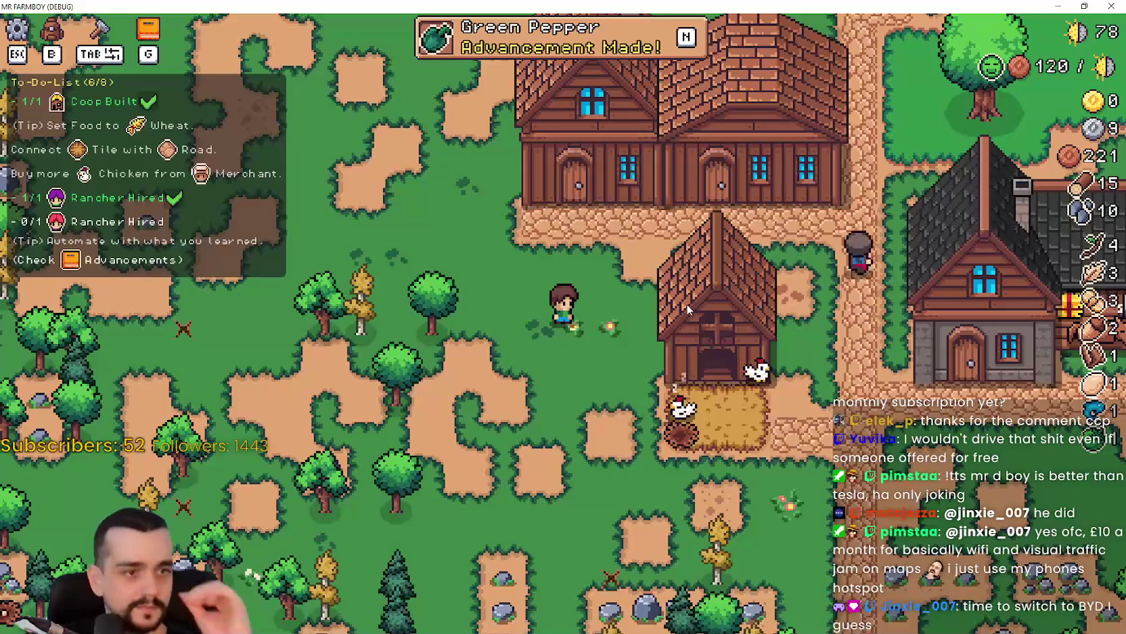
pyautogui.press('d')
pyautogui.press('w')
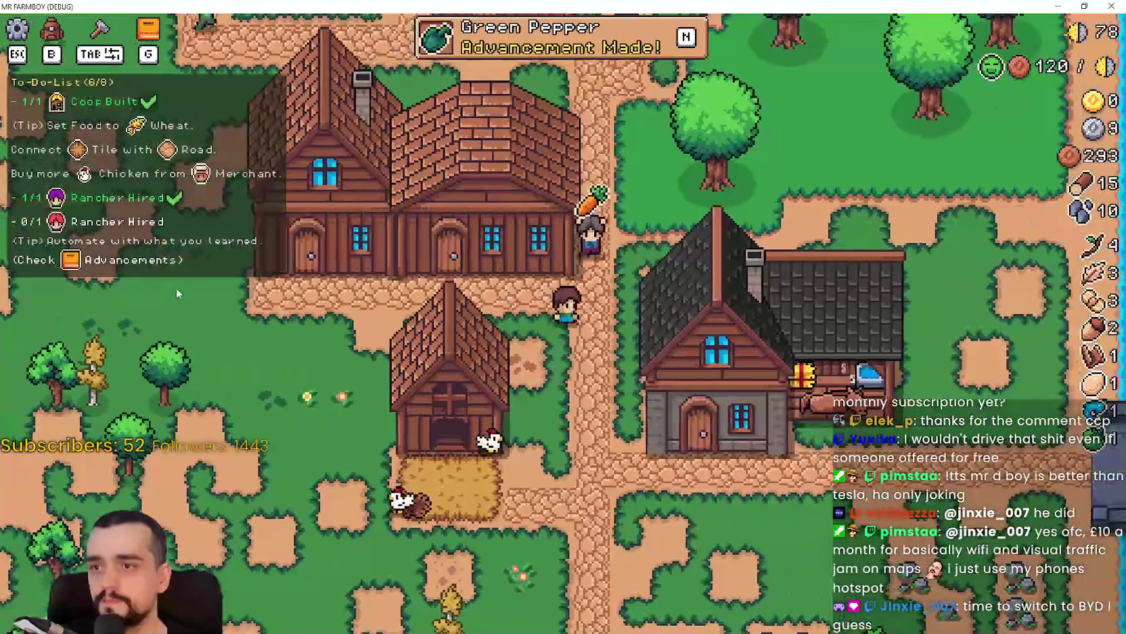
pyautogui.press('Tab')
# - Pick the farm tile in Crafting and walk the farmboy down beside the trees and house
pyautogui.press('a')
pyautogui.press('w')
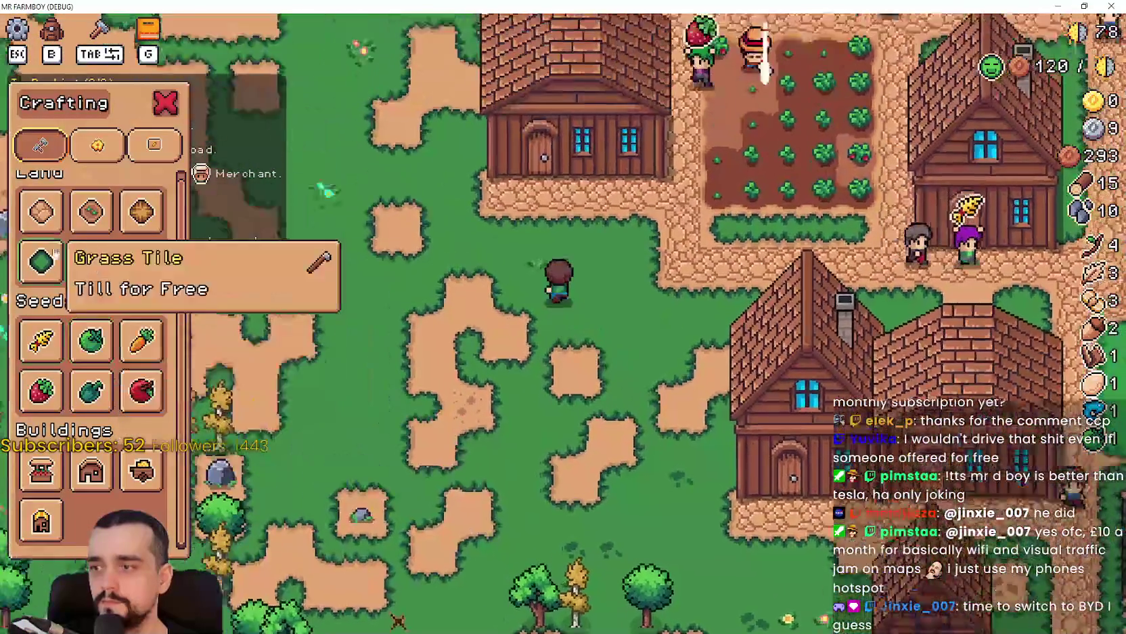
pyautogui.click(91, 212)
pyautogui.press('w')
pyautogui.press('d')
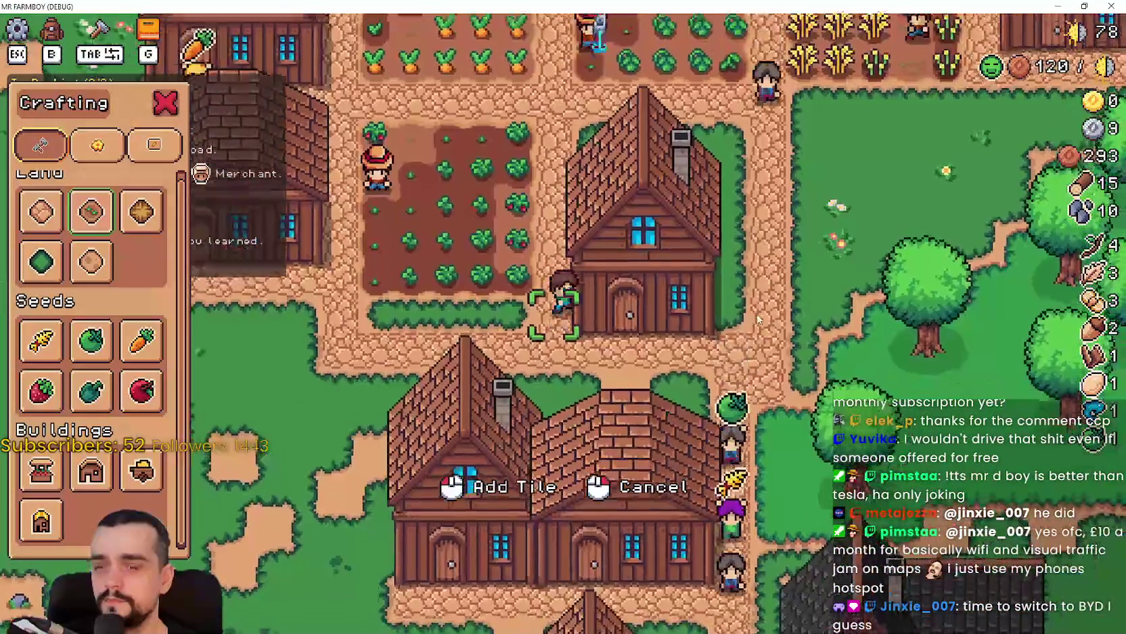
pyautogui.press('w')
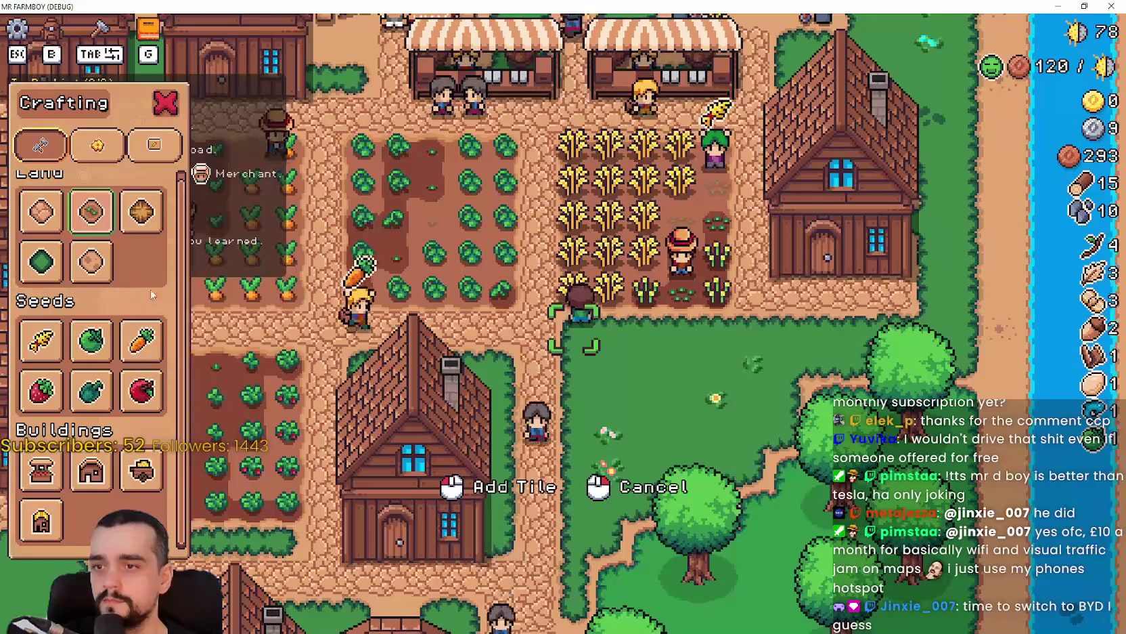
pyautogui.press('d')
pyautogui.press('a')
pyautogui.press('s')
pyautogui.press('a')
pyautogui.press('s')
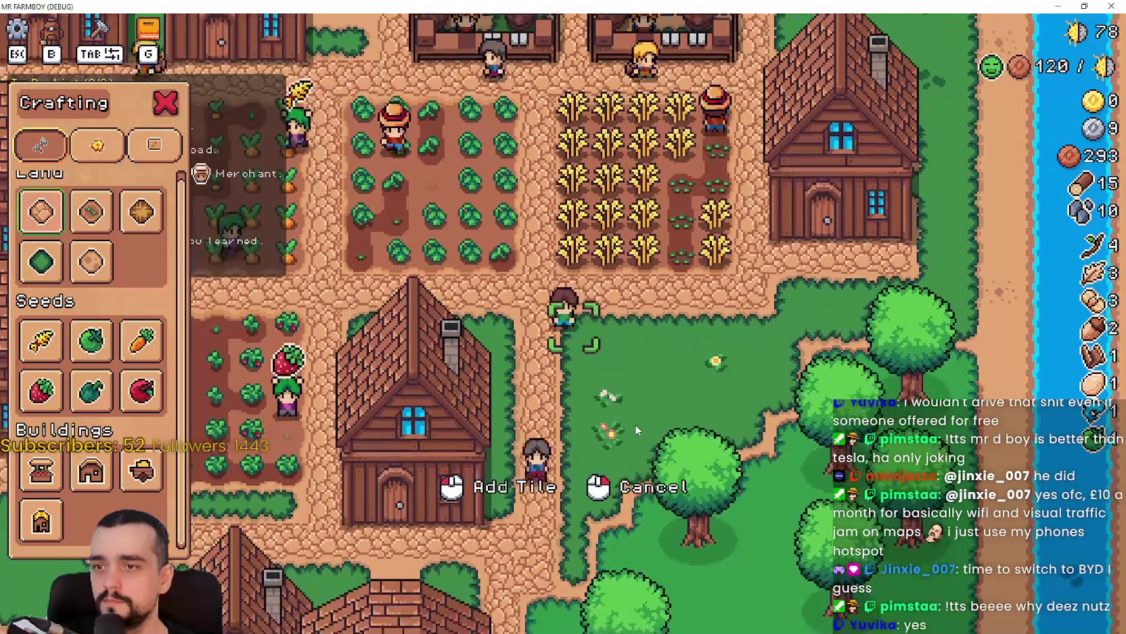
pyautogui.press('s')
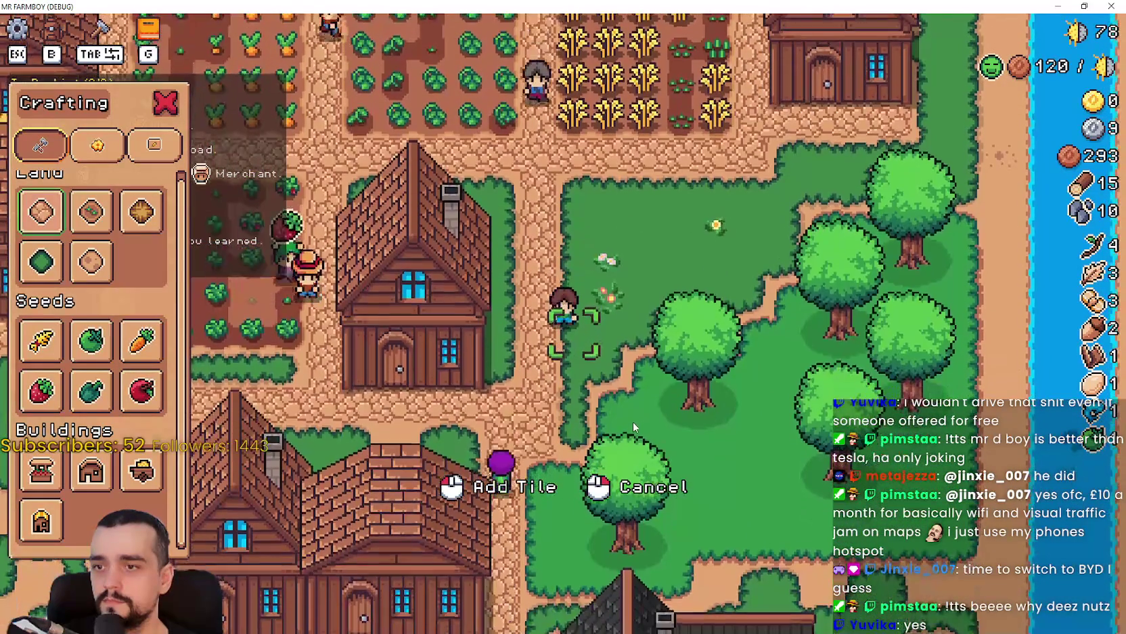
# - Lay a new dirt plot of farm tiles on the grass beside the trees
pyautogui.moveTo(76, 357)
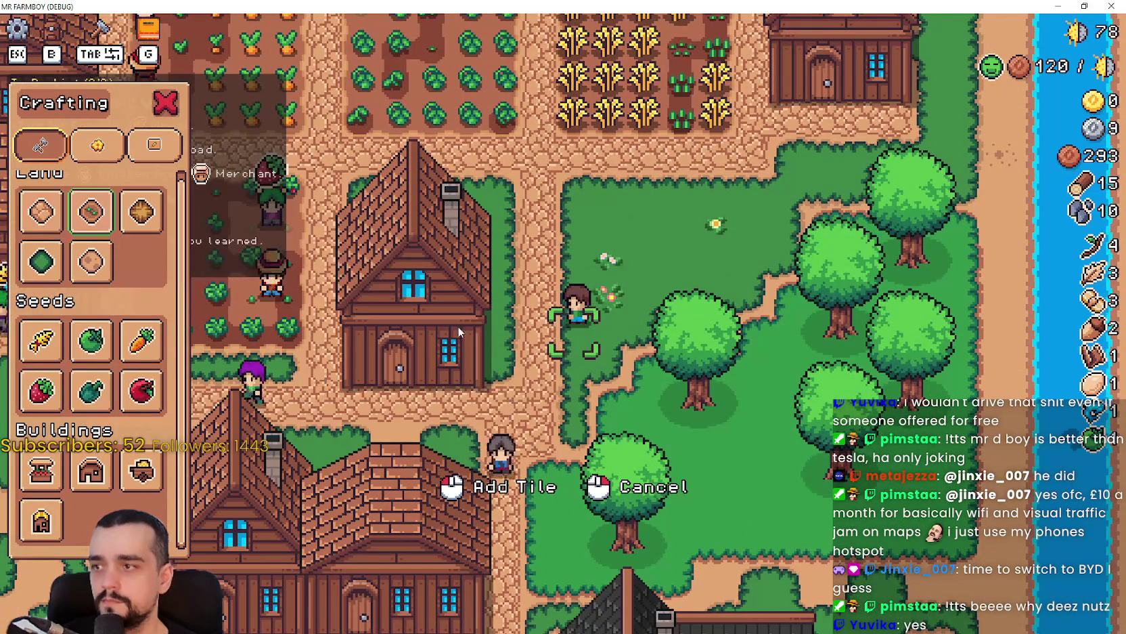
pyautogui.press('w')
pyautogui.press('d')
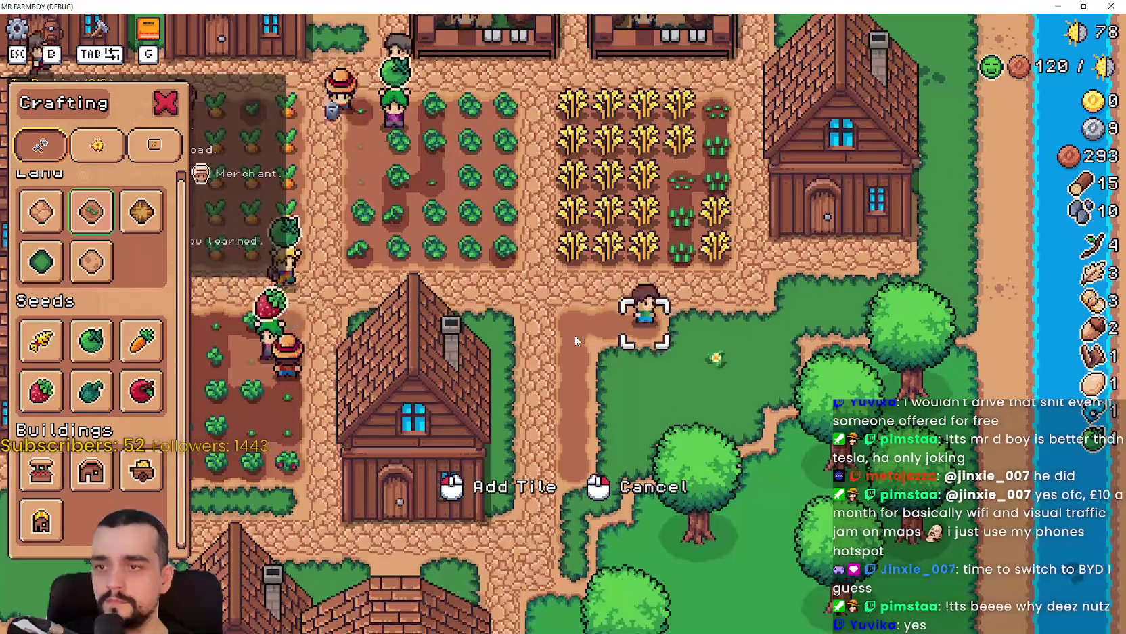
pyautogui.press('d')
pyautogui.press('s')
pyautogui.press('a')
pyautogui.press('w')
pyautogui.press('d')
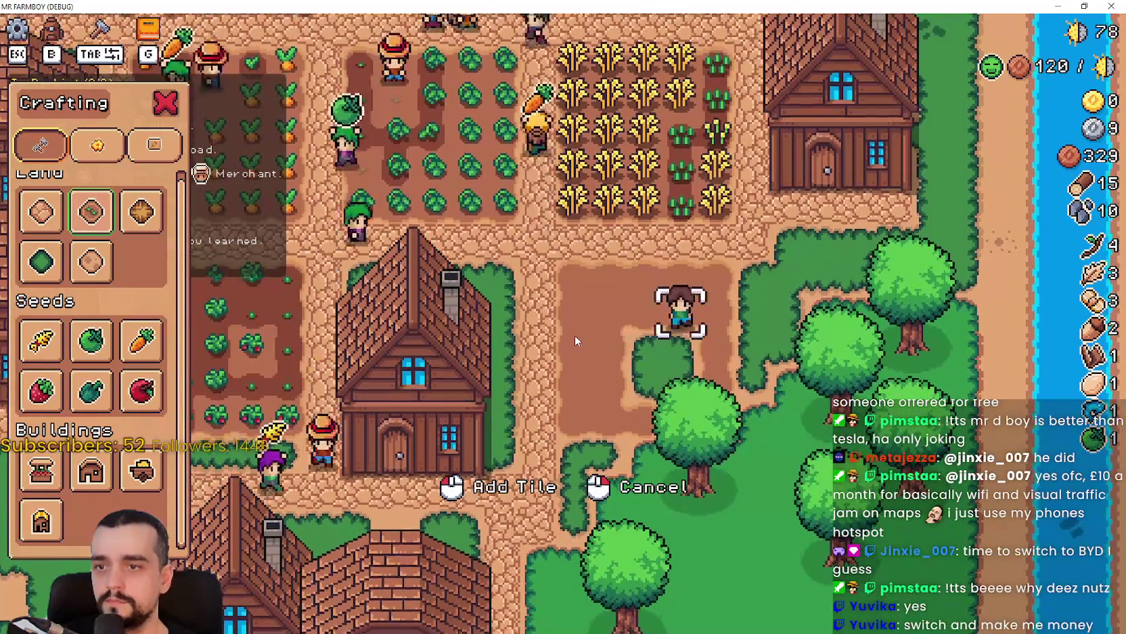
# - Choose Green Pepper seeds and plant the plot's top two rows
pyautogui.press('a')
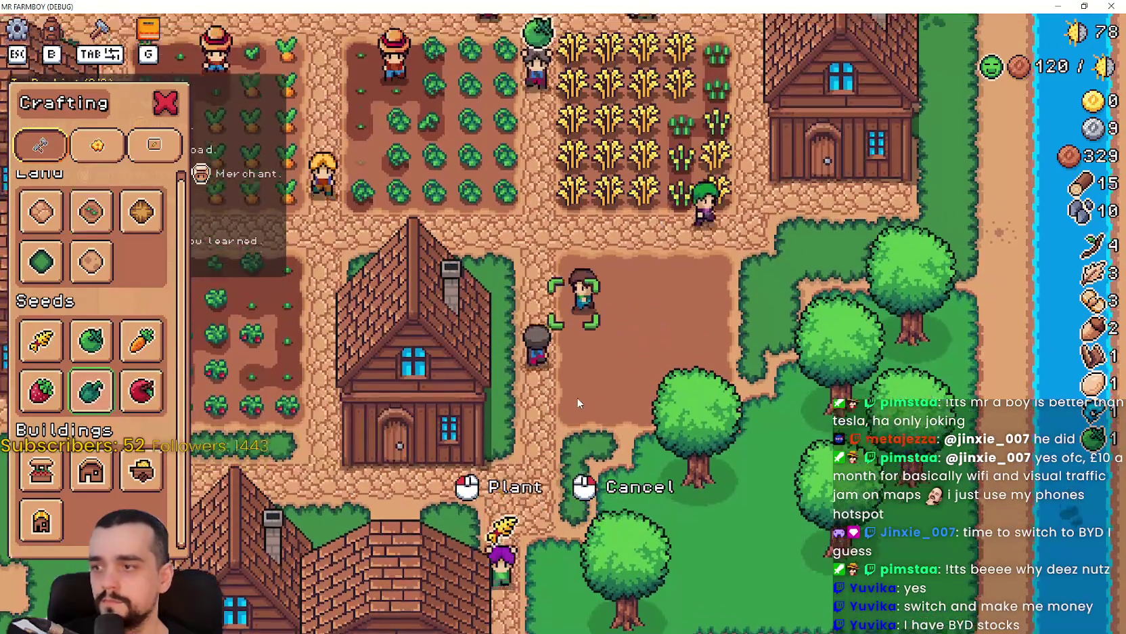
pyautogui.press('w')
pyautogui.click(577, 397)
pyautogui.press('d')
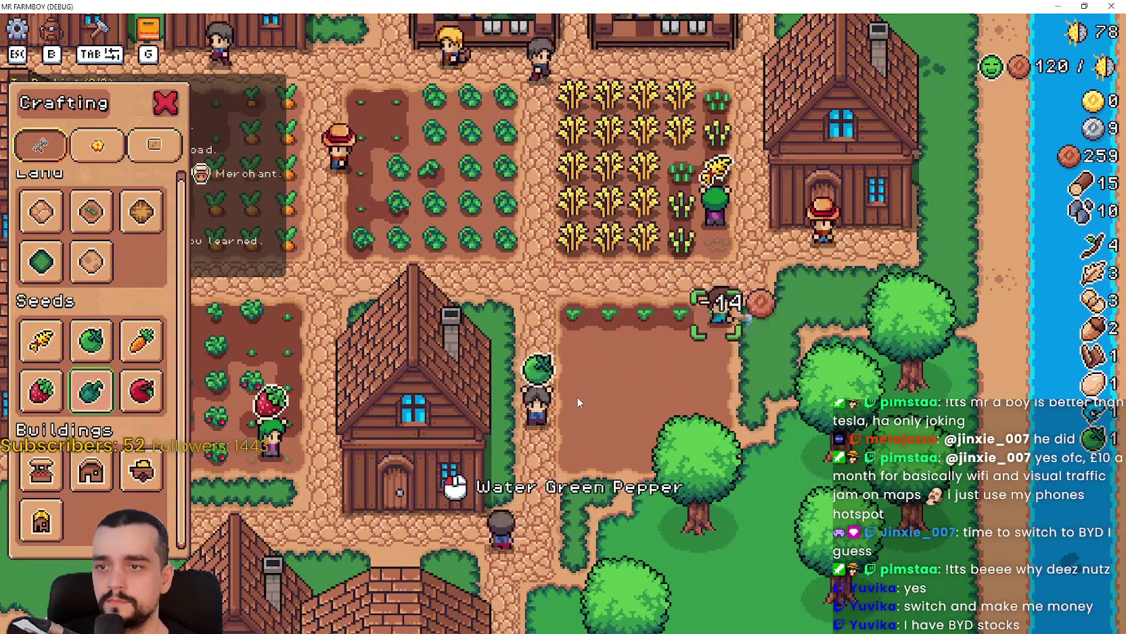
pyautogui.press('s')
pyautogui.press('a')
pyautogui.click(605, 384)
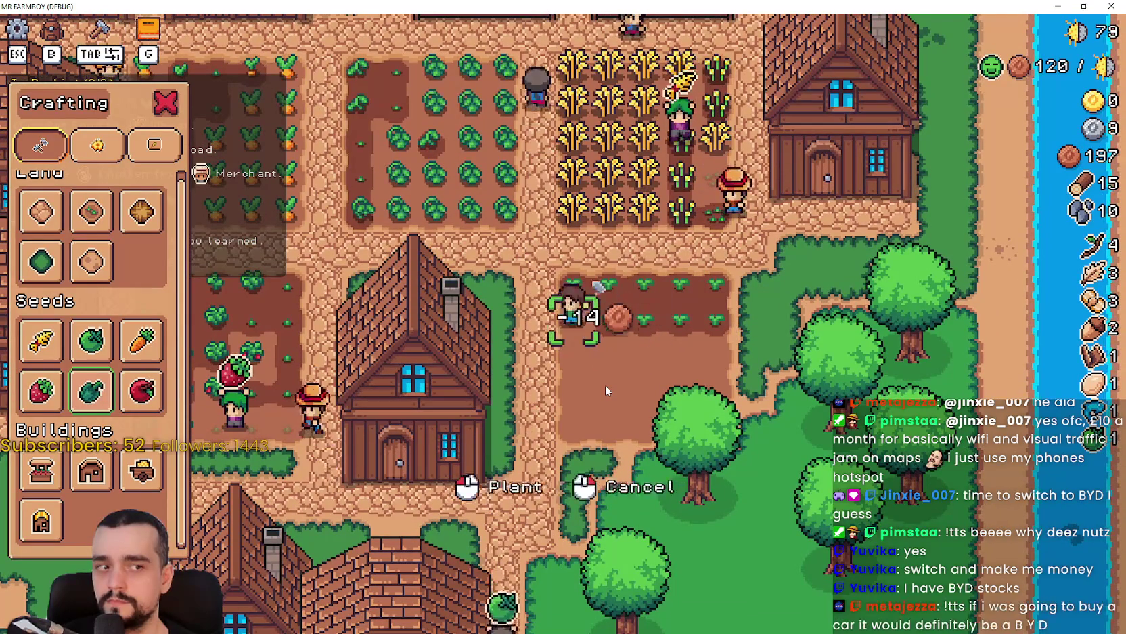
# - Plant green peppers across the remaining rows until coins drop to 1
pyautogui.press('s')
pyautogui.click(605, 384)
pyautogui.press('a')
pyautogui.click(605, 384)
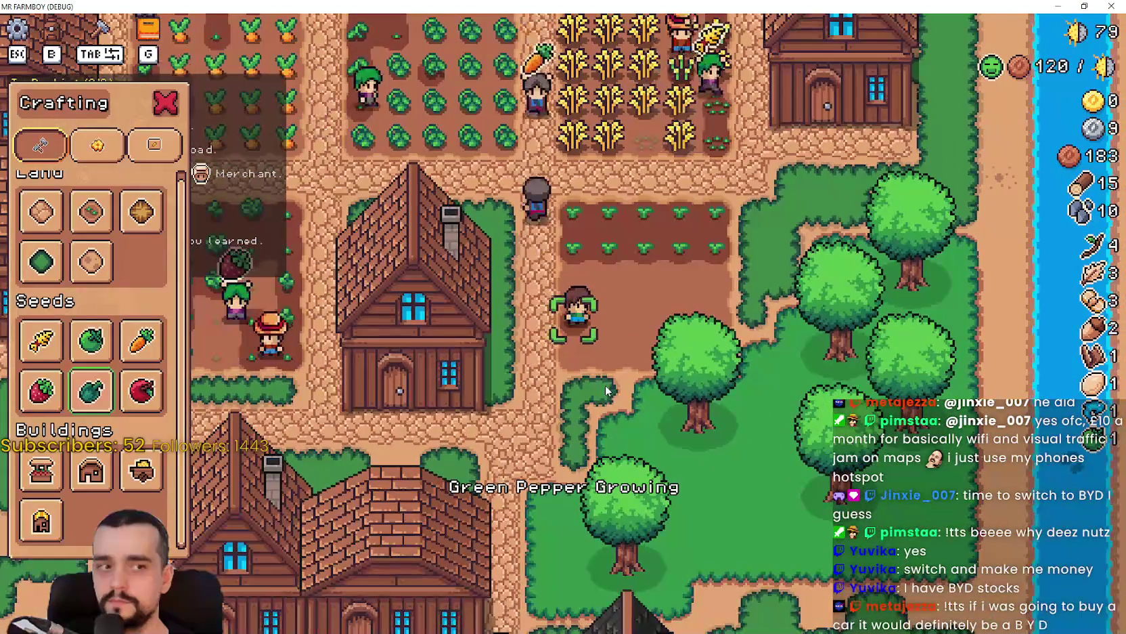
pyautogui.click(605, 385)
pyautogui.press('w')
pyautogui.click(605, 384)
pyautogui.press('d')
pyautogui.click(606, 384)
pyautogui.click(605, 384)
pyautogui.click(606, 384)
pyautogui.press('s')
pyautogui.click(605, 384)
pyautogui.press('d')
pyautogui.click(605, 385)
pyautogui.press('a')
pyautogui.click(605, 384)
pyautogui.click(605, 384)
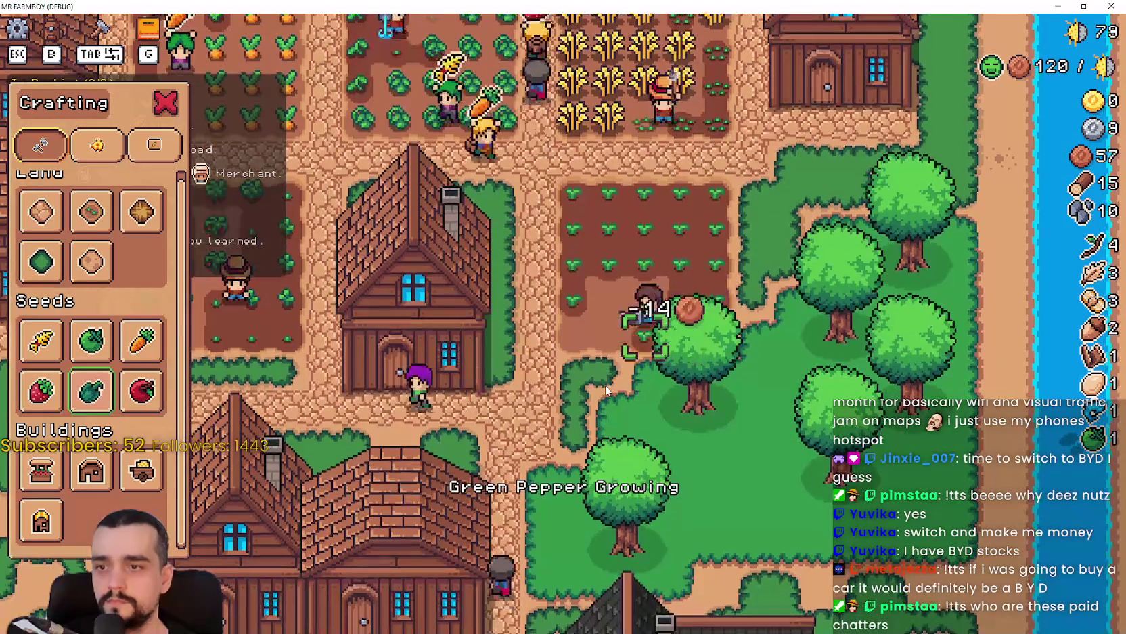
pyautogui.click(605, 384)
pyautogui.press('d')
pyautogui.click(605, 384)
pyautogui.press('d')
pyautogui.click(605, 385)
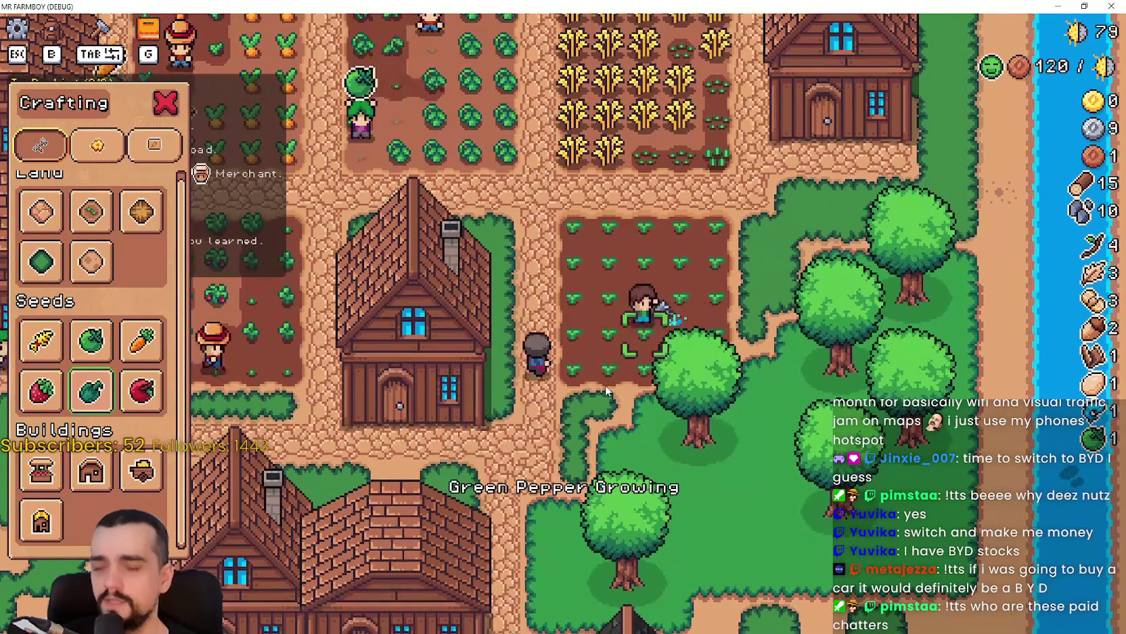
pyautogui.press('s')
pyautogui.click(605, 384)
# - Stop planting to close Crafting, then glance at the house's hirable workers window
pyautogui.press('a')
pyautogui.press('s')
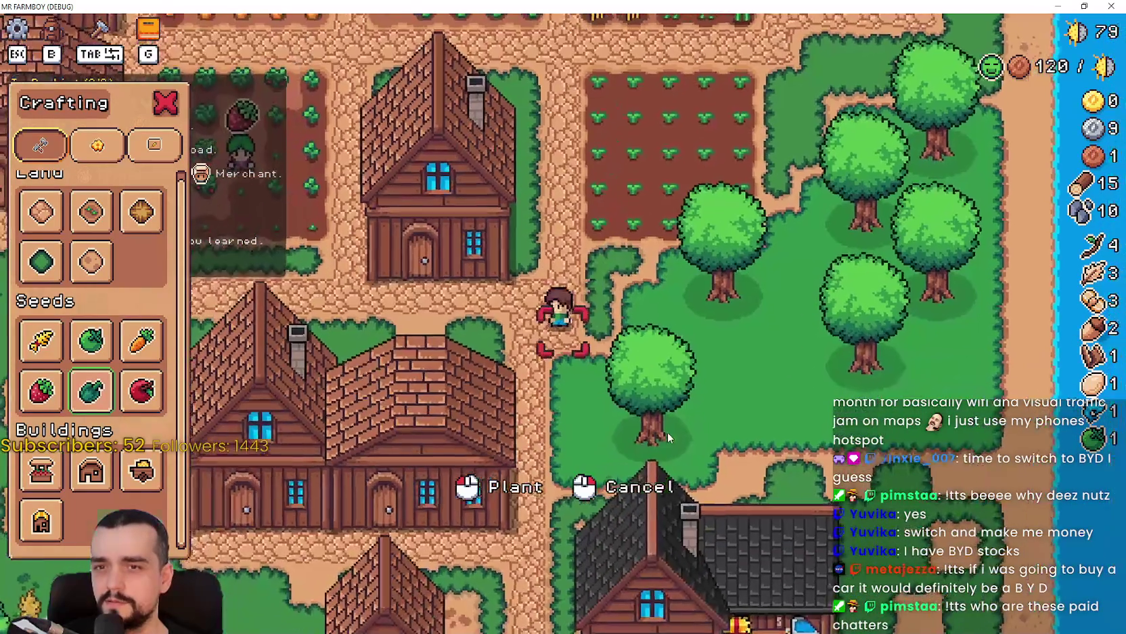
pyautogui.rightClick(664, 429)
pyautogui.press('e')
pyautogui.press('Escape')
# - Check the warehouse inventory and the house's hirable workers window while crossing the village
pyautogui.press('s')
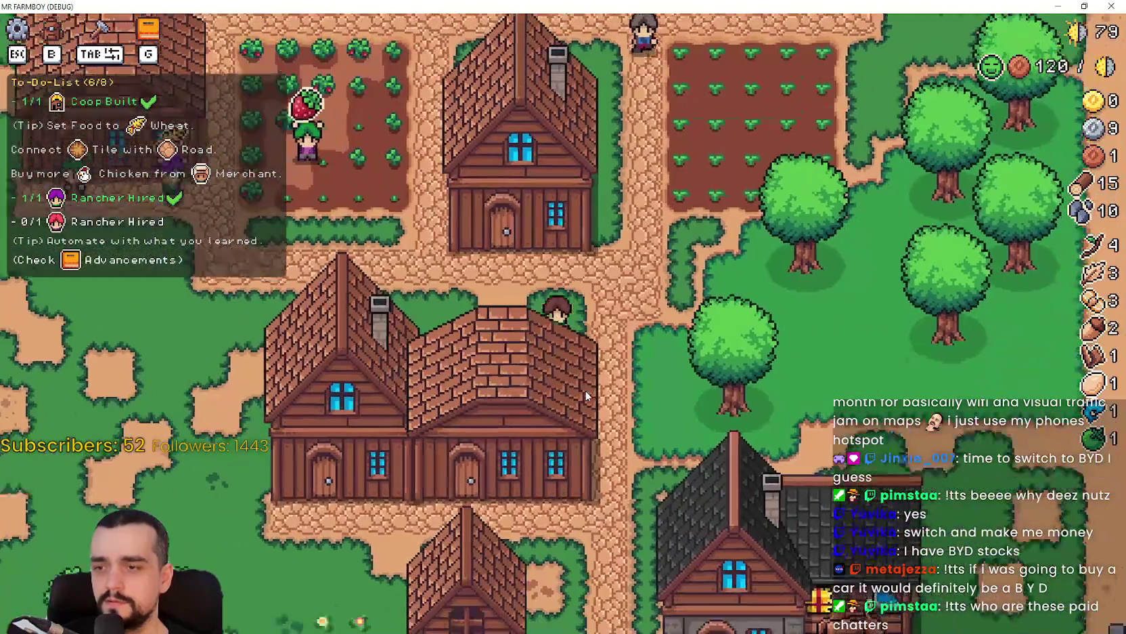
pyautogui.press('e')
pyautogui.press('Escape')
pyautogui.press('s')
pyautogui.press('w')
pyautogui.press('e')
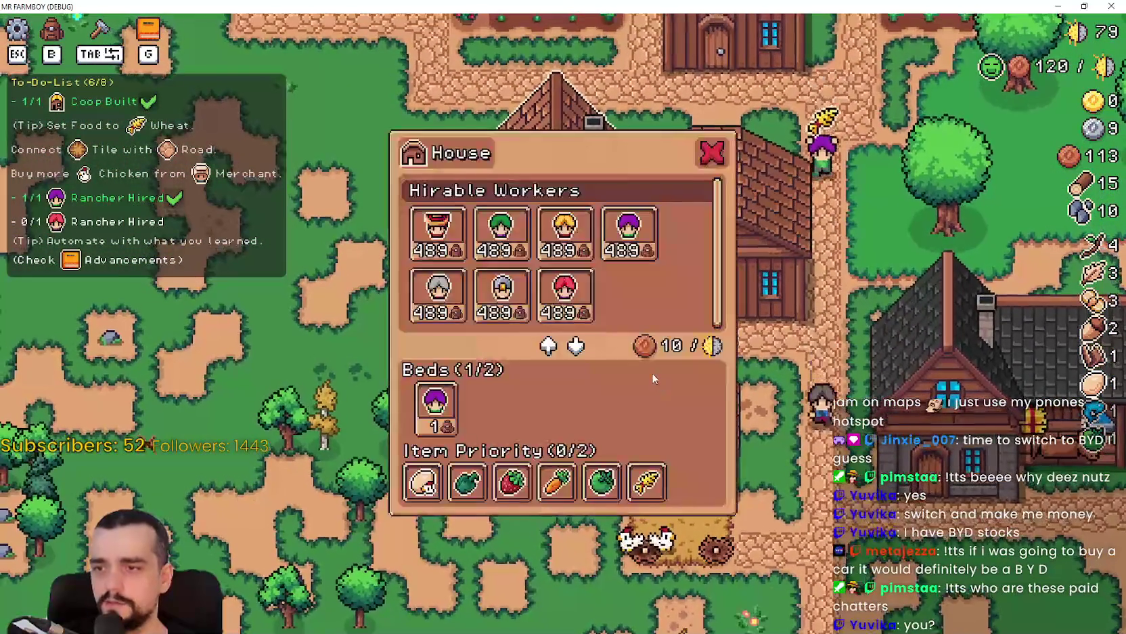
pyautogui.press('Escape')
# - Take all stored strawberries out of one warehouse and check another warehouse's stock
pyautogui.press('w')
pyautogui.press('e')
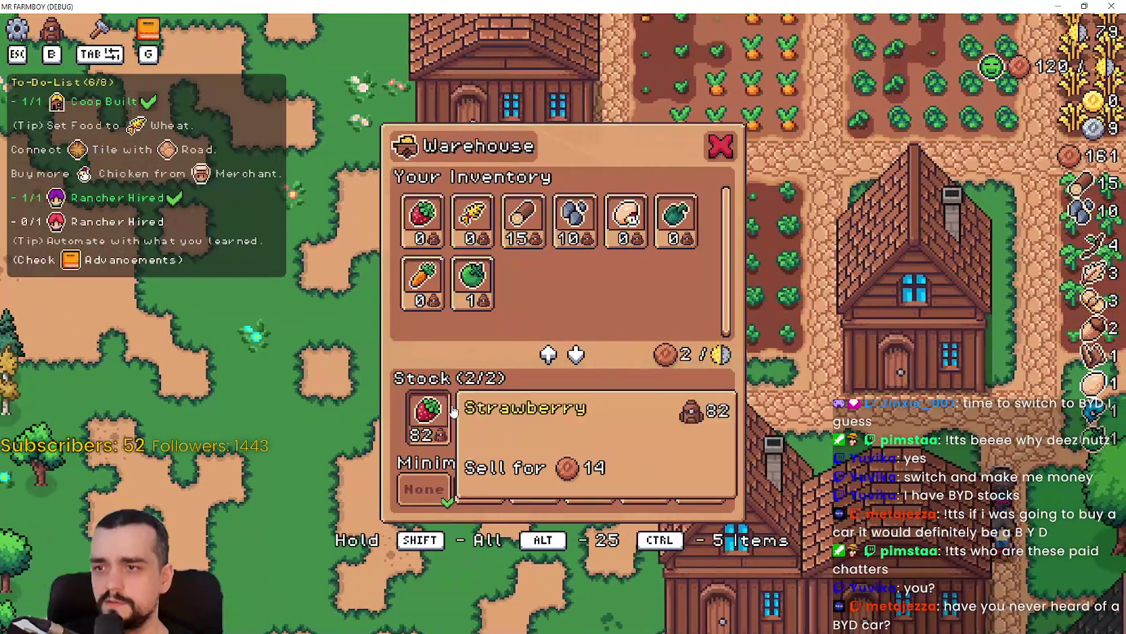
pyautogui.keyDown('shift'); pyautogui.click(453, 410); pyautogui.keyUp('shift')
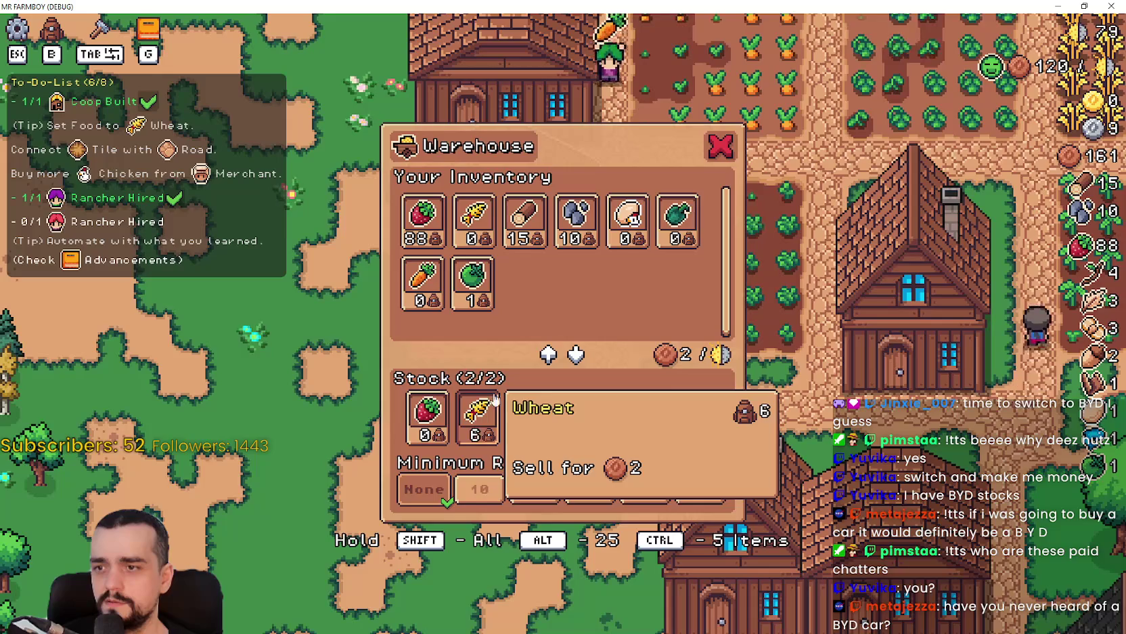
pyautogui.press('Escape')
pyautogui.press('w')
pyautogui.press('e')
pyautogui.press('Escape')
# - Review the market stalls' selling lists and the warehouse storage window
pyautogui.press('w')
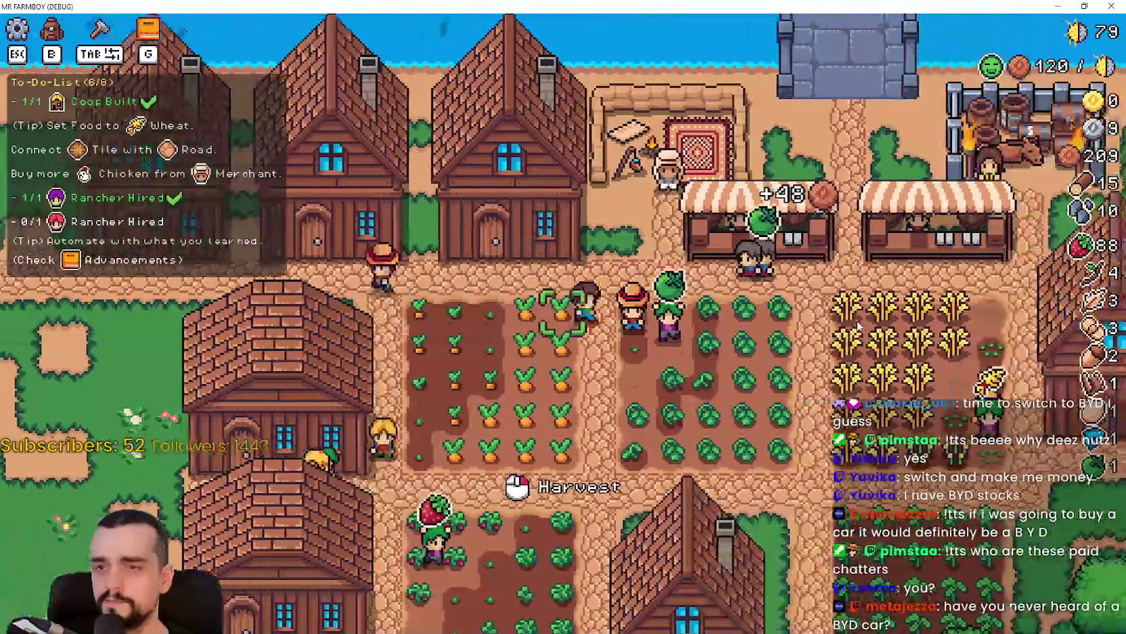
pyautogui.press('e')
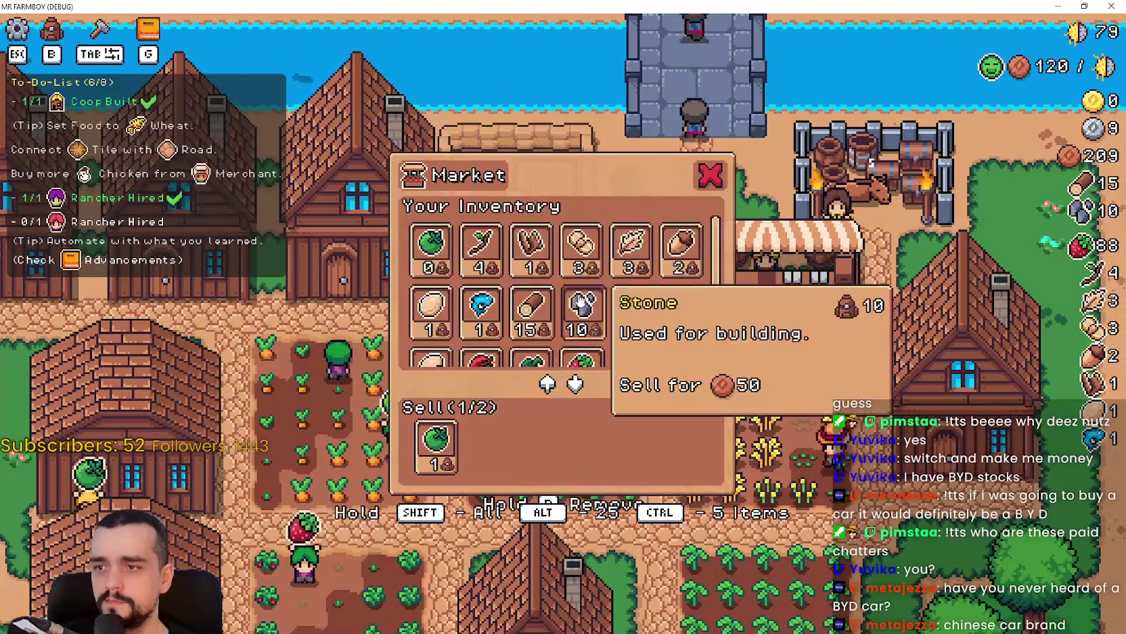
pyautogui.scroll(-2, 668, 320)
pyautogui.press('Escape')
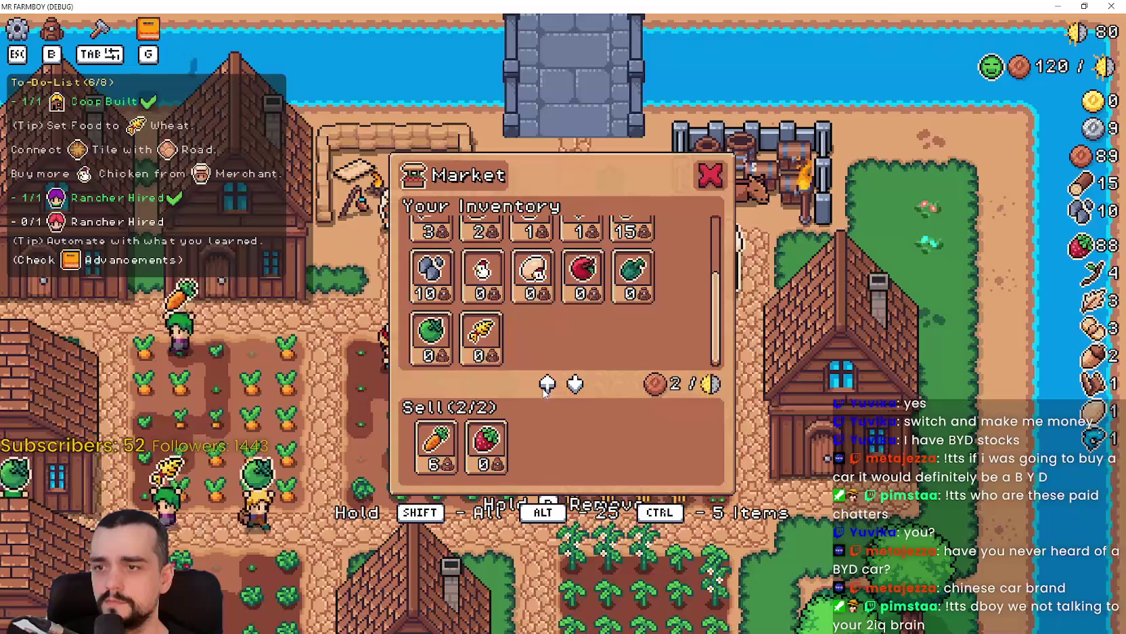
pyautogui.scroll(-3, 489, 249)
pyautogui.press('Escape')
pyautogui.click(717, 264)
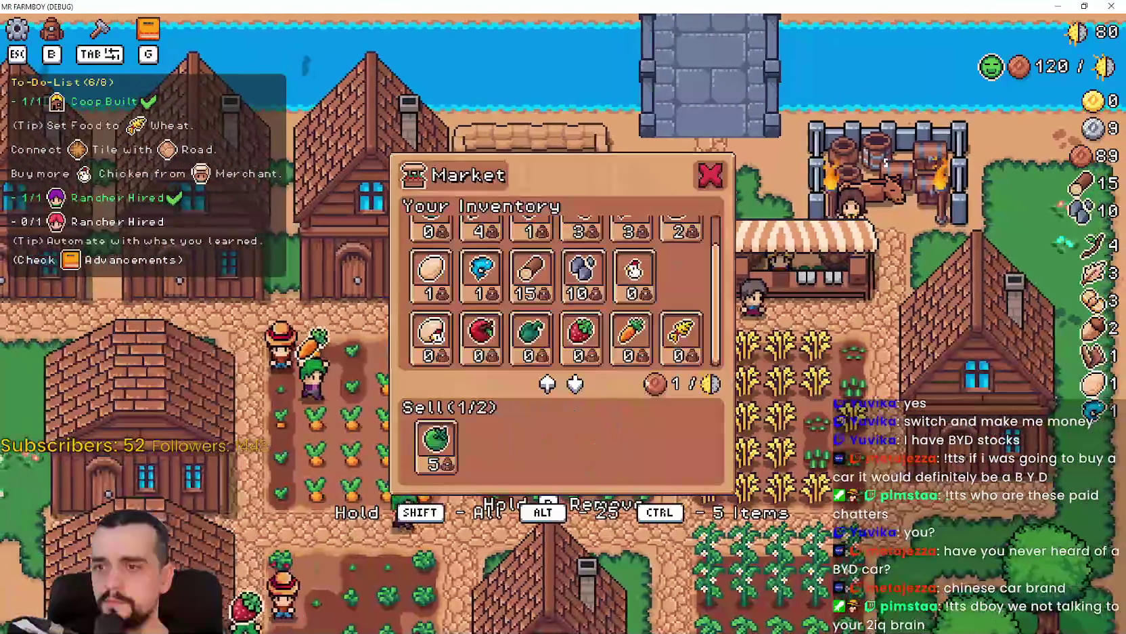
pyautogui.press('Escape')
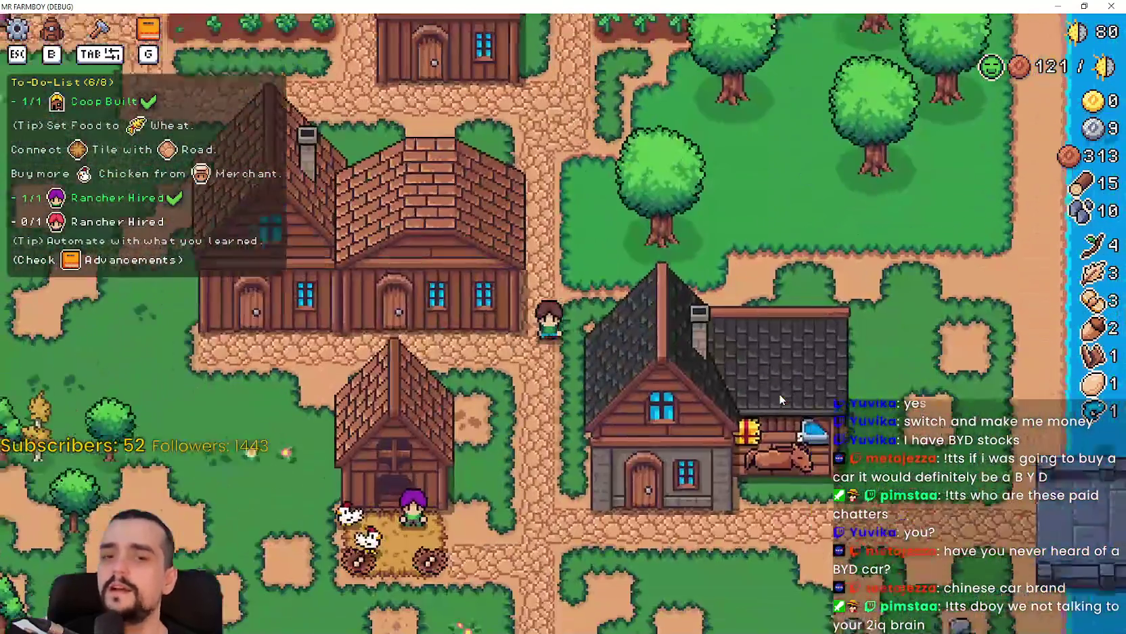
pyautogui.click(778, 394)
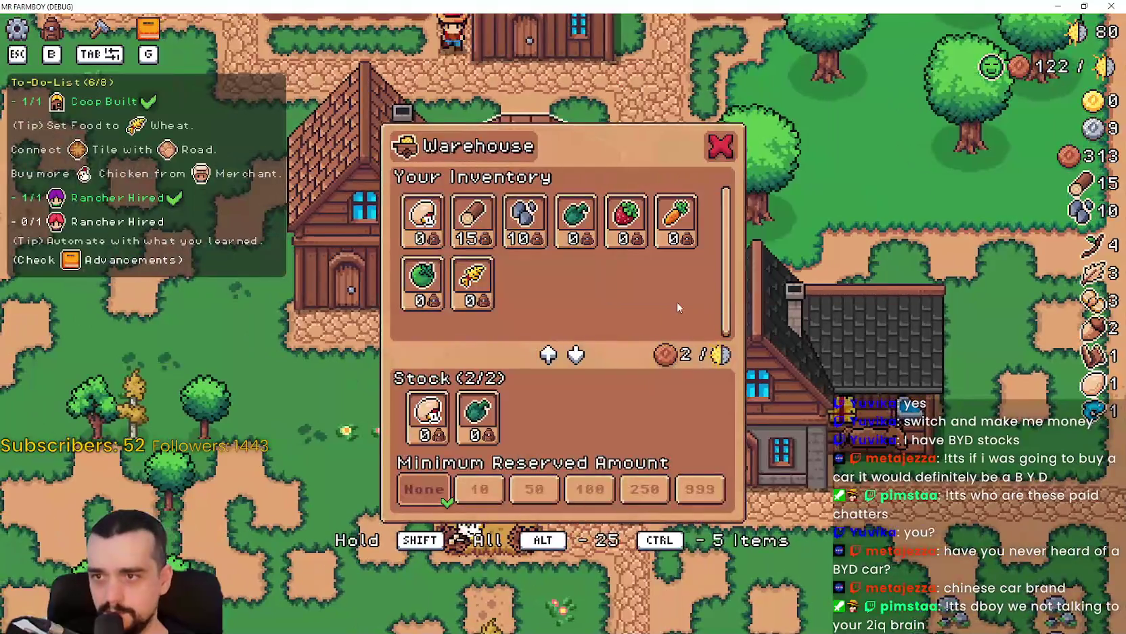
pyautogui.press('Escape')
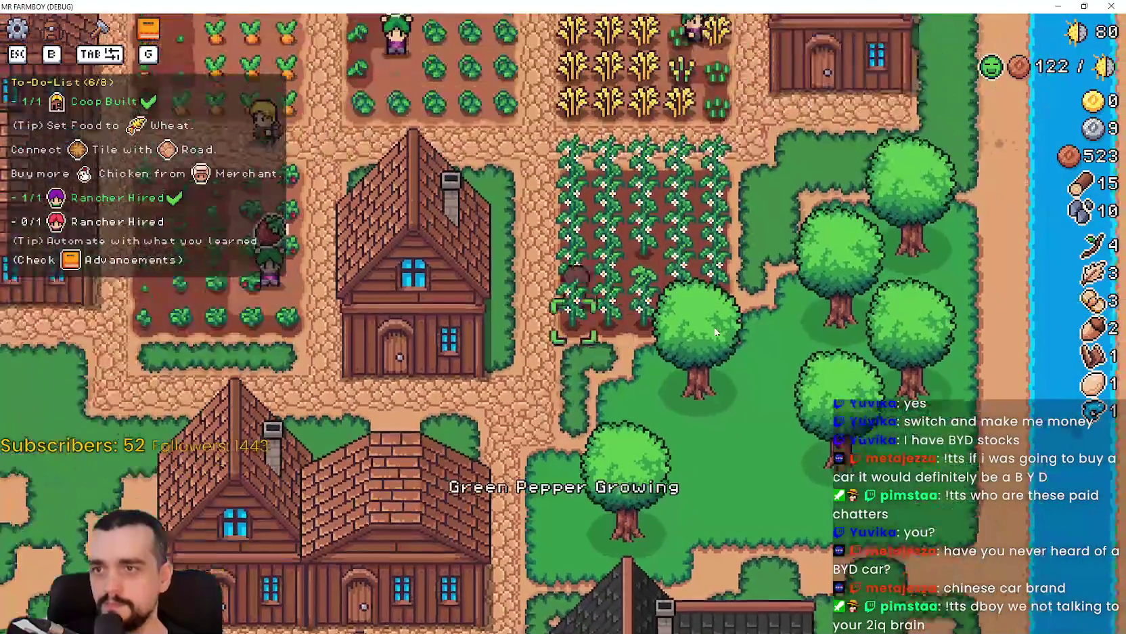
# - Walk the farmboy around the crop fields, trees and coop, back up to the market
pyautogui.press('d')
pyautogui.press('w')
pyautogui.press('a')
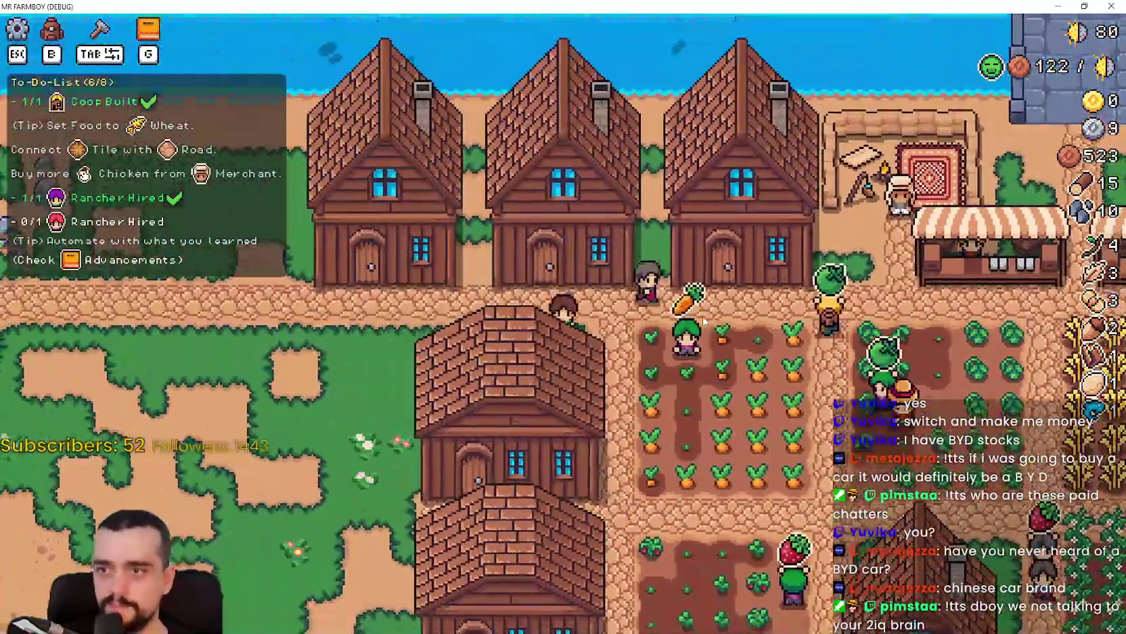
pyautogui.press('s')
pyautogui.press('d')
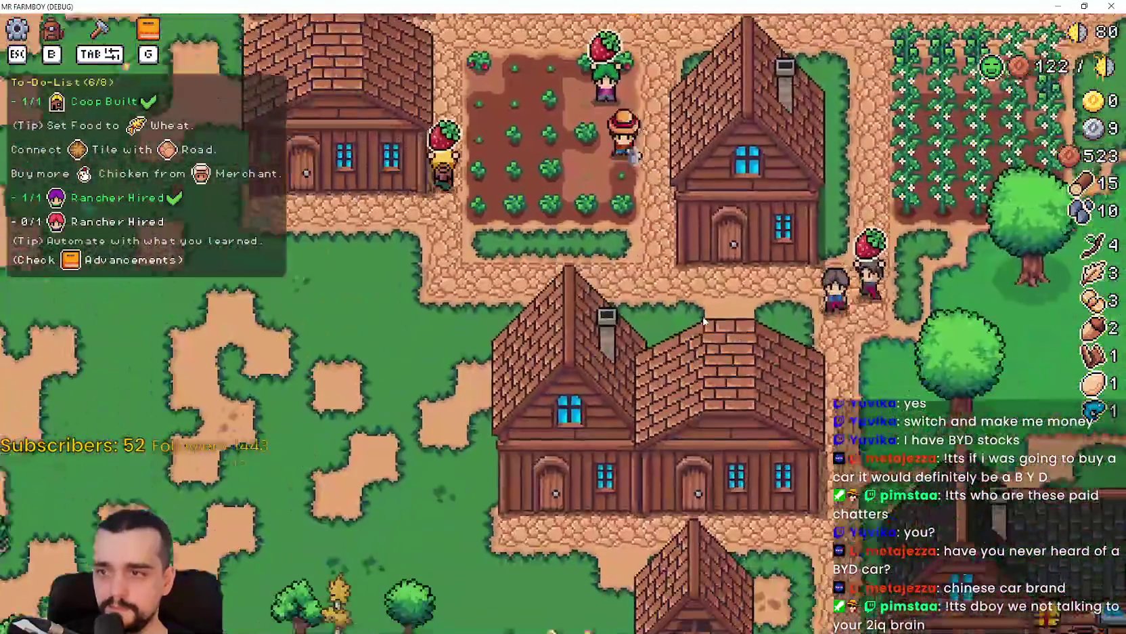
pyautogui.press('a')
pyautogui.press('d')
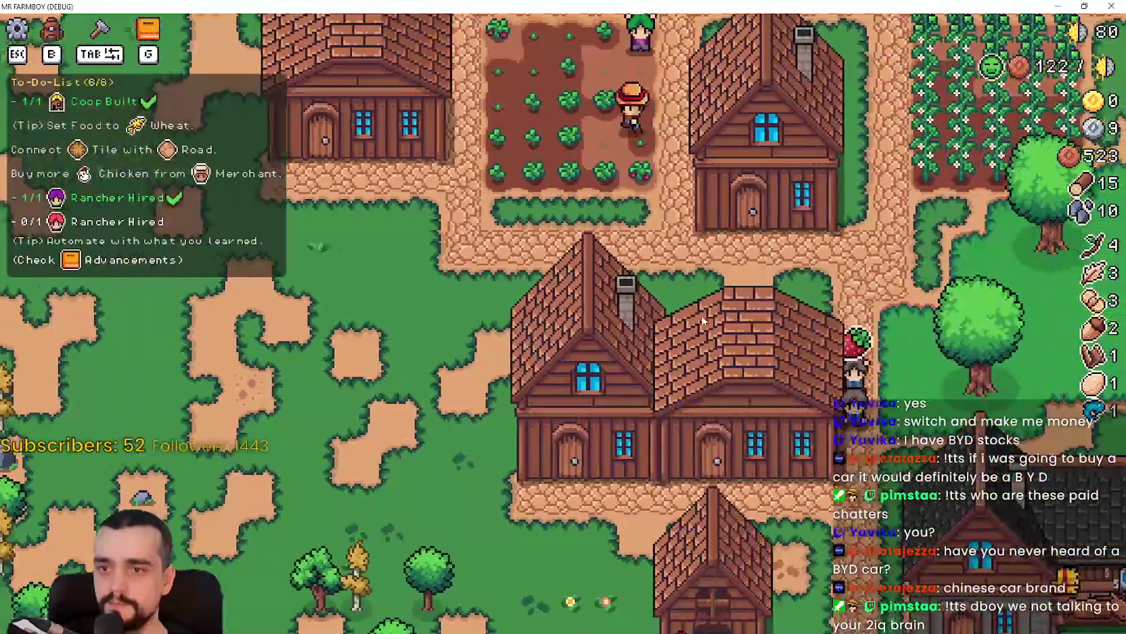
pyautogui.press('s')
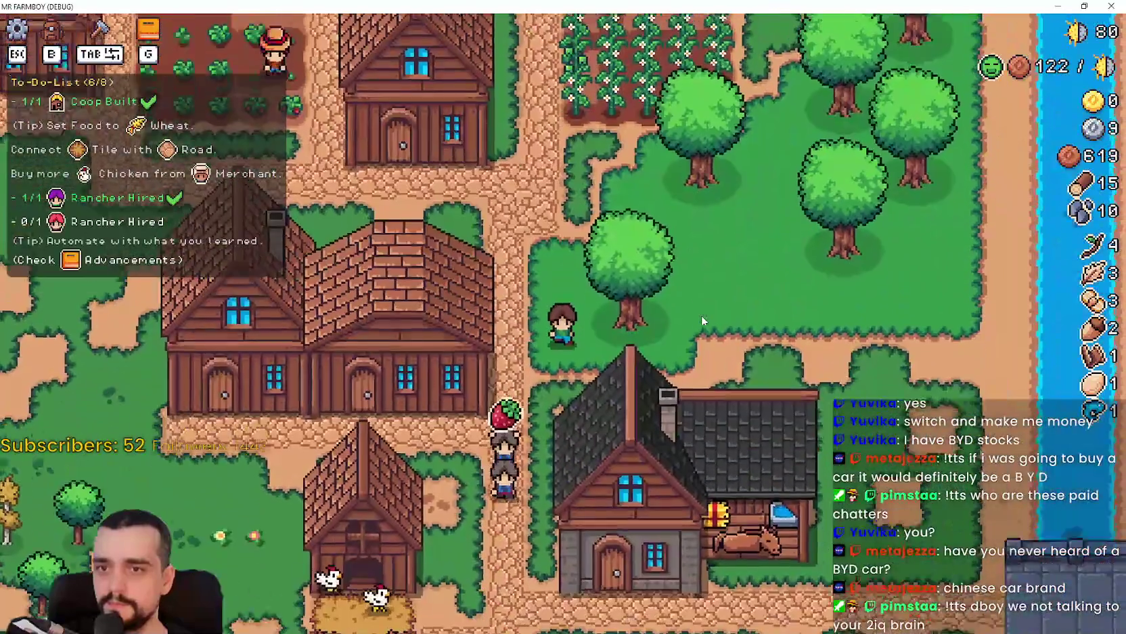
pyautogui.press('s')
pyautogui.press('w')
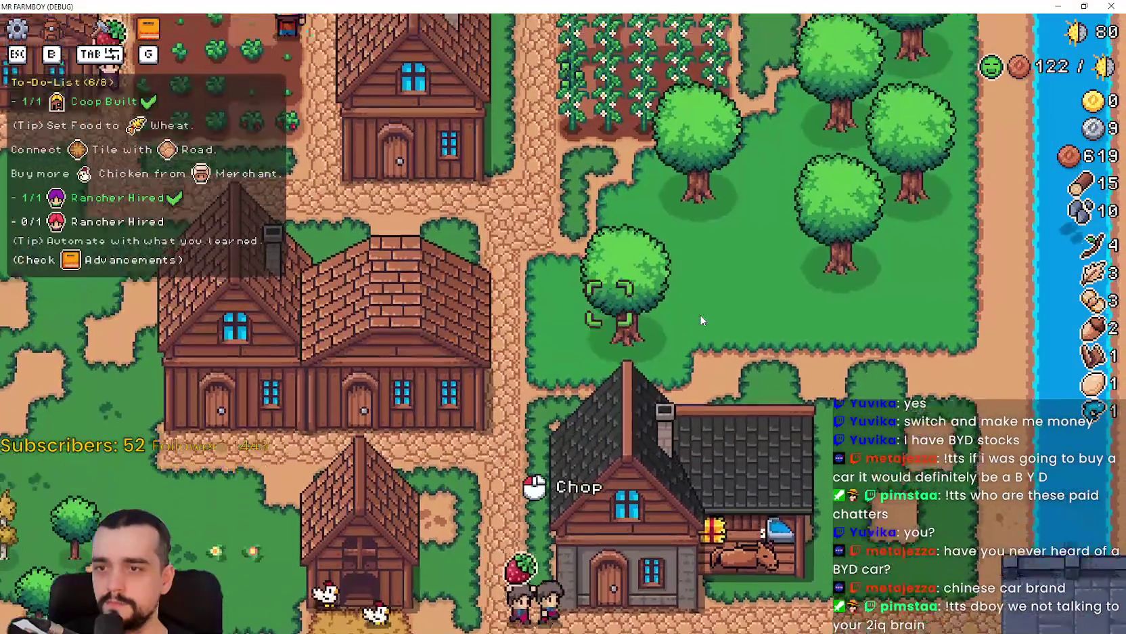
pyautogui.press('a')
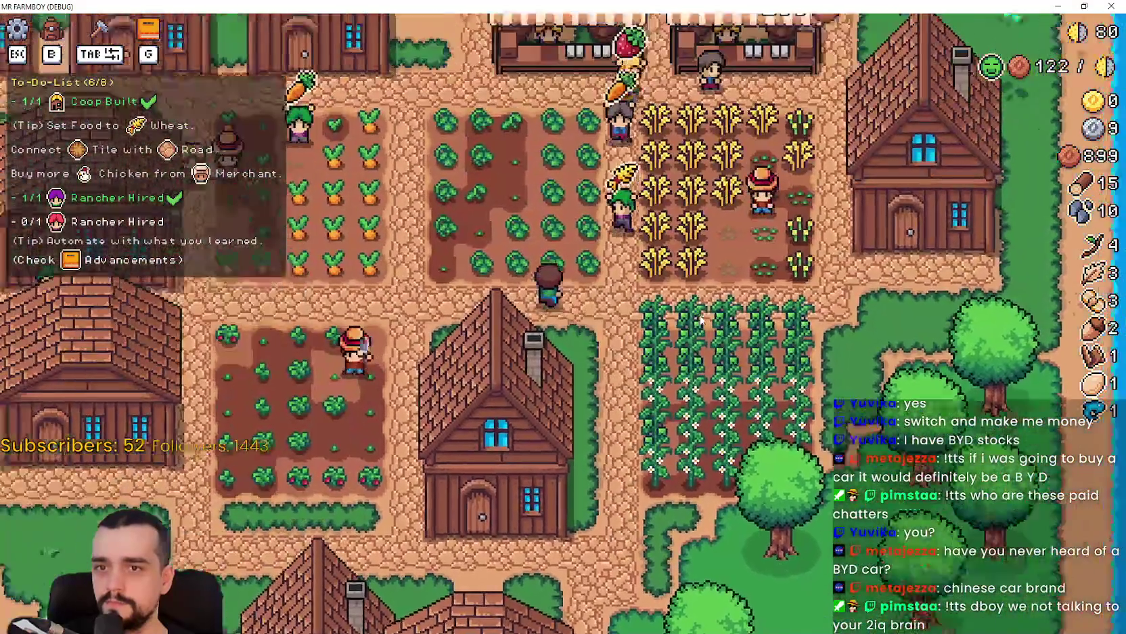
# - Add green peppers to the market's sell list, lifting coins to 899
pyautogui.press('w')
pyautogui.click(589, 217)
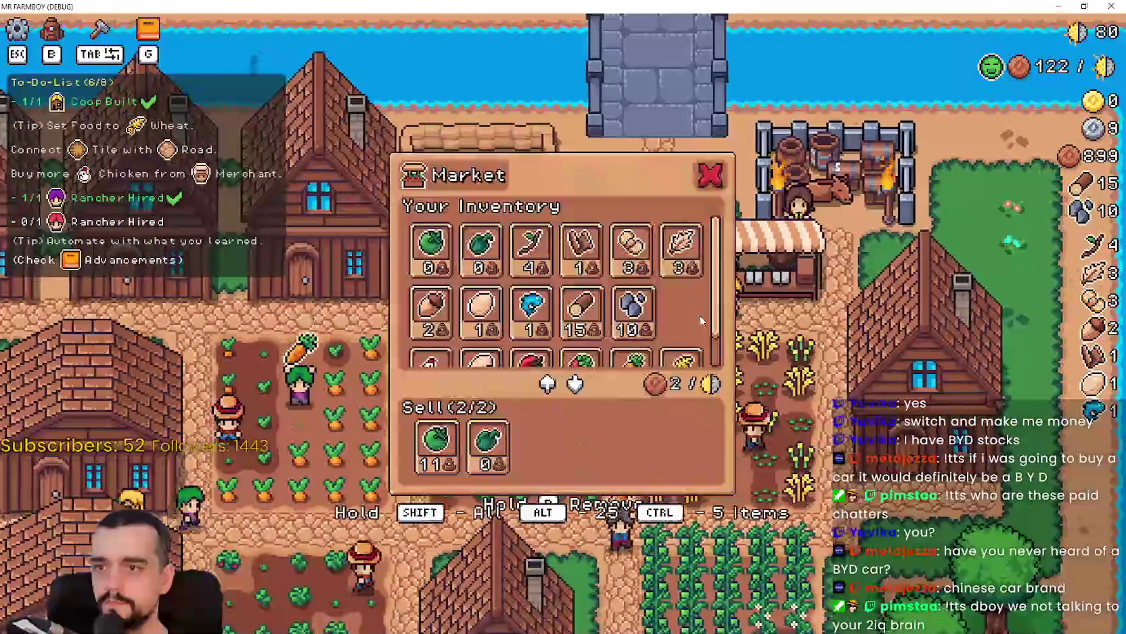
pyautogui.press('d')
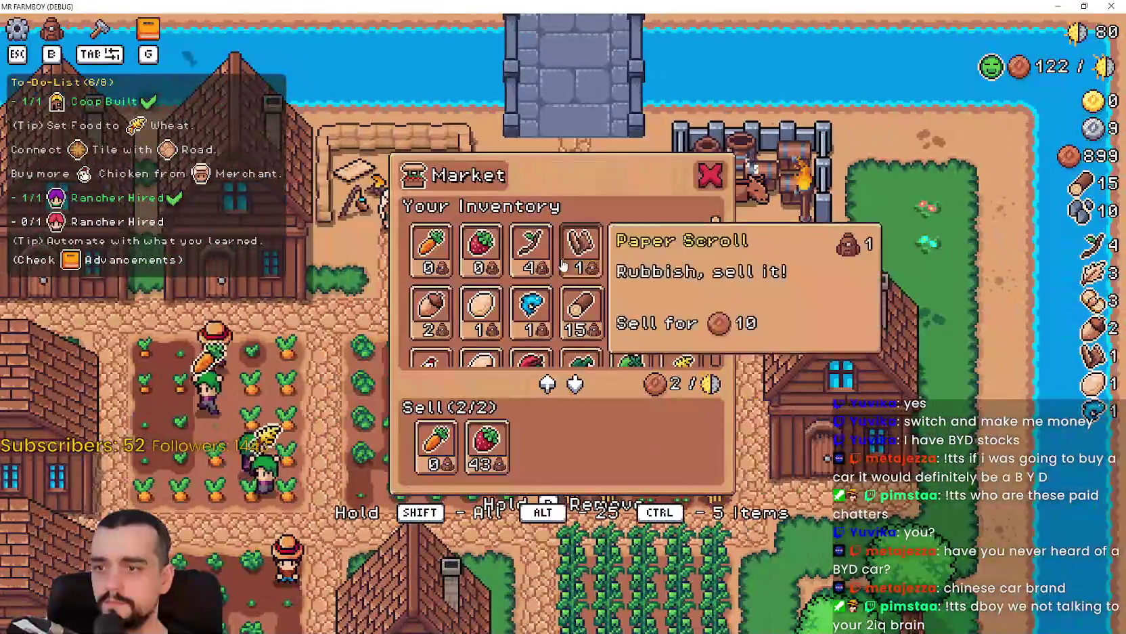
pyautogui.press('Escape')
# - Walk west into the forest, chopping trees and mining rocks for wood and stone
pyautogui.press('s')
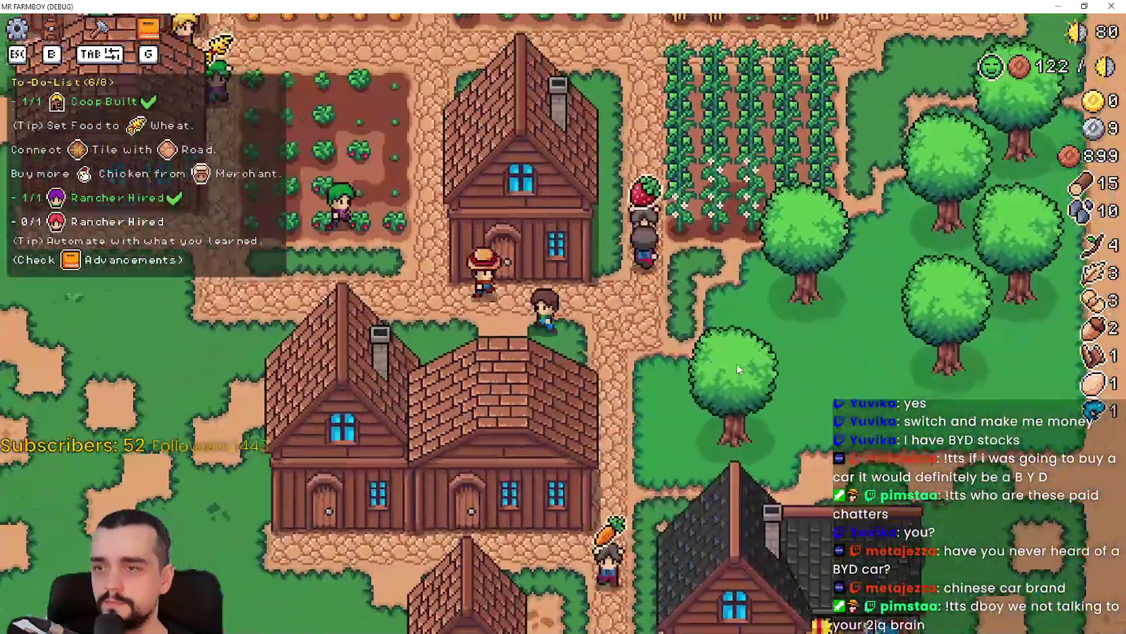
pyautogui.press('a')
pyautogui.press('s')
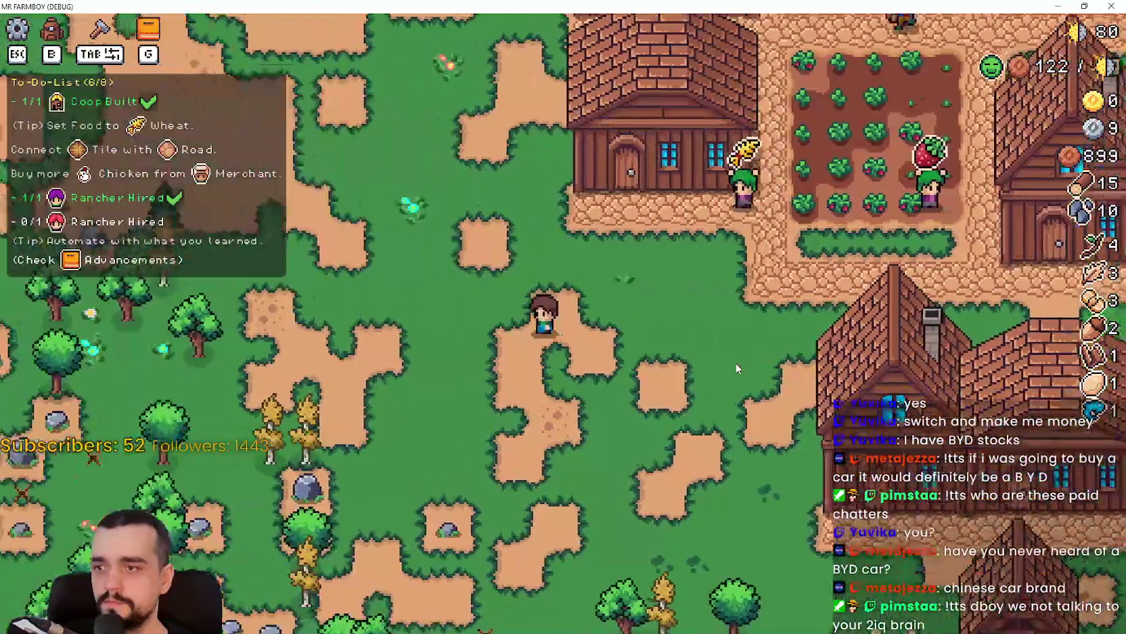
pyautogui.press('s')
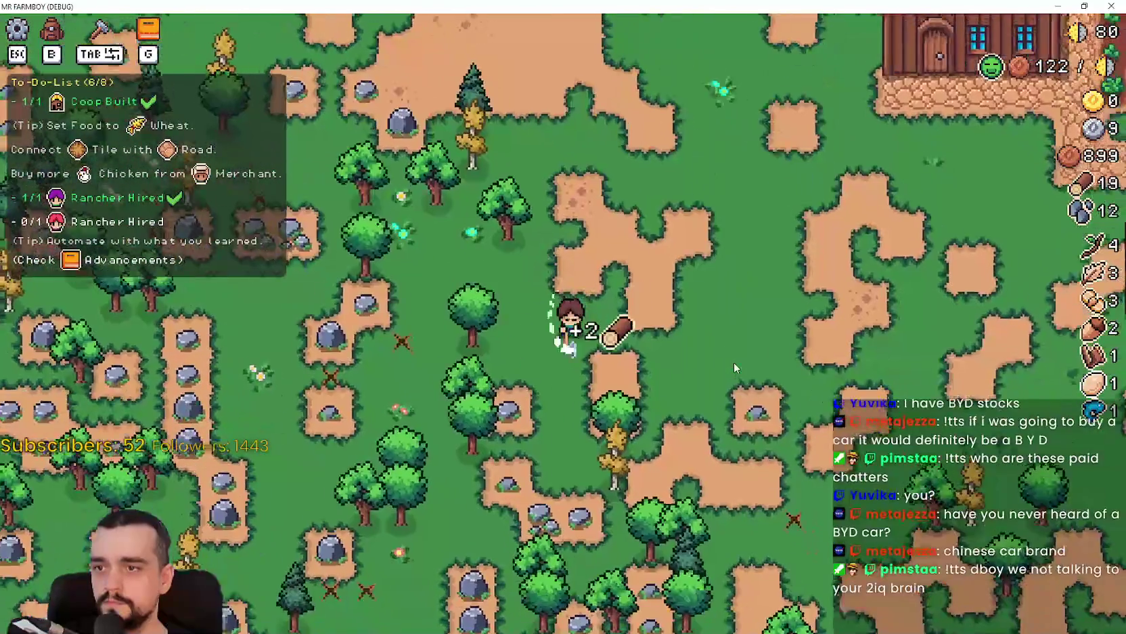
pyautogui.press('s')
pyautogui.press('a')
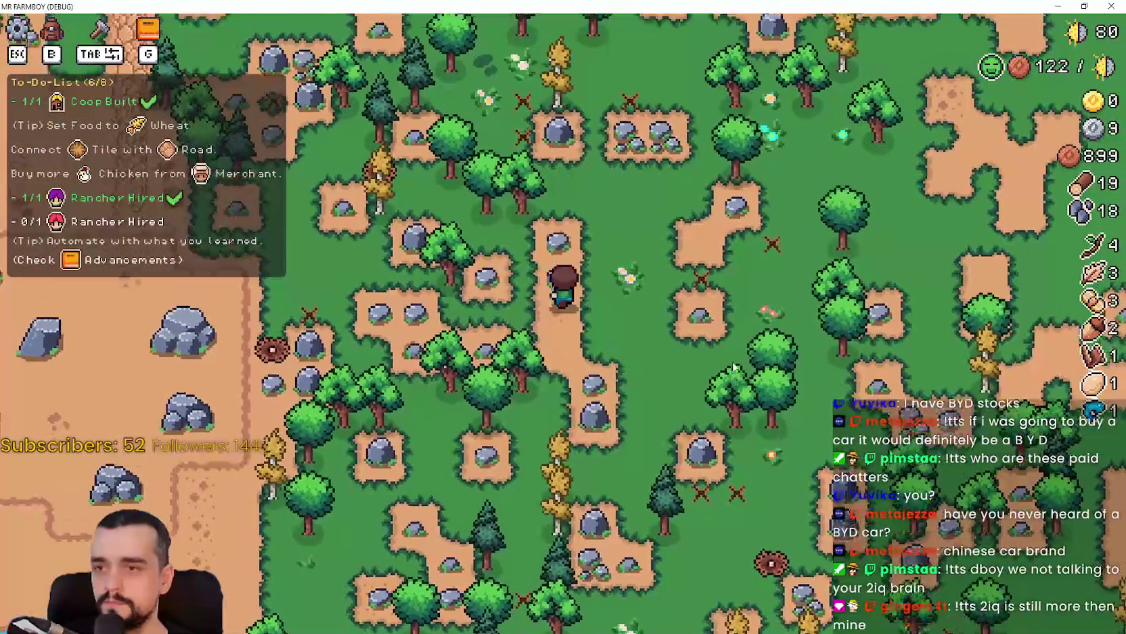
pyautogui.press('w')
pyautogui.press('d')
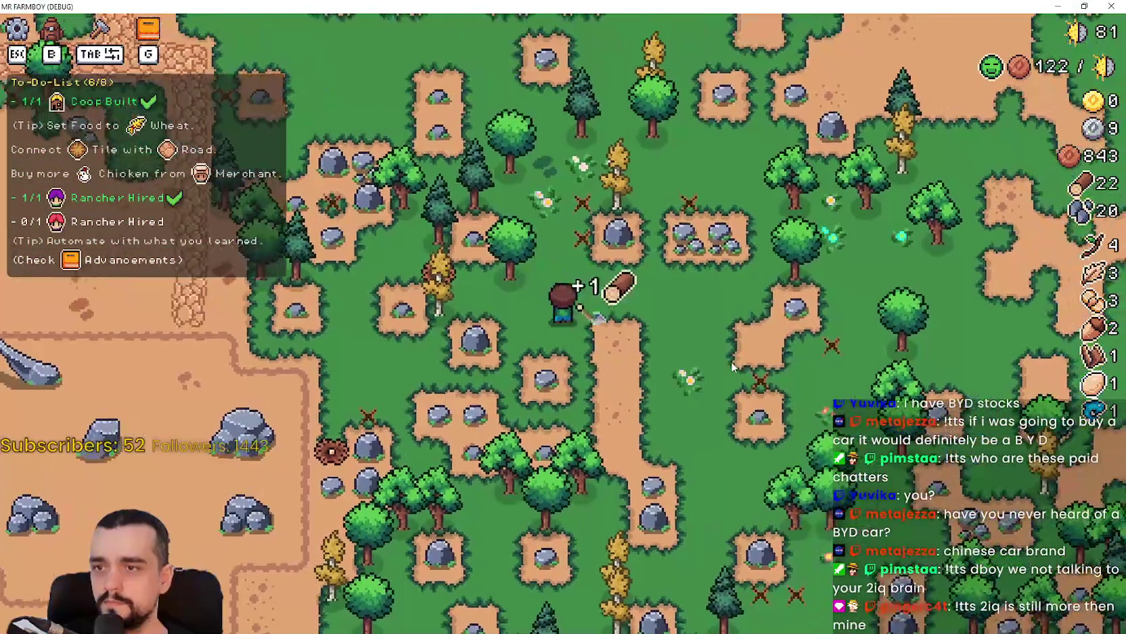
pyautogui.press('s')
pyautogui.press('a')
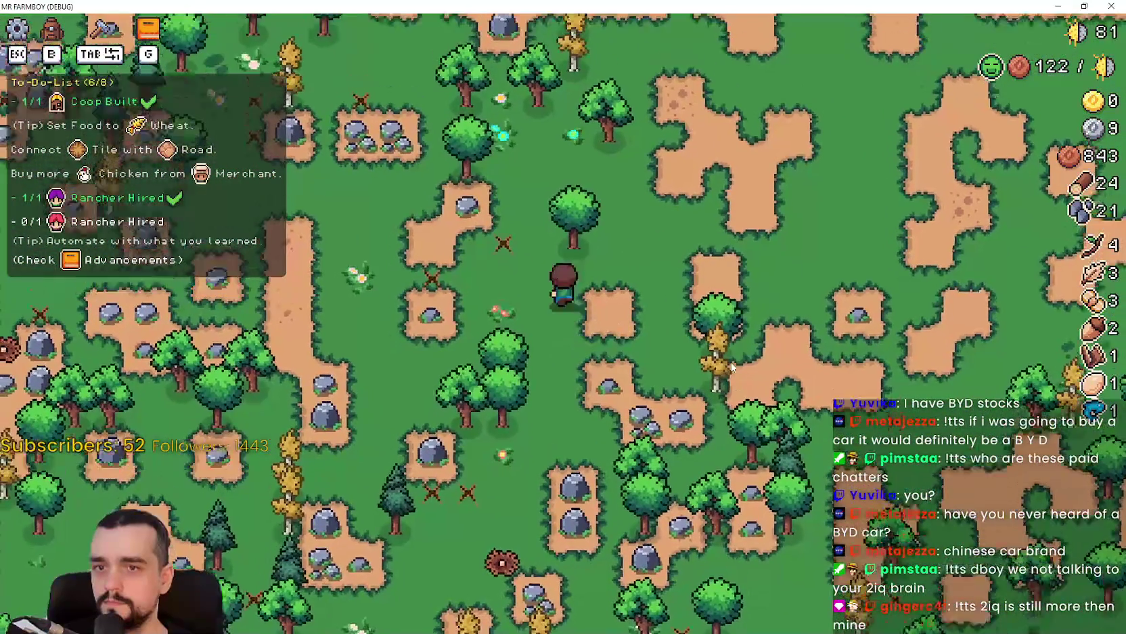
pyautogui.press('d')
pyautogui.press('s')
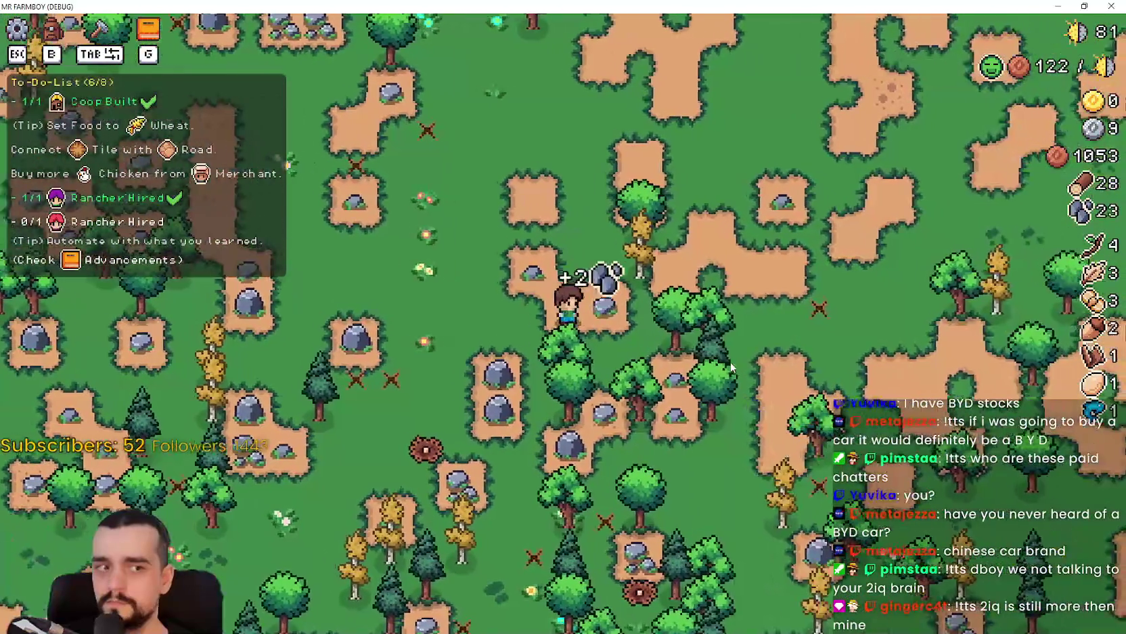
pyautogui.press('d')
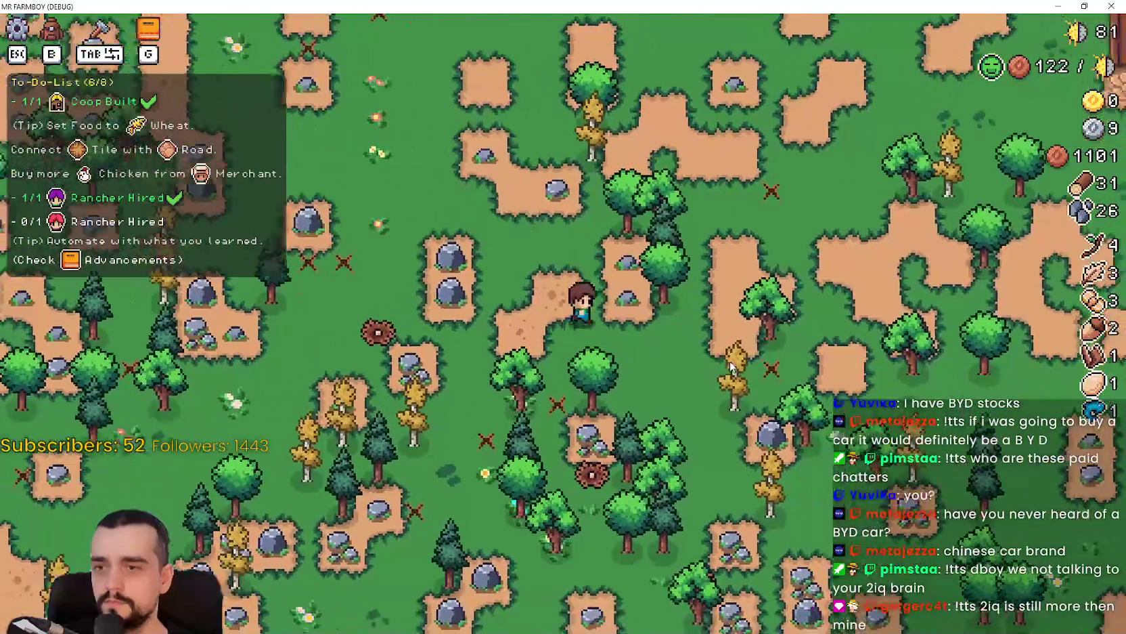
pyautogui.press('s')
pyautogui.press('d')
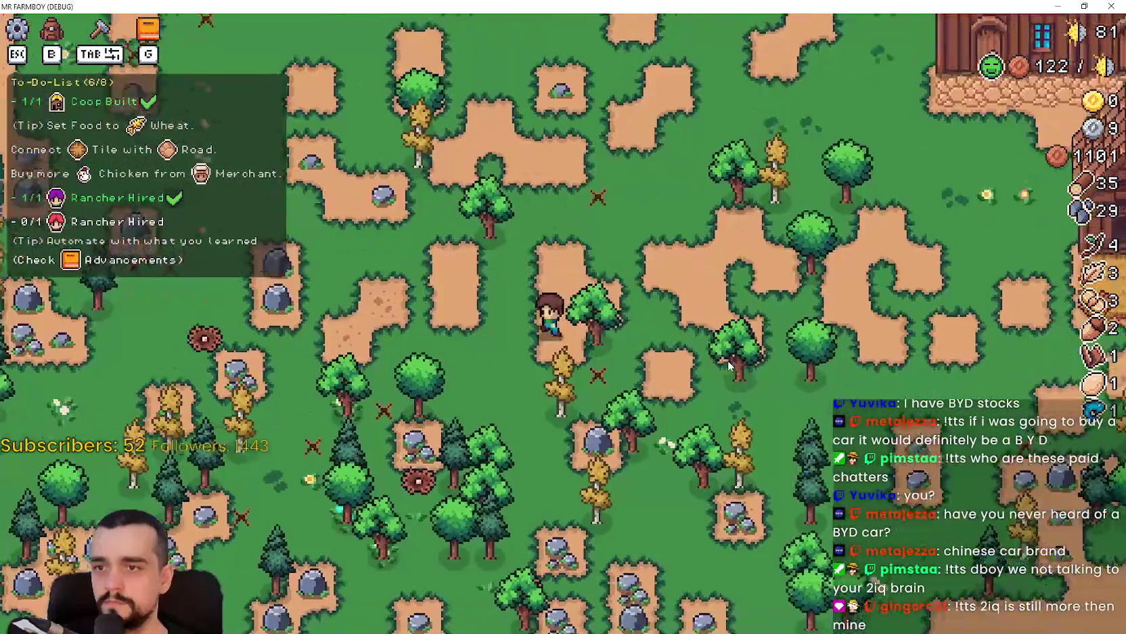
# - Gather more wood and stone near the coop, reaching 65 wood and 48 stone, then head north to the village
pyautogui.press('w')
pyautogui.press('d')
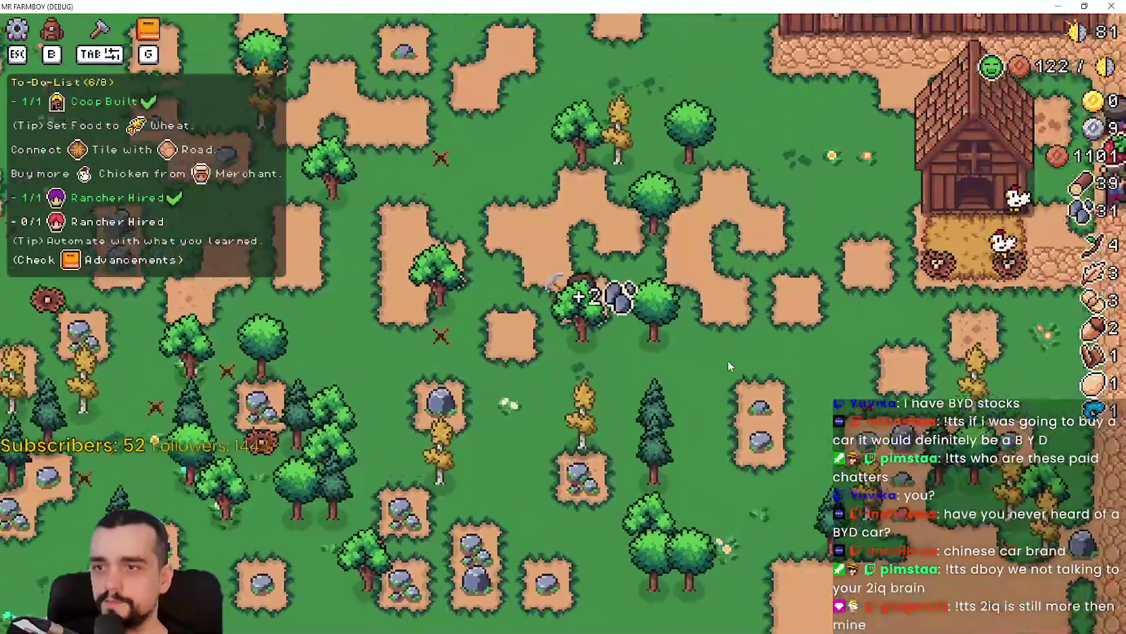
pyautogui.press('a')
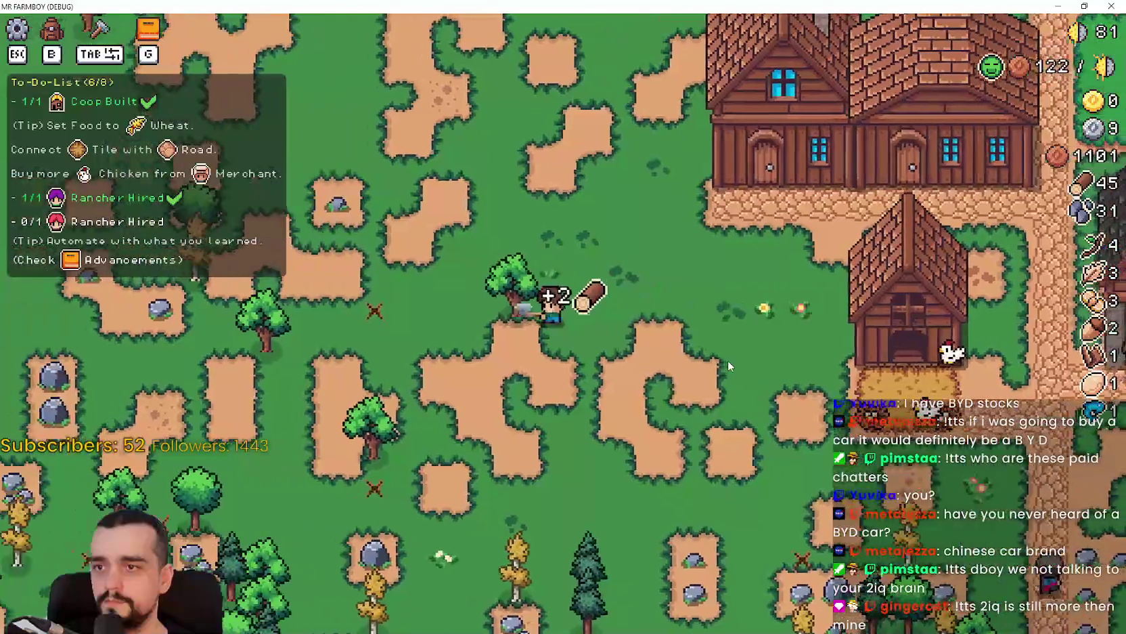
pyautogui.press('s')
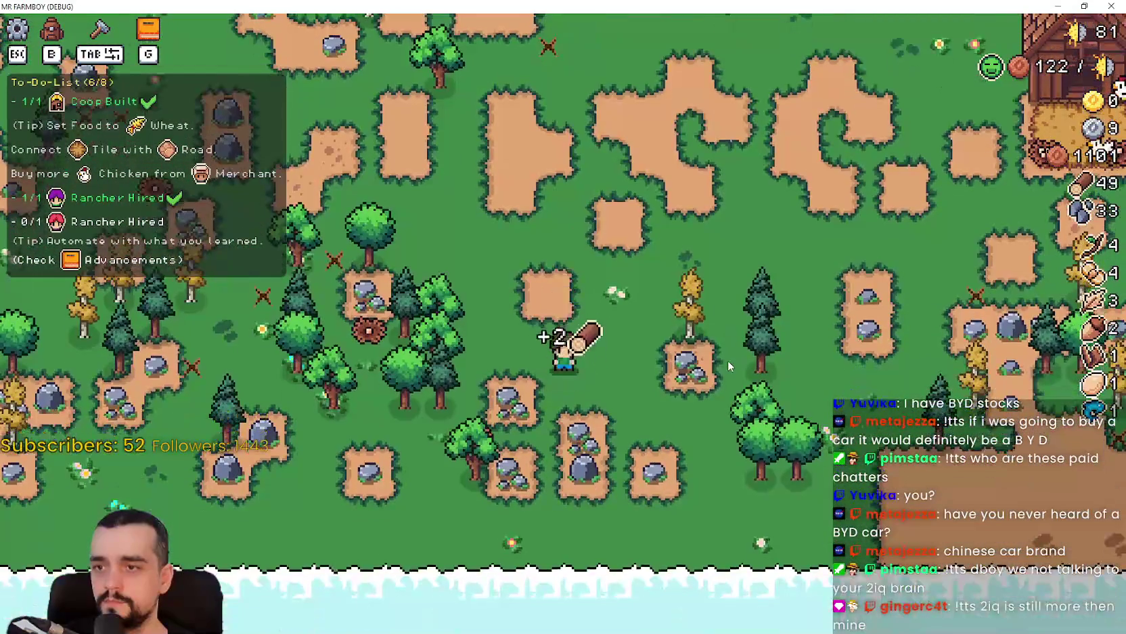
pyautogui.press('d')
pyautogui.press('d')
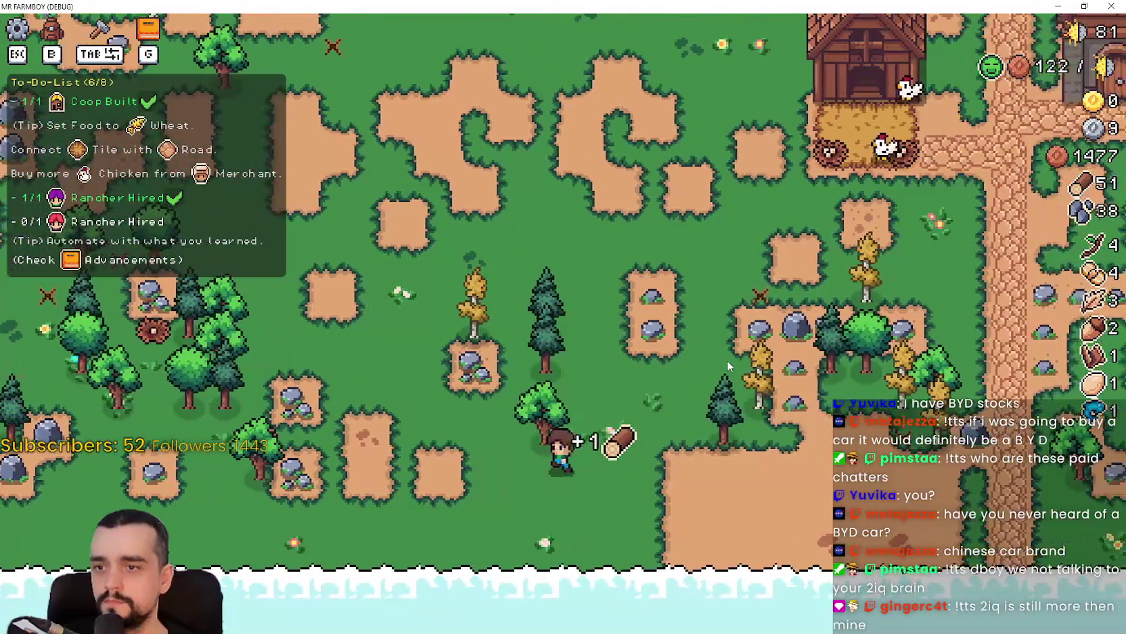
pyautogui.press('w')
pyautogui.press('s')
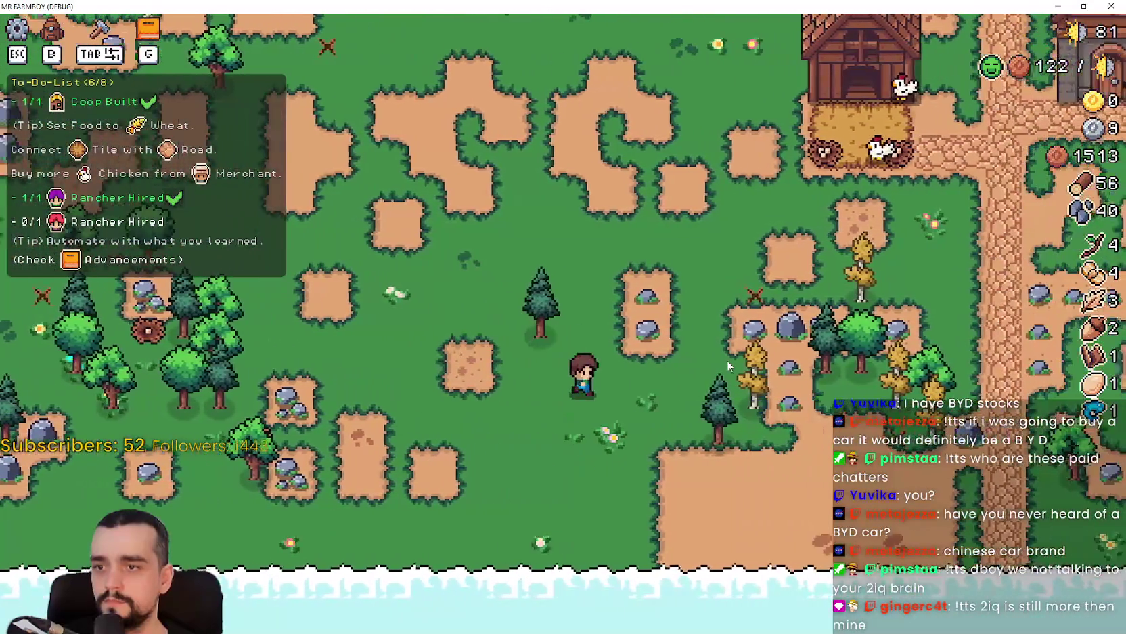
pyautogui.press('d')
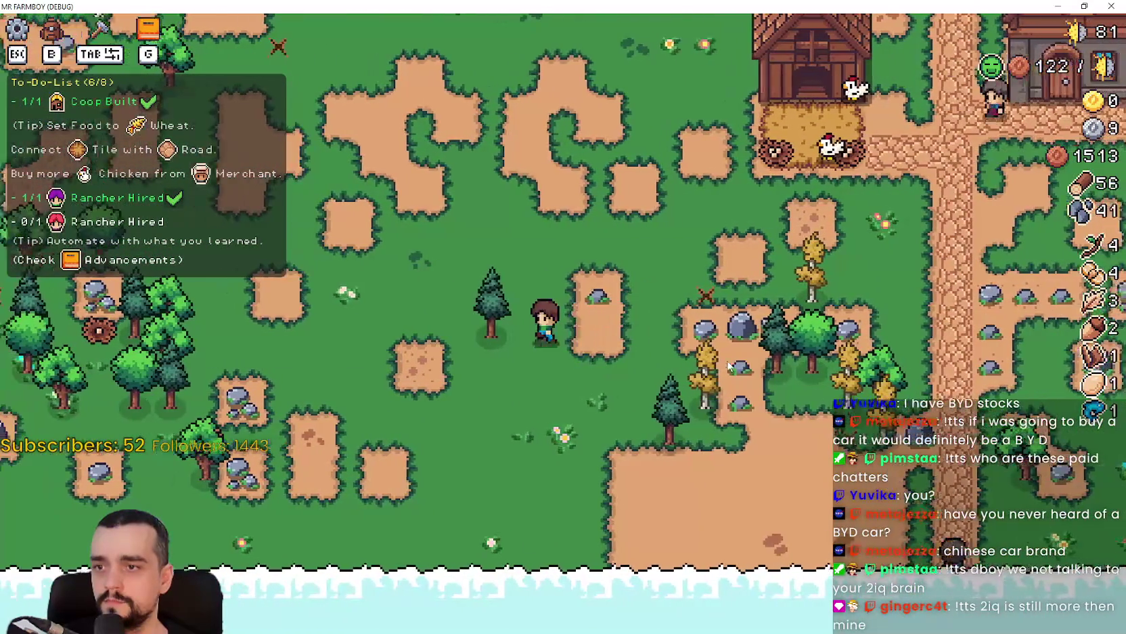
pyautogui.press('s')
pyautogui.press('w')
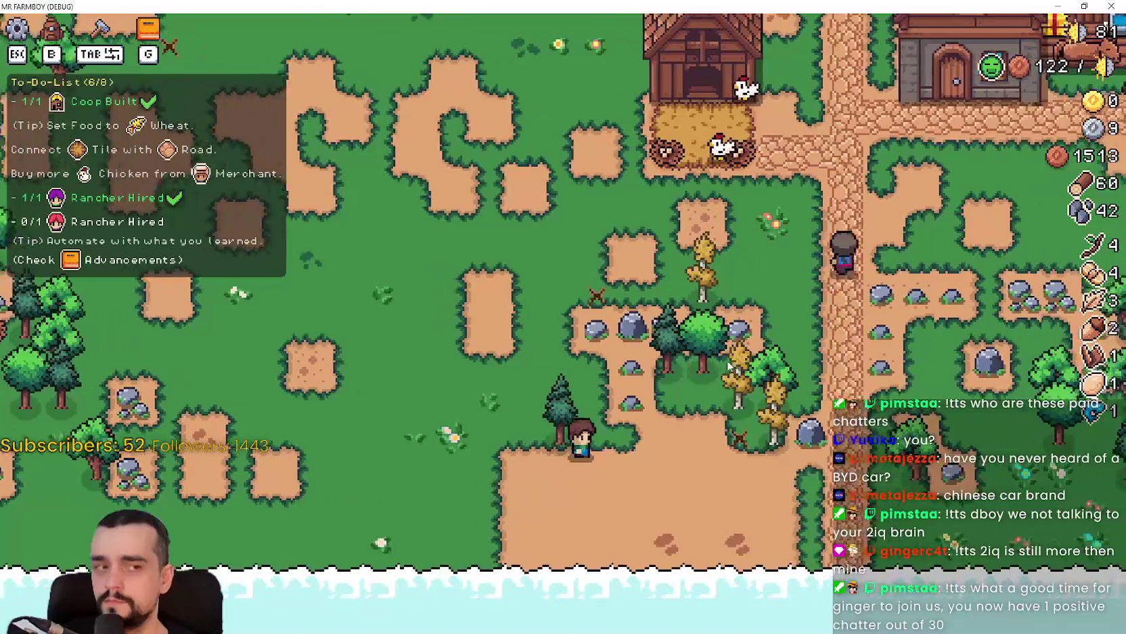
pyautogui.press('d')
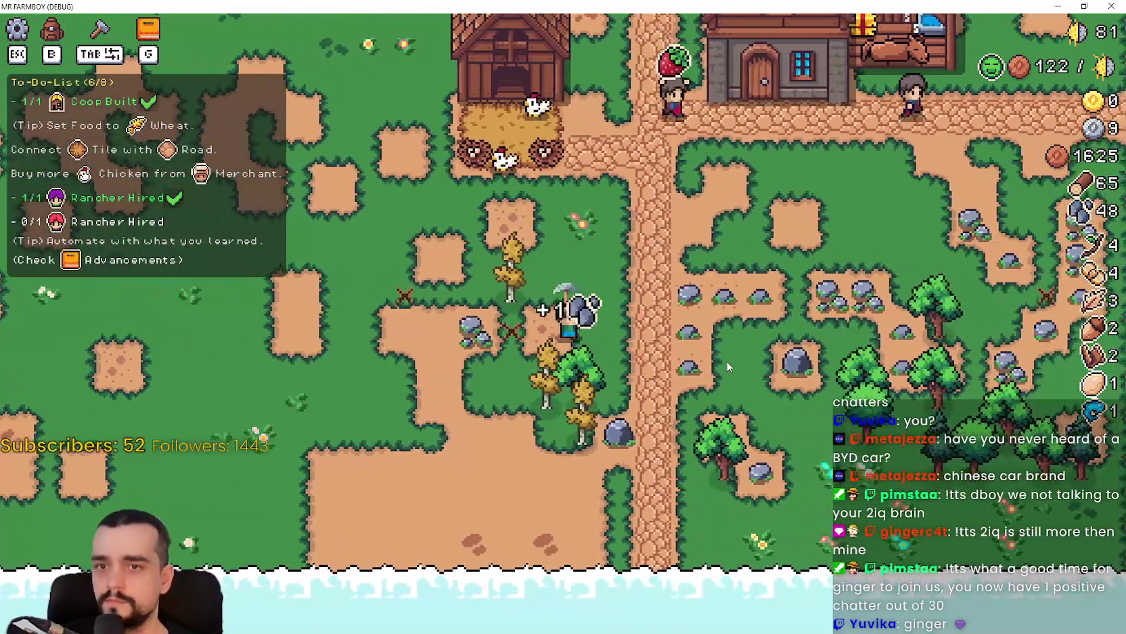
pyautogui.press('w')
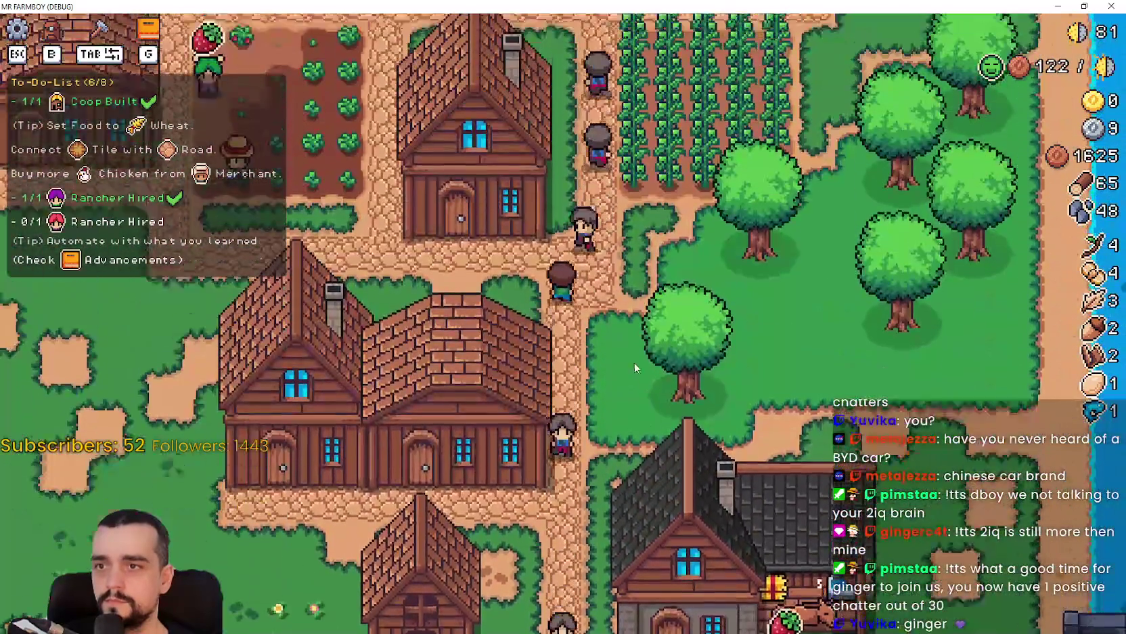
pyautogui.press('Tab')
# - Place a new House left of the row of houses and build it
pyautogui.moveTo(139, 469)
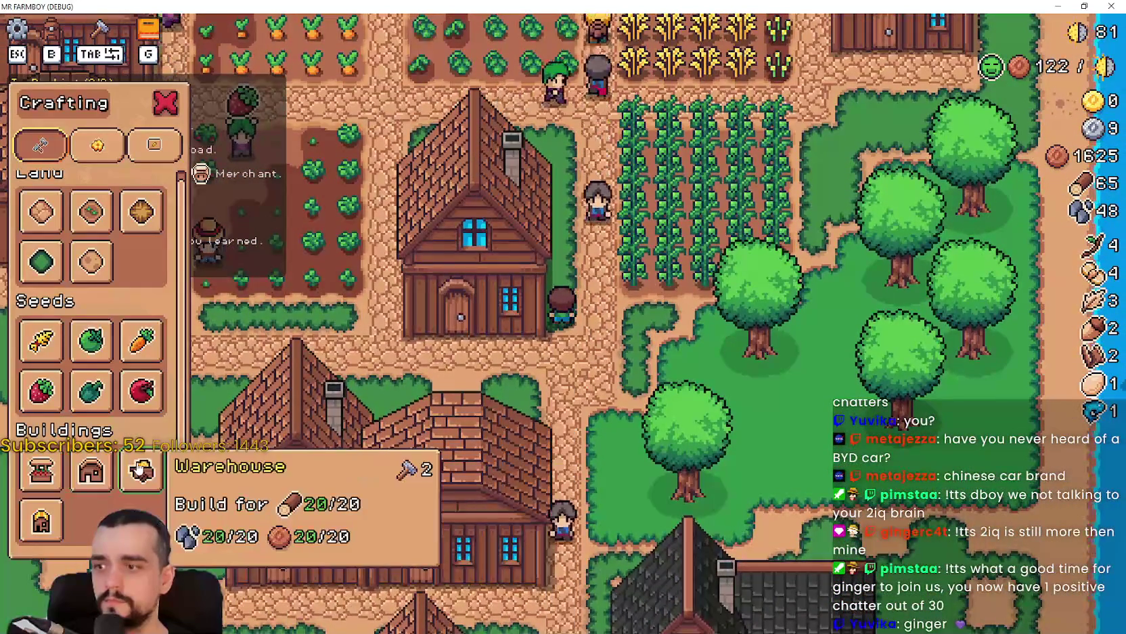
pyautogui.press('s')
pyautogui.moveTo(95, 467)
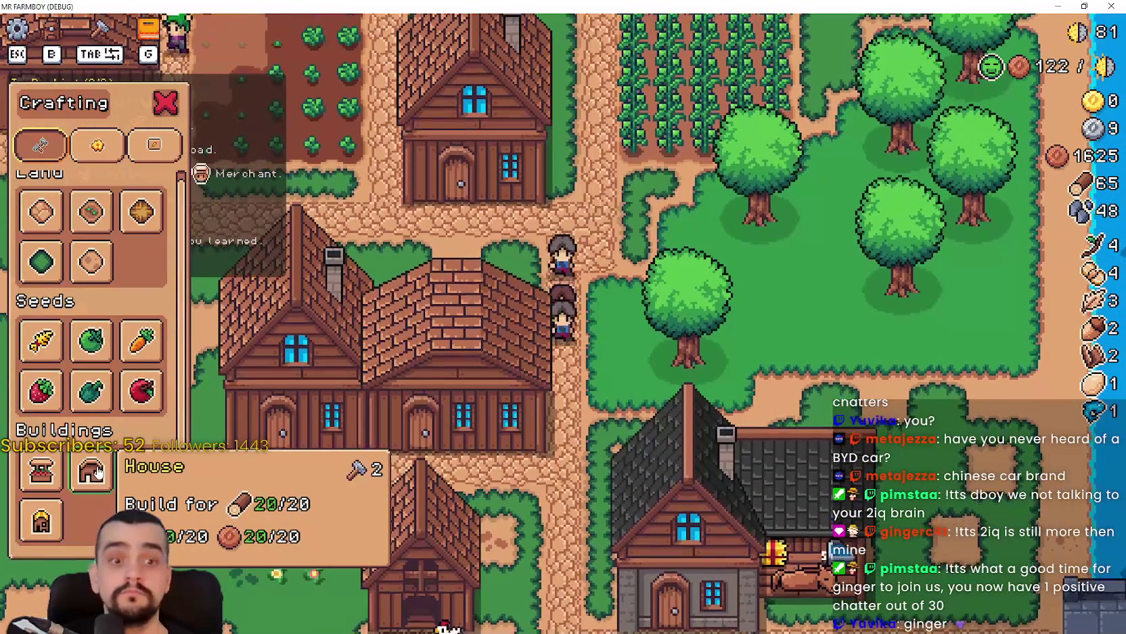
pyautogui.click(94, 468)
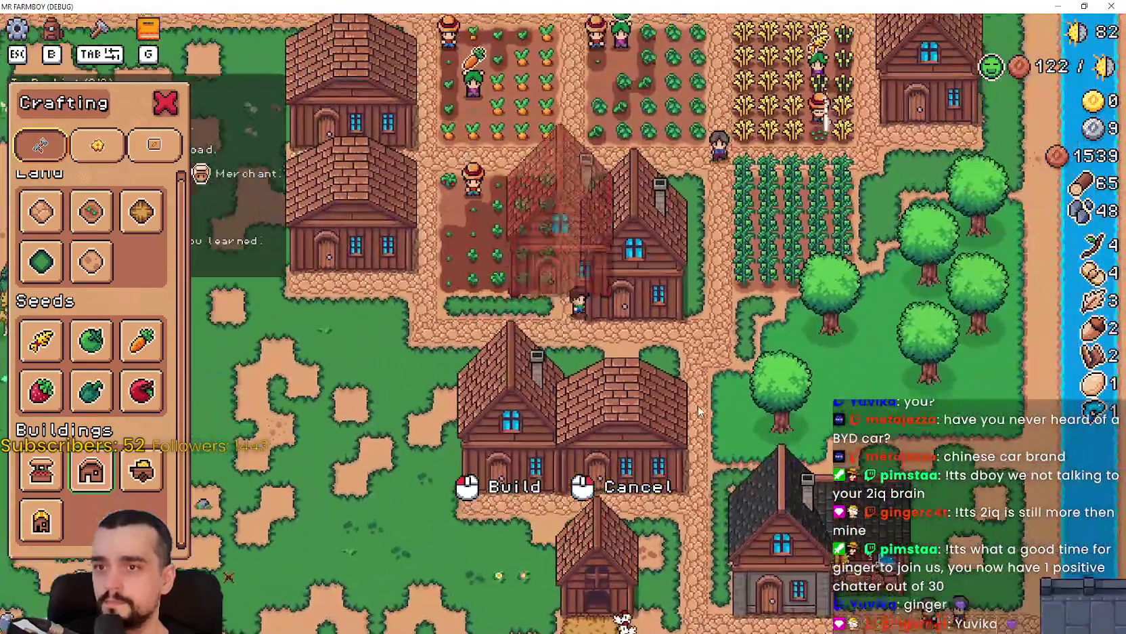
pyautogui.press('a')
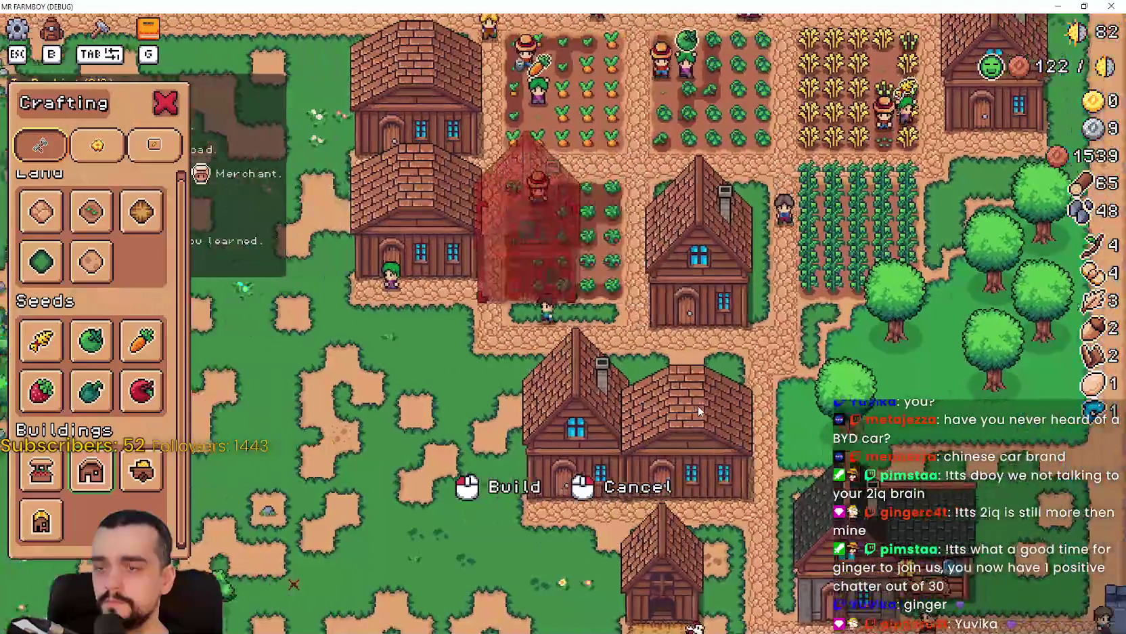
pyautogui.press('s')
pyautogui.press('w')
pyautogui.press('d')
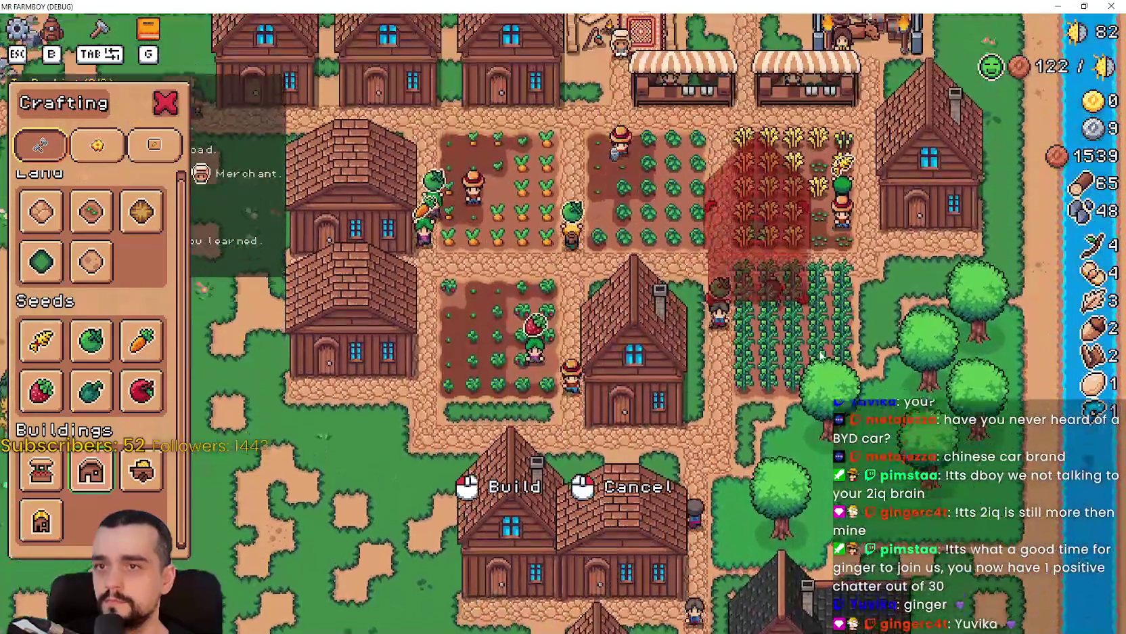
pyautogui.press('s')
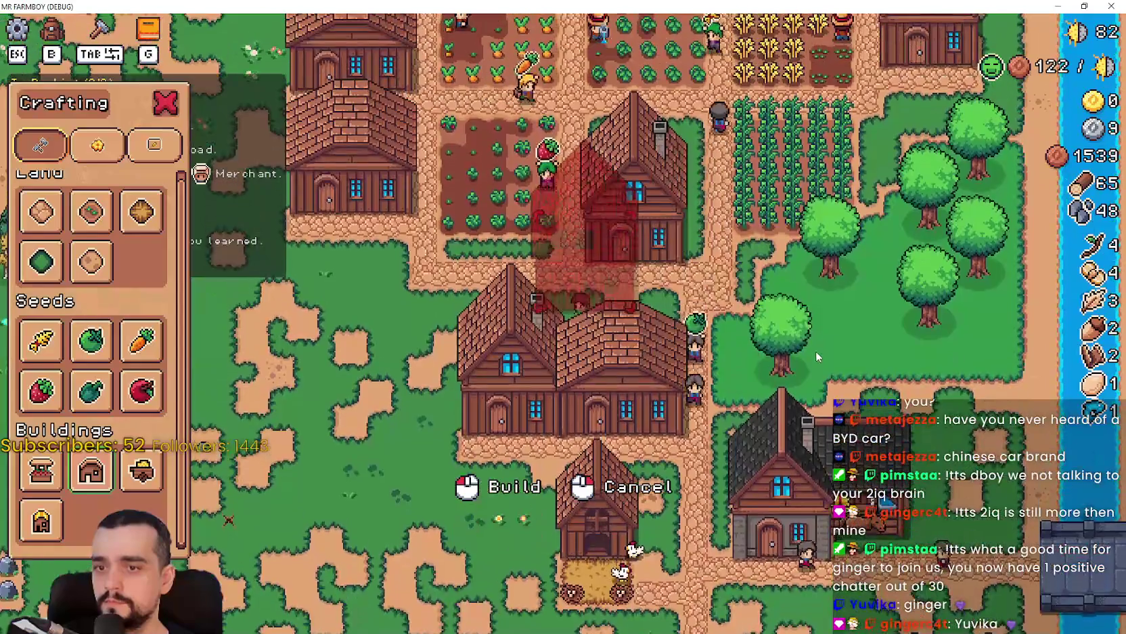
pyautogui.press('a')
pyautogui.press('s')
pyautogui.click(812, 354)
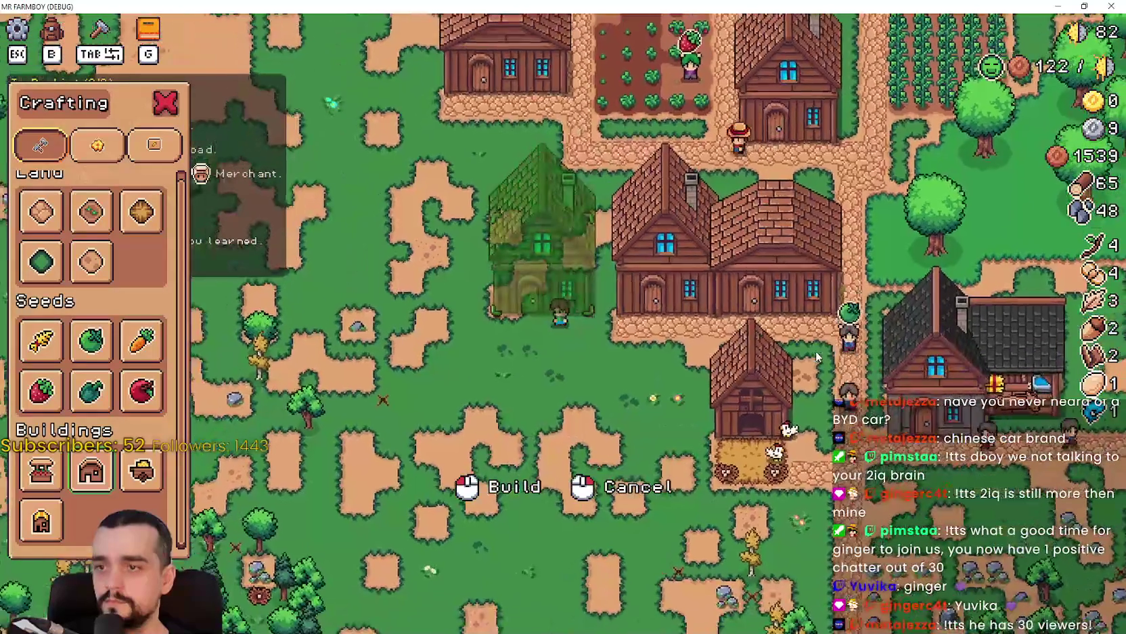
pyautogui.press('d')
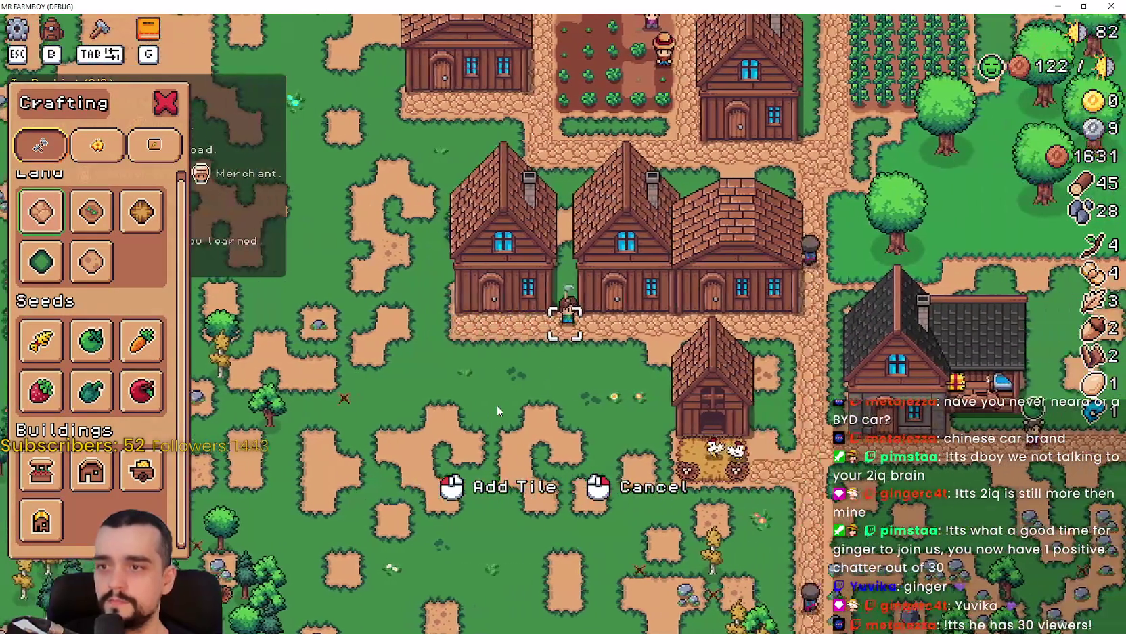
# - Give the new house green pepper as top priority and hire a farmer into it
pyautogui.rightClick(662, 384)
pyautogui.click(662, 385)
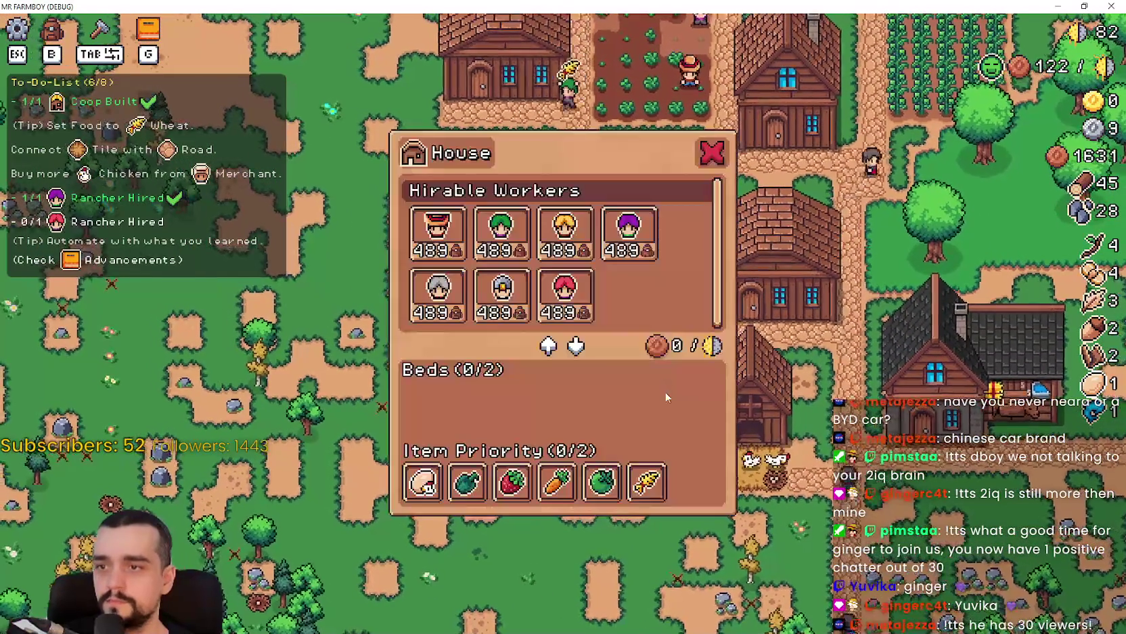
pyautogui.click(467, 482)
pyautogui.click(441, 245)
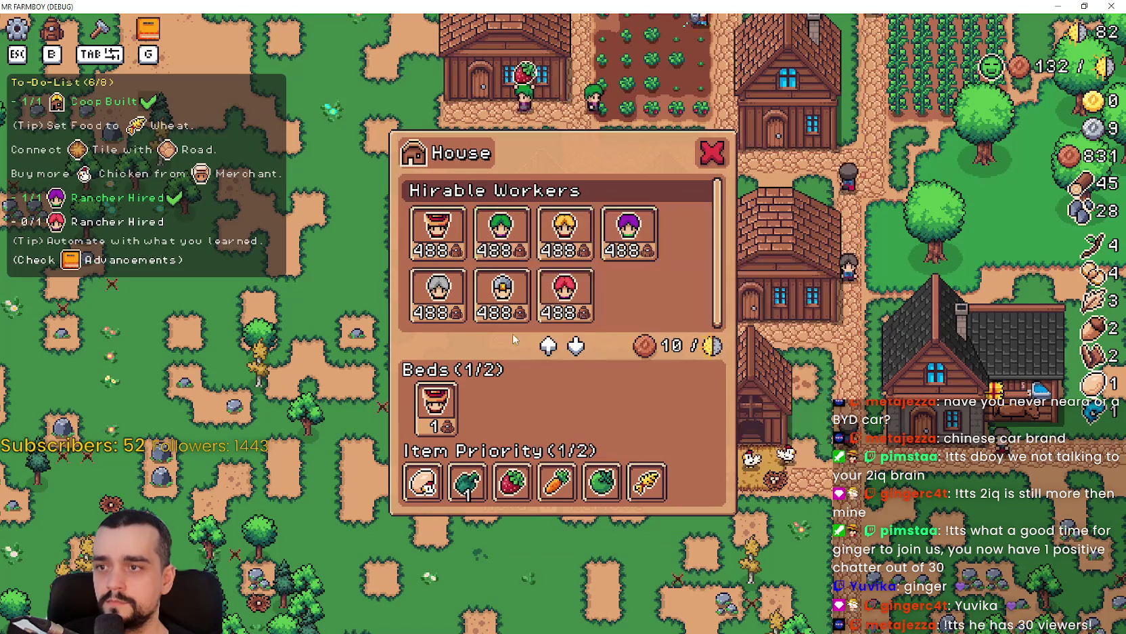
pyautogui.press('Escape')
# - Walk north past the crop fields to the market stall and review its green pepper sell list
pyautogui.press('w')
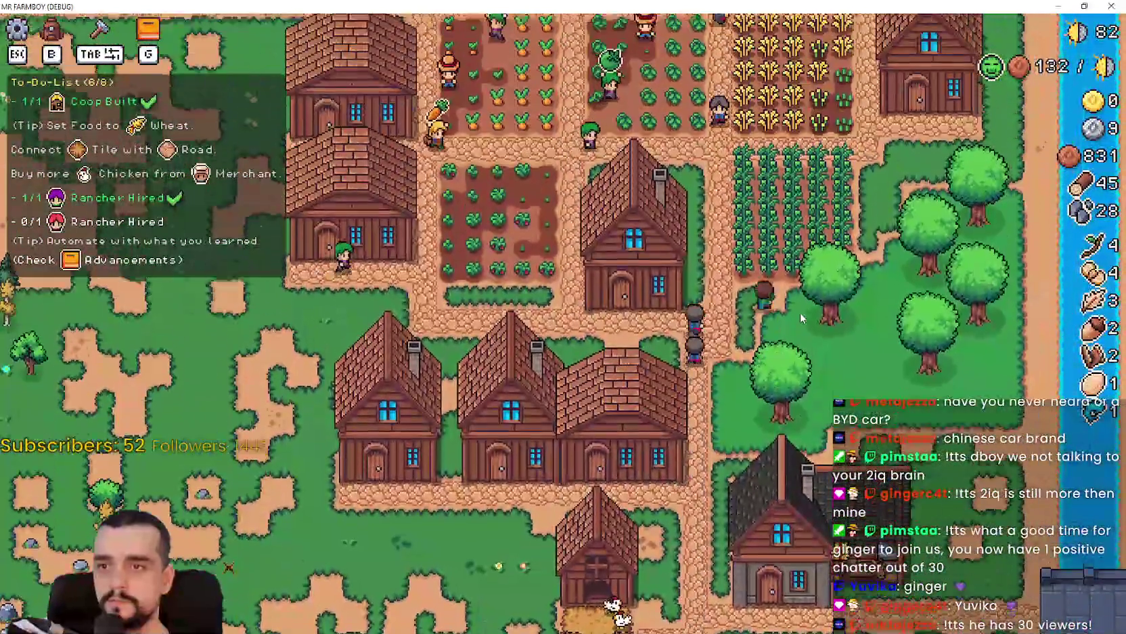
pyautogui.press('w')
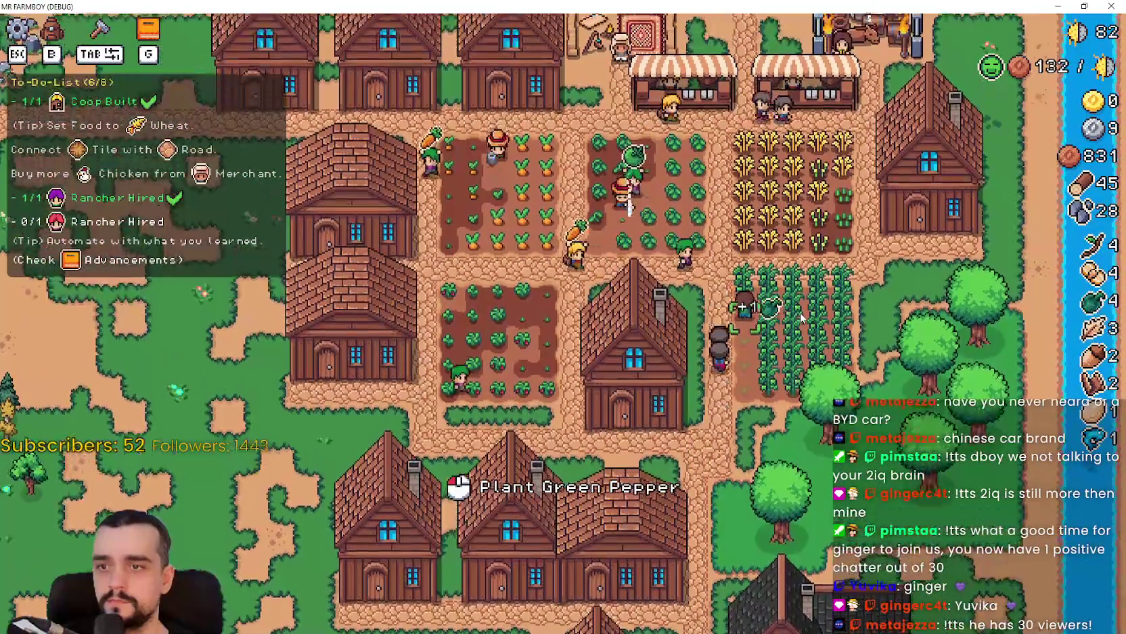
pyautogui.press('s')
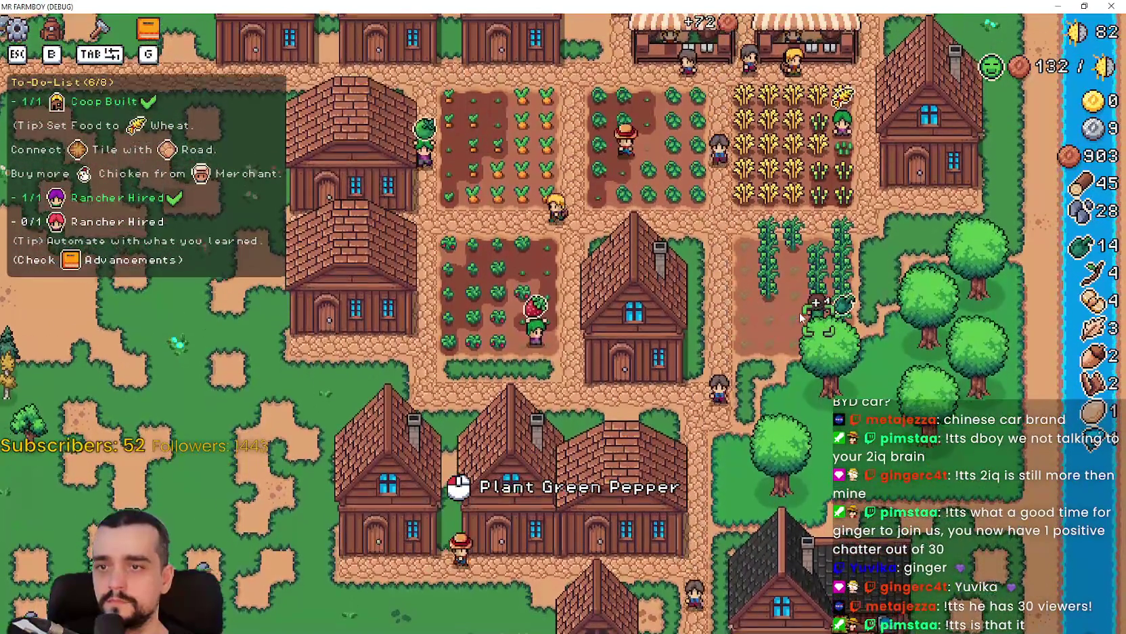
pyautogui.press('w')
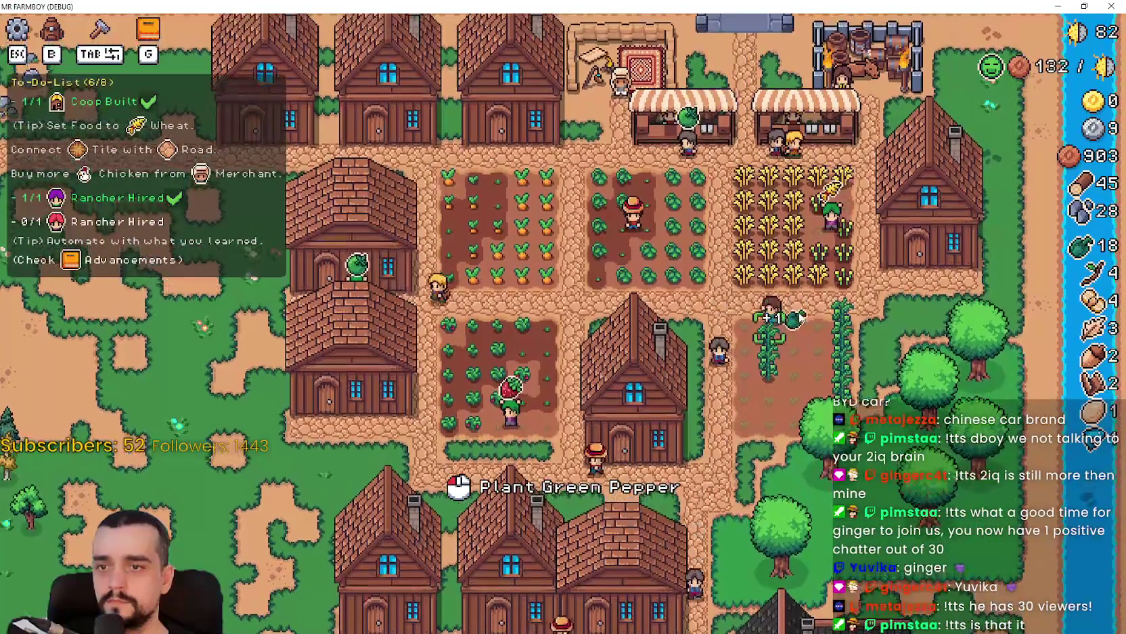
pyautogui.press('w')
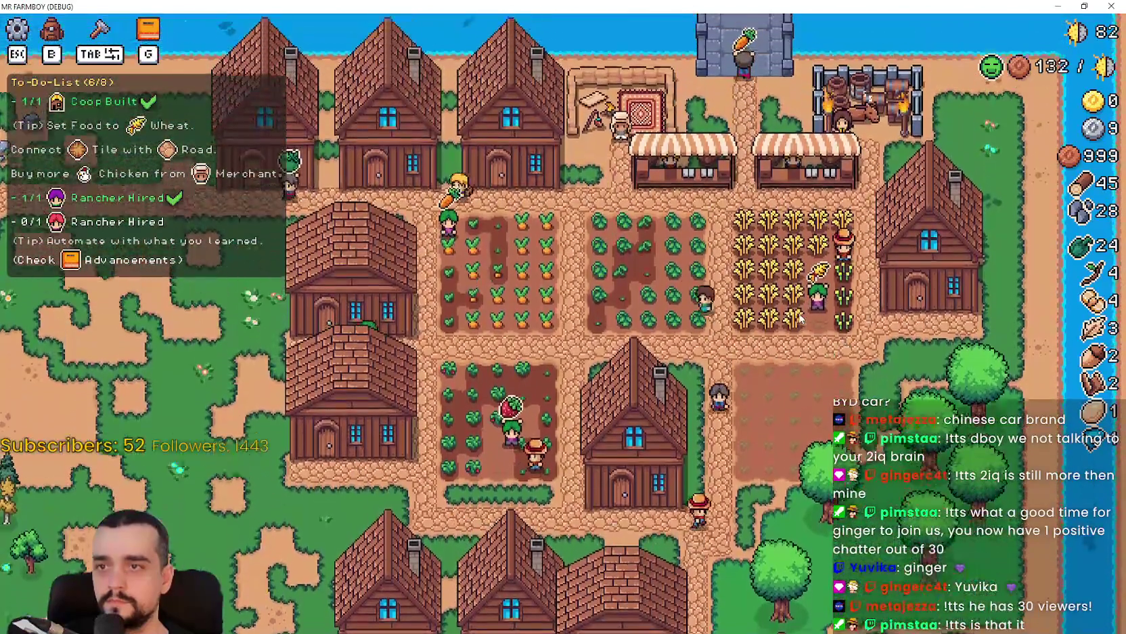
pyautogui.press('w')
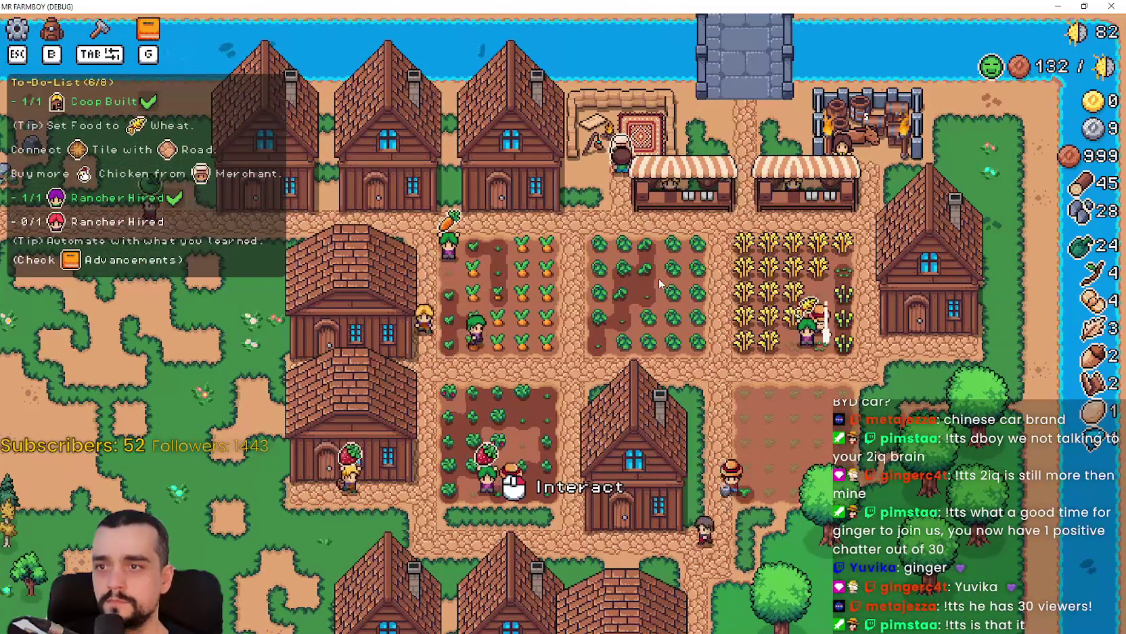
pyautogui.press('e')
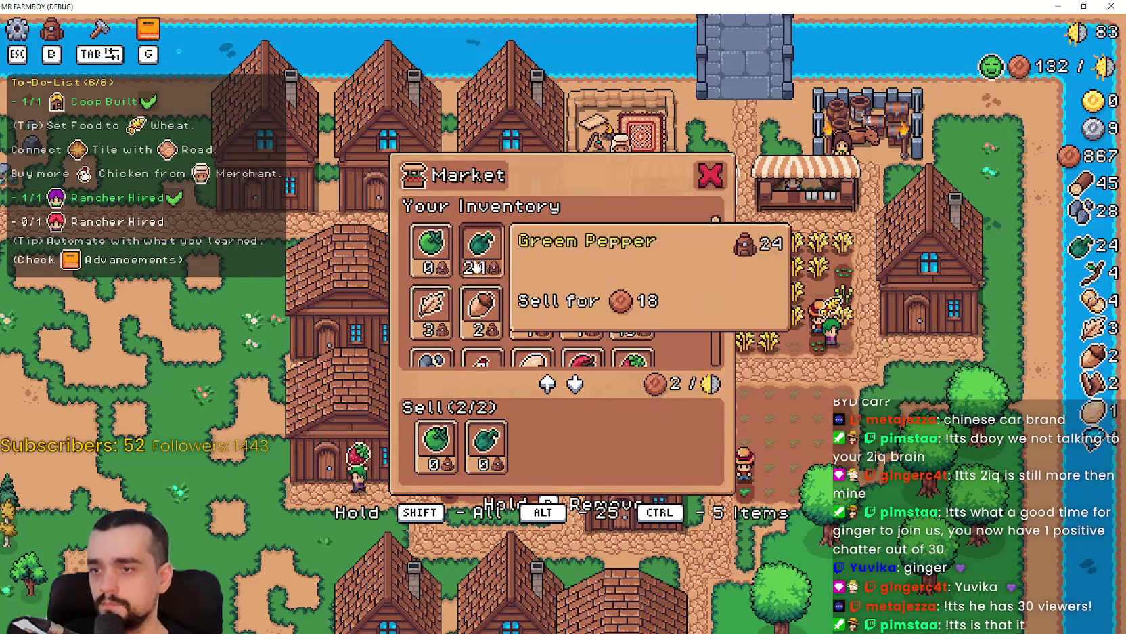
pyautogui.press('Escape')
# - Head back south through the village and bring up the Crafting buildings list
pyautogui.press('s')
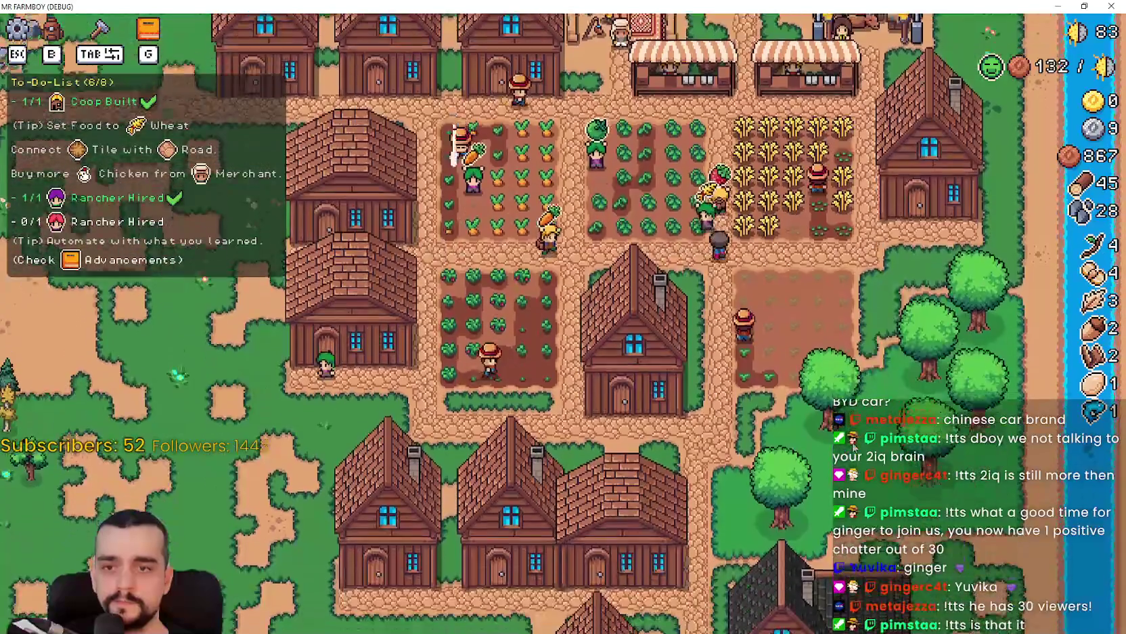
pyautogui.press('s')
pyautogui.press('Tab')
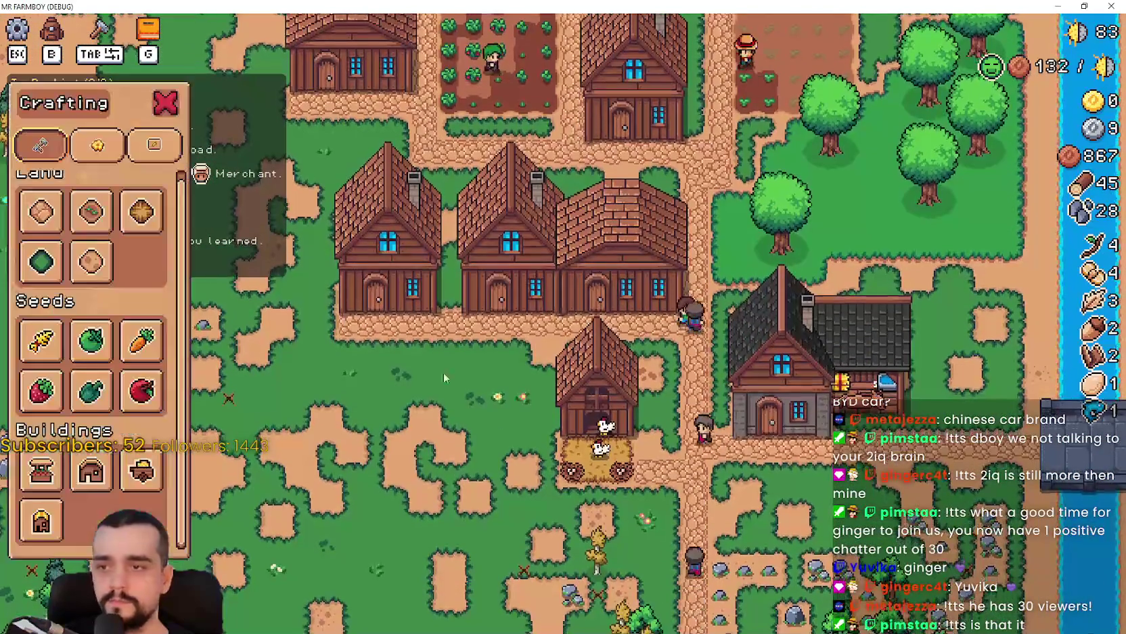
# - Build a Market stall on the grass just west of the houses
pyautogui.press('s')
pyautogui.press('a')
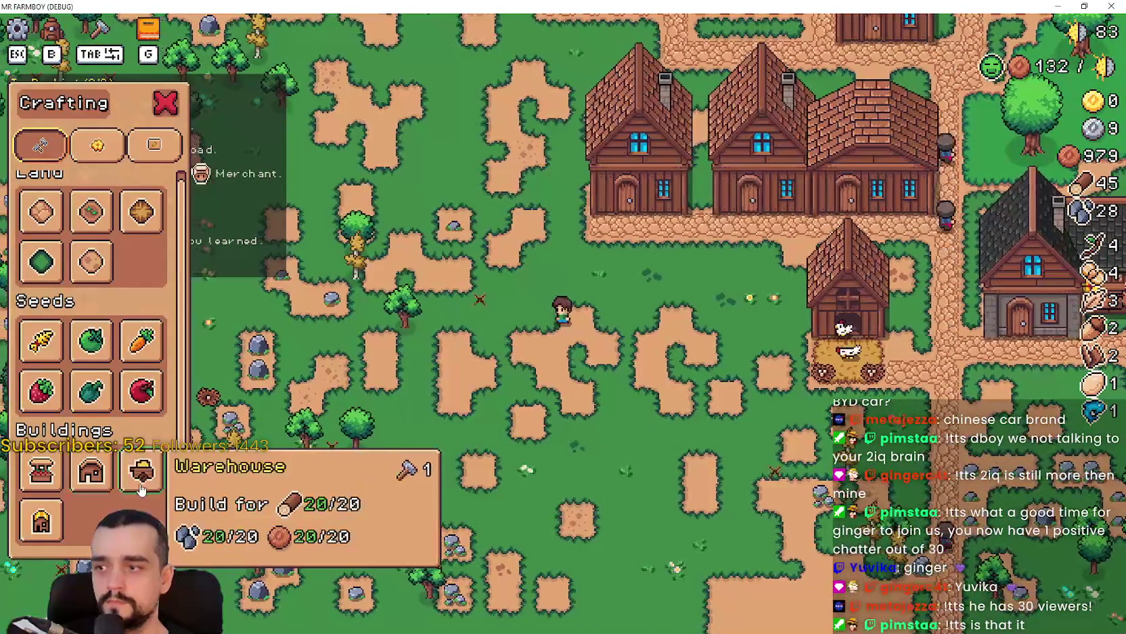
pyautogui.click(63, 474)
pyautogui.press('w')
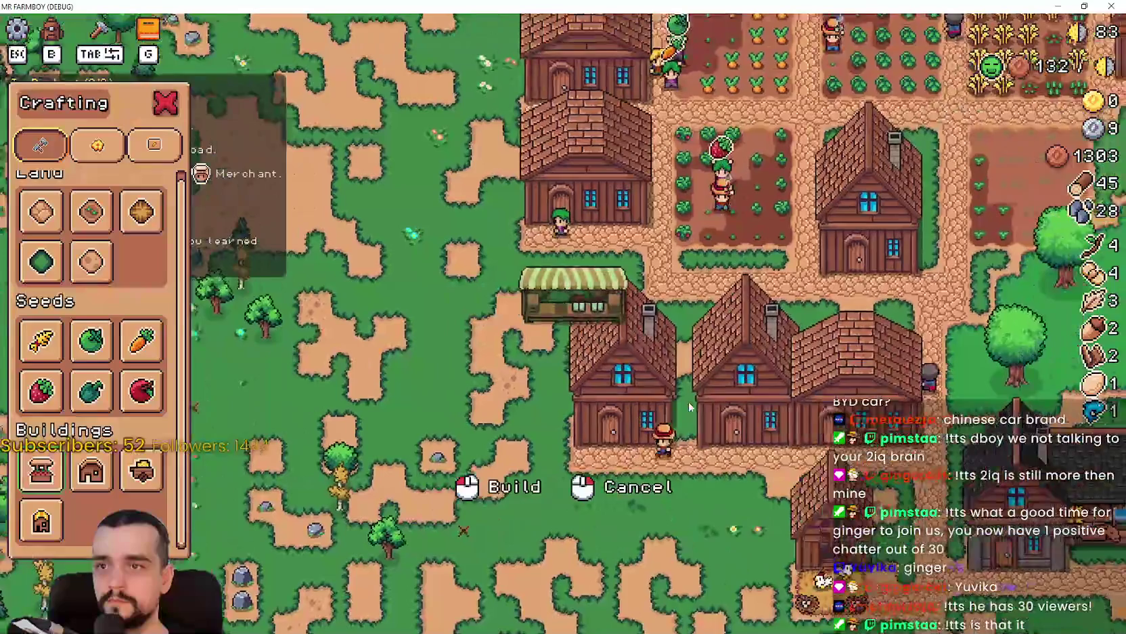
pyautogui.press('d')
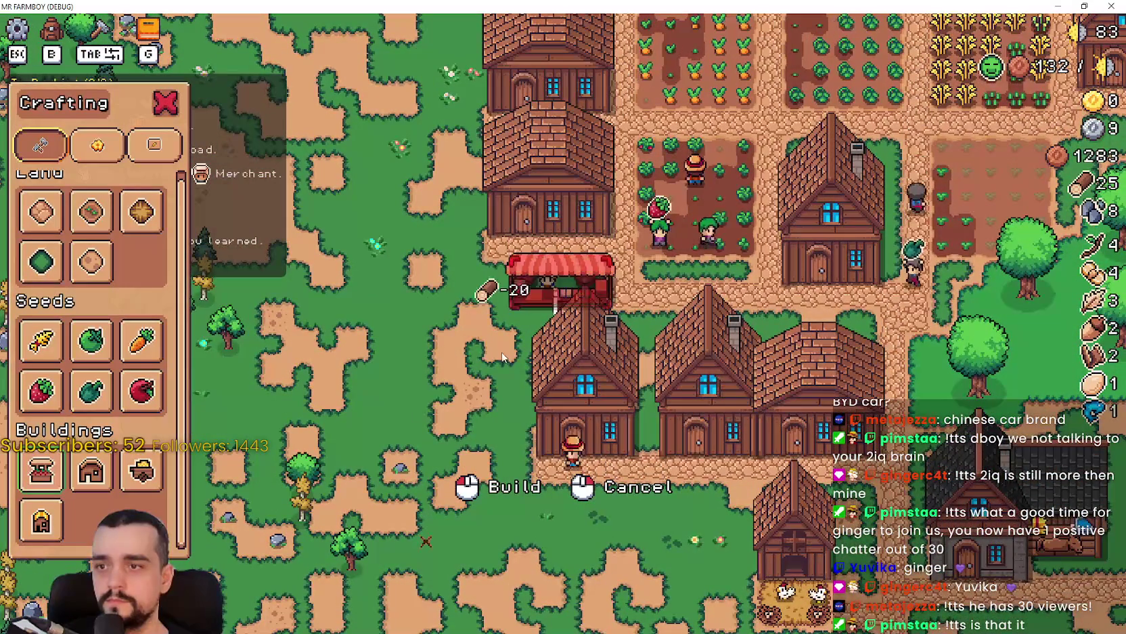
pyautogui.click(502, 357)
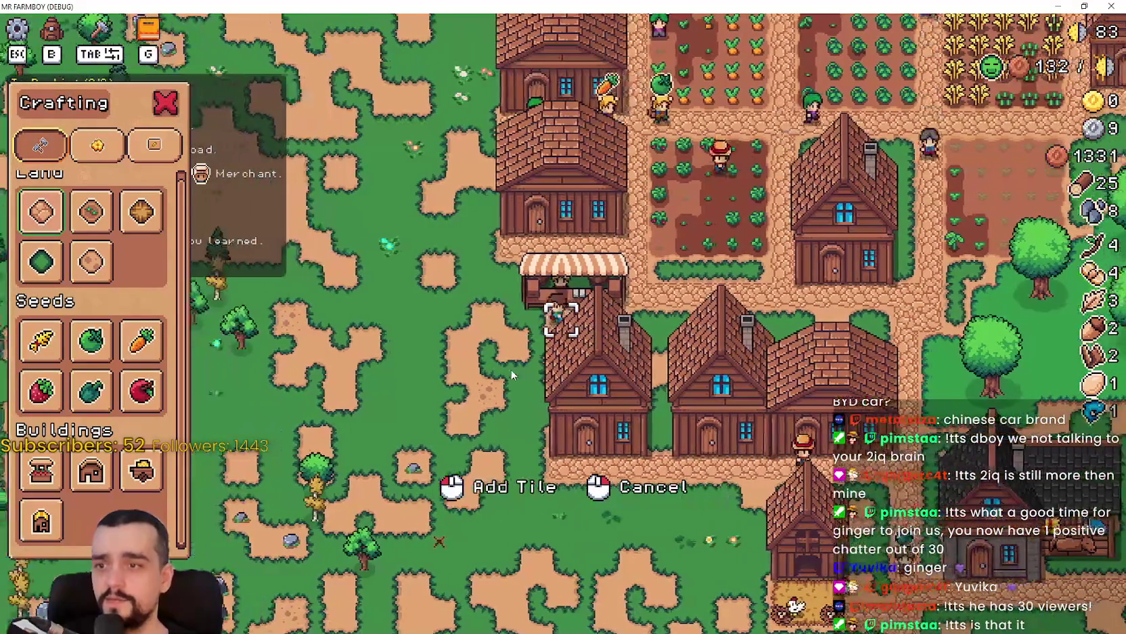
pyautogui.rightClick(511, 370)
# - Set the new Market to sell Fish
pyautogui.click(508, 288)
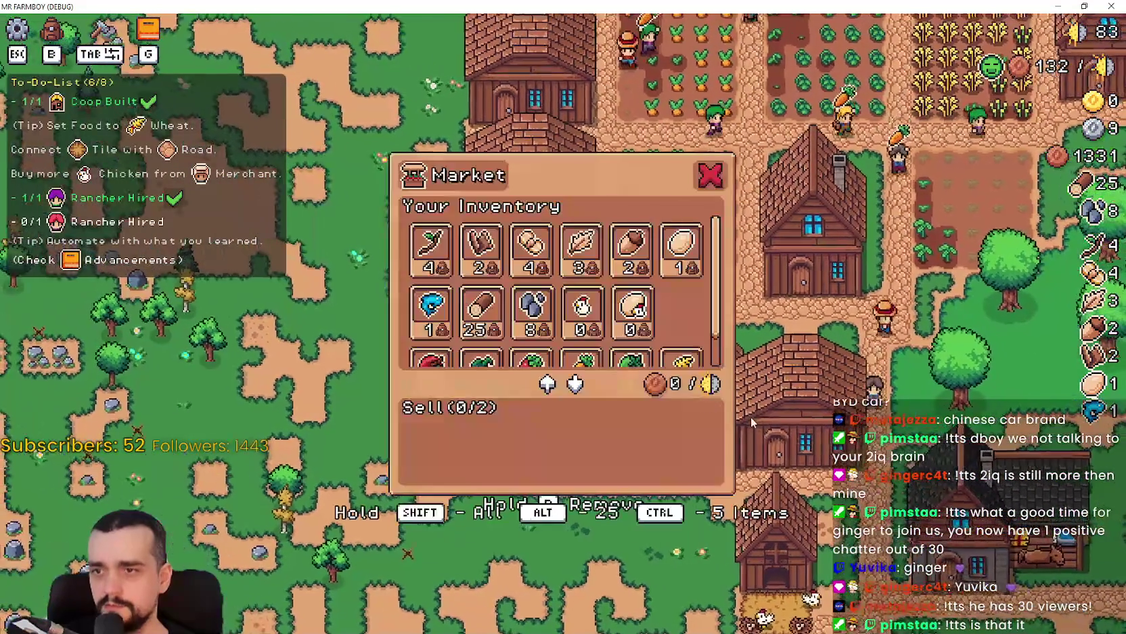
pyautogui.scroll(-1, 671, 298)
pyautogui.scroll(1, 677, 297)
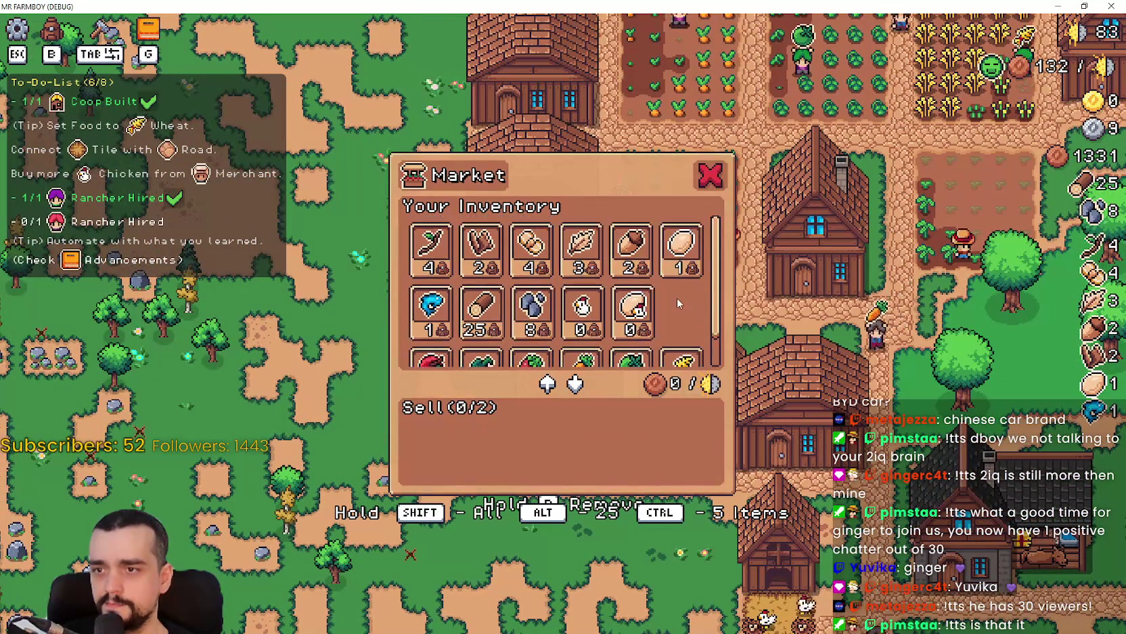
pyautogui.scroll(-1, 609, 291)
pyautogui.click(432, 261)
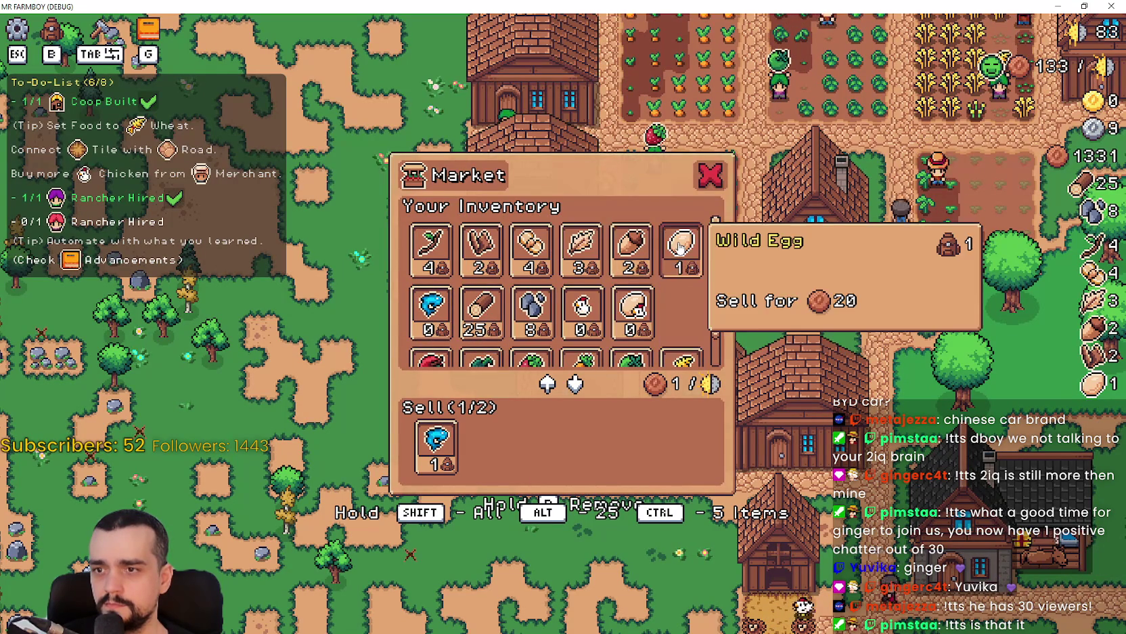
pyautogui.scroll(-1, 677, 247)
pyautogui.scroll(1, 651, 250)
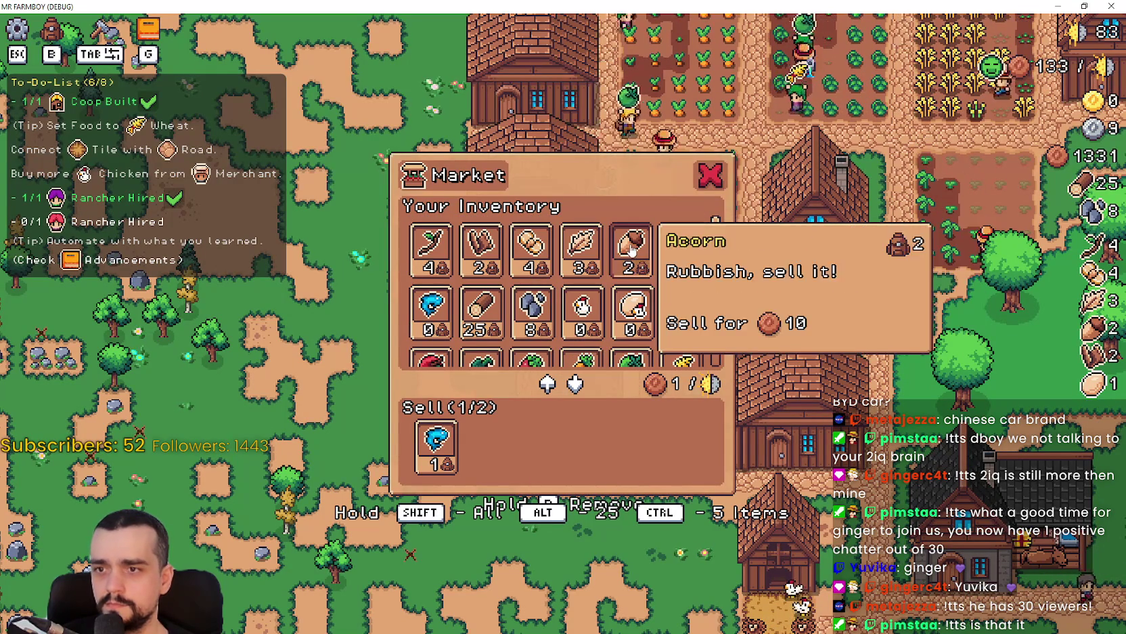
pyautogui.press('Escape')
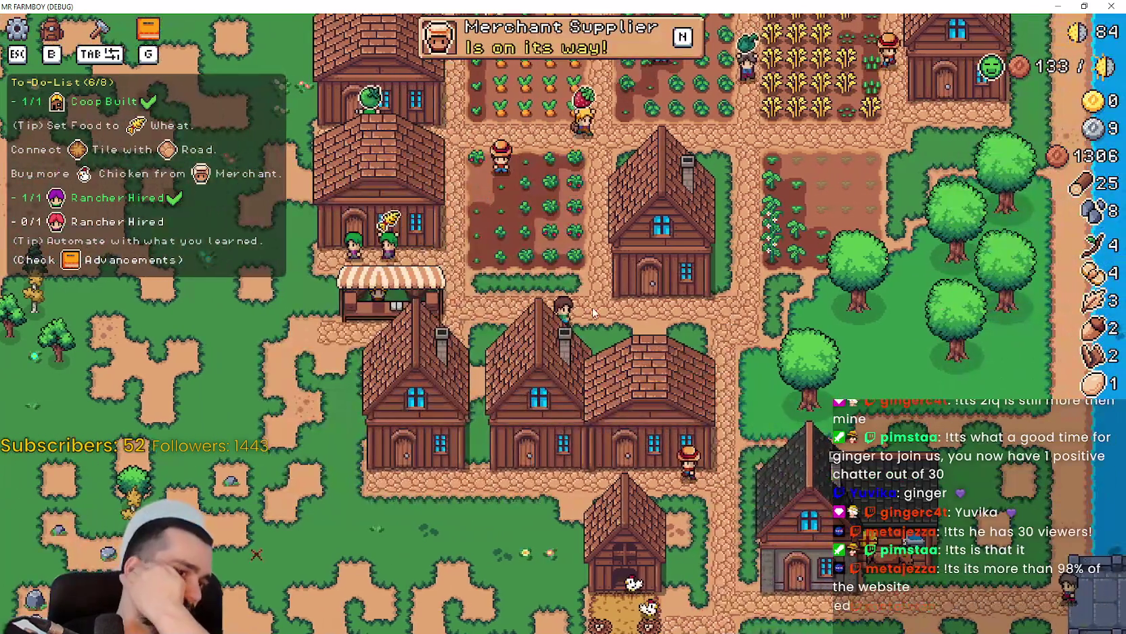
# - Walk down-left and open a house's hiring window offering a gatherer for 1000 coins
pyautogui.press('a')
pyautogui.press('s')
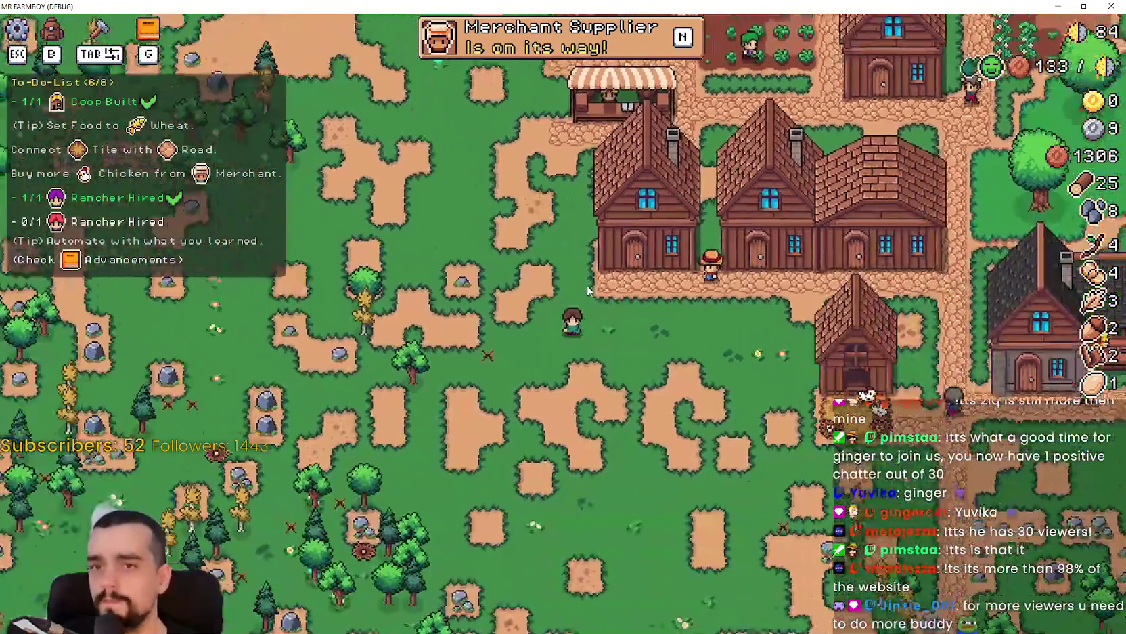
pyautogui.click(587, 285)
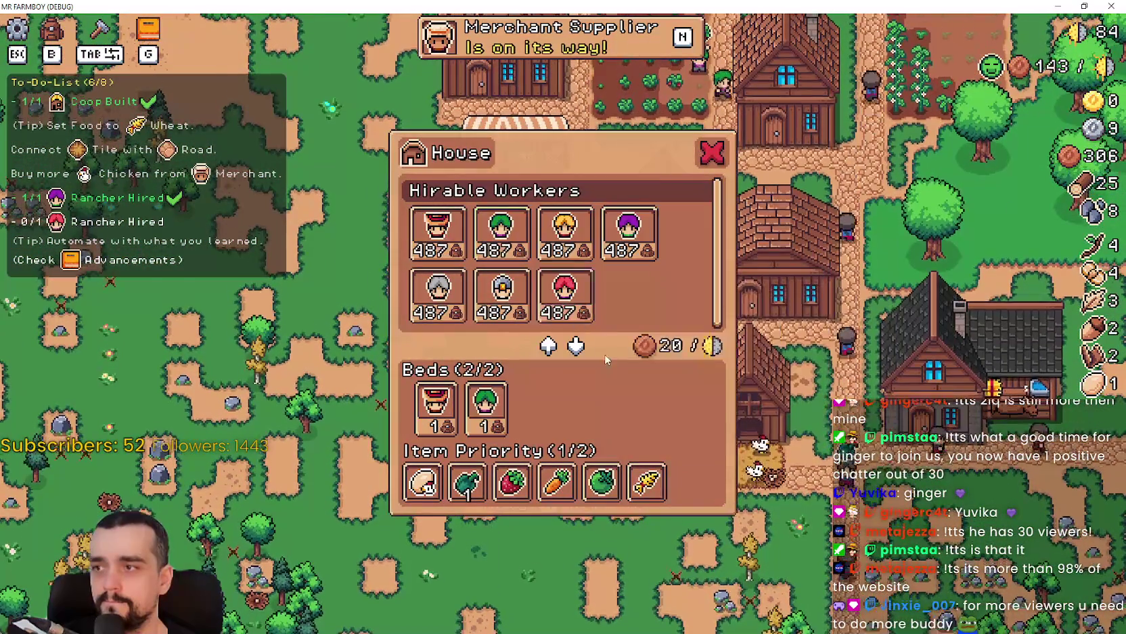
# - Look over the house worker list, chicken coop settings and inventory windows
pyautogui.press('Escape')
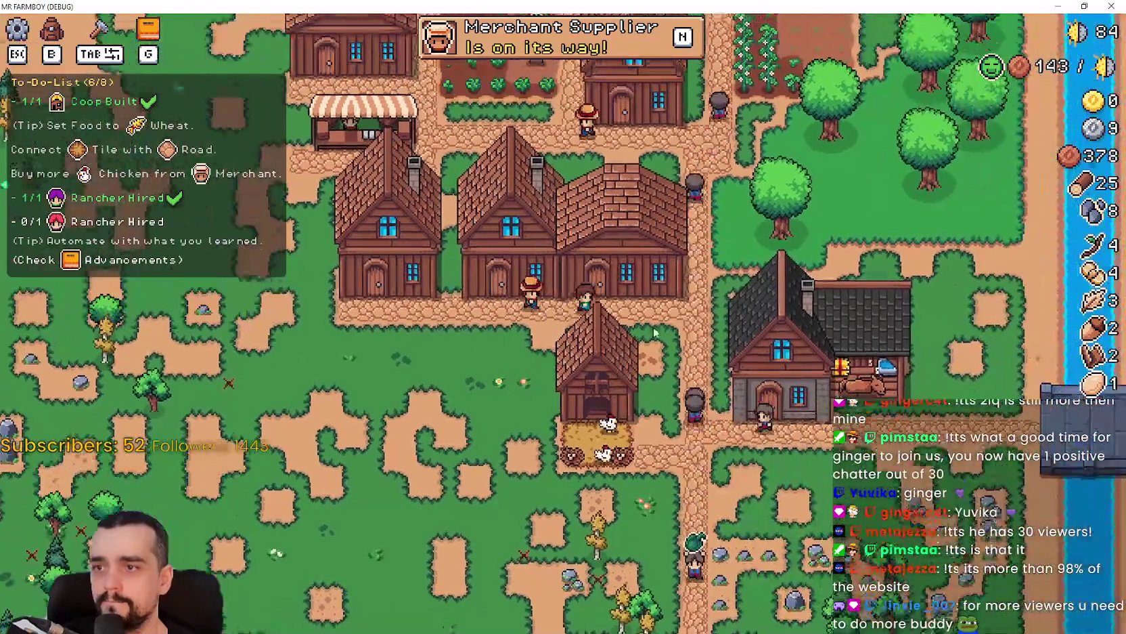
pyautogui.press('e')
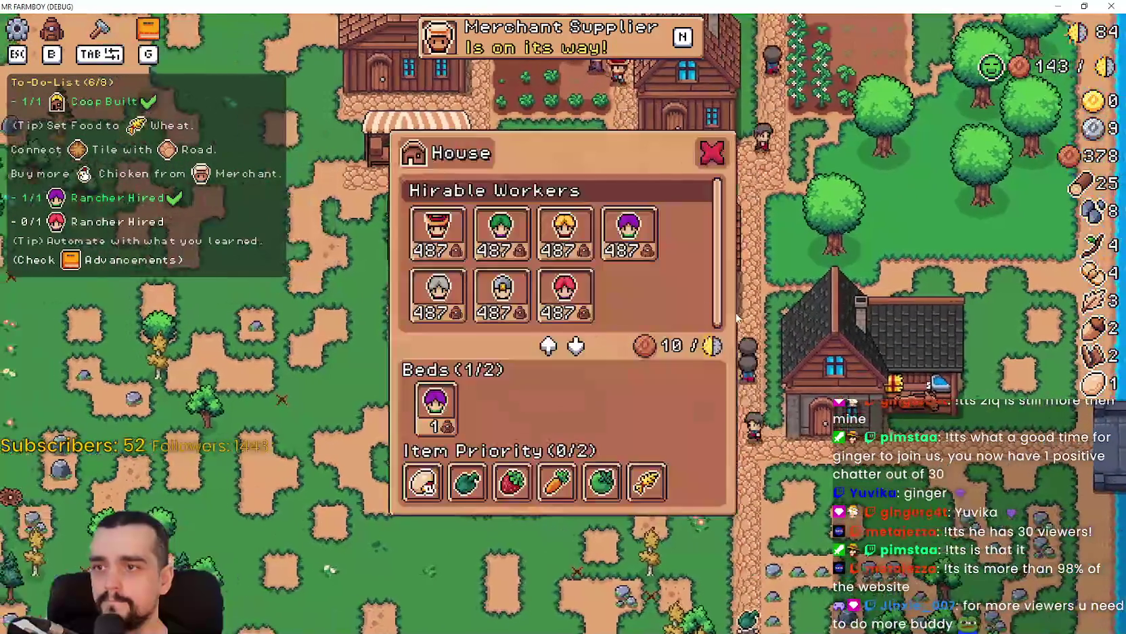
pyautogui.press('Escape')
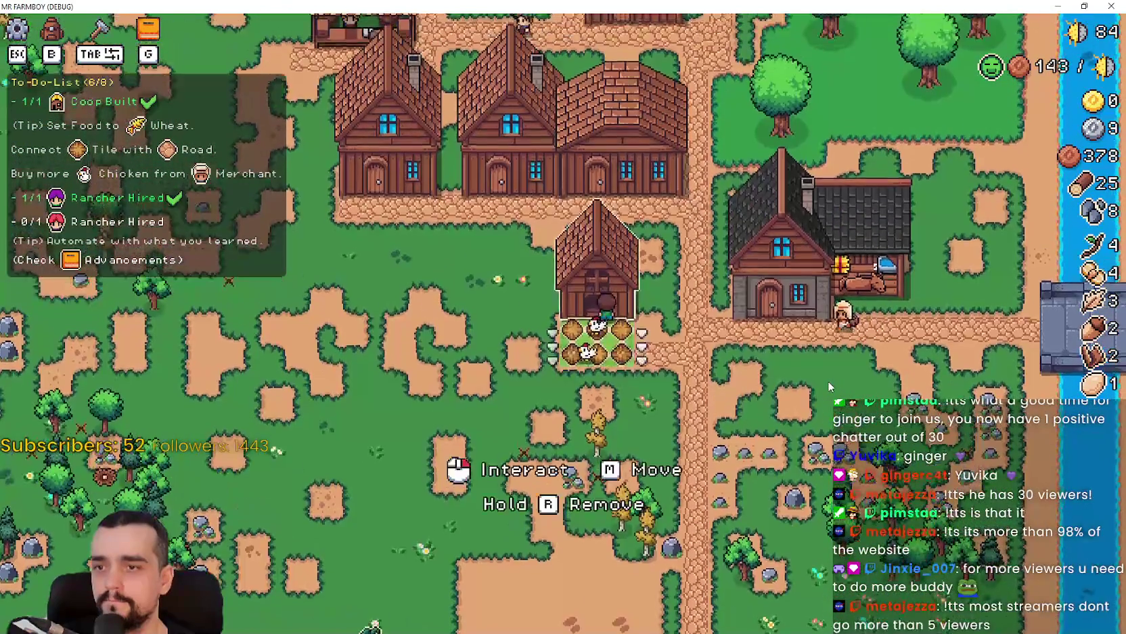
pyautogui.press('e')
pyautogui.press('Escape')
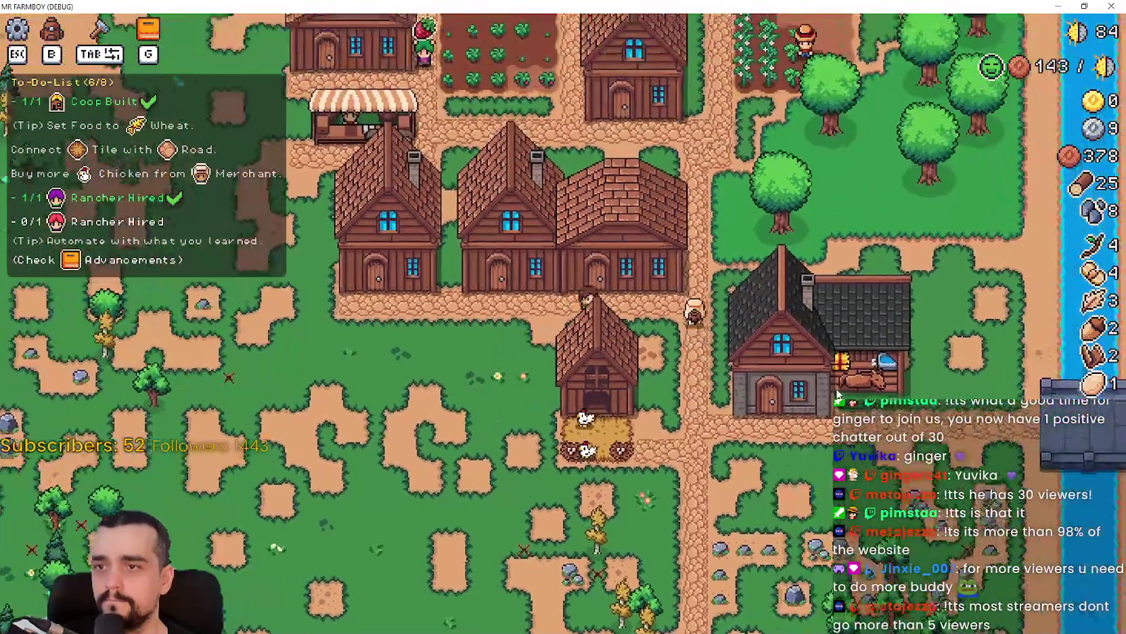
pyautogui.press('e')
pyautogui.press('Escape')
# - Recheck the warehouse stock and the house's worker list
pyautogui.press('e')
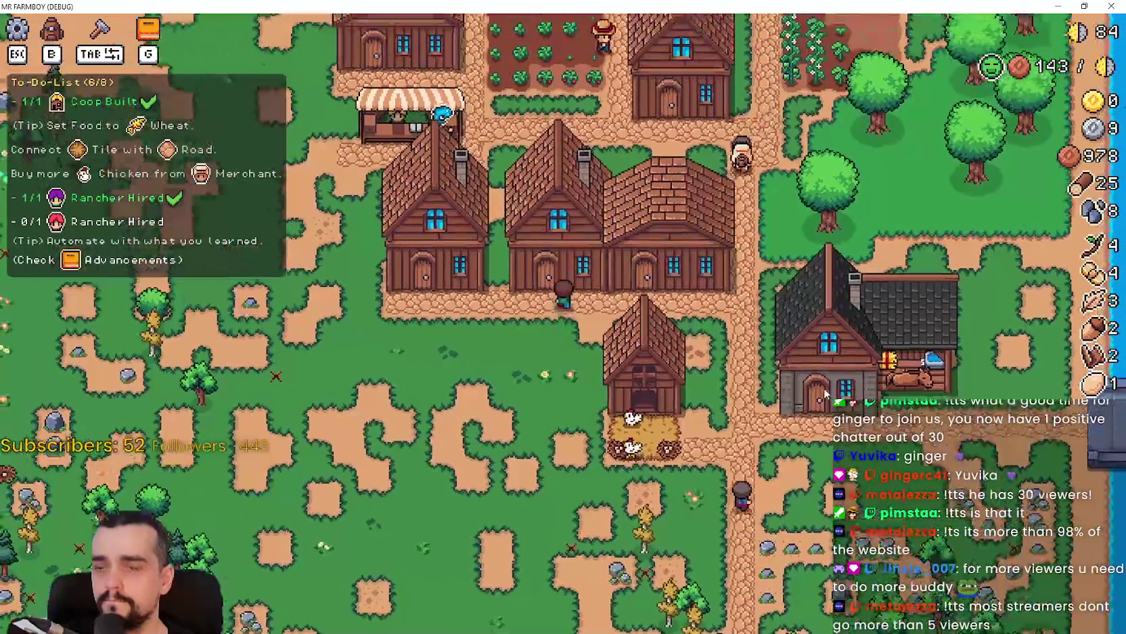
pyautogui.press('Escape')
pyautogui.press('e')
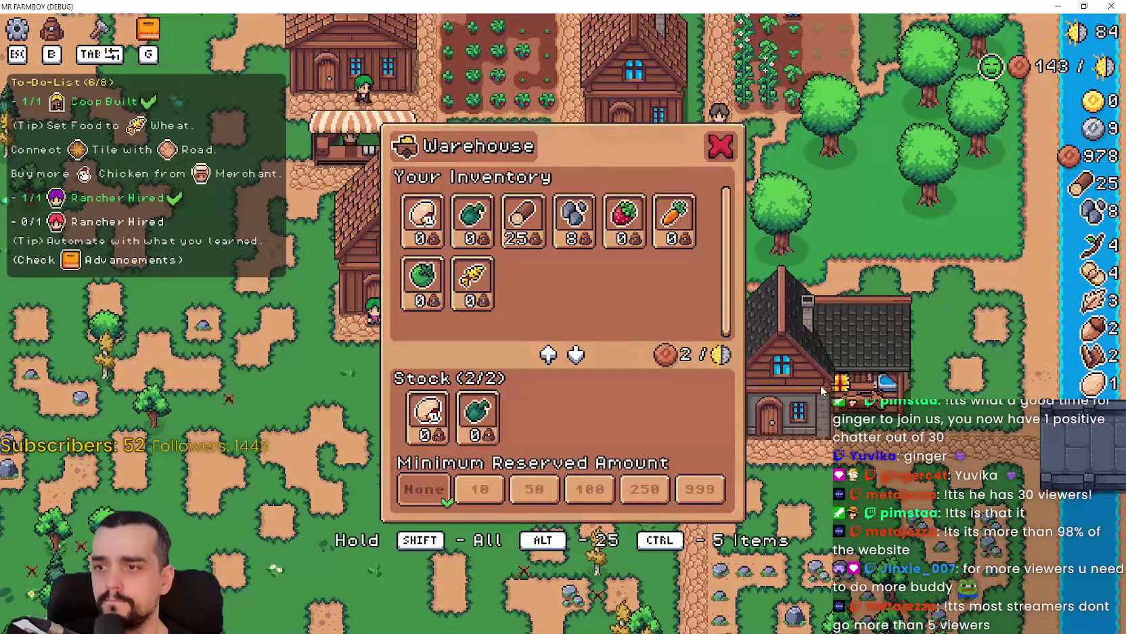
pyautogui.press('Escape')
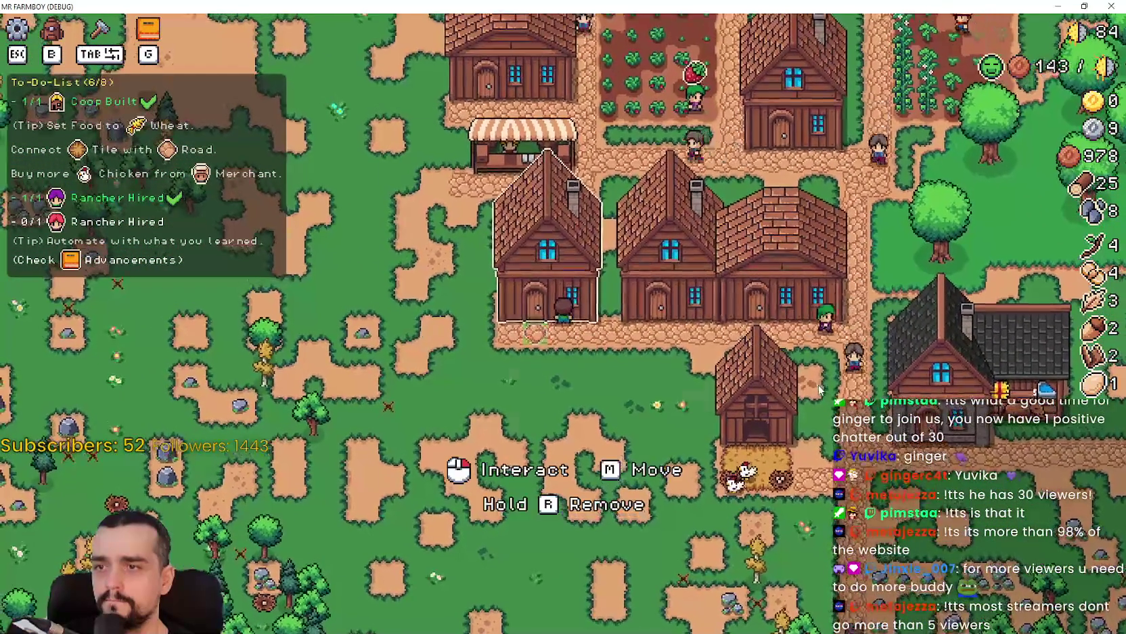
pyautogui.press('e')
pyautogui.press('Escape')
pyautogui.press('e')
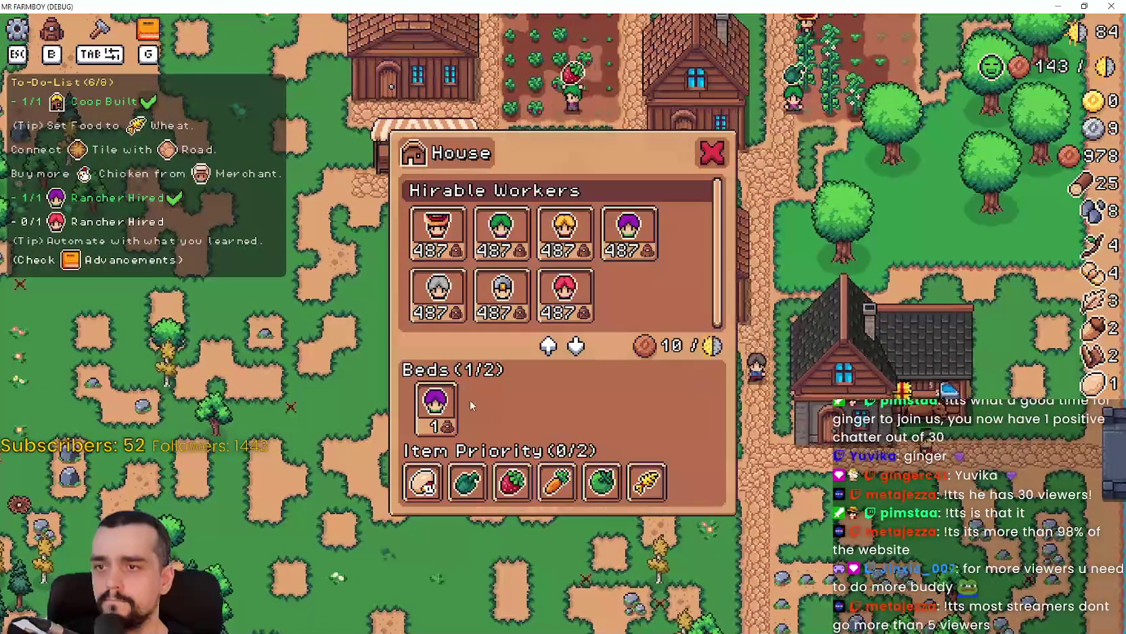
pyautogui.press('Escape')
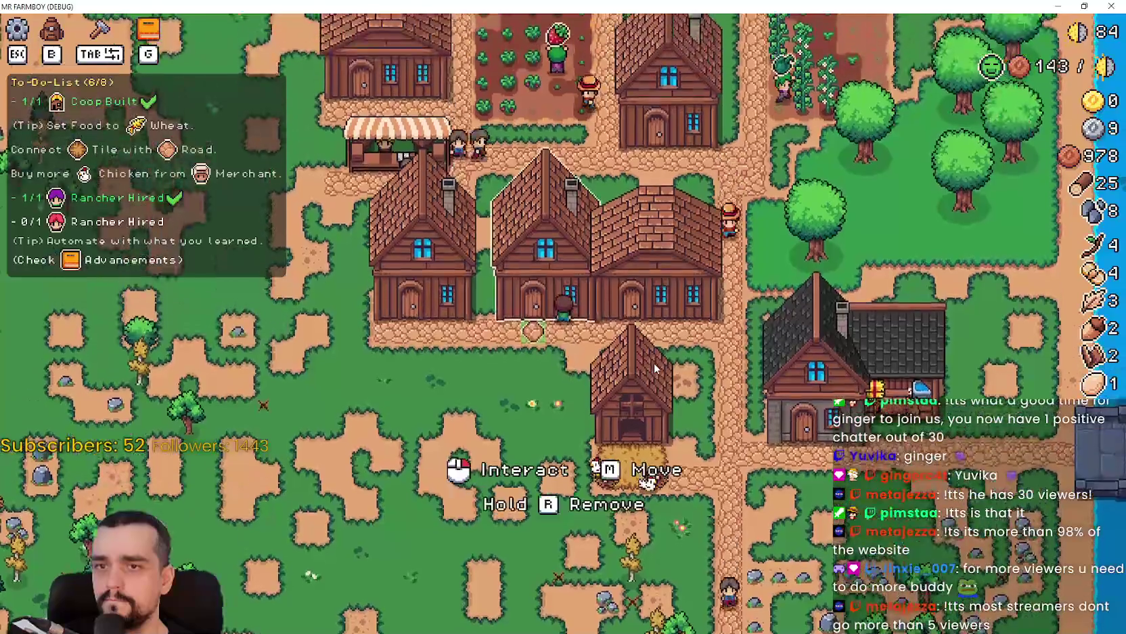
# - Walk to the market stall and add Chicken Egg to its sell list
pyautogui.press('s')
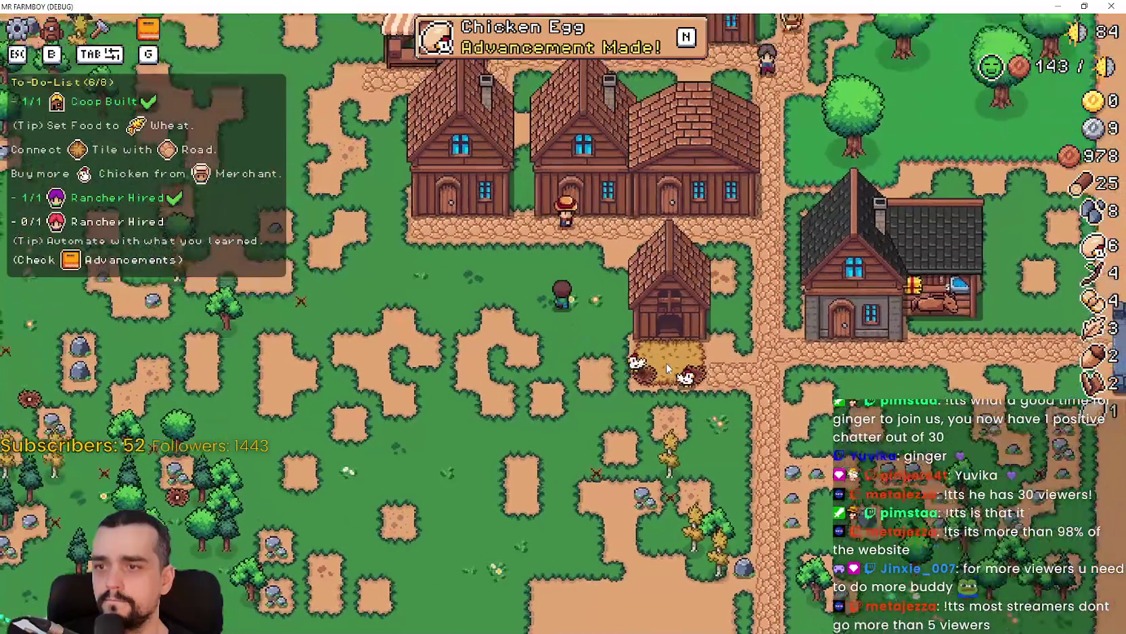
pyautogui.press('w')
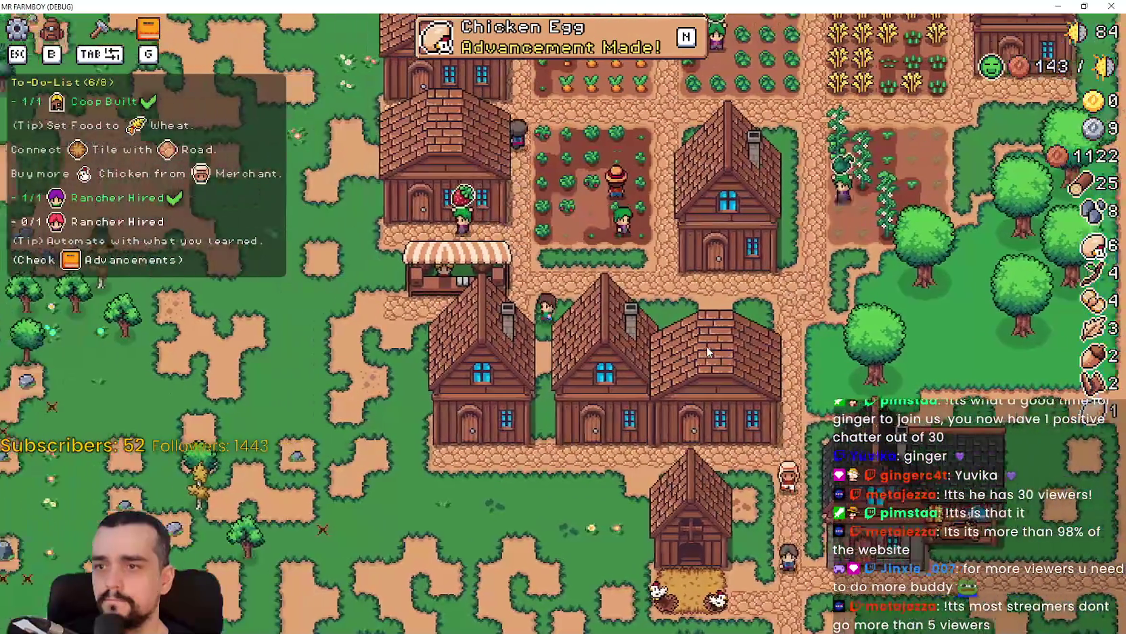
pyautogui.press('e')
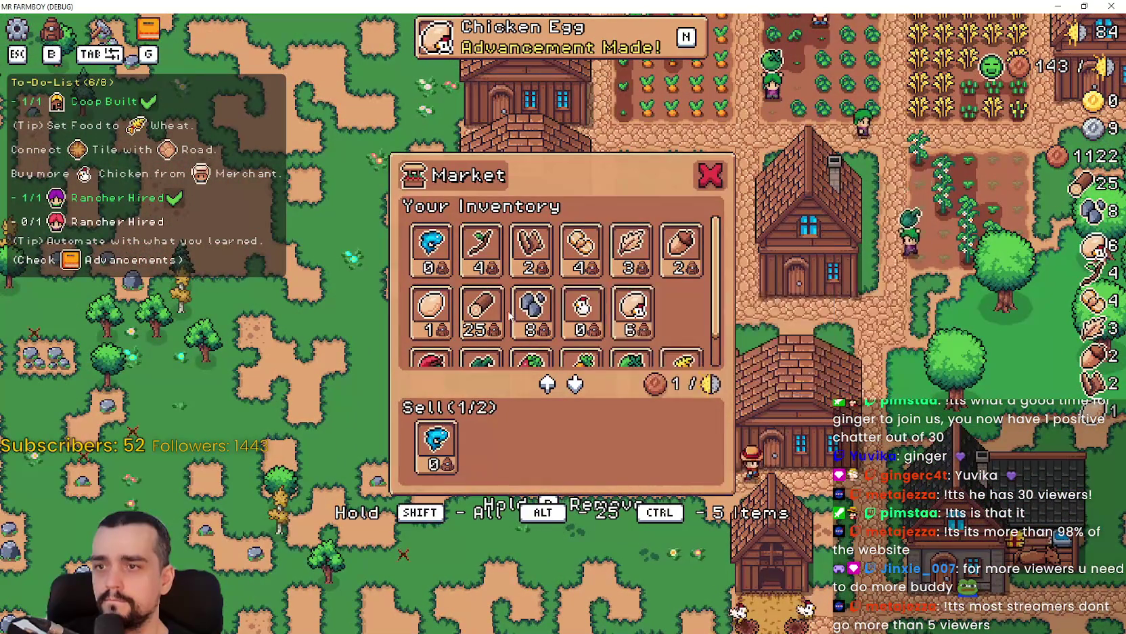
pyautogui.press('Escape')
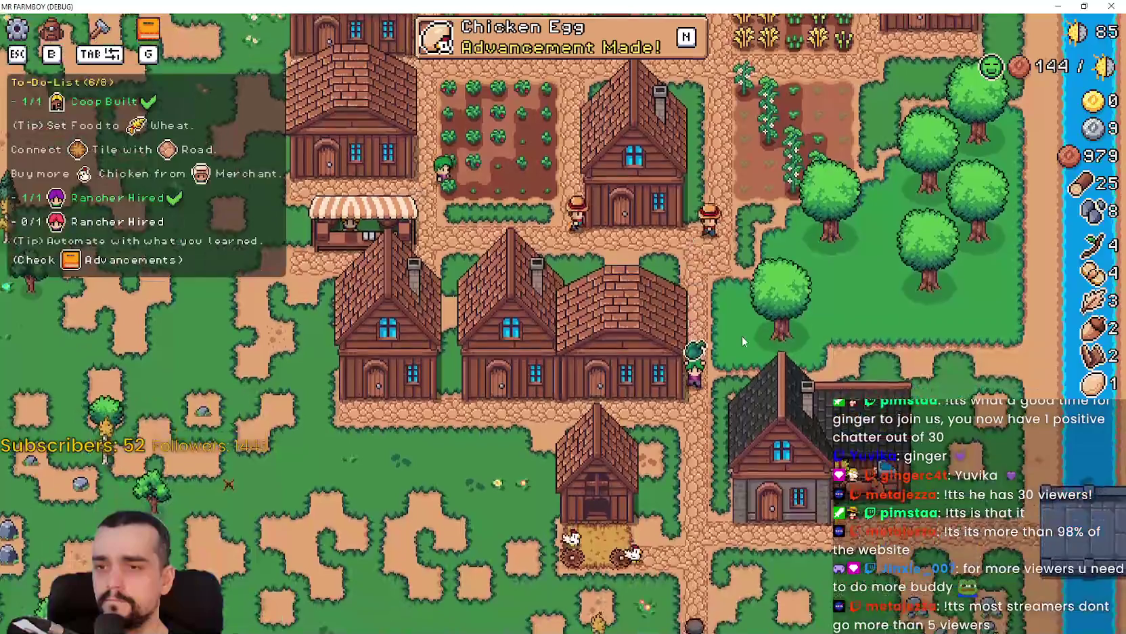
pyautogui.press('w')
pyautogui.press('e')
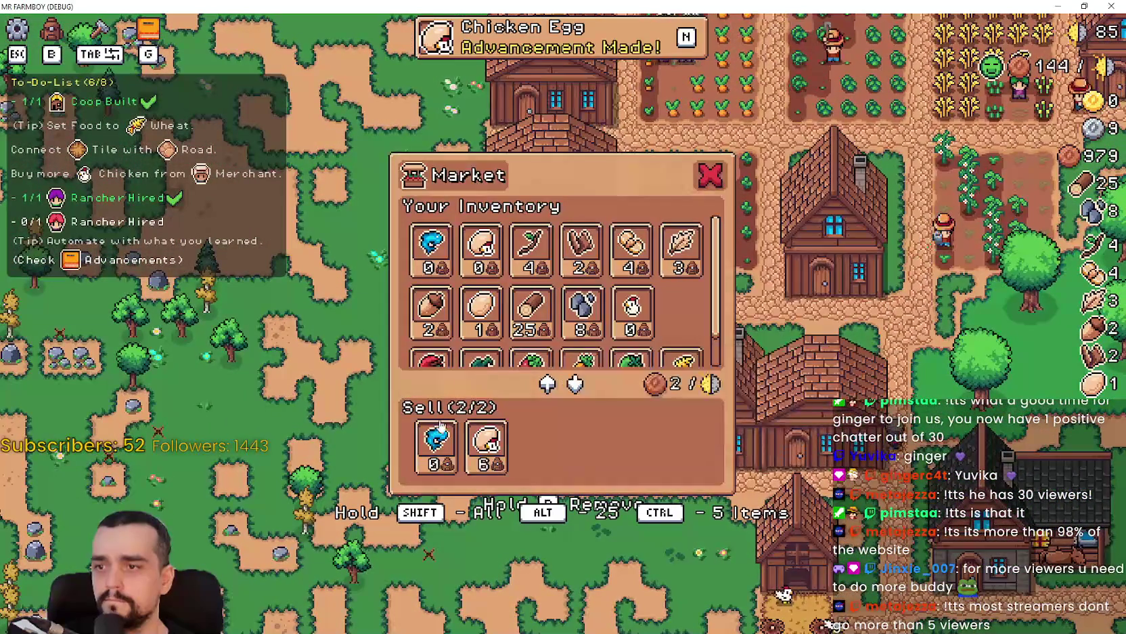
pyautogui.click(486, 443)
pyautogui.press('Escape')
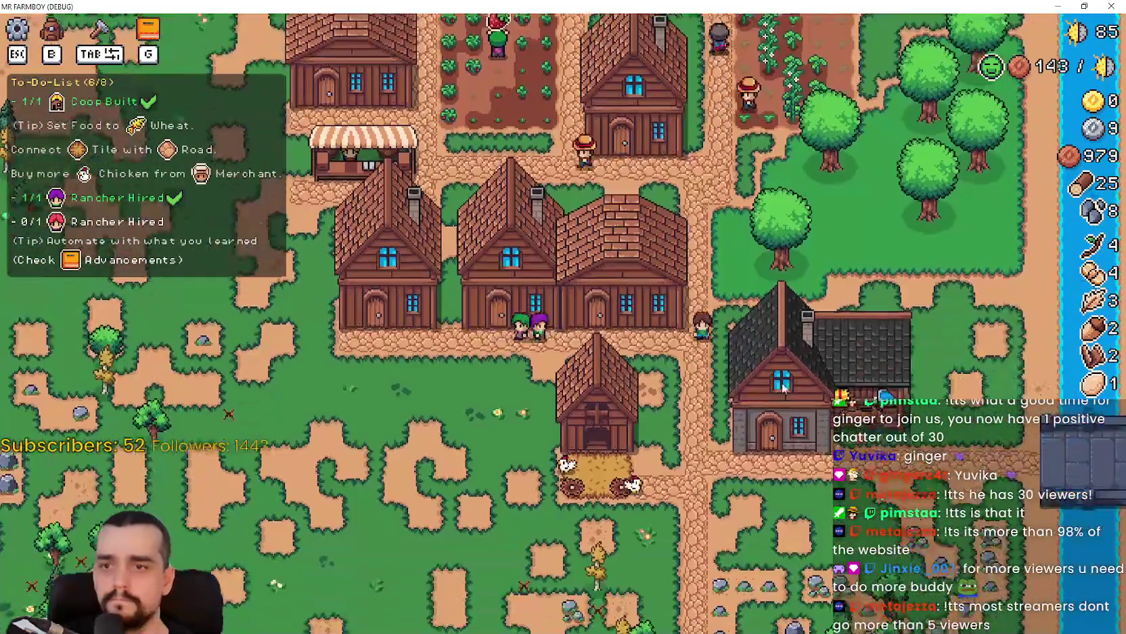
# - Hire the red-haired Rancher Gatherer from the house's worker list
pyautogui.press('e')
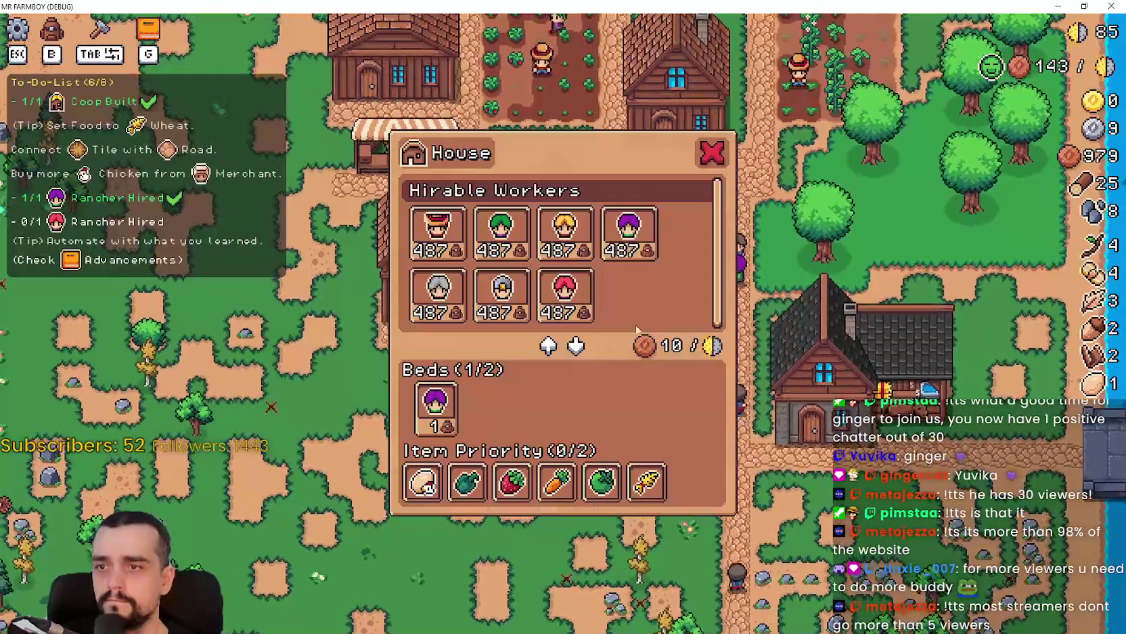
pyautogui.moveTo(568, 302)
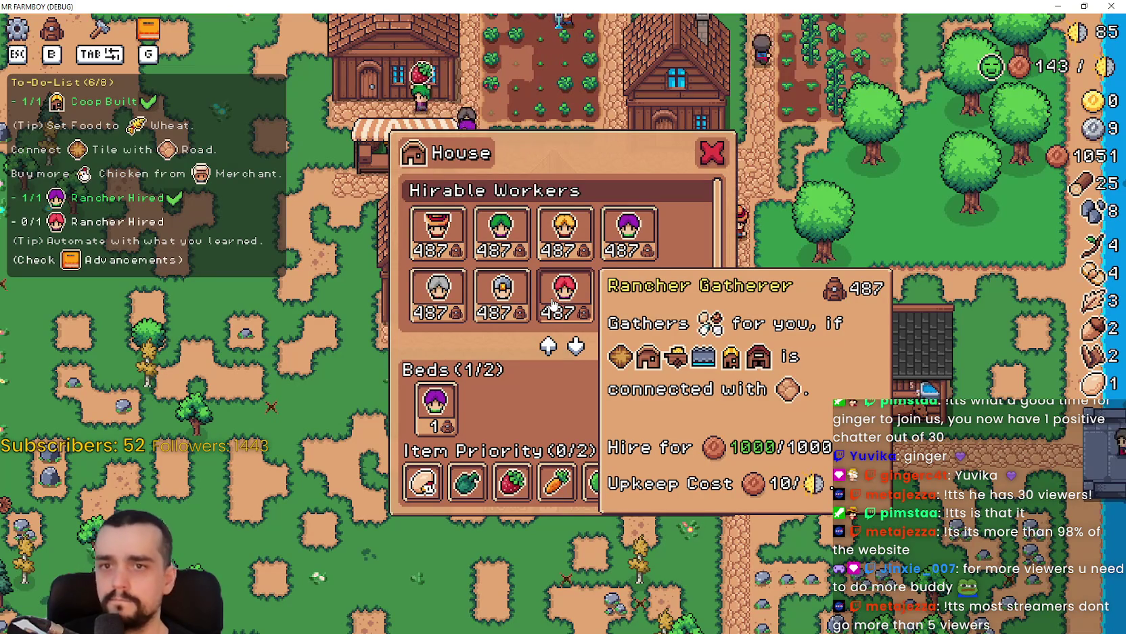
pyautogui.click(560, 302)
pyautogui.press('Escape')
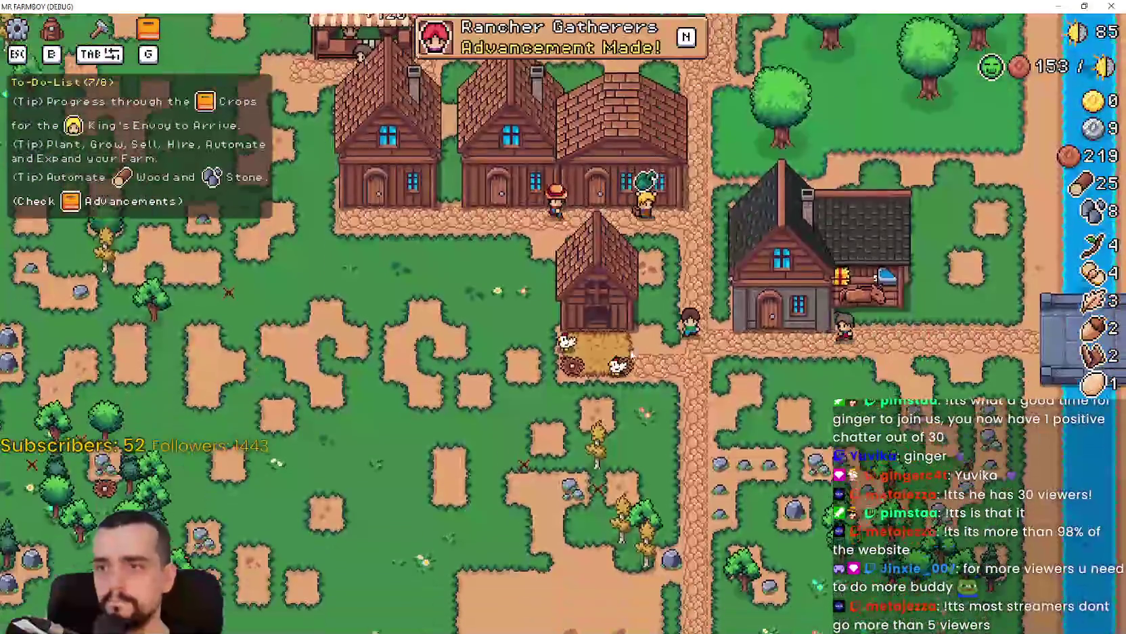
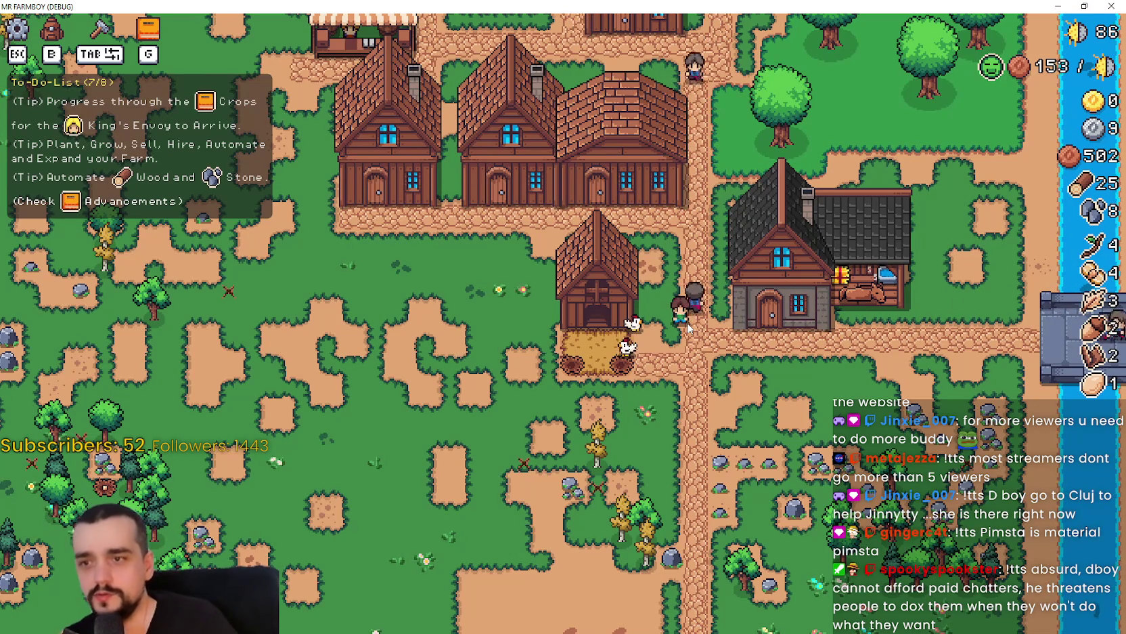
# - Pan down to the riverside woods and catch a fish
pyautogui.press('s')
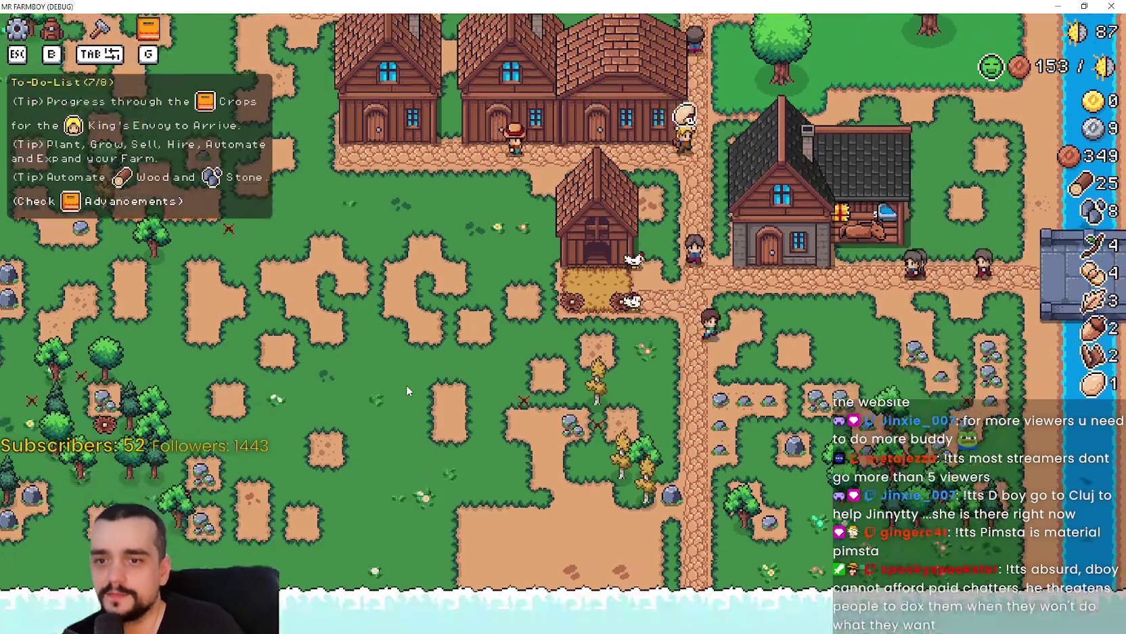
pyautogui.press('s')
pyautogui.press('d')
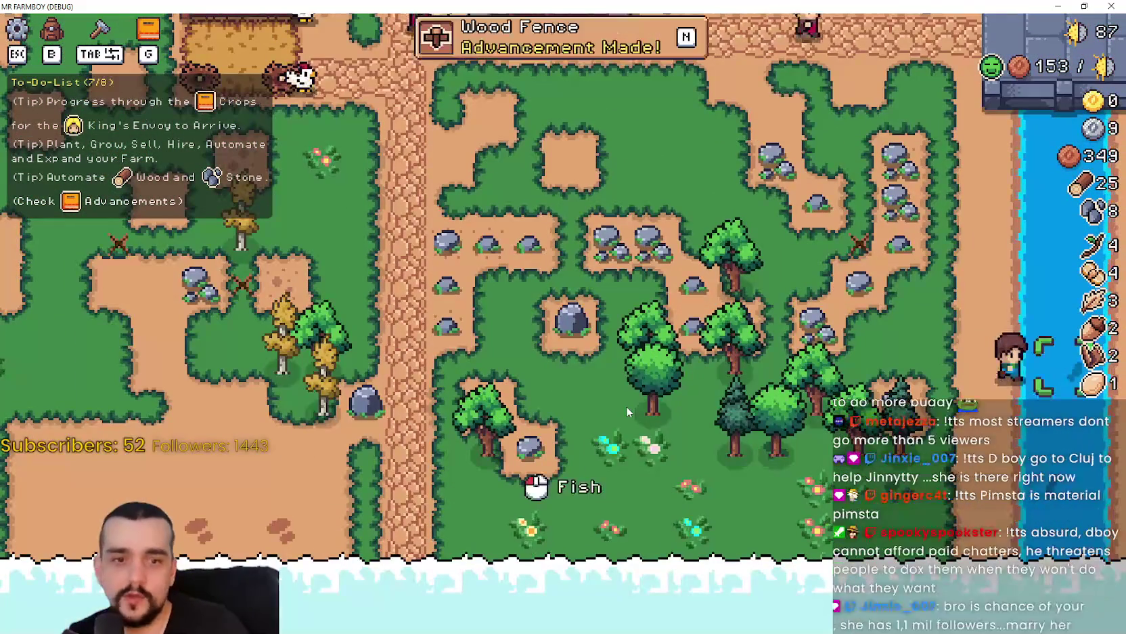
pyautogui.click(624, 398)
# - Pan back over the houses, barn, crop fields, market, river and bridge
pyautogui.press('space')
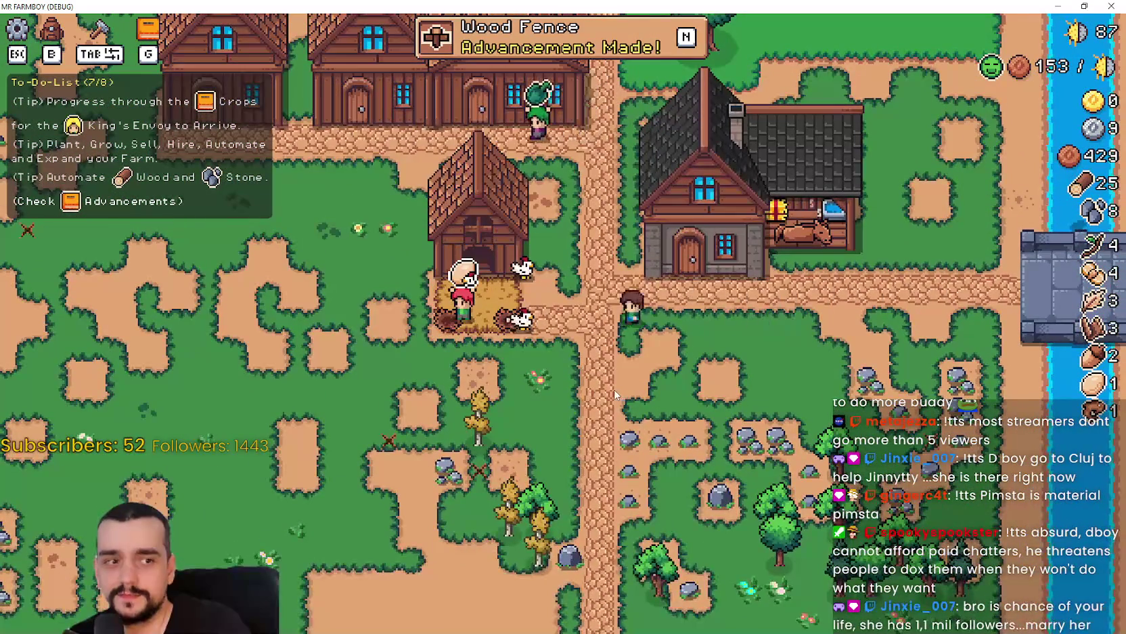
pyautogui.press('w')
pyautogui.press('d')
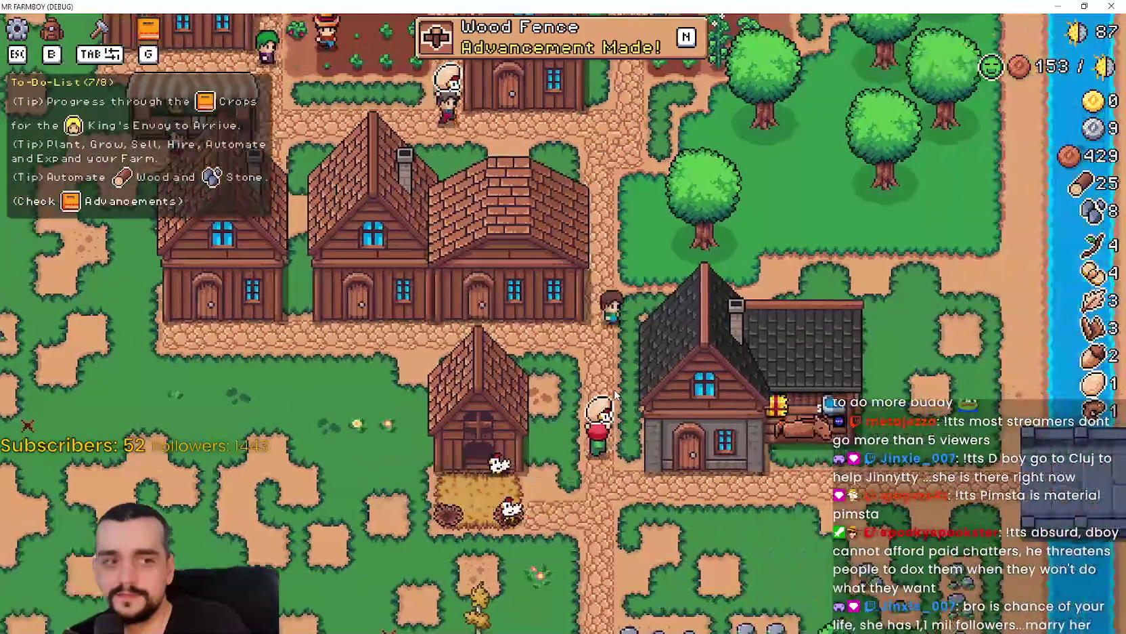
pyautogui.press('w')
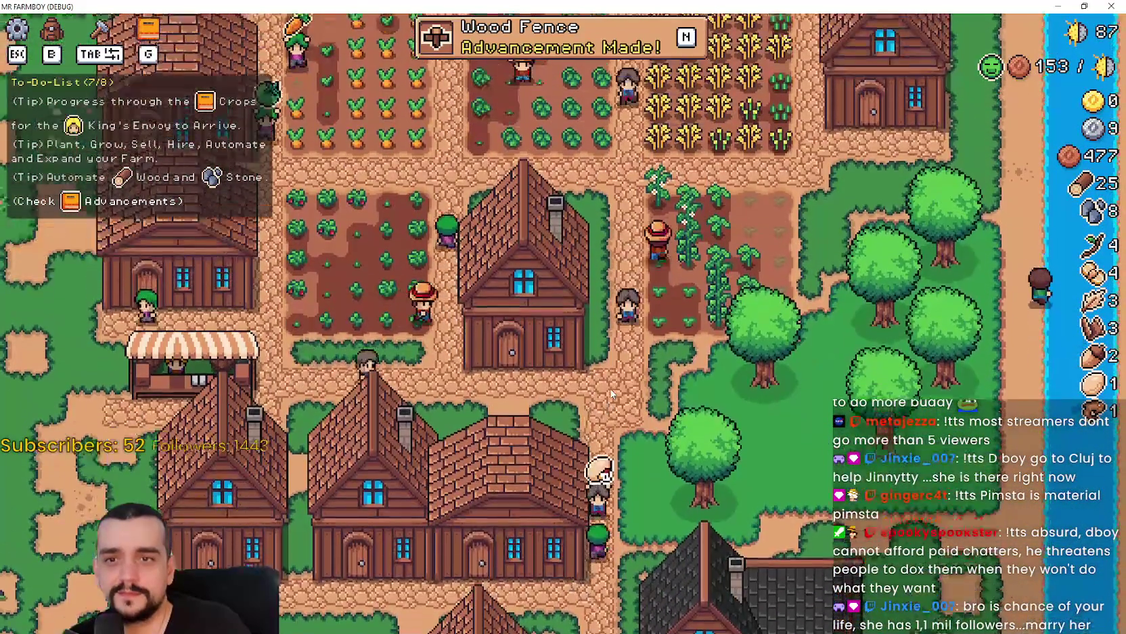
pyautogui.press('w')
pyautogui.press('a')
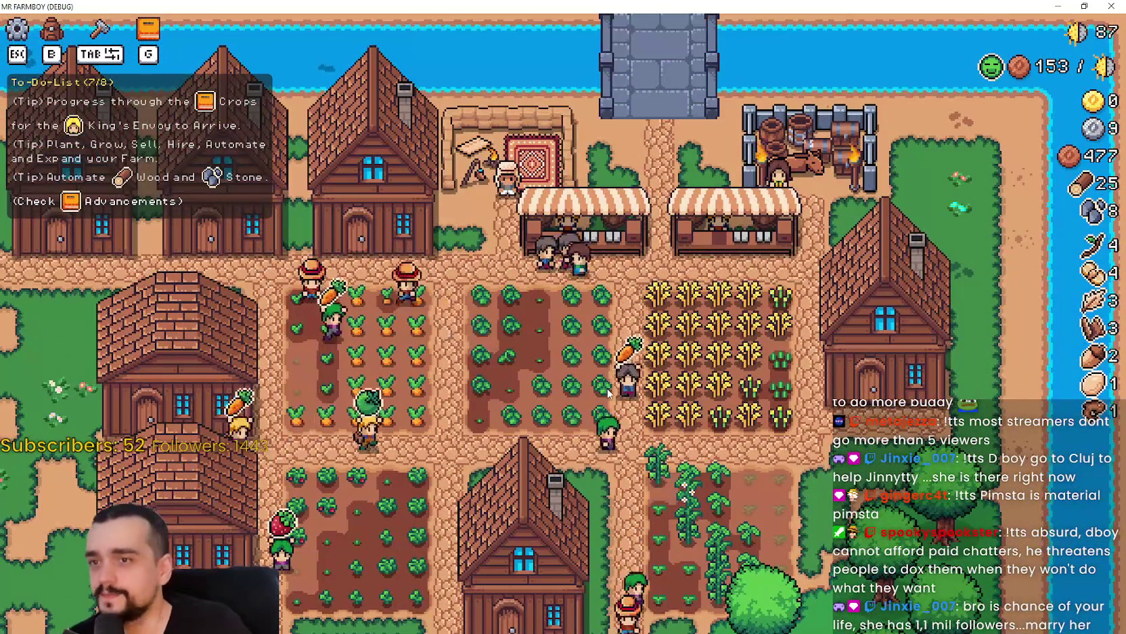
# - Survey the western and lower village houses, then the fields and rocks below
pyautogui.press('a')
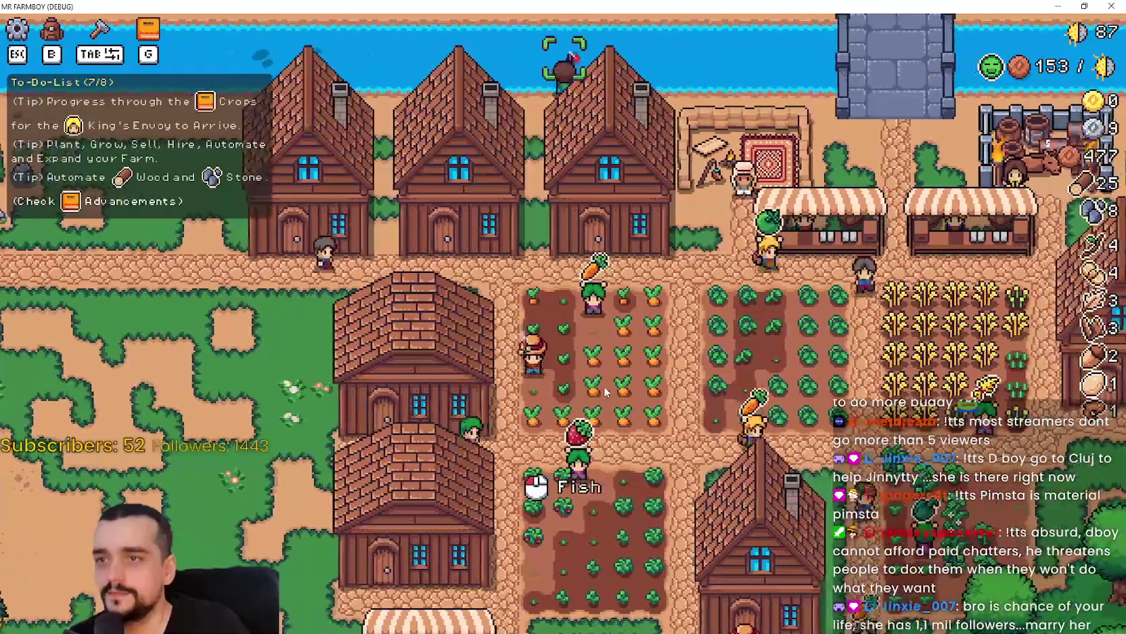
pyautogui.press('a')
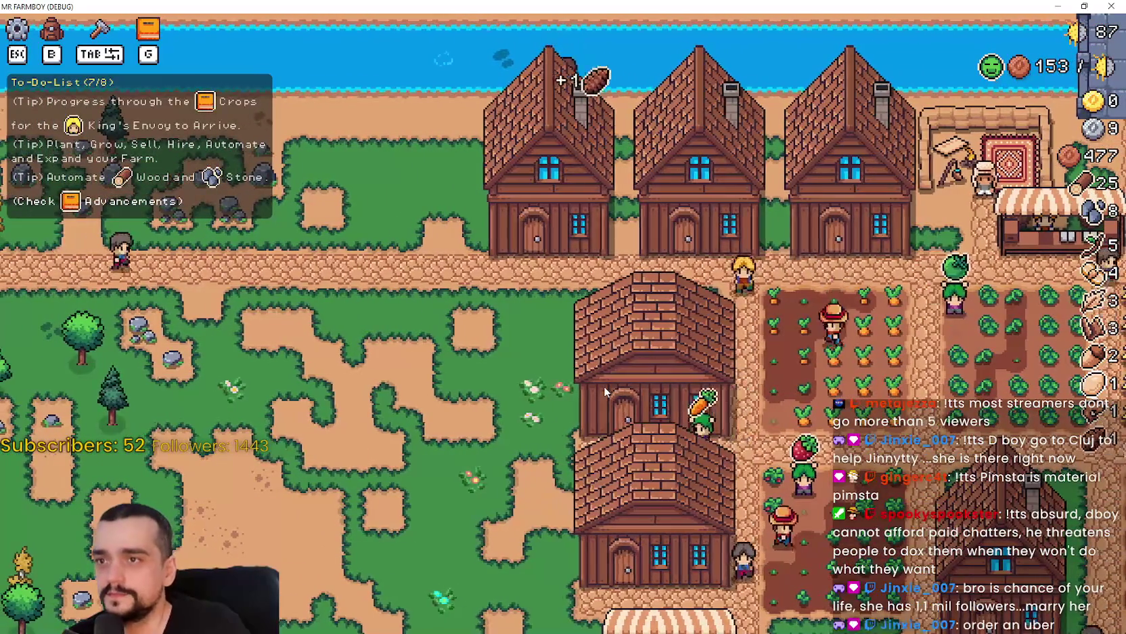
pyautogui.press('d')
pyautogui.press('d')
pyautogui.press('s')
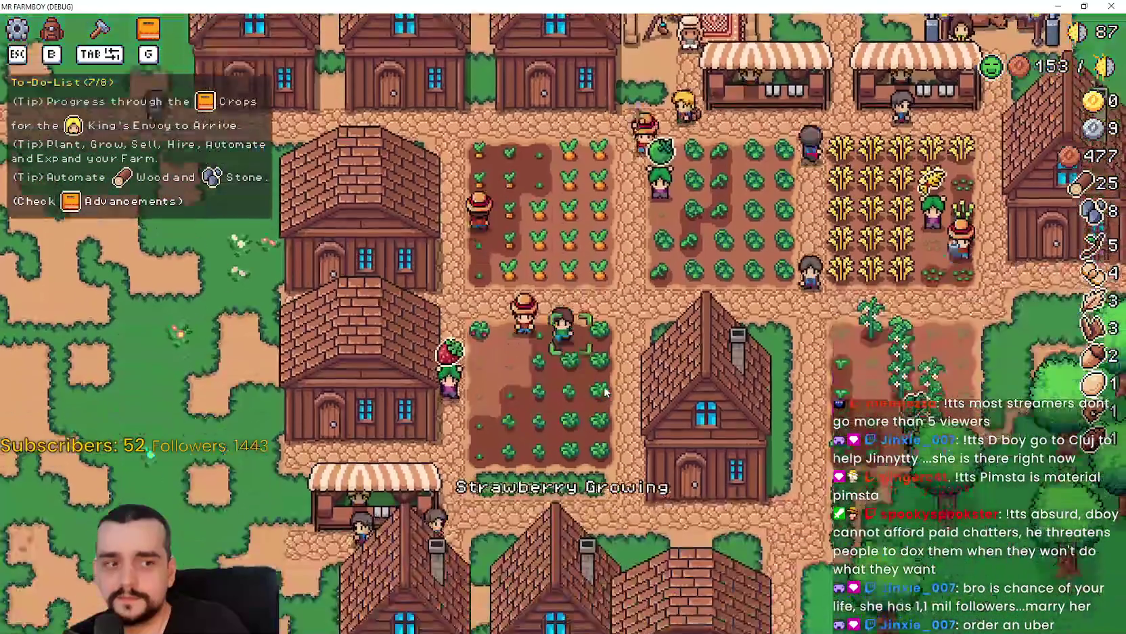
pyautogui.press('a')
pyautogui.press('d')
pyautogui.press('s')
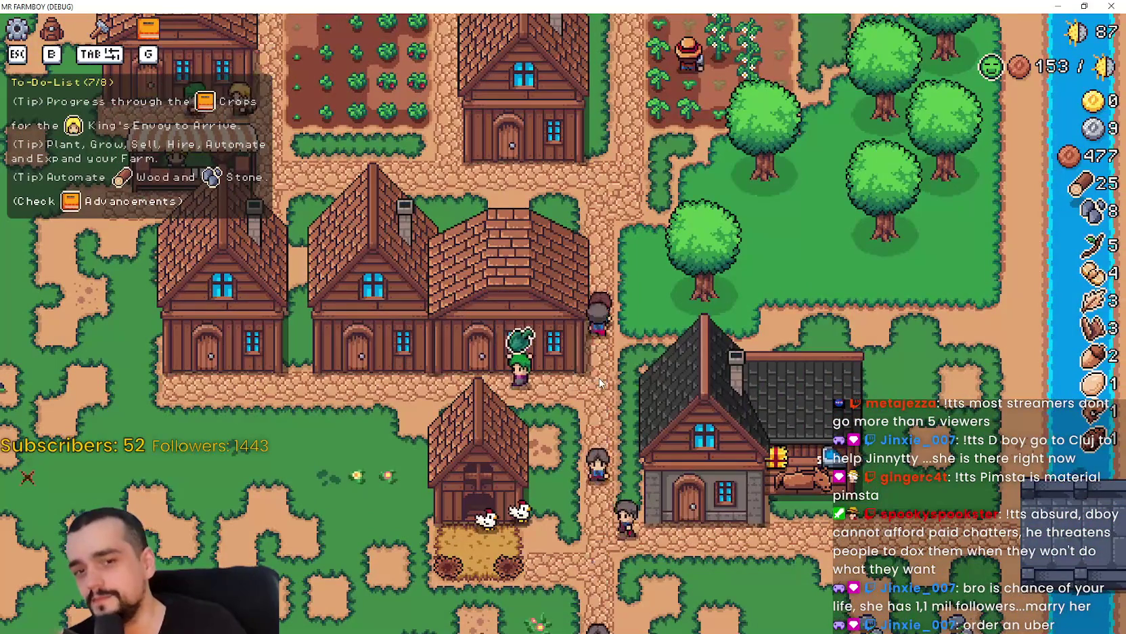
pyautogui.press('s')
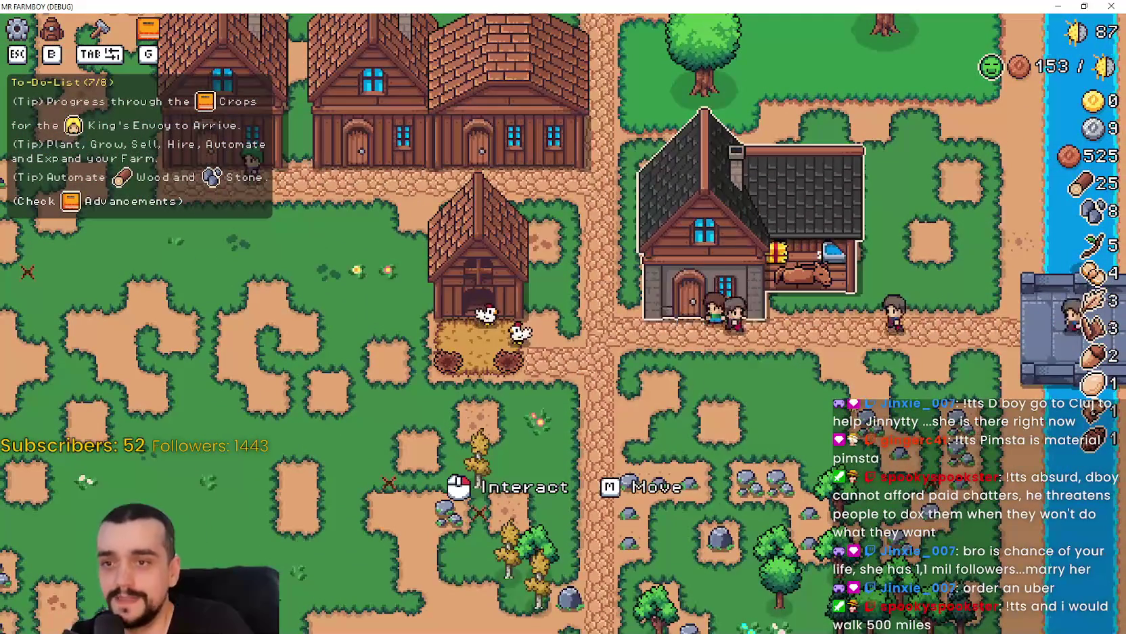
# - View the player house advancements, then close them
pyautogui.press('g')
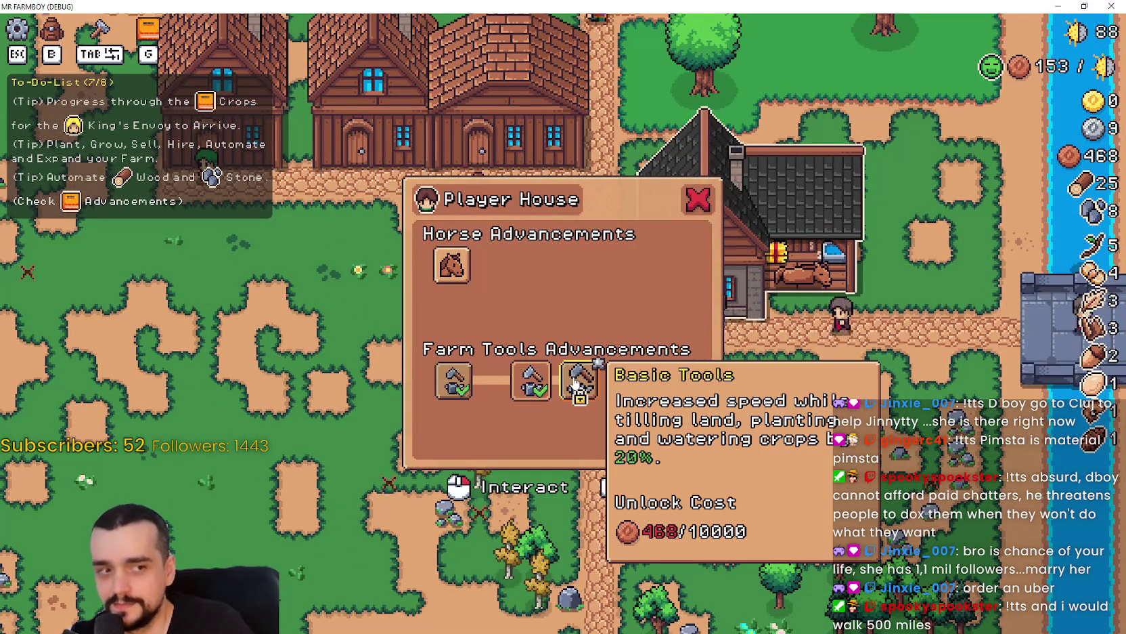
pyautogui.press('Escape')
pyautogui.press('a')
pyautogui.press('w')
pyautogui.press('w')
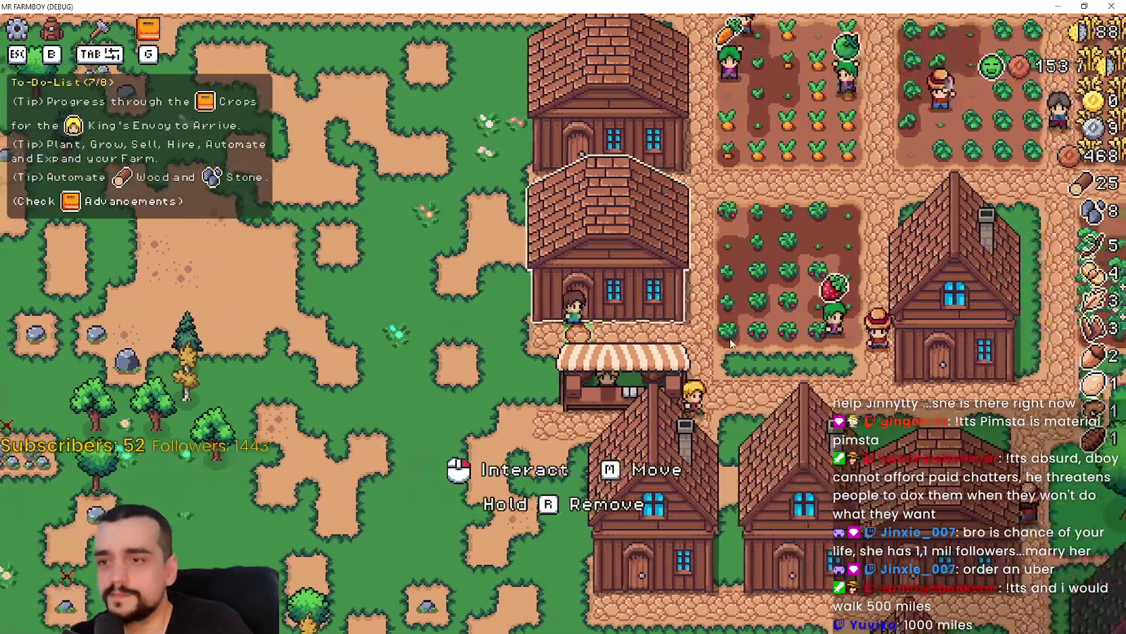
# - Check both warehouses' inventory and stock
pyautogui.click(670, 308)
pyautogui.press('Down')
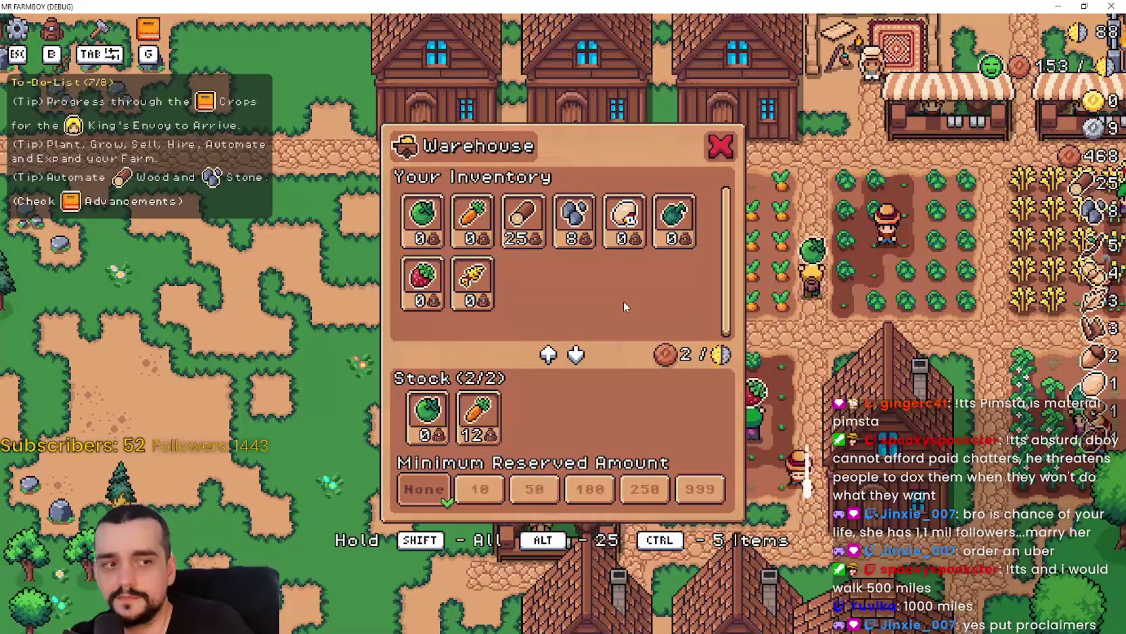
pyautogui.press('Escape')
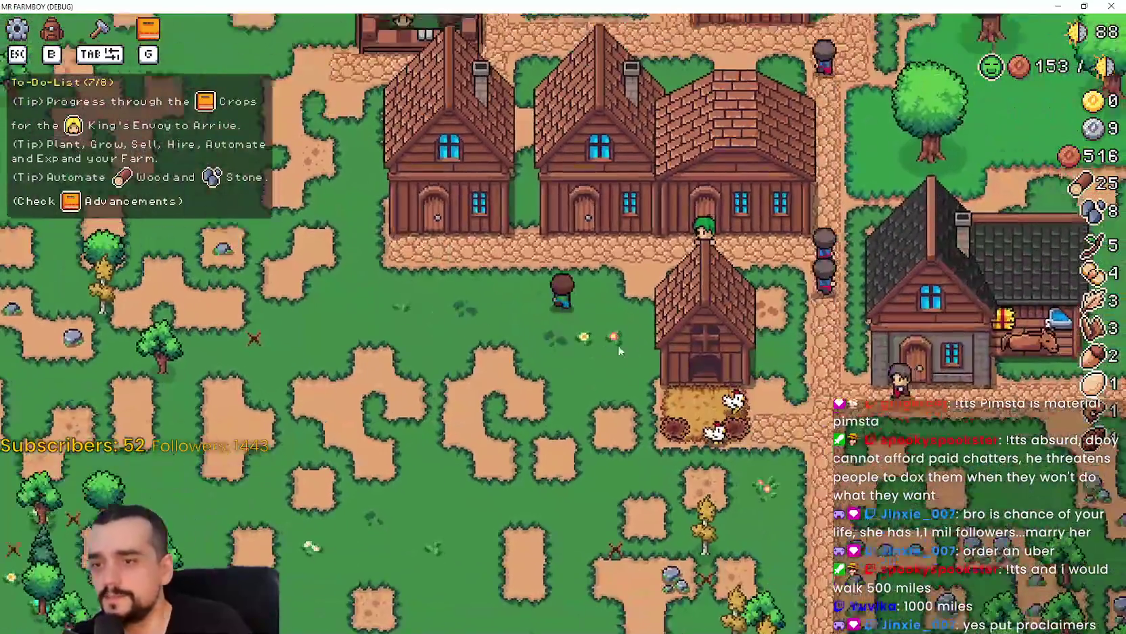
# - Look over the house's hirable workers, then close the list
pyautogui.click(653, 377)
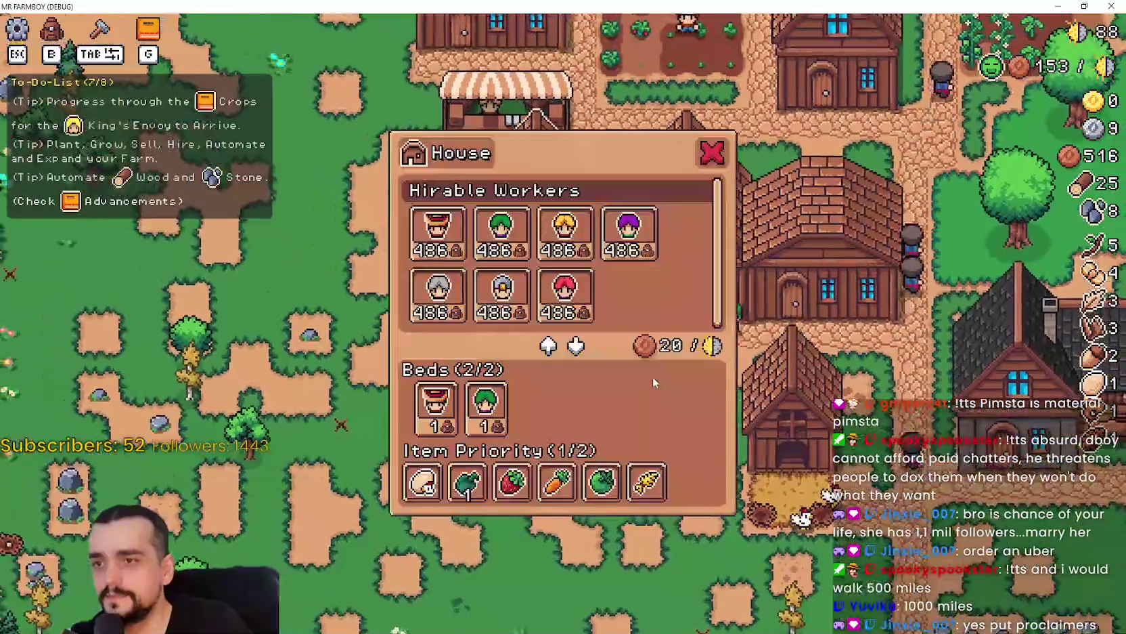
pyautogui.press('Escape')
pyautogui.press('a')
# - Gather stone and wood west of the village, then walk past the crop fields to the chicken coop
pyautogui.press('w')
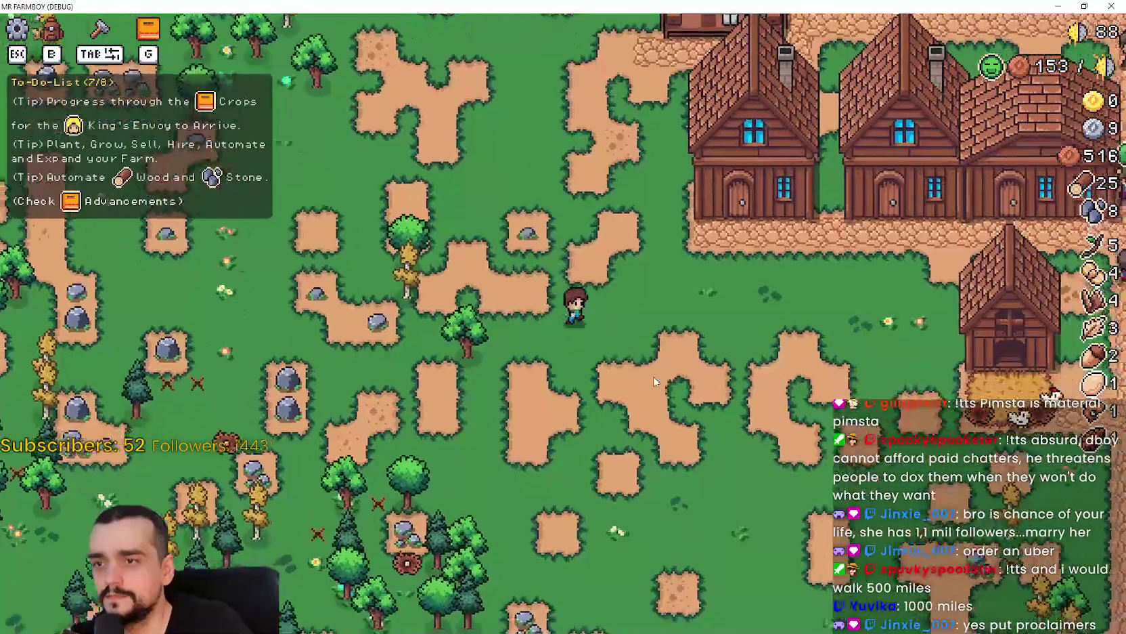
pyautogui.press('a')
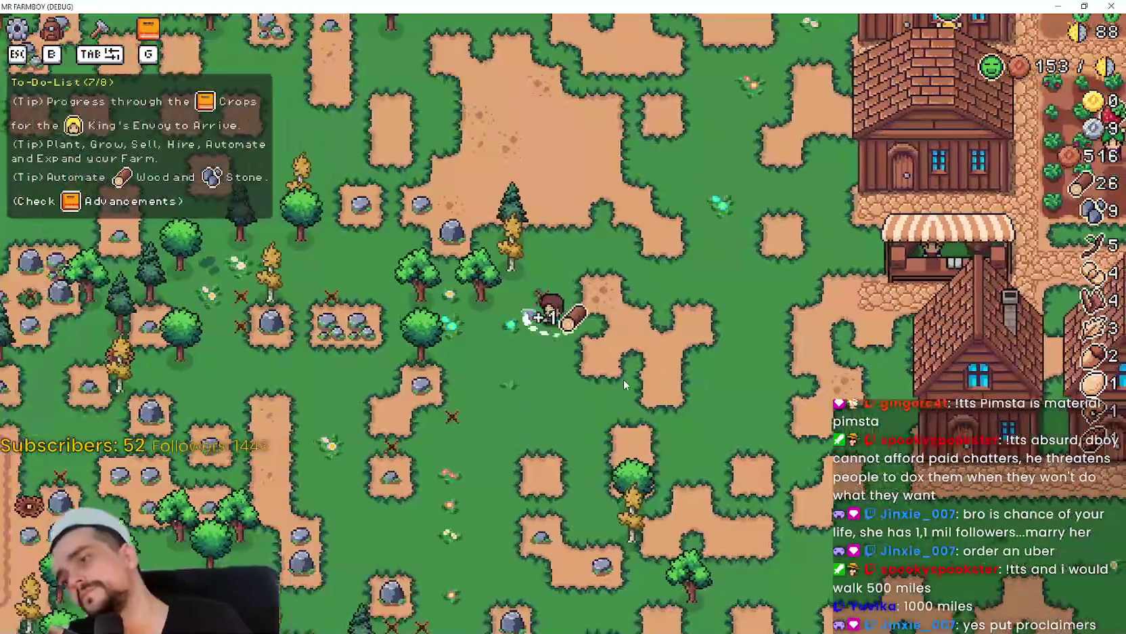
pyautogui.press('d')
pyautogui.press('w')
pyautogui.press('w')
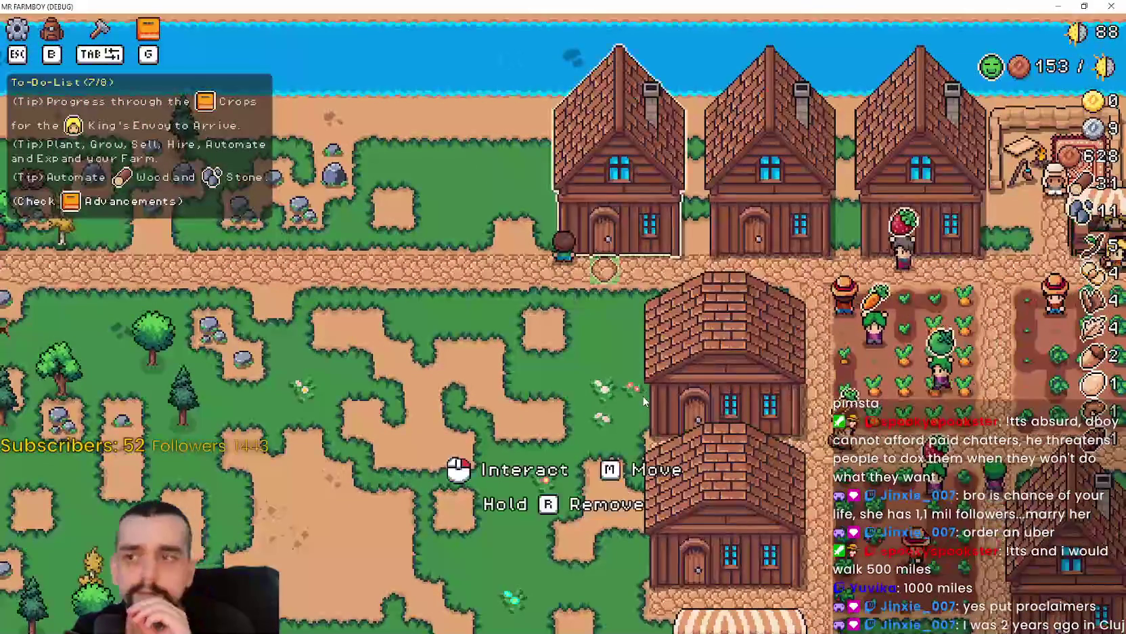
pyautogui.press('d')
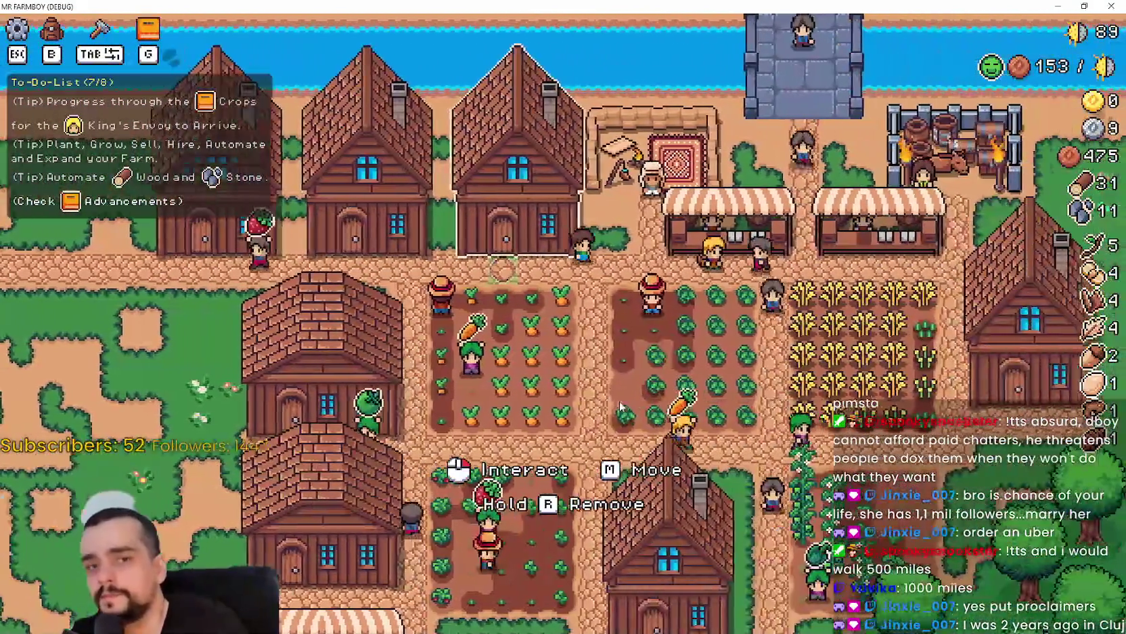
pyautogui.press('d')
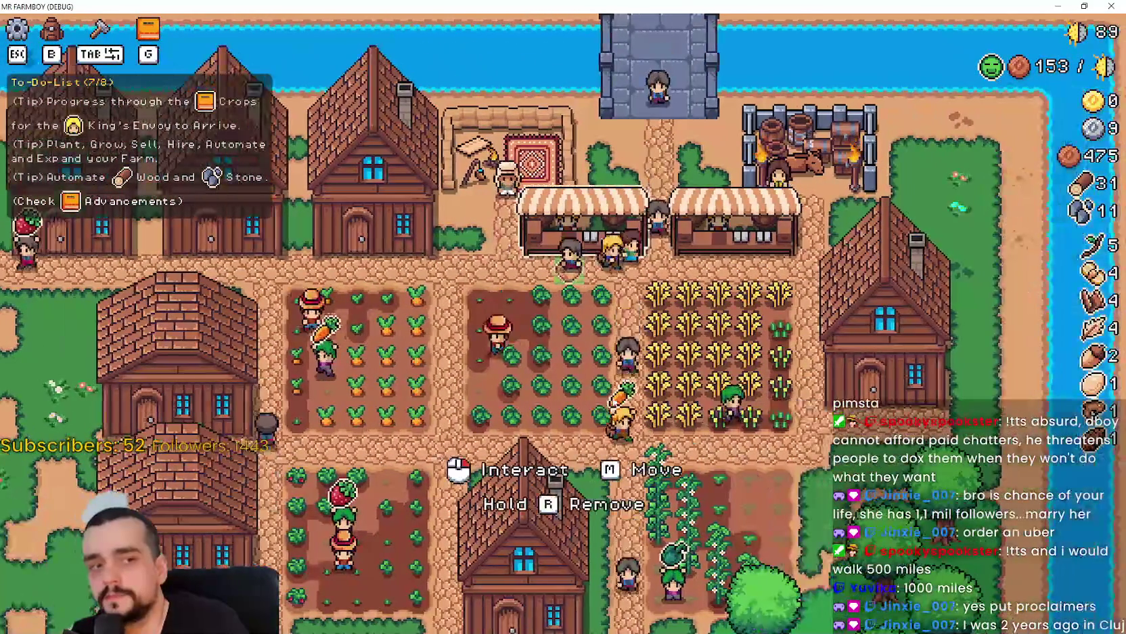
pyautogui.press('s')
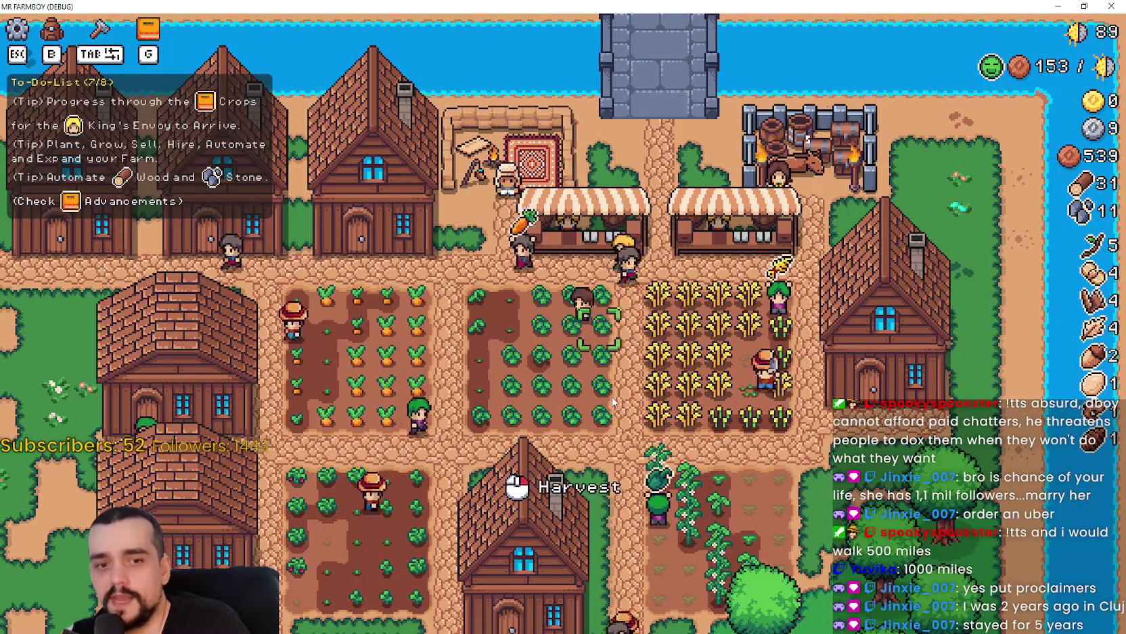
pyautogui.press('s')
pyautogui.press('a')
pyautogui.press('s')
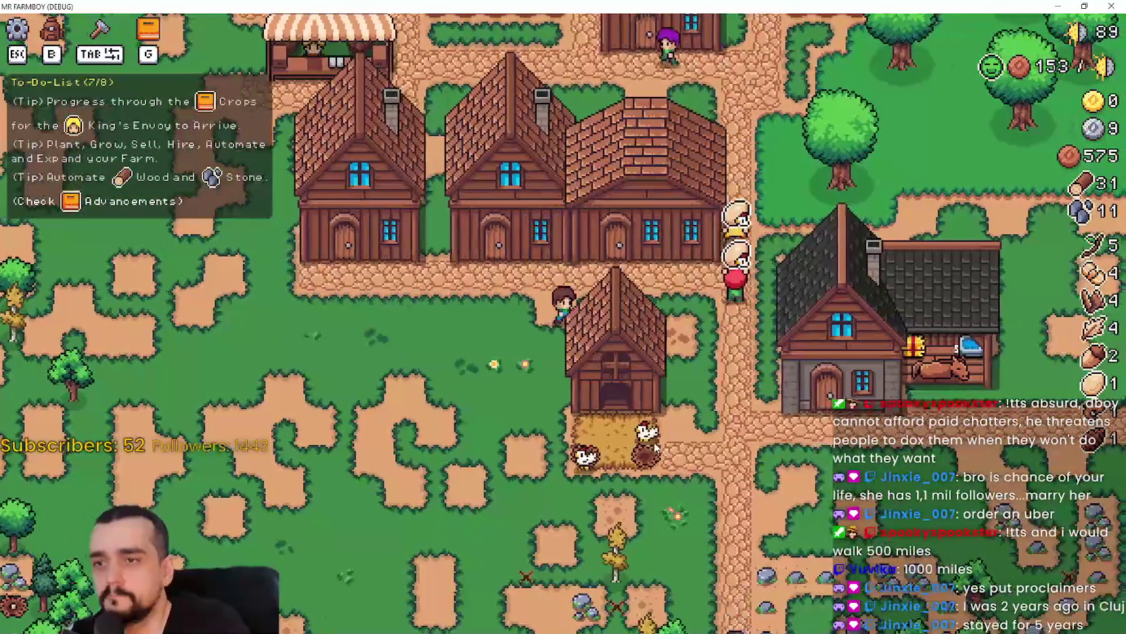
pyautogui.press('w')
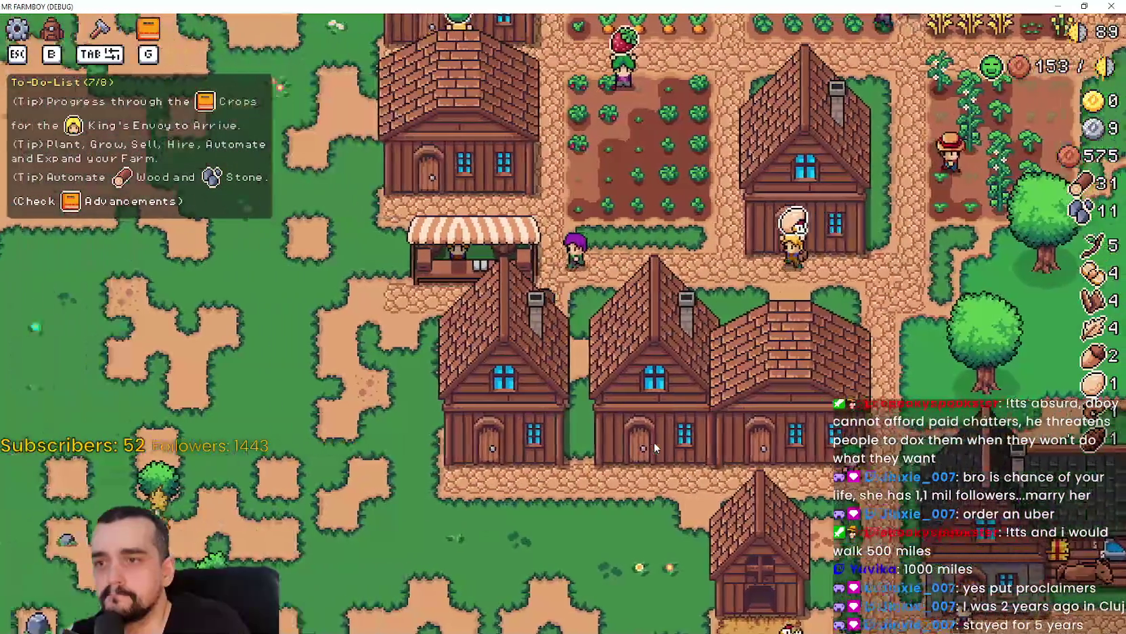
pyautogui.press('w')
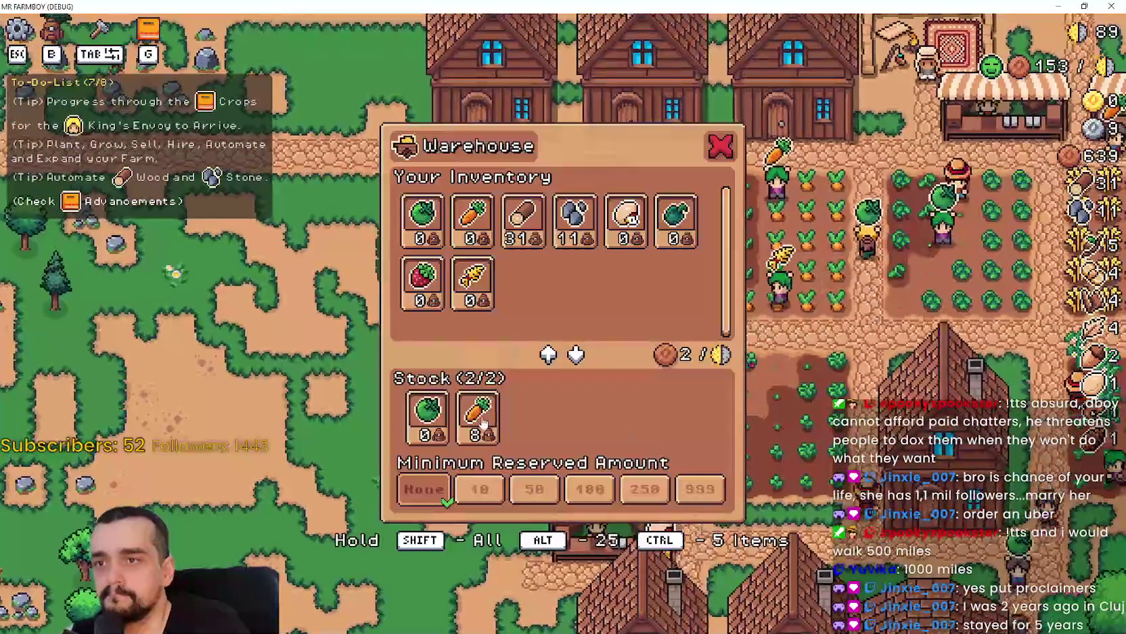
# - Check the house's worker hiring window and the player house upgrades
pyautogui.press('d')
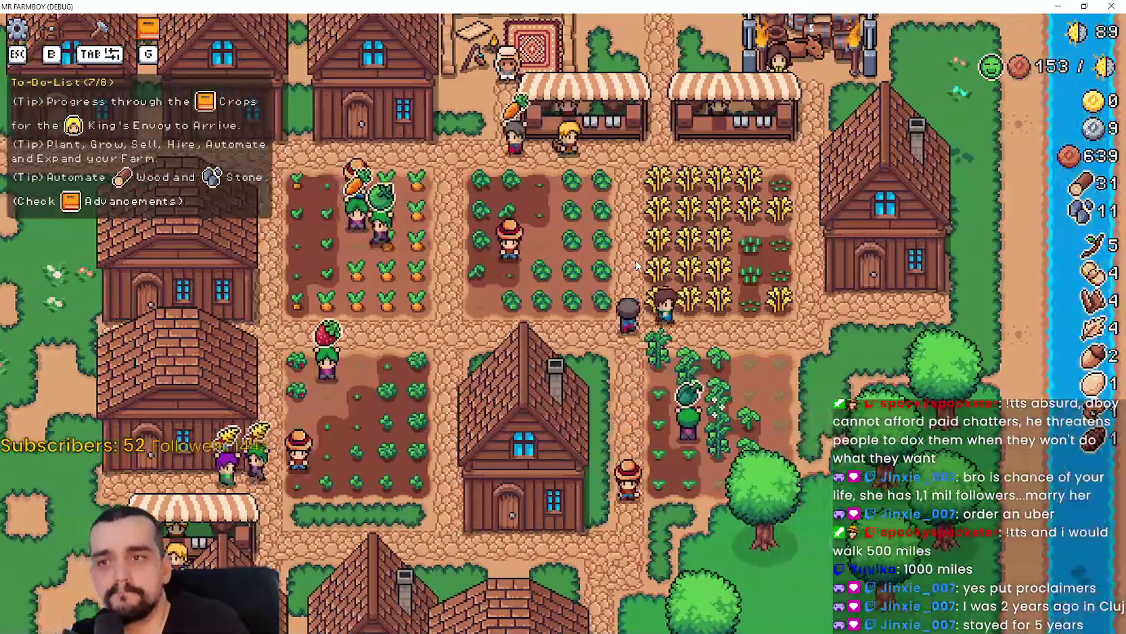
pyautogui.press('w')
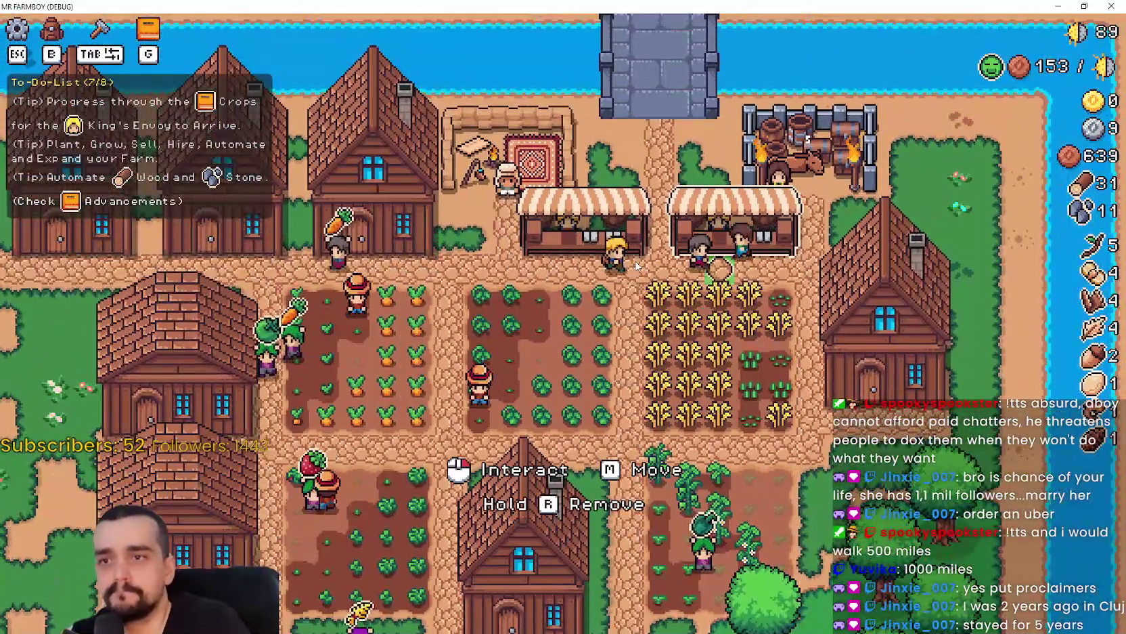
pyautogui.press('s')
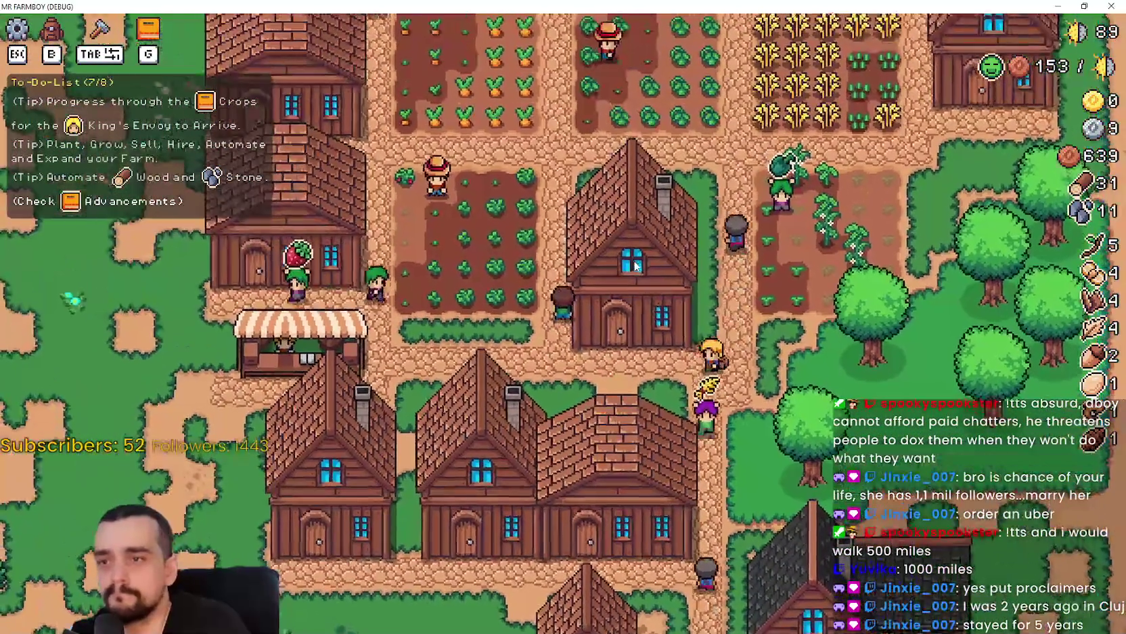
pyautogui.press('e')
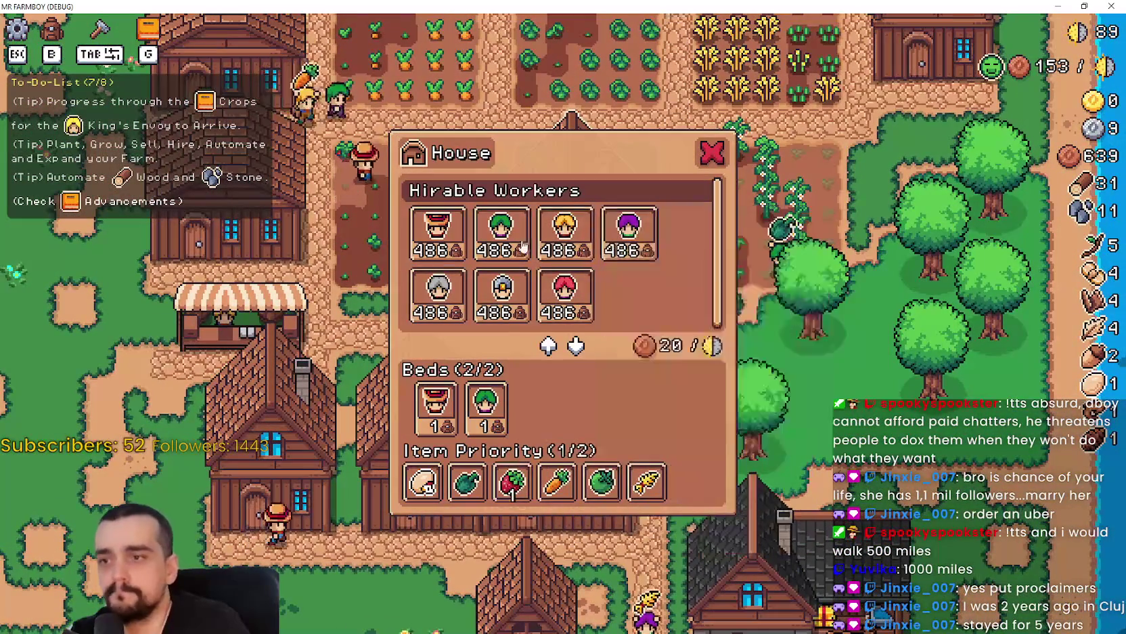
pyautogui.press('s')
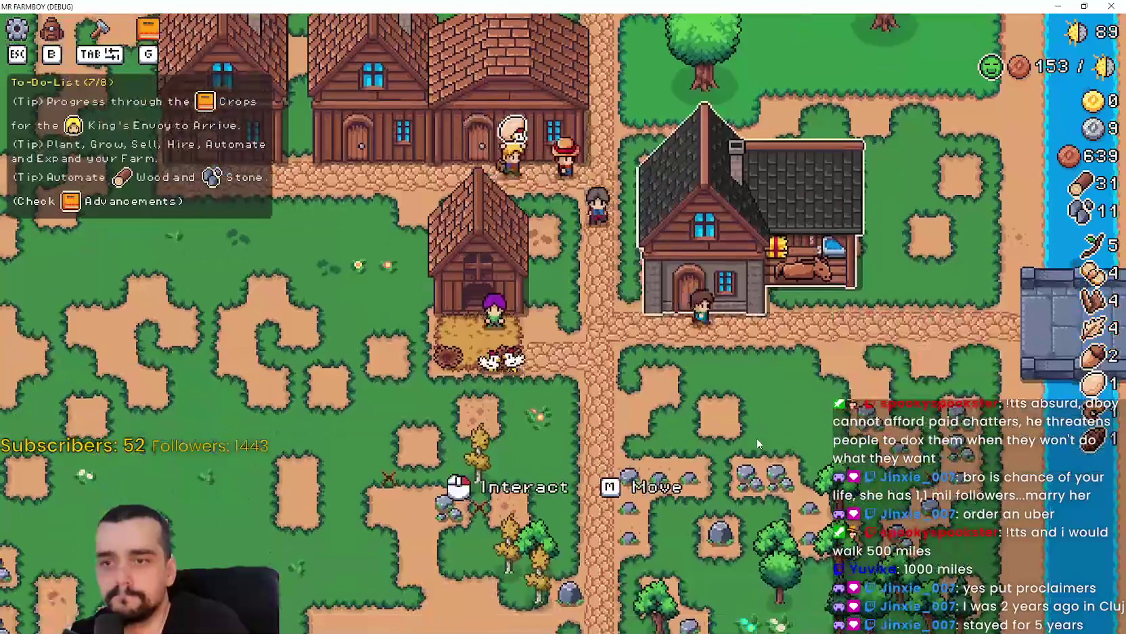
pyautogui.press('e')
pyautogui.press('Escape')
# - Walk the farmer west past the houses and crop fields
pyautogui.press('d')
pyautogui.press('w')
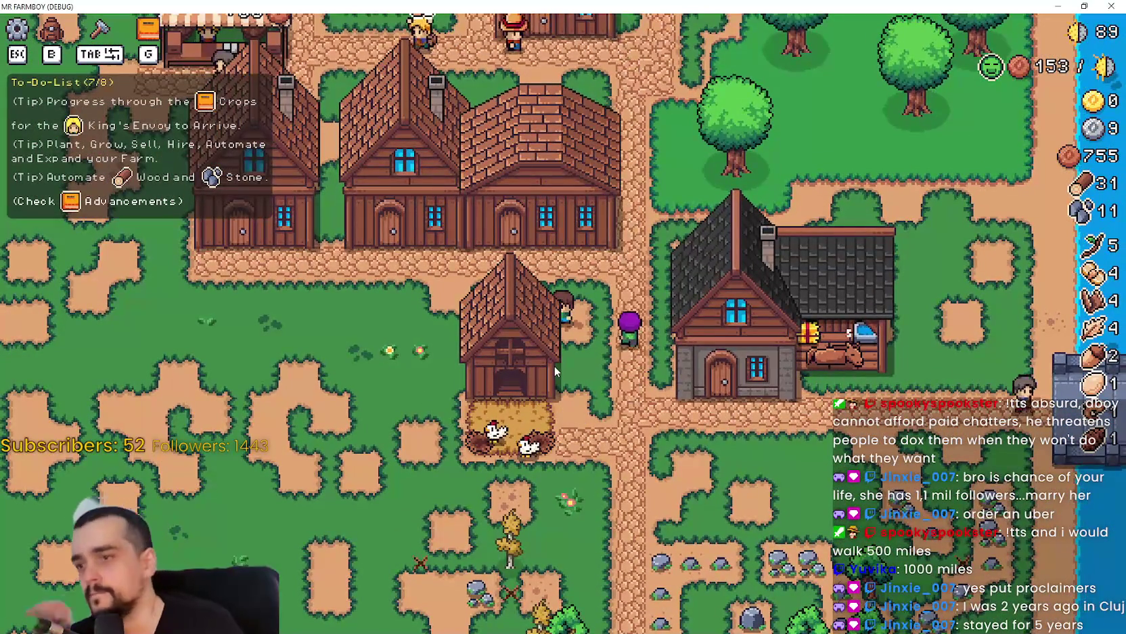
pyautogui.press('a')
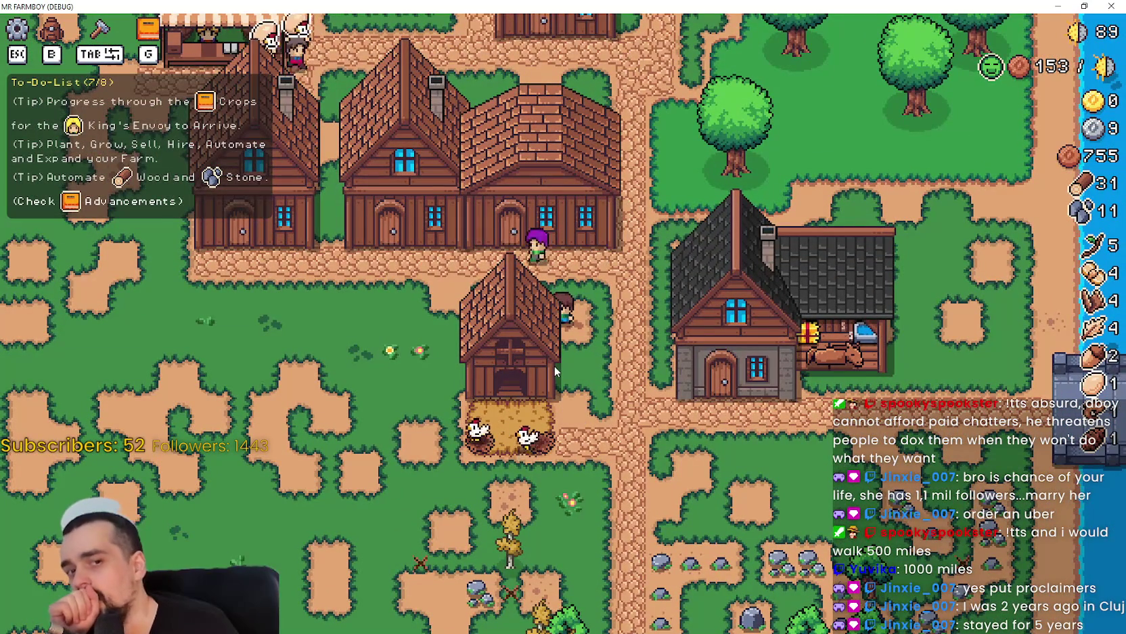
pyautogui.press('a')
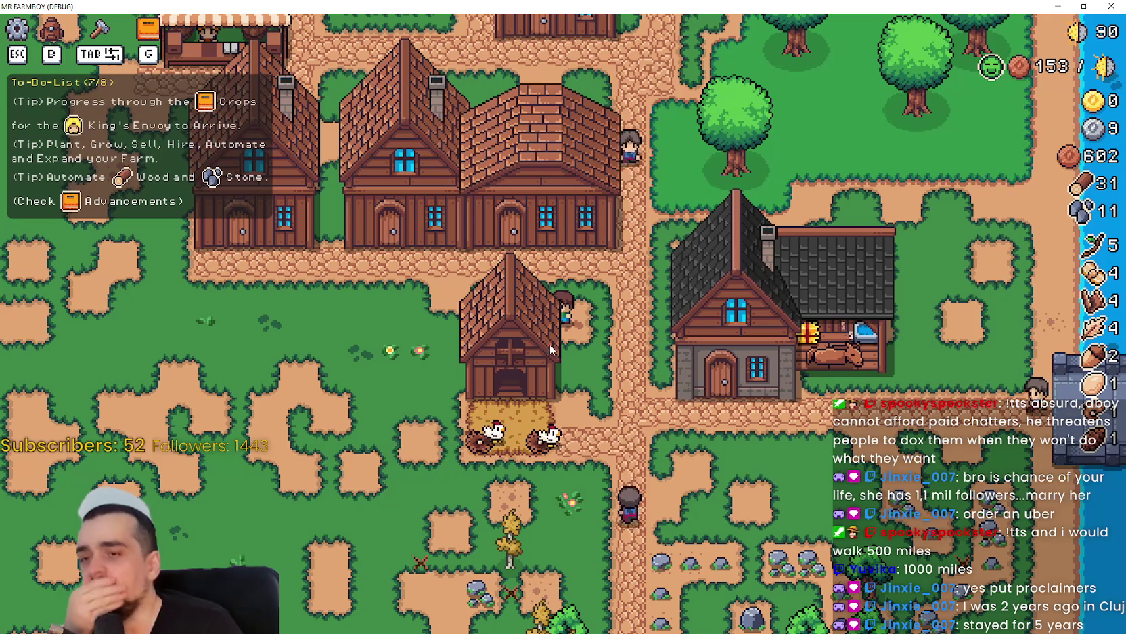
pyautogui.press('w')
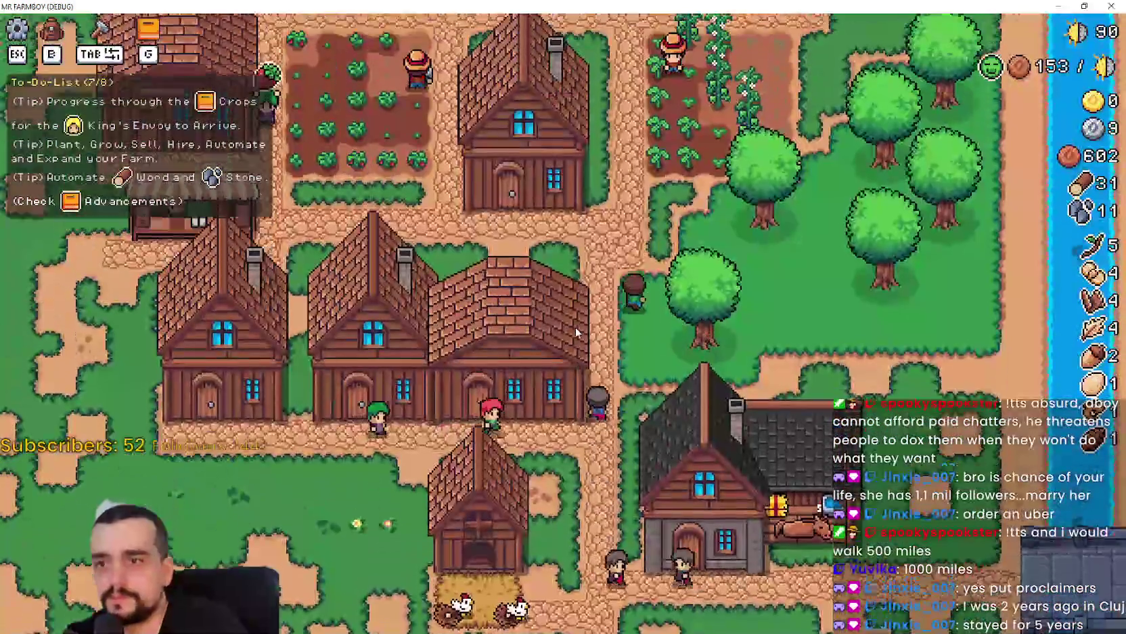
pyautogui.press('a')
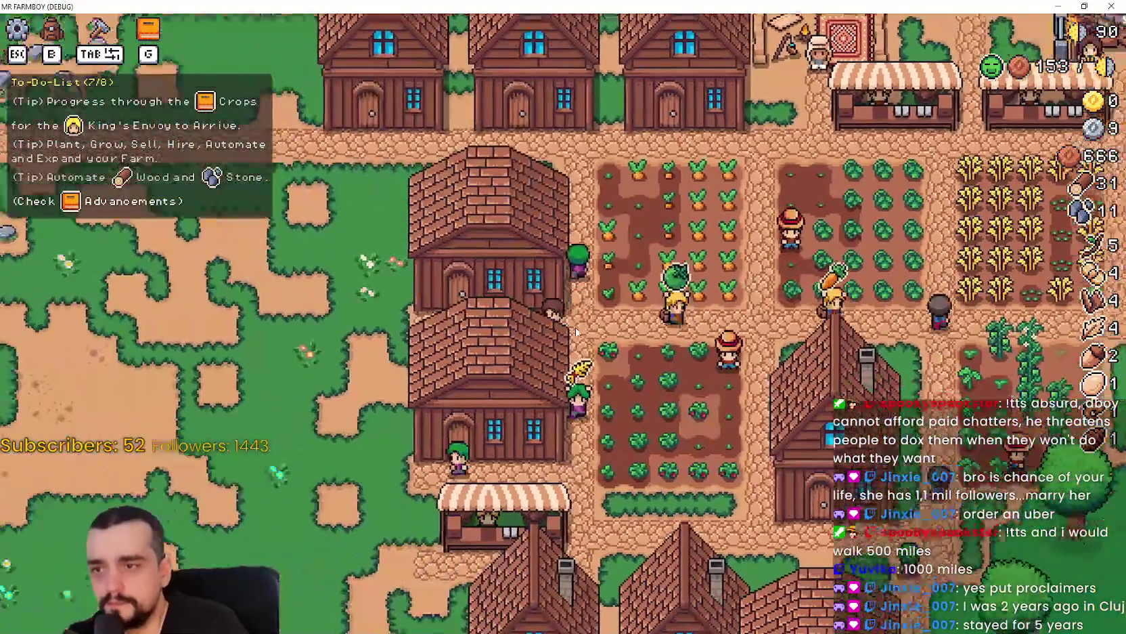
# - Check the barnhouse's stored inventory
pyautogui.scroll(-3, 576, 331)
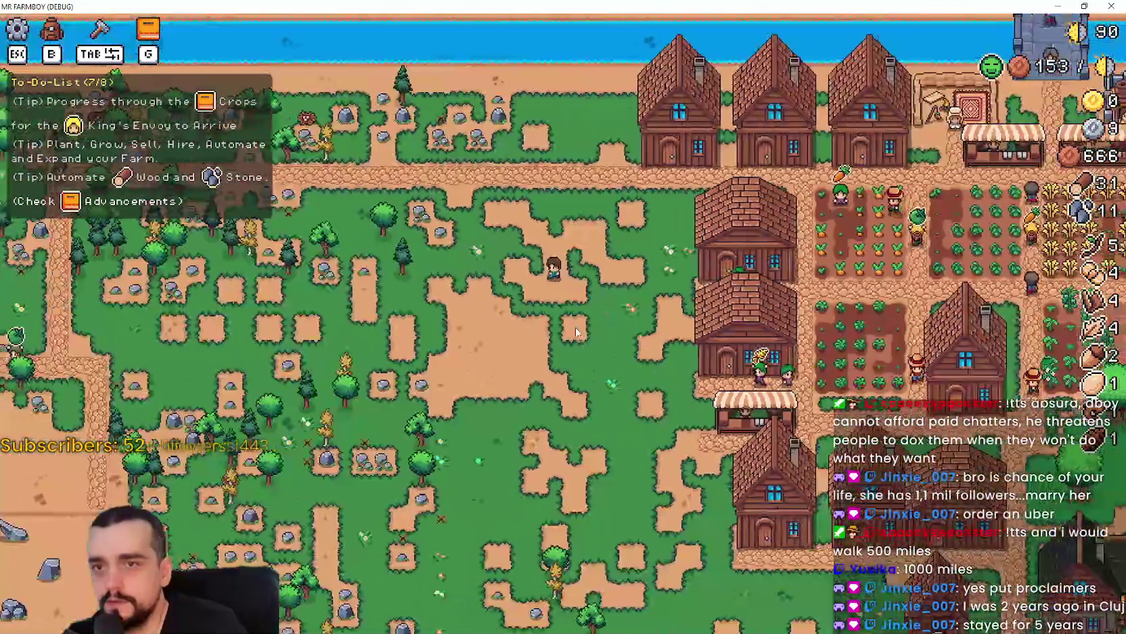
pyautogui.scroll(4, 576, 332)
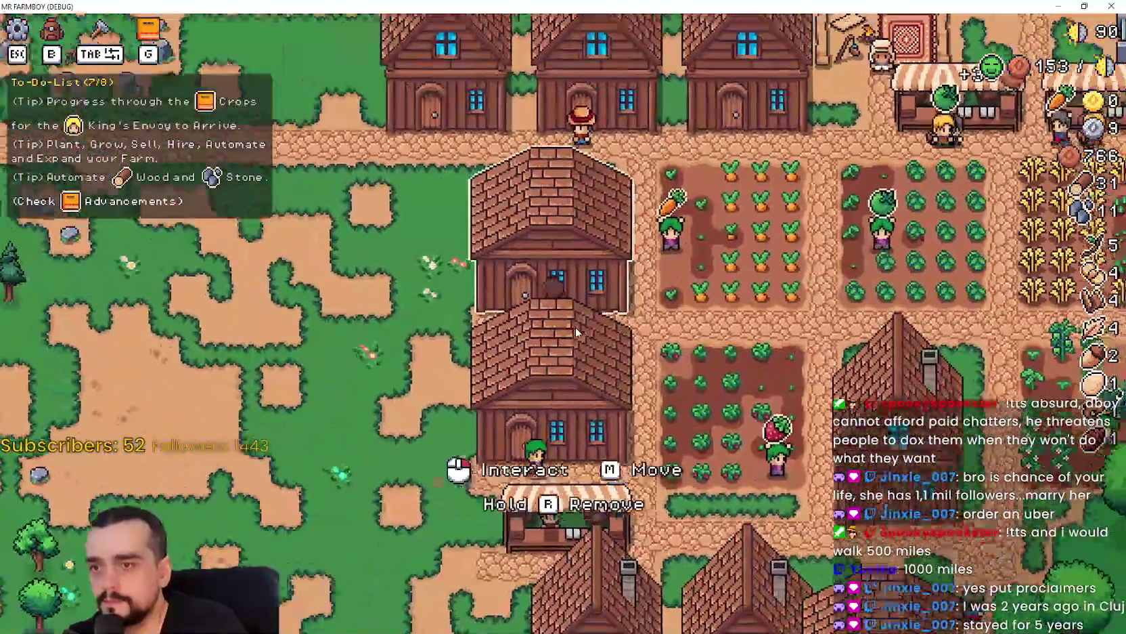
pyautogui.click(575, 328)
pyautogui.press('Escape')
pyautogui.scroll(-1, 562, 345)
pyautogui.scroll(2, 551, 363)
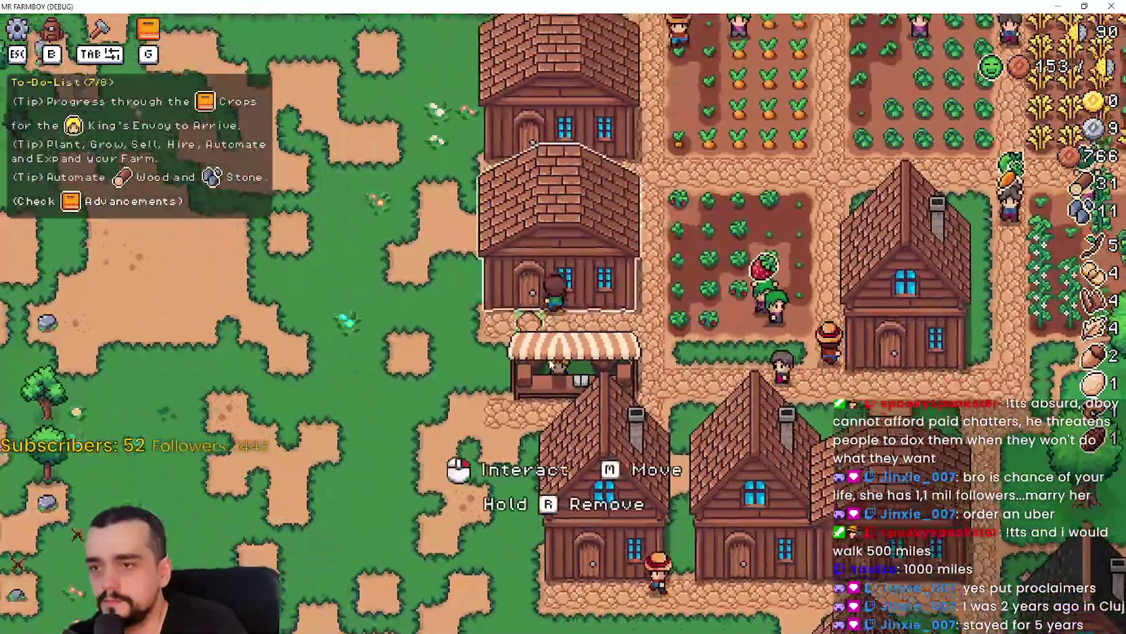
# - Set the market stall's warehouse to stock Strawberry and wait for the Cucumber advancement
pyautogui.click(551, 364)
pyautogui.click(427, 214)
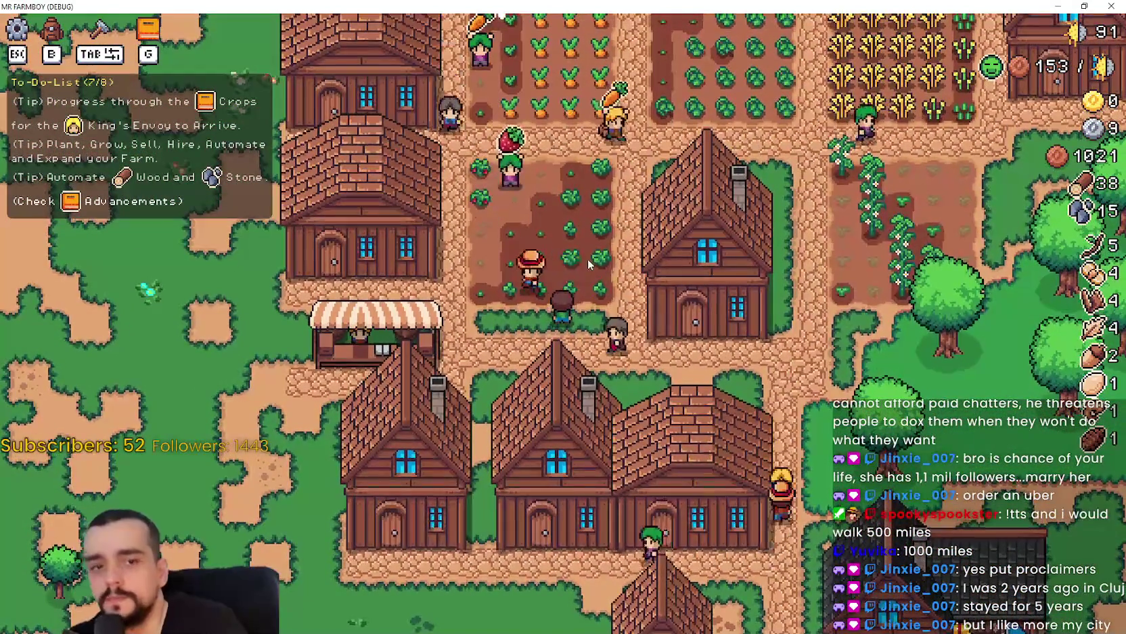
pyautogui.scroll(3, 586, 271)
pyautogui.scroll(-3, 586, 260)
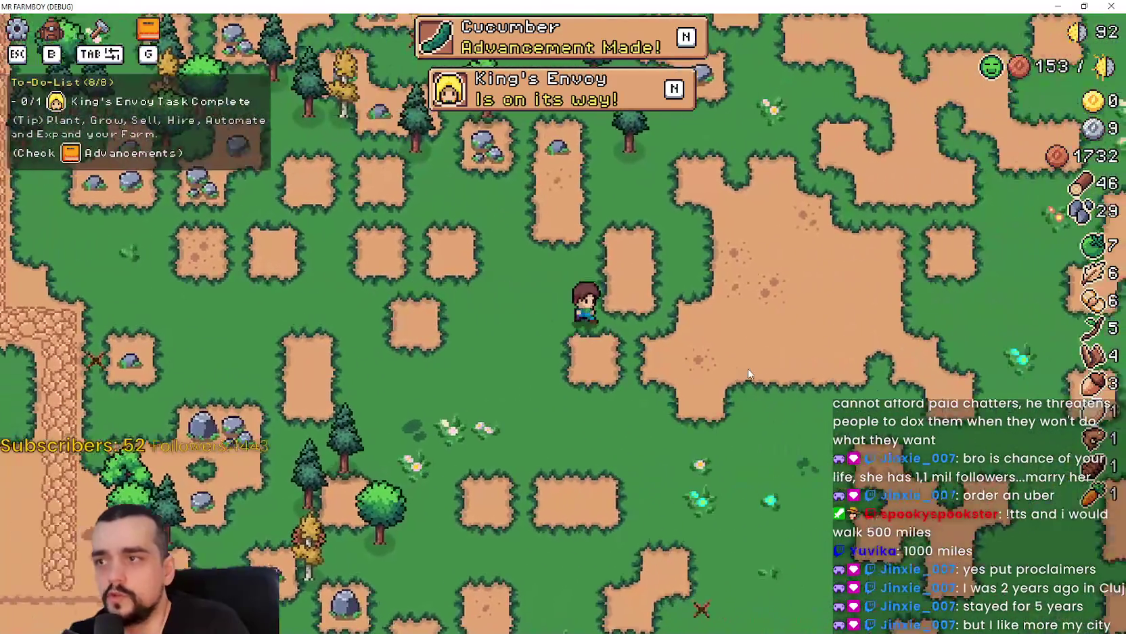
pyautogui.press('n')
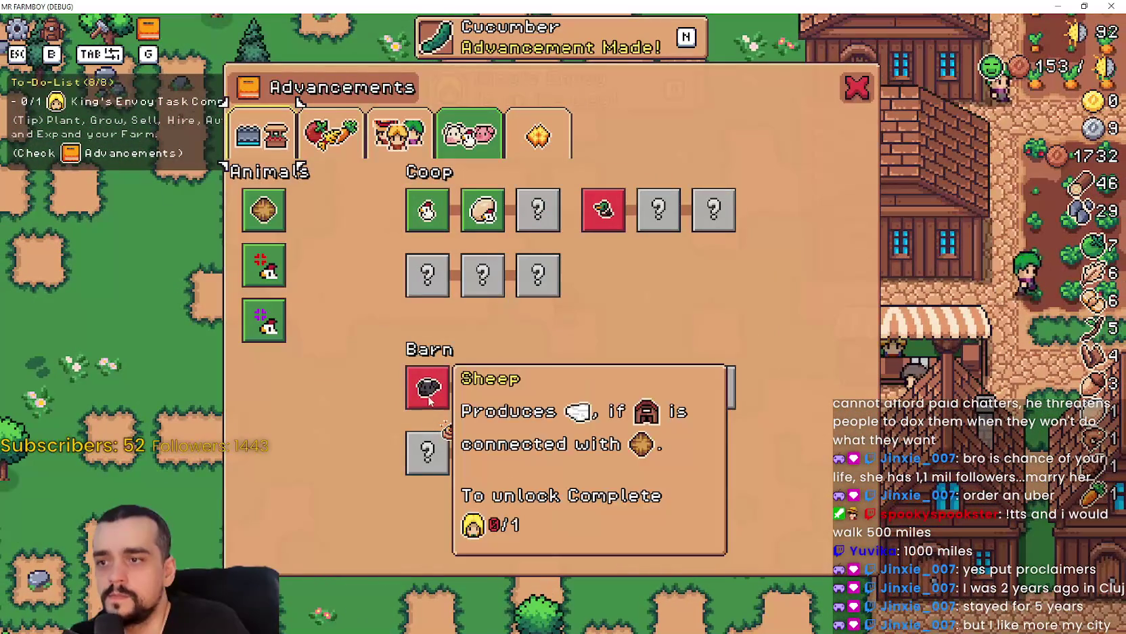
pyautogui.click(318, 136)
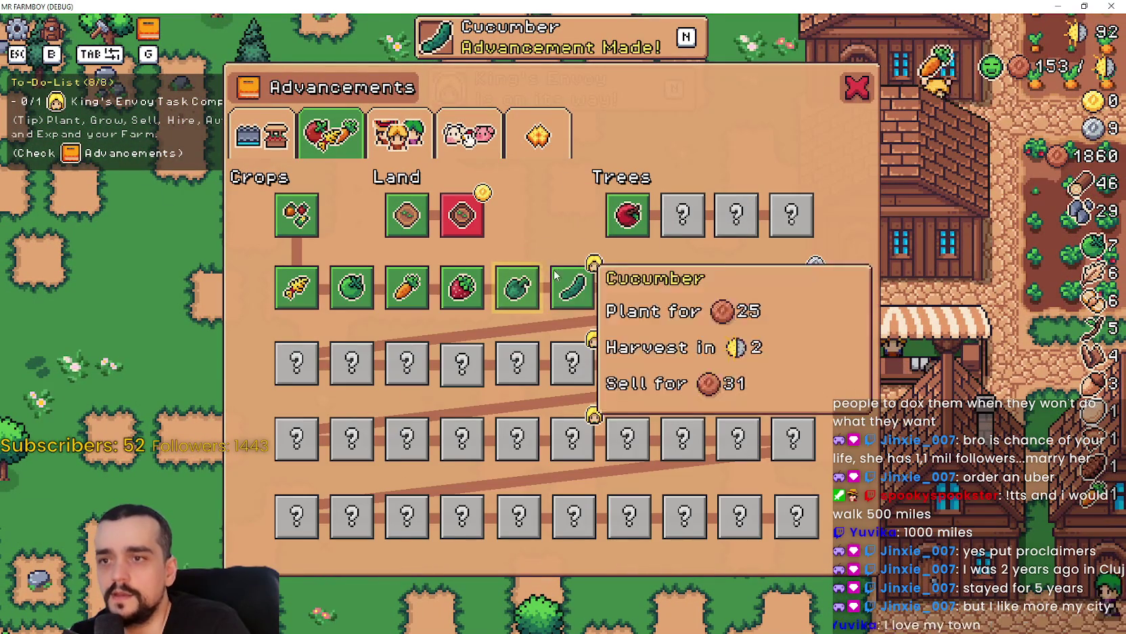
pyautogui.click(262, 134)
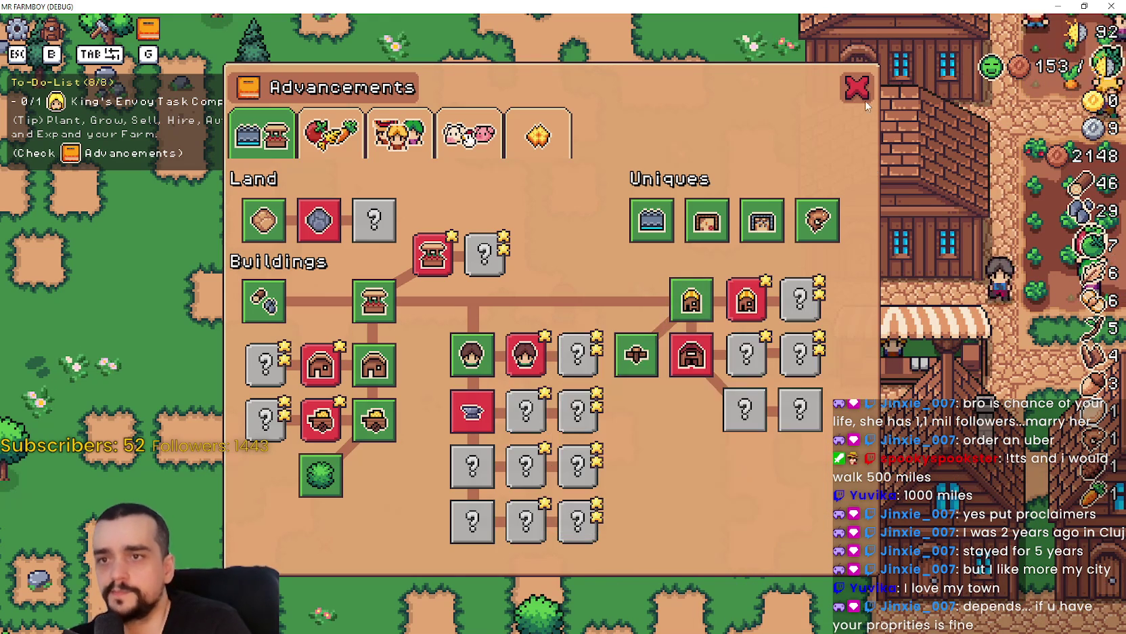
pyautogui.click(862, 98)
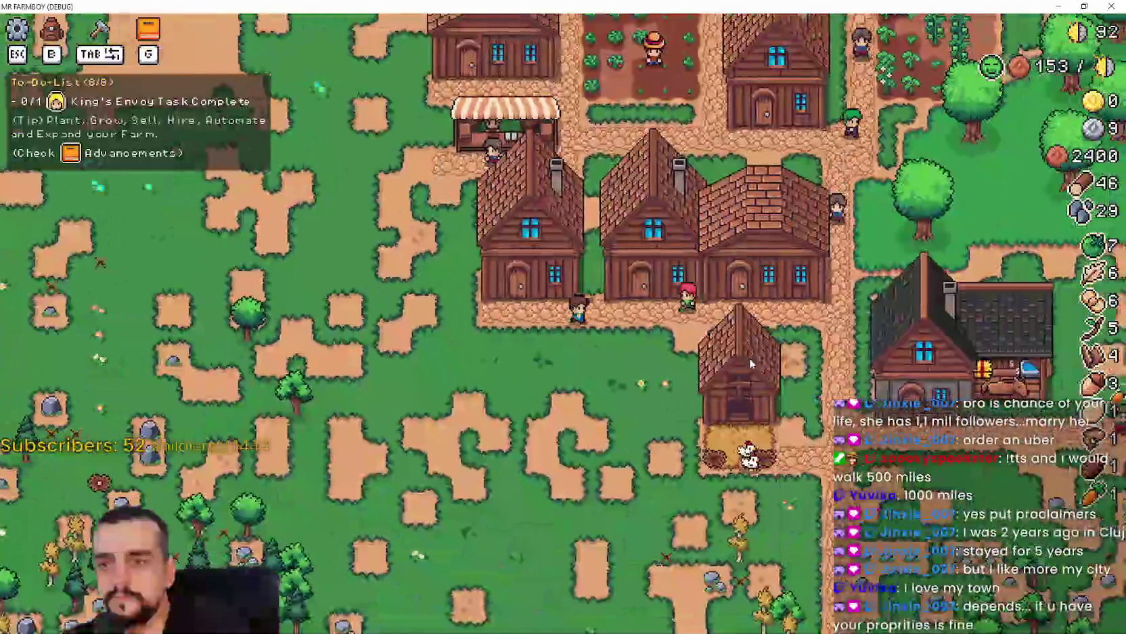
pyautogui.press('s')
pyautogui.press('d')
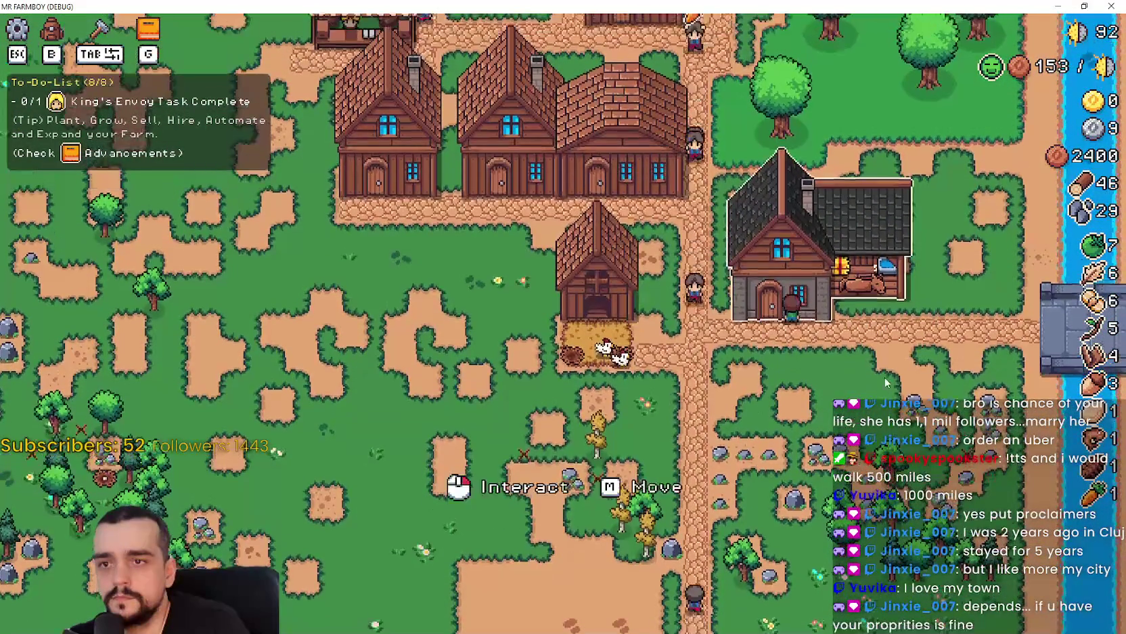
pyautogui.click(831, 362)
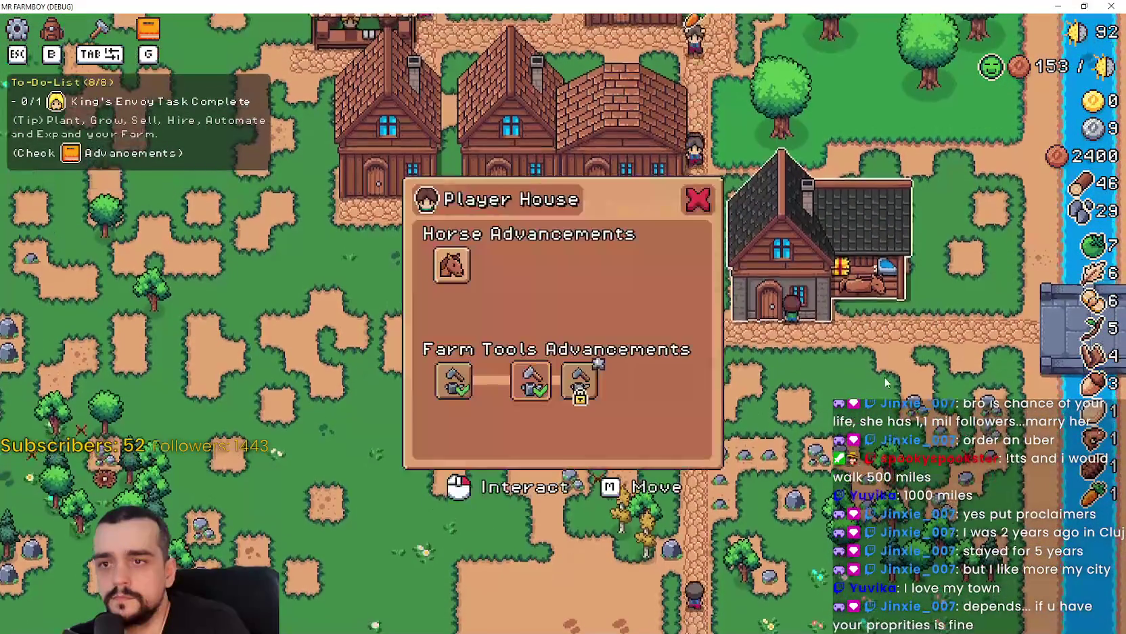
pyautogui.moveTo(579, 384)
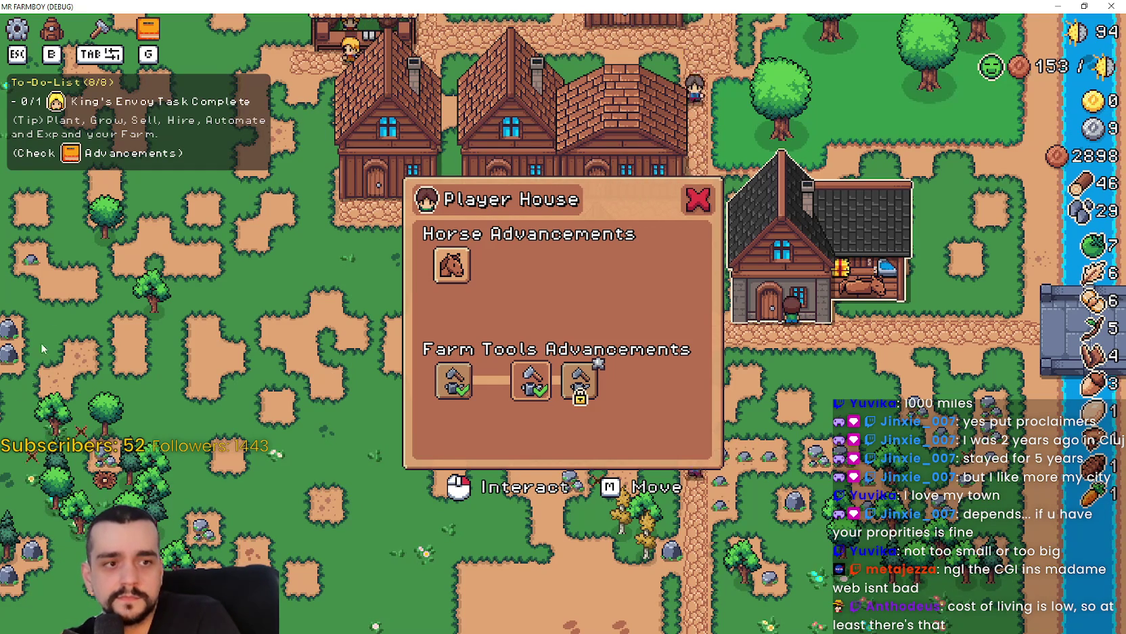
pyautogui.press('a')
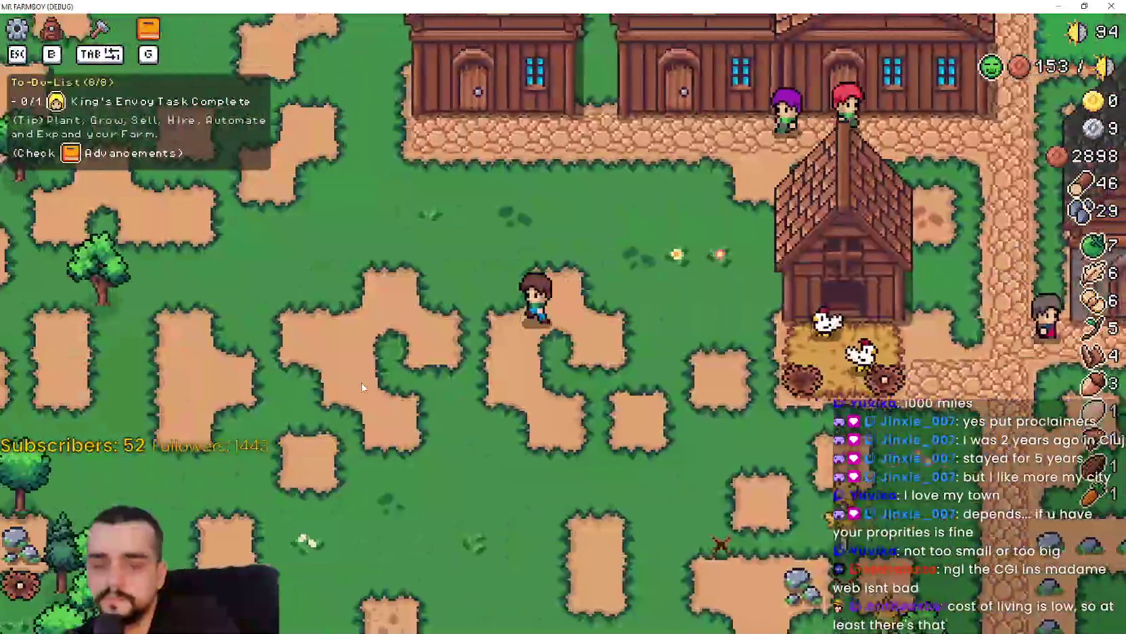
# - Walk across the grassland toward the houses, gathering stone and wood
pyautogui.scroll(-3, 348, 384)
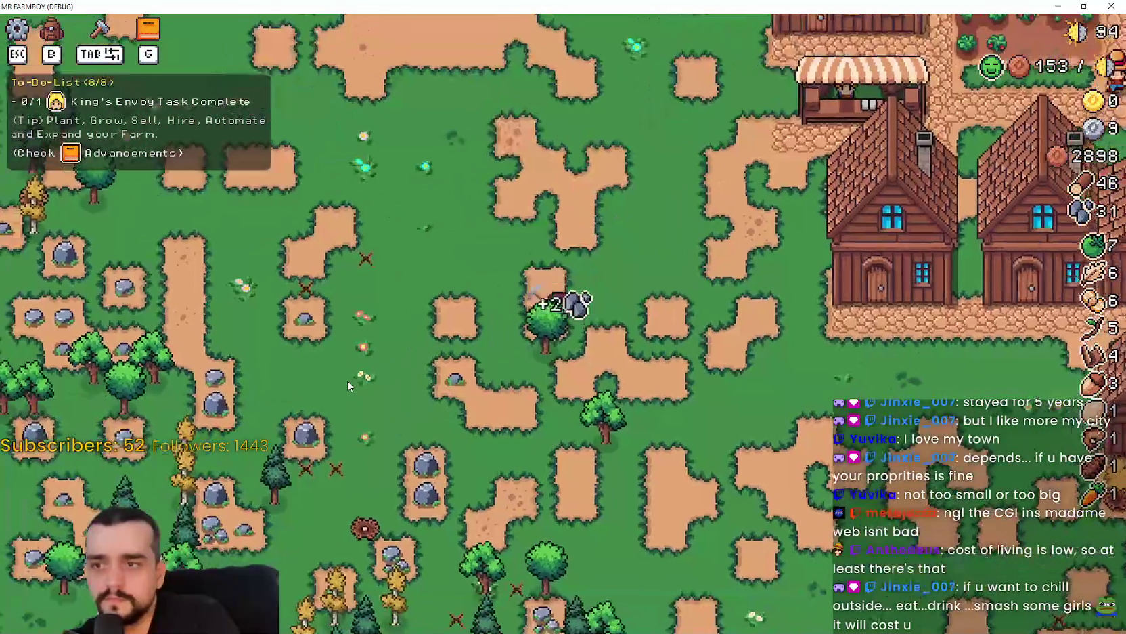
pyautogui.press('d')
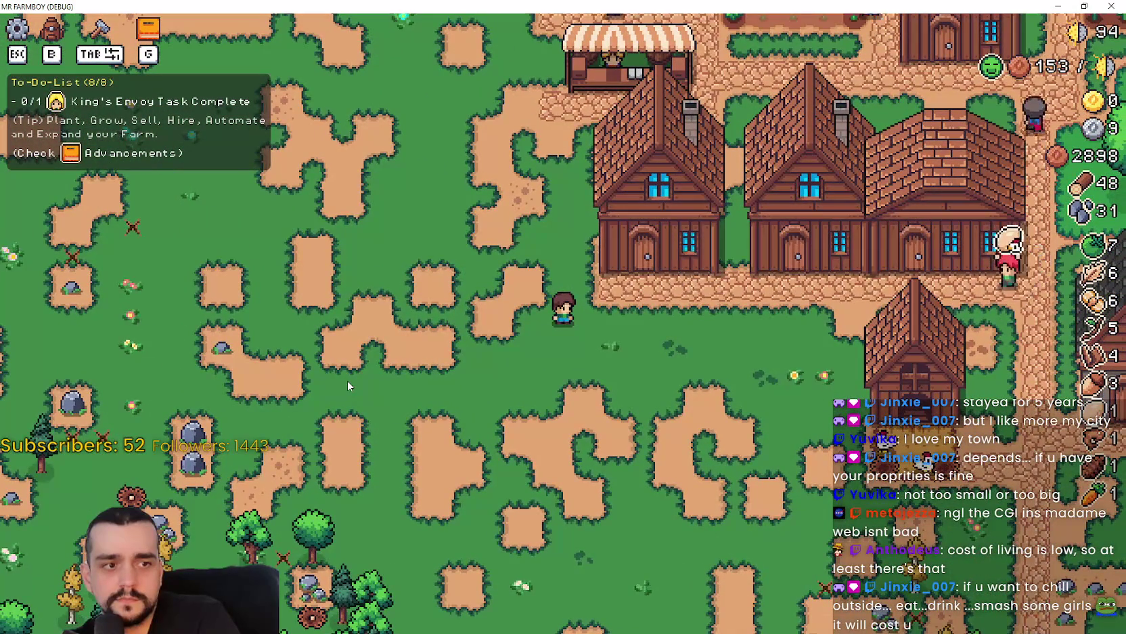
pyautogui.press('a')
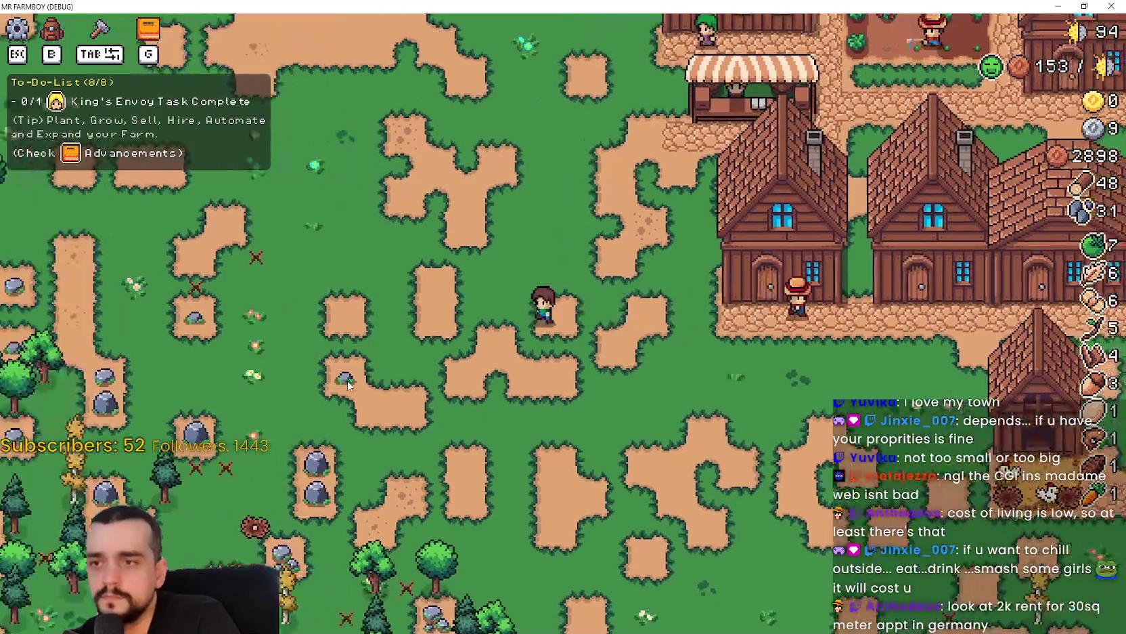
pyautogui.press('w')
pyautogui.press('d')
pyautogui.press('a')
pyautogui.press('s')
# - Gather more around the houses and market stall, then bring up the land tile crafting choices
pyautogui.press('w')
pyautogui.press('a')
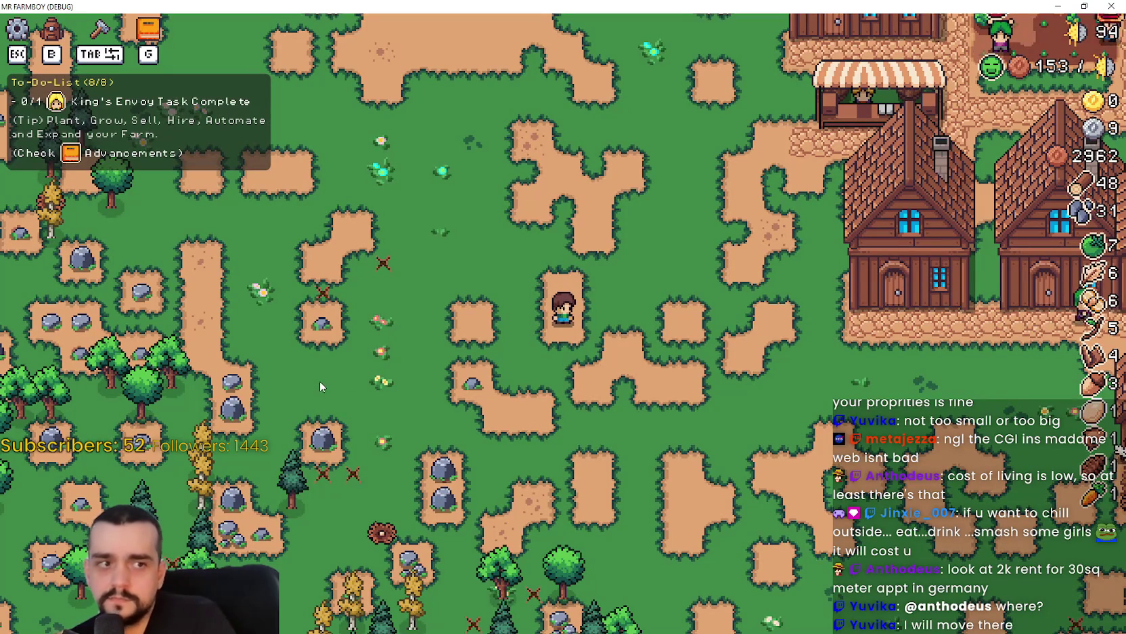
pyautogui.press('d')
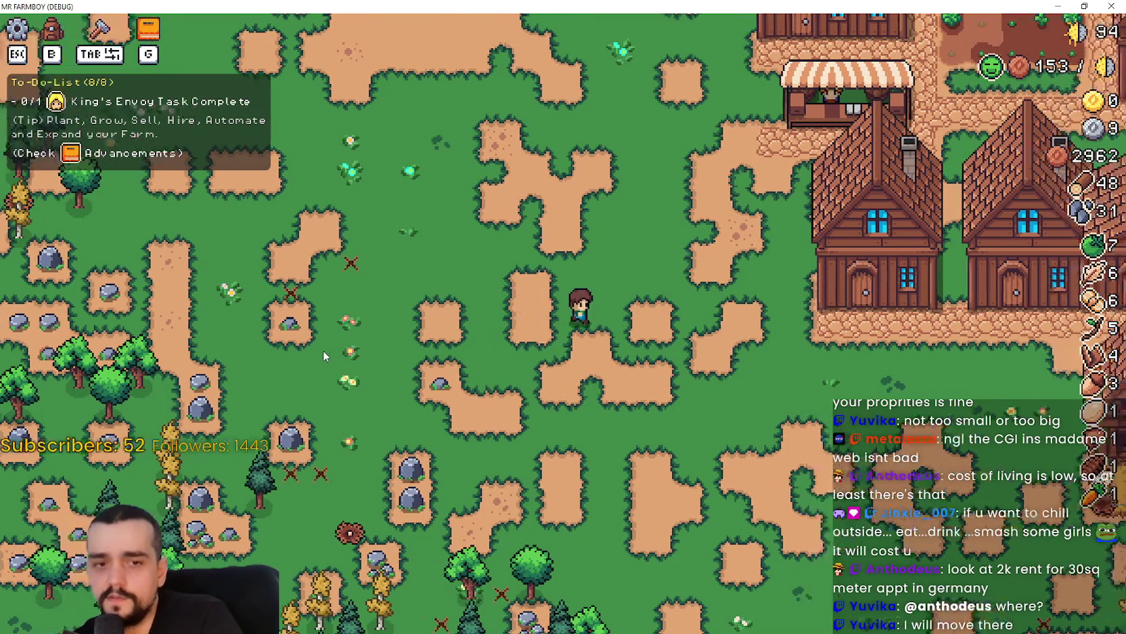
pyautogui.press('a')
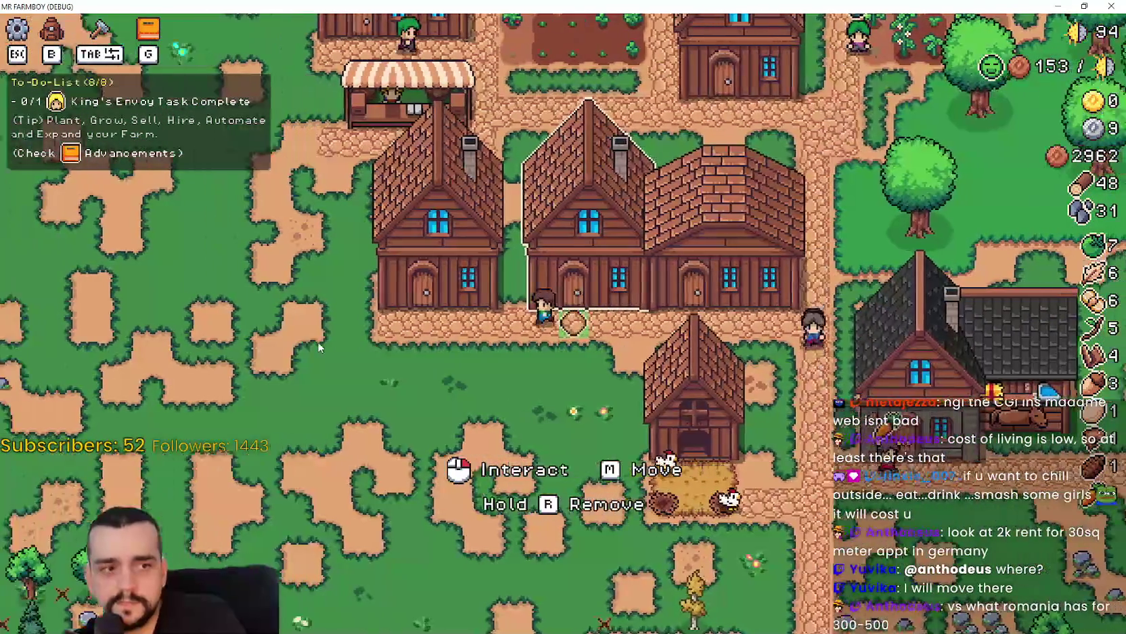
pyautogui.press('w')
pyautogui.press('s')
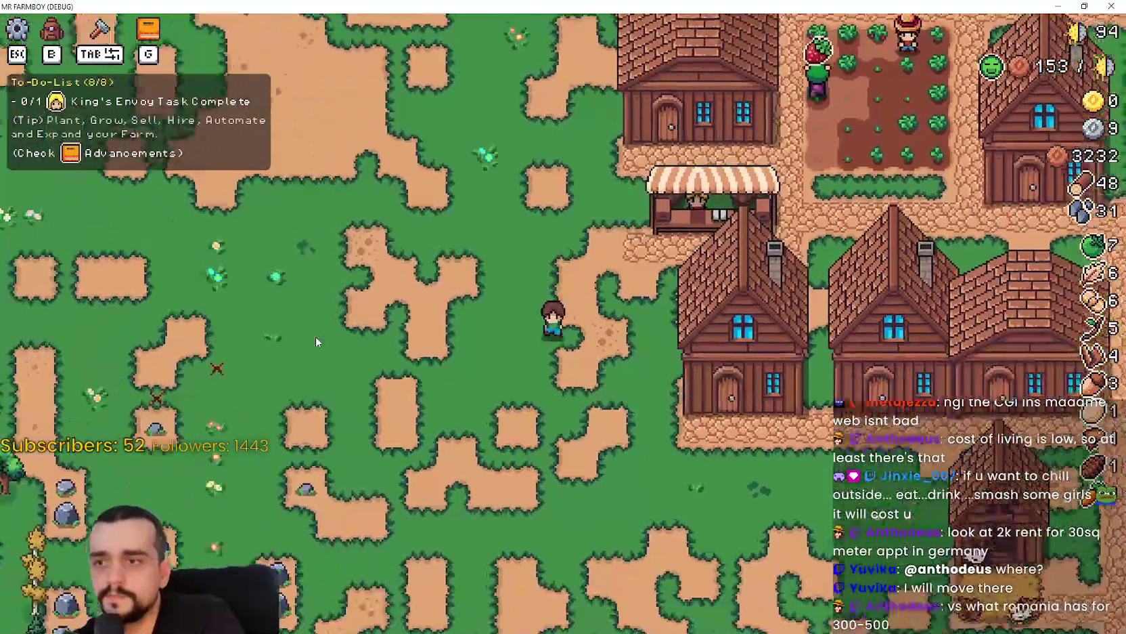
pyautogui.press('Tab')
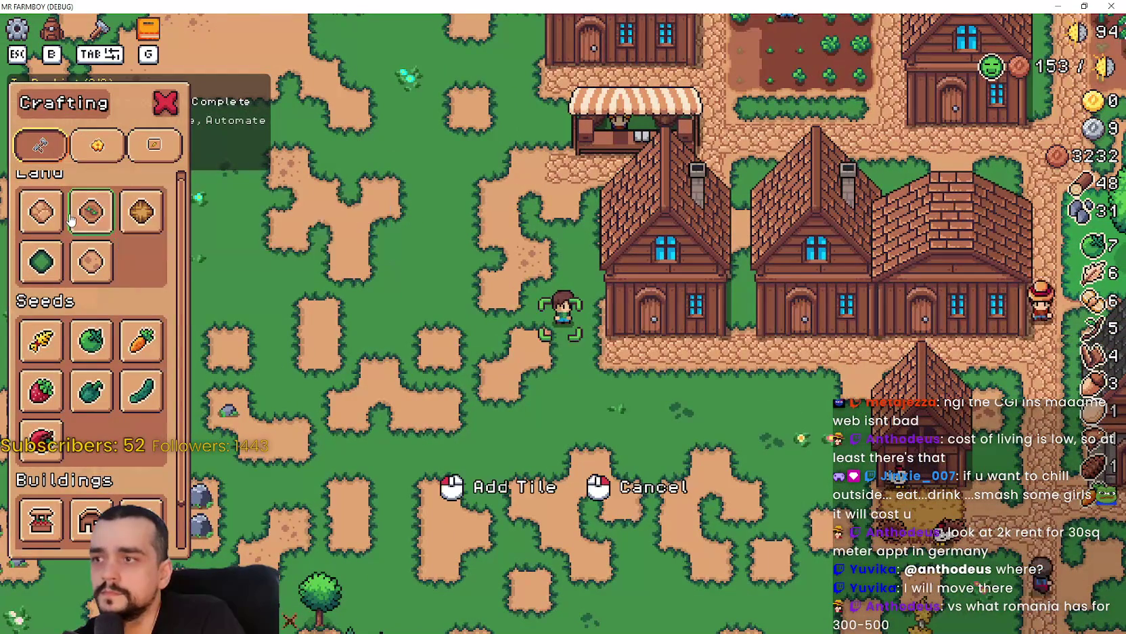
# - Move the land tile placement toward the houses, then cancel it near the market stall
pyautogui.press('s')
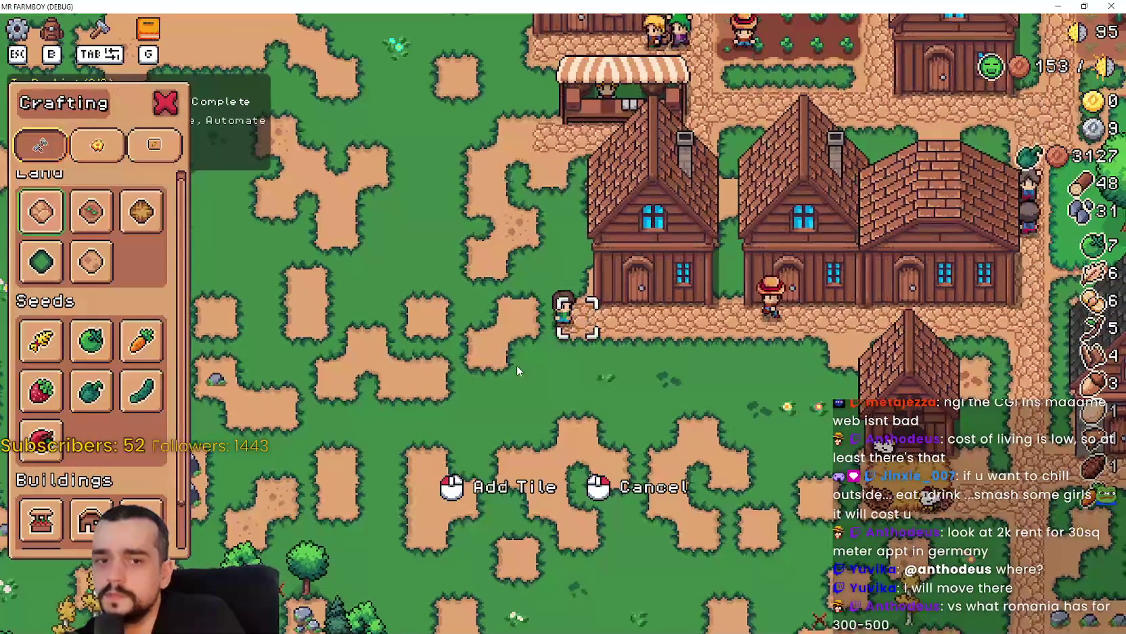
pyautogui.press('w')
pyautogui.press('w')
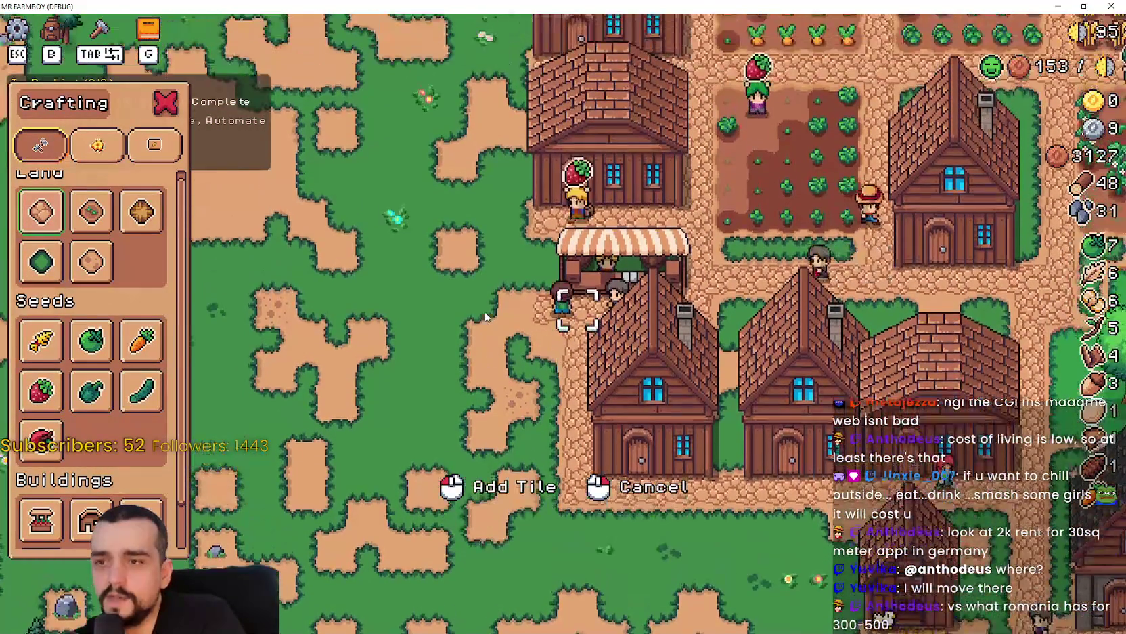
pyautogui.press('a')
pyautogui.press('d')
# - Walk the farmer between the houses to the open grass and bring up the land tile list again
pyautogui.press('w')
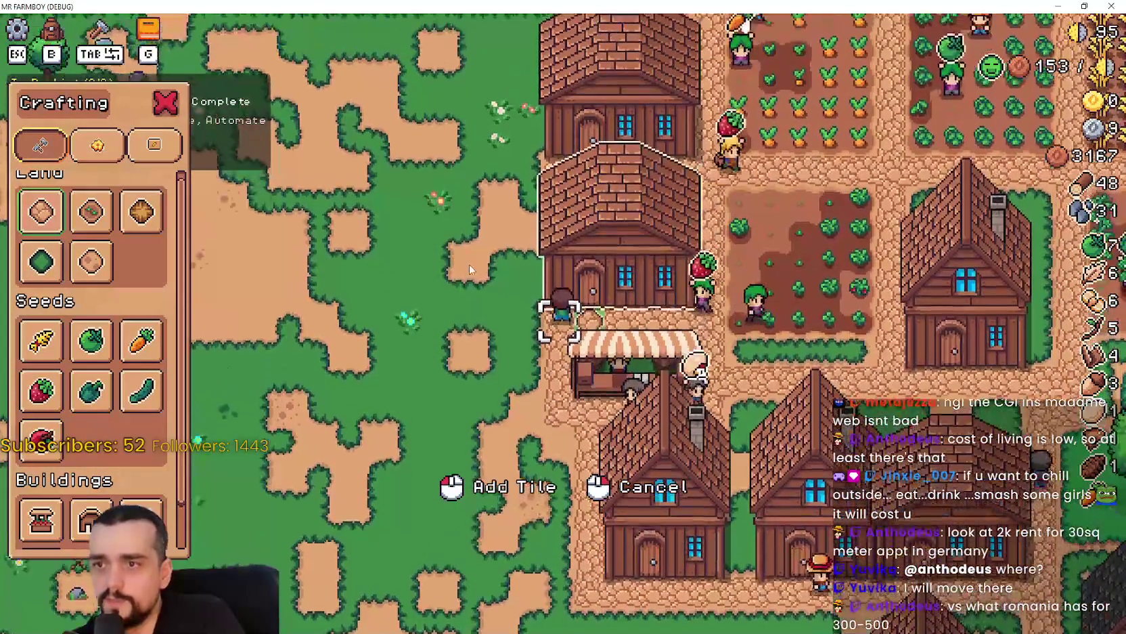
pyautogui.press('s')
pyautogui.press('d')
pyautogui.press('Tab')
pyautogui.press('w')
pyautogui.press('d')
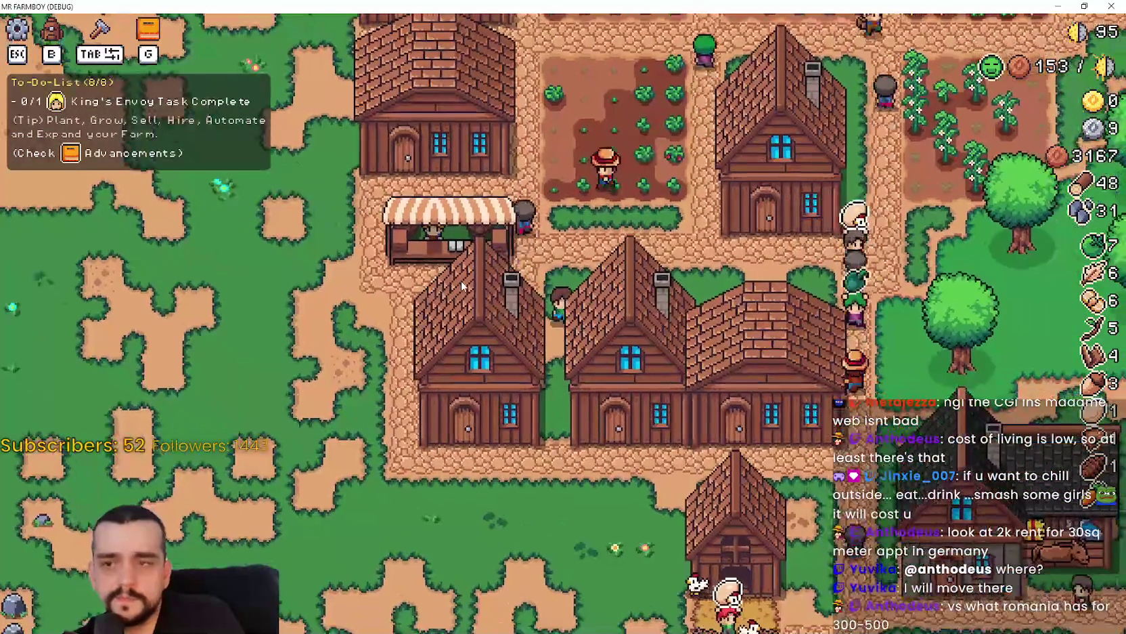
pyautogui.press('s')
pyautogui.press('d')
pyautogui.press('w')
pyautogui.press('w')
pyautogui.press('a')
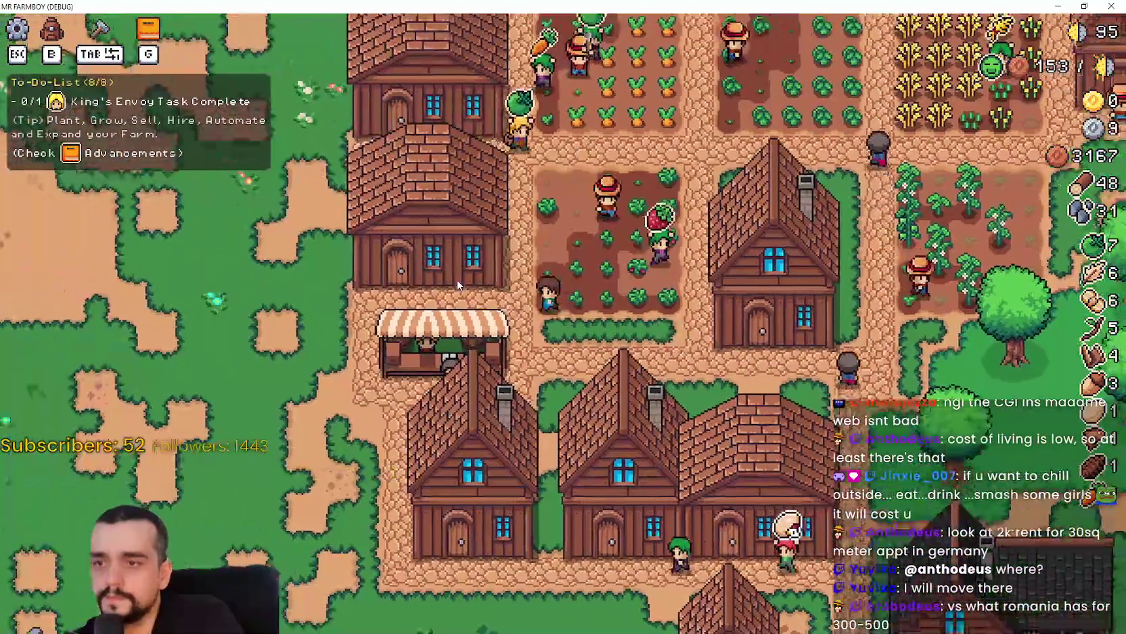
pyautogui.press('w')
pyautogui.press('Tab')
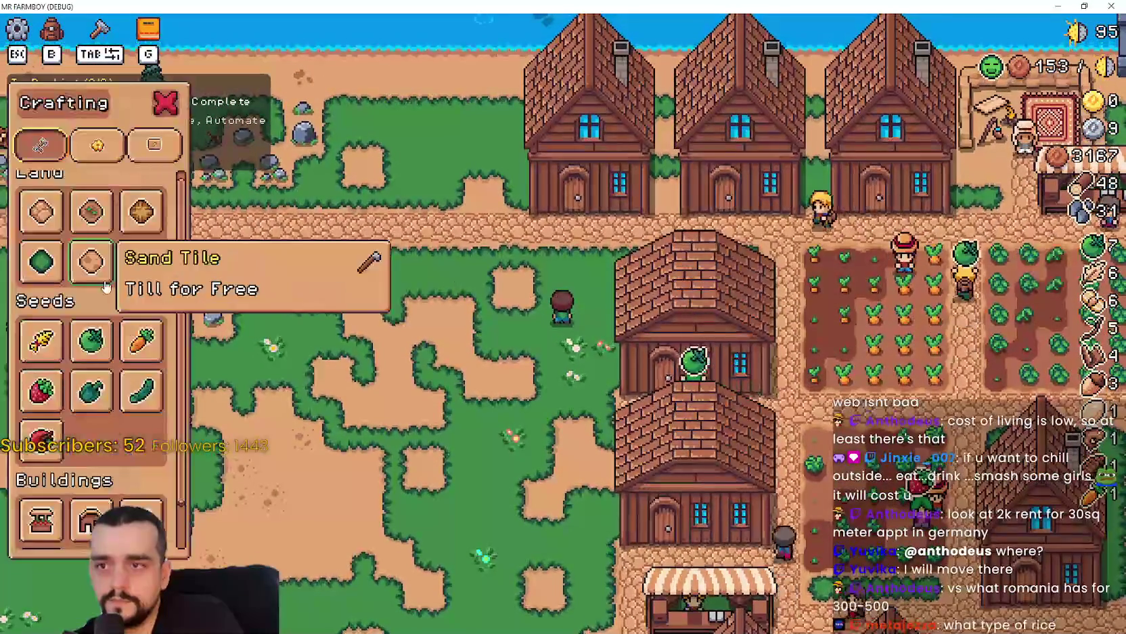
# - Cancel the land tile placement and walk the farmer left across the grass
pyautogui.press('s')
pyautogui.press('a')
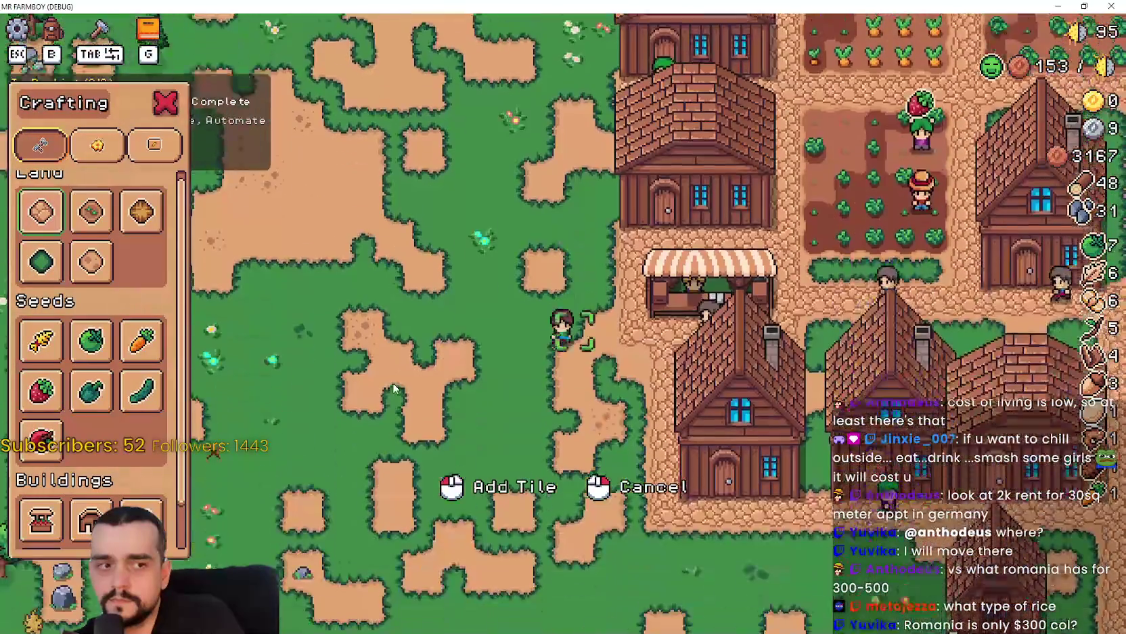
pyautogui.press('s')
pyautogui.press('d')
pyautogui.press('Tab')
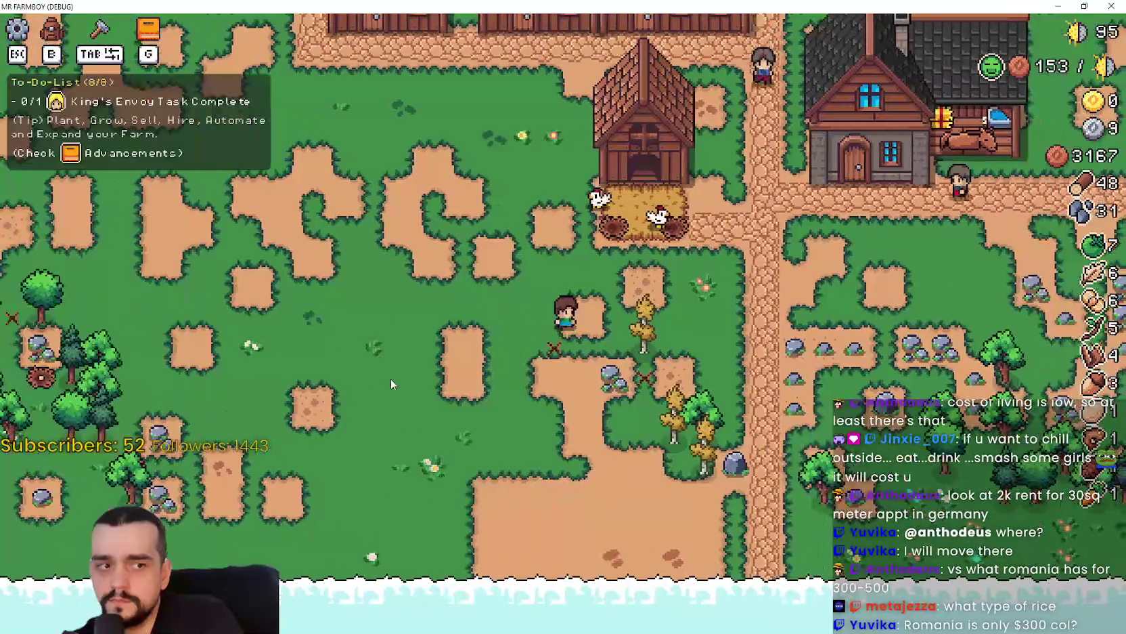
pyautogui.press('a')
# - Mine the rocks beside the chicken coop and gather items around the barn
pyautogui.press('d')
pyautogui.press('s')
pyautogui.press('a')
pyautogui.press('d')
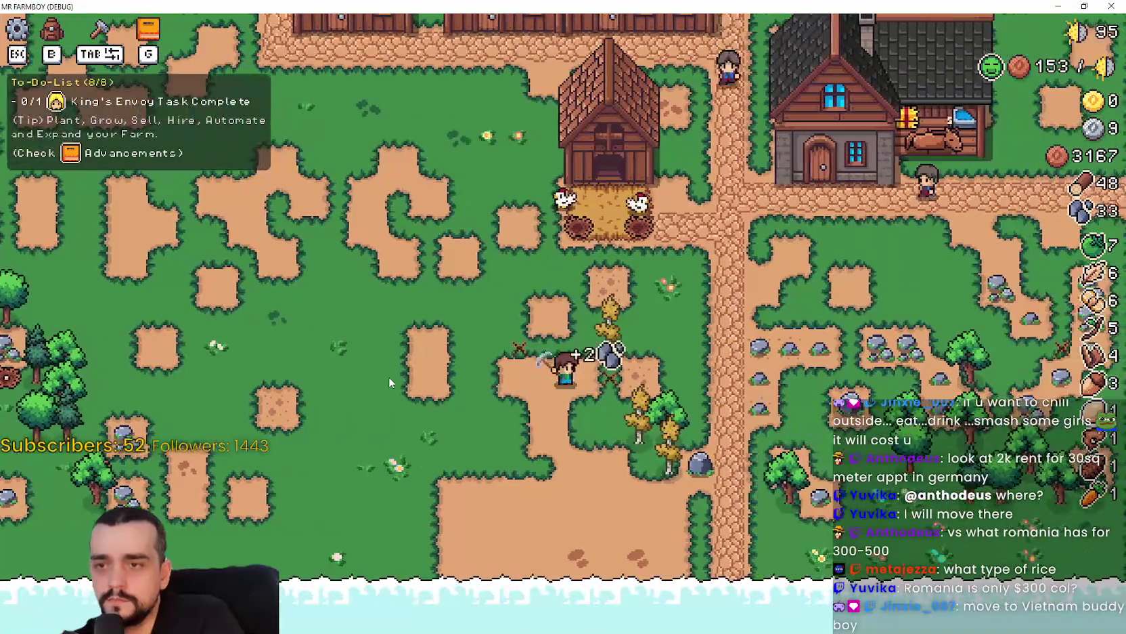
pyautogui.press('w')
pyautogui.press('a')
pyautogui.press('d')
pyautogui.press('s')
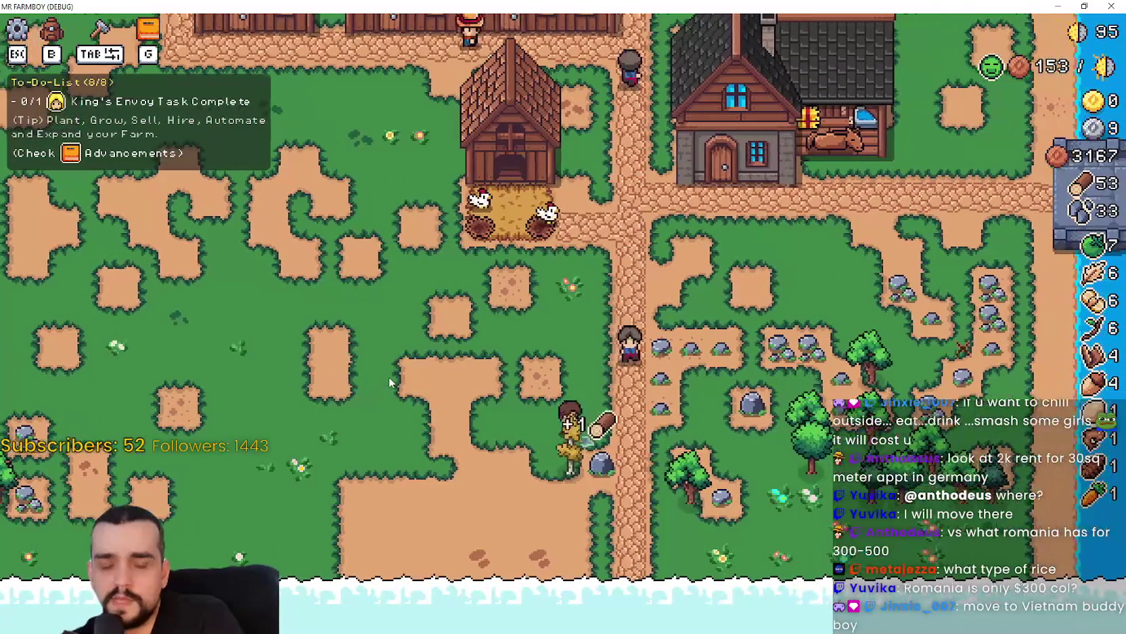
pyautogui.press('d')
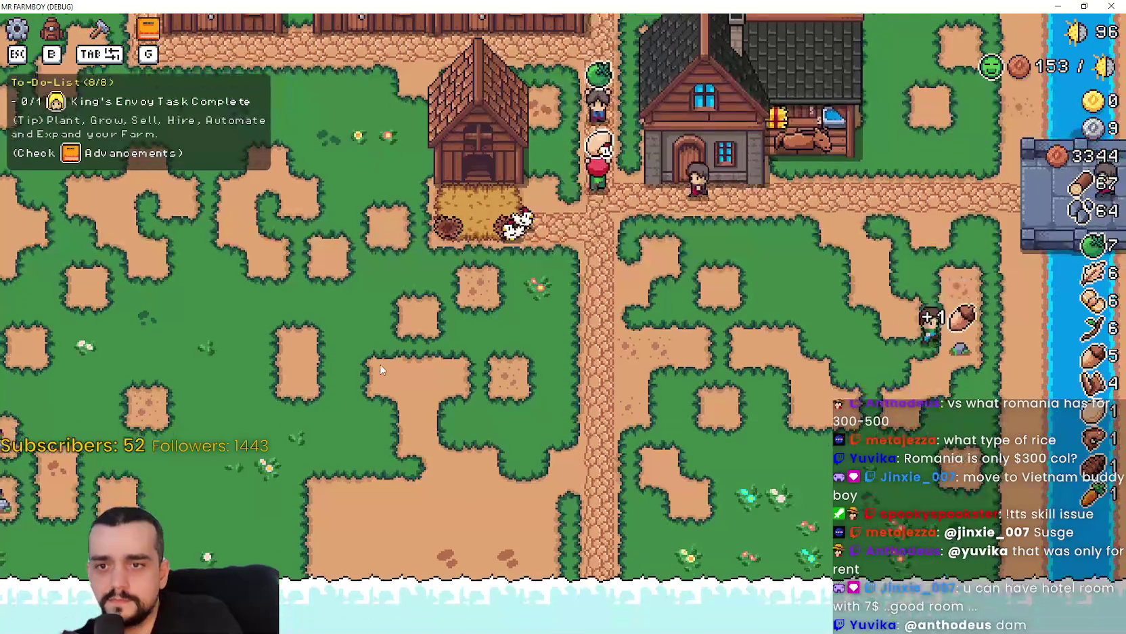
# - Tour the northern houses and crop fields, then head back south to the grass
pyautogui.press('w')
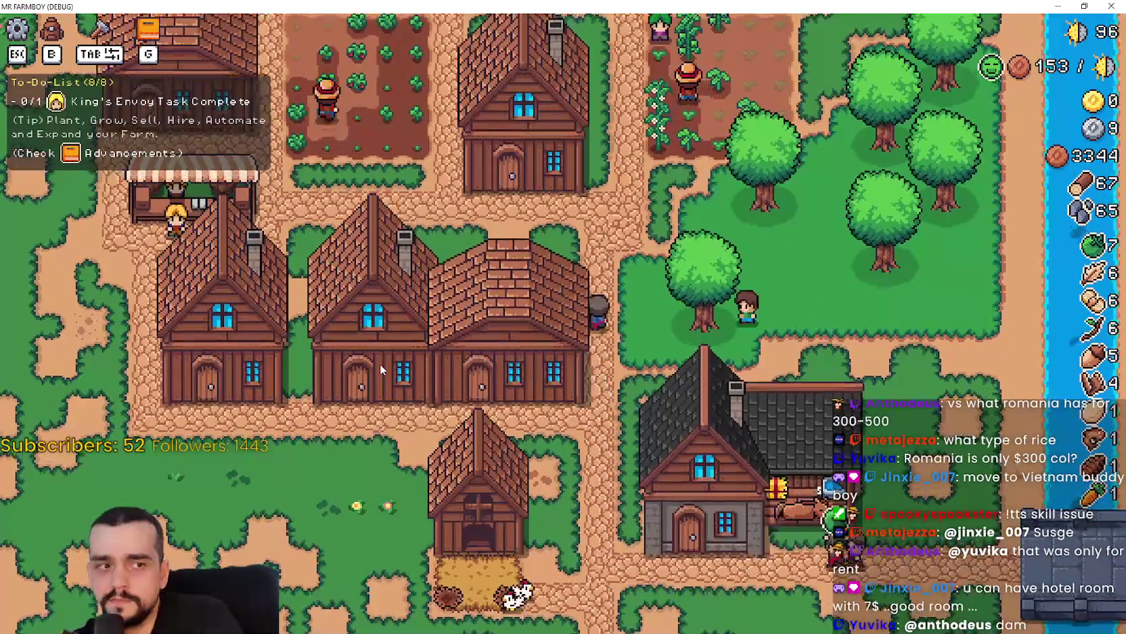
pyautogui.press('s')
pyautogui.press('a')
pyautogui.press('w')
pyautogui.press('d')
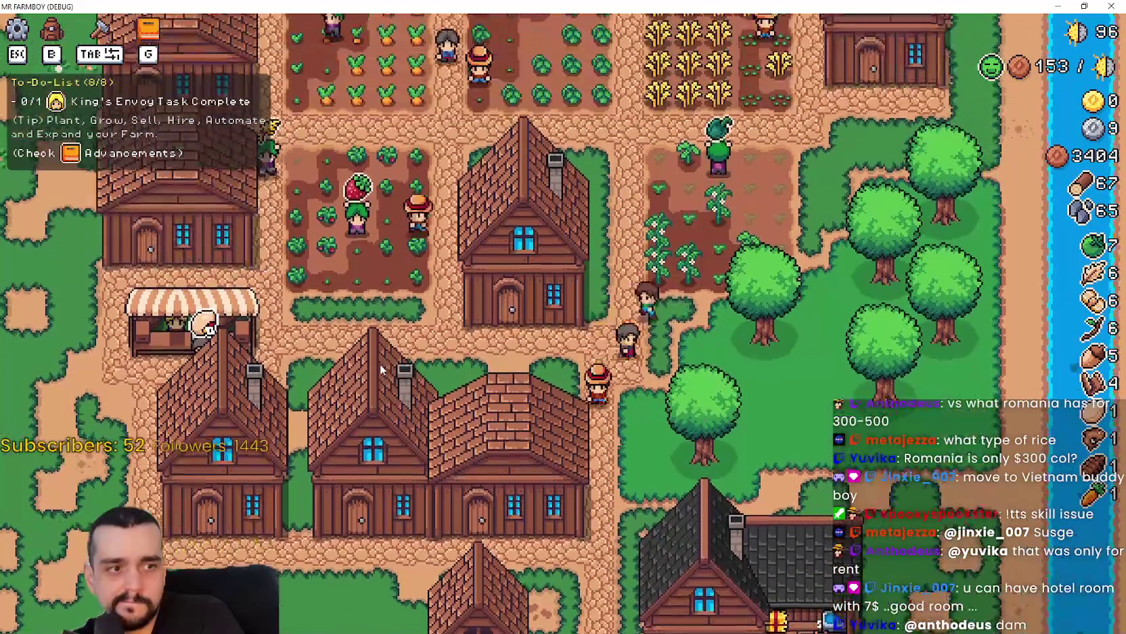
pyautogui.press('s')
pyautogui.press('w')
pyautogui.press('a')
pyautogui.press('s')
pyautogui.press('a')
pyautogui.press('d')
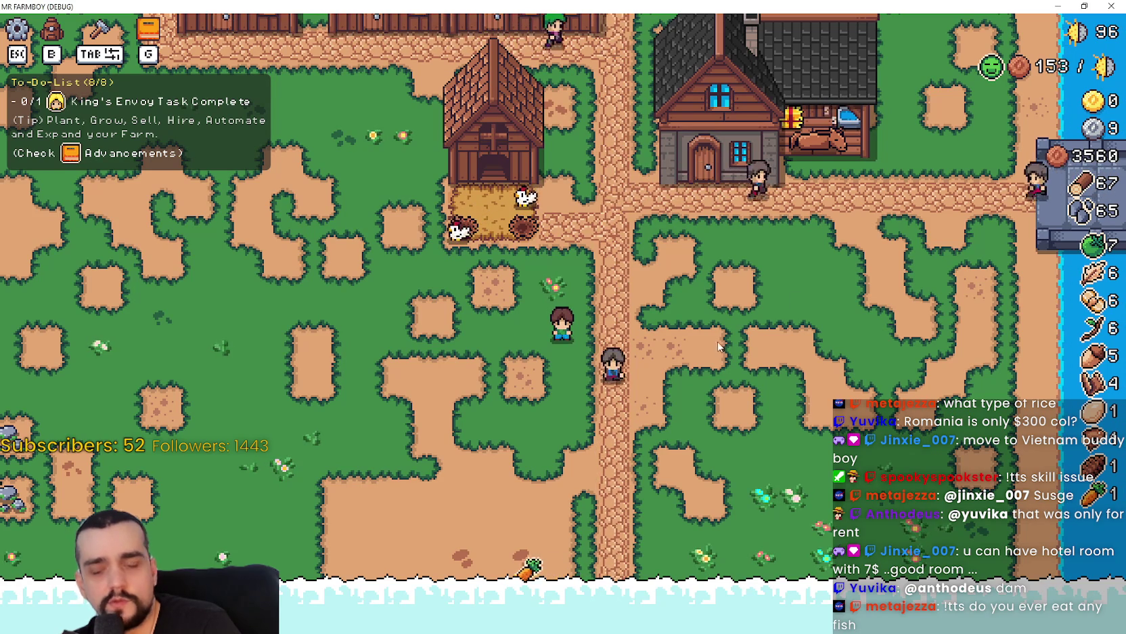
# - Pass through the coop's hay yard and the crop fields, then walk west into the grassland
pyautogui.scroll(3, 705, 443)
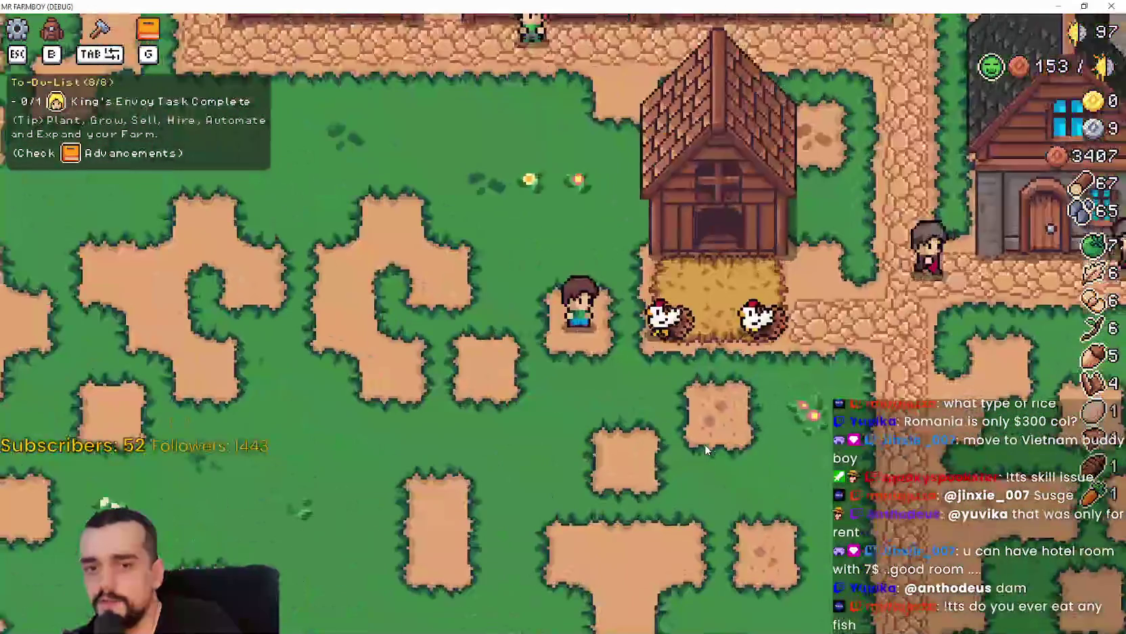
pyautogui.press('d')
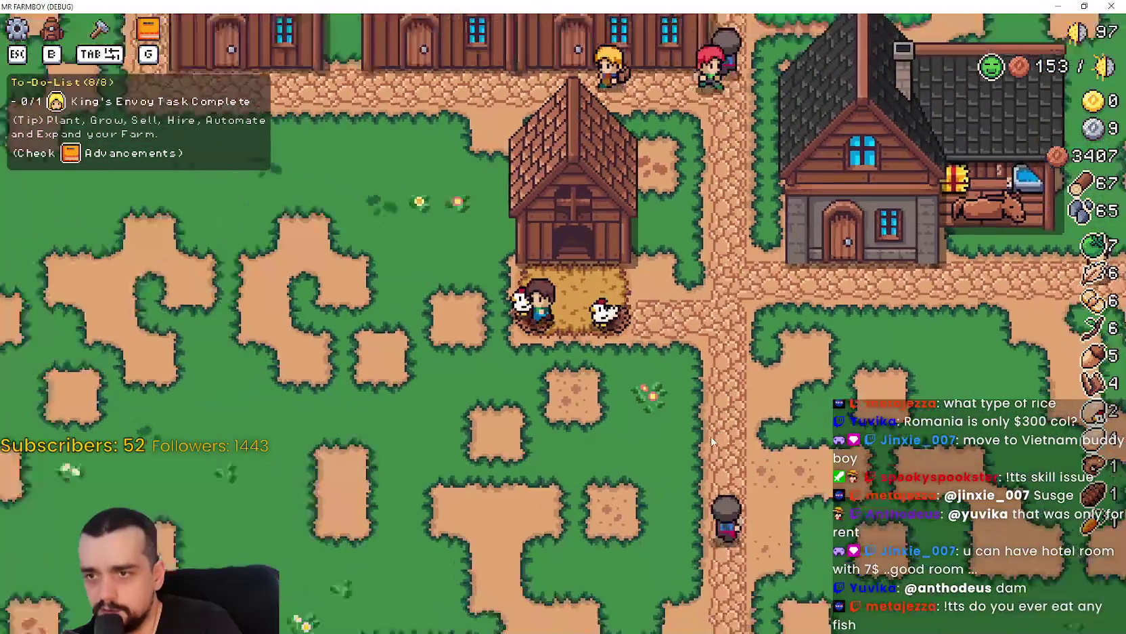
pyautogui.press('a')
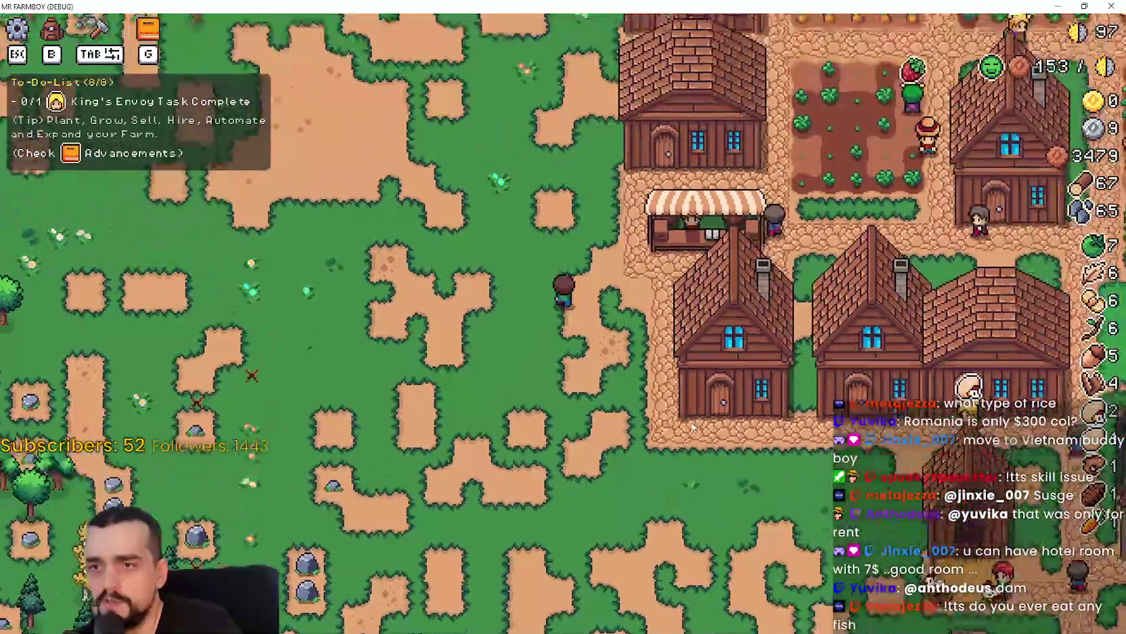
pyautogui.press('w')
pyautogui.press('d')
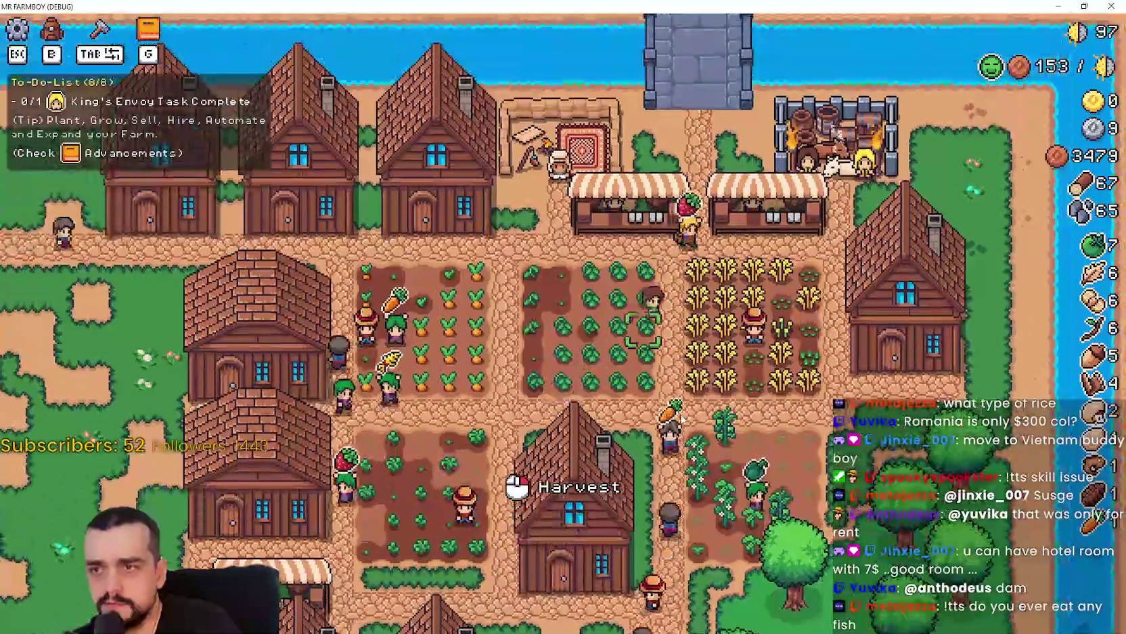
pyautogui.press('s')
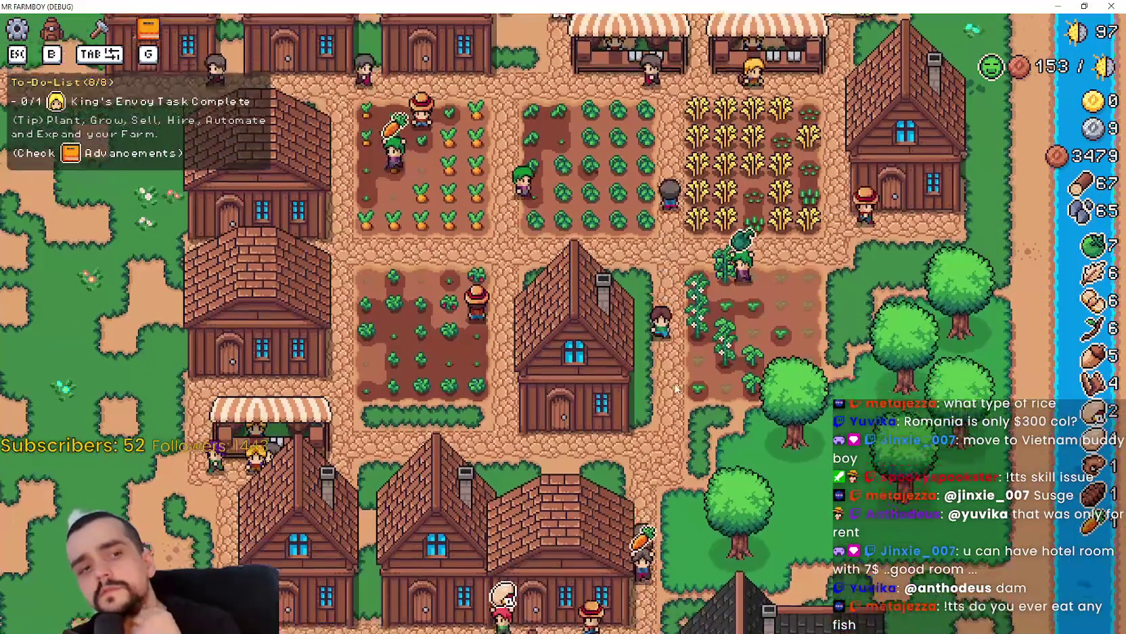
pyautogui.press('s')
pyautogui.press('a')
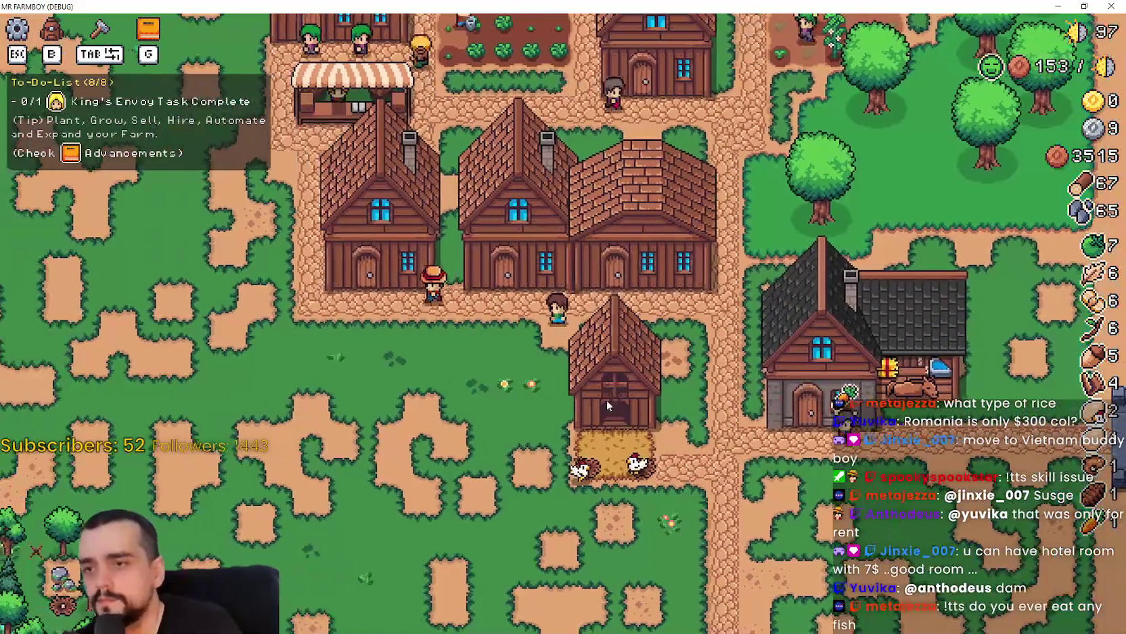
pyautogui.press('a')
pyautogui.press('w')
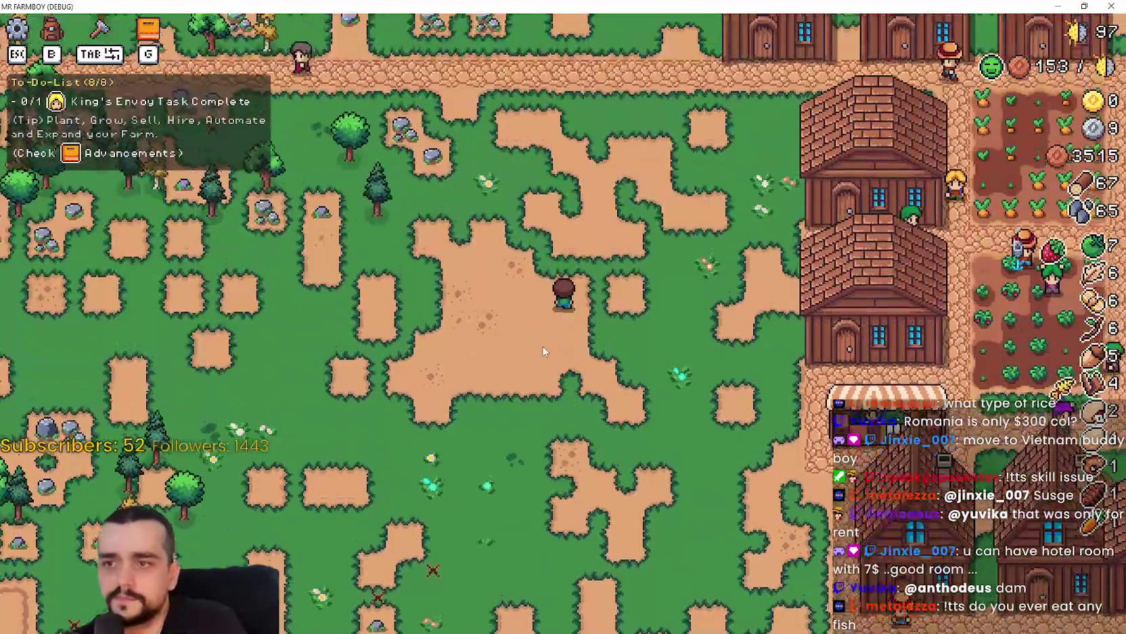
pyautogui.press('Tab')
pyautogui.press('d')
pyautogui.scroll(-2, 102, 461)
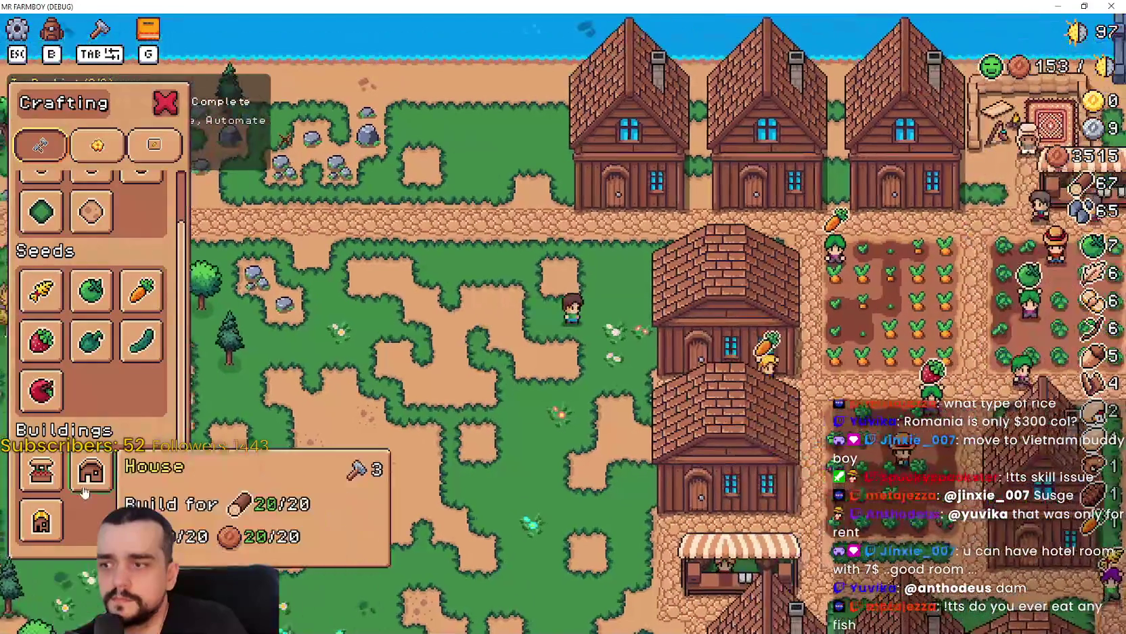
pyautogui.click(88, 494)
pyautogui.press('w')
pyautogui.press('a')
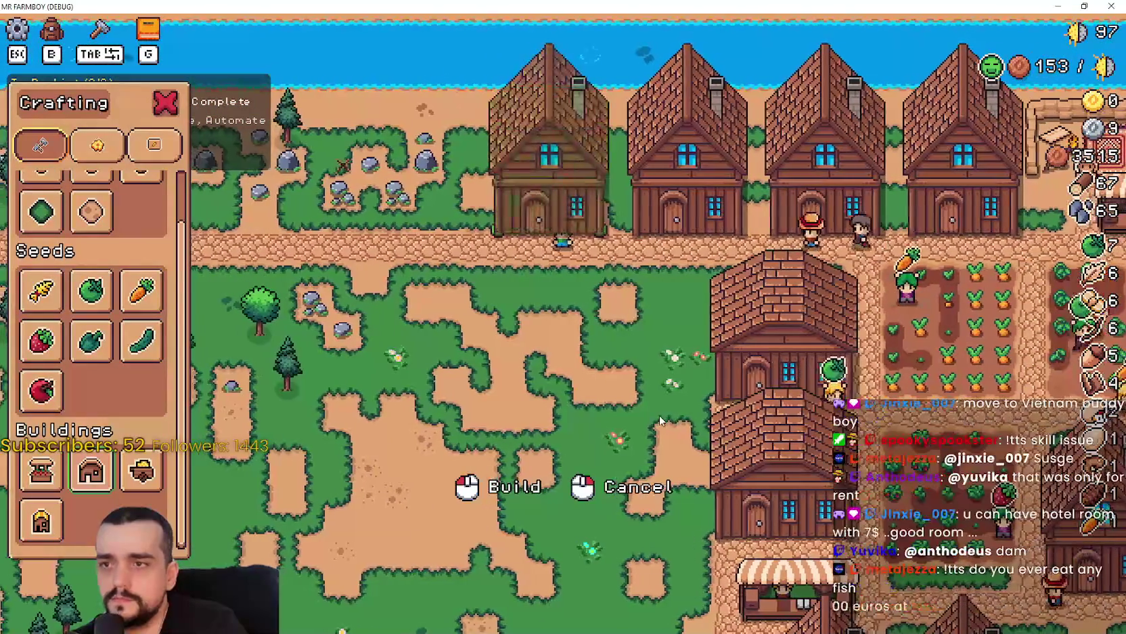
pyautogui.press('d')
pyautogui.press('s')
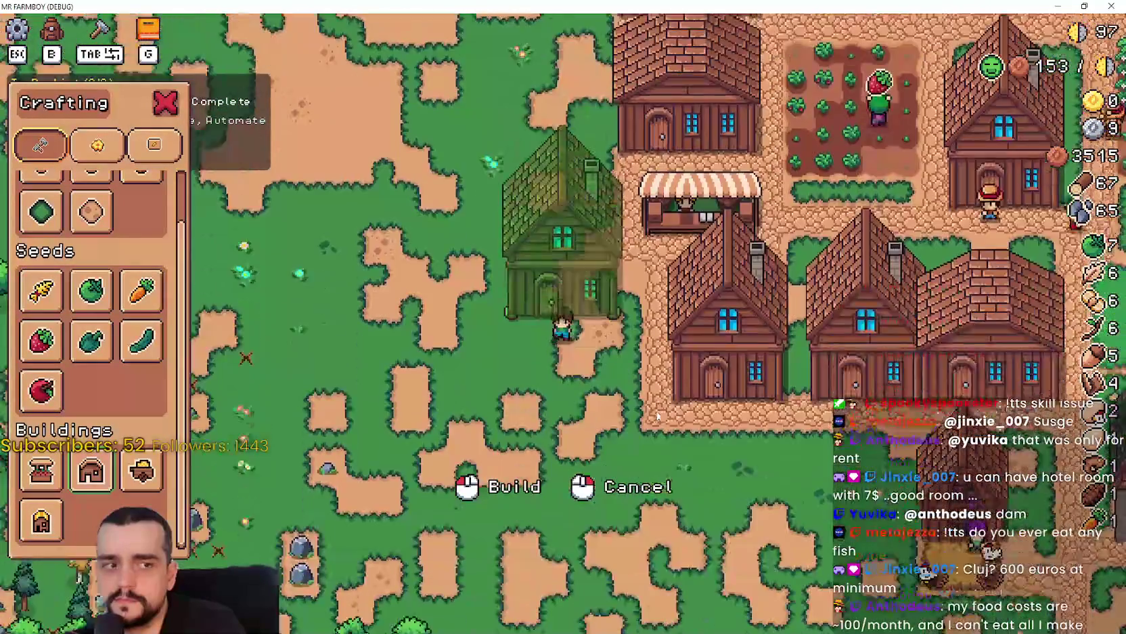
pyautogui.rightClick(657, 414)
pyautogui.press('a')
pyautogui.press('w')
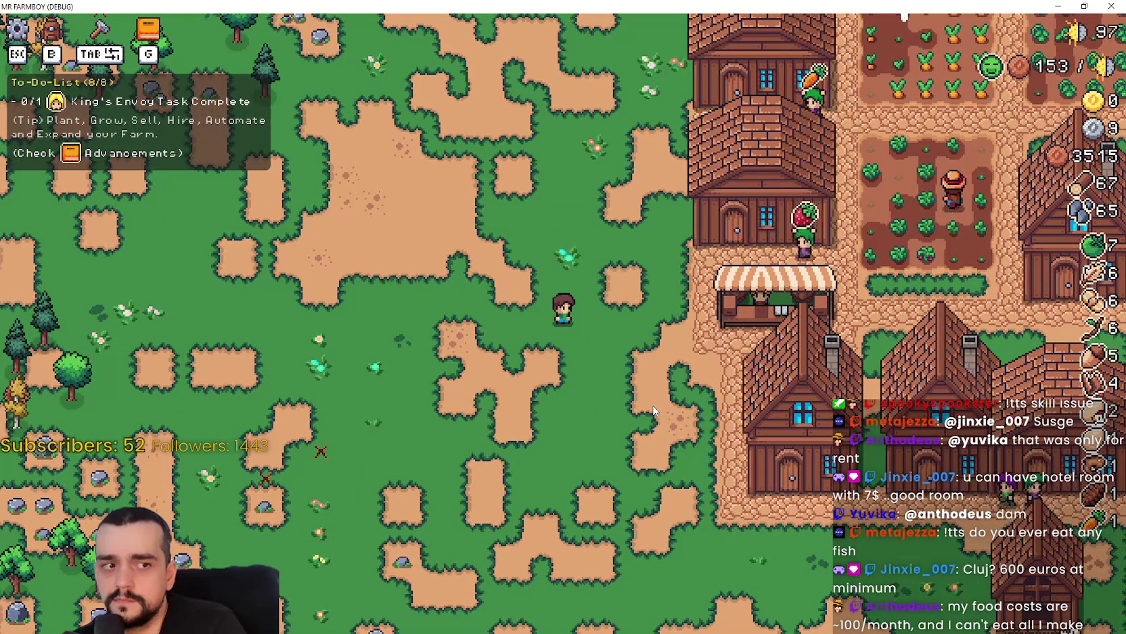
pyautogui.press('s')
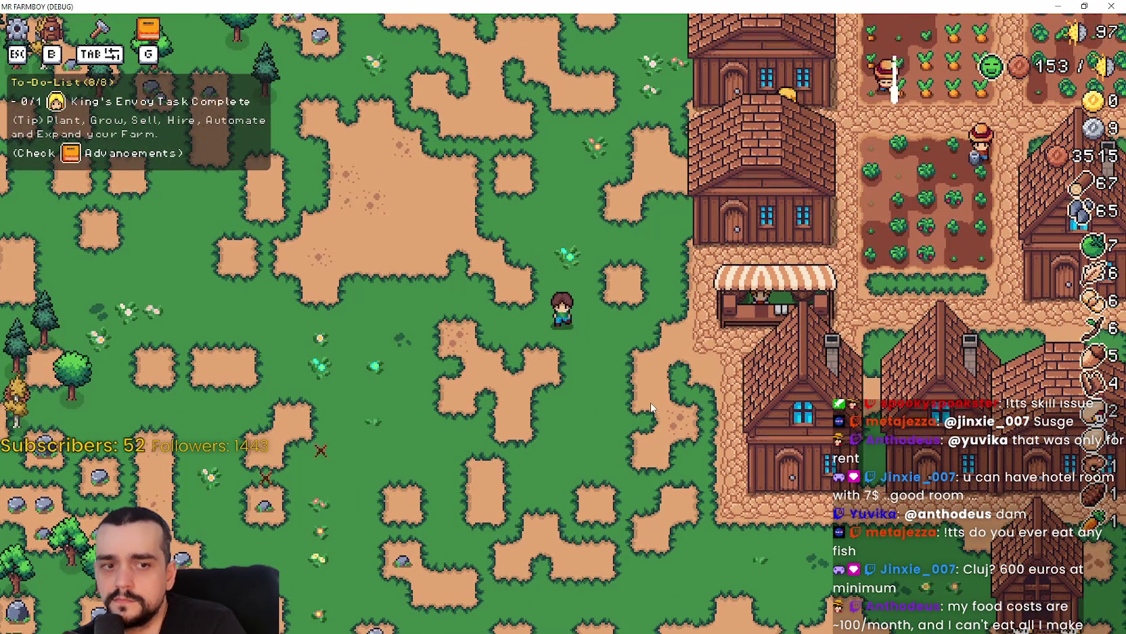
pyautogui.press('d')
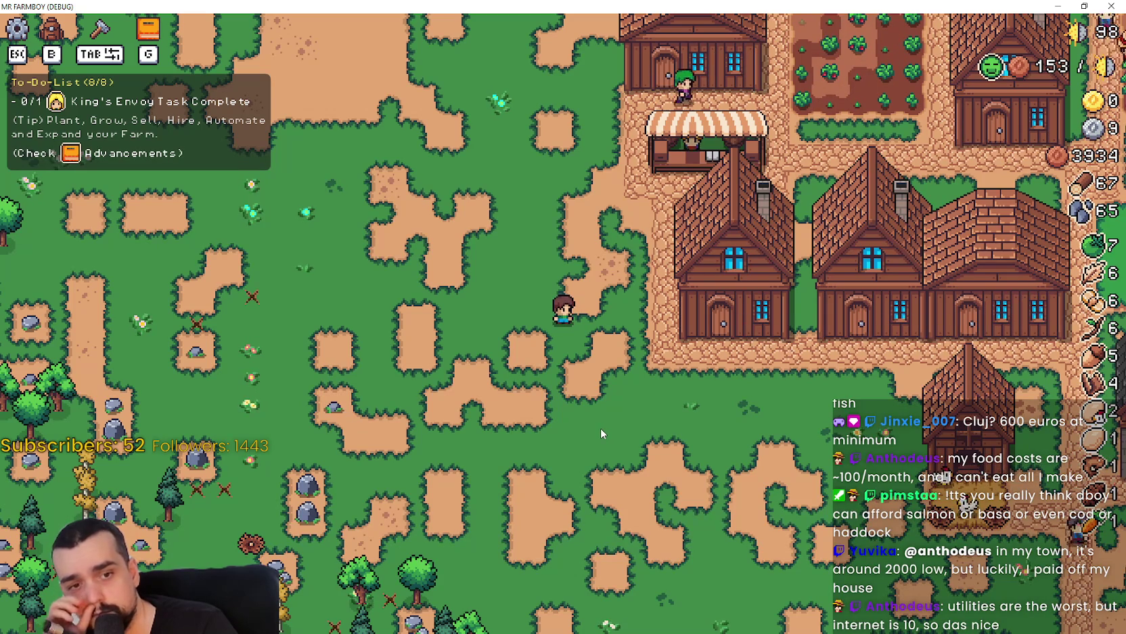
pyautogui.press('s')
pyautogui.press('d')
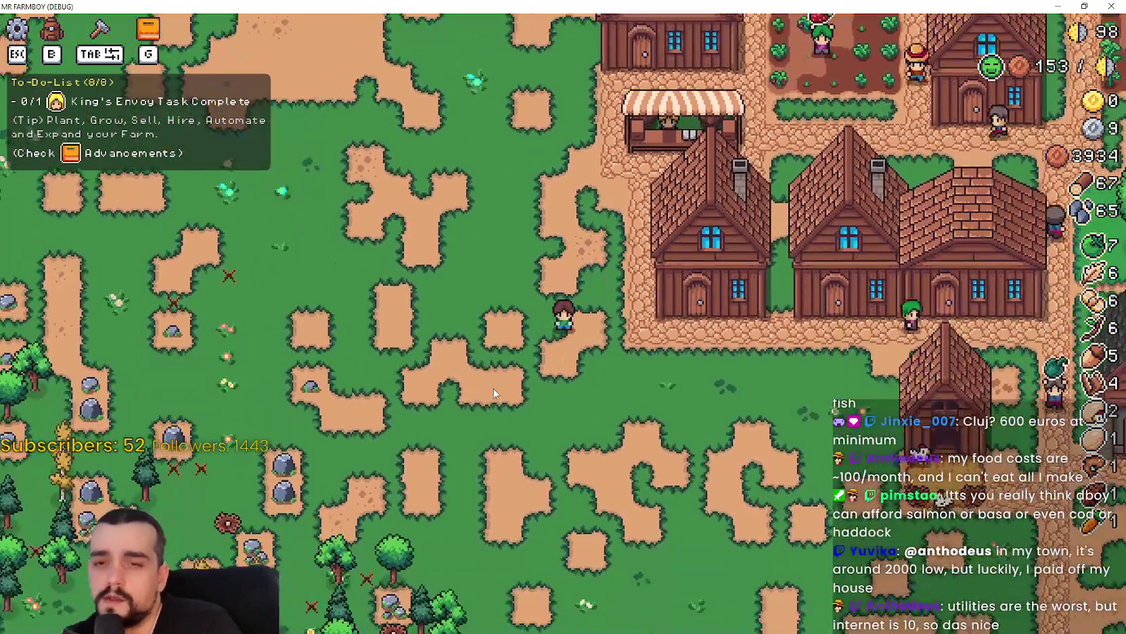
pyautogui.press('s')
pyautogui.press('a')
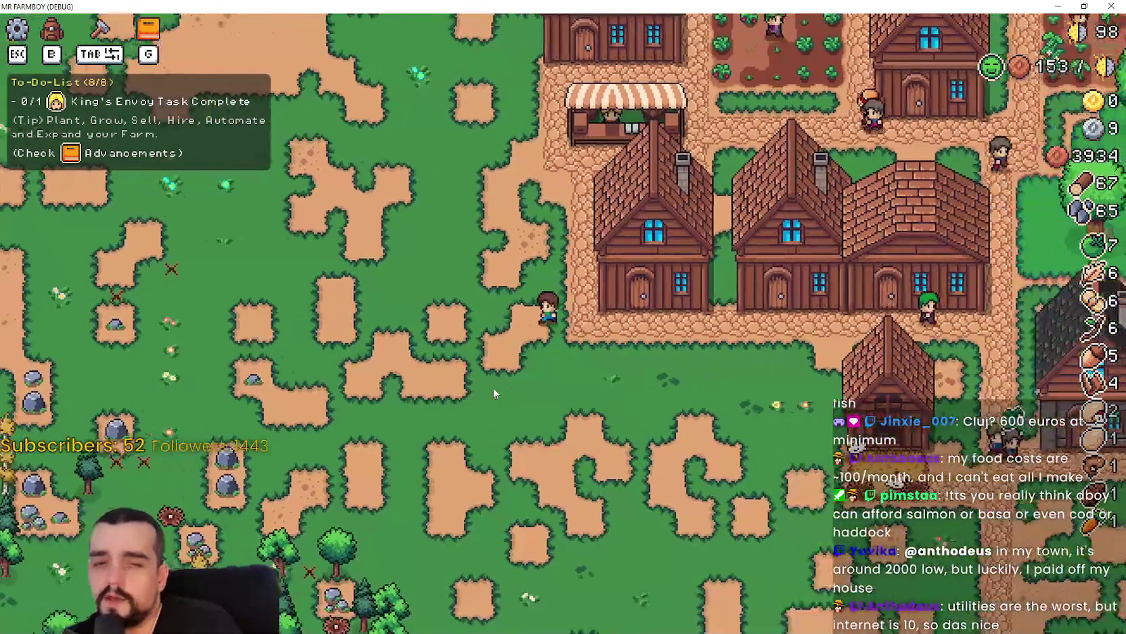
pyautogui.press('w')
pyautogui.press('a')
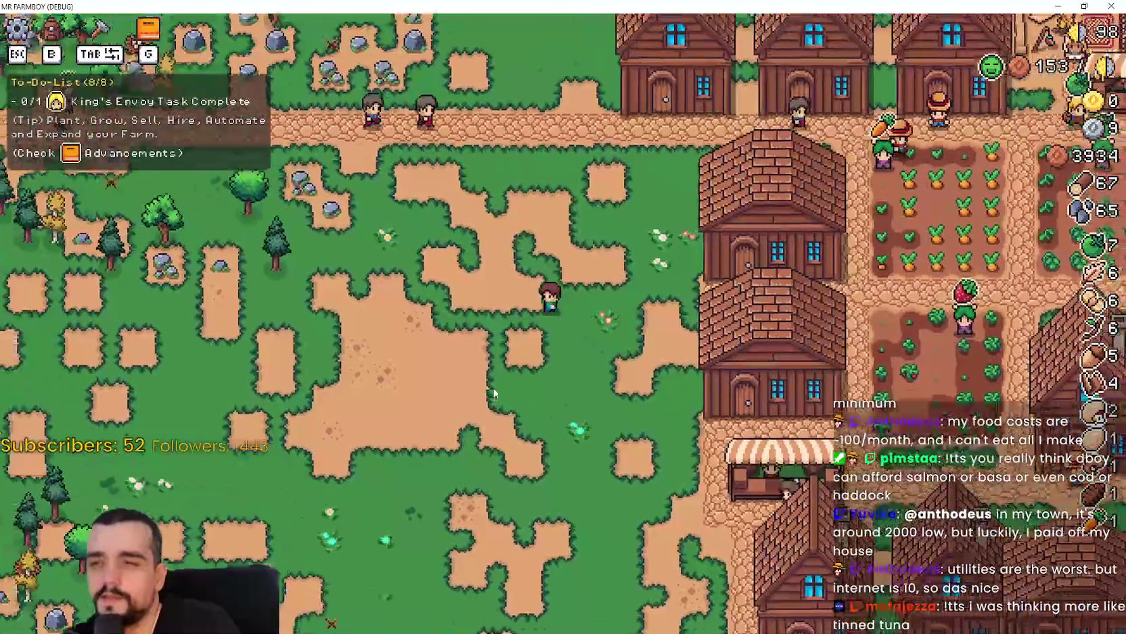
pyautogui.press('Tab')
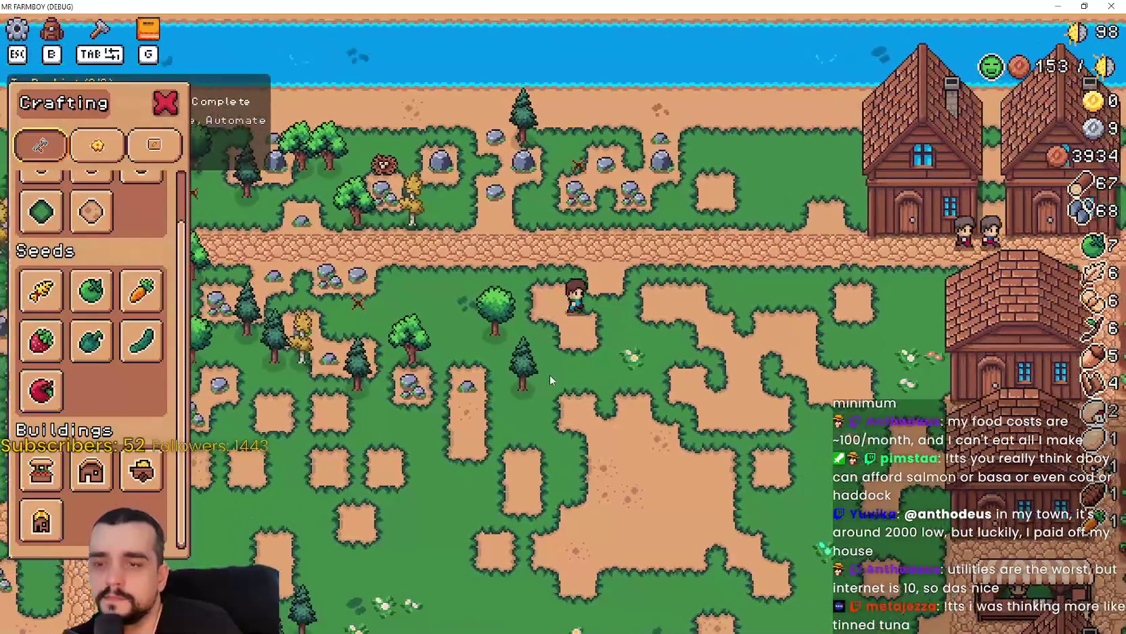
# - Walk the farmer down and right, then pick the Farm Tile from the Land crafting list
pyautogui.press('d')
pyautogui.press('s')
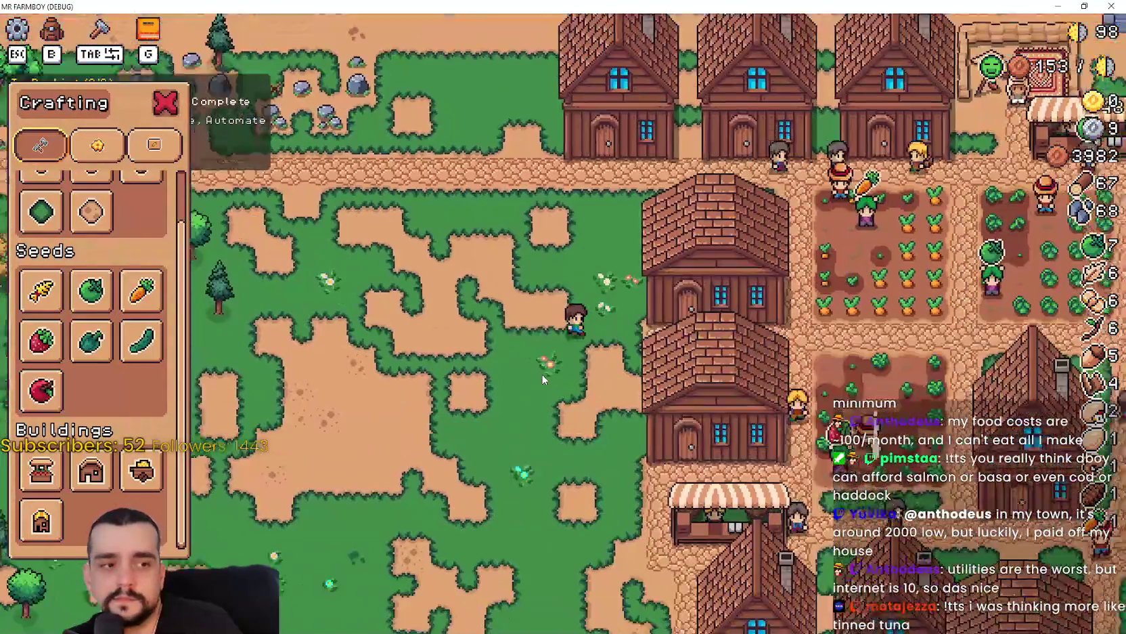
pyautogui.press('s')
pyautogui.press('d')
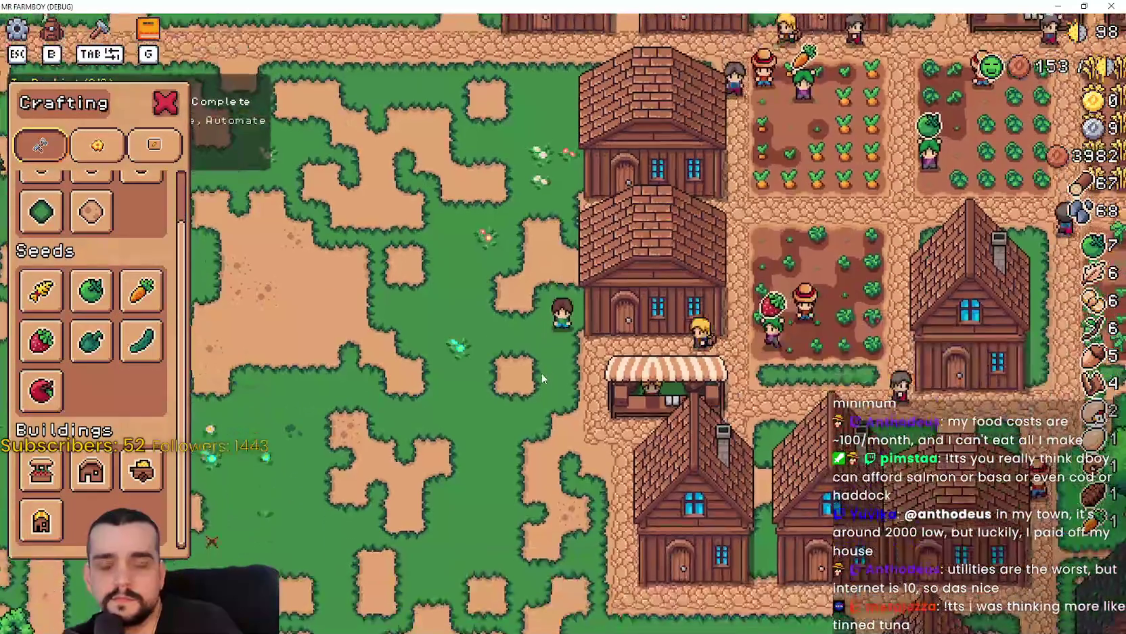
pyautogui.scroll(2, 102, 155)
pyautogui.press('w')
pyautogui.click(41, 220)
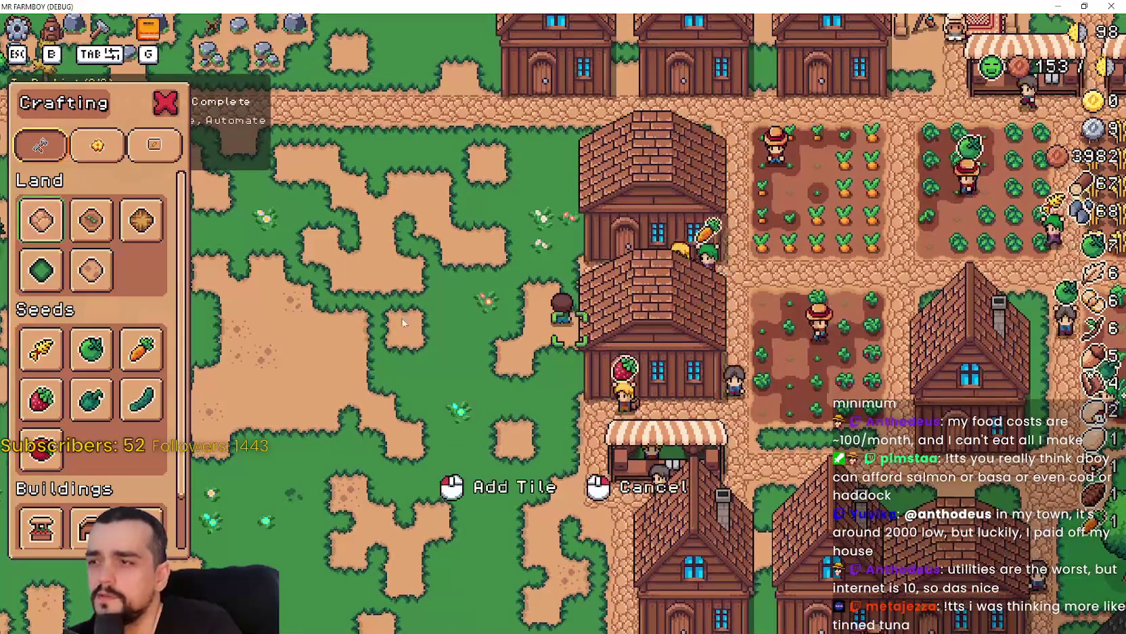
# - Move the farmer up toward the river and back, then switch the selection to Grass Tile
pyautogui.press('w')
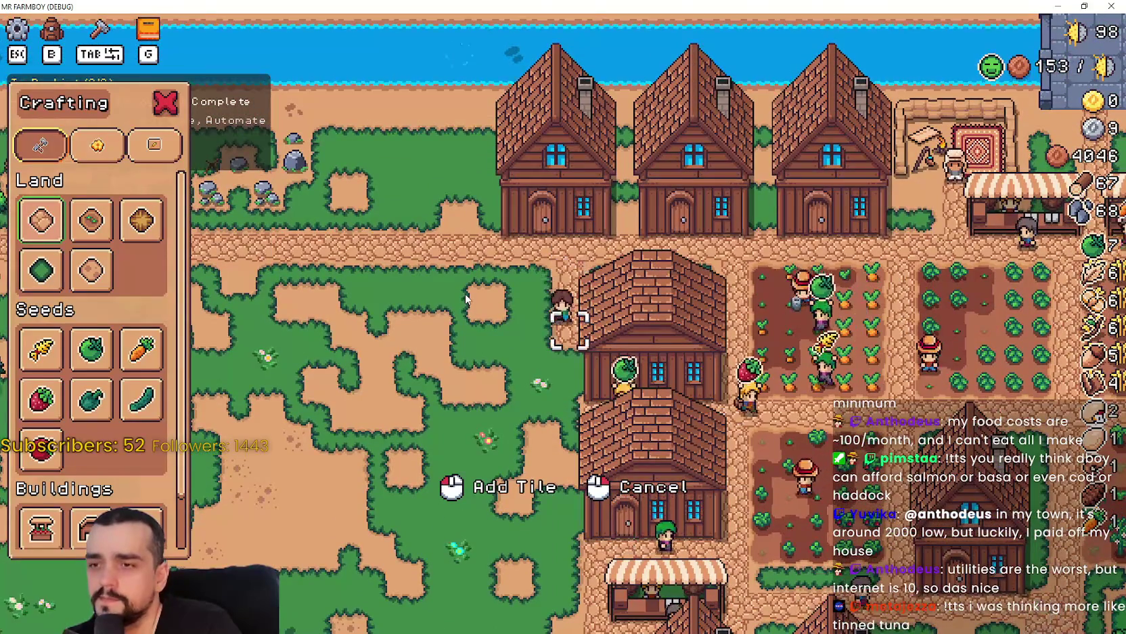
pyautogui.press('s')
pyautogui.press('w')
pyautogui.press('s')
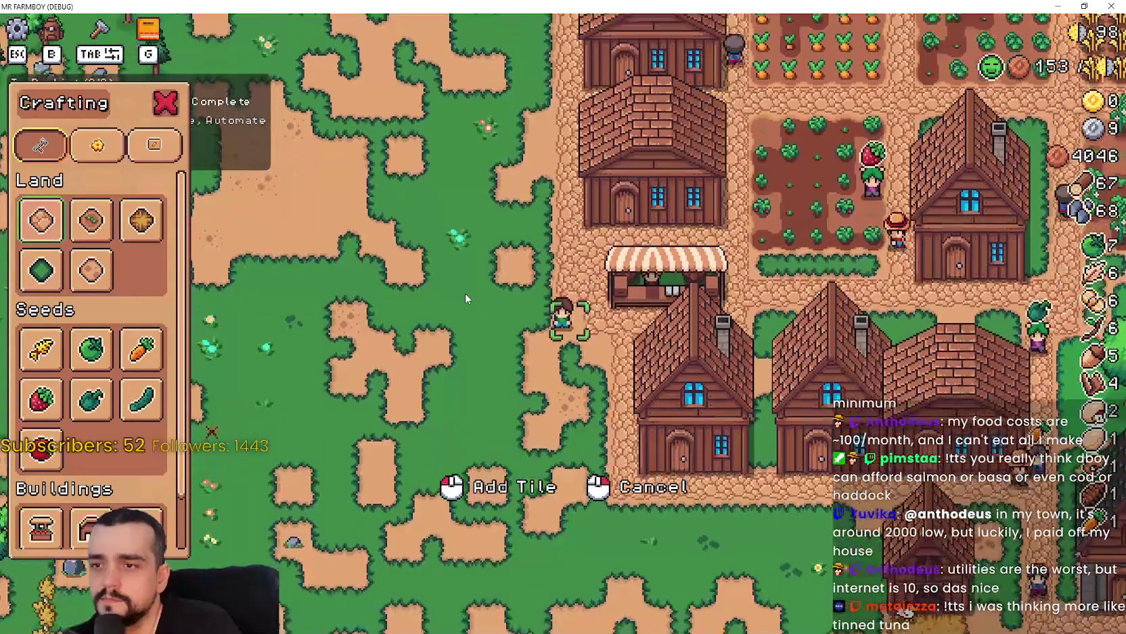
pyautogui.press('d')
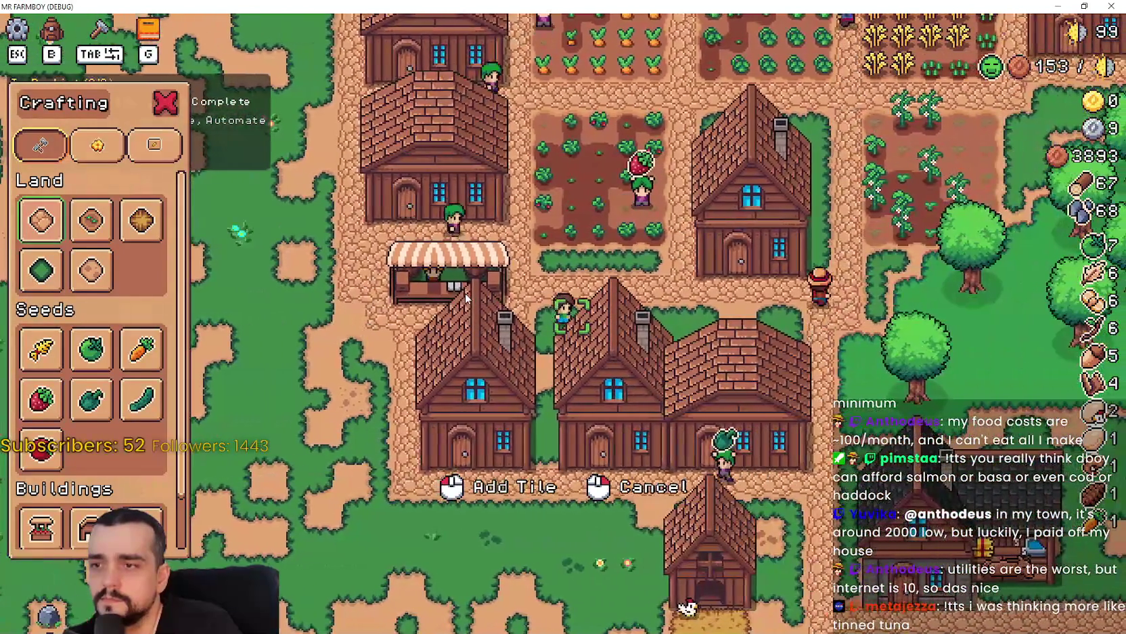
pyautogui.press('Tab')
pyautogui.press('a')
pyautogui.press('w')
pyautogui.press('Tab')
pyautogui.click(41, 270)
# - Scout the grass field by walking the farmer down, left and right across it
pyautogui.press('s')
pyautogui.press('d')
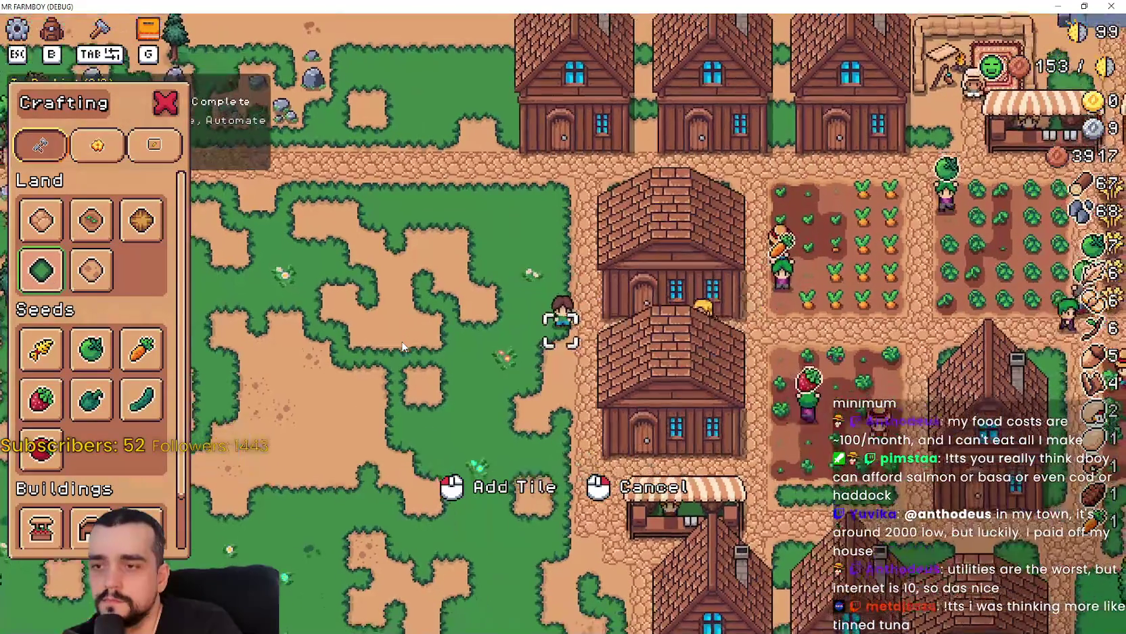
pyautogui.press('s')
pyautogui.press('a')
pyautogui.press('d')
pyautogui.press('s')
pyautogui.press('a')
pyautogui.press('w')
pyautogui.press('s')
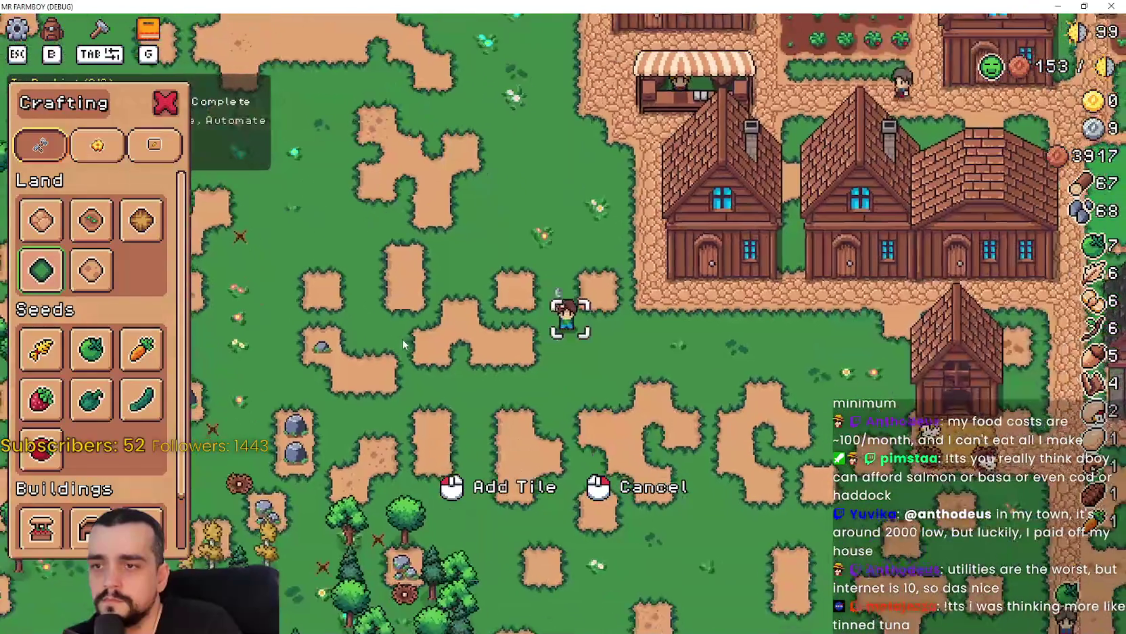
pyautogui.press('d')
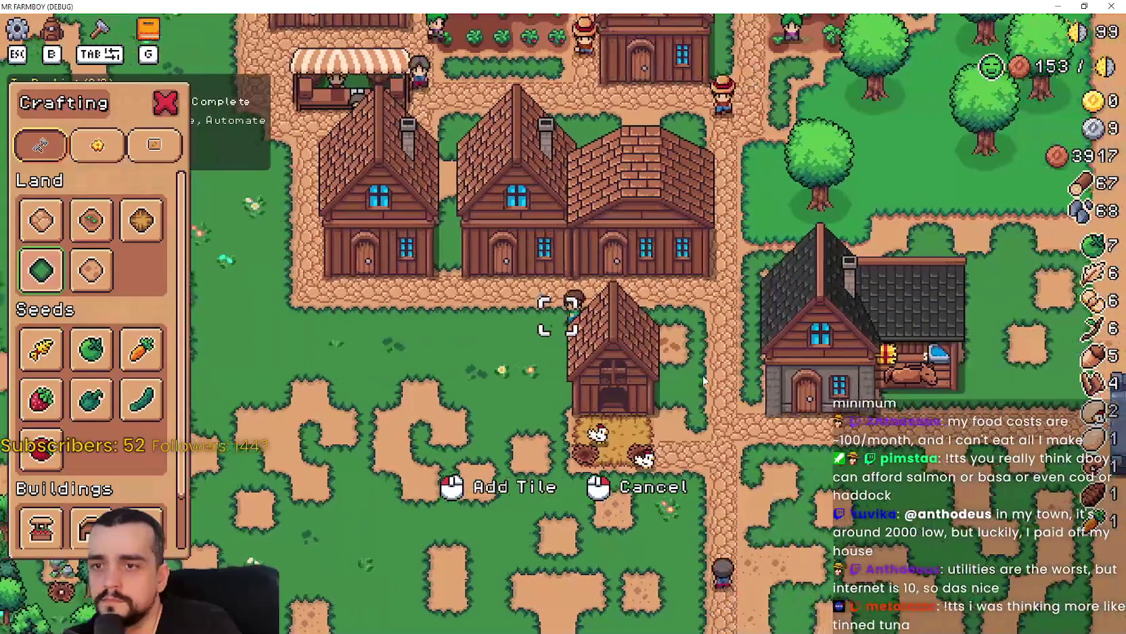
# - Bring the farmer back onto the grass further down and close the crafting list
pyautogui.press('d')
pyautogui.press('s')
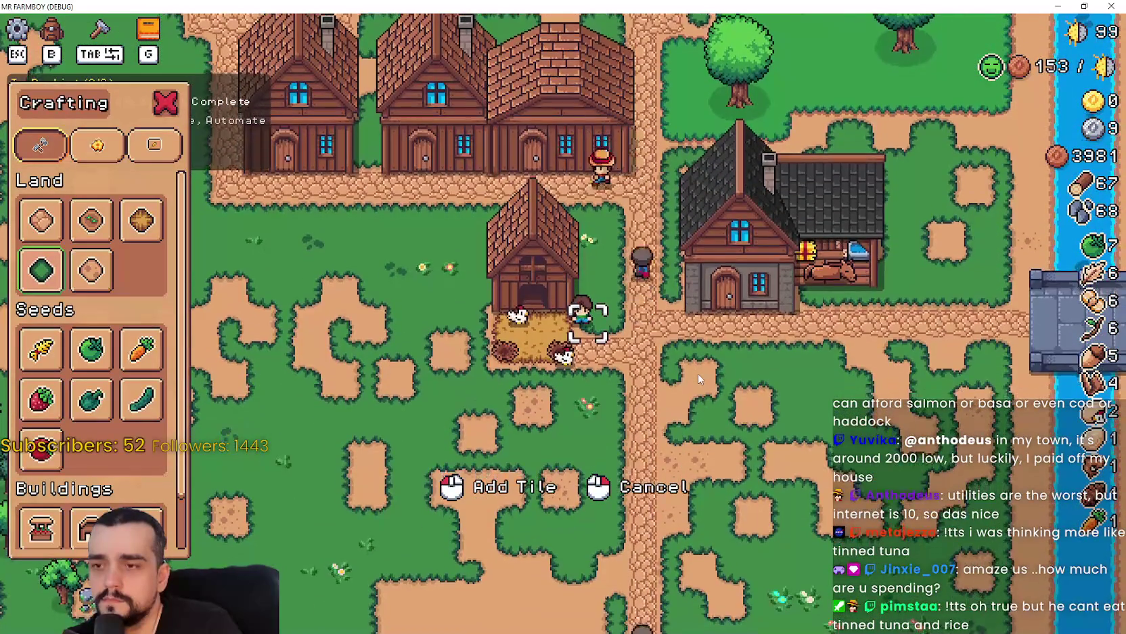
pyautogui.press('a')
pyautogui.press('s')
pyautogui.press('s')
pyautogui.press('a')
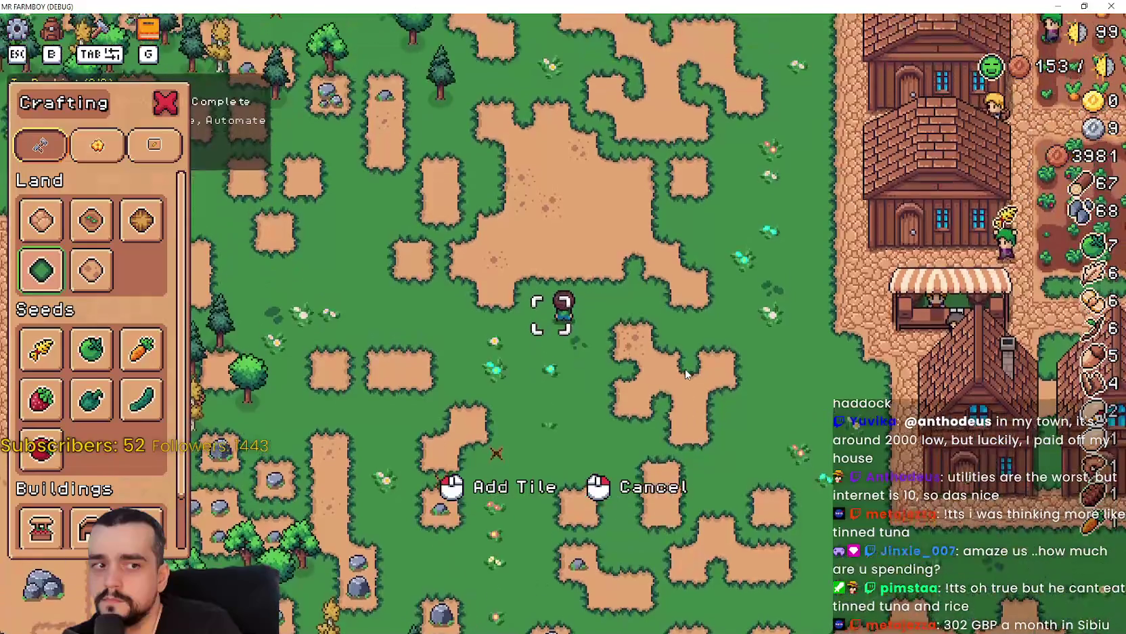
pyautogui.press('s')
pyautogui.press('d')
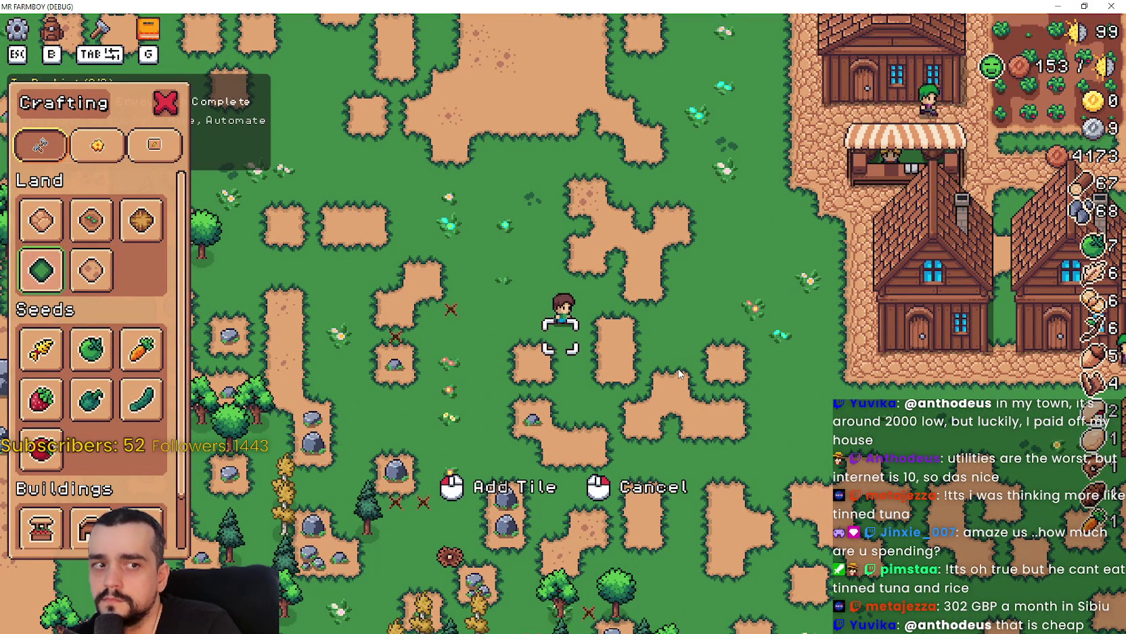
pyautogui.press('Tab')
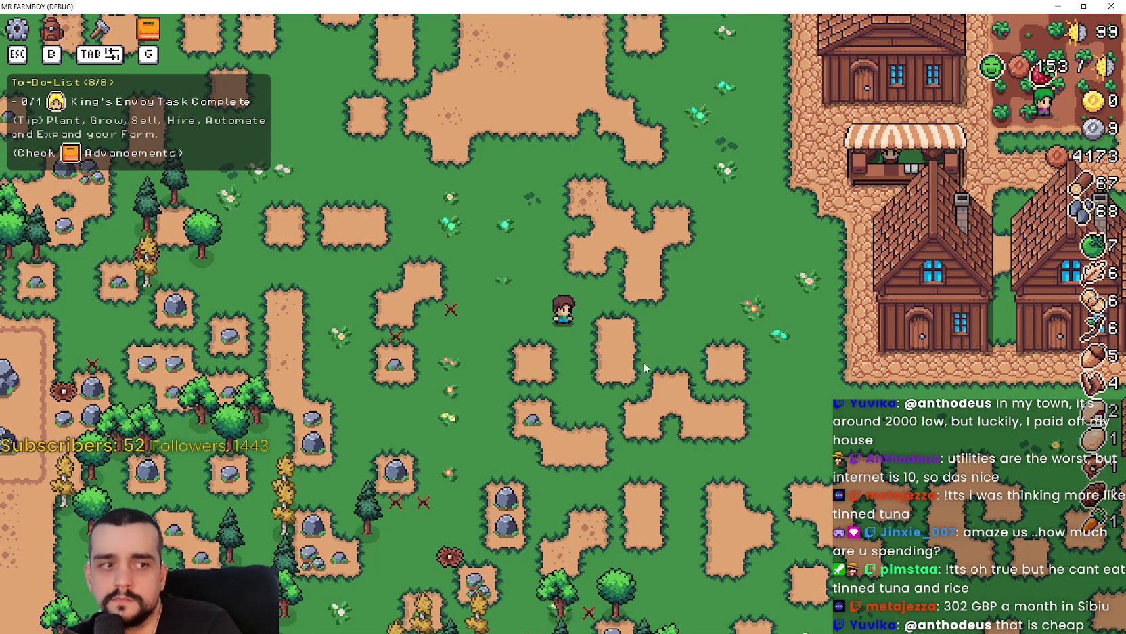
# - Walk the farmer up to the road and east into the village, then select the Grass Tile
pyautogui.press('w')
pyautogui.press('w')
pyautogui.press('a')
pyautogui.press('d')
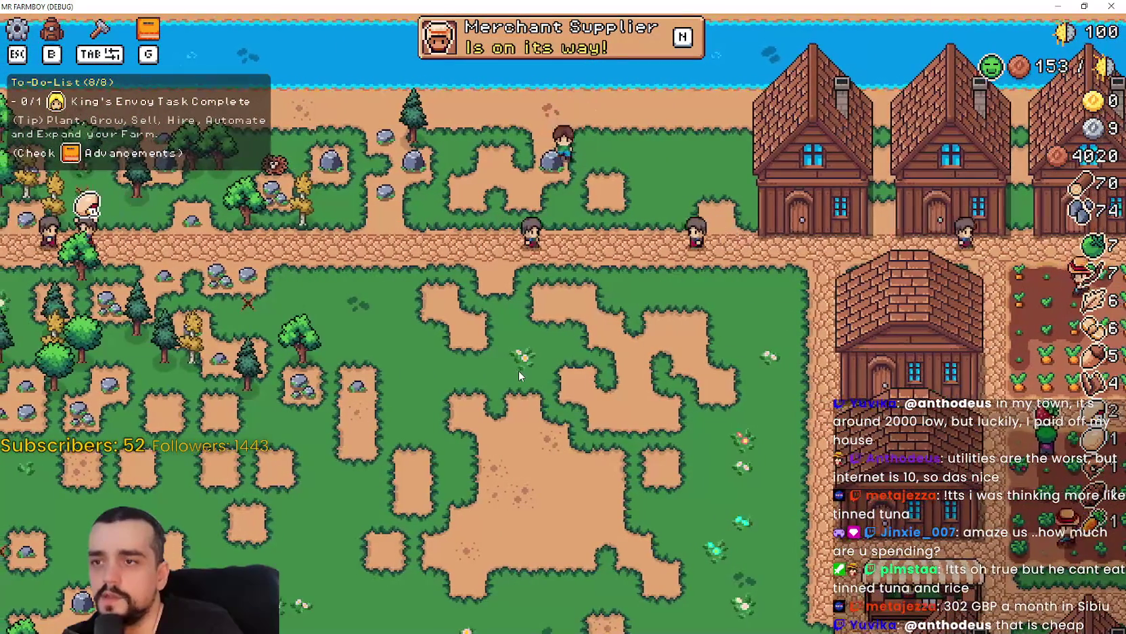
pyautogui.press('a')
pyautogui.press('a')
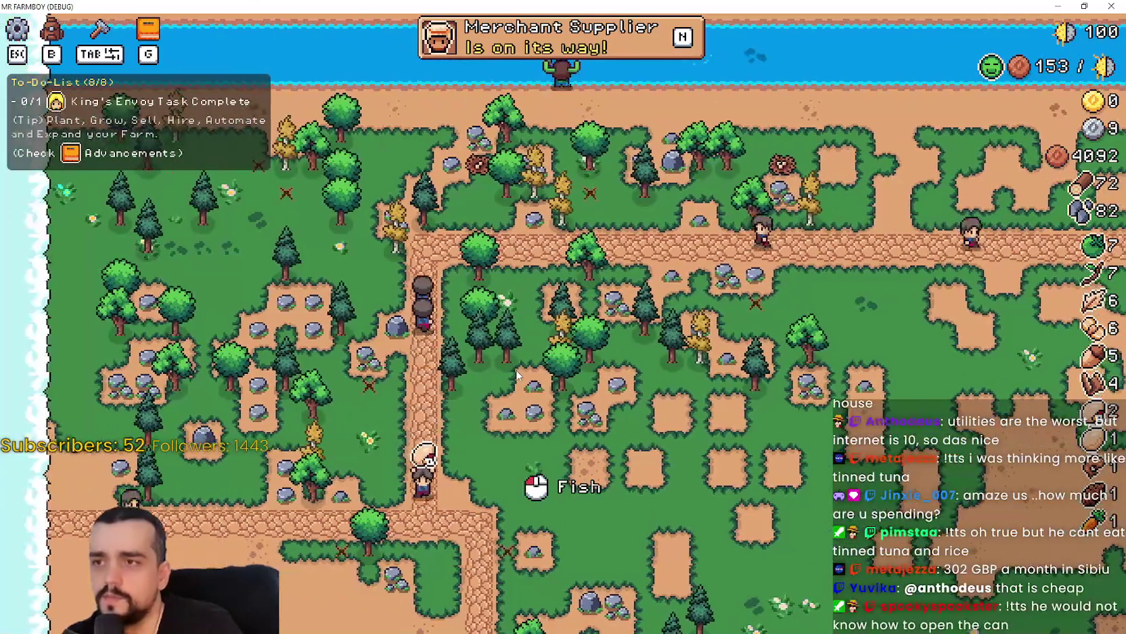
pyautogui.press('d')
pyautogui.press('d')
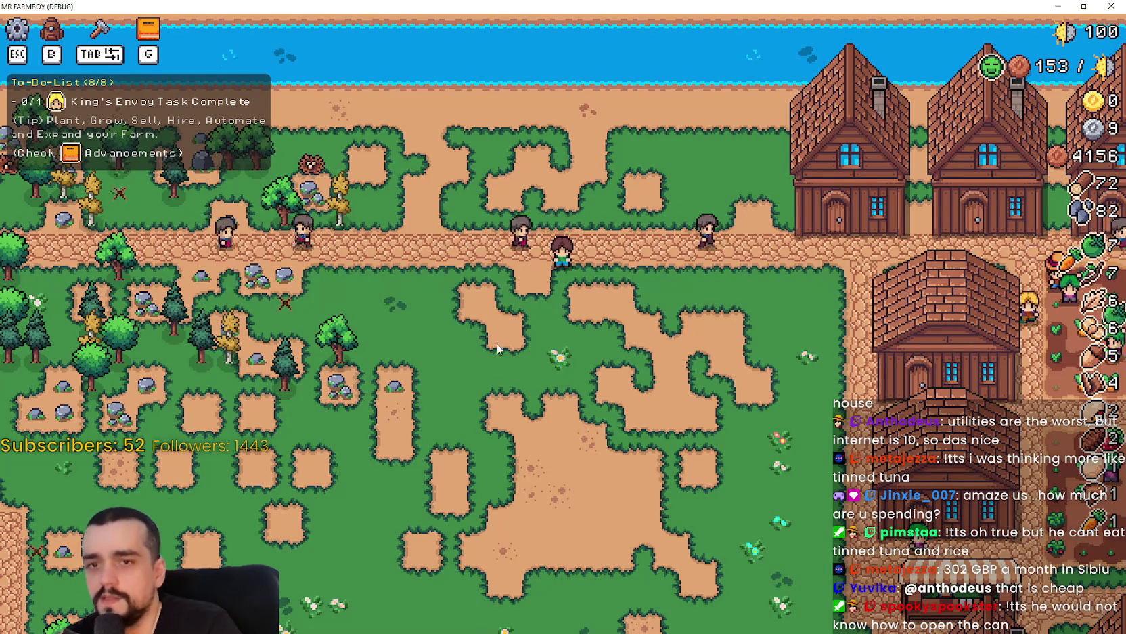
pyautogui.press('d')
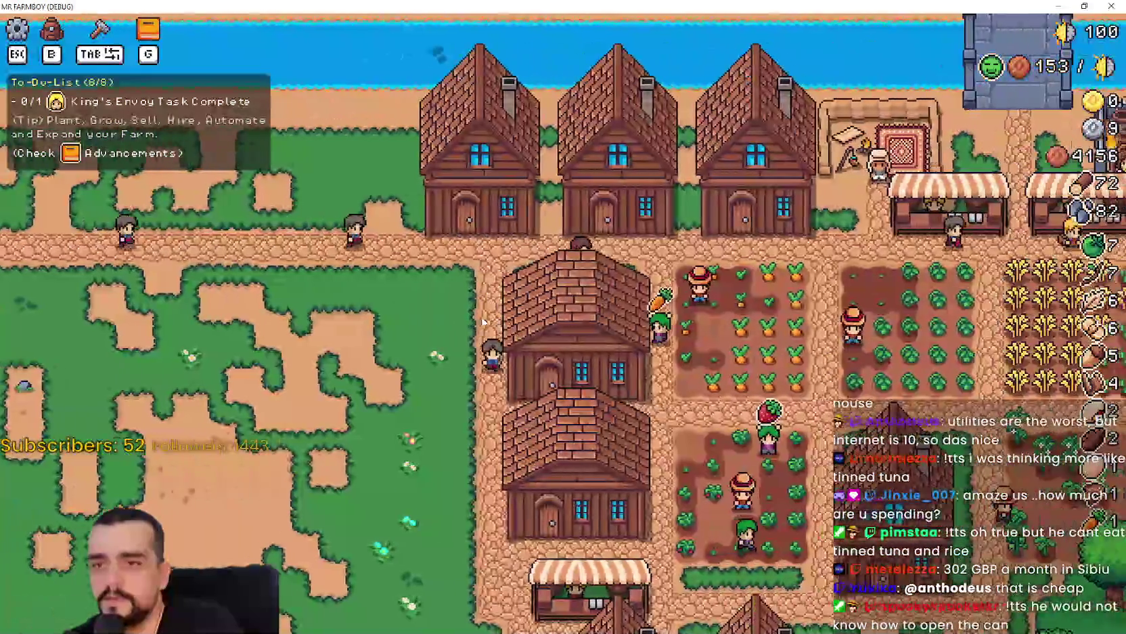
pyautogui.press('Tab')
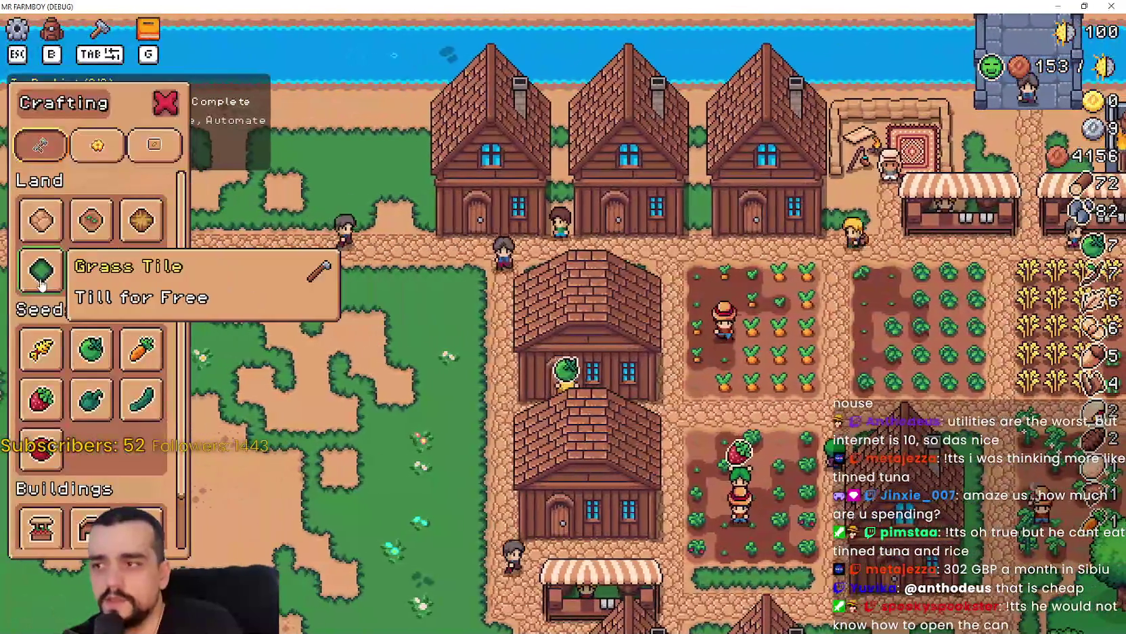
pyautogui.click(40, 269)
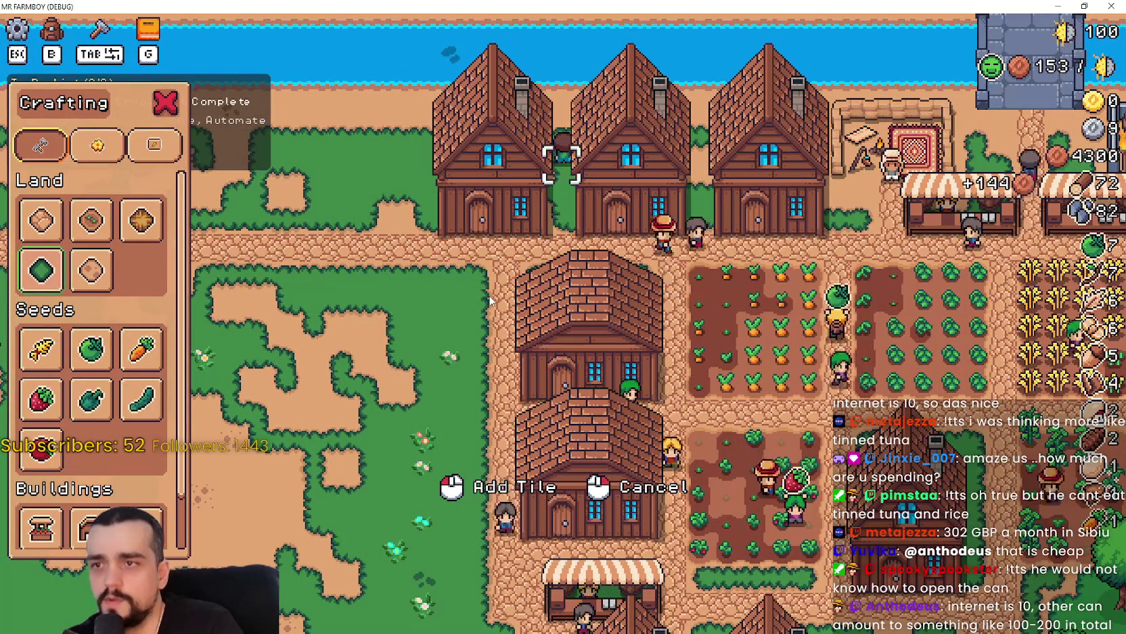
# - Walk the farmer east past the houses toward the market
pyautogui.press('d')
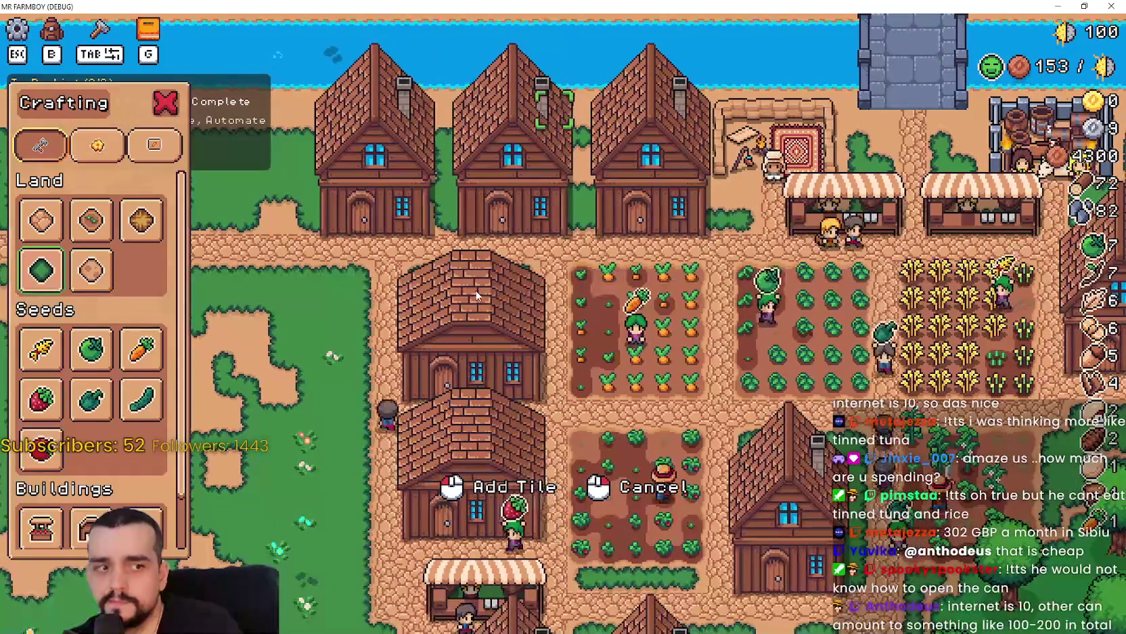
pyautogui.scroll(2, 499, 257)
pyautogui.scroll(2, 499, 257)
pyautogui.press('d')
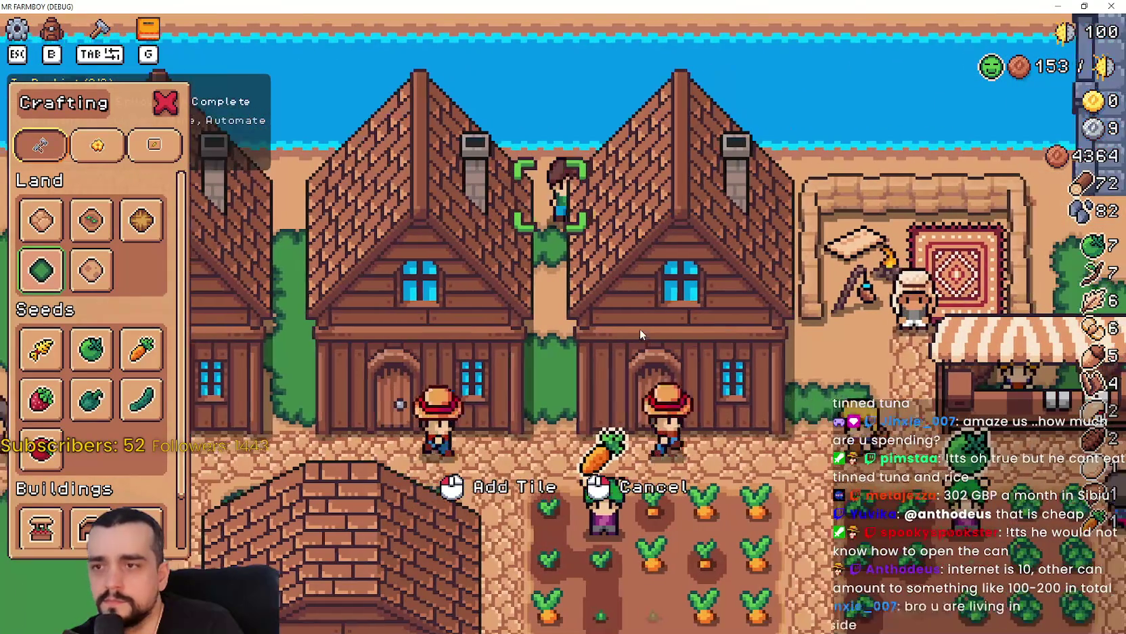
pyautogui.press('s')
pyautogui.press('a')
pyautogui.press('d')
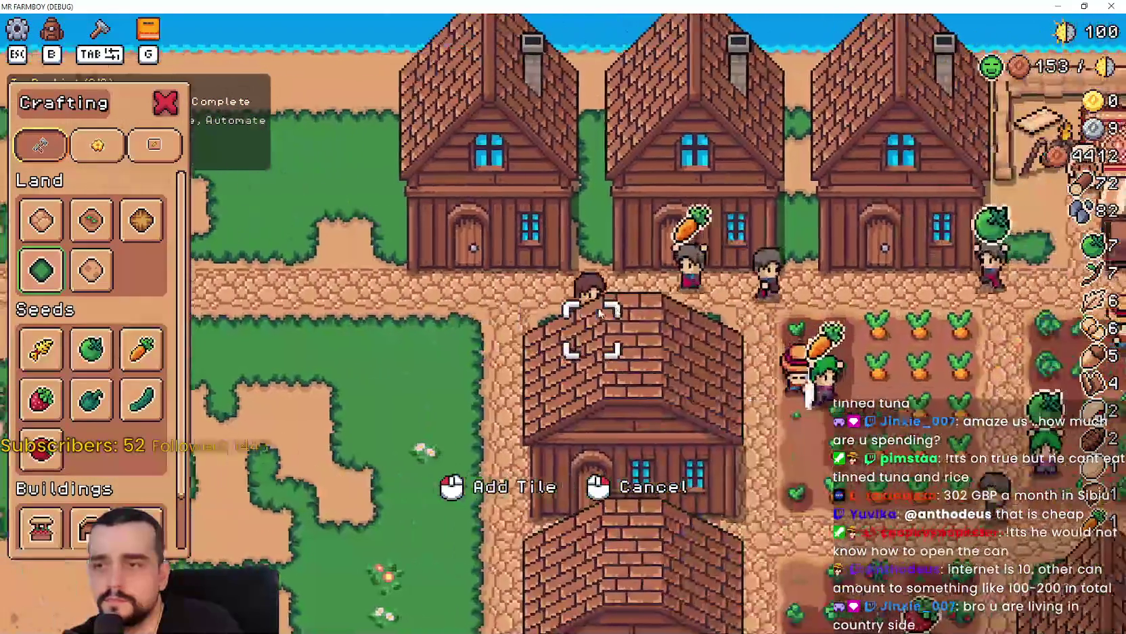
pyautogui.press('d')
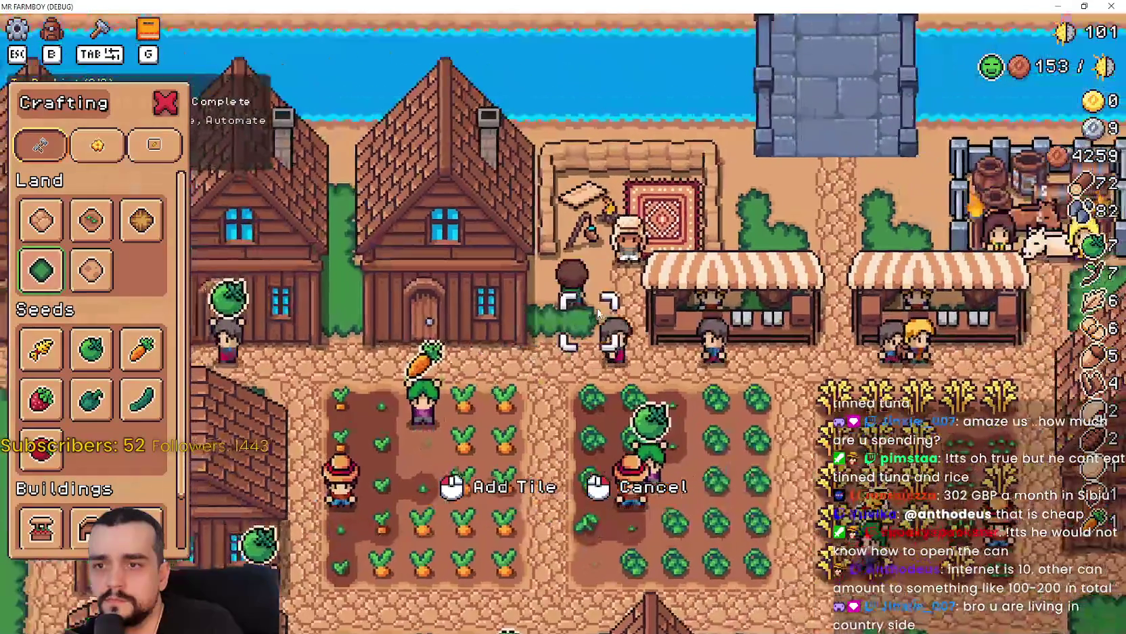
# - Bring the farmer back west onto the grass field just south of the road
pyautogui.press('a')
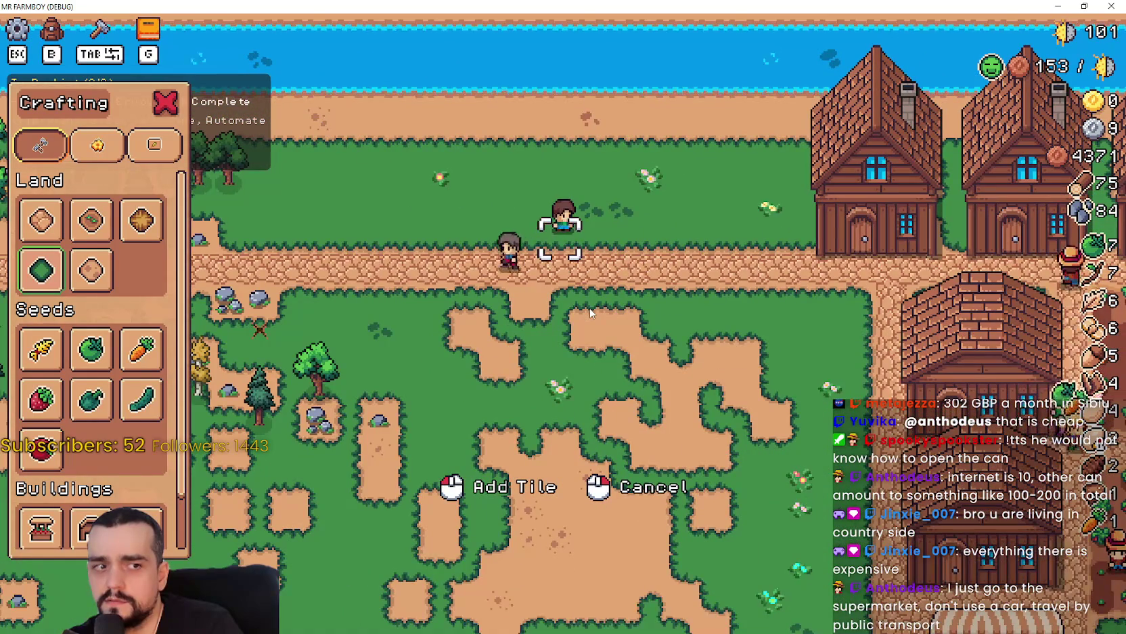
pyautogui.press('d')
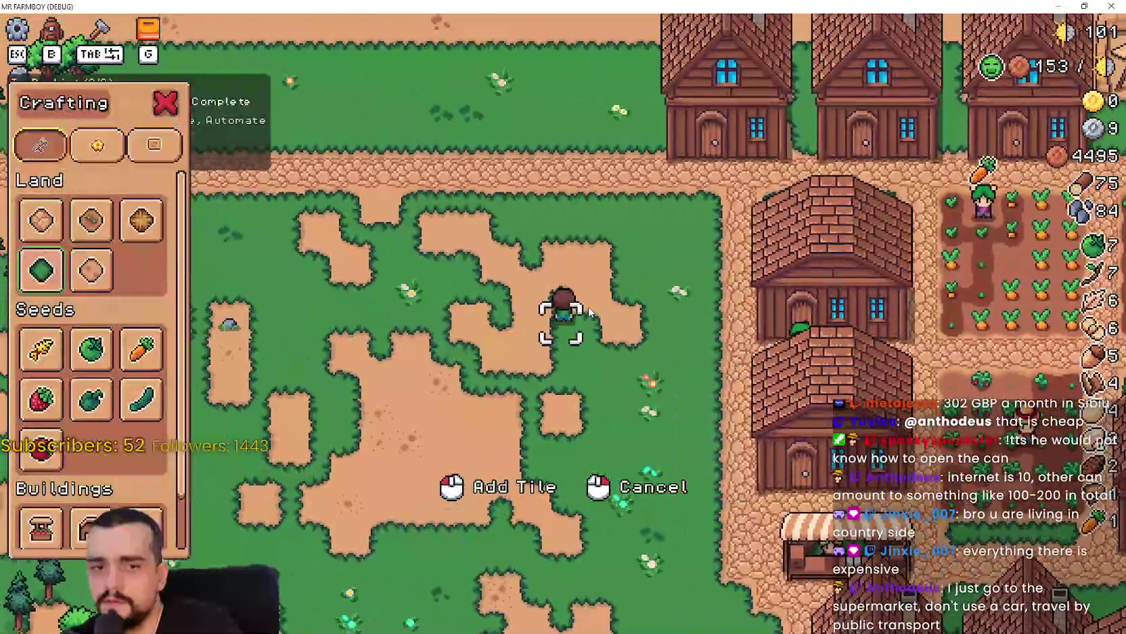
pyautogui.press('w')
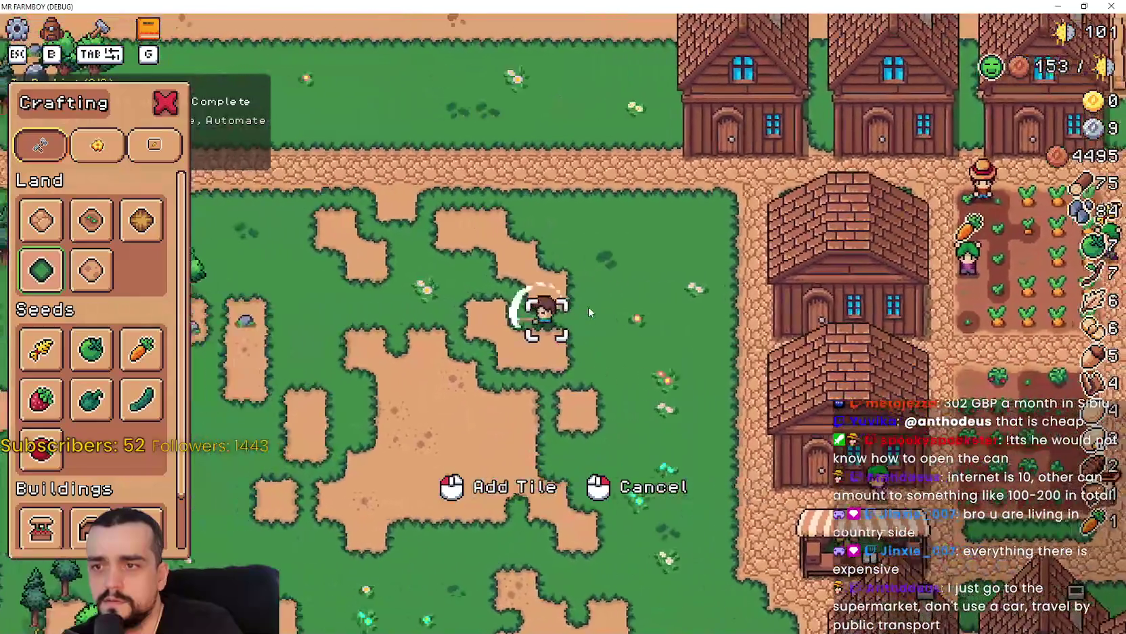
pyautogui.press('s')
pyautogui.press('a')
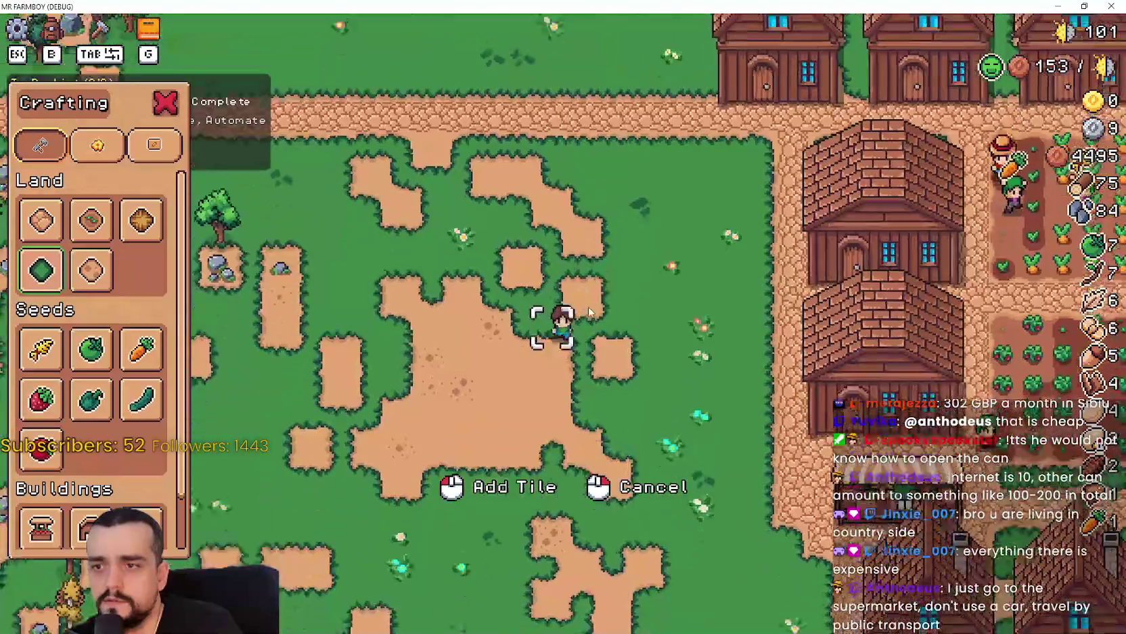